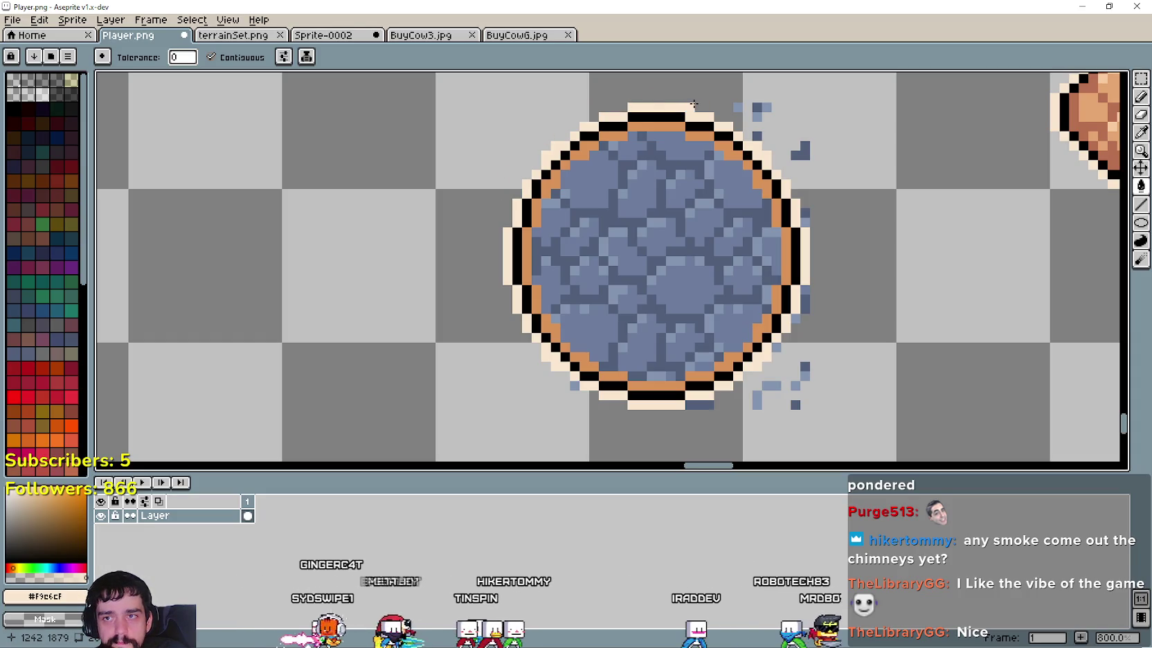
Step: Erase the three stray blue pixel blocks beside the stone sprite in Player.png
{"action": "left_click", "coordinate": [757, 107]}
{"action": "left_click", "coordinate": [757, 135]}
{"action": "left_click", "coordinate": [800, 150]}
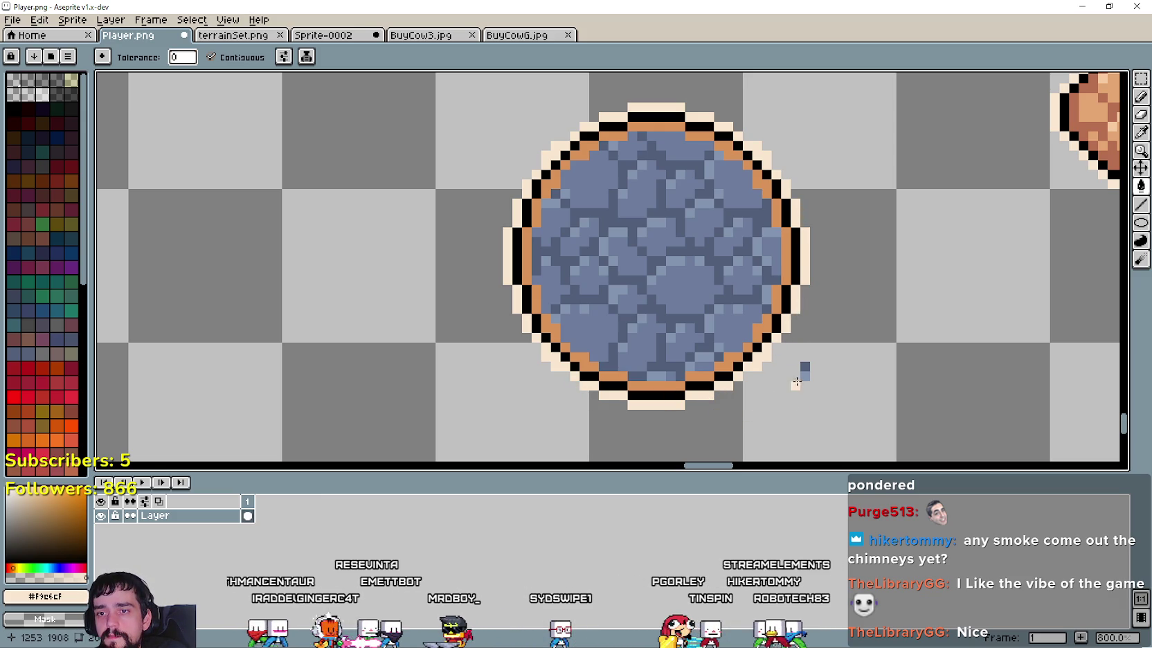
Step: Check the cobblestone tiles in terrainSet.png for reference
{"action": "left_click", "coordinate": [1141, 131]}
{"action": "scroll", "coordinate": [887, 231], "scroll_direction": "down", "scroll_amount": 1}
{"action": "scroll", "coordinate": [797, 226], "scroll_direction": "down", "scroll_amount": 1}
{"action": "scroll", "coordinate": [799, 228], "scroll_direction": "up", "scroll_amount": 2}
{"action": "scroll", "coordinate": [800, 229], "scroll_direction": "down", "scroll_amount": 2}
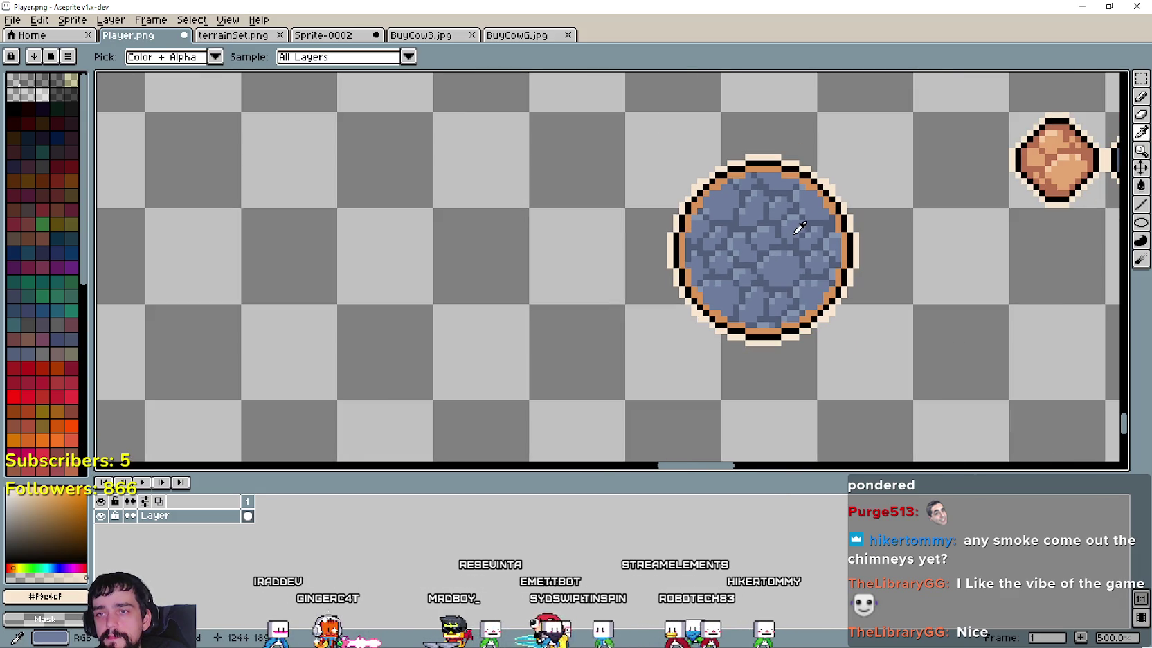
{"action": "left_click", "coordinate": [244, 40]}
{"action": "scroll", "coordinate": [660, 327], "scroll_direction": "up", "scroll_amount": 2}
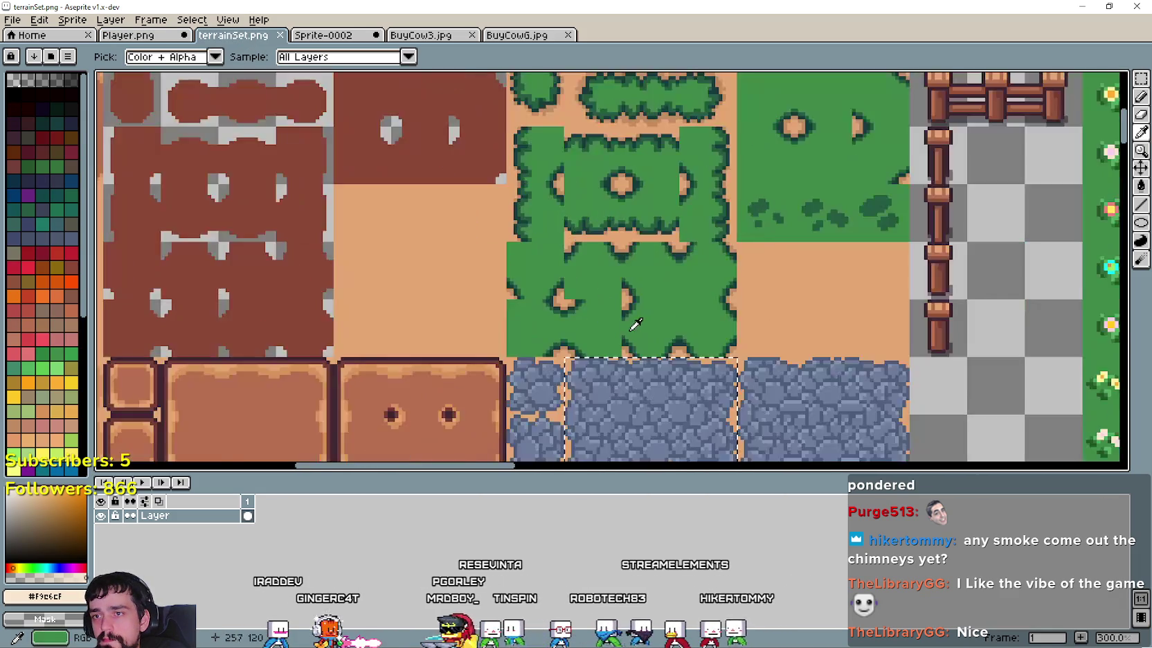
{"action": "scroll", "coordinate": [660, 327], "scroll_direction": "up", "scroll_amount": 2}
{"action": "left_click_drag", "start_coordinate": [653, 282], "coordinate": [653, 99]}
{"action": "scroll", "coordinate": [727, 194], "scroll_direction": "up", "scroll_amount": 1}
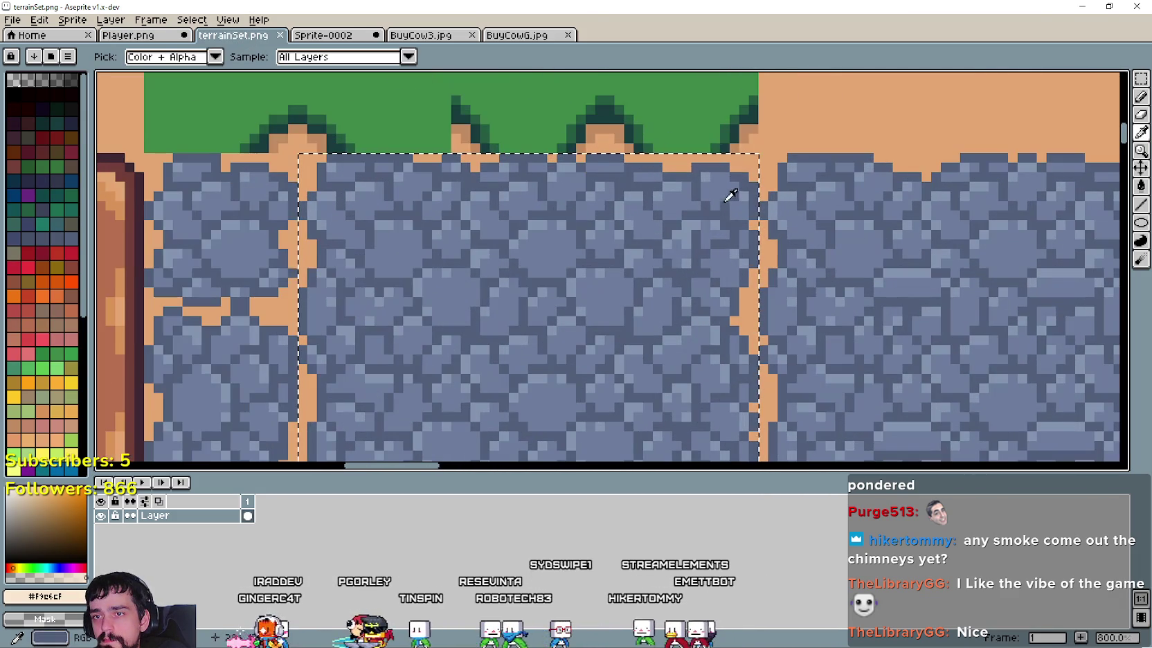
Step: Return to Player.png and recentre the view on the stone sprite
{"action": "left_click", "coordinate": [177, 35]}
{"action": "scroll", "coordinate": [768, 170], "scroll_direction": "up", "scroll_amount": 1}
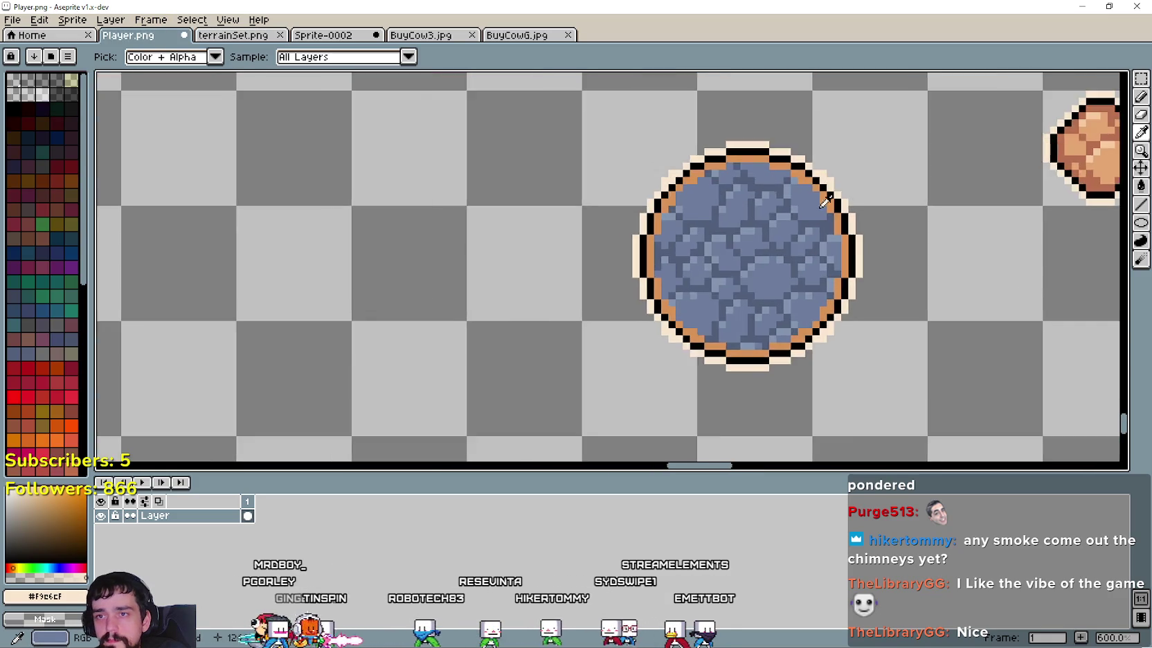
{"action": "scroll", "coordinate": [768, 170], "scroll_direction": "up", "scroll_amount": 3}
{"action": "scroll", "coordinate": [768, 170], "scroll_direction": "down", "scroll_amount": 4}
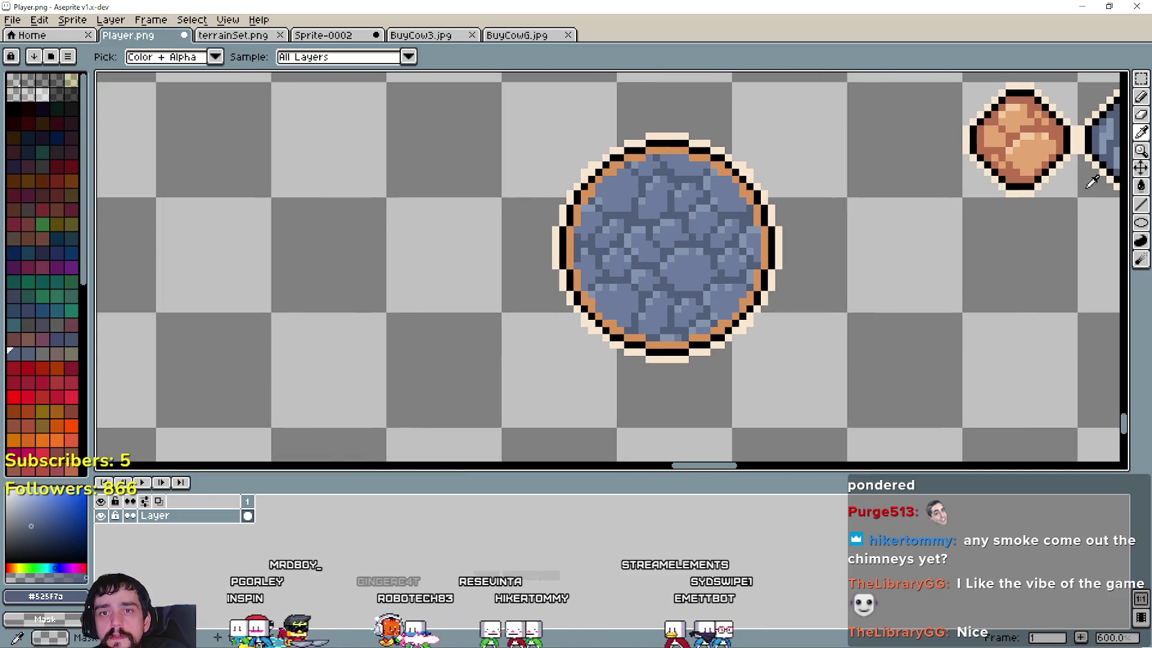
{"action": "left_click", "coordinate": [1141, 220]}
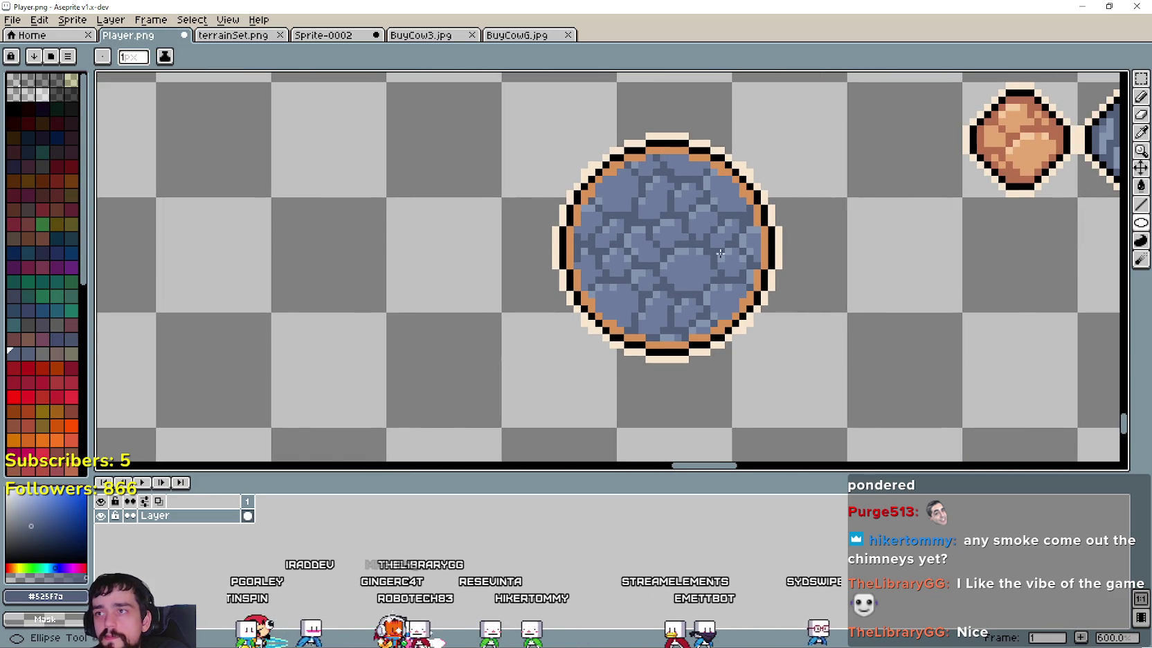
{"action": "scroll", "coordinate": [648, 248], "scroll_direction": "up", "scroll_amount": 1}
{"action": "left_click_drag", "start_coordinate": [583, 175], "coordinate": [636, 203]}
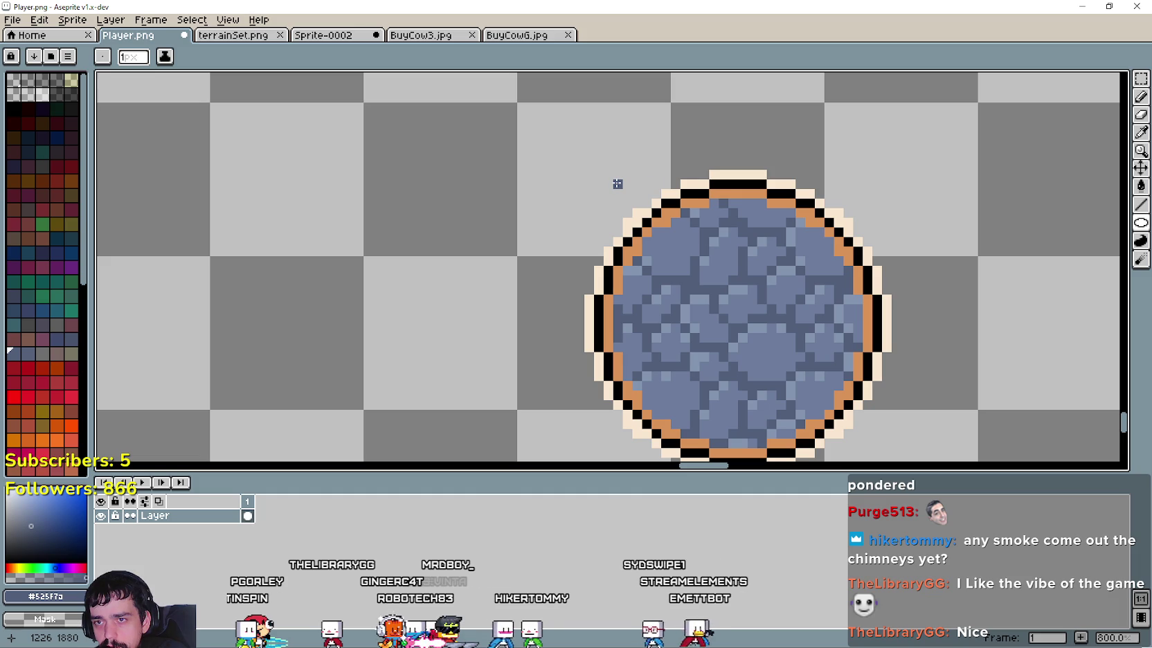
{"action": "left_click", "coordinate": [1141, 78]}
Step: Marquee-select the stone sprite and move it up and to the left
{"action": "key", "text": "minus"}
{"action": "key", "text": "minus"}
{"action": "left_click_drag", "start_coordinate": [612, 432], "coordinate": [875, 194]}
{"action": "left_click_drag", "start_coordinate": [744, 342], "coordinate": [704, 298]}
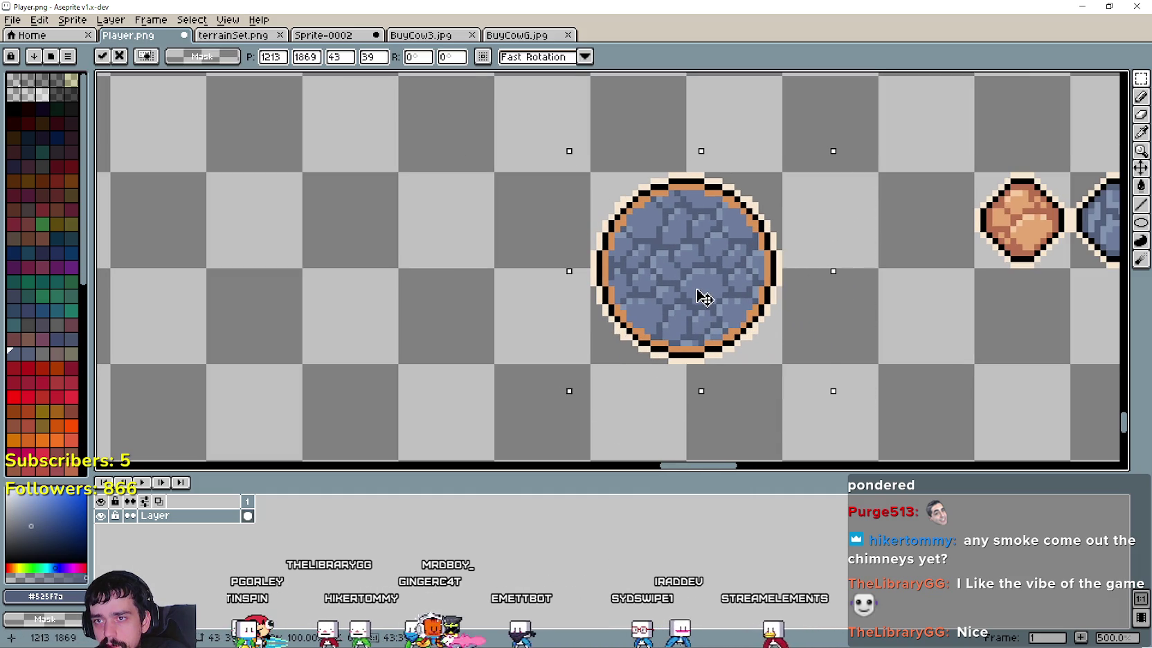
{"action": "left_click", "coordinate": [483, 275]}
{"action": "scroll", "coordinate": [782, 177], "scroll_direction": "up", "scroll_amount": 2}
{"action": "scroll", "coordinate": [782, 176], "scroll_direction": "up", "scroll_amount": 2}
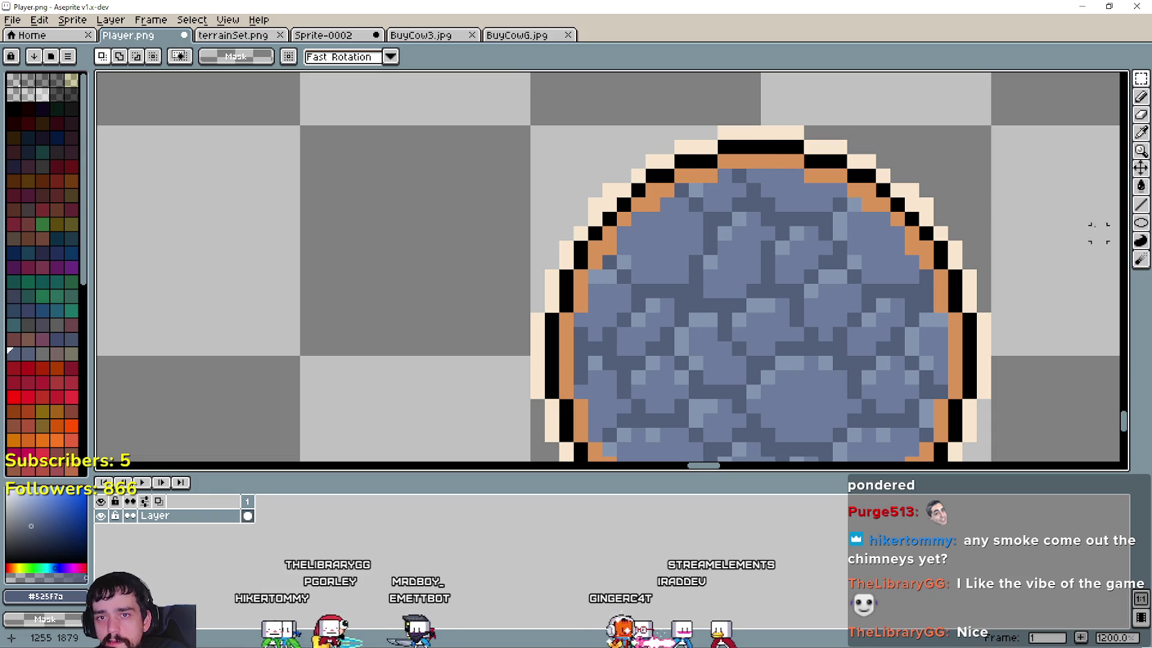
Step: Draw a dark ellipse over the stone's orange ring
{"action": "left_click", "coordinate": [1142, 225]}
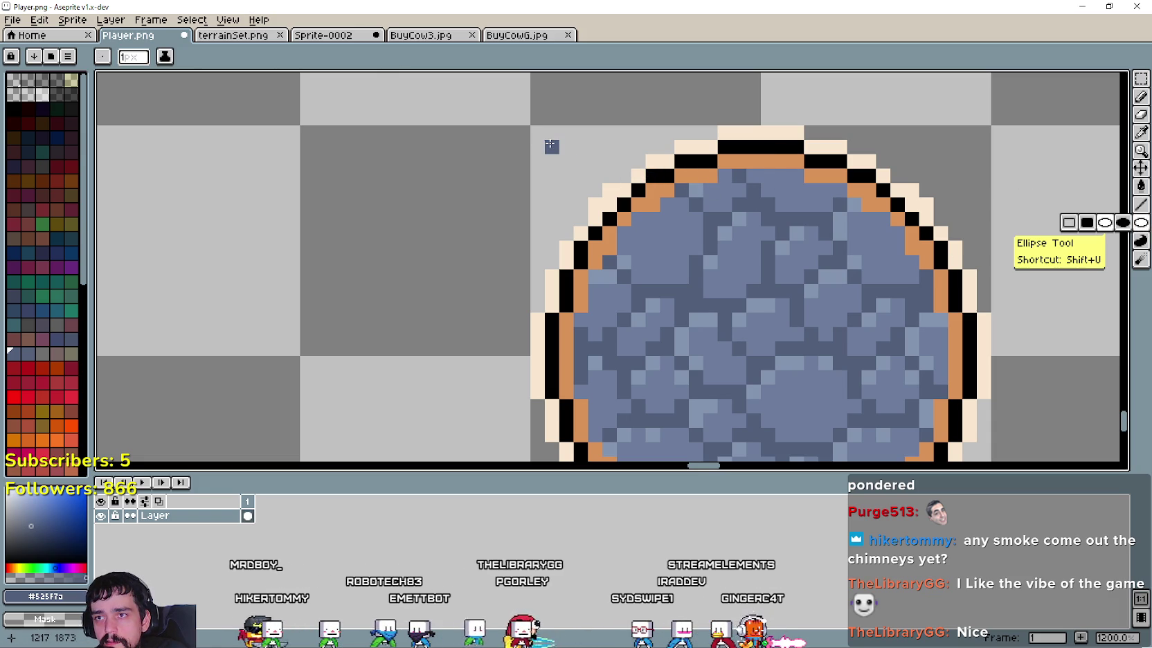
{"action": "mouse_move", "coordinate": [562, 159]}
{"action": "left_mouse_down"}
{"action": "mouse_move", "coordinate": [920, 459]}
{"action": "mouse_move", "coordinate": [956, 434]}
{"action": "left_mouse_up"}
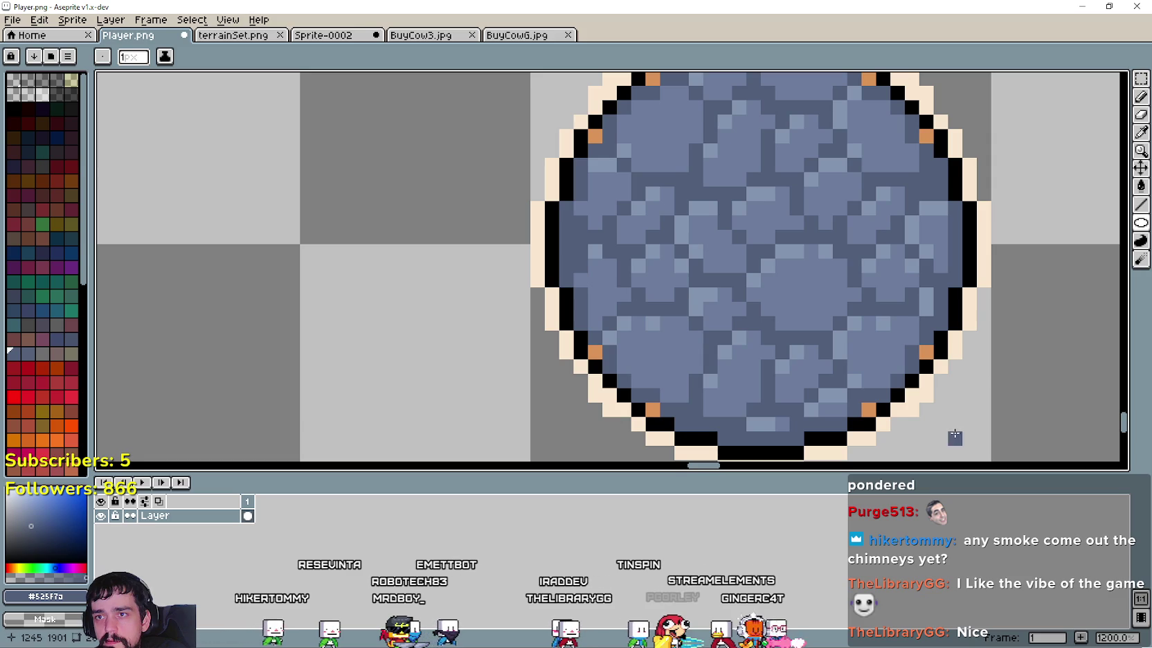
{"action": "scroll", "coordinate": [801, 270], "scroll_direction": "down", "scroll_amount": 2}
{"action": "scroll", "coordinate": [874, 301], "scroll_direction": "up", "scroll_amount": 2}
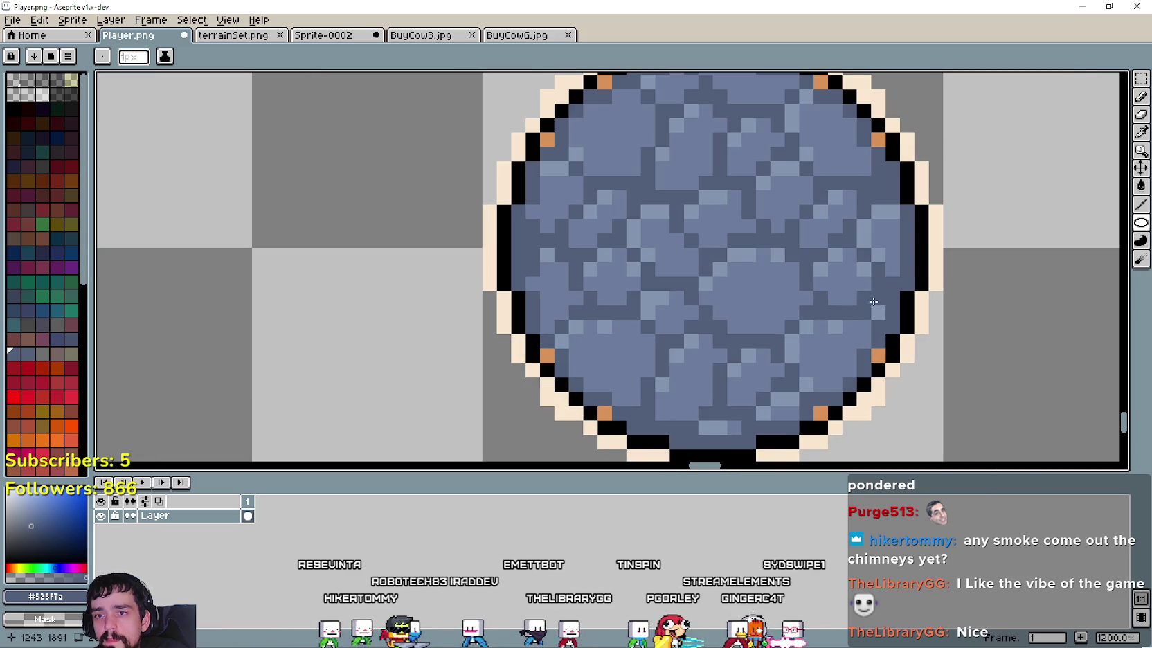
{"action": "scroll", "coordinate": [861, 247], "scroll_direction": "down", "scroll_amount": 2}
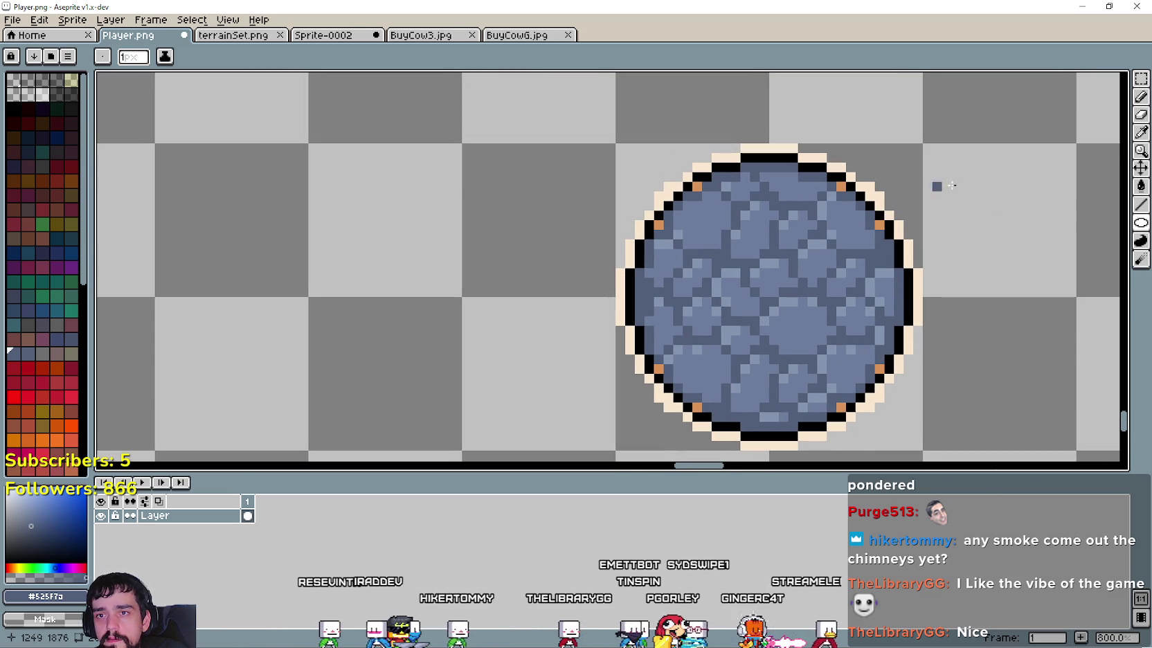
Step: Eyedrop blue-grey and pencil over the leftover orange pixels on the rim
{"action": "key", "text": "i"}
{"action": "scroll", "coordinate": [718, 216], "scroll_direction": "up", "scroll_amount": 2}
{"action": "scroll", "coordinate": [719, 216], "scroll_direction": "up", "scroll_amount": 1}
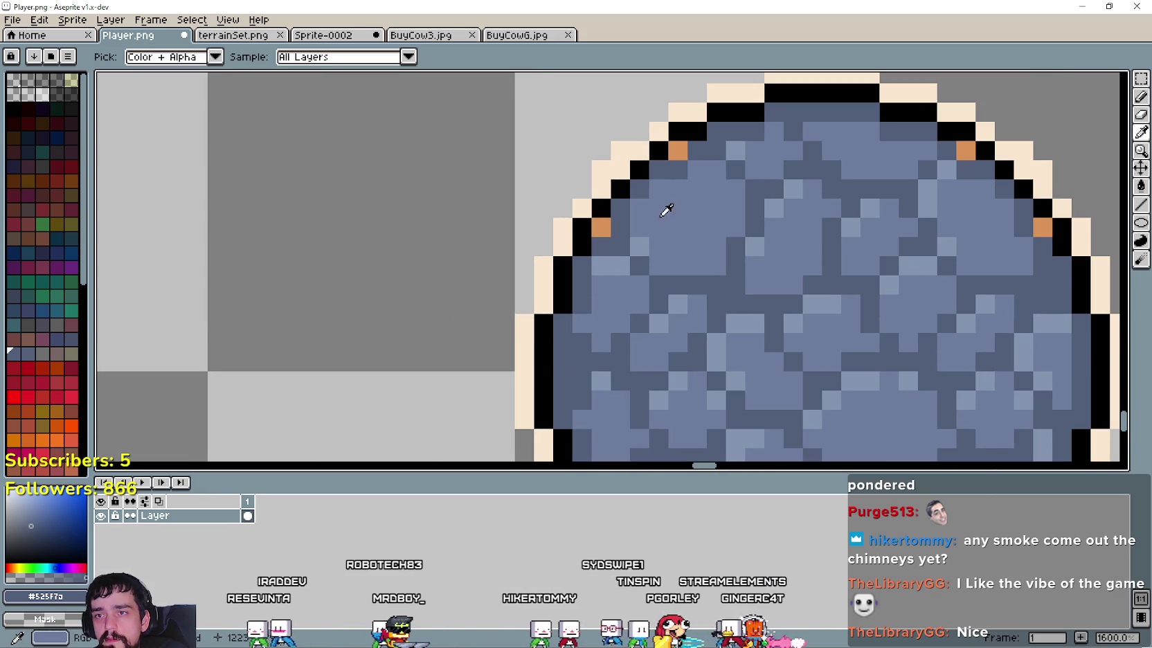
{"action": "key", "text": "b"}
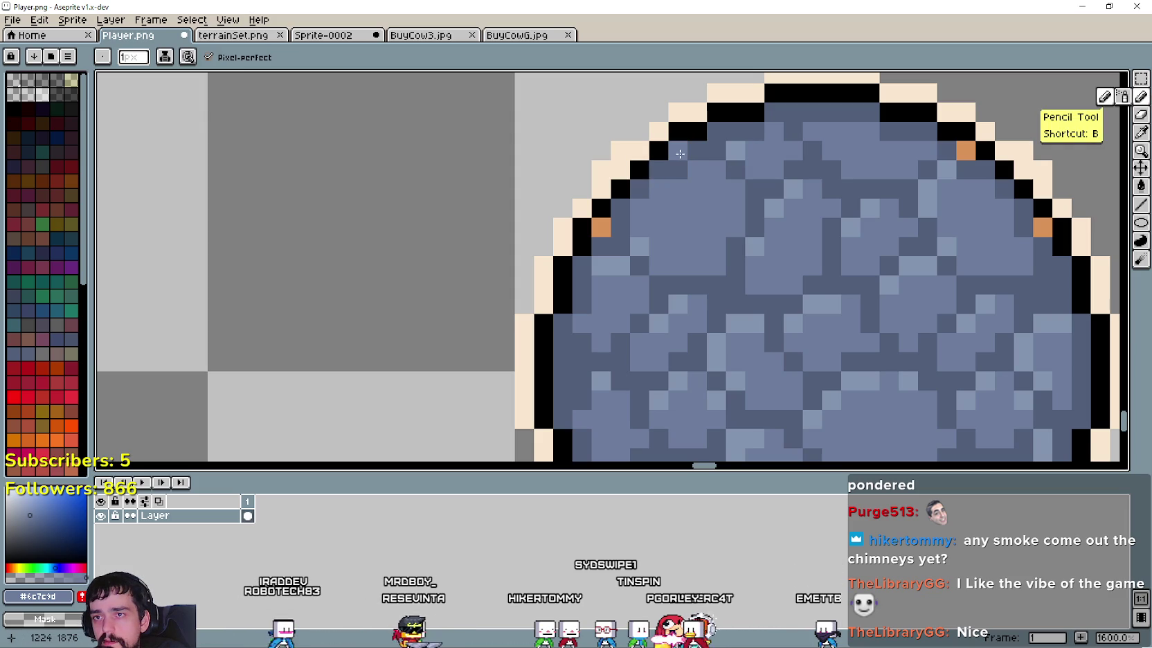
{"action": "left_click", "coordinate": [1141, 114]}
{"action": "left_click", "coordinate": [678, 150]}
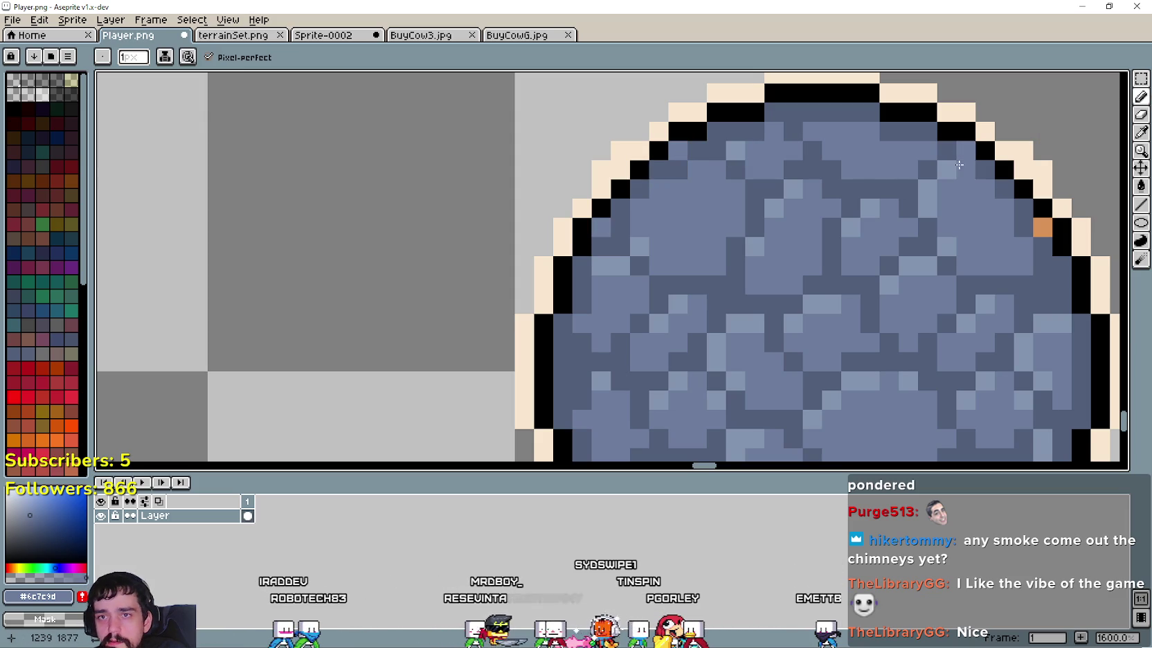
{"action": "scroll", "coordinate": [1050, 227], "scroll_direction": "down", "scroll_amount": 2}
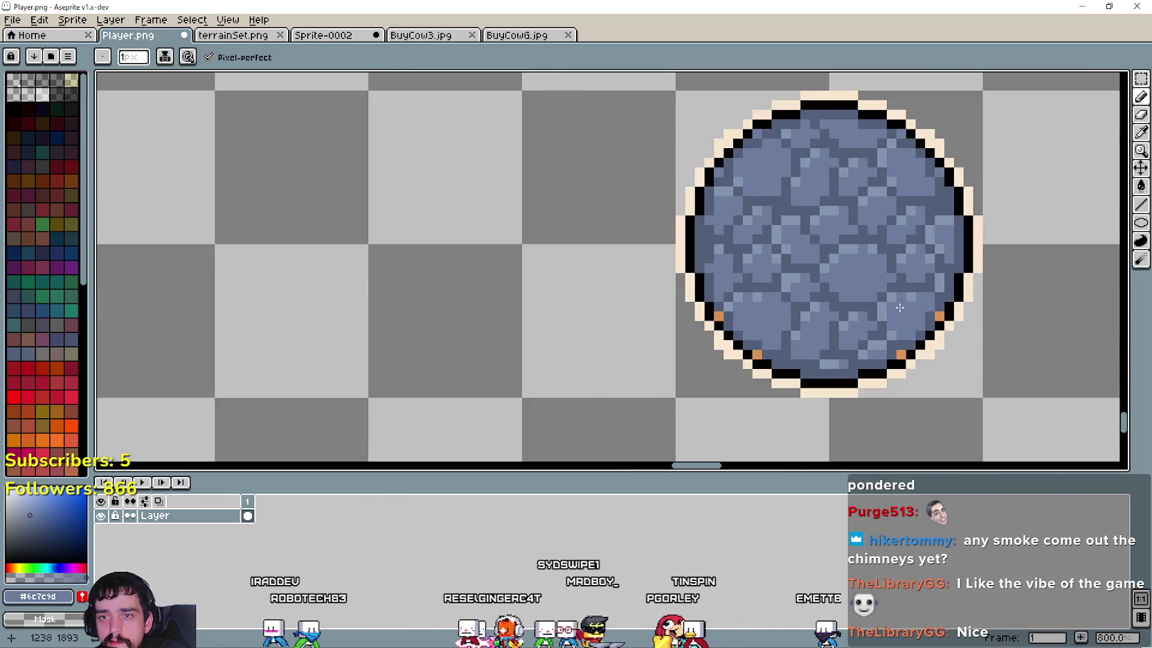
{"action": "scroll", "coordinate": [946, 314], "scroll_direction": "up", "scroll_amount": 1}
{"action": "left_click", "coordinate": [894, 372]}
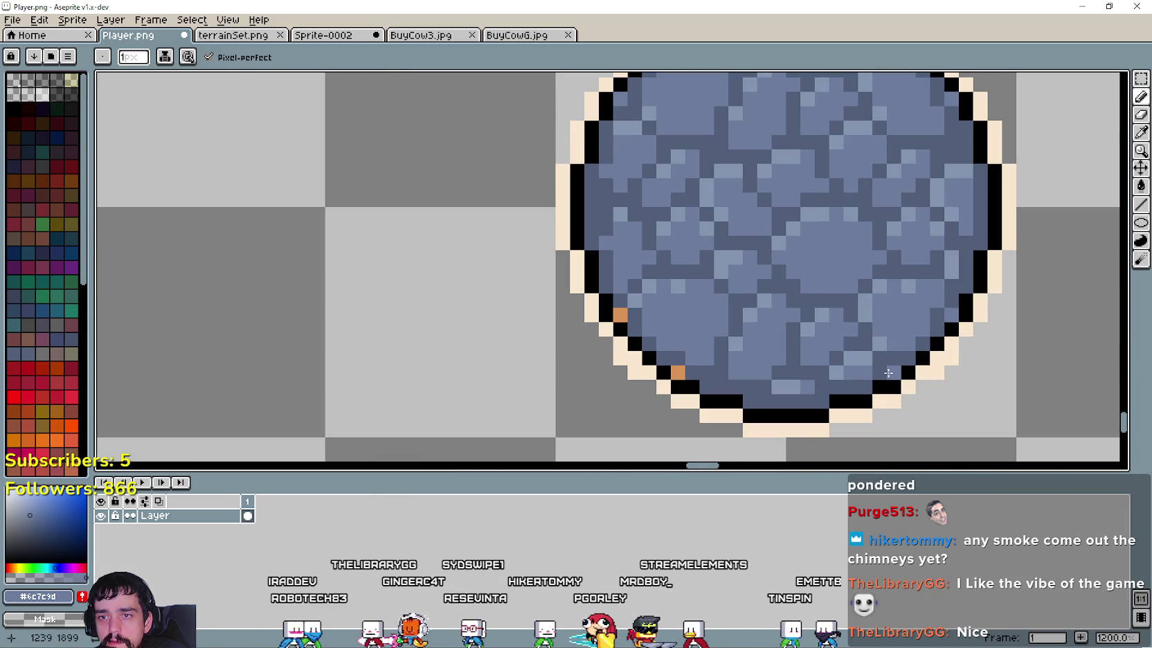
{"action": "left_click", "coordinate": [678, 372]}
{"action": "scroll", "coordinate": [624, 318], "scroll_direction": "down", "scroll_amount": 2}
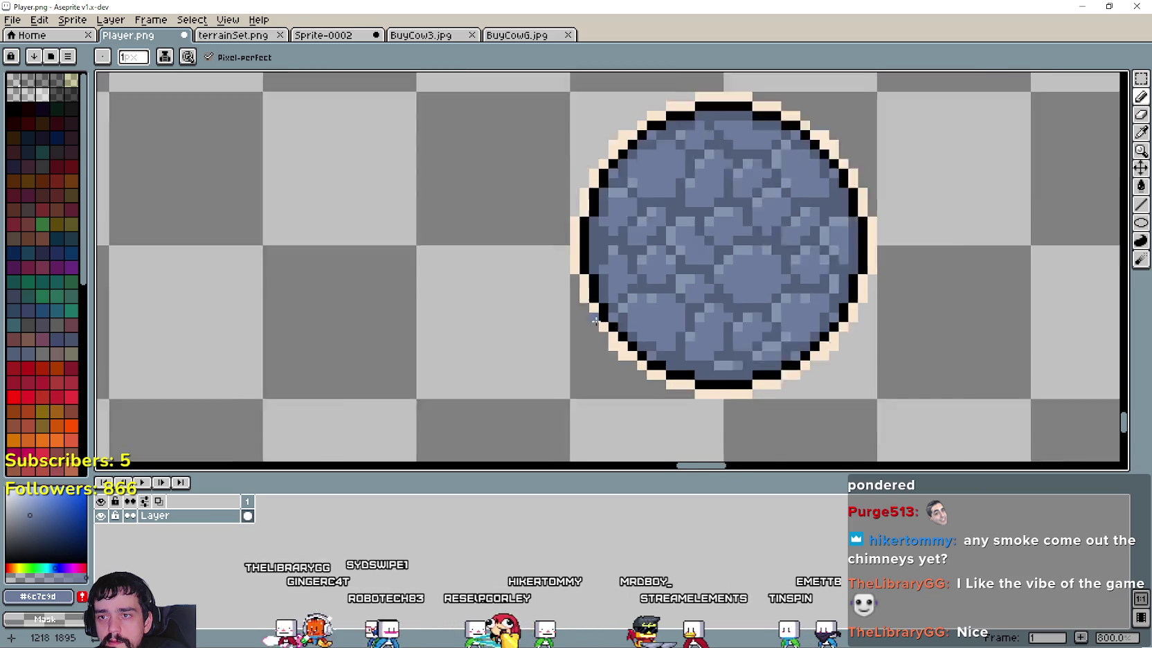
{"action": "scroll", "coordinate": [804, 387], "scroll_direction": "down", "scroll_amount": 1}
{"action": "scroll", "coordinate": [539, 328], "scroll_direction": "down", "scroll_amount": 1}
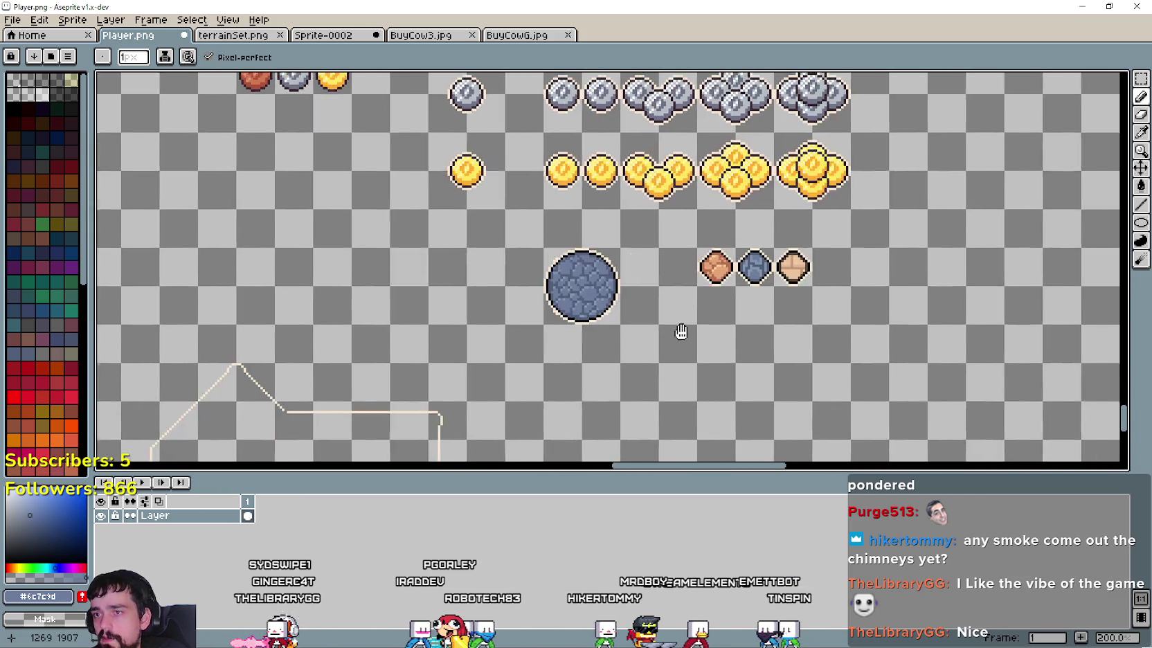
{"action": "scroll", "coordinate": [681, 334], "scroll_direction": "down", "scroll_amount": 2}
{"action": "scroll", "coordinate": [688, 332], "scroll_direction": "up", "scroll_amount": 2}
Step: Select the finished stone circle and bring up the BuyCow3.jpg badge
{"action": "key", "text": "m"}
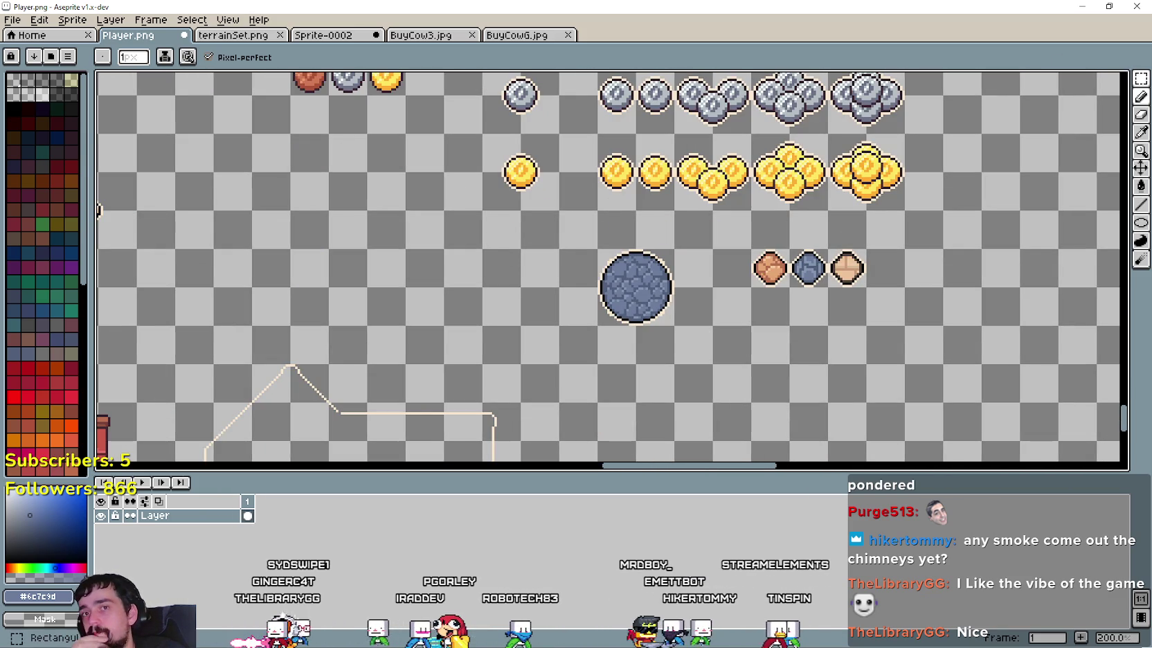
{"action": "left_click", "coordinate": [1140, 78]}
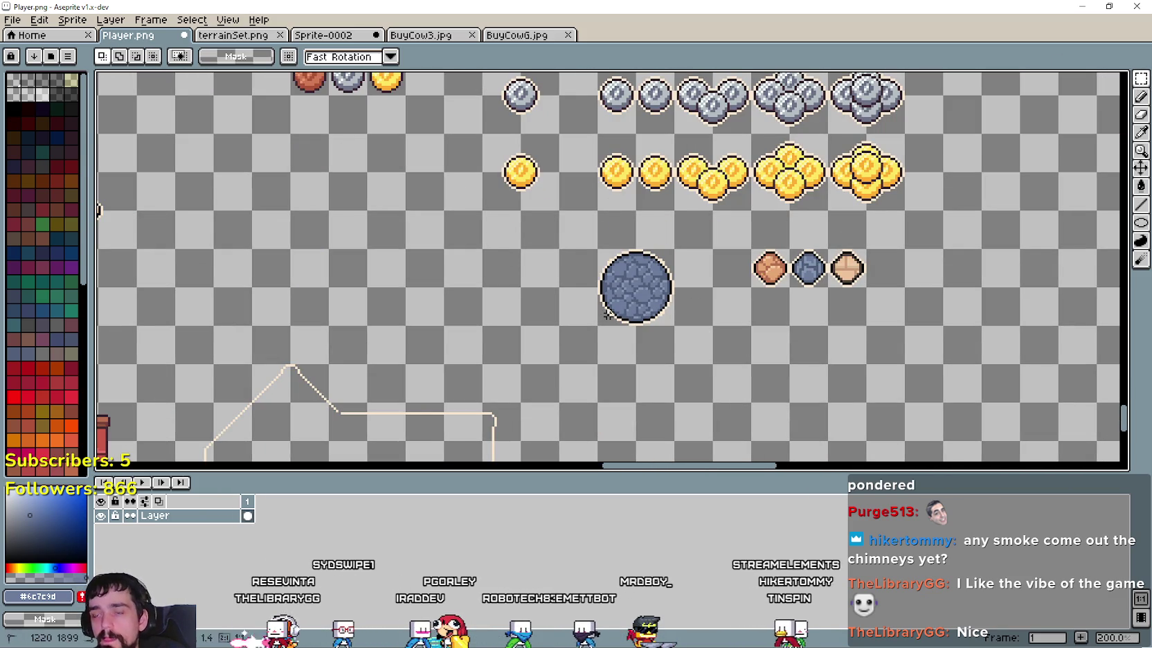
{"action": "left_click_drag", "start_coordinate": [595, 246], "coordinate": [677, 328]}
{"action": "left_click", "coordinate": [418, 36]}
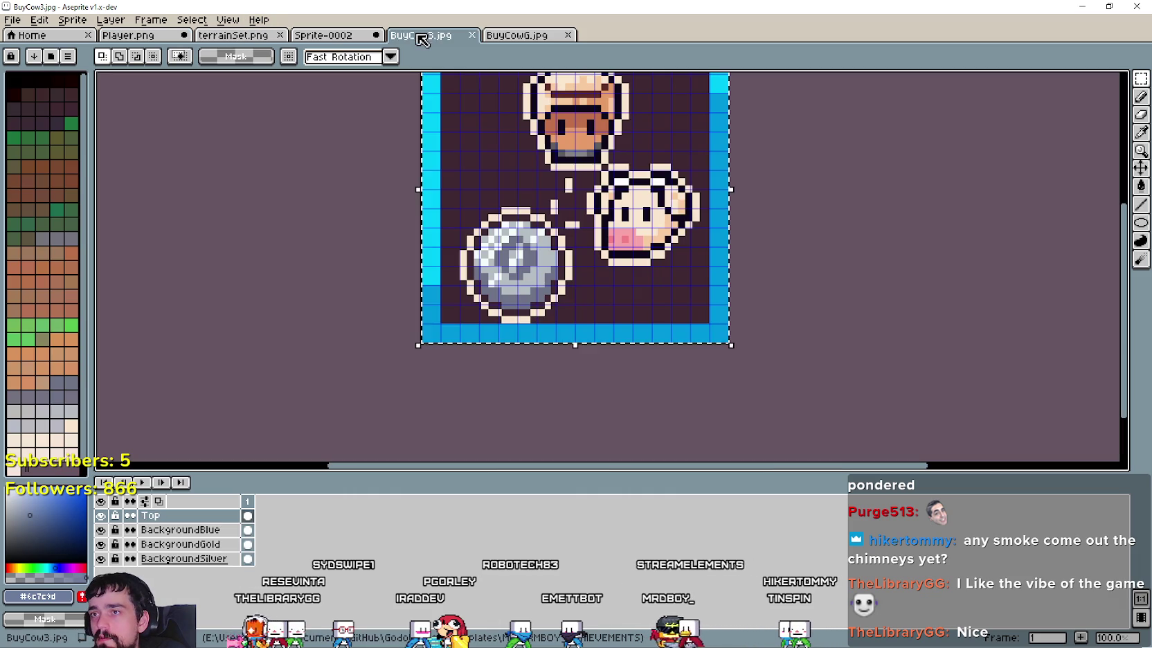
Step: Clear the Top layer, hide BackgroundBlue and BackgroundGold, and paste the stone circle
{"action": "scroll", "coordinate": [519, 263], "scroll_direction": "down", "scroll_amount": 1}
{"action": "scroll", "coordinate": [521, 253], "scroll_direction": "up", "scroll_amount": 1}
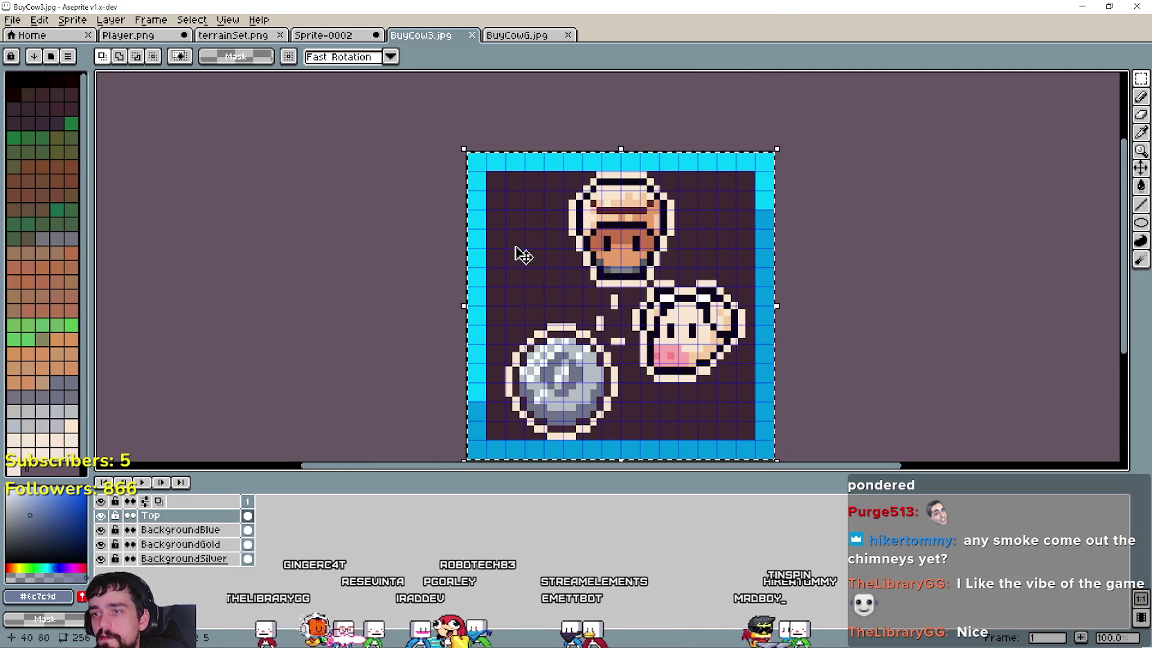
{"action": "key", "text": "Delete"}
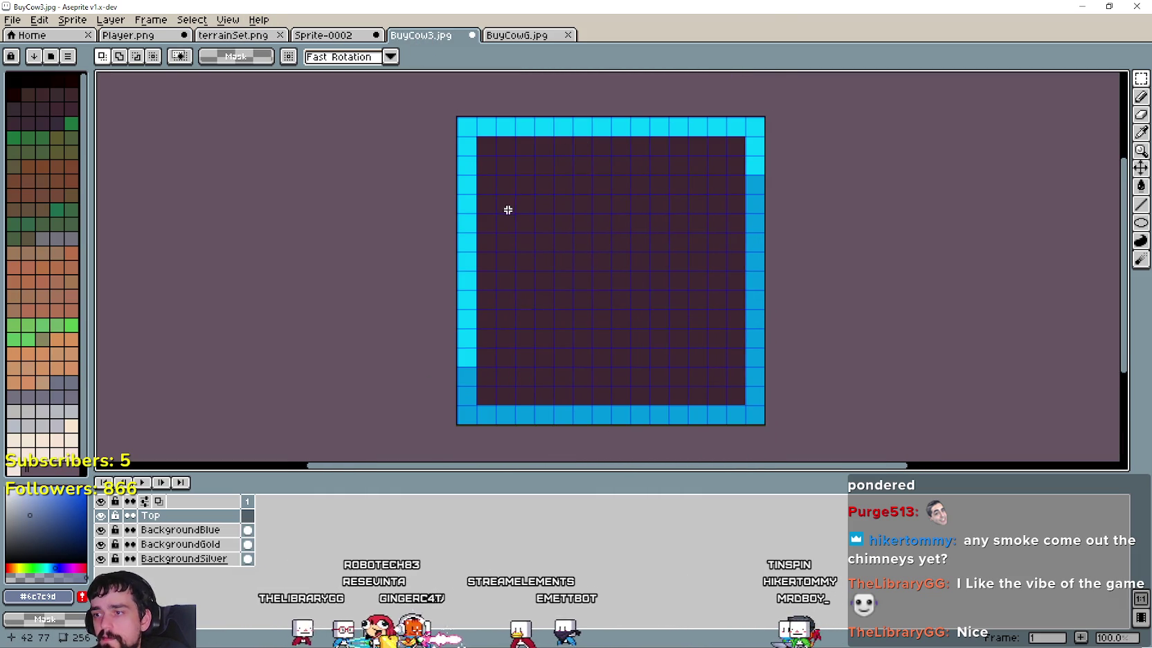
{"action": "left_click", "coordinate": [101, 530]}
{"action": "left_click", "coordinate": [101, 544]}
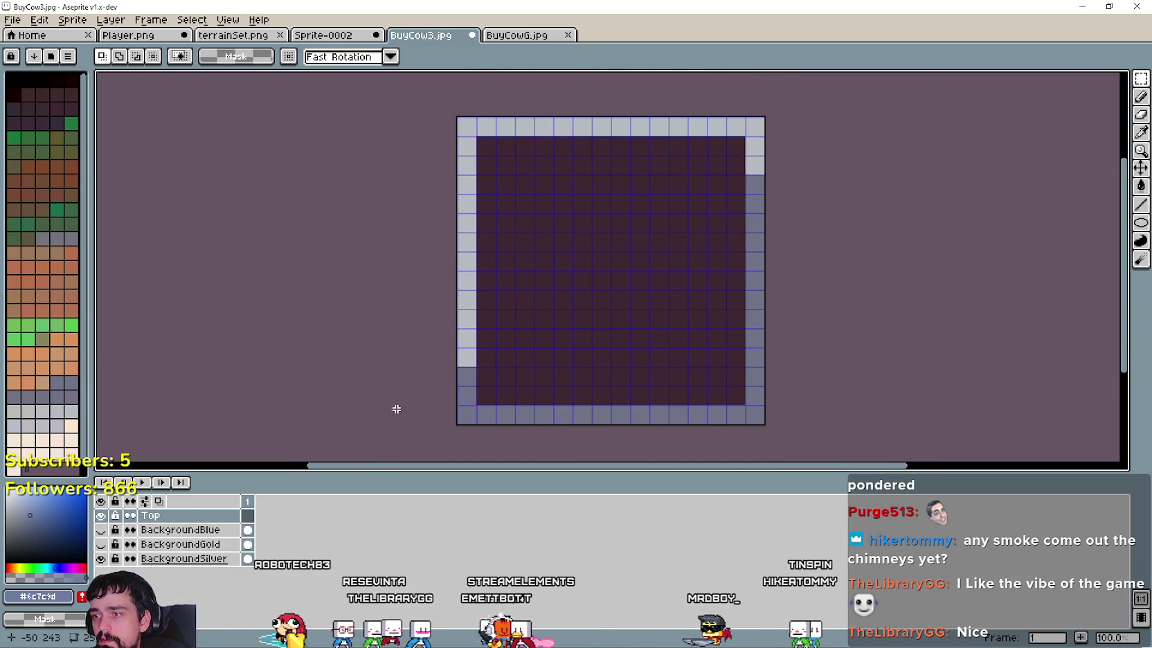
{"action": "key", "text": "ctrl+v"}
Step: Scale the pasted stone circle to 192 wide and centre it on the badge
{"action": "double_click", "coordinate": [335, 57]}
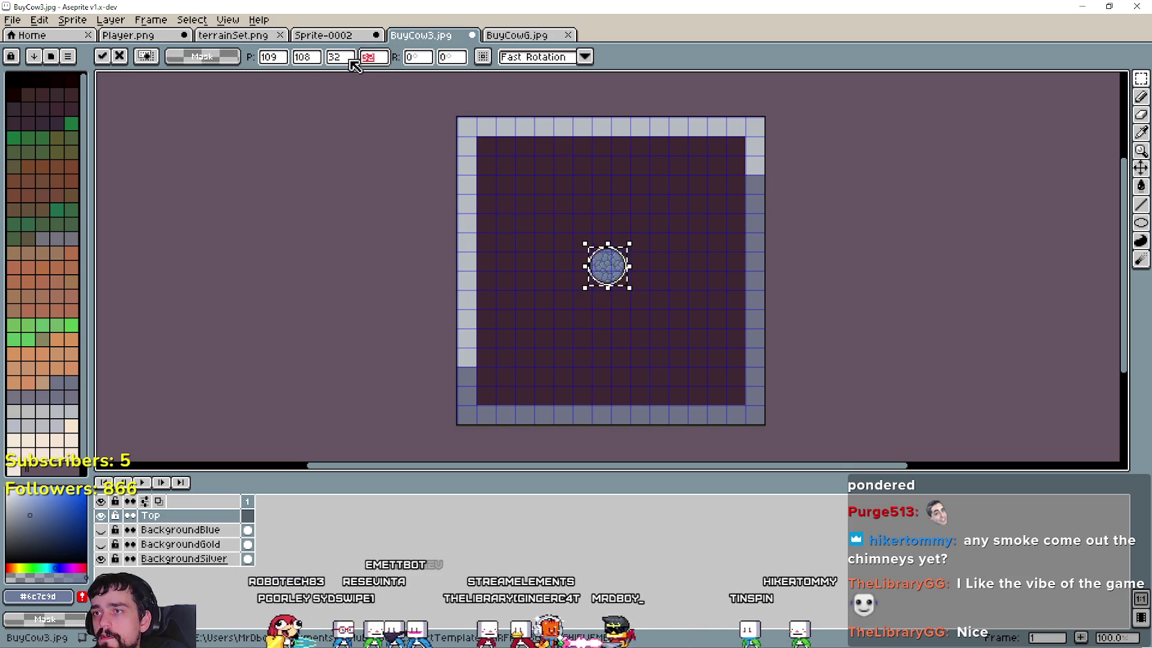
{"action": "type", "text": "192"}
{"action": "key", "text": "Tab"}
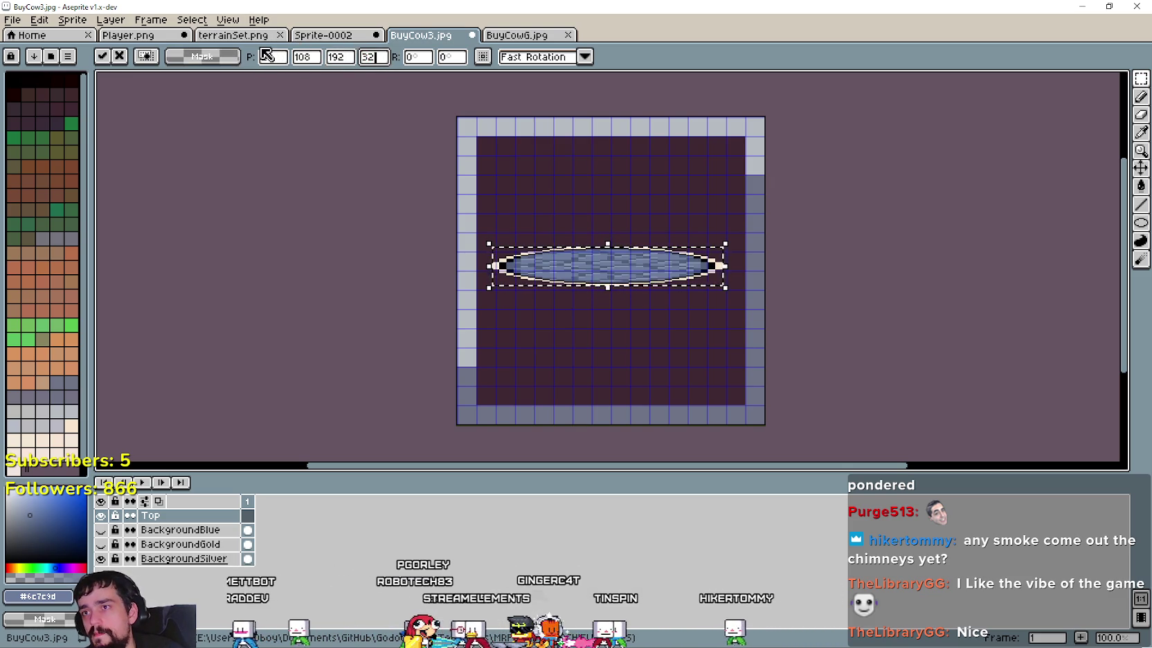
{"action": "key", "text": "BackSpace"}
{"action": "type", "text": "92"}
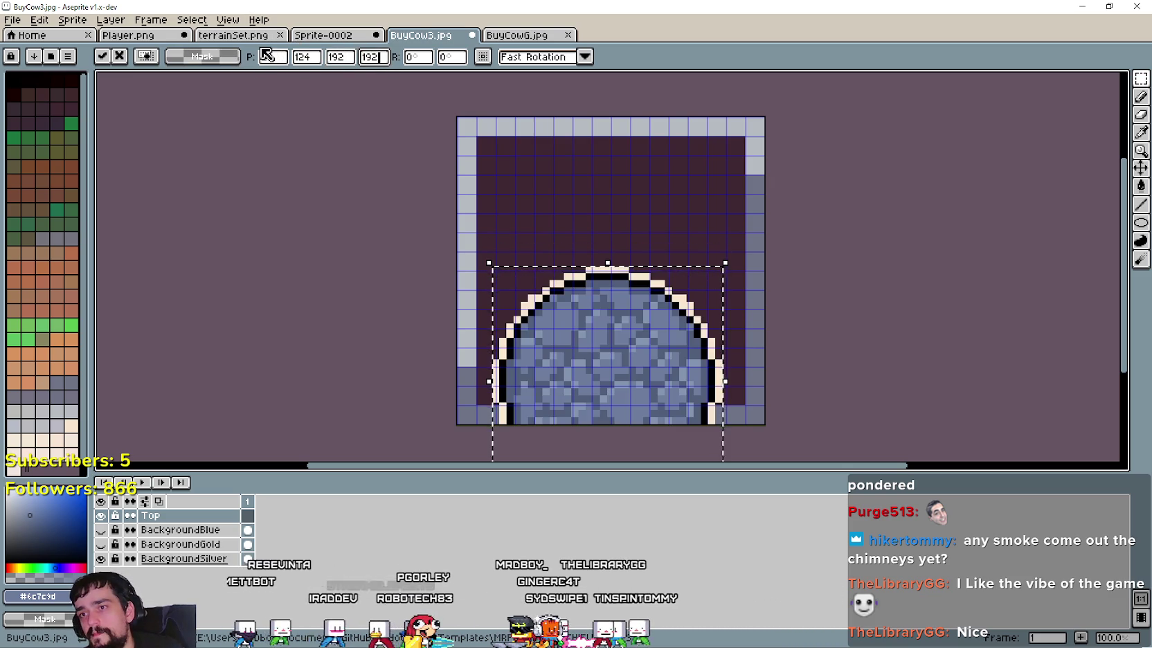
{"action": "left_click_drag", "start_coordinate": [664, 360], "coordinate": [664, 252]}
{"action": "key", "text": "Return"}
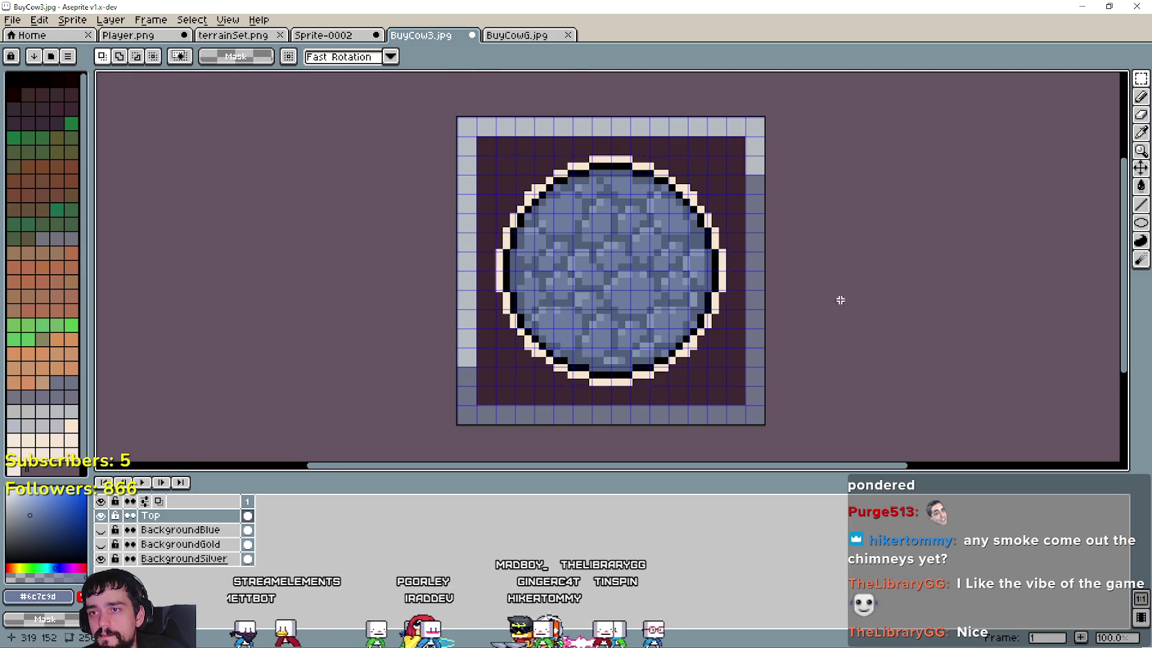
{"action": "scroll", "coordinate": [790, 299], "scroll_direction": "down", "scroll_amount": 1}
{"action": "left_click", "coordinate": [12, 19]}
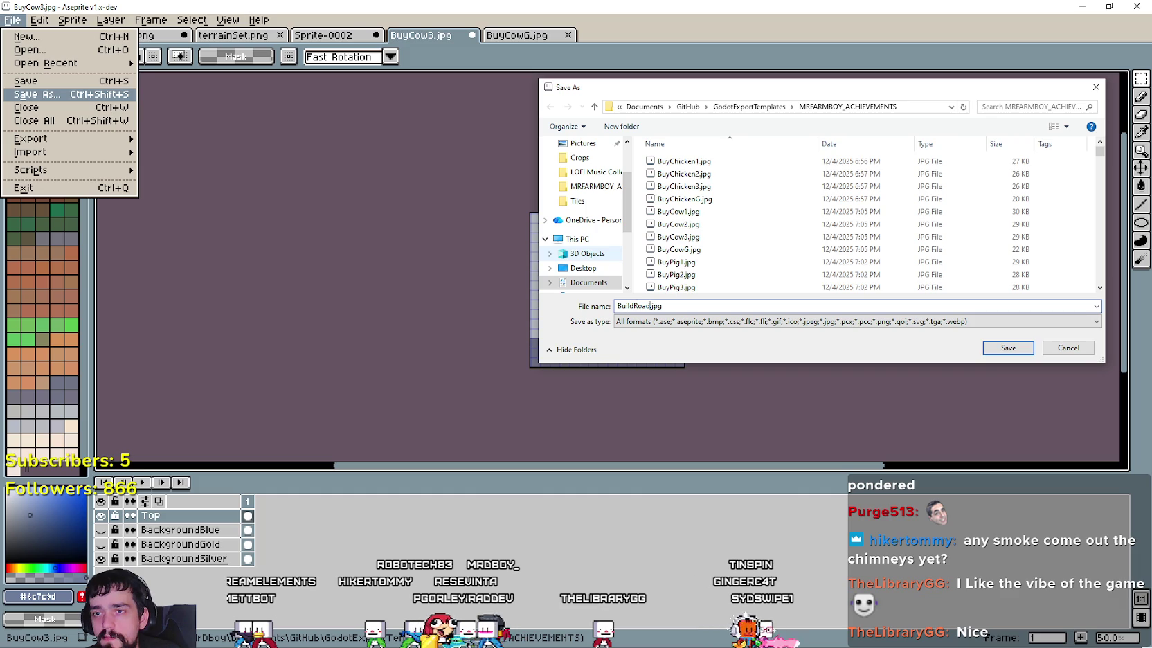
Step: Save the blue badge as BuildRoad1.jpg, then replace BuyCow6's icons with the stone circle
{"action": "key", "text": "Return"}
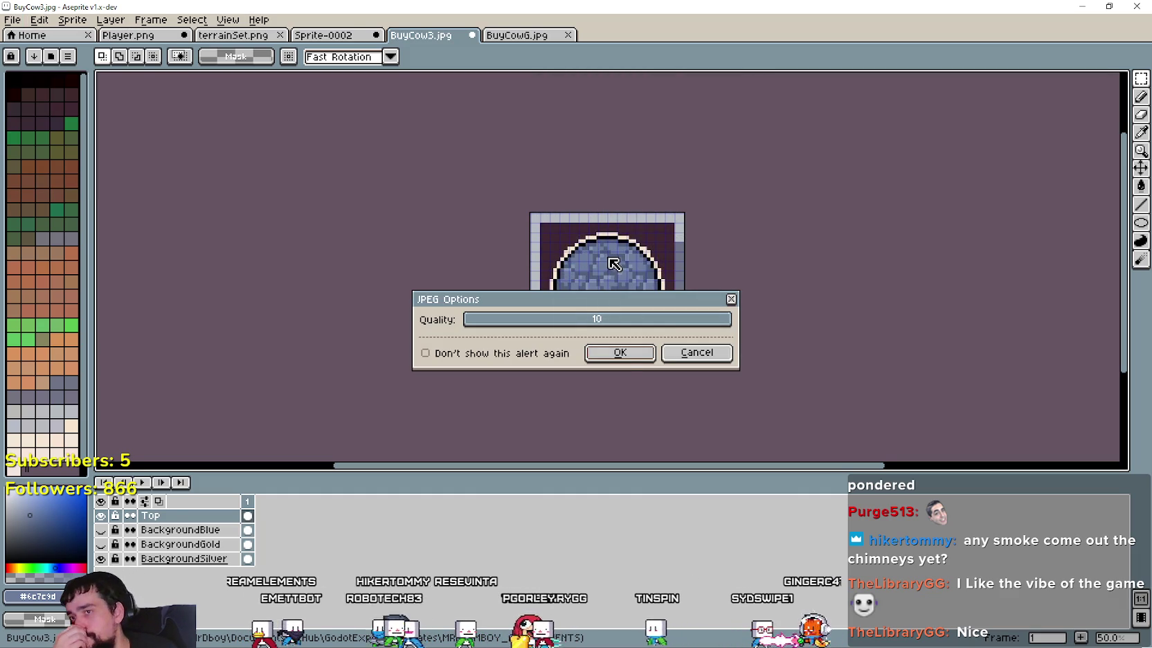
{"action": "left_click", "coordinate": [620, 352]}
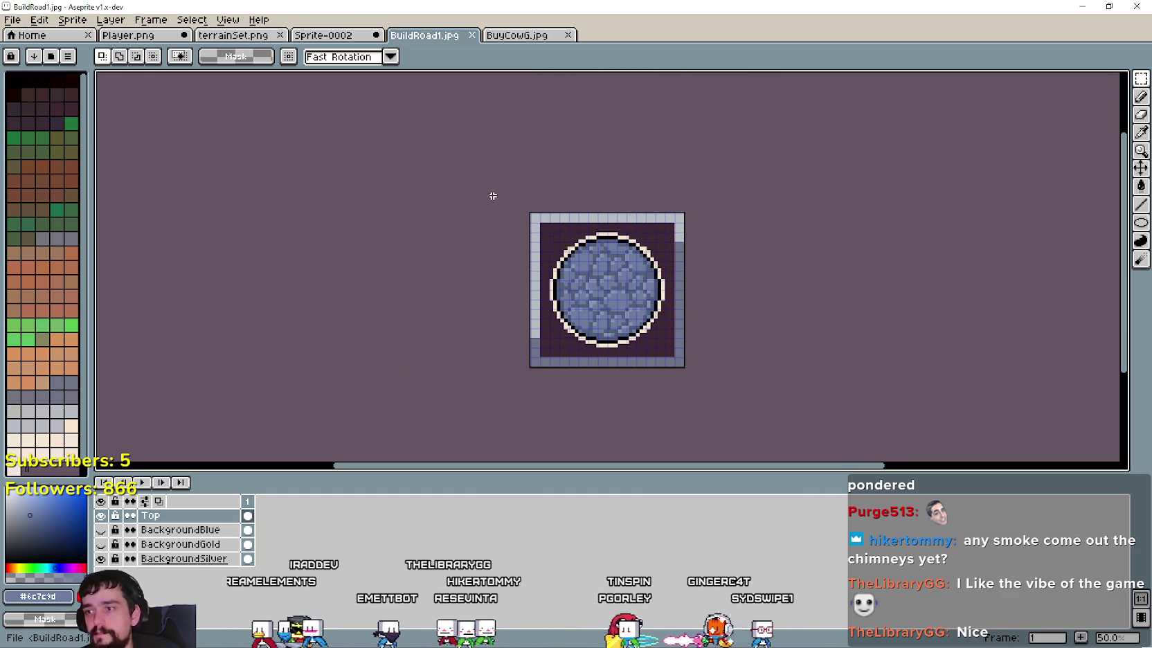
{"action": "left_click", "coordinate": [536, 34]}
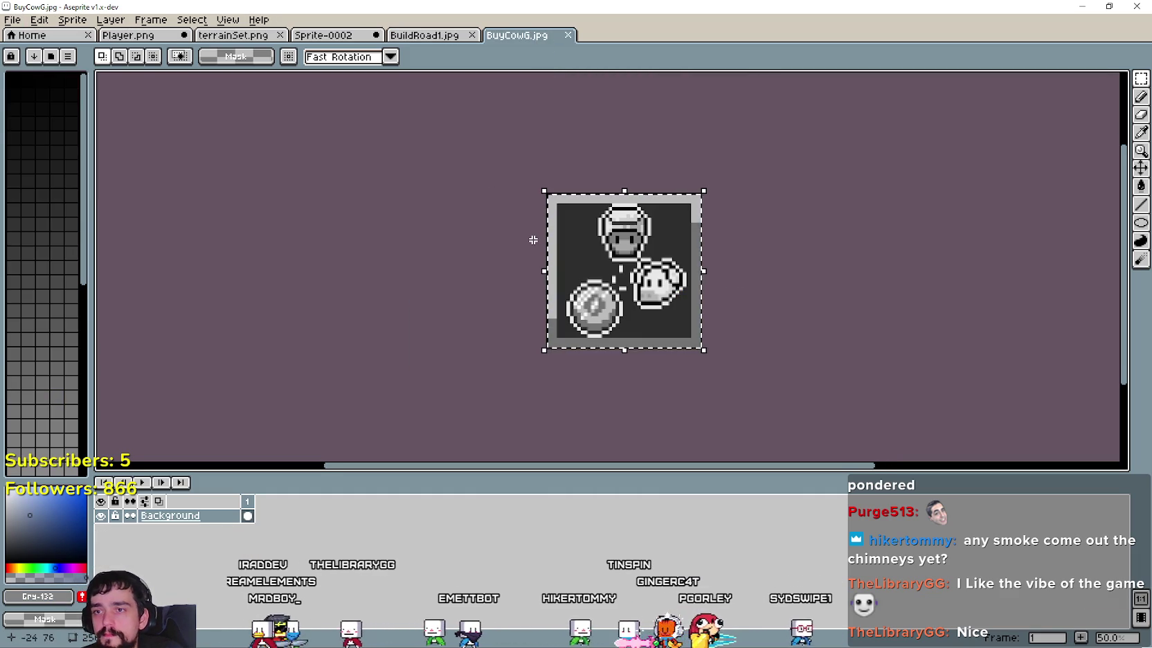
{"action": "key", "text": "Delete"}
{"action": "key", "text": "ctrl+v"}
Step: Save the grey badge as BuildRoad1G.jpg and paste the stone circle into Player.png
{"action": "left_click", "coordinate": [13, 19]}
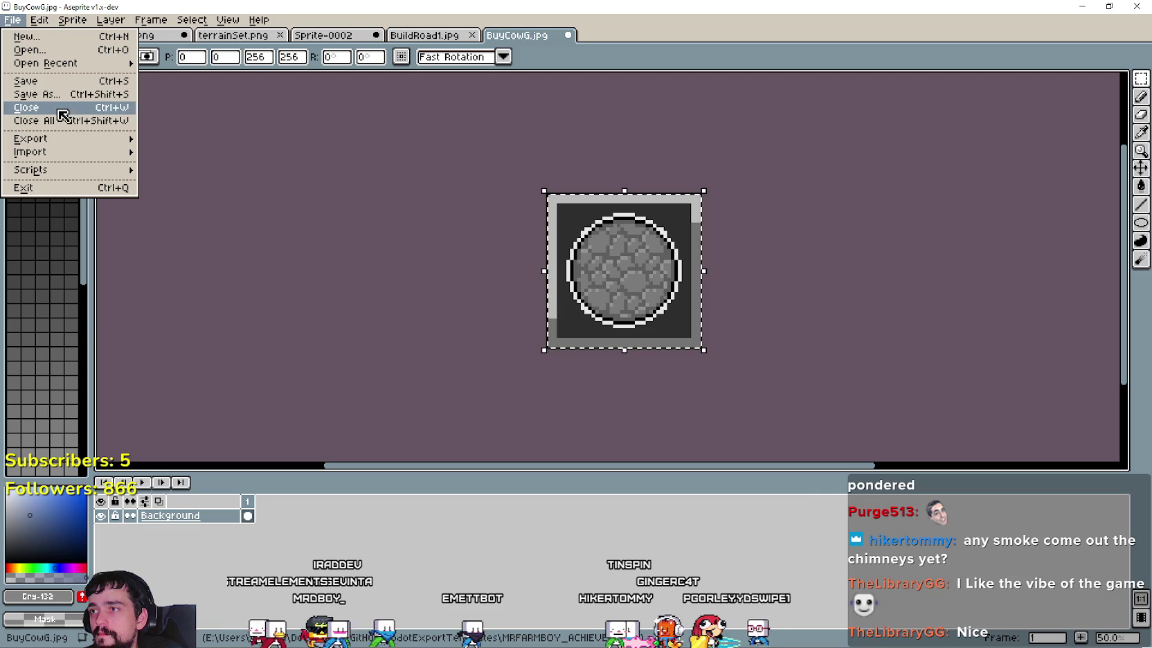
{"action": "left_click", "coordinate": [48, 94]}
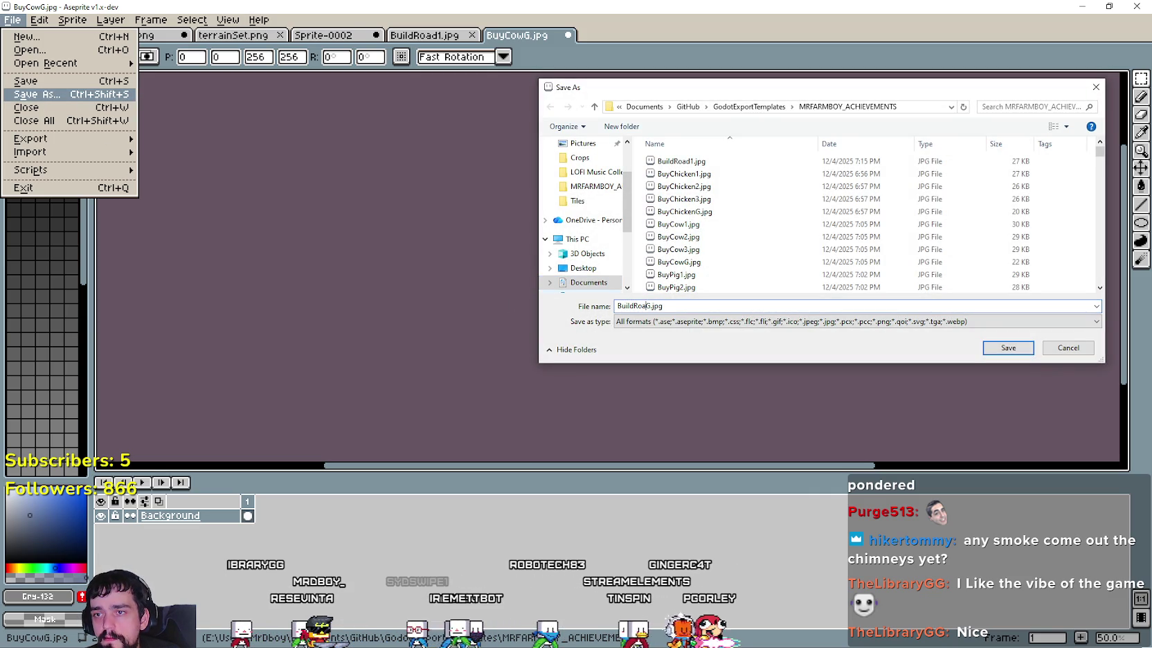
{"action": "key", "text": "Return"}
{"action": "key", "text": "Return"}
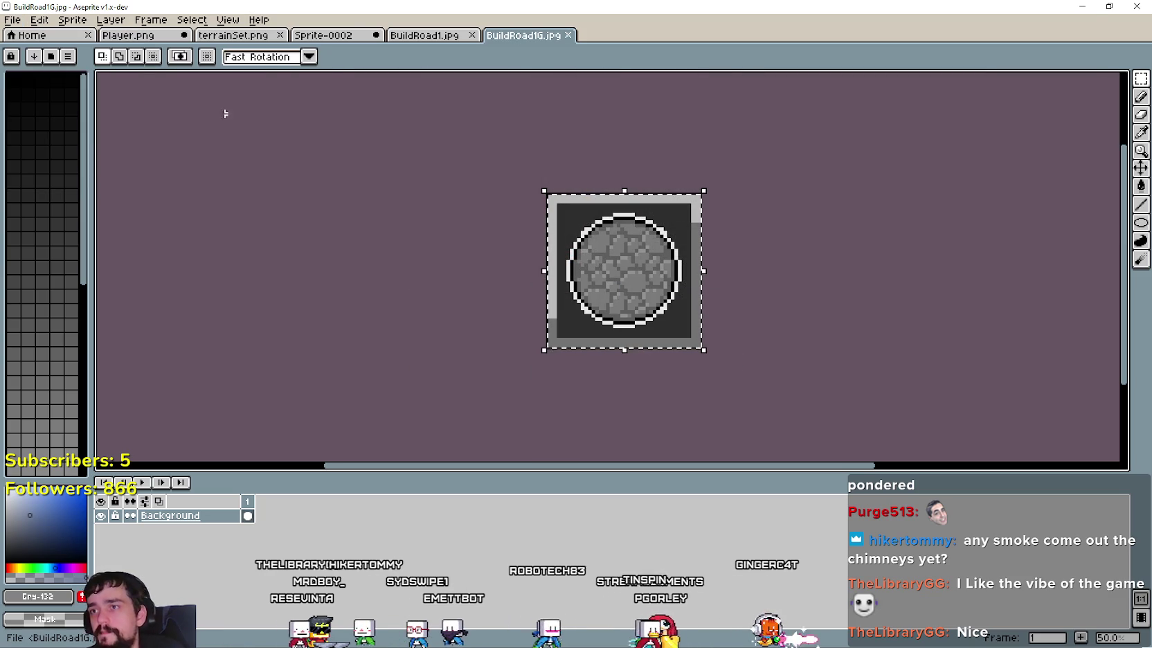
{"action": "left_click", "coordinate": [132, 38]}
{"action": "key", "text": "ctrl+v"}
Step: Nudge the pasted circle left, then select and duplicate it beside the original
{"action": "left_click_drag", "start_coordinate": [617, 300], "coordinate": [554, 299]}
{"action": "scroll", "coordinate": [557, 295], "scroll_direction": "up", "scroll_amount": 1}
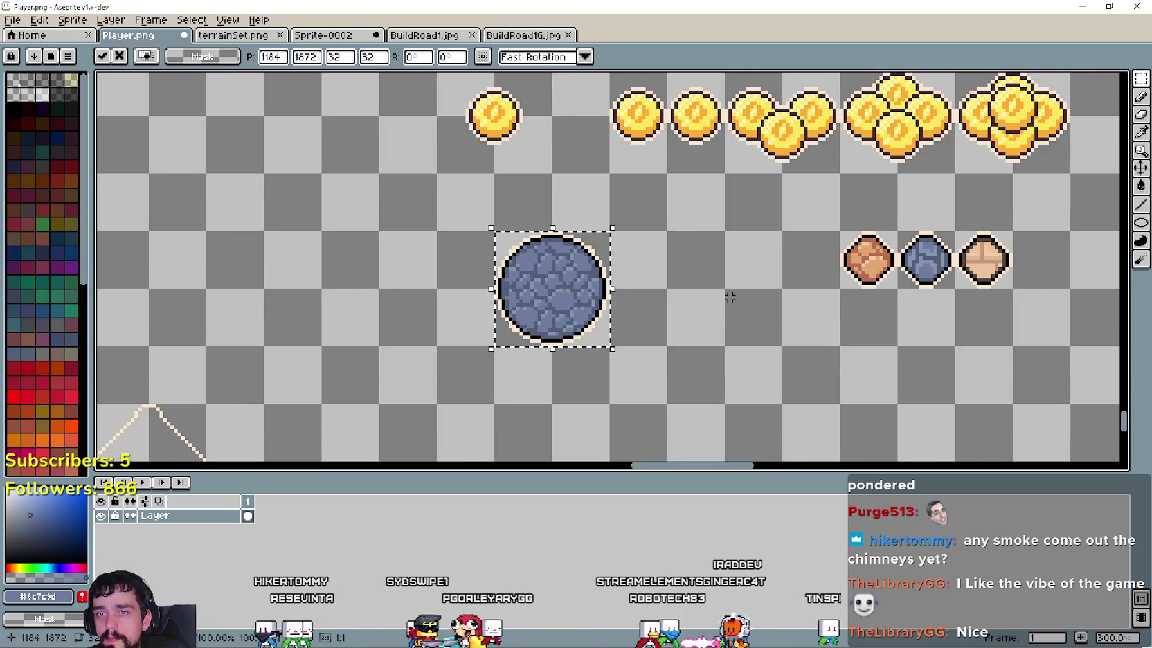
{"action": "scroll", "coordinate": [733, 291], "scroll_direction": "up", "scroll_amount": 1}
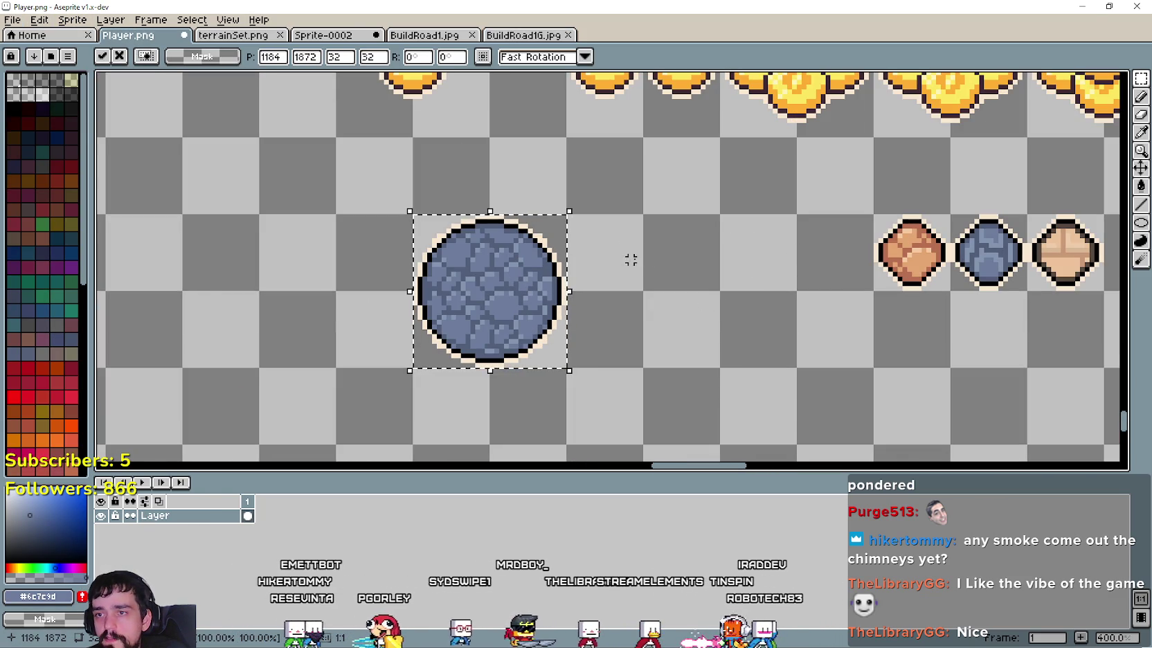
{"action": "key", "text": "i"}
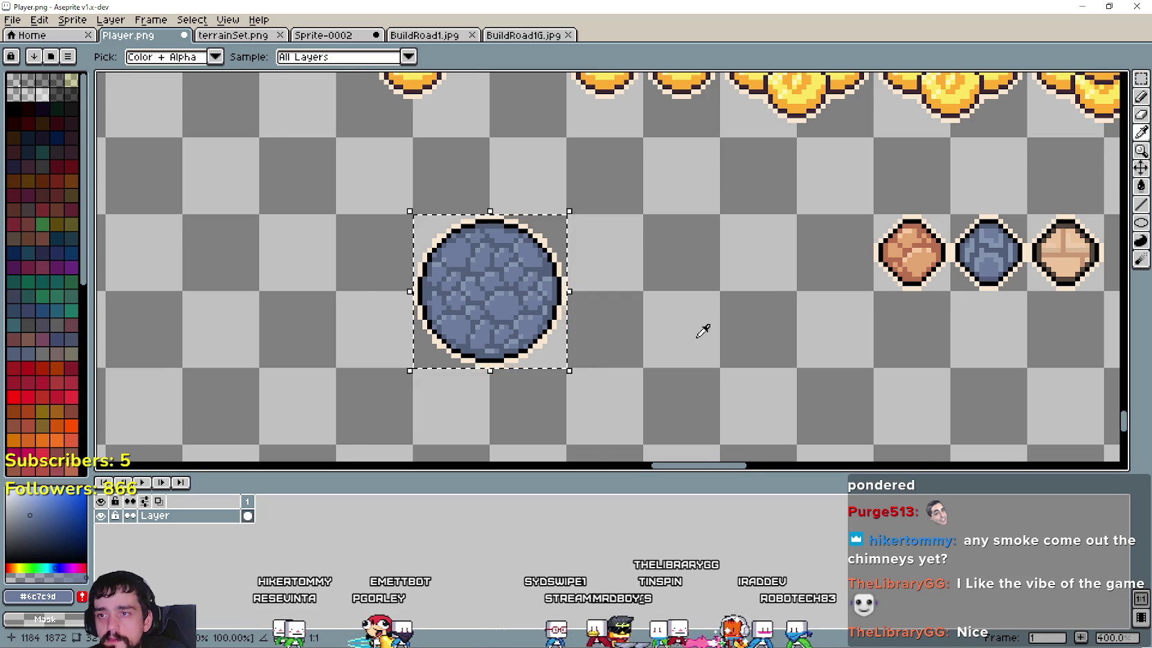
{"action": "scroll", "coordinate": [695, 331], "scroll_direction": "down", "scroll_amount": 1}
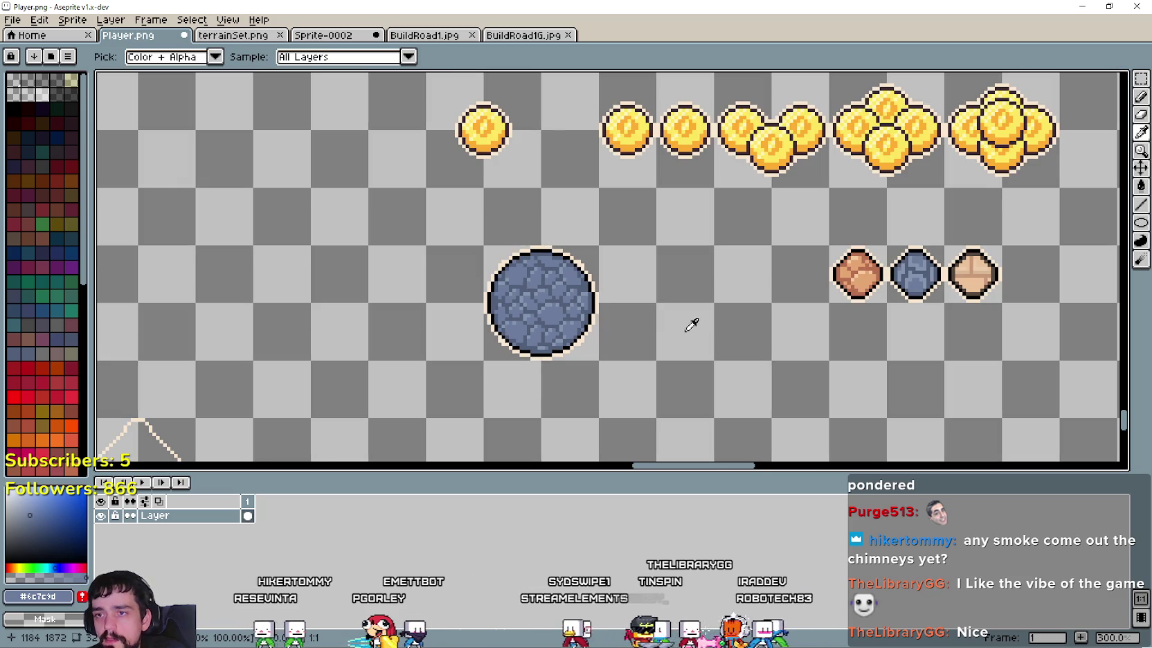
{"action": "left_click", "coordinate": [1141, 88]}
{"action": "mouse_move", "coordinate": [599, 357]}
{"action": "left_mouse_down"}
{"action": "mouse_move", "coordinate": [548, 315]}
{"action": "mouse_move", "coordinate": [633, 296]}
{"action": "left_mouse_up"}
{"action": "key", "text": "ctrl+d"}
{"action": "scroll", "coordinate": [771, 296], "scroll_direction": "up", "scroll_amount": 1}
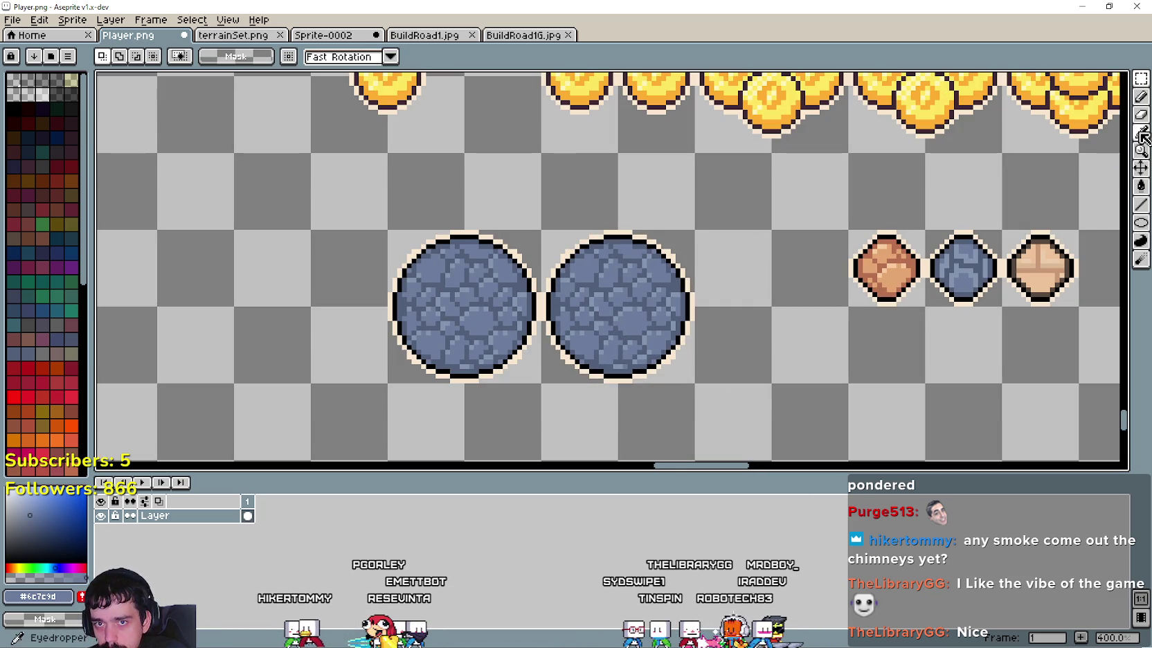
{"action": "scroll", "coordinate": [927, 276], "scroll_direction": "up", "scroll_amount": 2}
{"action": "scroll", "coordinate": [686, 260], "scroll_direction": "up", "scroll_amount": 1}
{"action": "scroll", "coordinate": [681, 278], "scroll_direction": "down", "scroll_amount": 1}
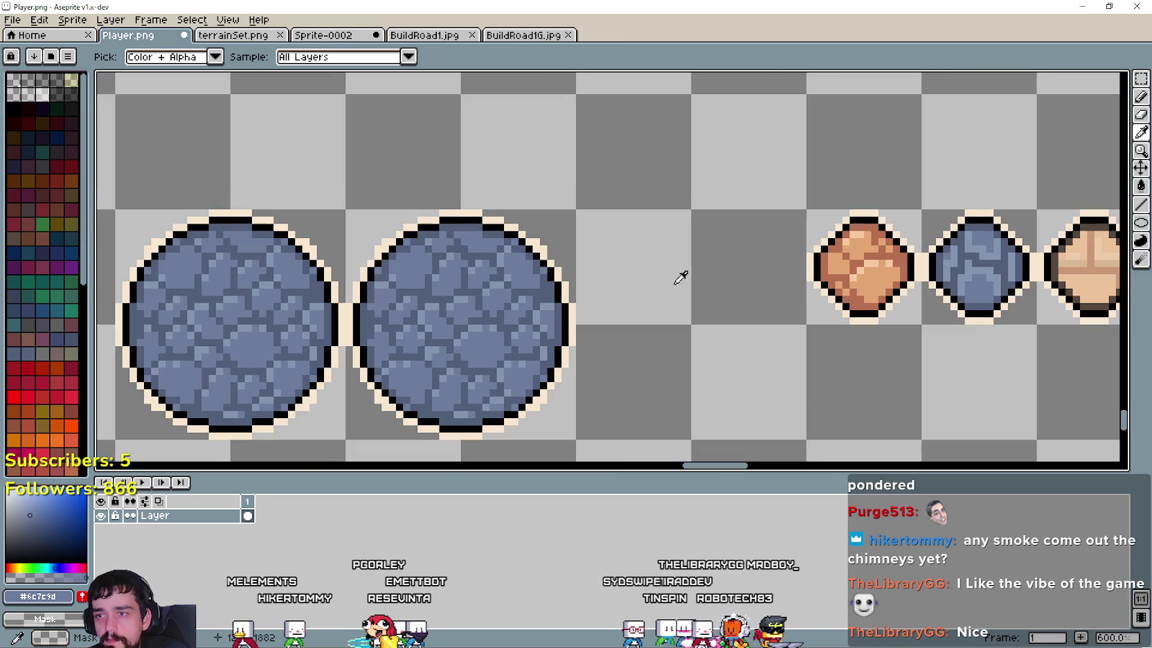
{"action": "scroll", "coordinate": [547, 211], "scroll_direction": "right", "scroll_amount": 2}
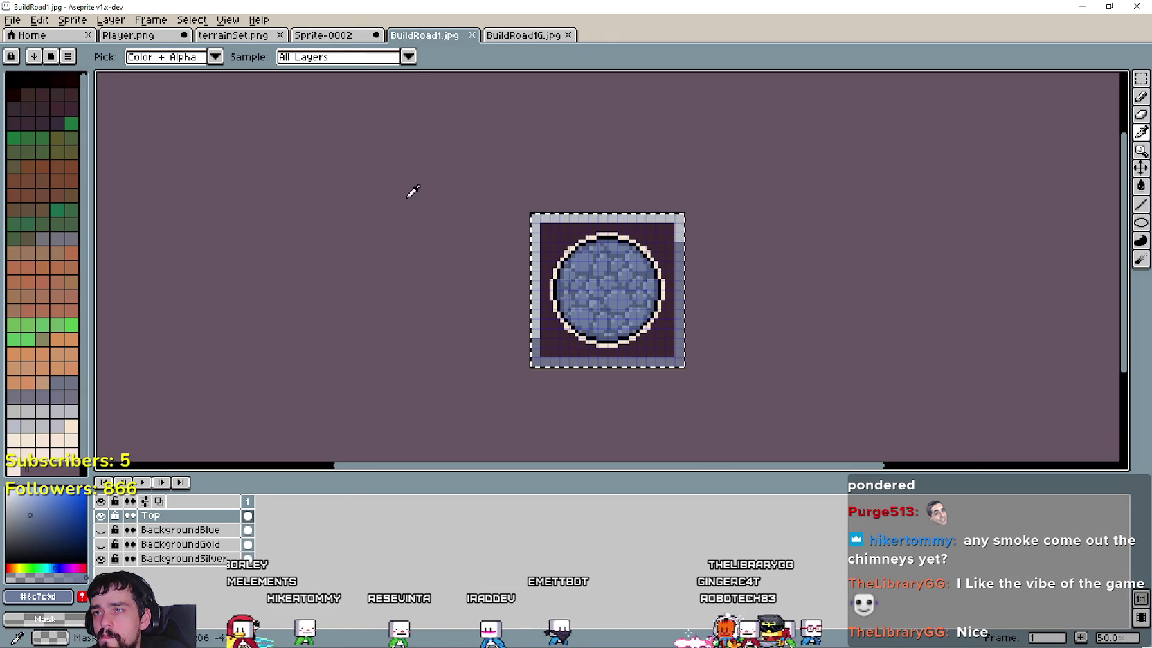
Step: Show BackgroundGold in BuildRoad1, save it as BuildRoad2.jpg, then hide the gold again
{"action": "left_click", "coordinate": [424, 34]}
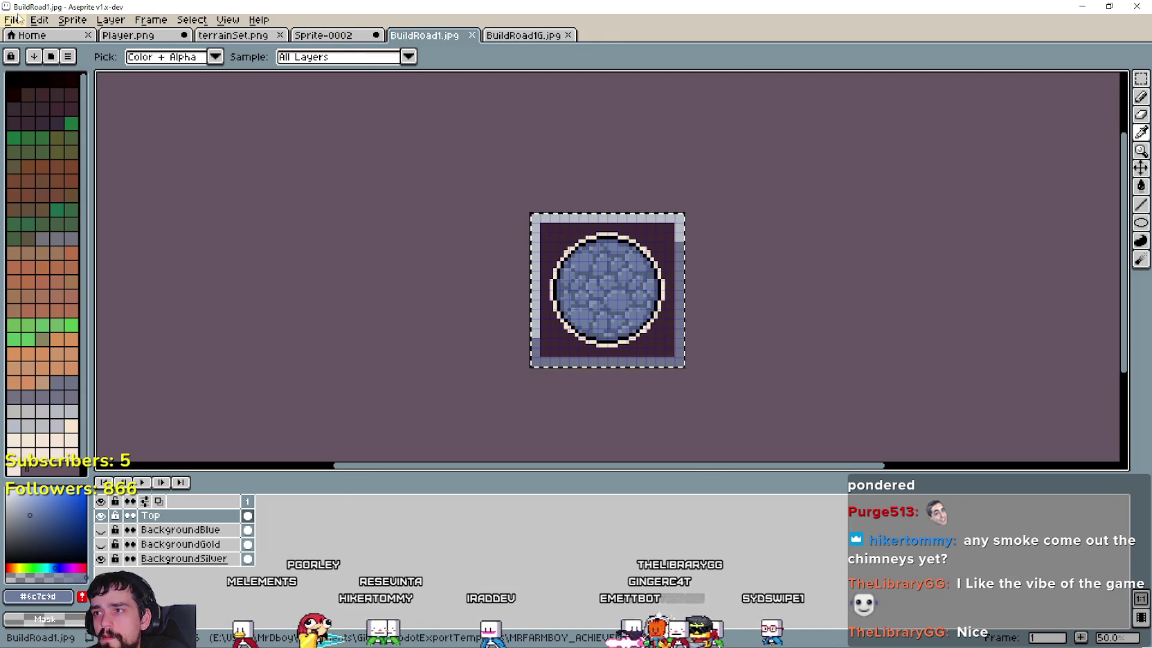
{"action": "left_click", "coordinate": [101, 544]}
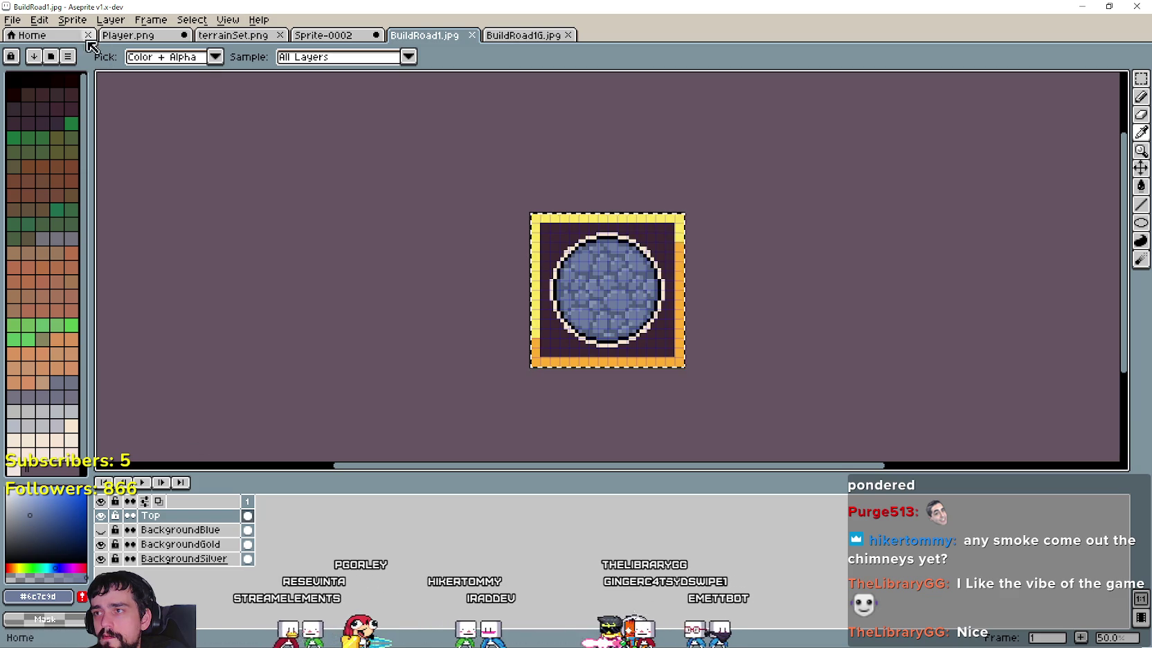
{"action": "left_click", "coordinate": [13, 20]}
{"action": "left_click", "coordinate": [38, 94]}
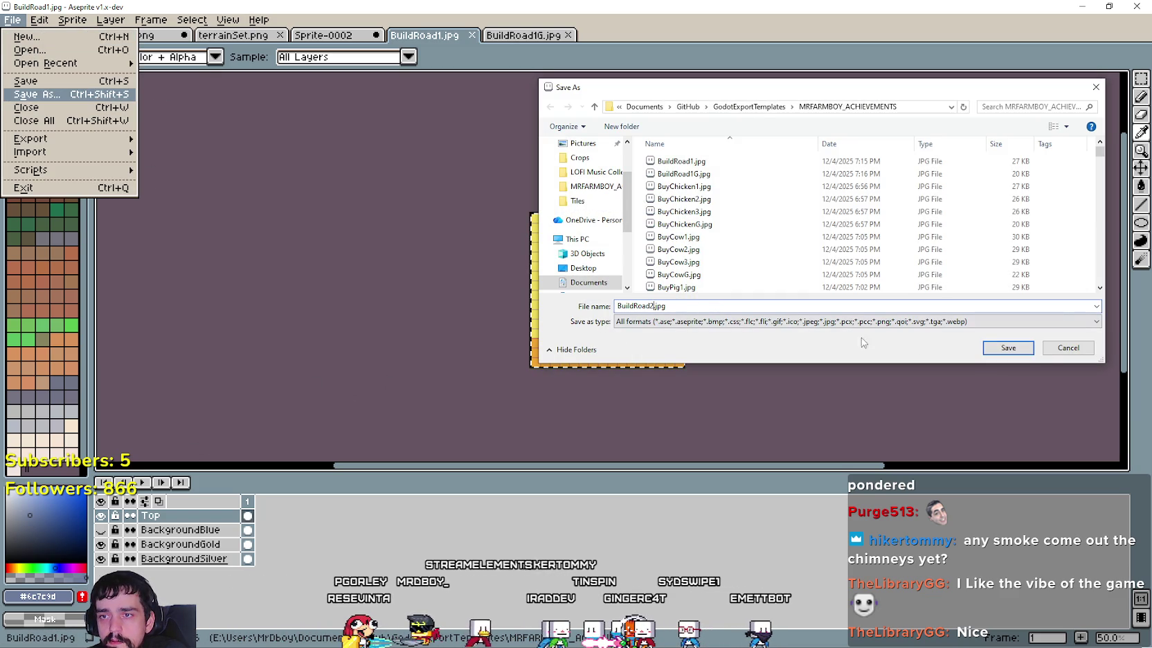
{"action": "left_click", "coordinate": [1028, 352]}
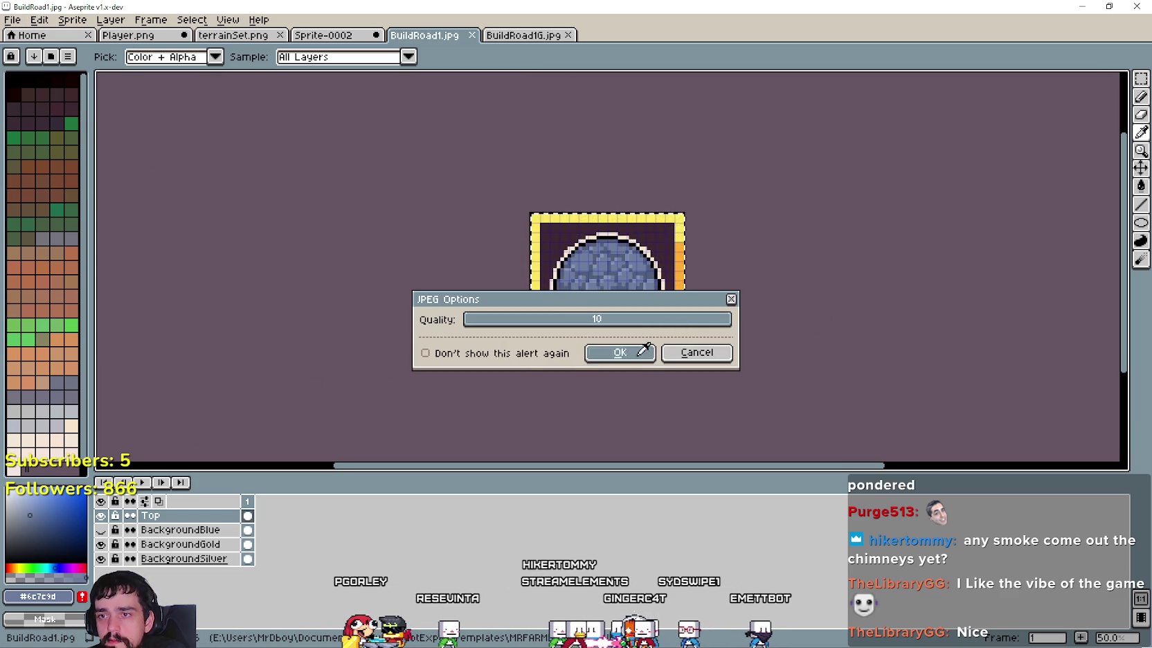
{"action": "left_click", "coordinate": [638, 354]}
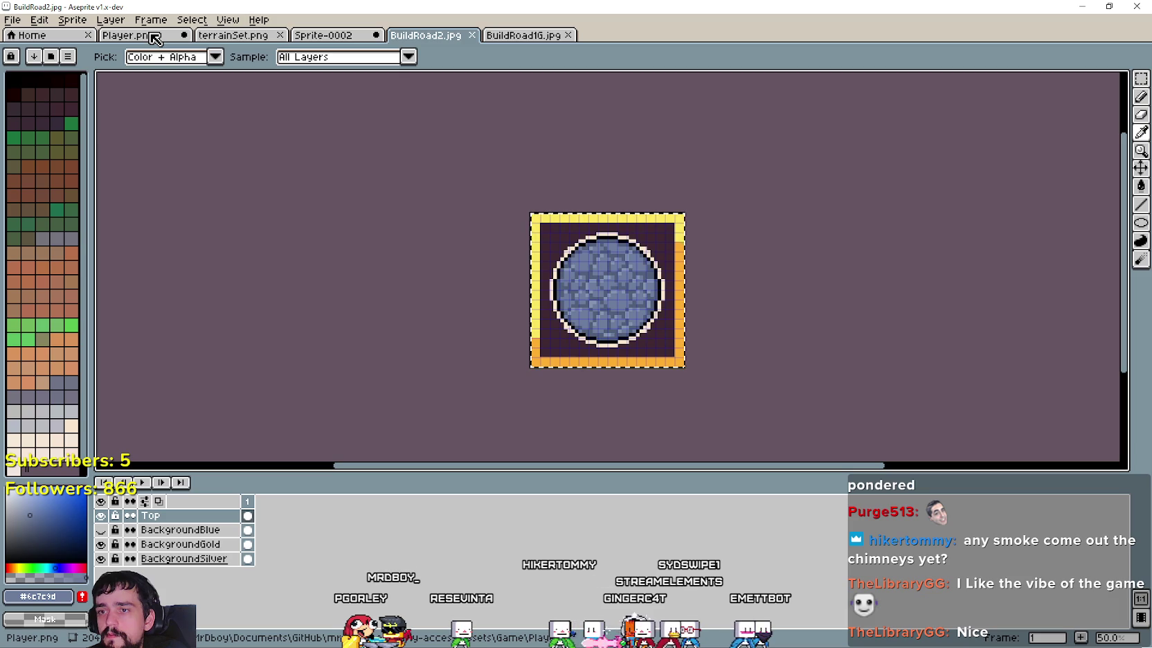
{"action": "left_click", "coordinate": [104, 544]}
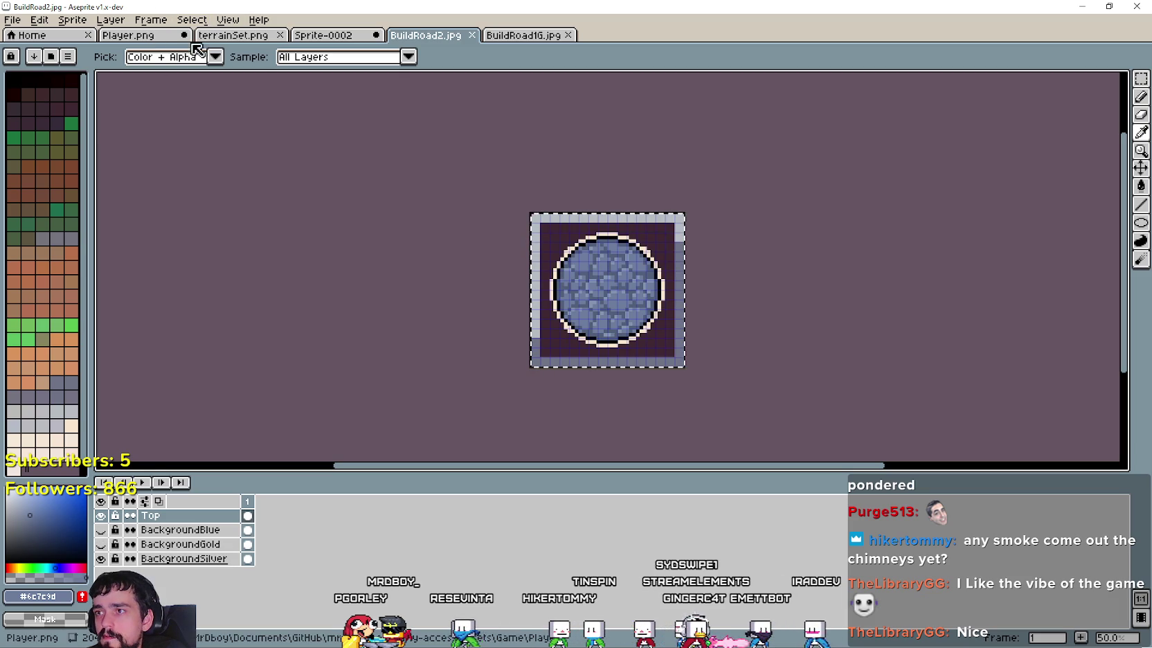
Step: Return to Player.png and select the second stone circle
{"action": "left_click", "coordinate": [245, 41]}
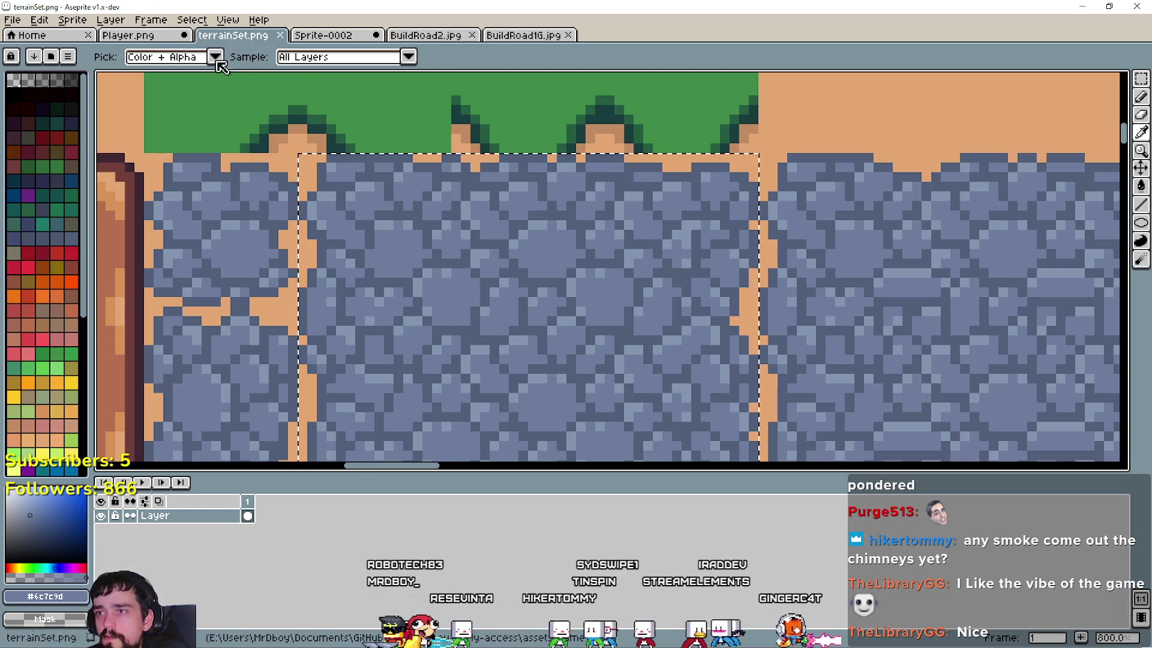
{"action": "left_click", "coordinate": [138, 44]}
{"action": "scroll", "coordinate": [547, 249], "scroll_direction": "up", "scroll_amount": 1}
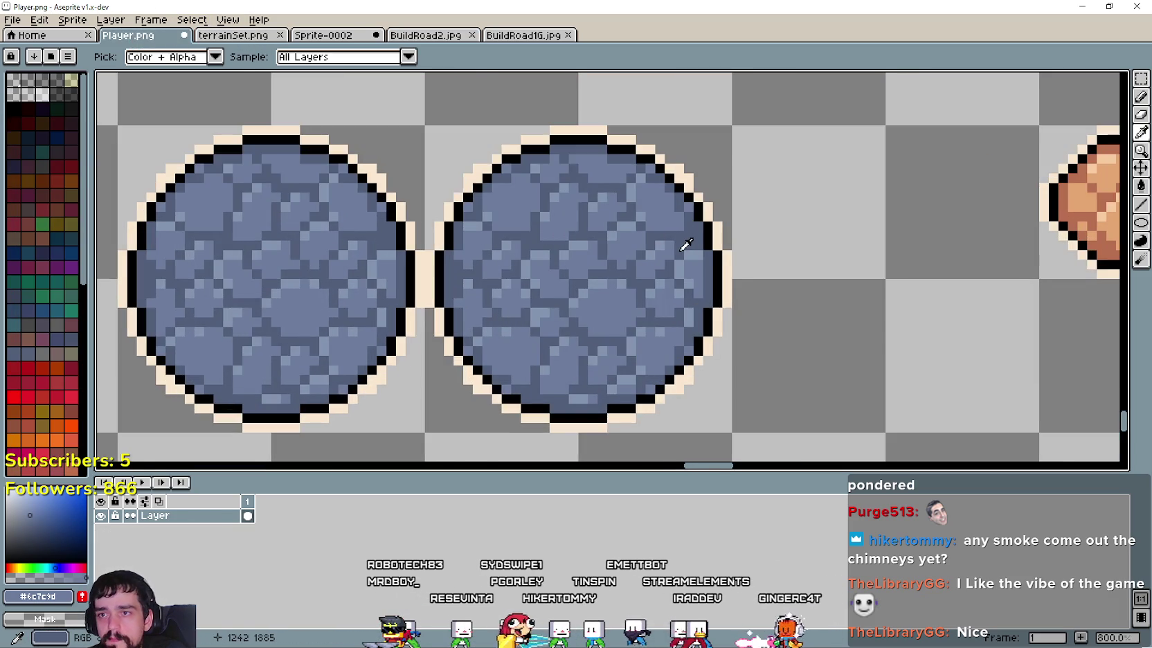
{"action": "scroll", "coordinate": [692, 249], "scroll_direction": "down", "scroll_amount": 1}
{"action": "left_click", "coordinate": [1143, 81]}
{"action": "left_click_drag", "start_coordinate": [490, 385], "coordinate": [720, 155]}
{"action": "left_click_drag", "start_coordinate": [862, 239], "coordinate": [785, 255]}
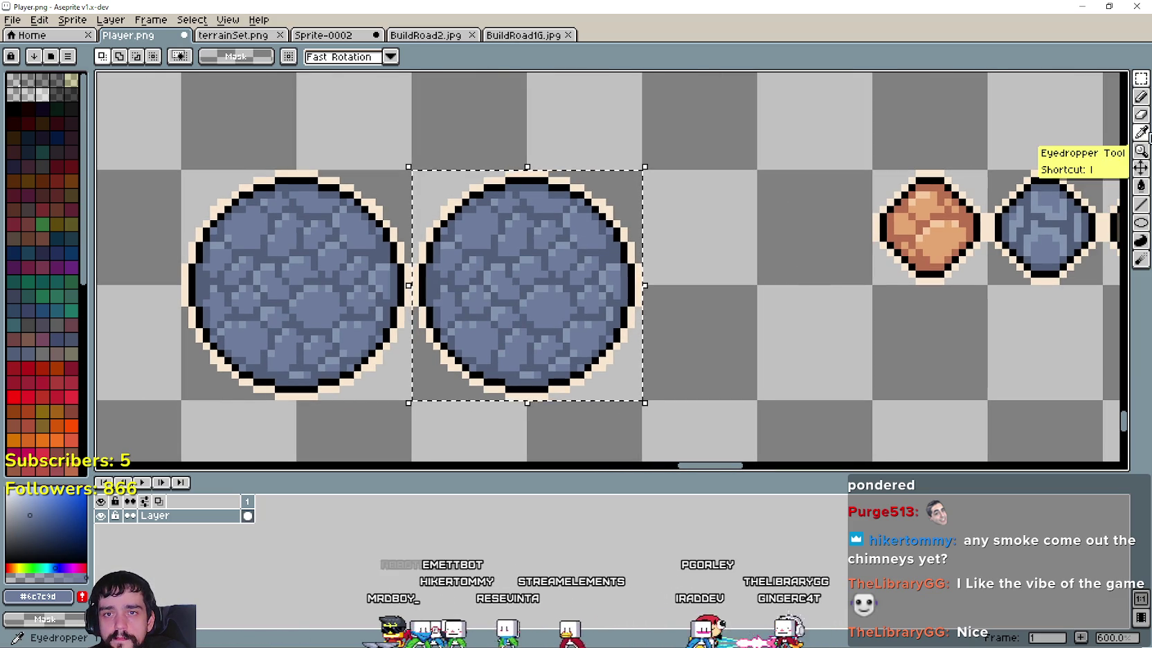
Step: With Contiguous off, bucket-fill the circle's light stones with orange from the tile
{"action": "left_click", "coordinate": [1141, 132]}
{"action": "left_click", "coordinate": [950, 234]}
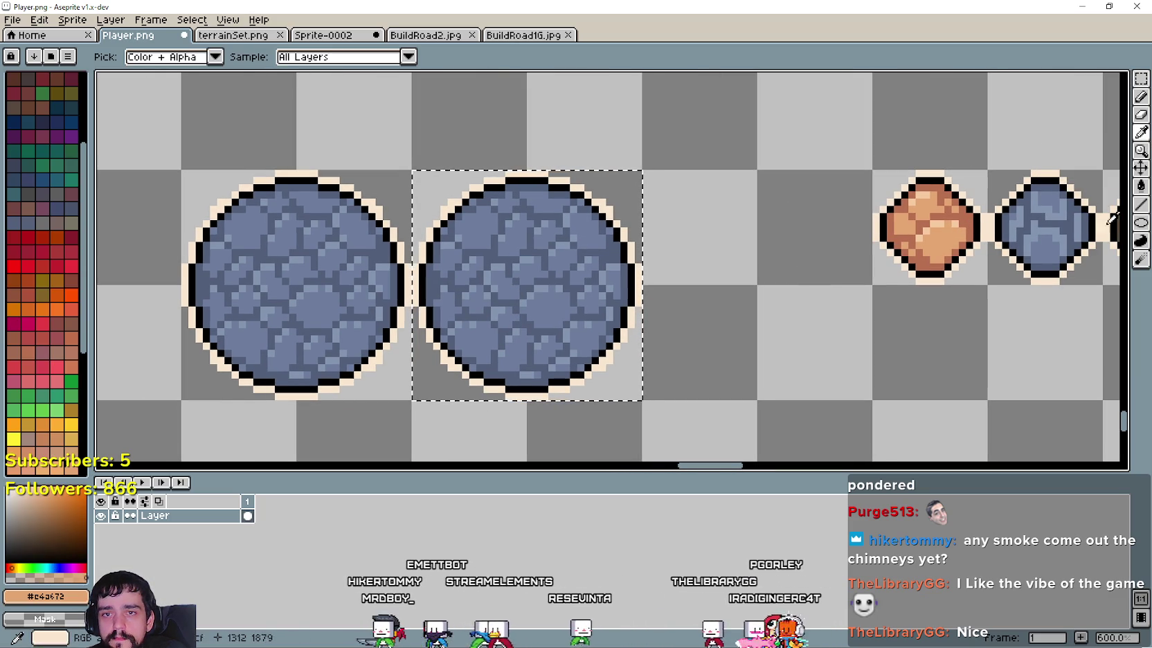
{"action": "left_click", "coordinate": [1141, 186]}
{"action": "left_click", "coordinate": [262, 64]}
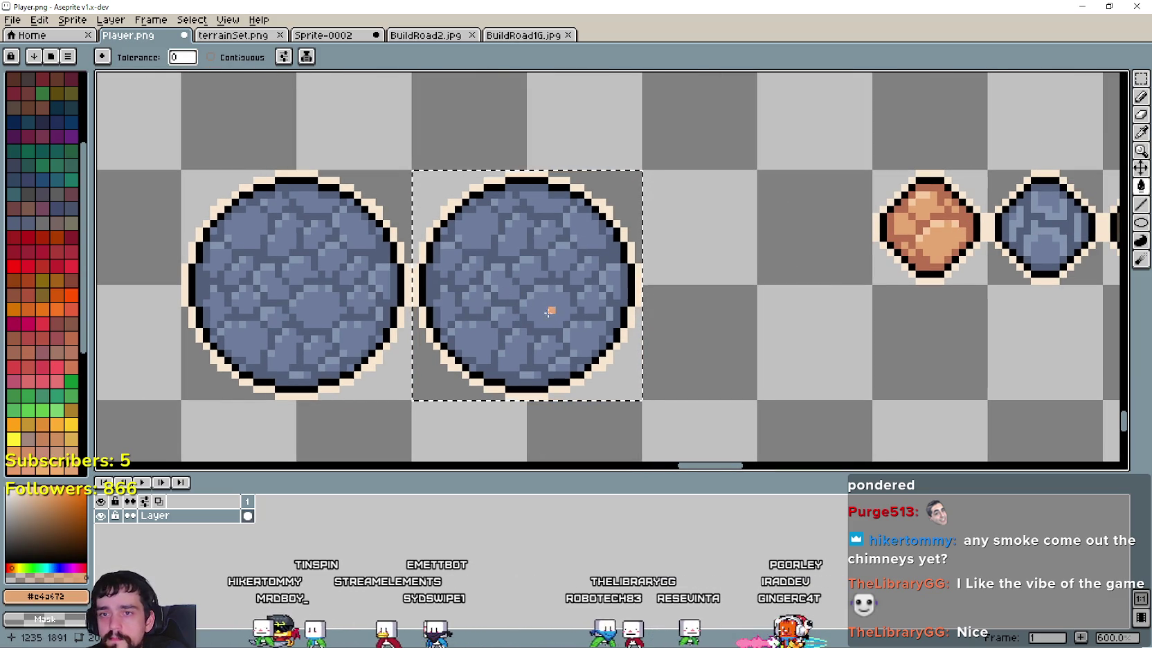
{"action": "left_click", "coordinate": [548, 237]}
Step: Fill the highlights light peach and the cracks dark brown, then select the orange circle
{"action": "left_click", "coordinate": [1141, 132]}
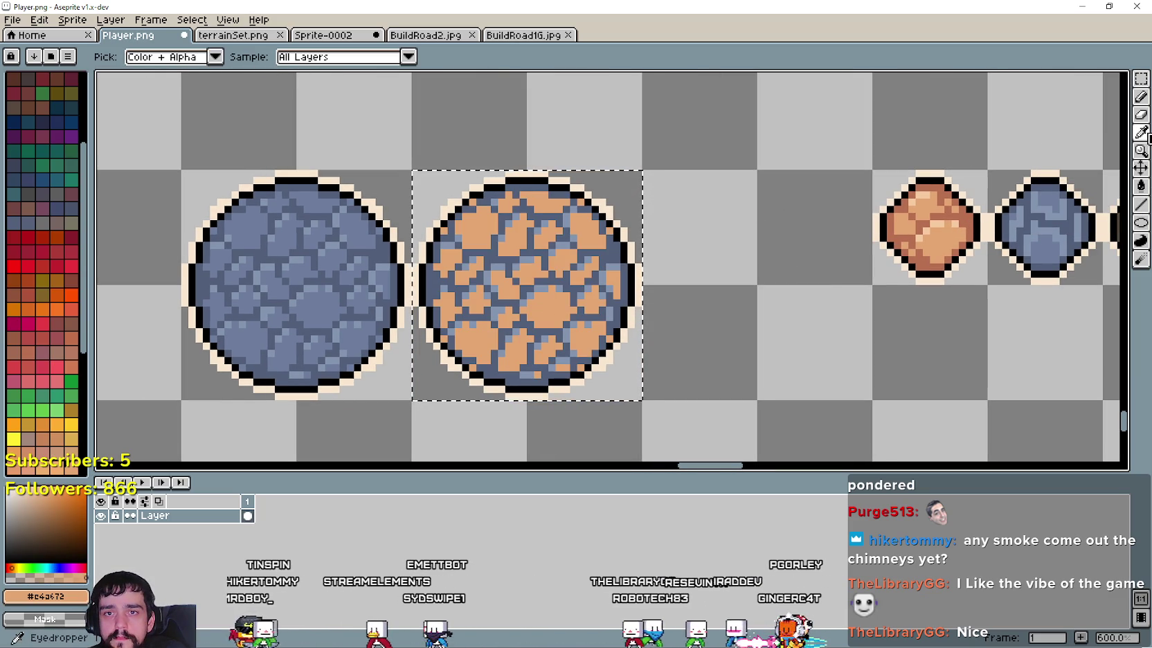
{"action": "left_click", "coordinate": [937, 220]}
{"action": "left_click", "coordinate": [1141, 185]}
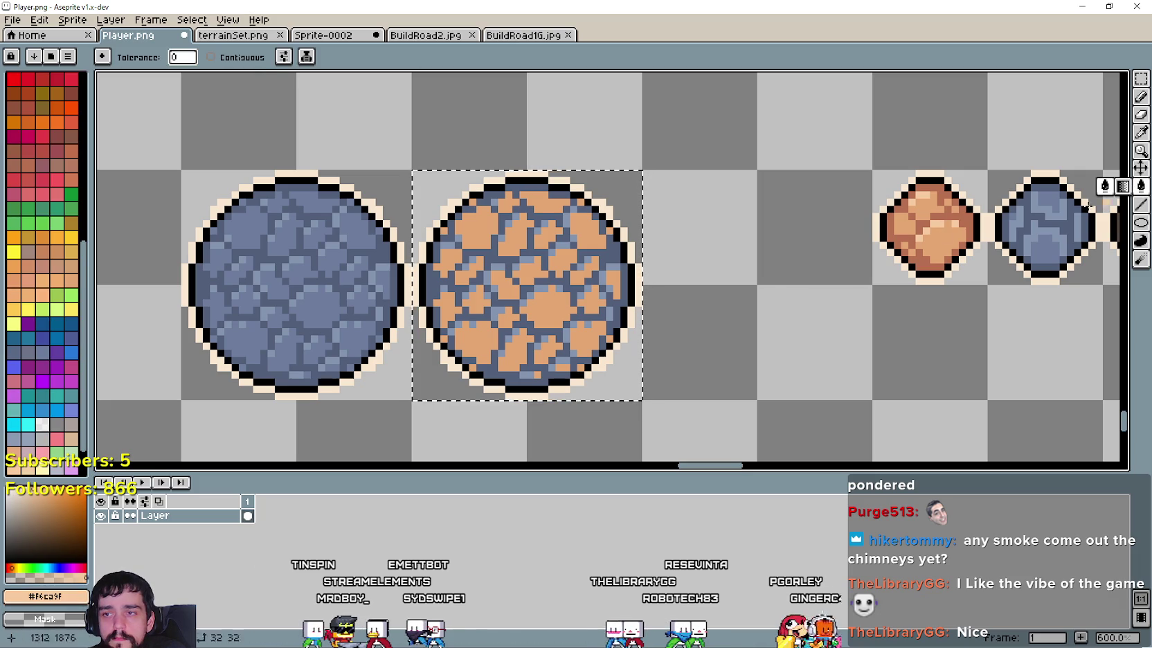
{"action": "left_click", "coordinate": [541, 286]}
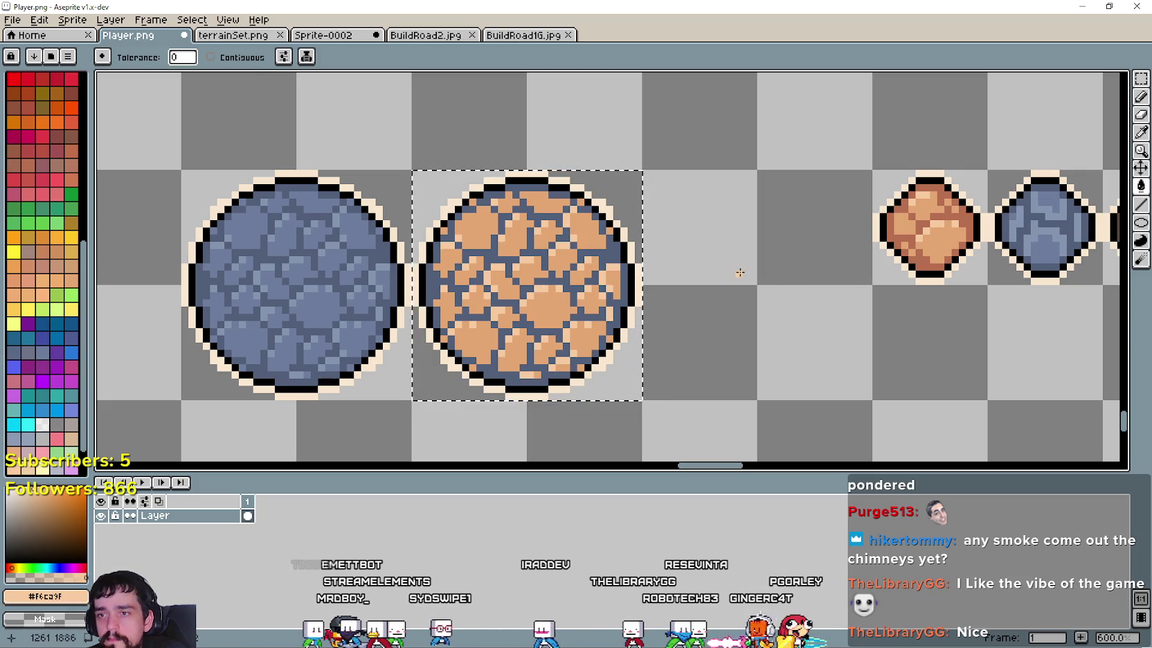
{"action": "left_click", "coordinate": [1141, 132]}
{"action": "left_click", "coordinate": [971, 218]}
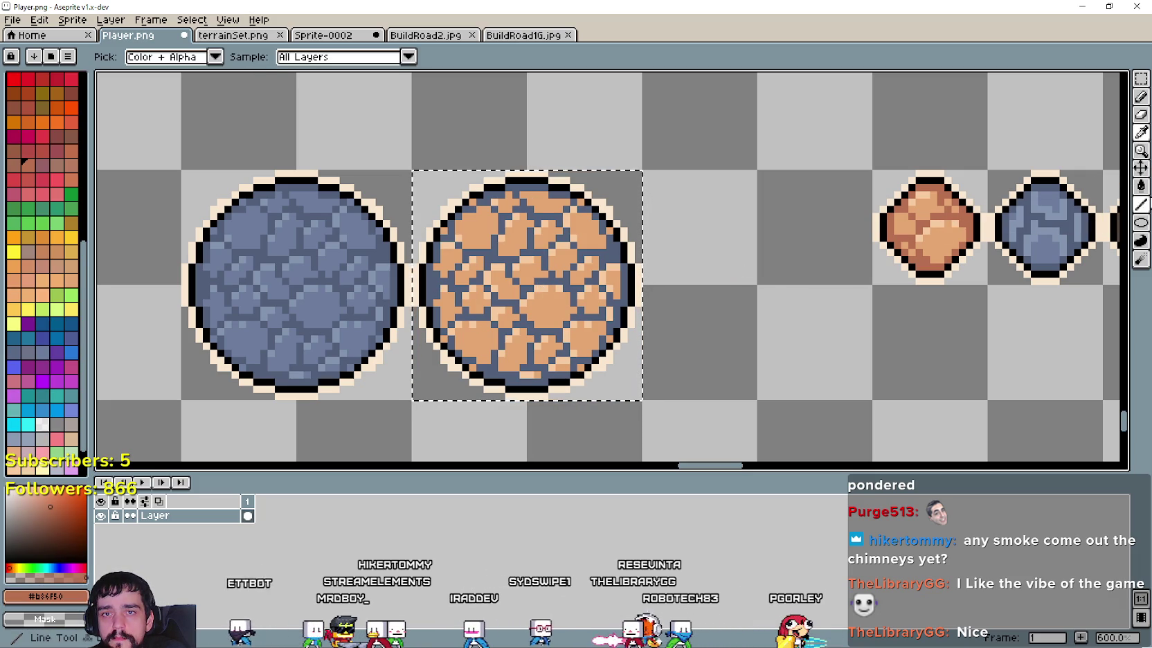
{"action": "left_click", "coordinate": [1141, 185]}
{"action": "left_click", "coordinate": [594, 285]}
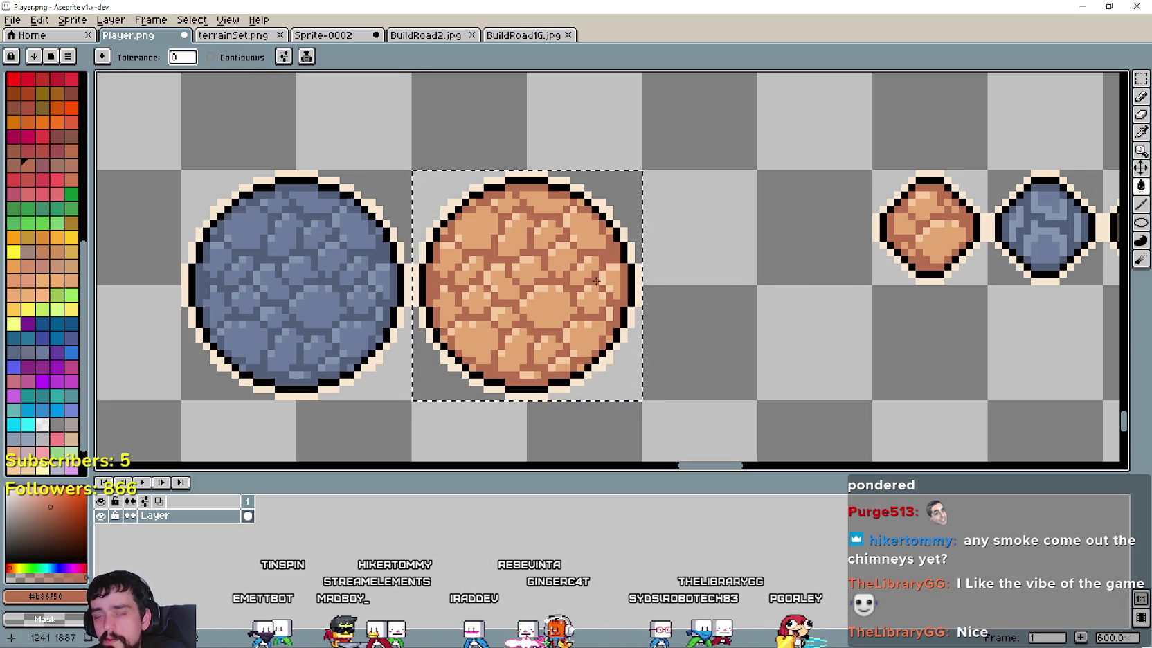
{"action": "left_click", "coordinate": [1141, 79]}
{"action": "left_click_drag", "start_coordinate": [409, 401], "coordinate": [644, 168]}
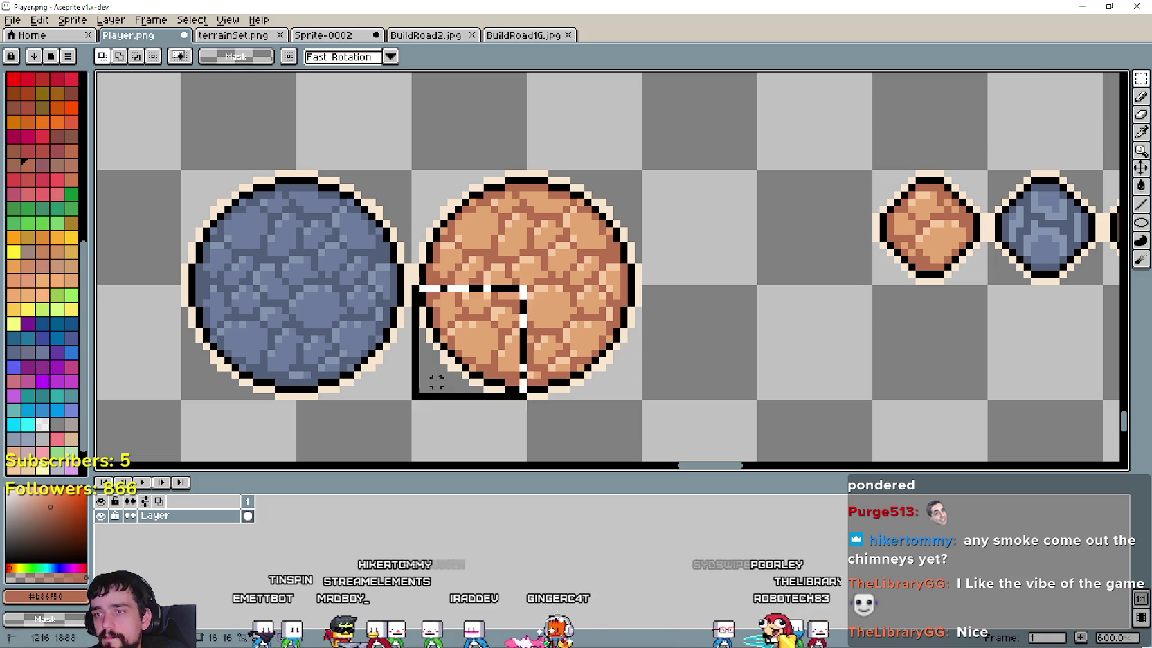
Step: Paste the orange circle into BuildRoad2, scale it to 192×192 and centre it
{"action": "key", "text": "ctrl+c"}
{"action": "left_click", "coordinate": [414, 36]}
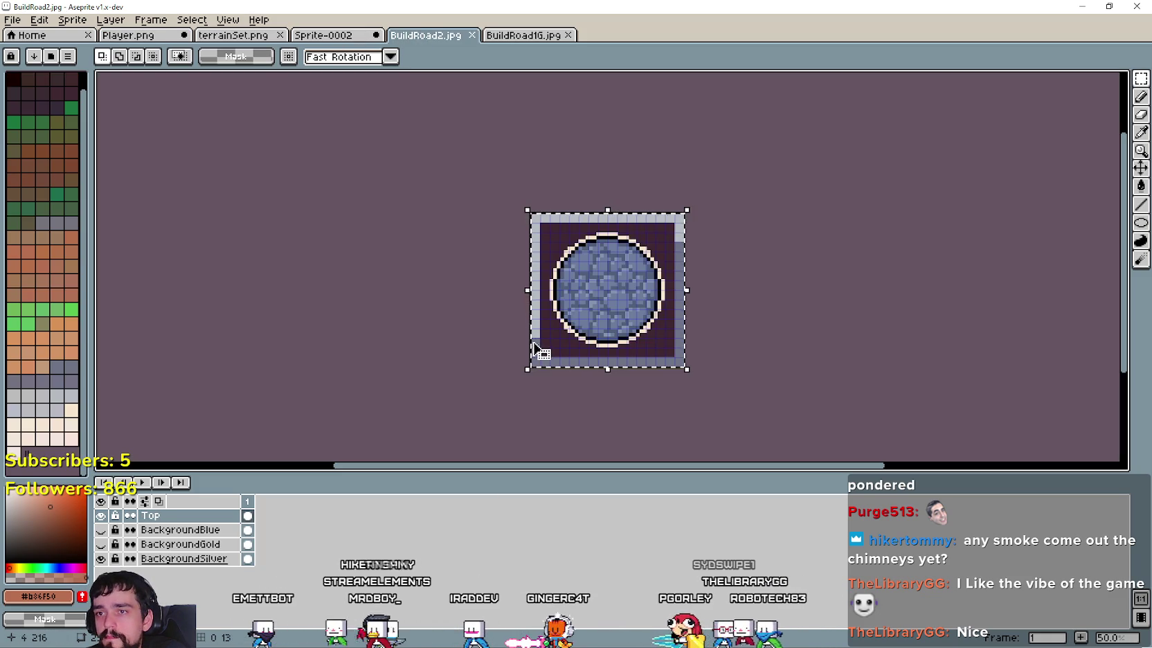
{"action": "key", "text": "ctrl+v"}
{"action": "double_click", "coordinate": [339, 57]}
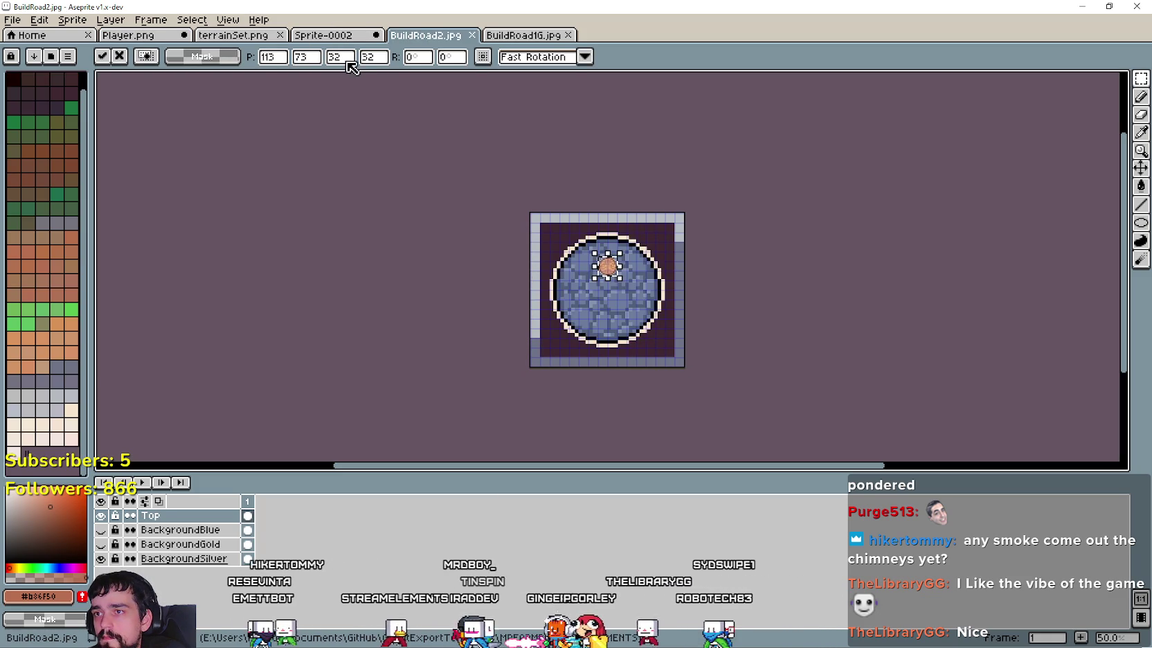
{"action": "type", "text": "100"}
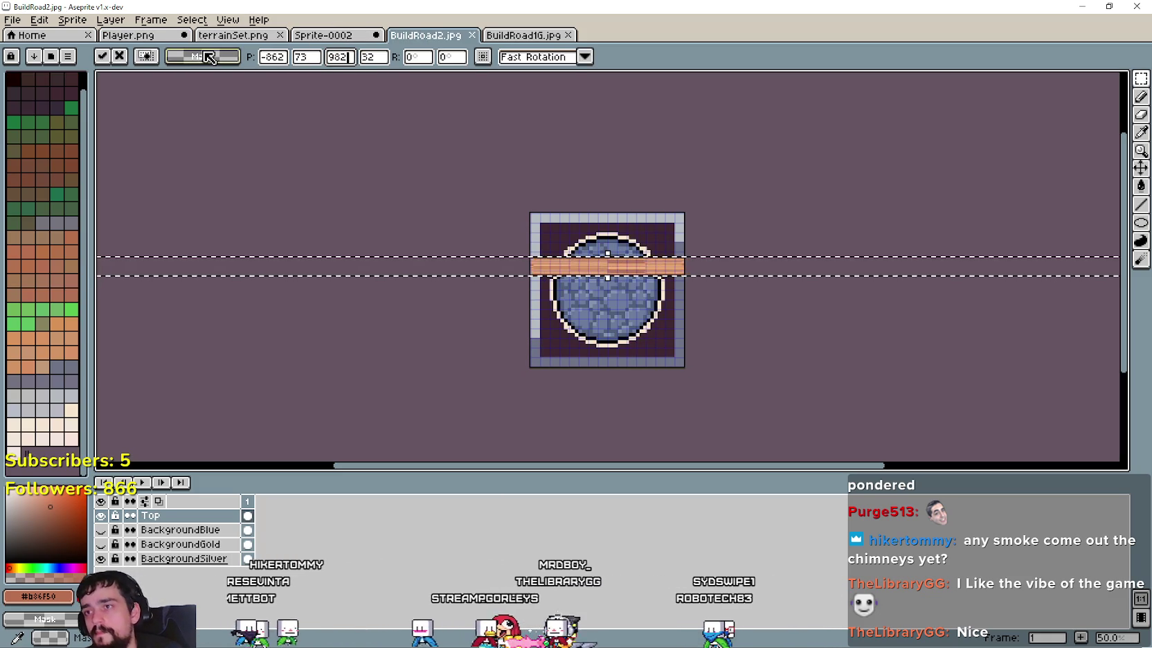
{"action": "key", "text": "BackSpace"}
{"action": "key", "text": "BackSpace"}
{"action": "key", "text": "BackSpace"}
{"action": "type", "text": "192"}
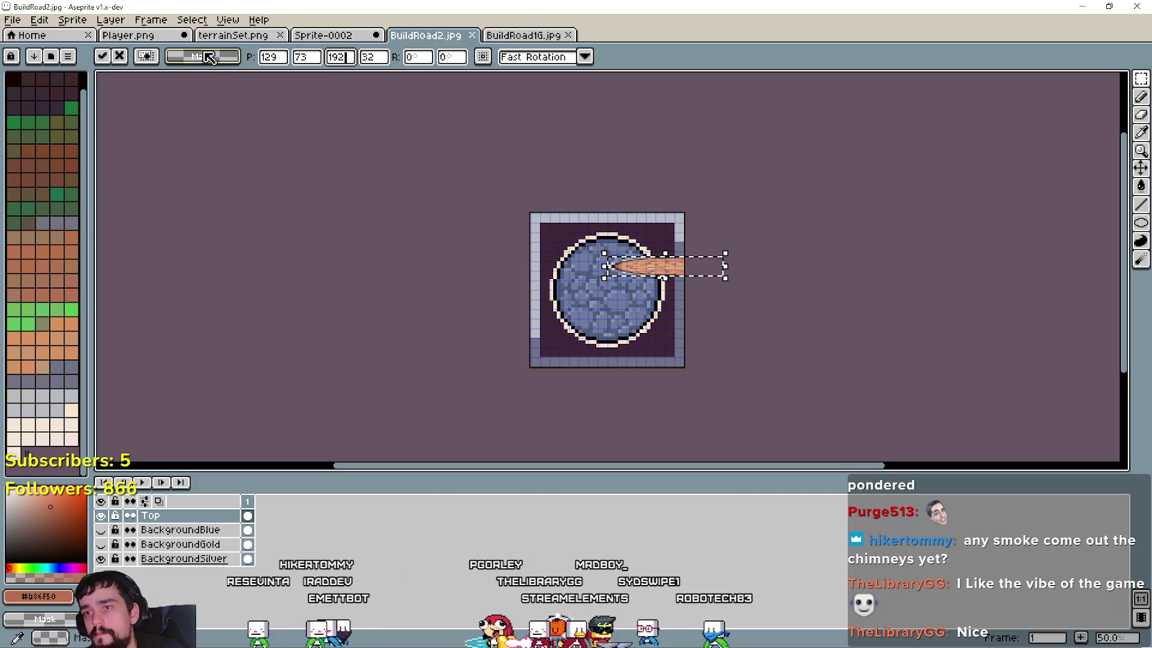
{"action": "left_click", "coordinate": [376, 58]}
{"action": "type", "text": "1"}
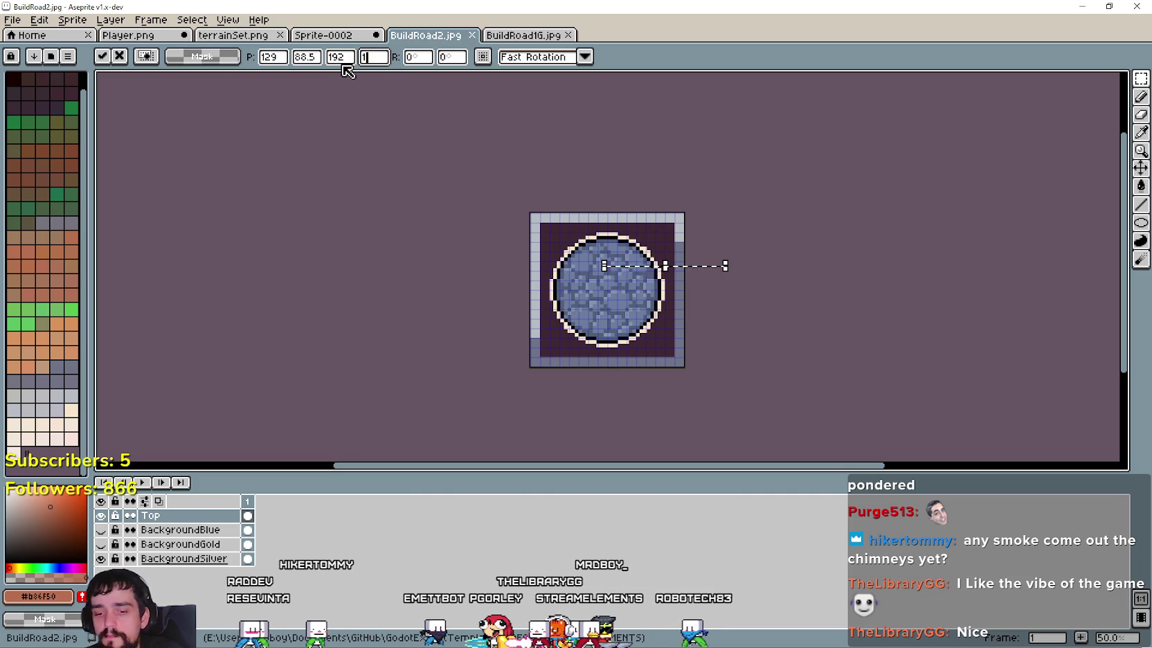
{"action": "type", "text": "92"}
{"action": "left_click_drag", "start_coordinate": [680, 284], "coordinate": [637, 306]}
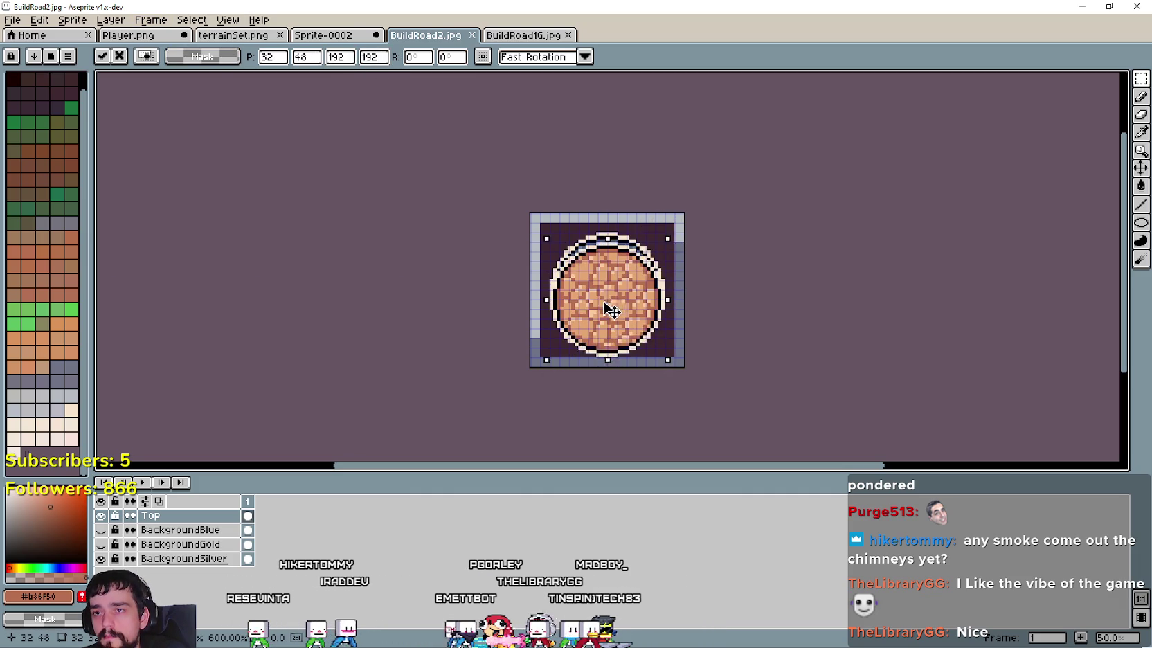
{"action": "key", "text": "Return"}
{"action": "left_click", "coordinate": [31, 35]}
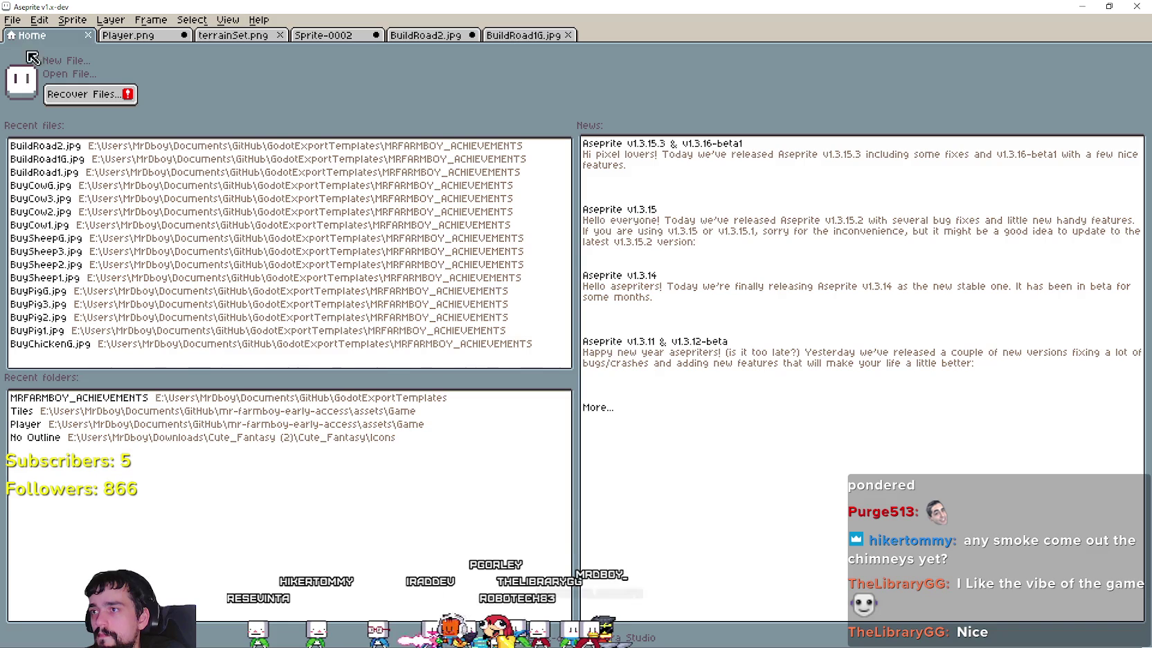
Step: Save the orange badge over BuildRoad1.jpg with default JPEG options, then return to Player.png
{"action": "left_click", "coordinate": [323, 34]}
{"action": "left_click", "coordinate": [418, 36]}
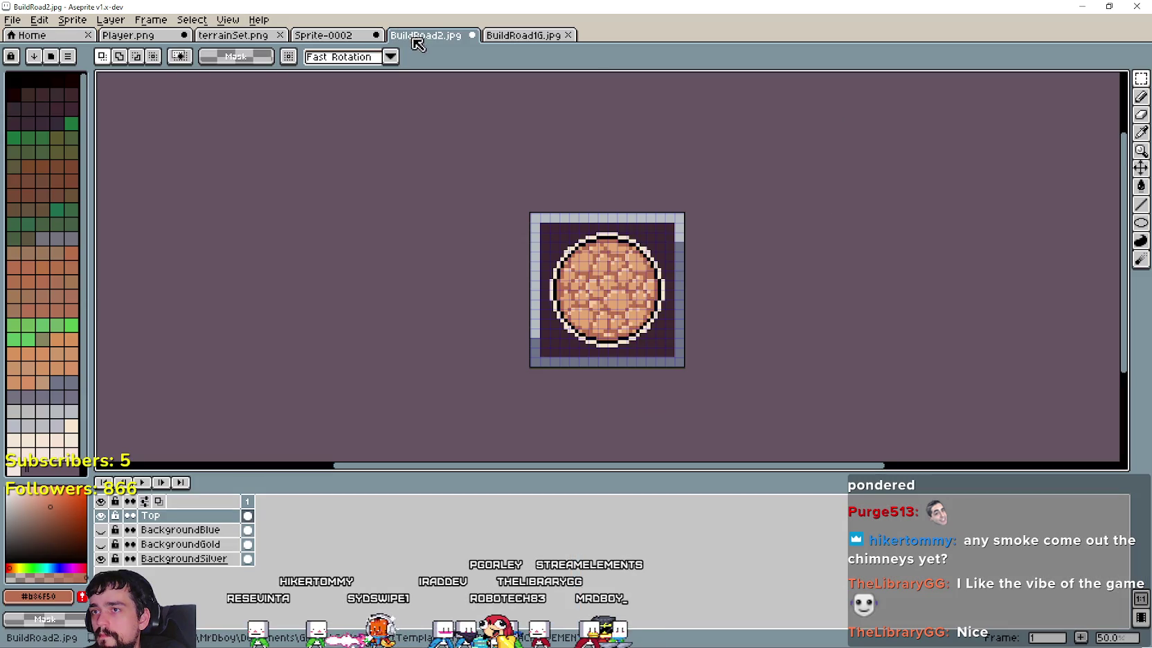
{"action": "left_click", "coordinate": [13, 20]}
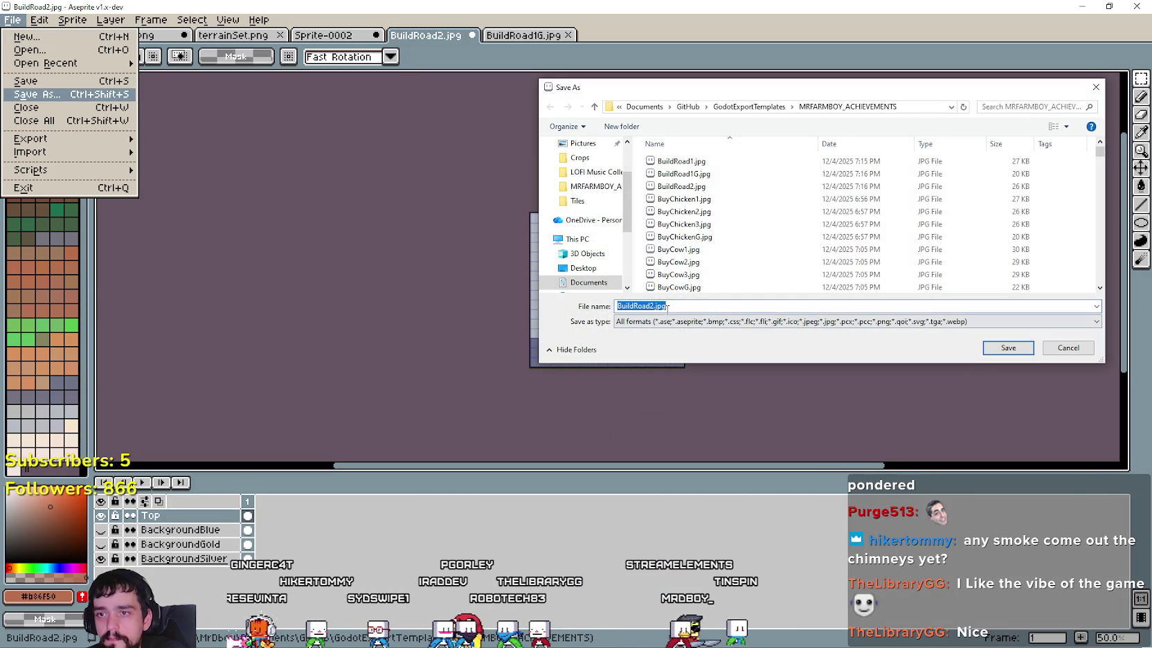
{"action": "left_click", "coordinate": [651, 305]}
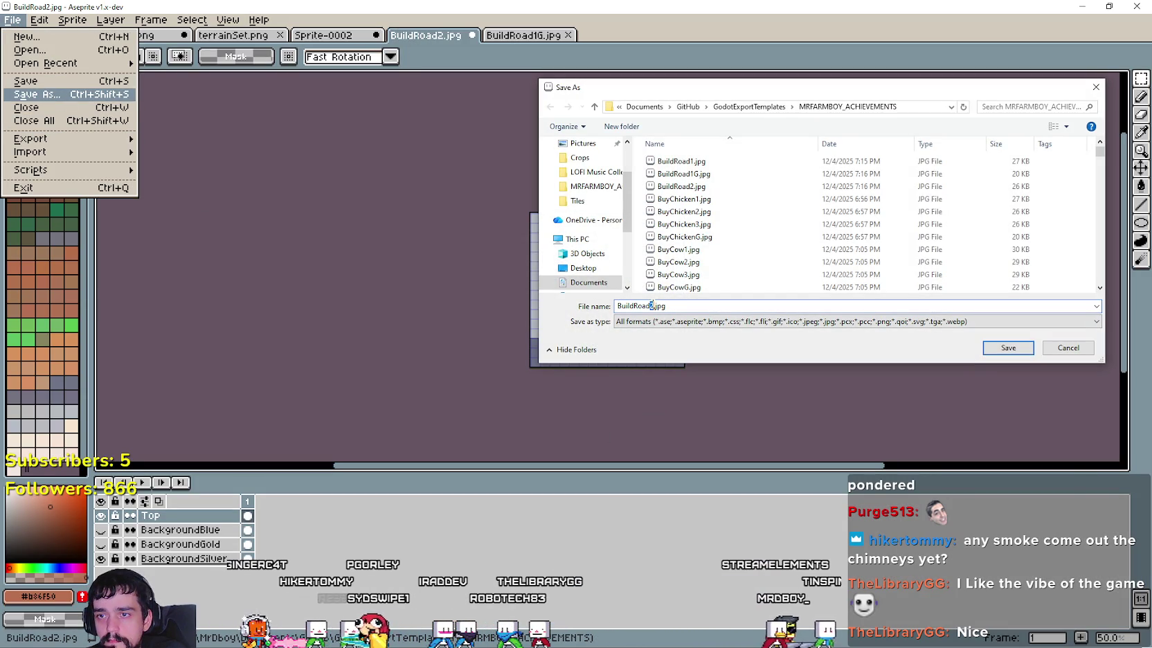
{"action": "key", "text": "BackSpace"}
{"action": "type", "text": "1"}
{"action": "key", "text": "Return"}
{"action": "left_click", "coordinate": [585, 329]}
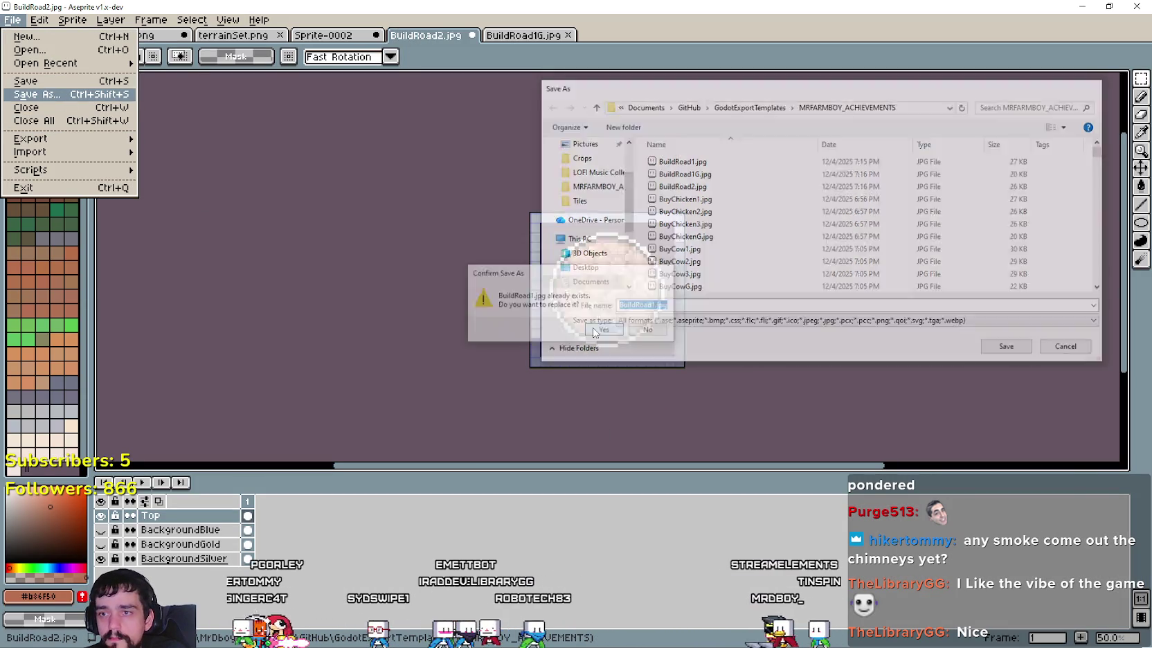
{"action": "left_click", "coordinate": [623, 356]}
{"action": "left_click", "coordinate": [146, 35]}
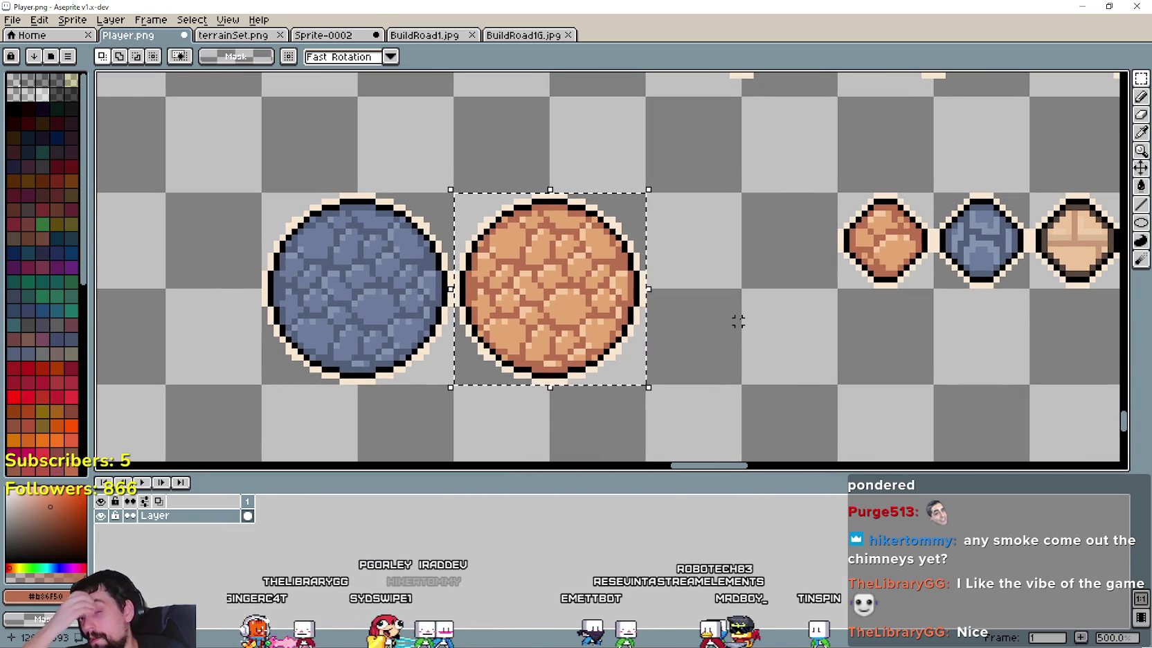
Step: Bring up the terrainSet.png tileset, passing briefly through the BuildRoad1.jpg badge
{"action": "scroll", "coordinate": [738, 319], "scroll_direction": "down", "scroll_amount": 1}
{"action": "scroll", "coordinate": [738, 315], "scroll_direction": "down", "scroll_amount": 1}
{"action": "scroll", "coordinate": [738, 315], "scroll_direction": "down", "scroll_amount": 1}
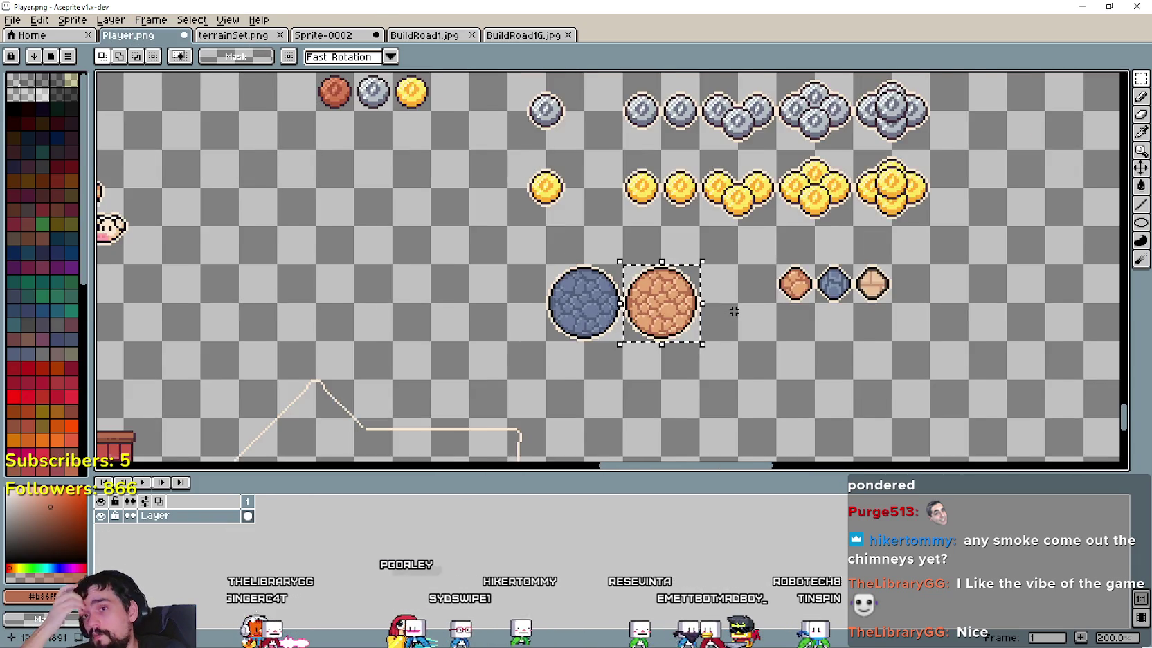
{"action": "scroll", "coordinate": [730, 293], "scroll_direction": "down", "scroll_amount": 1}
{"action": "left_click", "coordinate": [424, 36]}
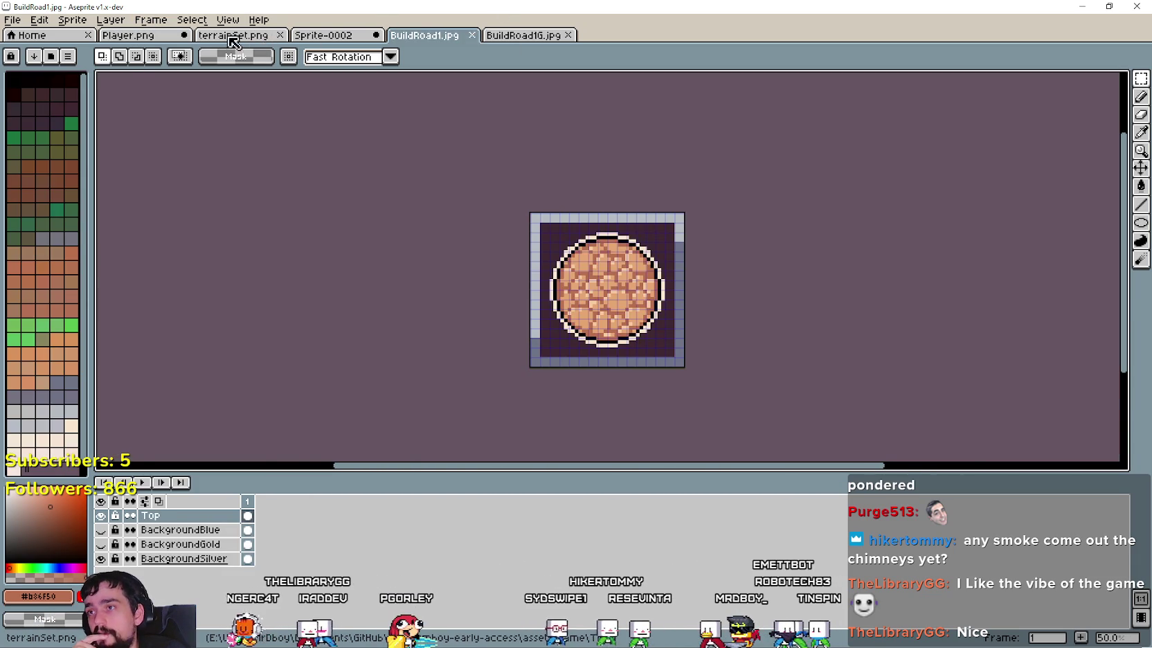
{"action": "left_click", "coordinate": [233, 42]}
Step: Marquee-select the square sandy brick tile in terrainSet.png
{"action": "scroll", "coordinate": [714, 297], "scroll_direction": "down", "scroll_amount": 1}
{"action": "scroll", "coordinate": [714, 298], "scroll_direction": "down", "scroll_amount": 1}
{"action": "scroll", "coordinate": [714, 298], "scroll_direction": "down", "scroll_amount": 1}
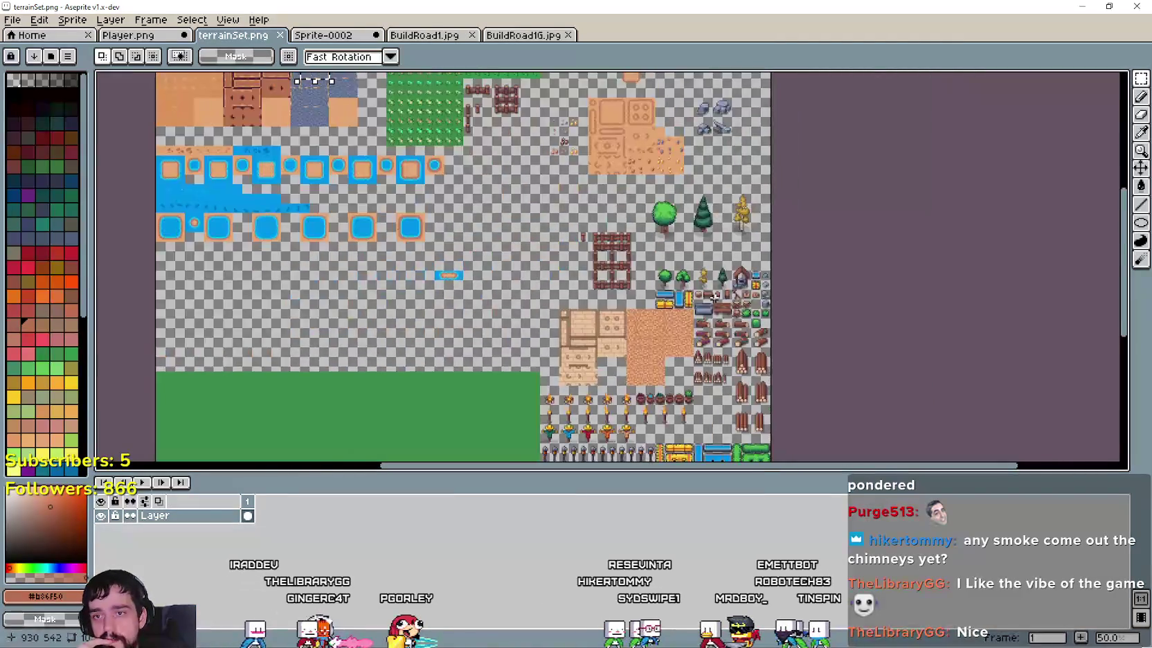
{"action": "scroll", "coordinate": [714, 297], "scroll_direction": "up", "scroll_amount": 1}
{"action": "scroll", "coordinate": [723, 365], "scroll_direction": "down", "scroll_amount": 3}
{"action": "scroll", "coordinate": [723, 365], "scroll_direction": "down", "scroll_amount": 2}
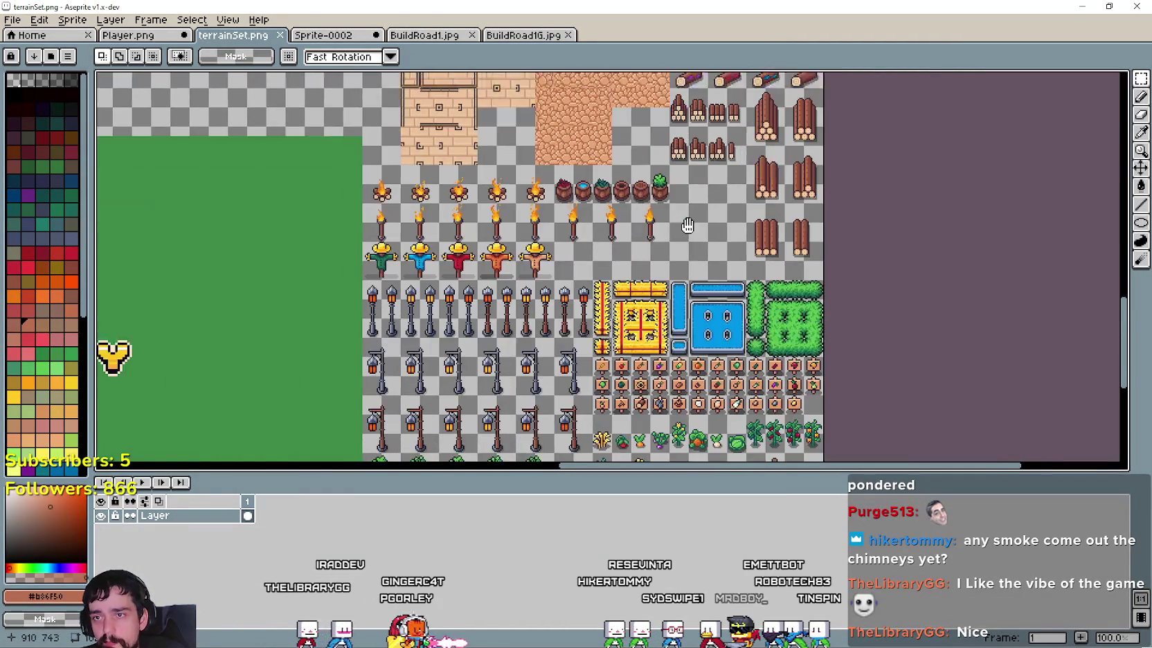
{"action": "scroll", "coordinate": [720, 347], "scroll_direction": "up", "scroll_amount": 1}
{"action": "scroll", "coordinate": [718, 345], "scroll_direction": "down", "scroll_amount": 1}
{"action": "scroll", "coordinate": [665, 298], "scroll_direction": "down", "scroll_amount": 1}
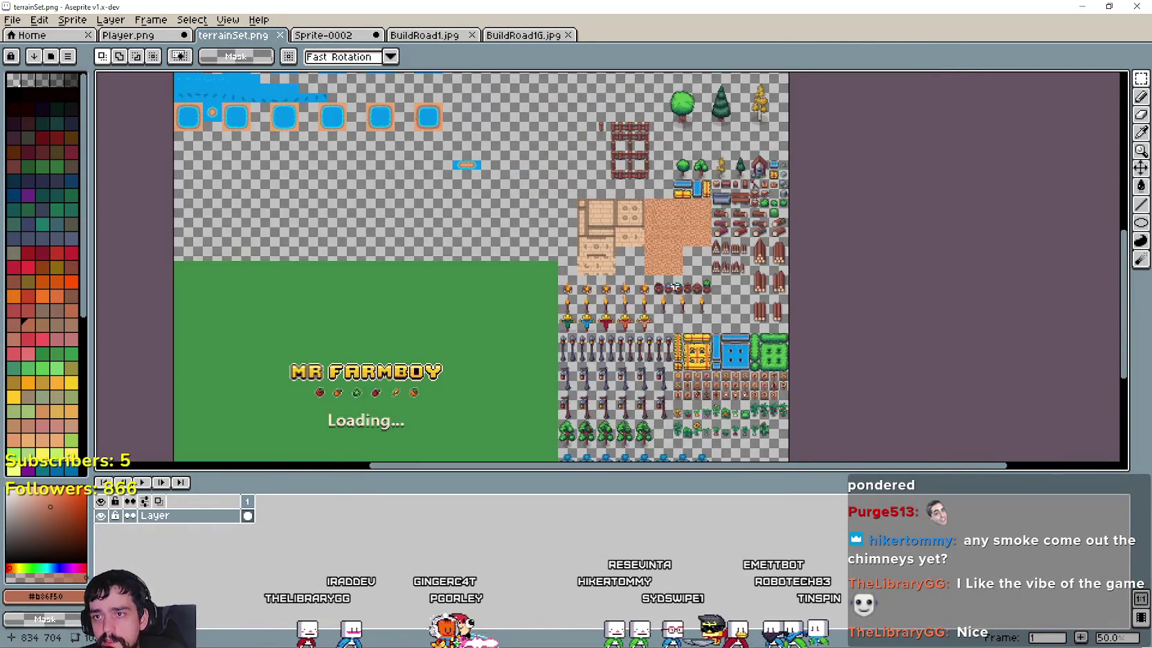
{"action": "scroll", "coordinate": [621, 256], "scroll_direction": "up", "scroll_amount": 3}
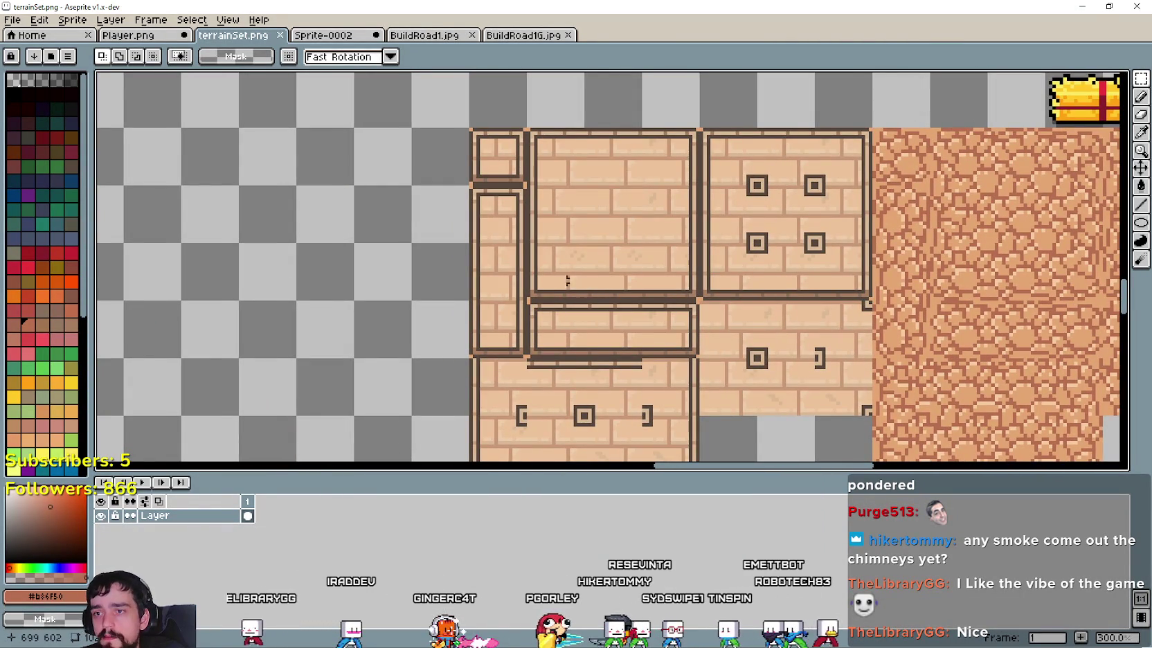
{"action": "left_click_drag", "start_coordinate": [626, 209], "coordinate": [635, 161]}
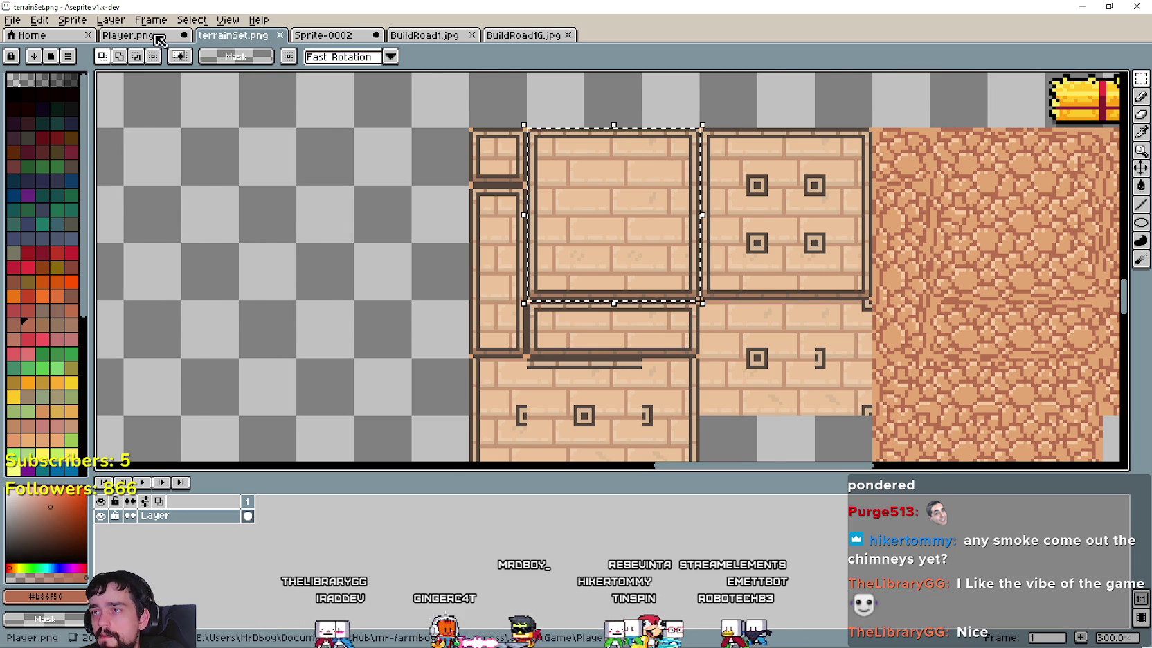
Step: Paste the copied brick tile into the Player.png sprite sheet
{"action": "left_click", "coordinate": [142, 35]}
{"action": "scroll", "coordinate": [679, 300], "scroll_direction": "down", "scroll_amount": 1}
{"action": "scroll", "coordinate": [679, 300], "scroll_direction": "up", "scroll_amount": 1}
{"action": "key", "text": "ctrl+v"}
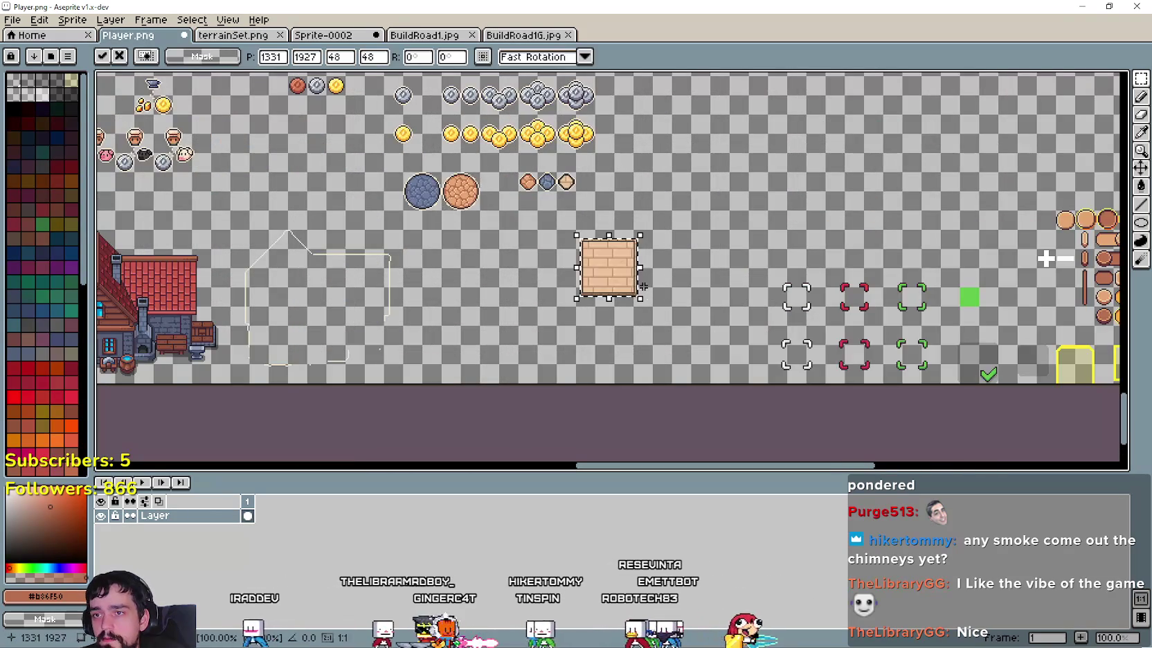
Step: Move the pasted brick tile below the diamond icons and commit it
{"action": "scroll", "coordinate": [630, 303], "scroll_direction": "up", "scroll_amount": 1}
{"action": "mouse_move", "coordinate": [632, 303]}
{"action": "left_mouse_down"}
{"action": "mouse_move", "coordinate": [561, 299]}
{"action": "mouse_move", "coordinate": [681, 376]}
{"action": "left_mouse_up"}
{"action": "key", "text": "Return"}
{"action": "scroll", "coordinate": [570, 281], "scroll_direction": "left", "scroll_amount": 2}
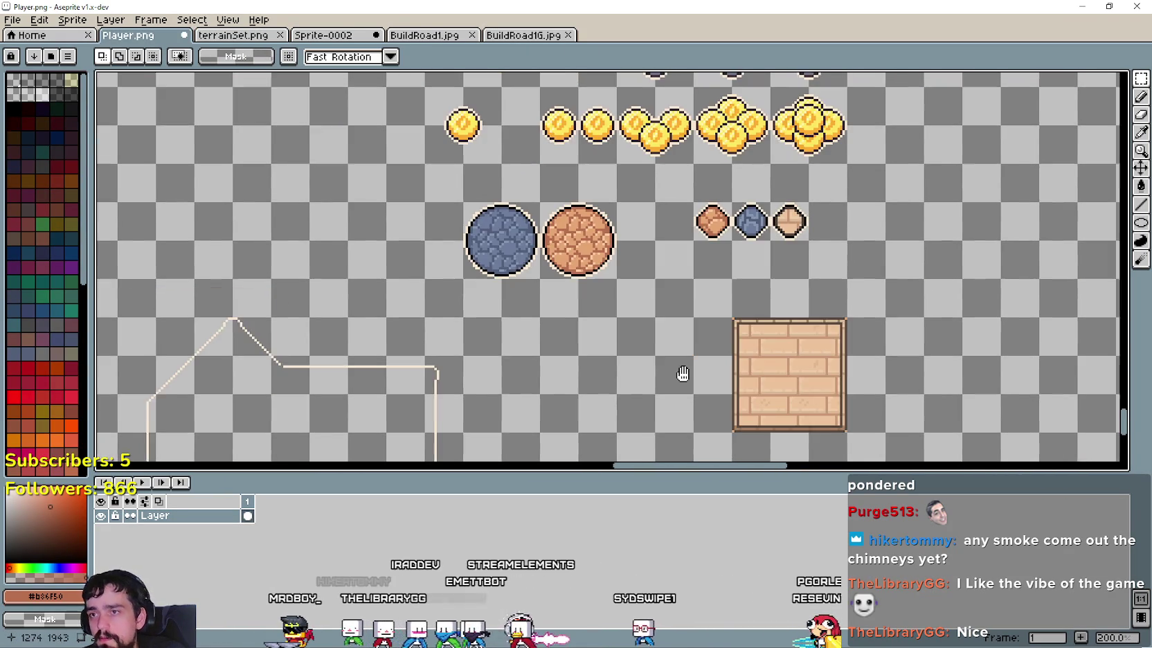
{"action": "scroll", "coordinate": [540, 262], "scroll_direction": "down", "scroll_amount": 1}
{"action": "scroll", "coordinate": [543, 263], "scroll_direction": "up", "scroll_amount": 1}
{"action": "scroll", "coordinate": [542, 263], "scroll_direction": "down", "scroll_amount": 1}
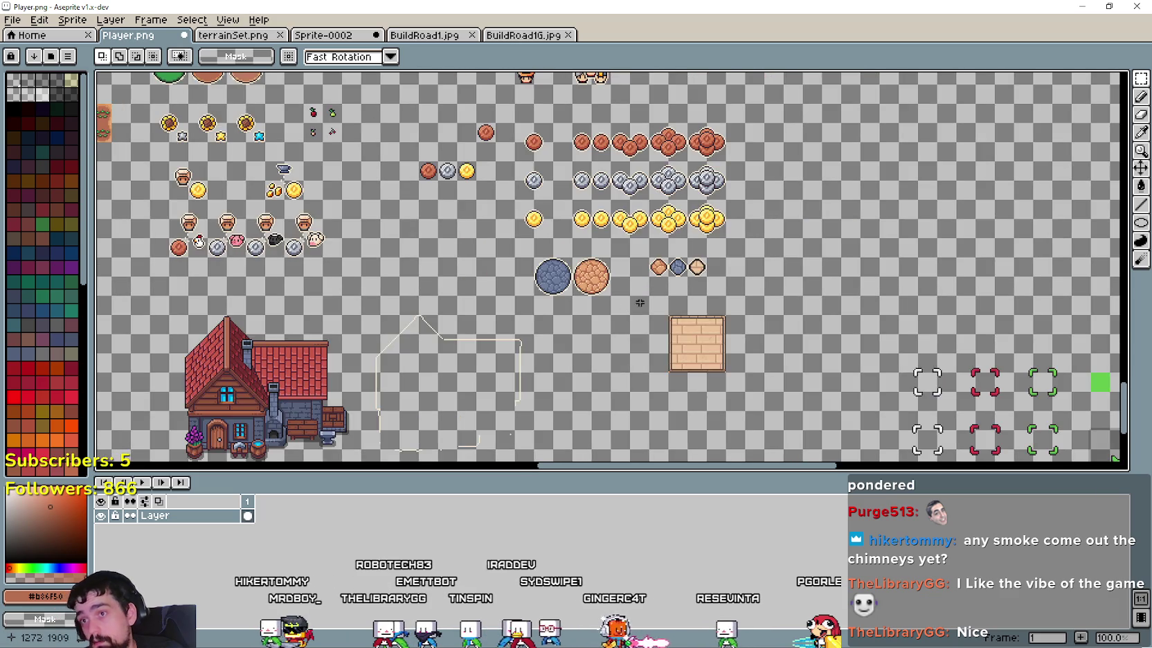
Step: Select and copy one of the large plain orange circles
{"action": "left_click_drag", "start_coordinate": [542, 263], "coordinate": [657, 340]}
{"action": "scroll", "coordinate": [522, 300], "scroll_direction": "down", "scroll_amount": 1}
{"action": "scroll", "coordinate": [580, 216], "scroll_direction": "up", "scroll_amount": 1}
{"action": "left_click_drag", "start_coordinate": [580, 216], "coordinate": [737, 233]}
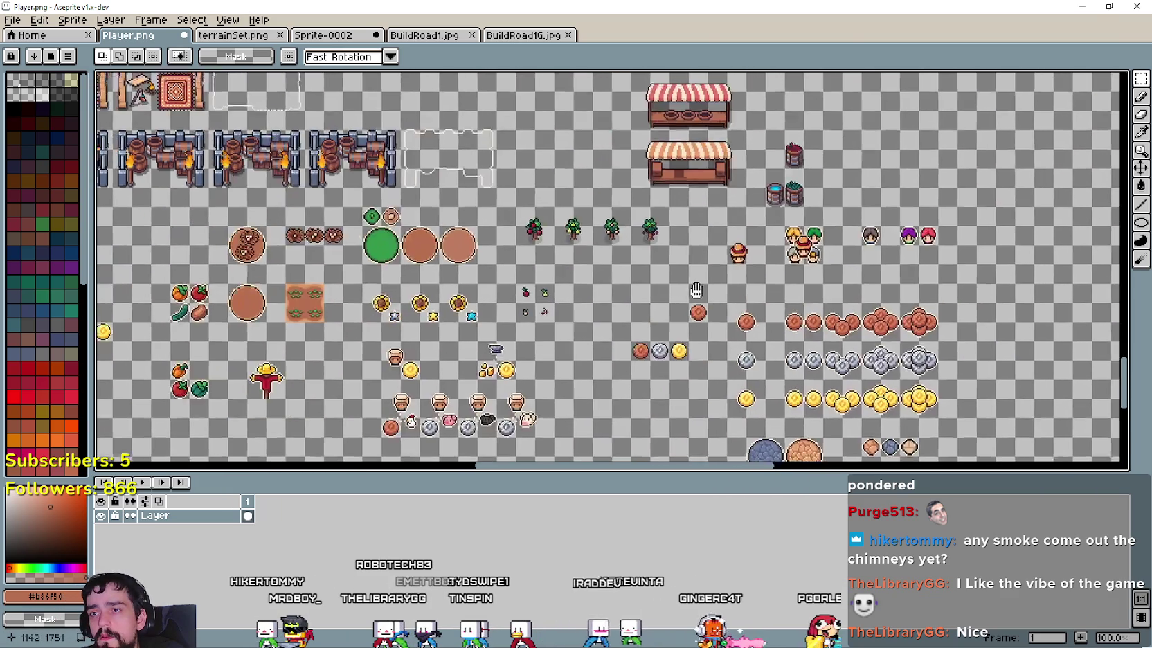
{"action": "scroll", "coordinate": [536, 232], "scroll_direction": "up", "scroll_amount": 1}
{"action": "scroll", "coordinate": [537, 232], "scroll_direction": "up", "scroll_amount": 1}
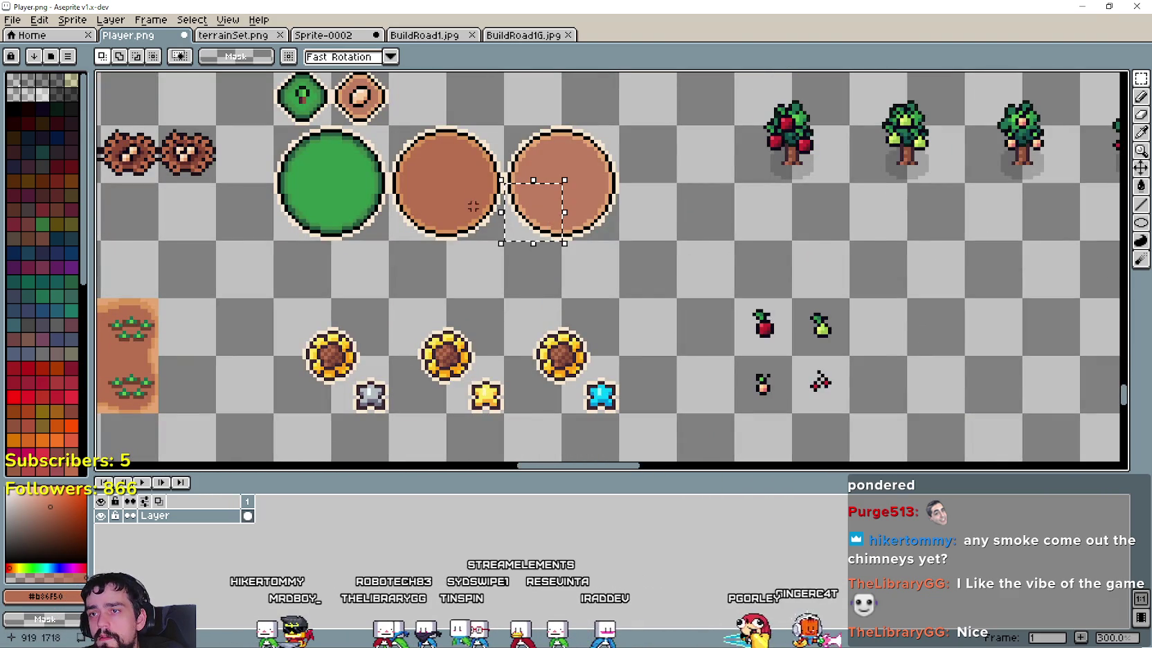
{"action": "left_click_drag", "start_coordinate": [437, 207], "coordinate": [543, 249]}
{"action": "key", "text": "ctrl+c"}
Step: Paste the orange circle and place it beside the brick tile
{"action": "scroll", "coordinate": [542, 250], "scroll_direction": "down", "scroll_amount": 2}
{"action": "scroll", "coordinate": [572, 283], "scroll_direction": "up", "scroll_amount": 2}
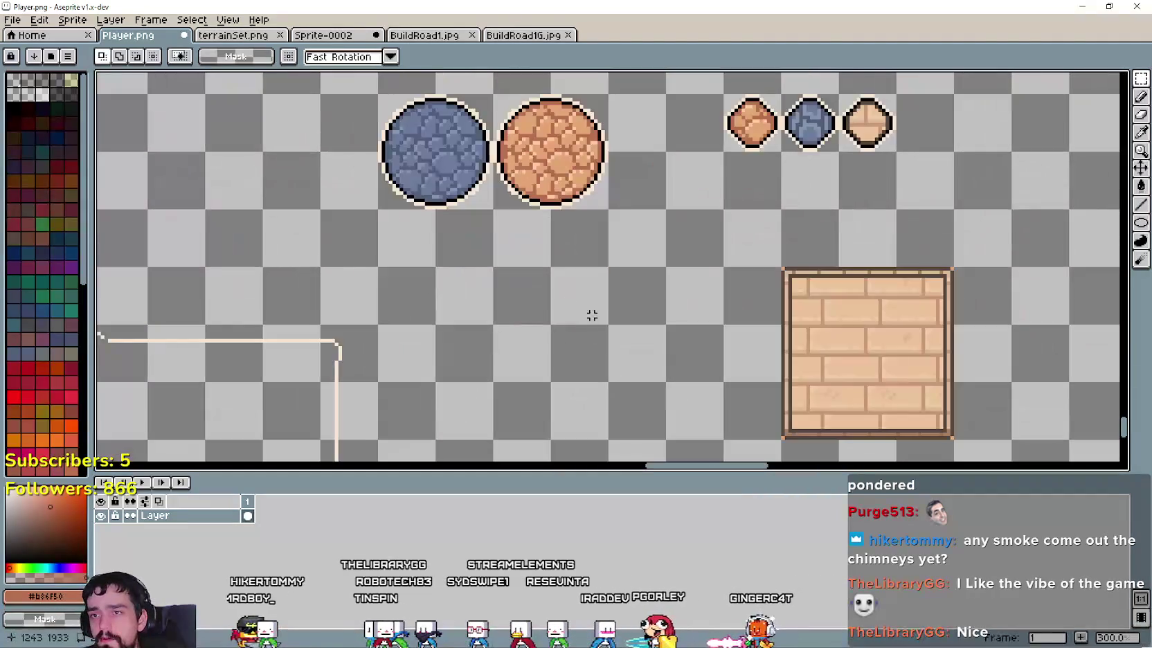
{"action": "key", "text": "ctrl+v"}
{"action": "left_click_drag", "start_coordinate": [661, 267], "coordinate": [661, 327]}
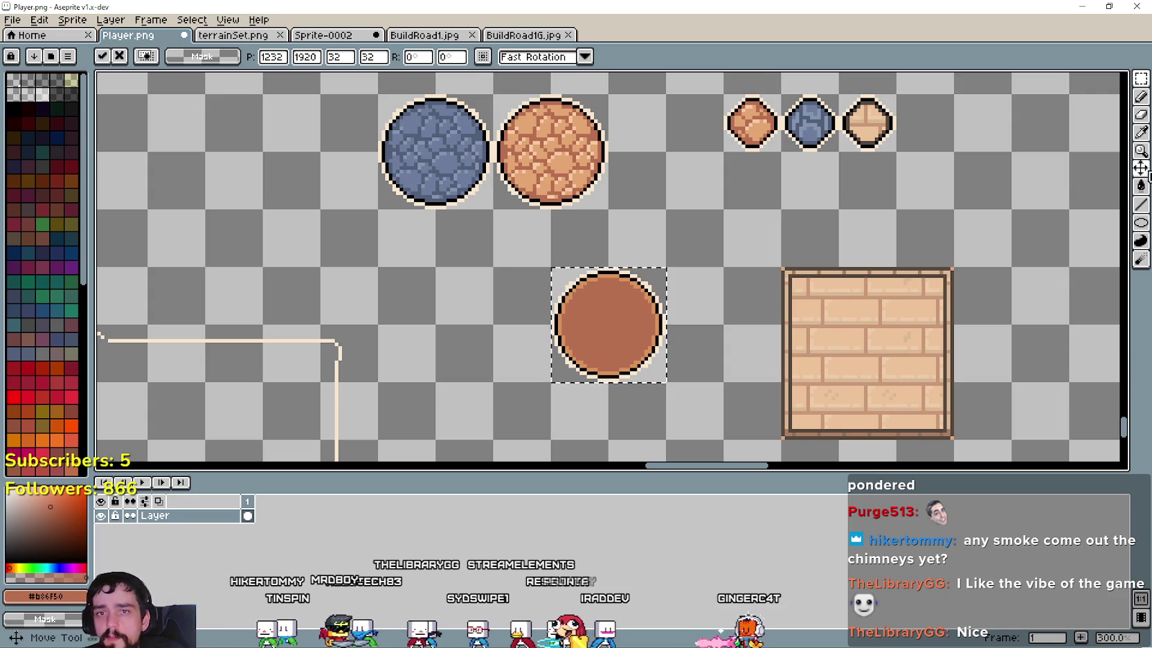
Step: Clear the orange circle's interior to transparent and move the hollow ring onto the brick tile
{"action": "left_click", "coordinate": [1140, 240]}
{"action": "right_click", "coordinate": [618, 316]}
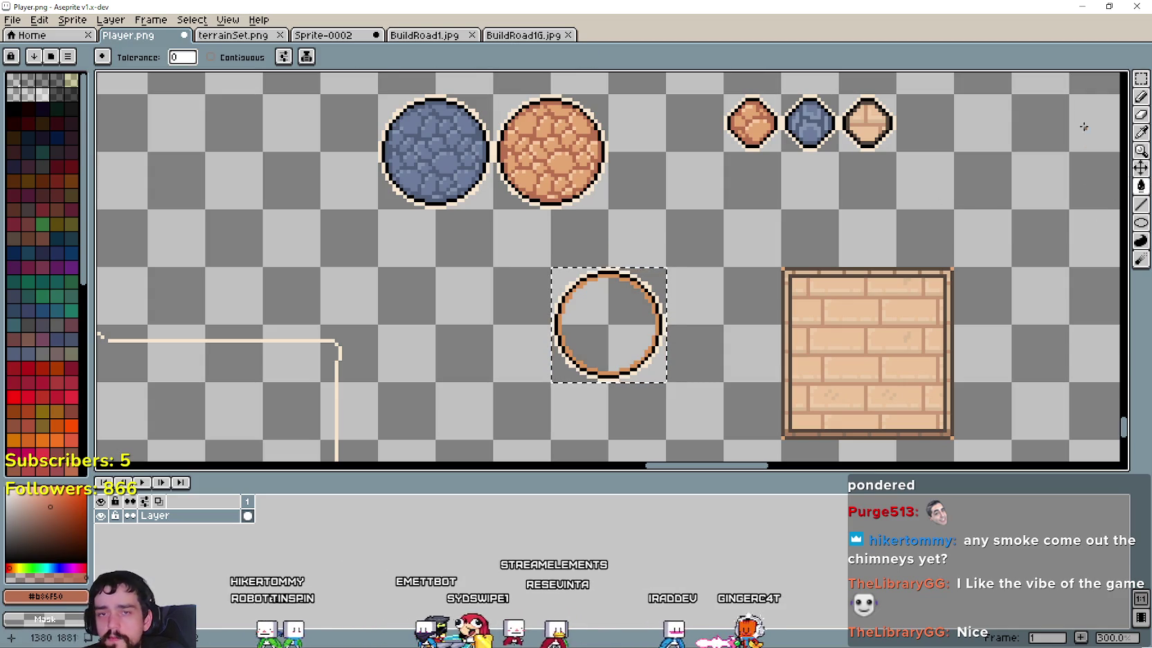
{"action": "left_click", "coordinate": [1141, 78]}
{"action": "mouse_move", "coordinate": [635, 337]}
{"action": "left_mouse_down"}
{"action": "mouse_move", "coordinate": [523, 305]}
{"action": "mouse_move", "coordinate": [762, 313]}
{"action": "left_mouse_up"}
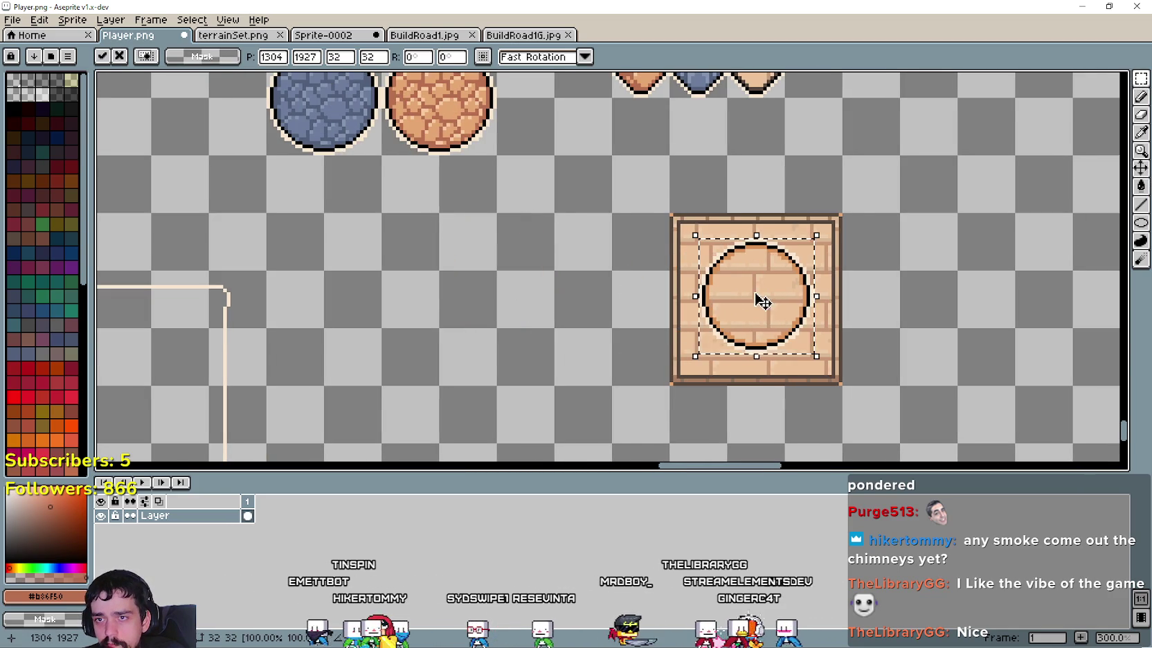
{"action": "scroll", "coordinate": [764, 299], "scroll_direction": "up", "scroll_amount": 1}
{"action": "left_click_drag", "start_coordinate": [759, 307], "coordinate": [754, 314]}
Step: Align the ring over the brick tile and commit it
{"action": "scroll", "coordinate": [762, 296], "scroll_direction": "up", "scroll_amount": 1}
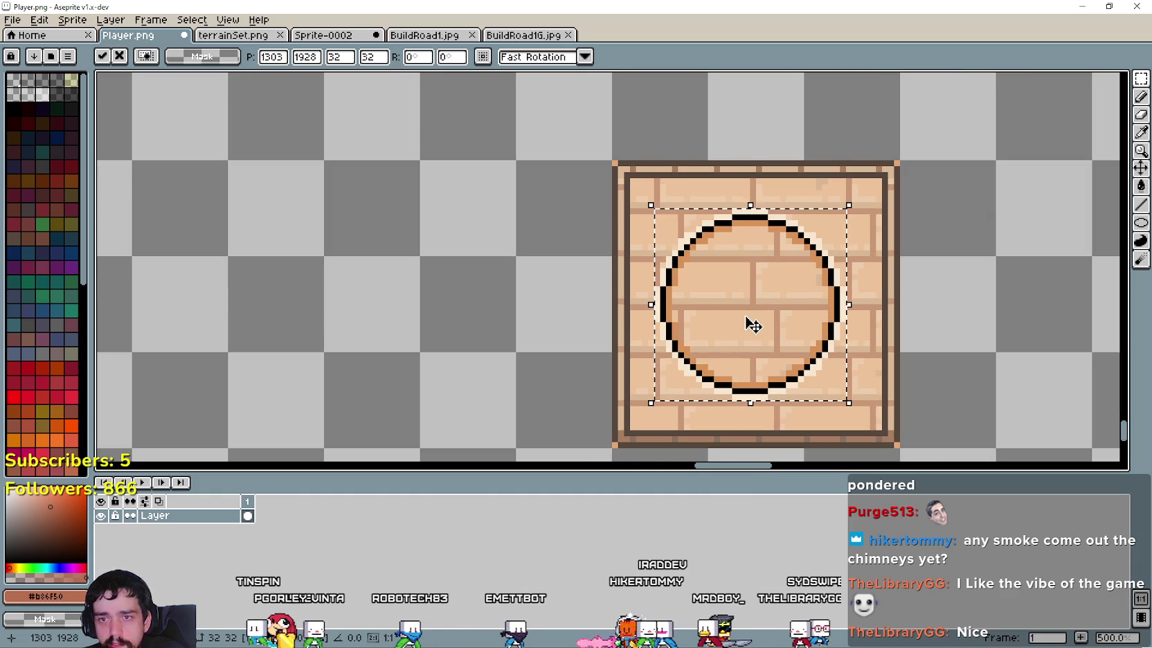
{"action": "left_click_drag", "start_coordinate": [753, 324], "coordinate": [727, 288]}
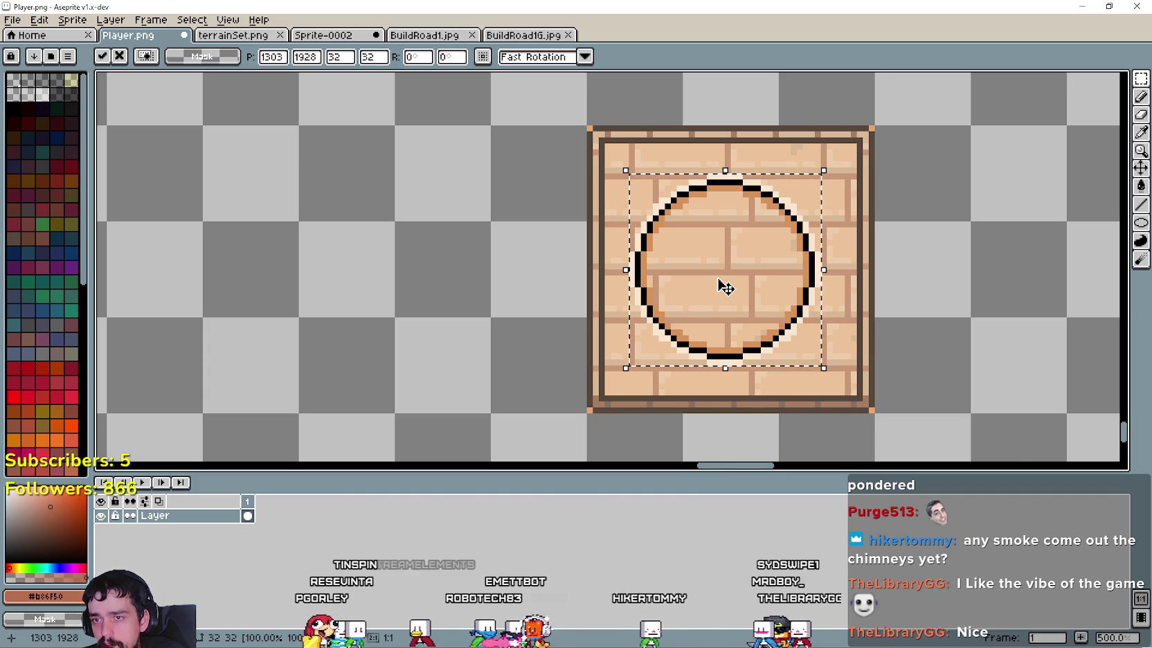
{"action": "scroll", "coordinate": [725, 288], "scroll_direction": "up", "scroll_amount": 2}
{"action": "mouse_move", "coordinate": [725, 296]}
{"action": "left_mouse_down"}
{"action": "mouse_move", "coordinate": [728, 154]}
{"action": "mouse_move", "coordinate": [738, 173]}
{"action": "mouse_move", "coordinate": [741, 365]}
{"action": "mouse_move", "coordinate": [761, 412]}
{"action": "mouse_move", "coordinate": [707, 342]}
{"action": "left_mouse_up"}
{"action": "scroll", "coordinate": [707, 333], "scroll_direction": "down", "scroll_amount": 2}
{"action": "scroll", "coordinate": [927, 361], "scroll_direction": "down", "scroll_amount": 1}
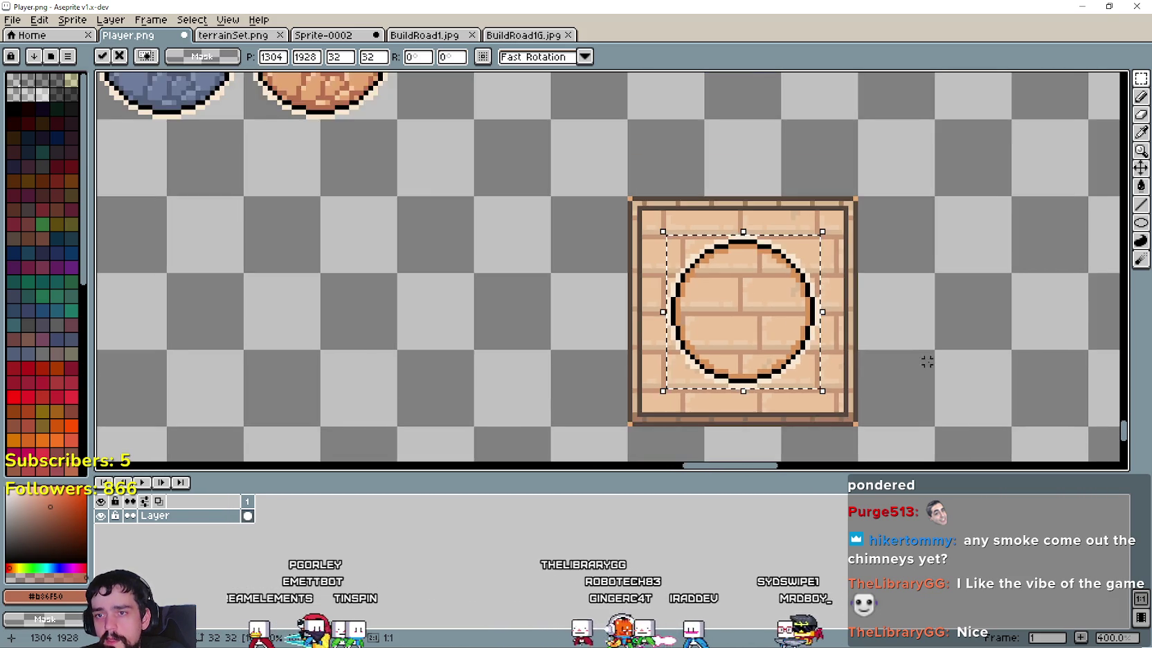
{"action": "left_click_drag", "start_coordinate": [927, 362], "coordinate": [772, 407]}
{"action": "left_click", "coordinate": [521, 234]}
Step: Pick the dark brown border colour from the canvas
{"action": "scroll", "coordinate": [830, 407], "scroll_direction": "up", "scroll_amount": 1}
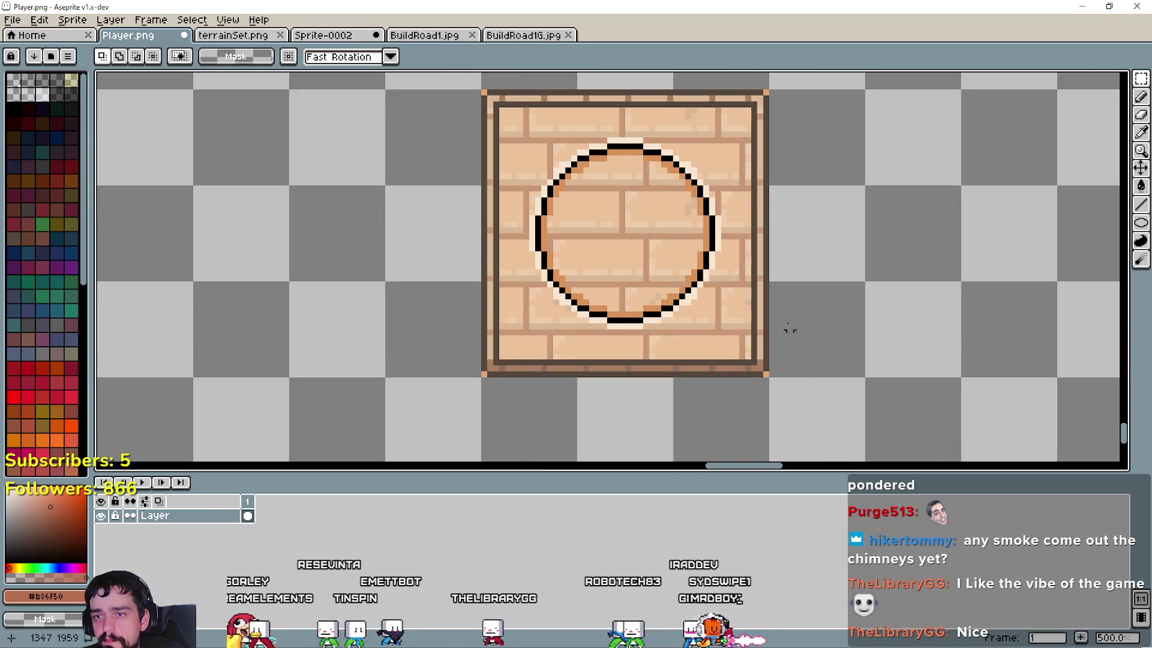
{"action": "scroll", "coordinate": [669, 222], "scroll_direction": "up", "scroll_amount": 1}
{"action": "left_click", "coordinate": [1141, 131]}
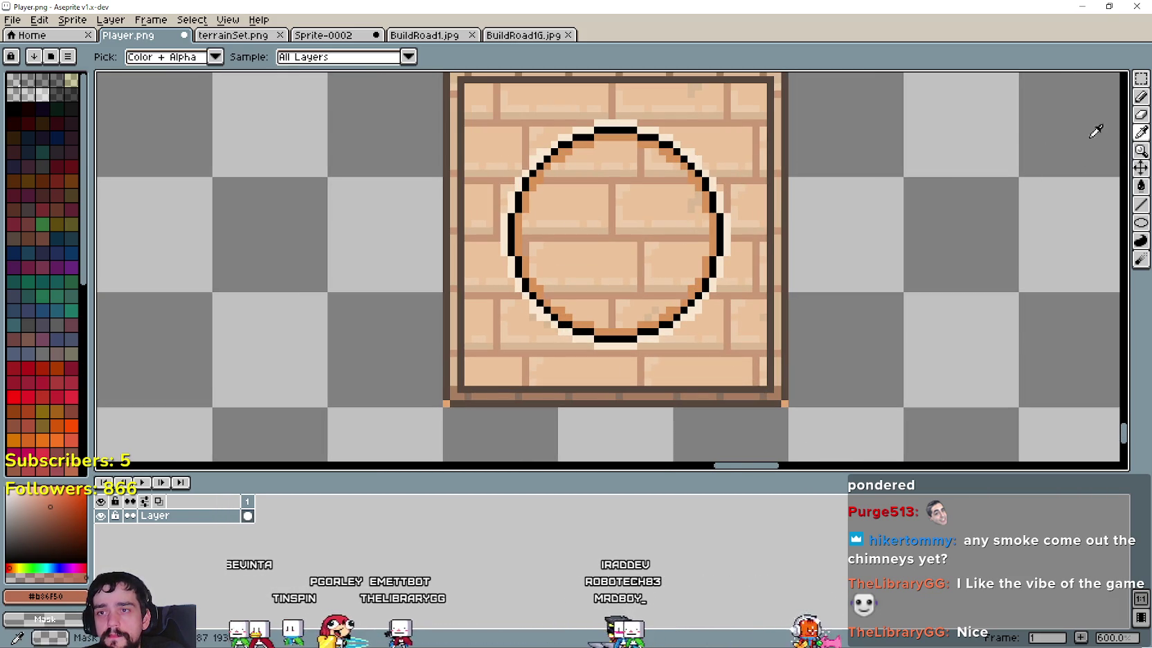
{"action": "scroll", "coordinate": [758, 211], "scroll_direction": "up", "scroll_amount": 1}
{"action": "scroll", "coordinate": [754, 208], "scroll_direction": "up", "scroll_amount": 3}
{"action": "left_click", "coordinate": [749, 212]}
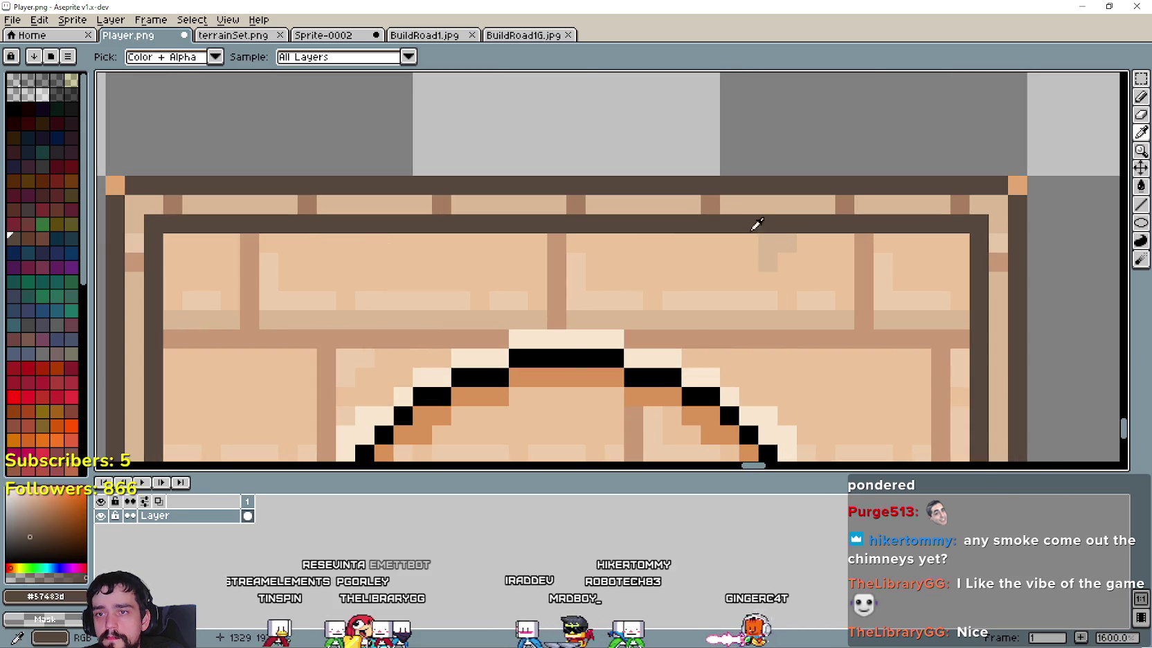
{"action": "scroll", "coordinate": [754, 227], "scroll_direction": "down", "scroll_amount": 4}
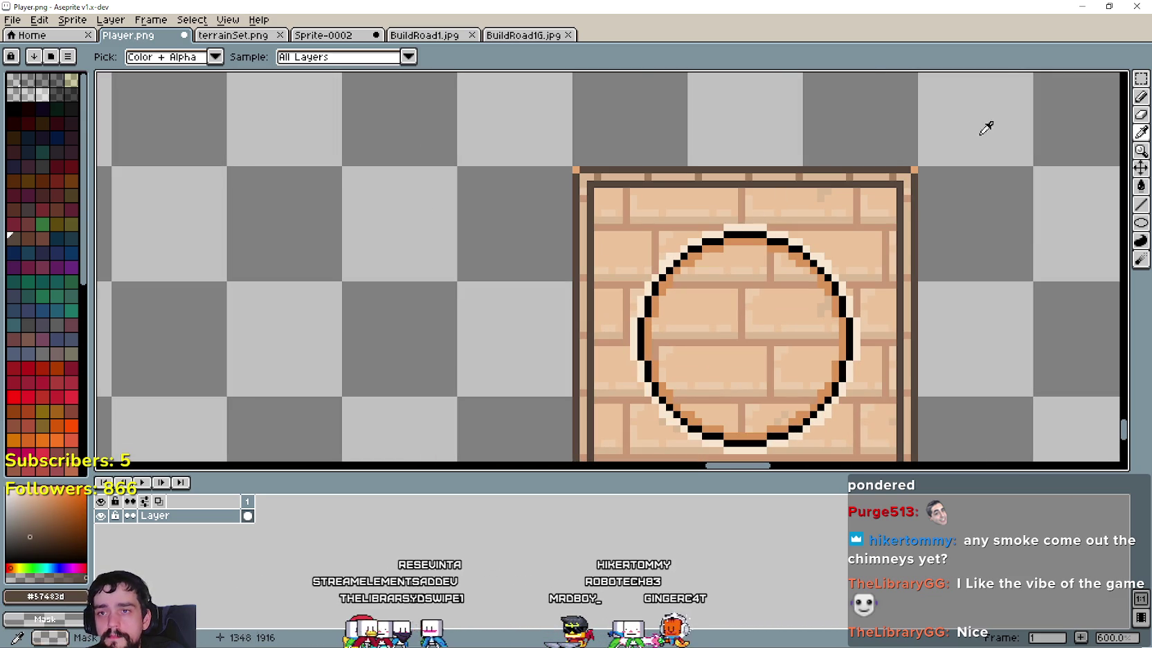
Step: Erase the tile's left, bottom and right edge strips using rectangular selections
{"action": "left_click", "coordinate": [1141, 78]}
{"action": "left_click_drag", "start_coordinate": [531, 147], "coordinate": [972, 221]}
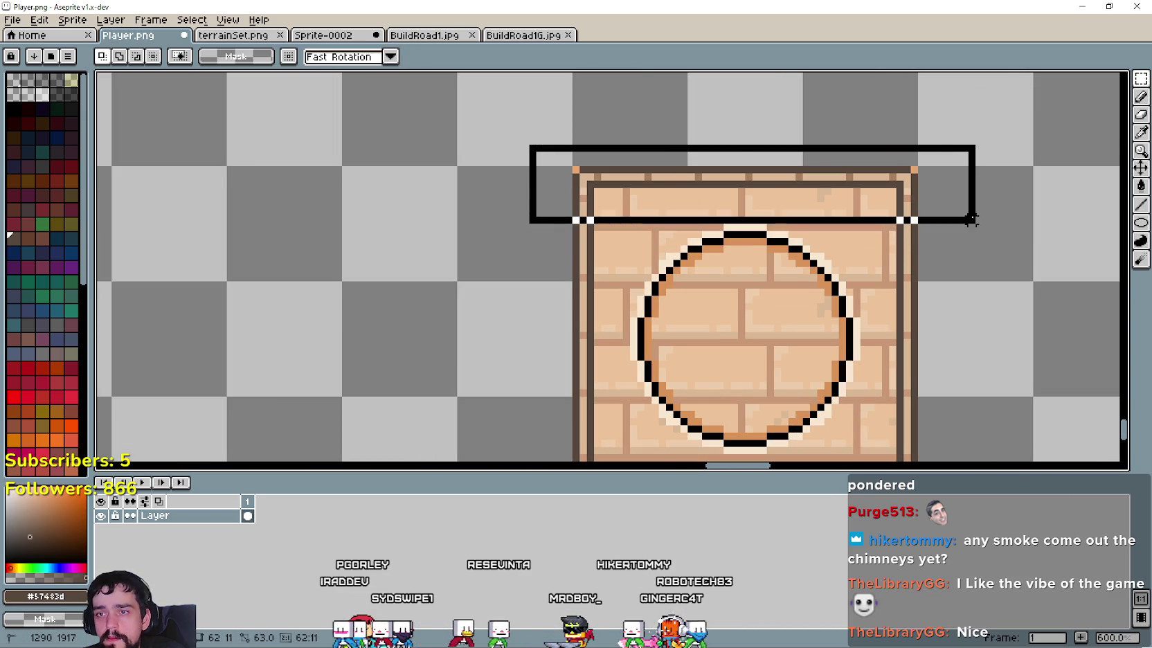
{"action": "scroll", "coordinate": [706, 170], "scroll_direction": "down", "scroll_amount": 3}
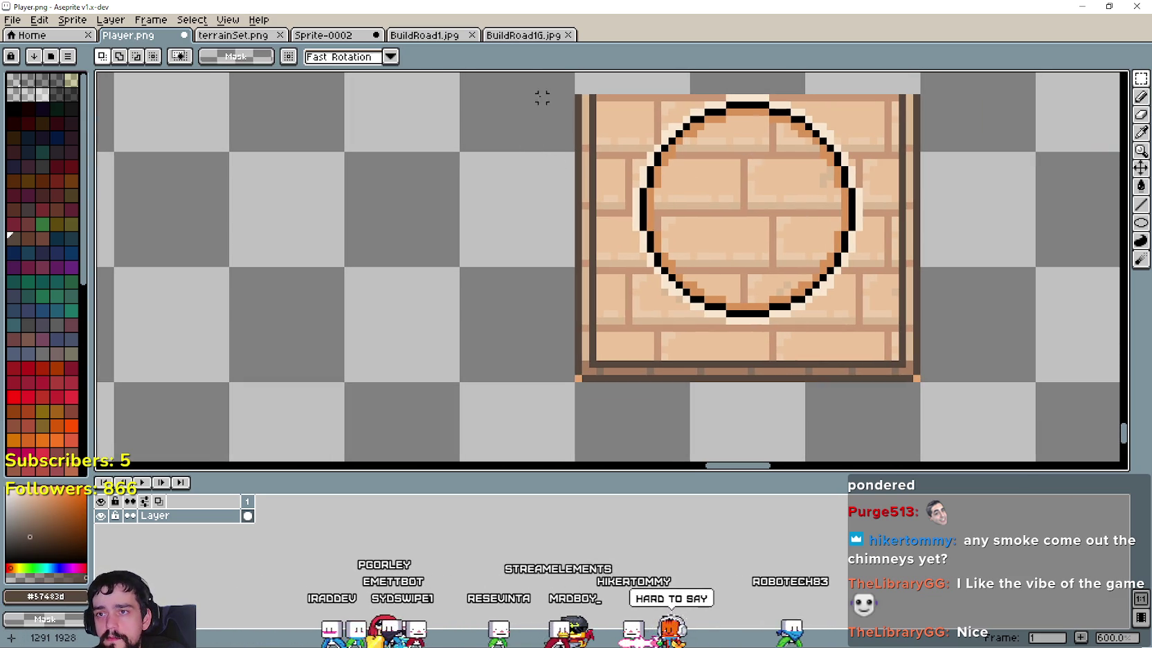
{"action": "left_click_drag", "start_coordinate": [531, 78], "coordinate": [635, 384]}
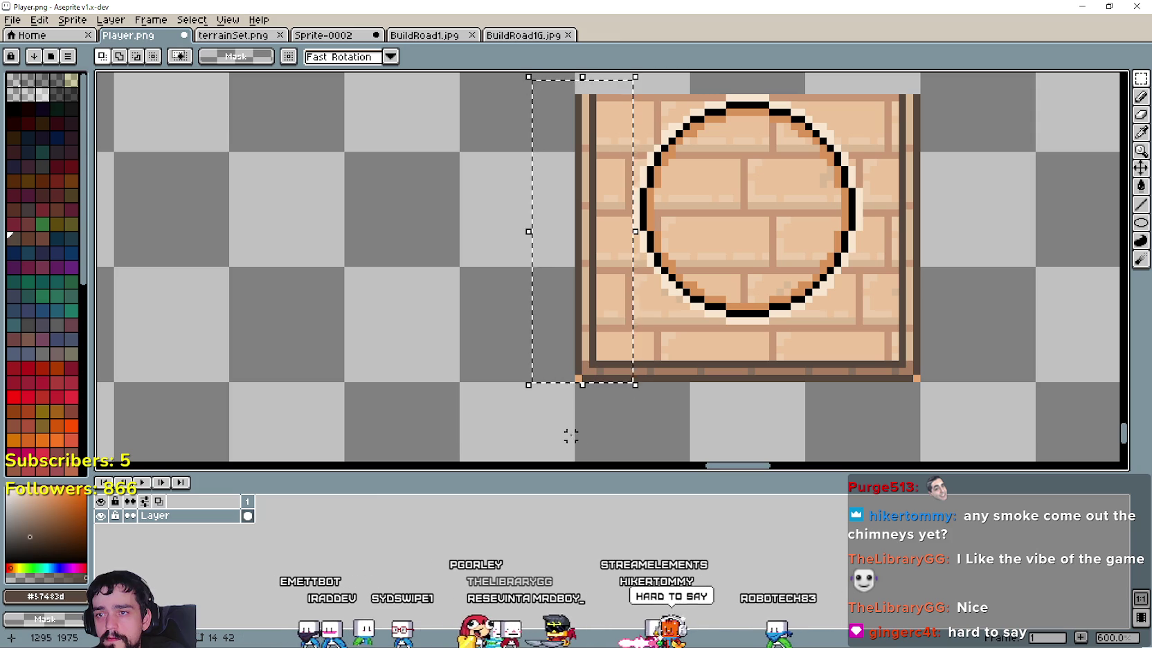
{"action": "key", "text": "Delete"}
{"action": "left_click_drag", "start_coordinate": [571, 327], "coordinate": [990, 415]}
{"action": "key", "text": "Delete"}
{"action": "left_click_drag", "start_coordinate": [974, 282], "coordinate": [943, 384]}
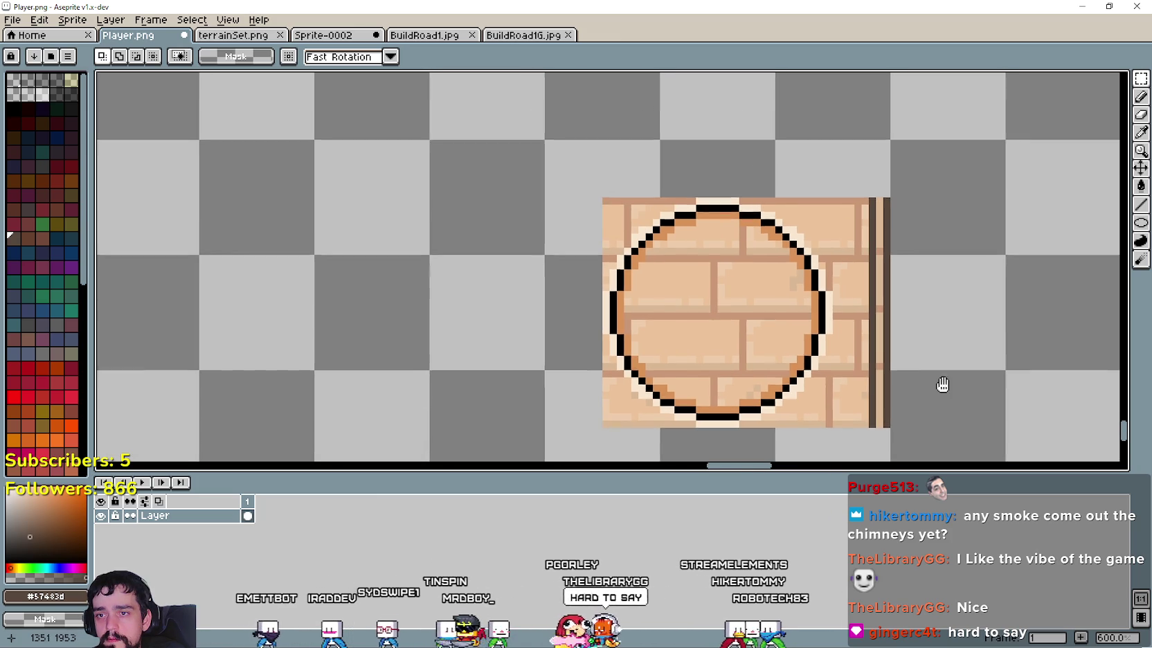
{"action": "left_click_drag", "start_coordinate": [987, 446], "coordinate": [830, 170]}
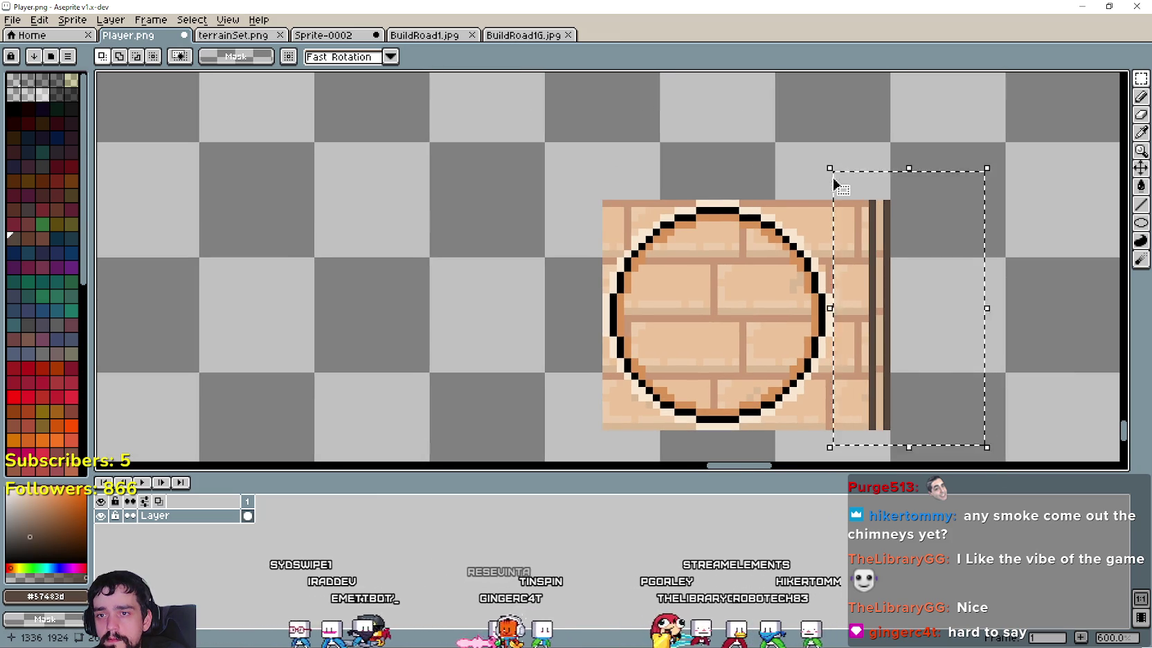
{"action": "key", "text": "Delete"}
{"action": "scroll", "coordinate": [617, 214], "scroll_direction": "up", "scroll_amount": 1}
{"action": "scroll", "coordinate": [690, 188], "scroll_direction": "up", "scroll_amount": 2}
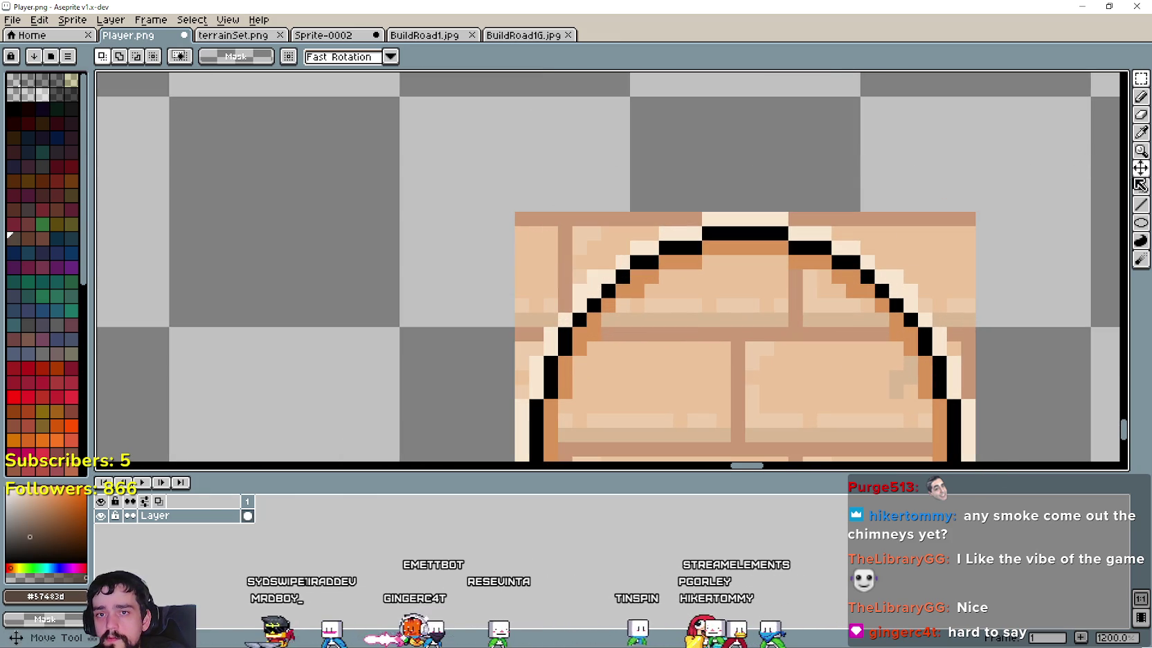
Step: Clear the brown top-left border strip with a contiguous-area tool
{"action": "left_click", "coordinate": [1140, 184]}
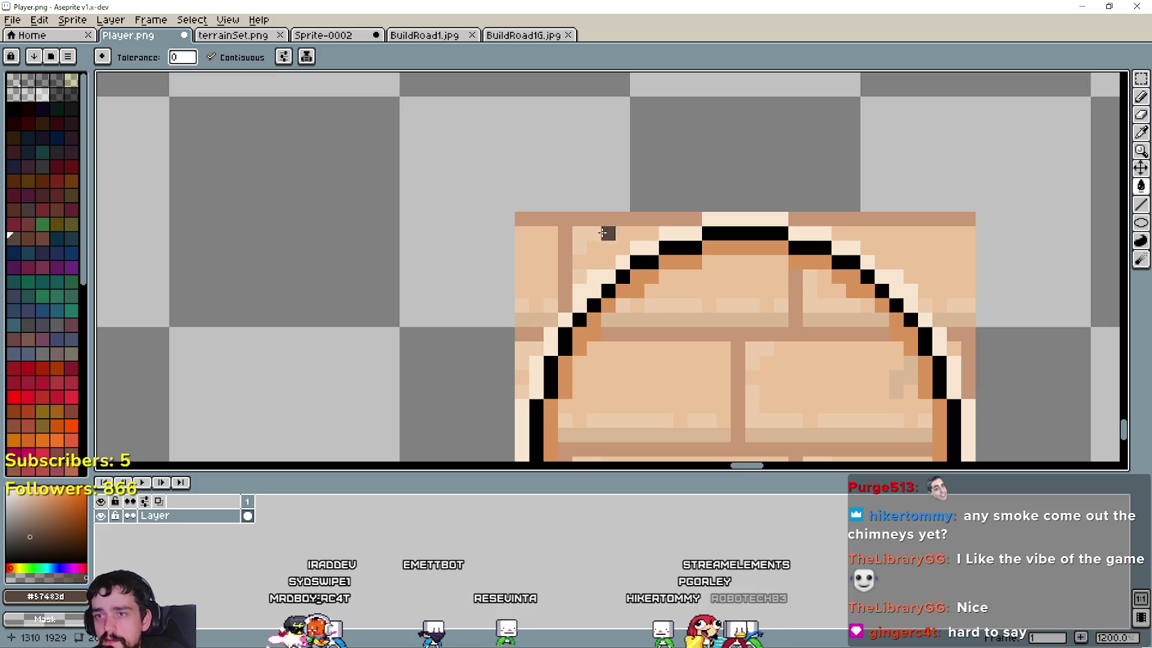
{"action": "left_click", "coordinate": [579, 230]}
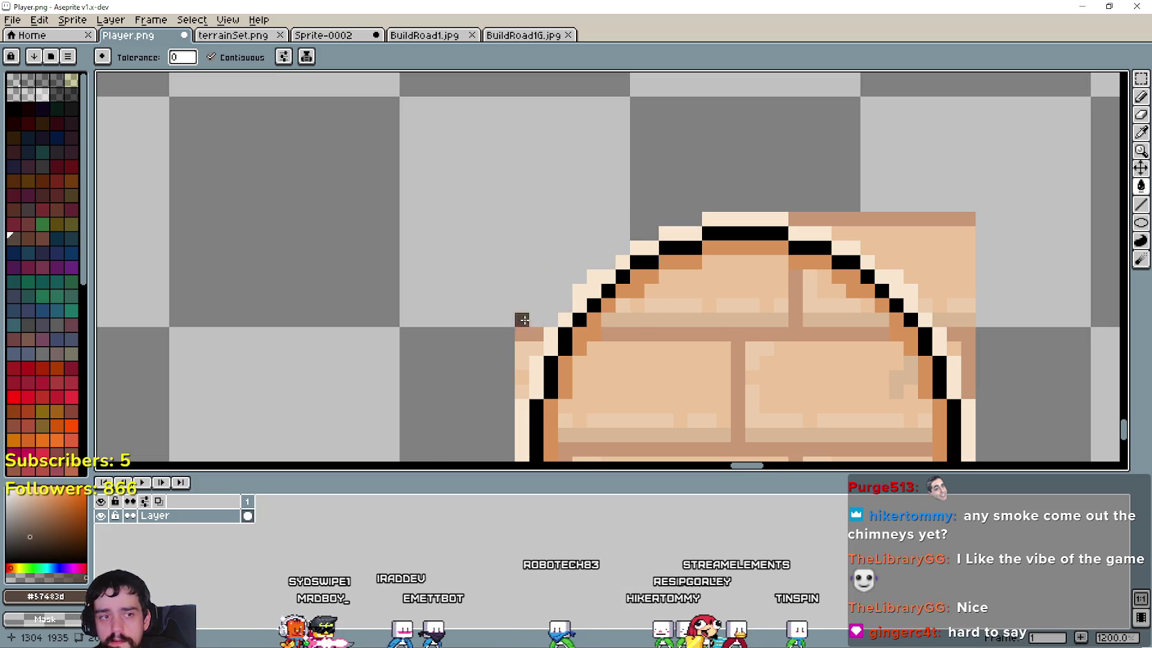
{"action": "scroll", "coordinate": [494, 290], "scroll_direction": "down", "scroll_amount": 2}
{"action": "scroll", "coordinate": [455, 224], "scroll_direction": "up", "scroll_amount": 1}
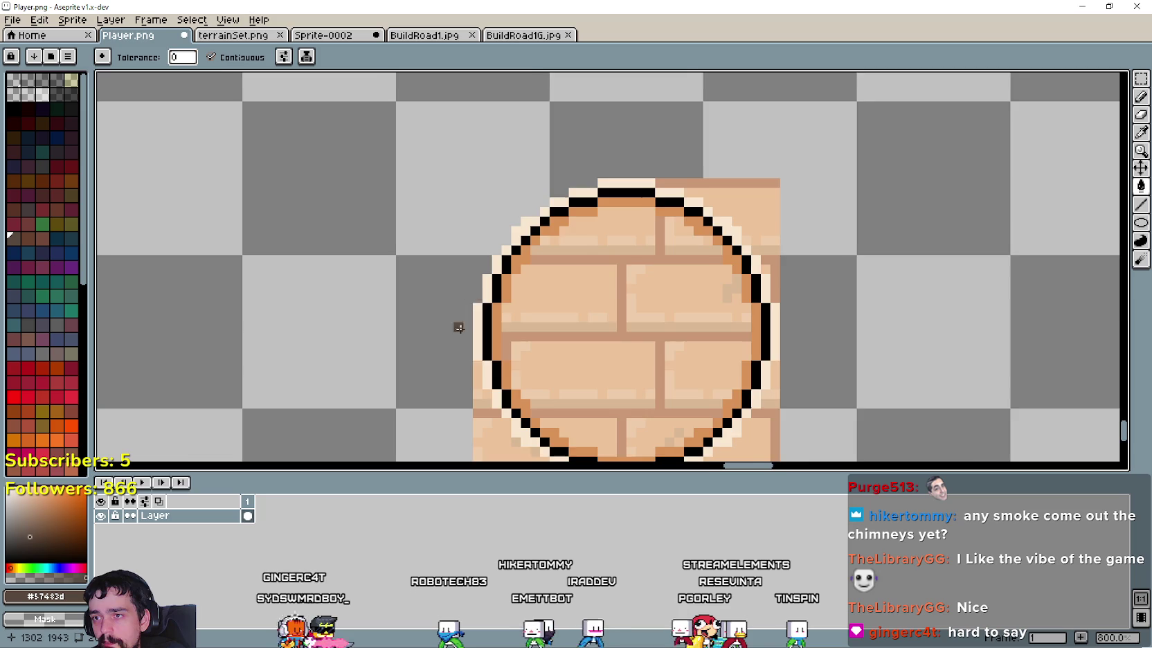
Step: Clear the leftover tan corners and stray pixels around the circle's lower left, lower right and top
{"action": "left_click_drag", "start_coordinate": [459, 328], "coordinate": [413, 240]}
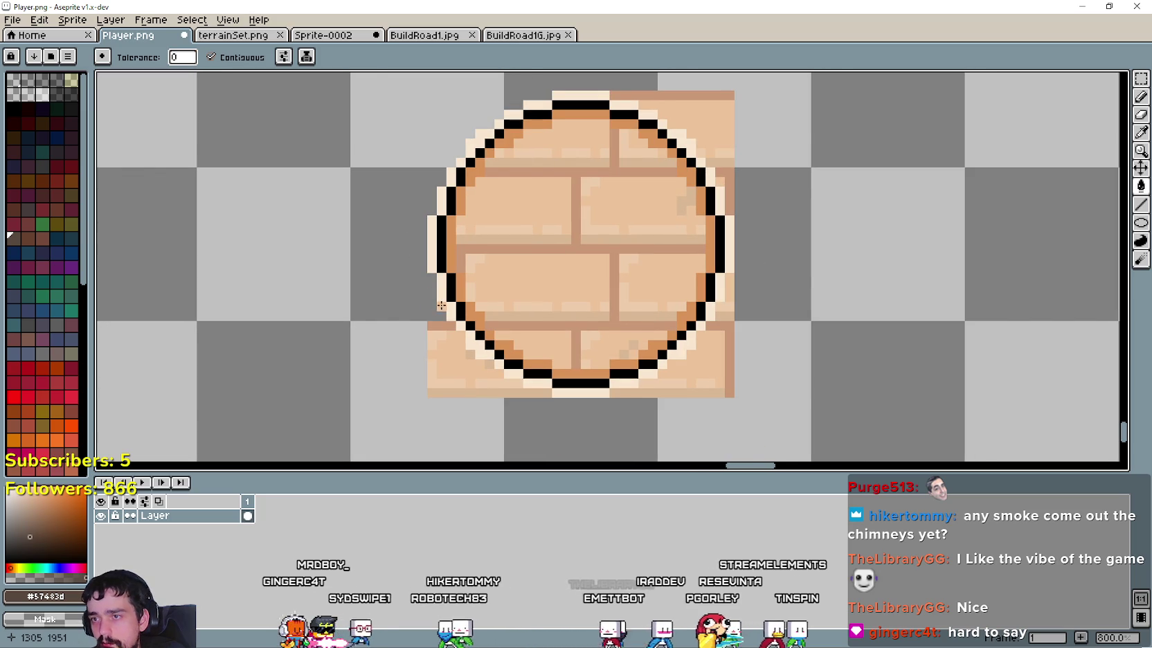
{"action": "left_click", "coordinate": [450, 346]}
{"action": "left_click", "coordinate": [483, 382]}
{"action": "left_click", "coordinate": [471, 355]}
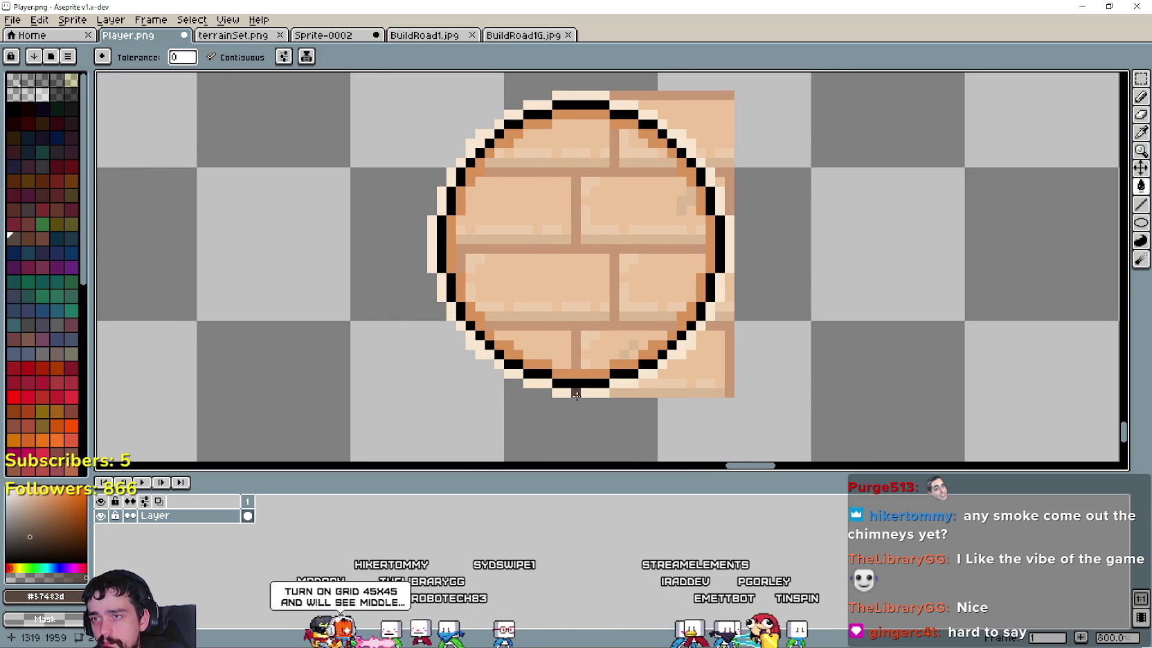
{"action": "left_click", "coordinate": [722, 383]}
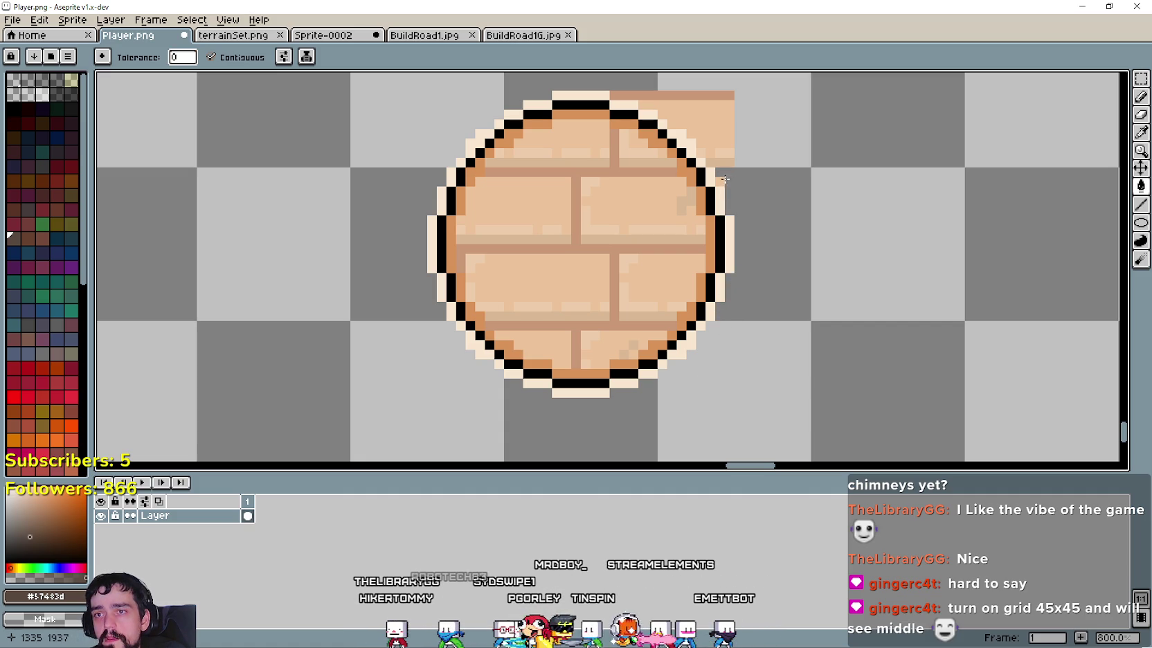
{"action": "scroll", "coordinate": [744, 222], "scroll_direction": "down", "scroll_amount": 1}
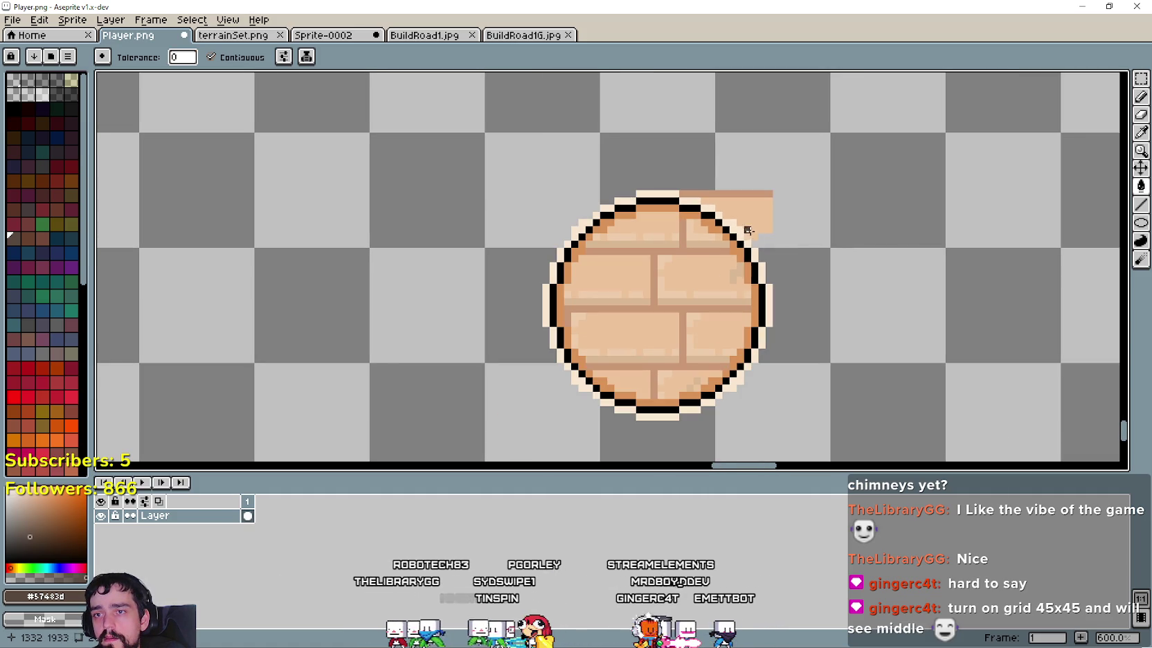
{"action": "left_click", "coordinate": [705, 194]}
{"action": "scroll", "coordinate": [674, 187], "scroll_direction": "up", "scroll_amount": 1}
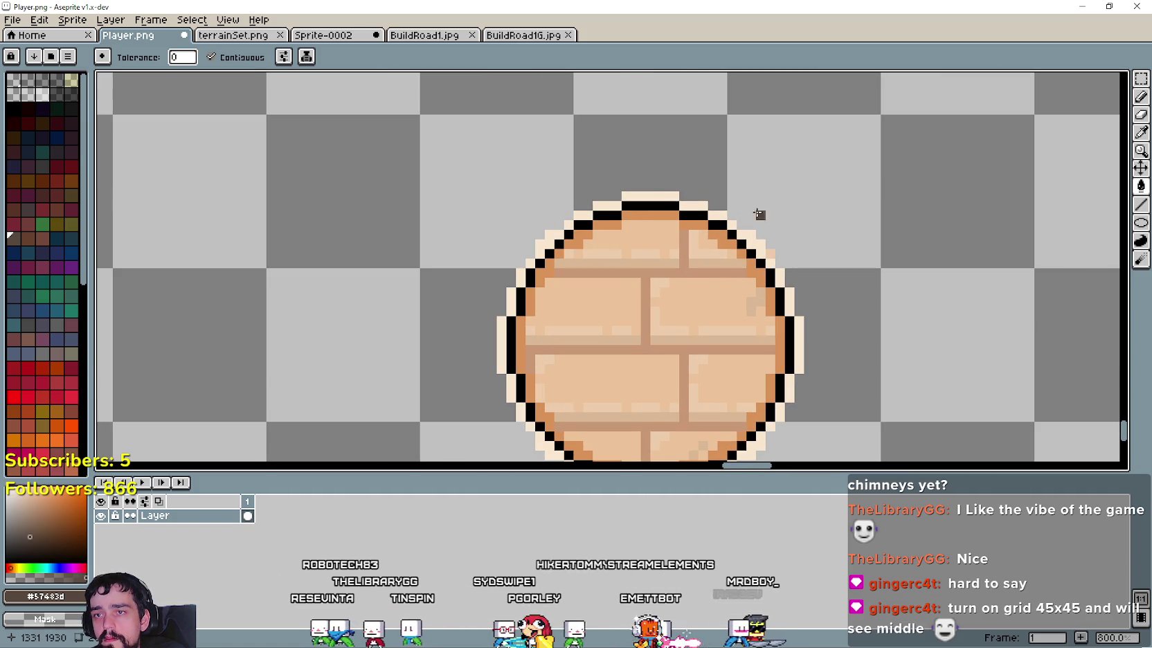
{"action": "scroll", "coordinate": [768, 252], "scroll_direction": "down", "scroll_amount": 2}
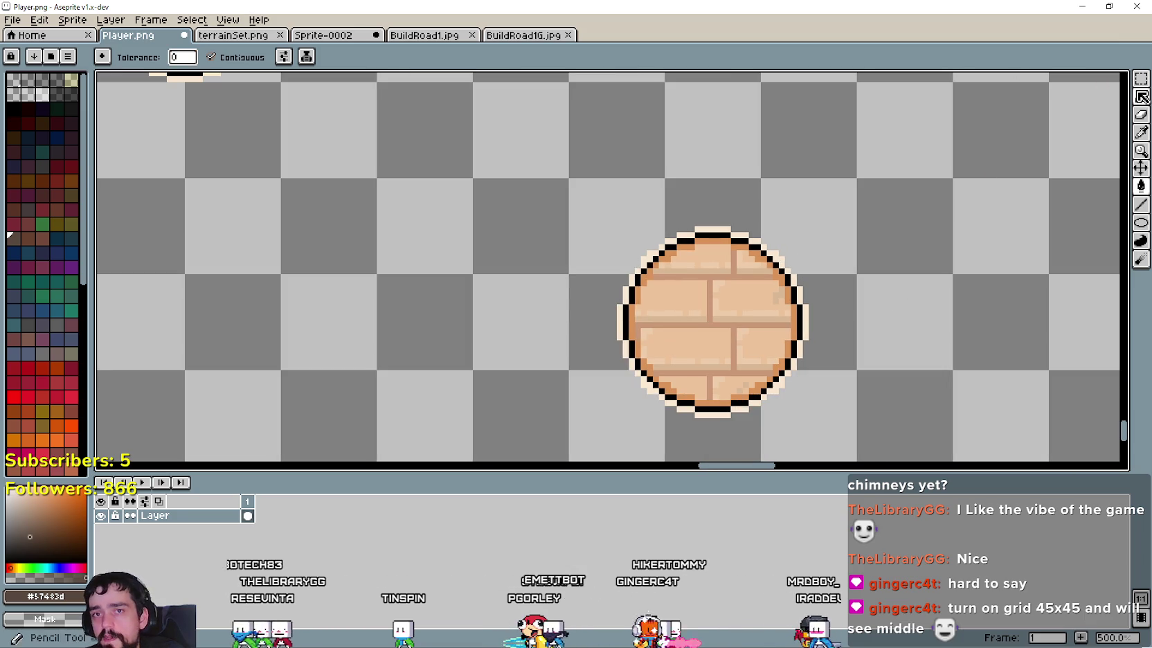
Step: Select the whole brick disc, drag it a few pixels up-left, and deselect to set it
{"action": "key", "text": "m"}
{"action": "scroll", "coordinate": [883, 258], "scroll_direction": "down", "scroll_amount": 2}
{"action": "left_click_drag", "start_coordinate": [650, 205], "coordinate": [867, 385]}
{"action": "mouse_move", "coordinate": [756, 324]}
{"action": "left_mouse_down"}
{"action": "mouse_move", "coordinate": [720, 291]}
{"action": "mouse_move", "coordinate": [731, 299]}
{"action": "left_mouse_up"}
{"action": "scroll", "coordinate": [735, 299], "scroll_direction": "up", "scroll_amount": 2}
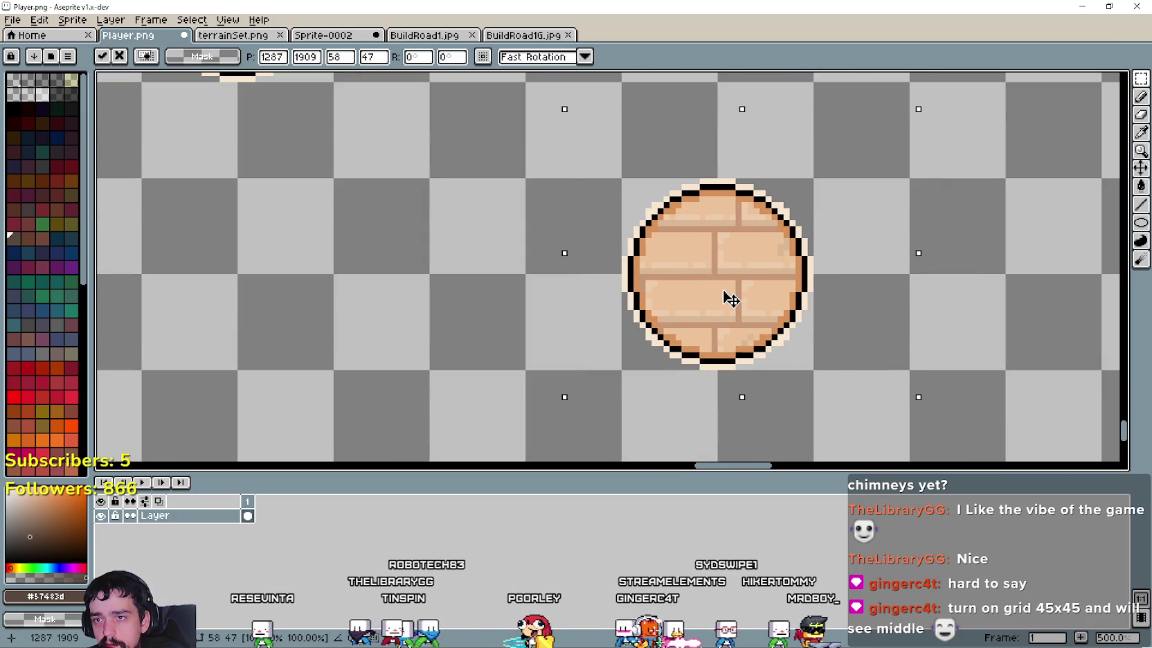
{"action": "key", "text": "ctrl+d"}
{"action": "scroll", "coordinate": [1101, 179], "scroll_direction": "down", "scroll_amount": 1}
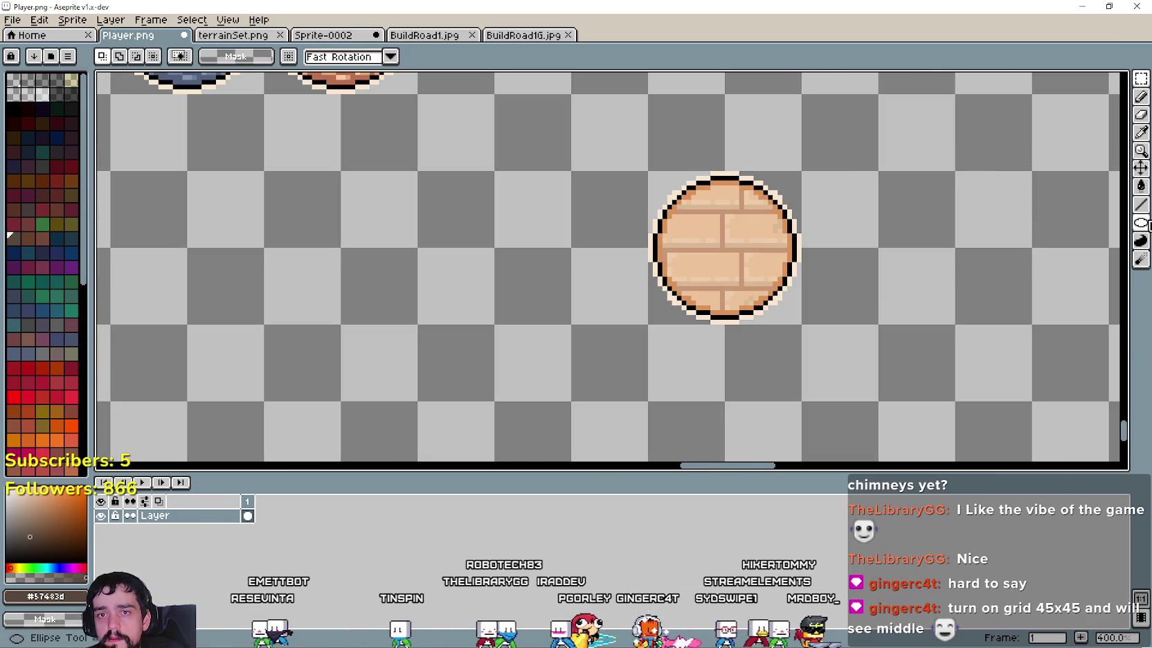
{"action": "left_click", "coordinate": [1141, 223]}
{"action": "scroll", "coordinate": [622, 208], "scroll_direction": "up", "scroll_amount": 2}
{"action": "scroll", "coordinate": [684, 174], "scroll_direction": "up", "scroll_amount": 1}
{"action": "scroll", "coordinate": [671, 156], "scroll_direction": "up", "scroll_amount": 2}
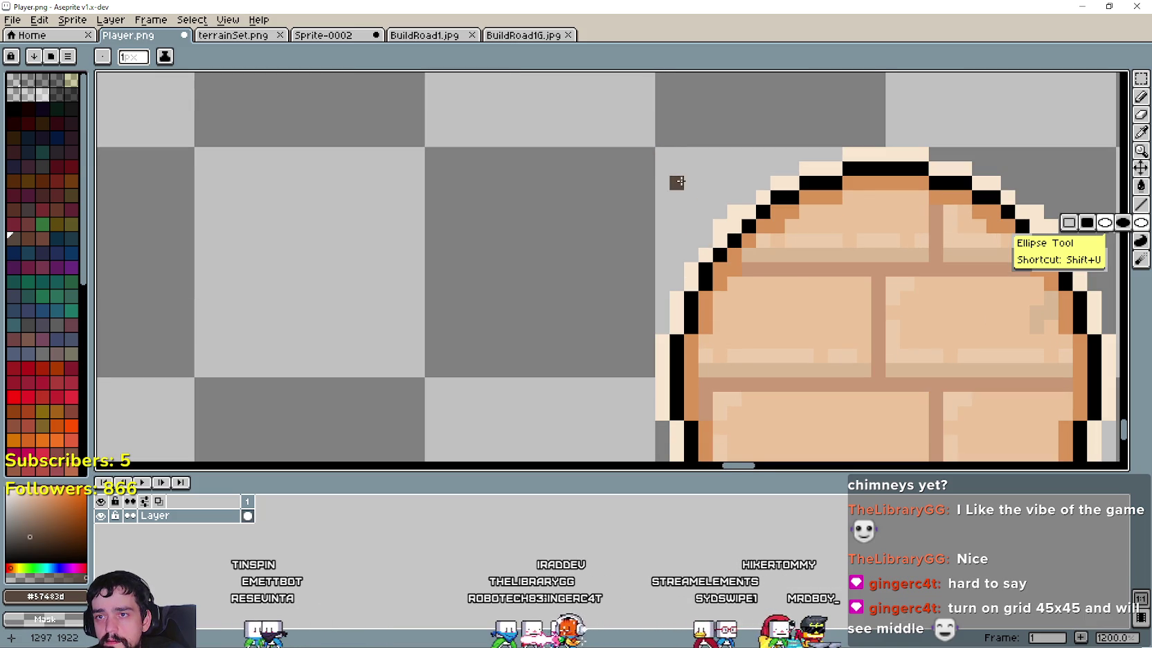
Step: Darken a light pixel beside the brick circle's outline with the pencil
{"action": "left_click_drag", "start_coordinate": [689, 181], "coordinate": [1082, 451]}
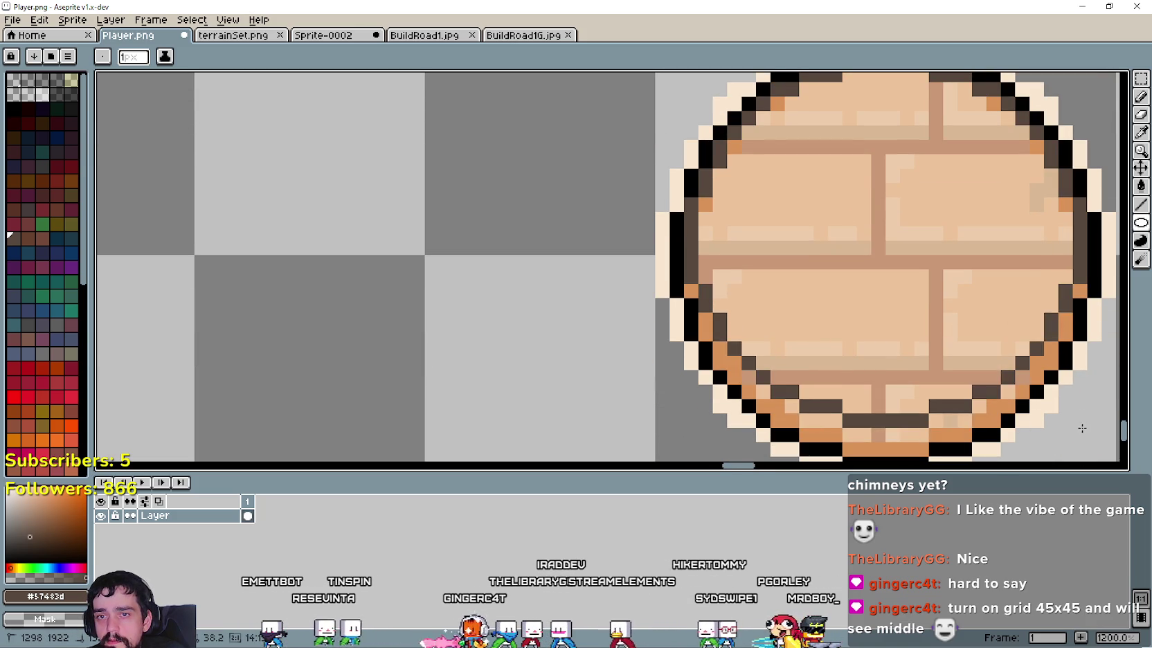
{"action": "scroll", "coordinate": [900, 387], "scroll_direction": "down", "scroll_amount": 1}
{"action": "scroll", "coordinate": [792, 311], "scroll_direction": "up", "scroll_amount": 1}
{"action": "scroll", "coordinate": [792, 311], "scroll_direction": "up", "scroll_amount": 1}
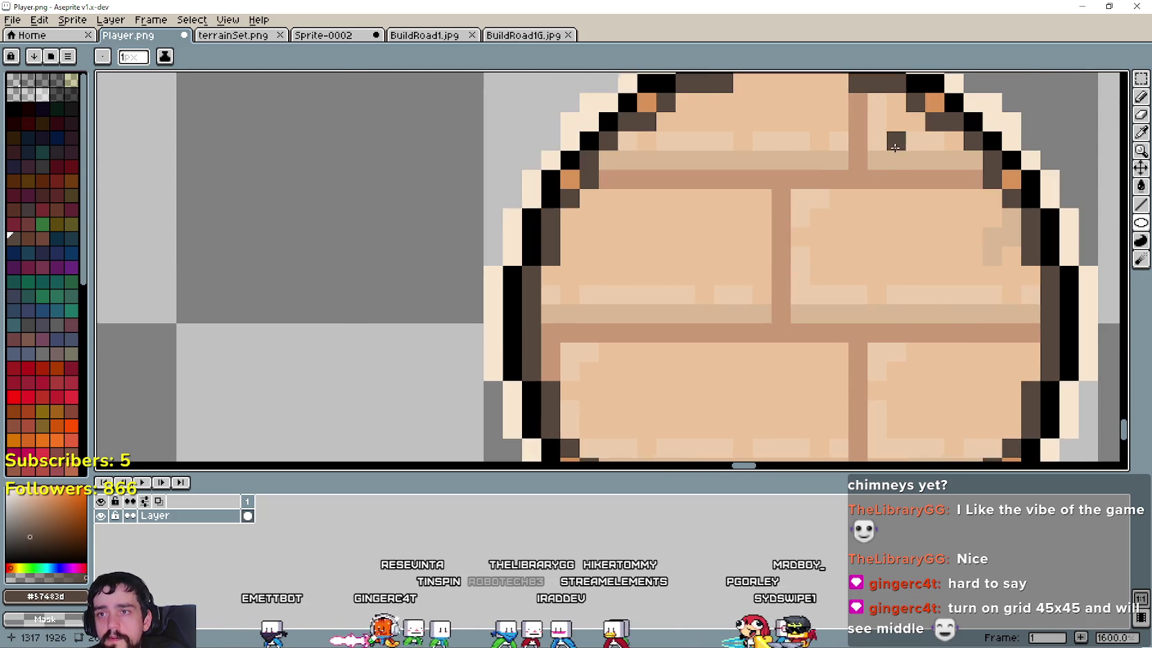
{"action": "scroll", "coordinate": [844, 205], "scroll_direction": "down", "scroll_amount": 1}
{"action": "key", "text": "i"}
{"action": "scroll", "coordinate": [874, 177], "scroll_direction": "up", "scroll_amount": 1}
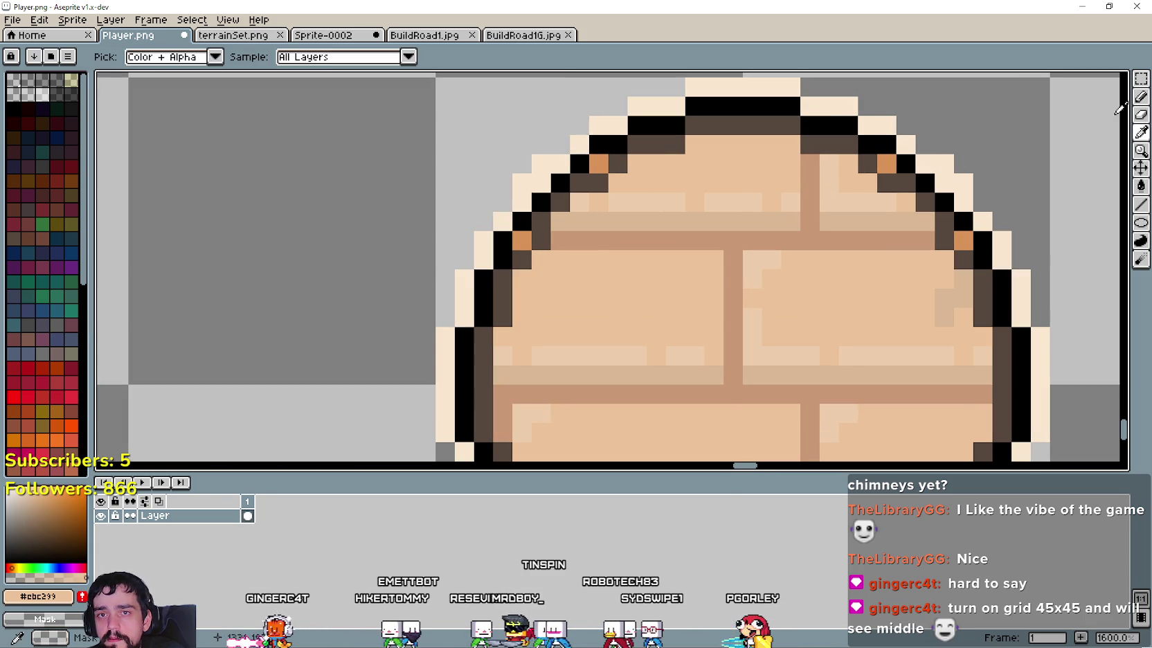
{"action": "left_click", "coordinate": [1141, 96]}
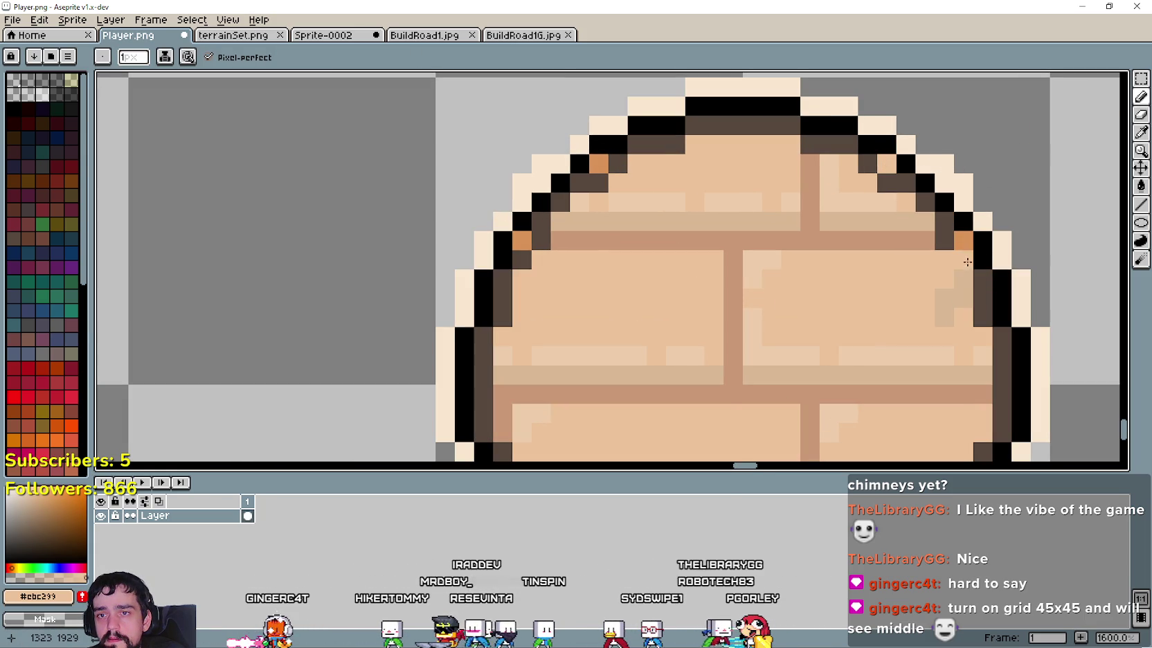
{"action": "left_click_drag", "start_coordinate": [968, 262], "coordinate": [958, 248]}
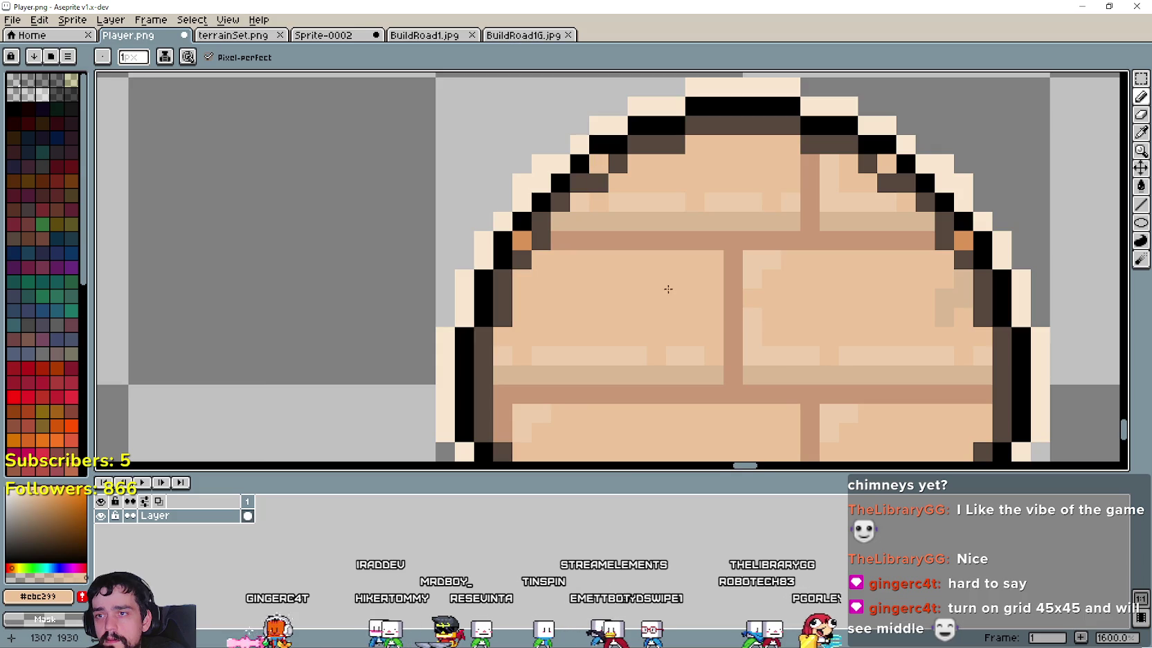
Step: Sample the tan brick colour from the canvas for further touch-ups
{"action": "scroll", "coordinate": [668, 288], "scroll_direction": "down", "scroll_amount": 3}
{"action": "scroll", "coordinate": [731, 312], "scroll_direction": "up", "scroll_amount": 2}
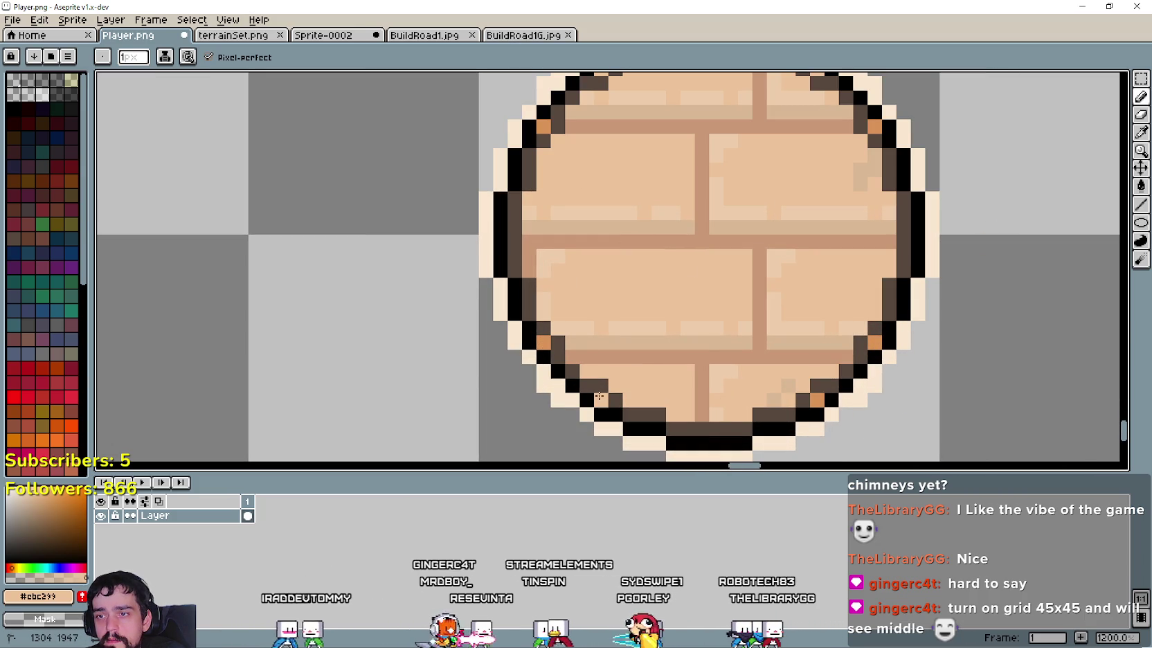
{"action": "key", "text": "i"}
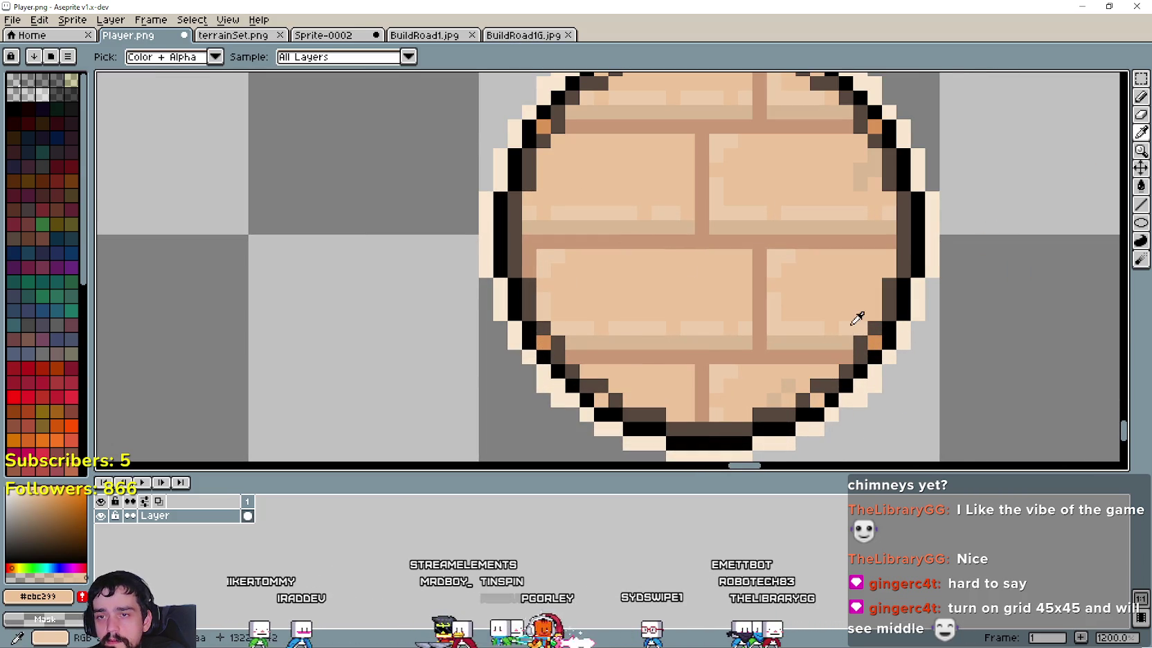
{"action": "scroll", "coordinate": [828, 344], "scroll_direction": "up", "scroll_amount": 1}
{"action": "left_click", "coordinate": [829, 344]}
{"action": "key", "text": "b"}
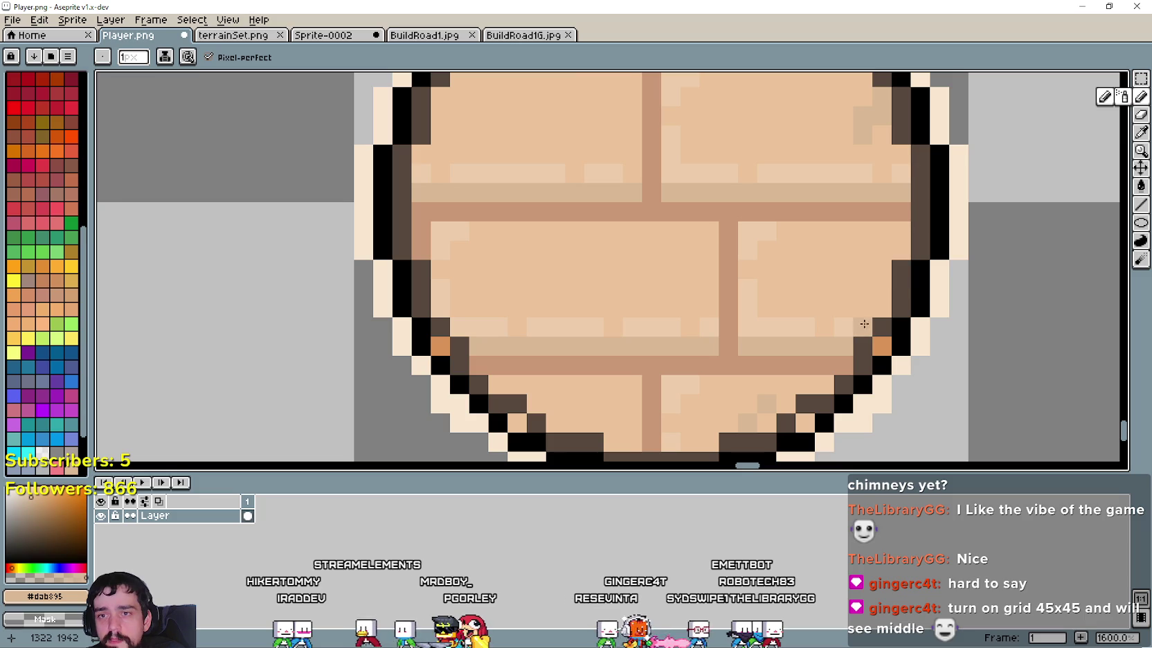
{"action": "scroll", "coordinate": [887, 345], "scroll_direction": "down", "scroll_amount": 1}
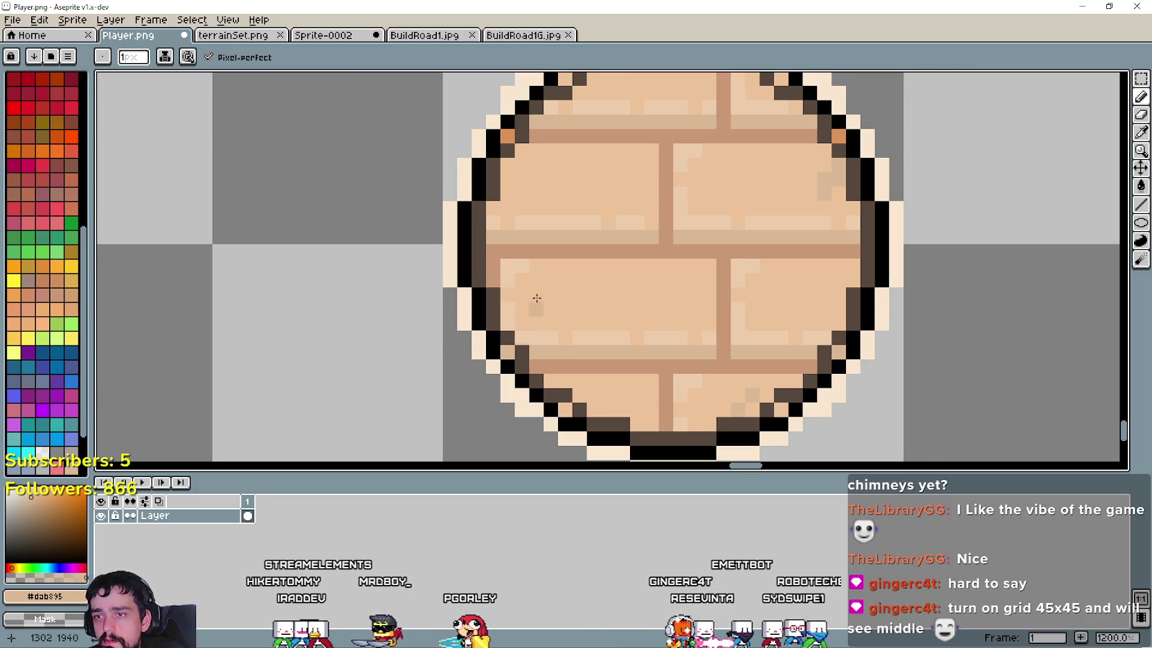
{"action": "scroll", "coordinate": [709, 349], "scroll_direction": "up", "scroll_amount": 3}
{"action": "left_click", "coordinate": [1141, 132]}
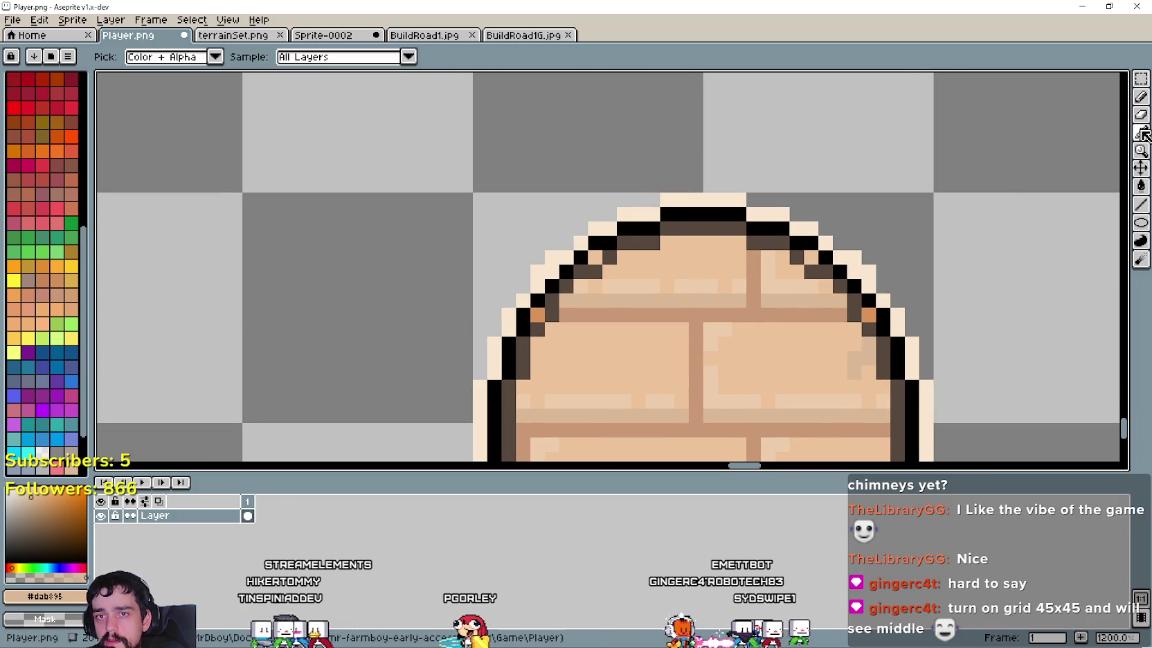
{"action": "scroll", "coordinate": [855, 316], "scroll_direction": "up", "scroll_amount": 3}
{"action": "key", "text": "b"}
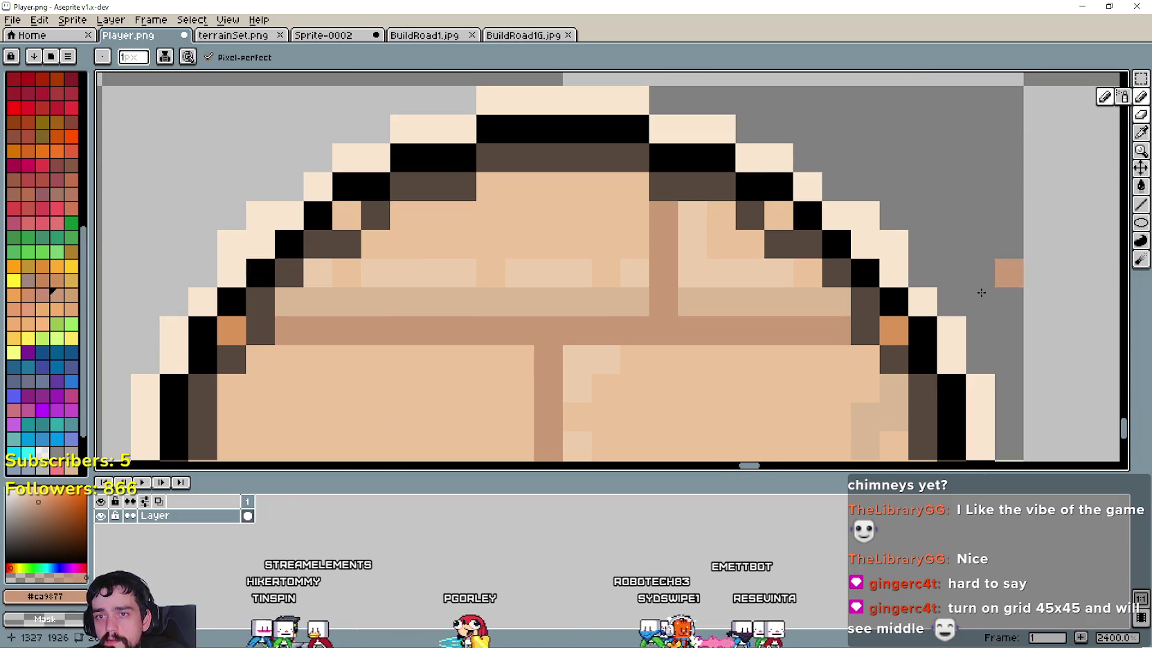
Step: Sample the outline's dark brown and add one dark-brown pixel to the circle's rim
{"action": "scroll", "coordinate": [890, 330], "scroll_direction": "down", "scroll_amount": 1}
{"action": "scroll", "coordinate": [759, 320], "scroll_direction": "left", "scroll_amount": 3}
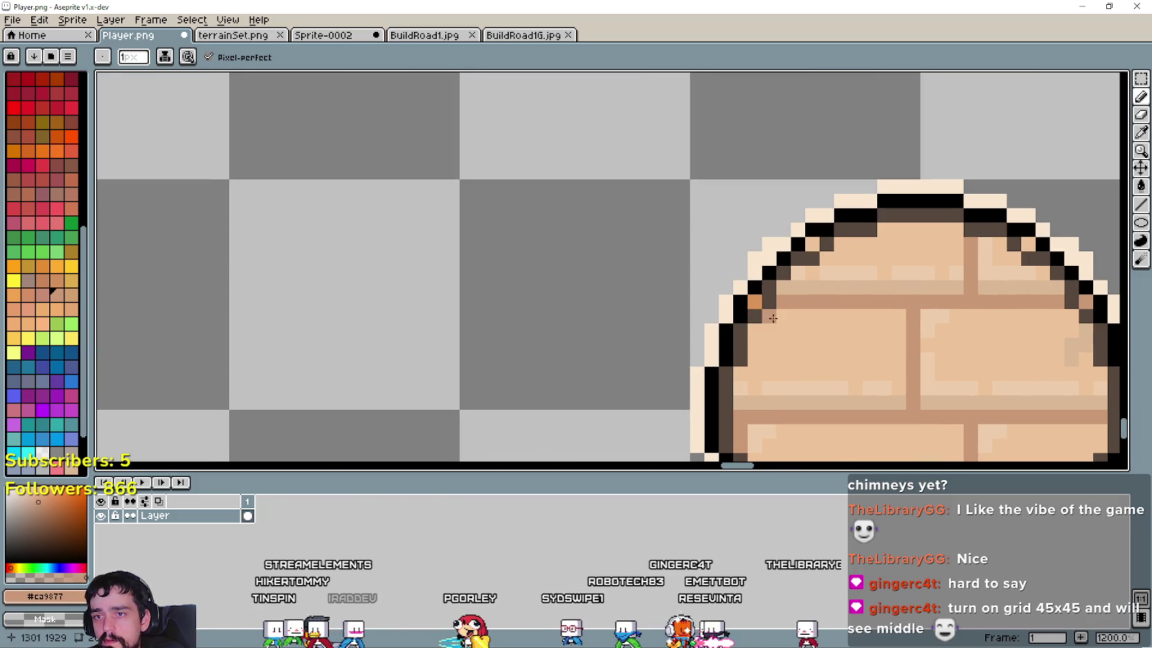
{"action": "scroll", "coordinate": [758, 308], "scroll_direction": "down", "scroll_amount": 5}
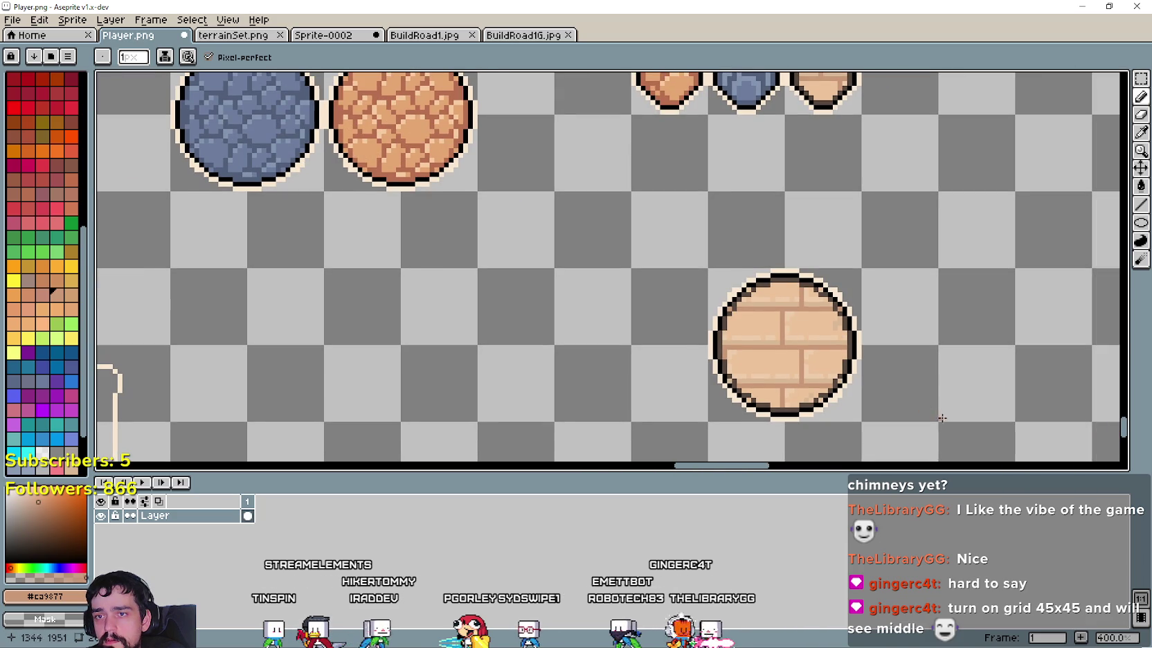
{"action": "scroll", "coordinate": [886, 378], "scroll_direction": "up", "scroll_amount": 2}
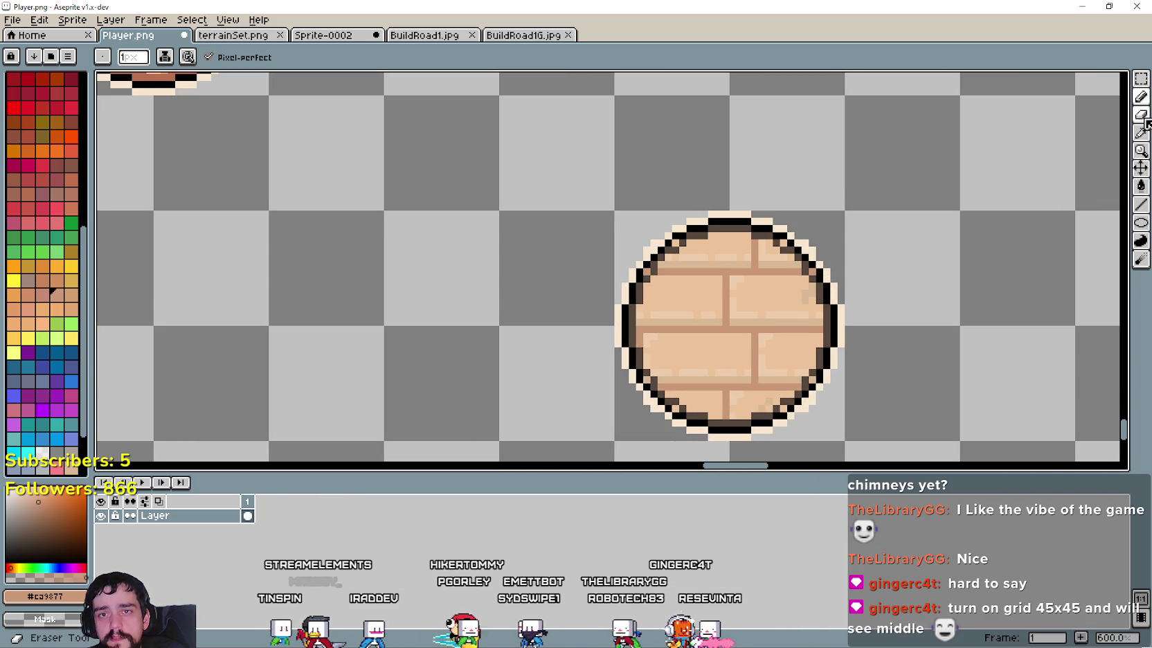
{"action": "scroll", "coordinate": [791, 369], "scroll_direction": "up", "scroll_amount": 3}
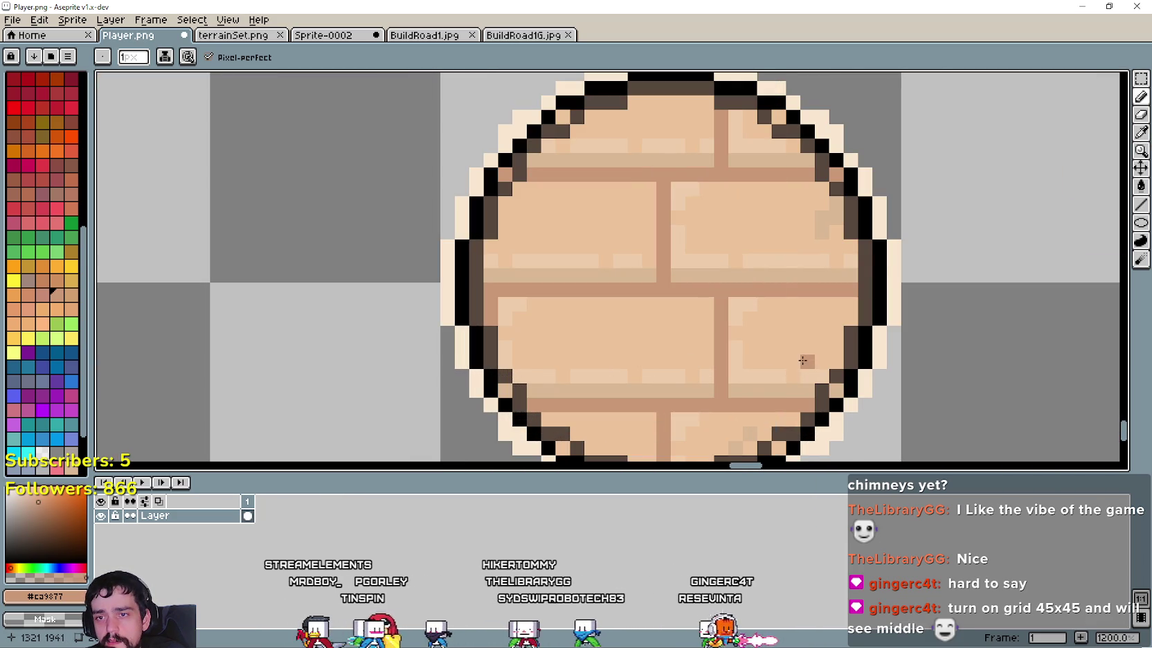
{"action": "scroll", "coordinate": [831, 311], "scroll_direction": "down", "scroll_amount": 3}
{"action": "scroll", "coordinate": [858, 311], "scroll_direction": "up", "scroll_amount": 2}
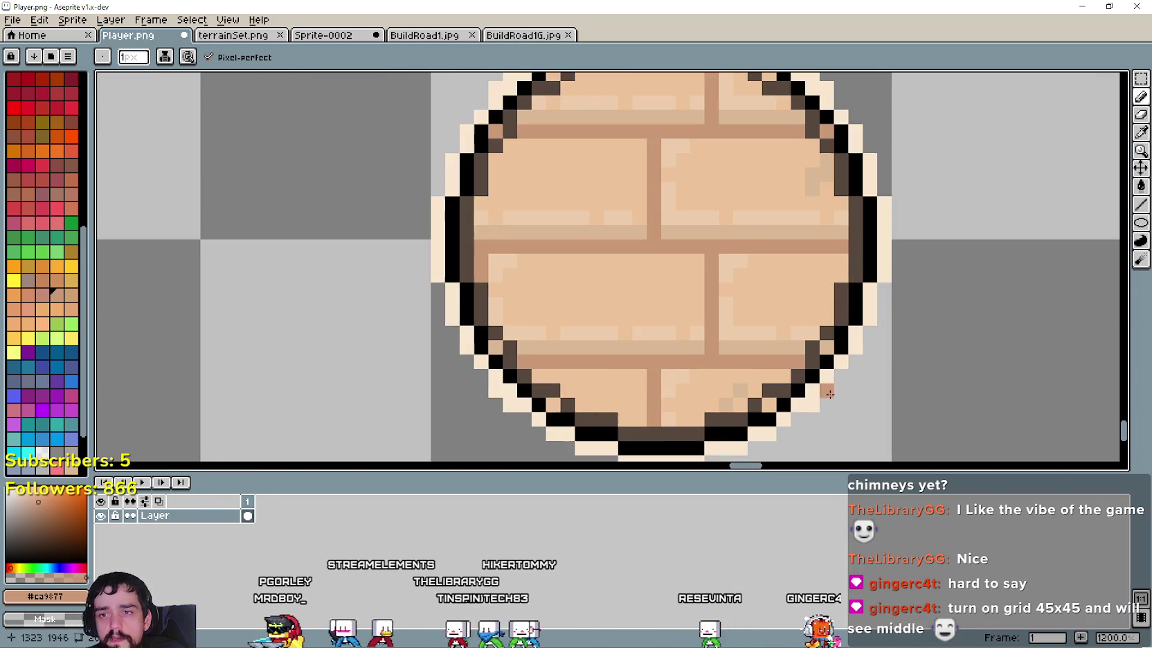
{"action": "scroll", "coordinate": [855, 317], "scroll_direction": "up", "scroll_amount": 1}
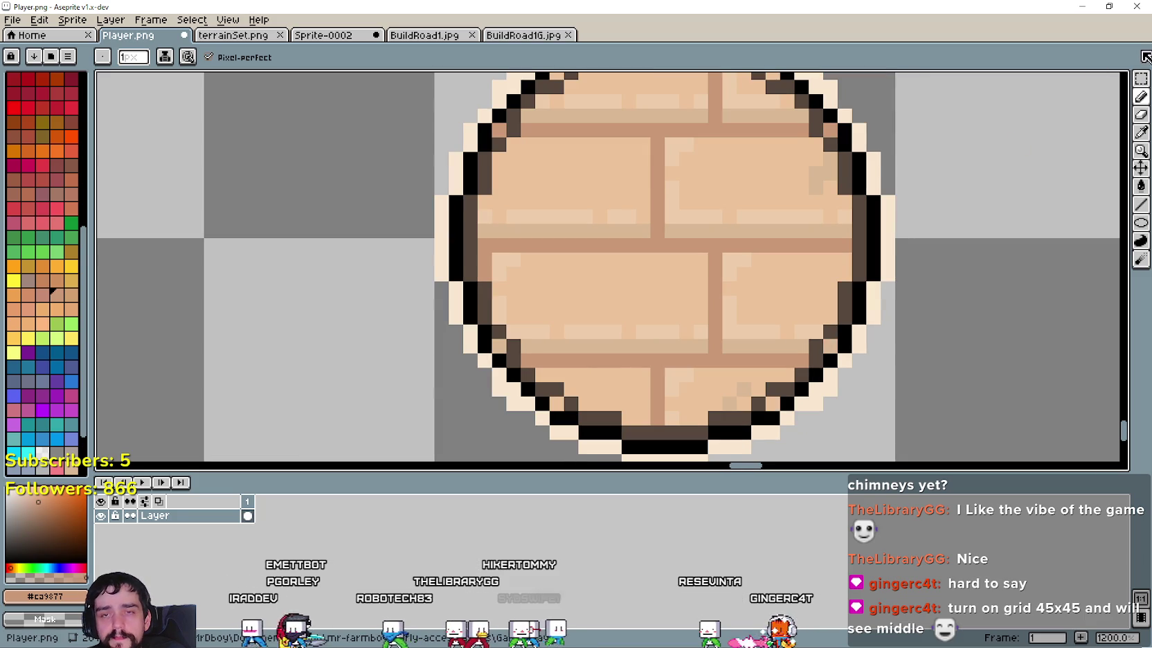
{"action": "left_click", "coordinate": [1141, 131]}
{"action": "scroll", "coordinate": [848, 353], "scroll_direction": "up", "scroll_amount": 3}
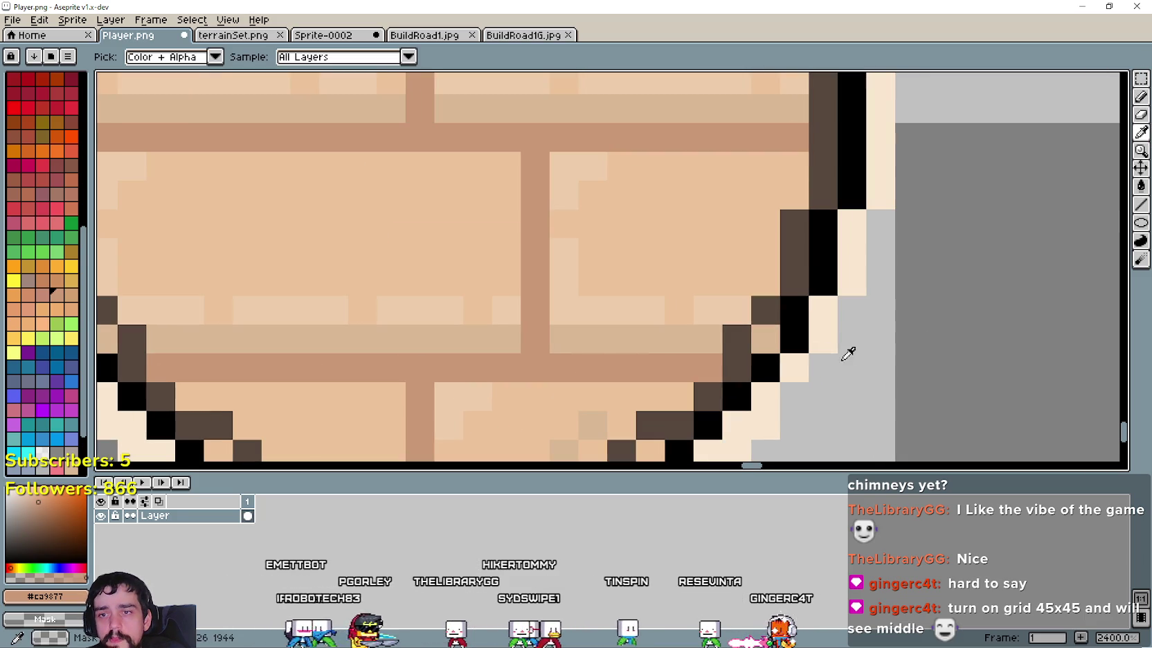
{"action": "left_click", "coordinate": [775, 305]}
{"action": "left_click", "coordinate": [1143, 93]}
{"action": "left_click", "coordinate": [1025, 195]}
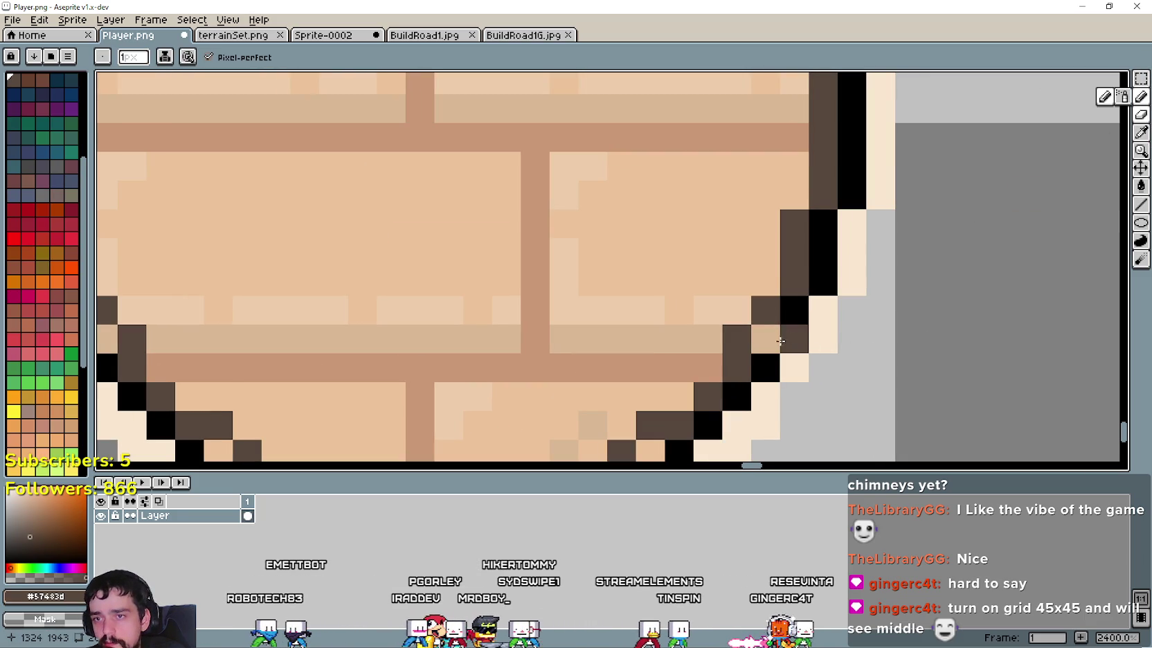
Step: Rectangle-select the whole brick circle for copying
{"action": "scroll", "coordinate": [718, 376], "scroll_direction": "down", "scroll_amount": 5}
{"action": "scroll", "coordinate": [803, 308], "scroll_direction": "up", "scroll_amount": 2}
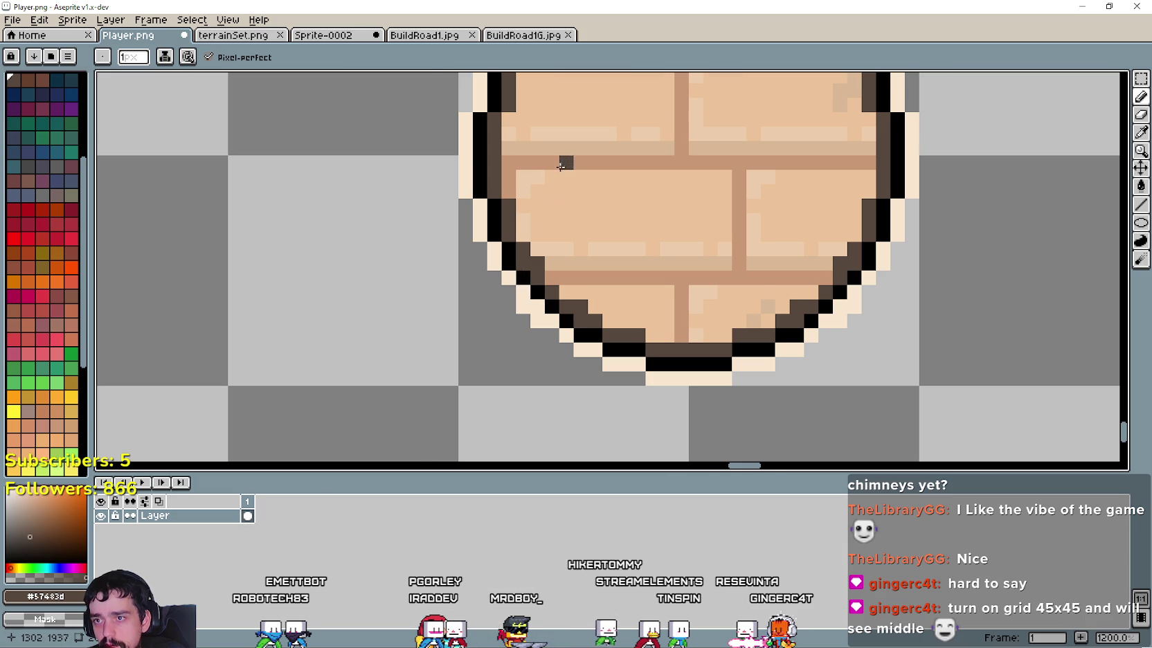
{"action": "scroll", "coordinate": [561, 166], "scroll_direction": "down", "scroll_amount": 4}
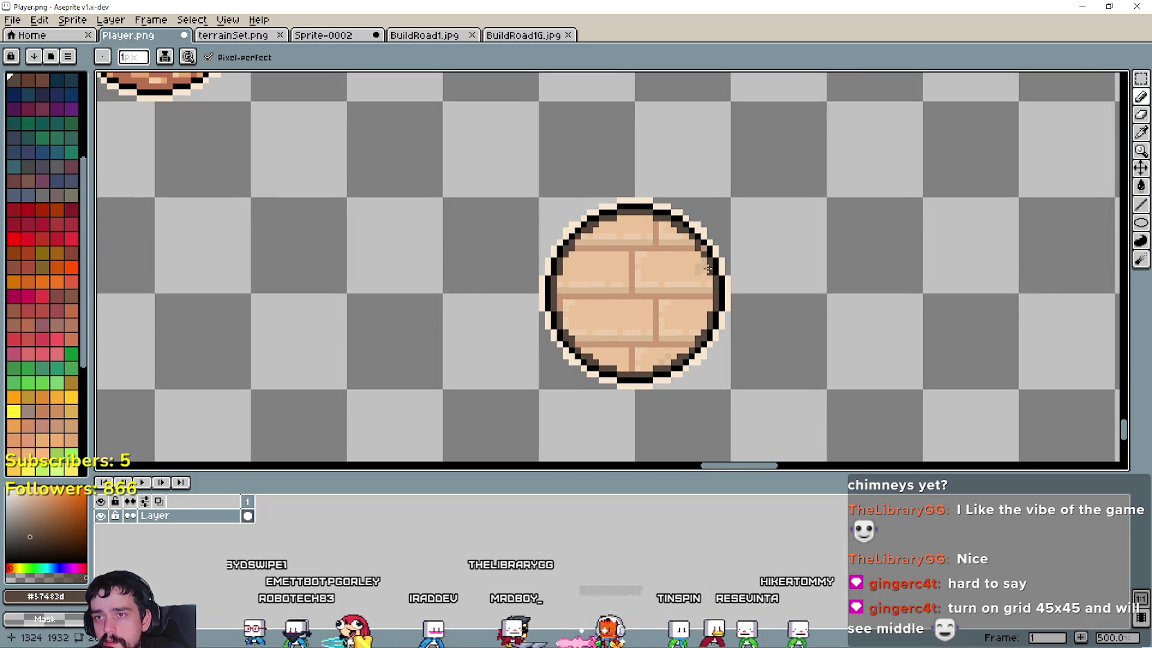
{"action": "scroll", "coordinate": [708, 268], "scroll_direction": "up", "scroll_amount": 4}
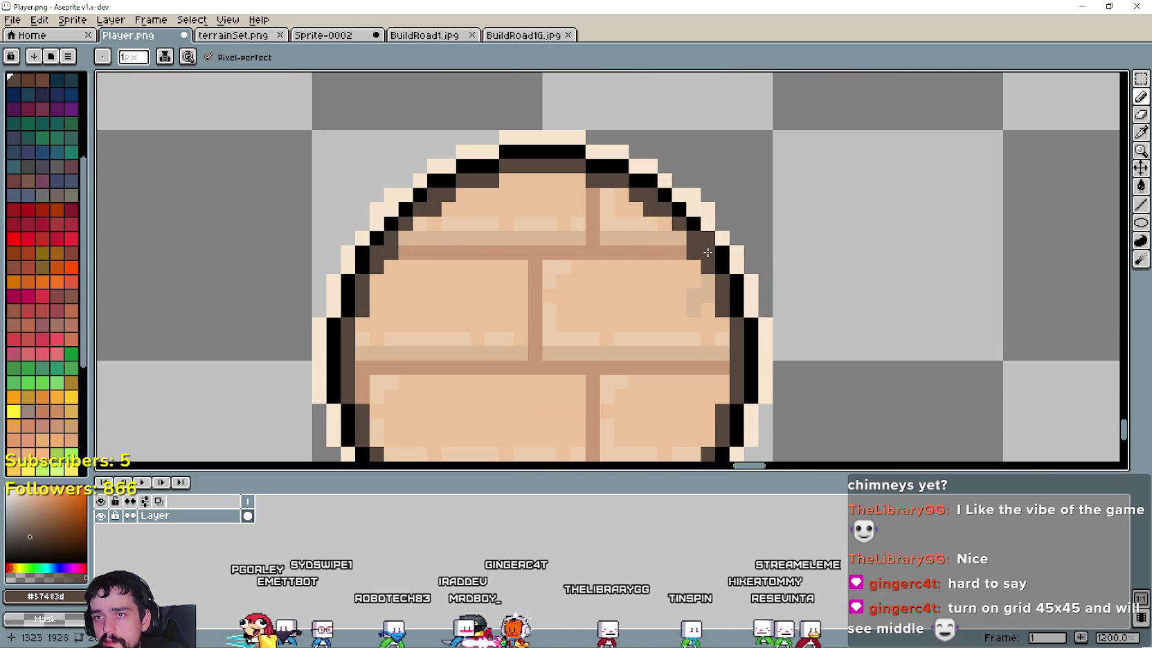
{"action": "scroll", "coordinate": [708, 252], "scroll_direction": "down", "scroll_amount": 2}
{"action": "scroll", "coordinate": [862, 360], "scroll_direction": "down", "scroll_amount": 2}
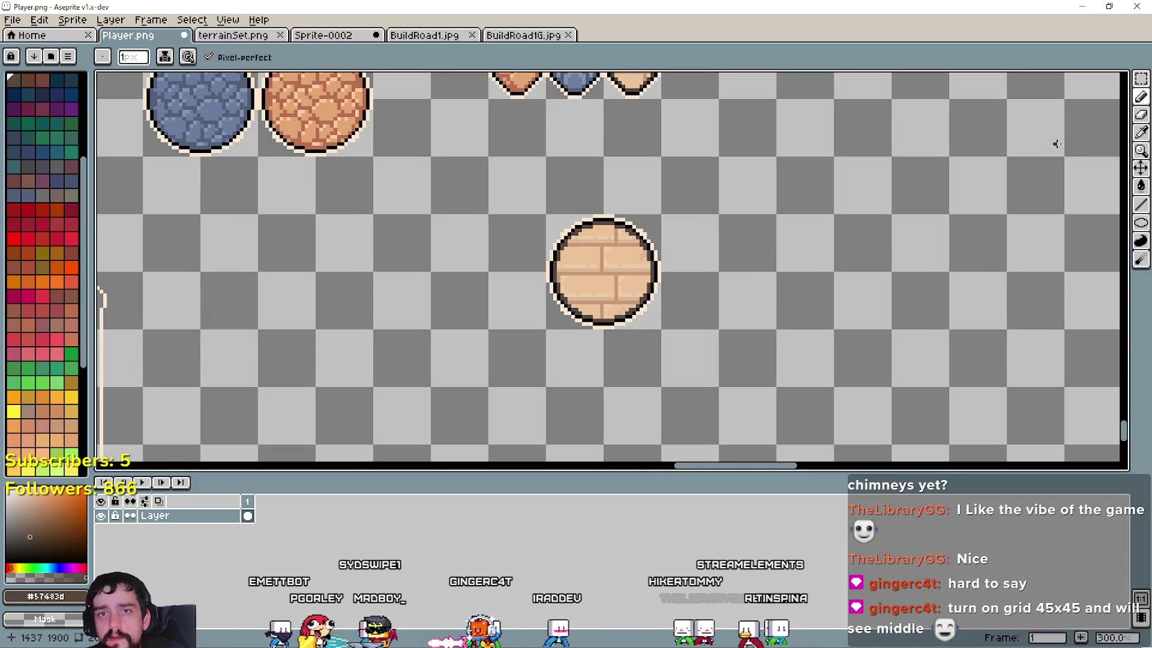
{"action": "left_click", "coordinate": [1141, 78]}
{"action": "left_click_drag", "start_coordinate": [548, 327], "coordinate": [648, 226]}
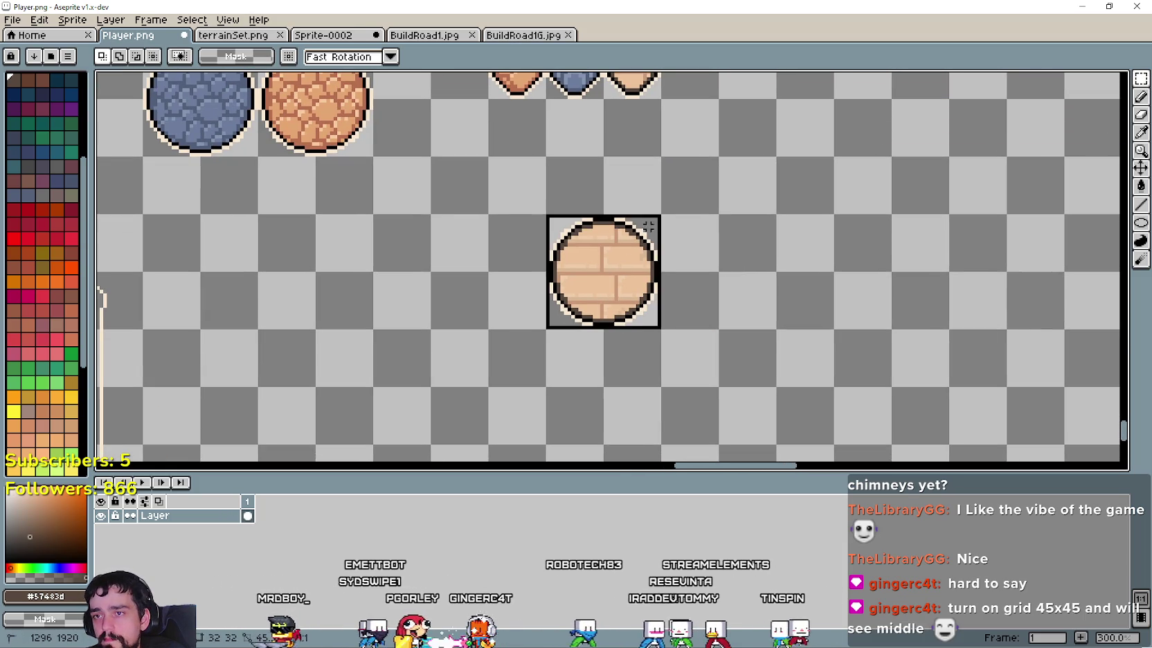
Step: Paste the brick circle into BuildRoad1.jpg at 192×192, position 32,32, and show the BackgroundBlue layer
{"action": "key", "text": "ctrl+c"}
{"action": "left_click", "coordinate": [425, 35]}
{"action": "key", "text": "ctrl+v"}
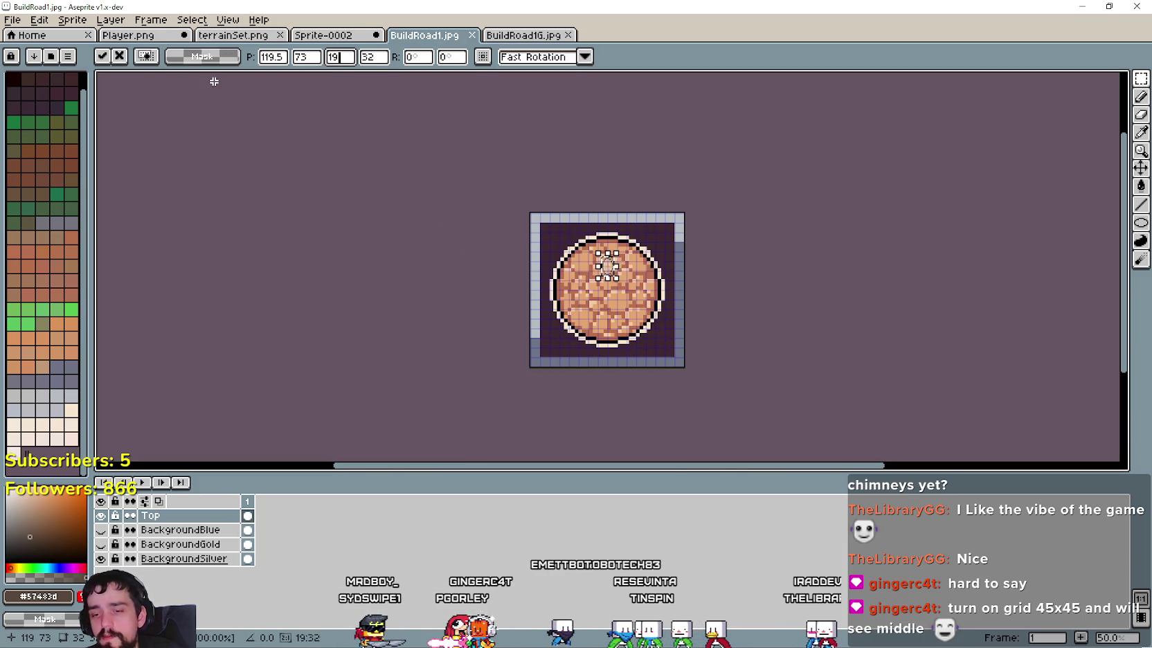
{"action": "type", "text": "2"}
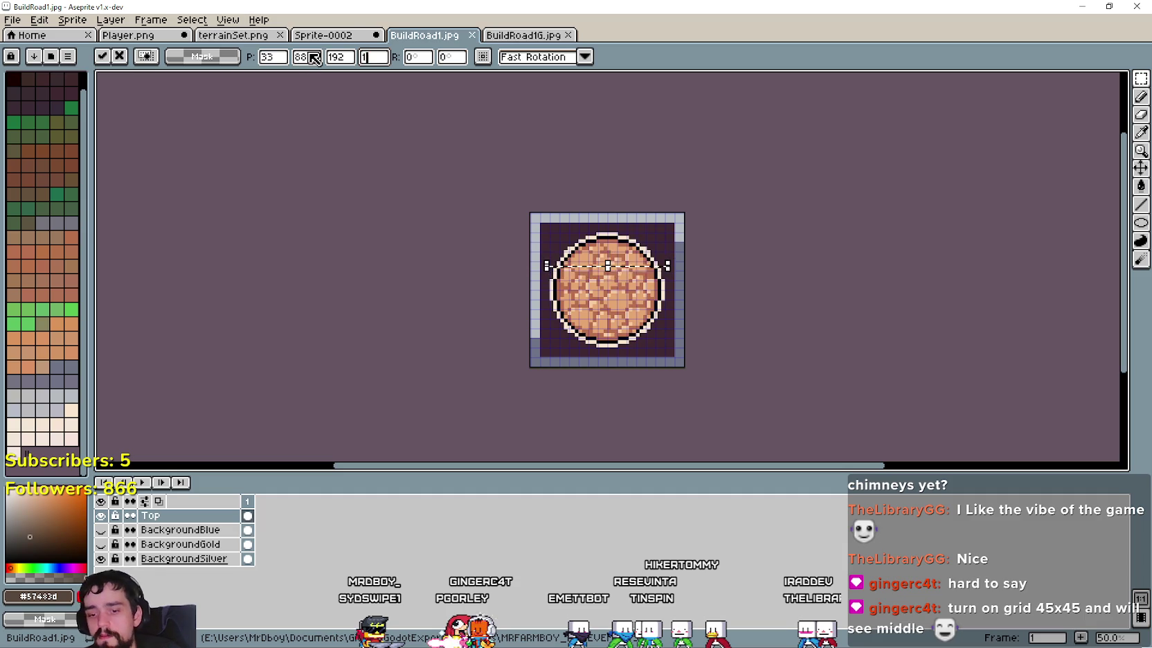
{"action": "type", "text": "92"}
{"action": "left_click_drag", "start_coordinate": [608, 242], "coordinate": [607, 268]}
{"action": "scroll", "coordinate": [603, 322], "scroll_direction": "up", "scroll_amount": 1}
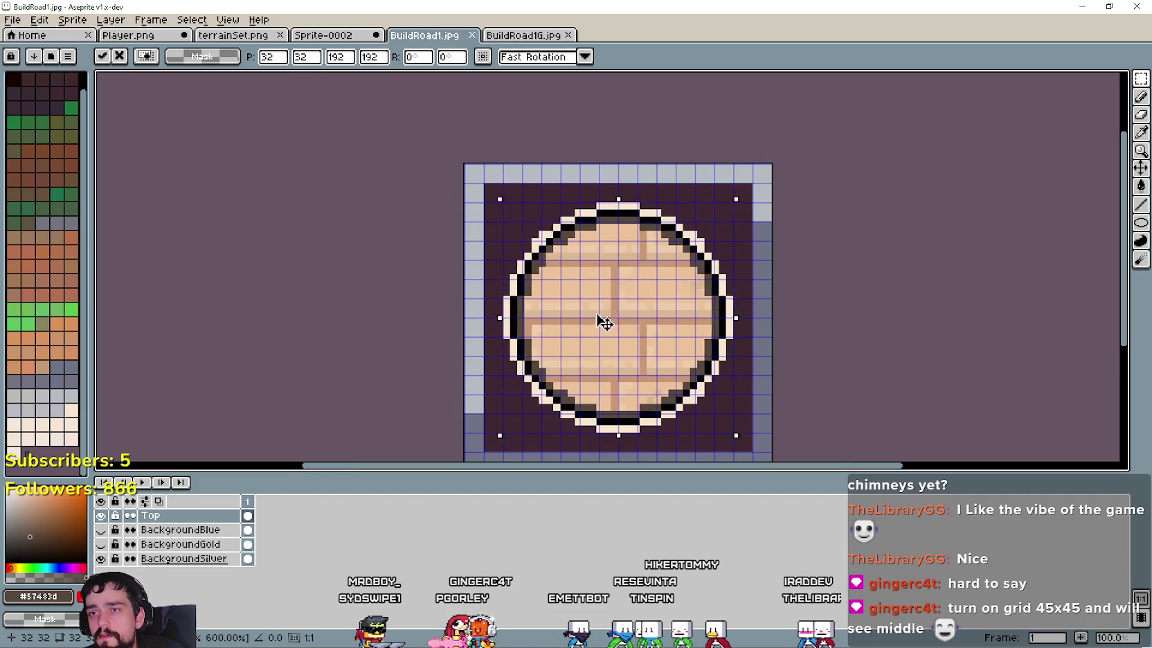
{"action": "scroll", "coordinate": [545, 292], "scroll_direction": "down", "scroll_amount": 3}
{"action": "scroll", "coordinate": [491, 305], "scroll_direction": "up", "scroll_amount": 1}
{"action": "key", "text": "Return"}
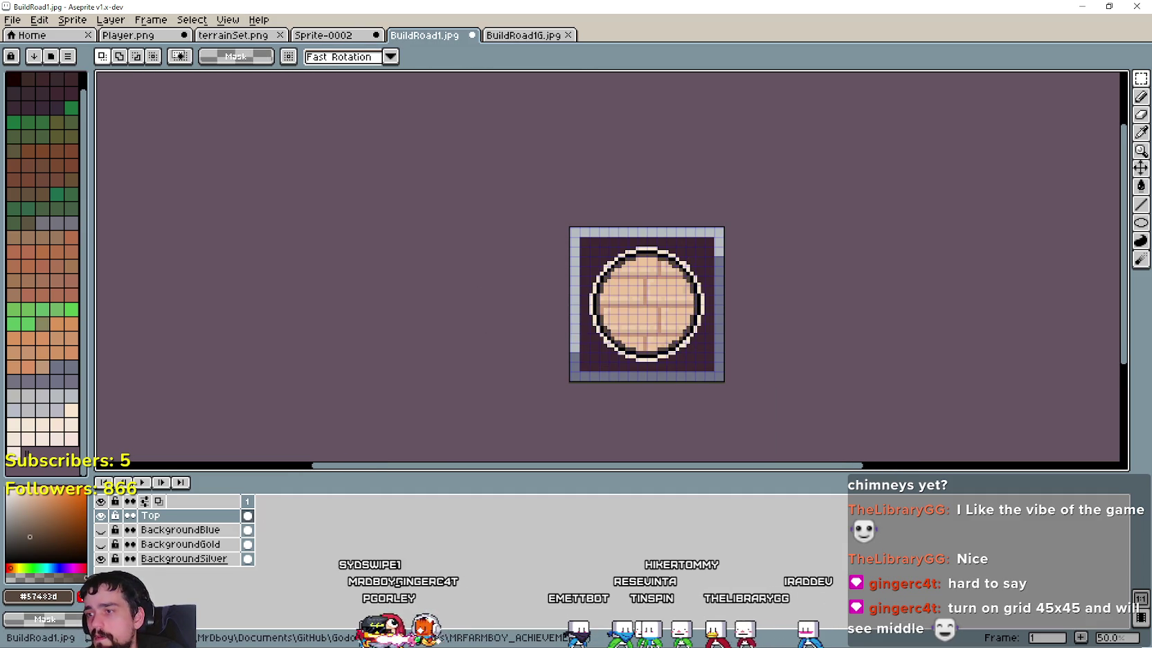
{"action": "left_click", "coordinate": [102, 530]}
{"action": "left_click", "coordinate": [13, 19]}
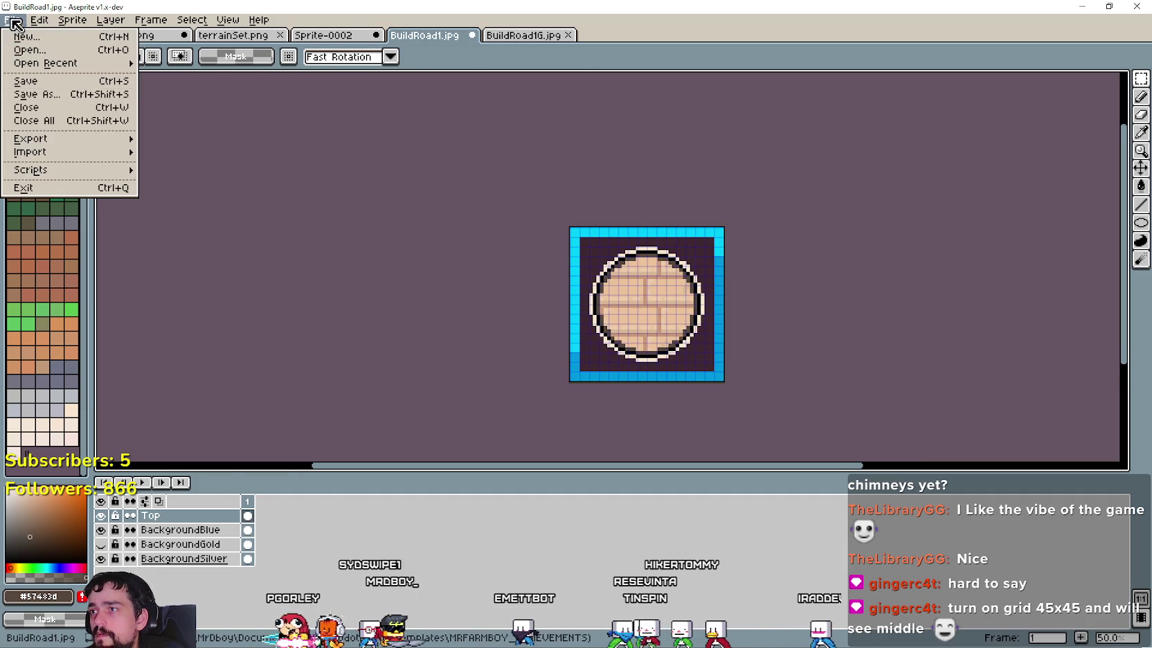
Step: Save the blue-bordered brick badge as BuildRoad3.jpg, accepting the JPEG quality settings
{"action": "left_click", "coordinate": [36, 95]}
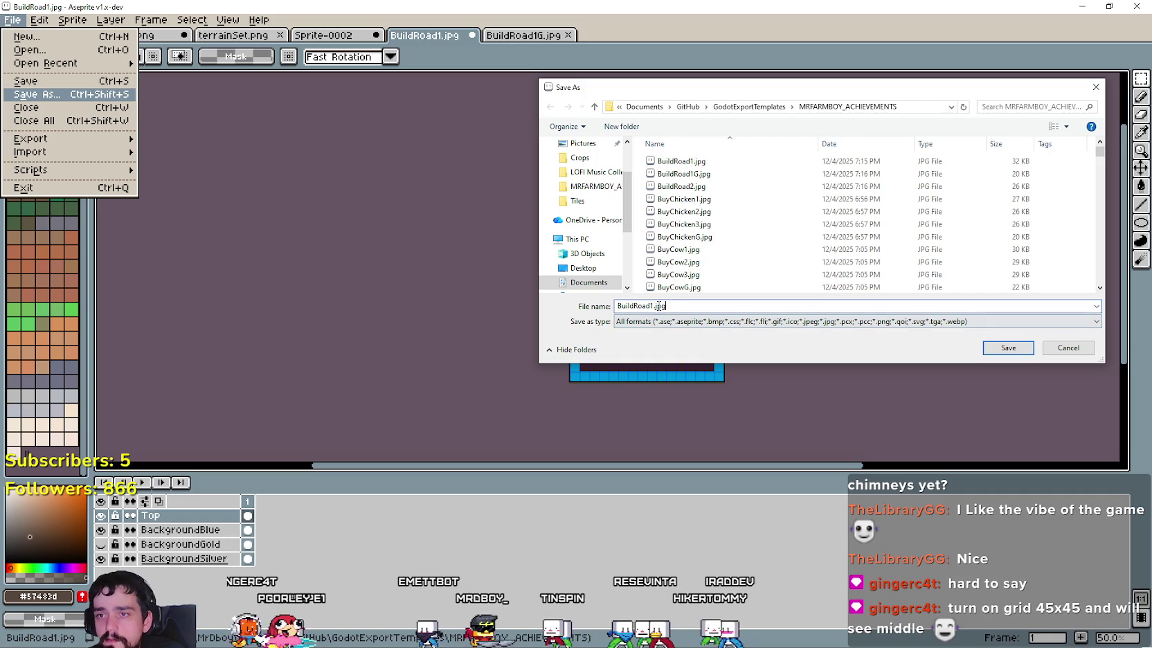
{"action": "type", "text": "BuildRoad3.jpg"}
{"action": "left_click", "coordinate": [1008, 347]}
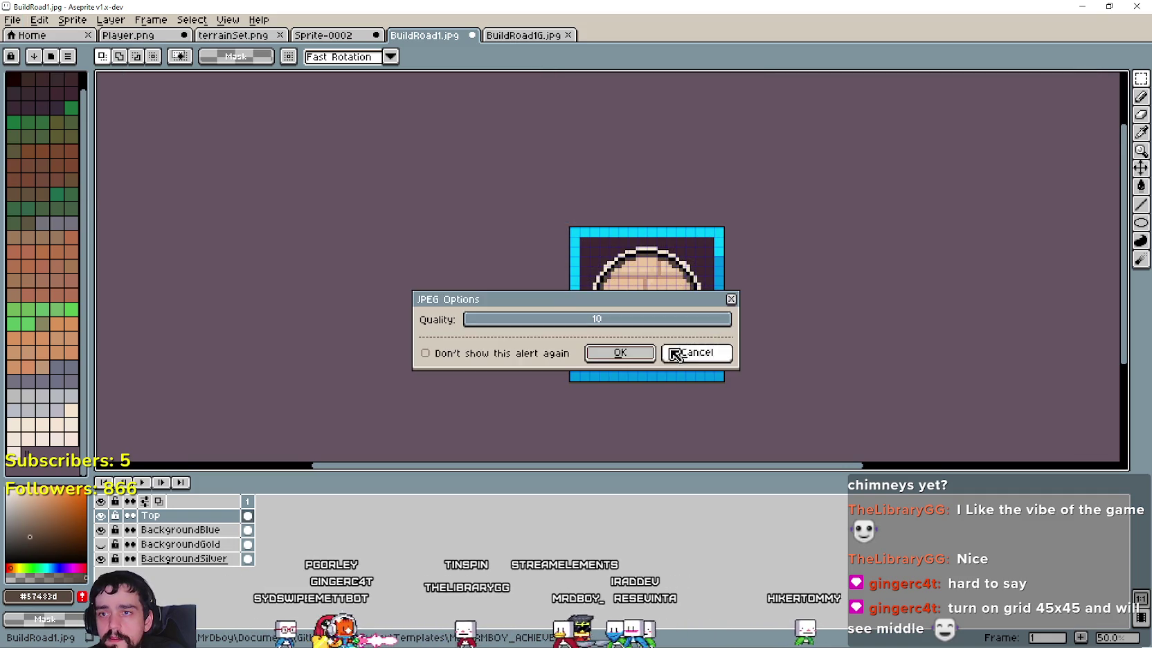
{"action": "key", "text": "Return"}
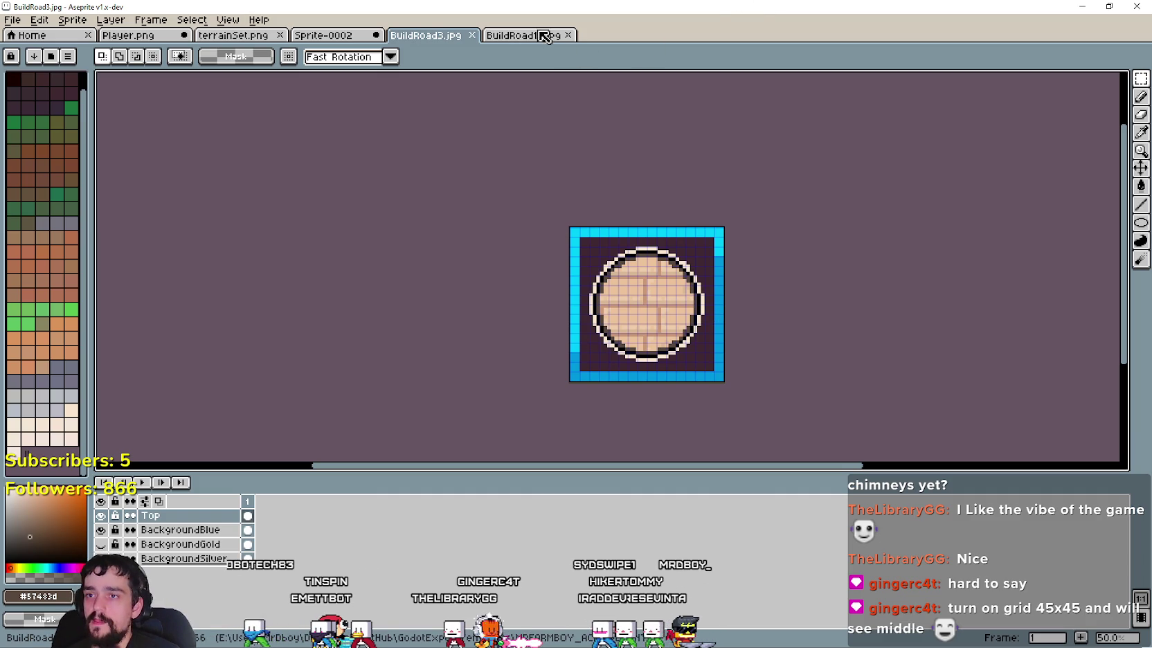
Step: Save the grey BuildRoad1G.jpg badge as BuildRoad3G.jpg
{"action": "scroll", "coordinate": [855, 458], "scroll_direction": "down", "scroll_amount": 3}
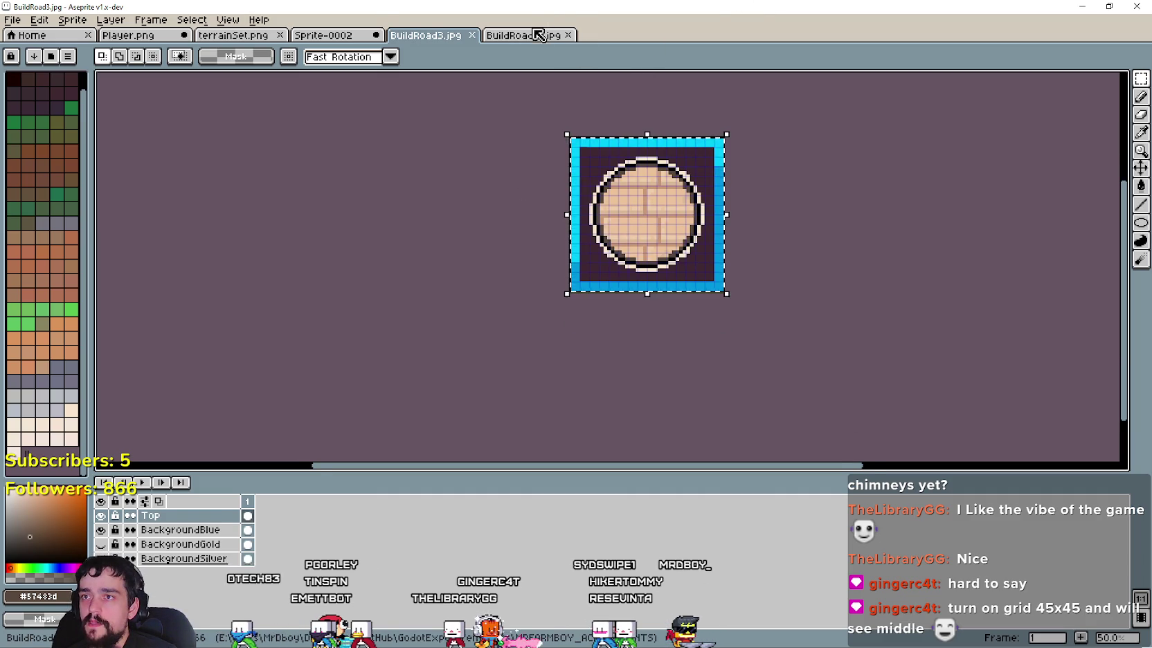
{"action": "left_click", "coordinate": [538, 35]}
{"action": "left_click", "coordinate": [12, 19]}
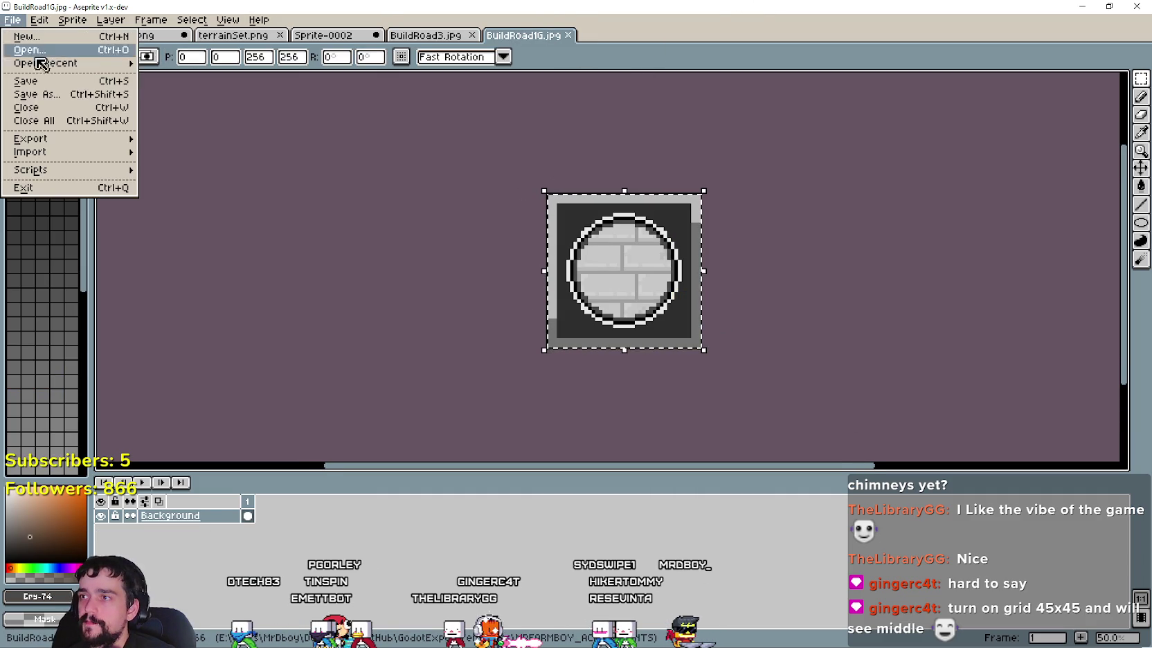
{"action": "left_click", "coordinate": [641, 306]}
{"action": "key", "text": "BackSpace"}
{"action": "type", "text": "3"}
{"action": "key", "text": "Return"}
{"action": "key", "text": "Return"}
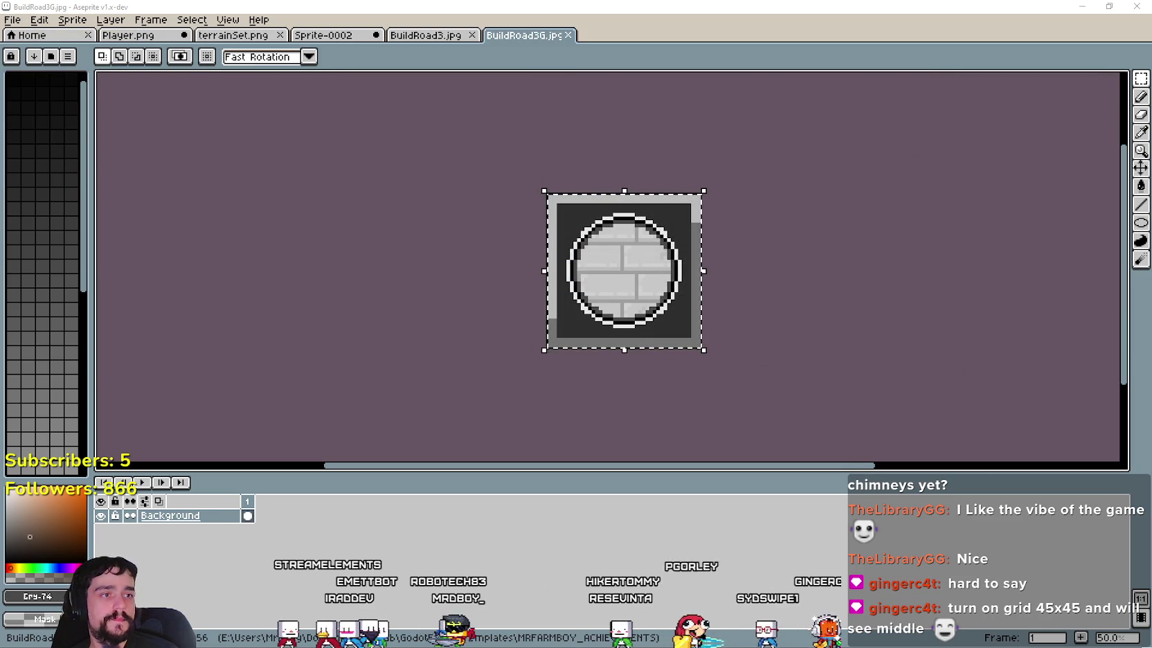
{"action": "key", "text": "alt+Tab"}
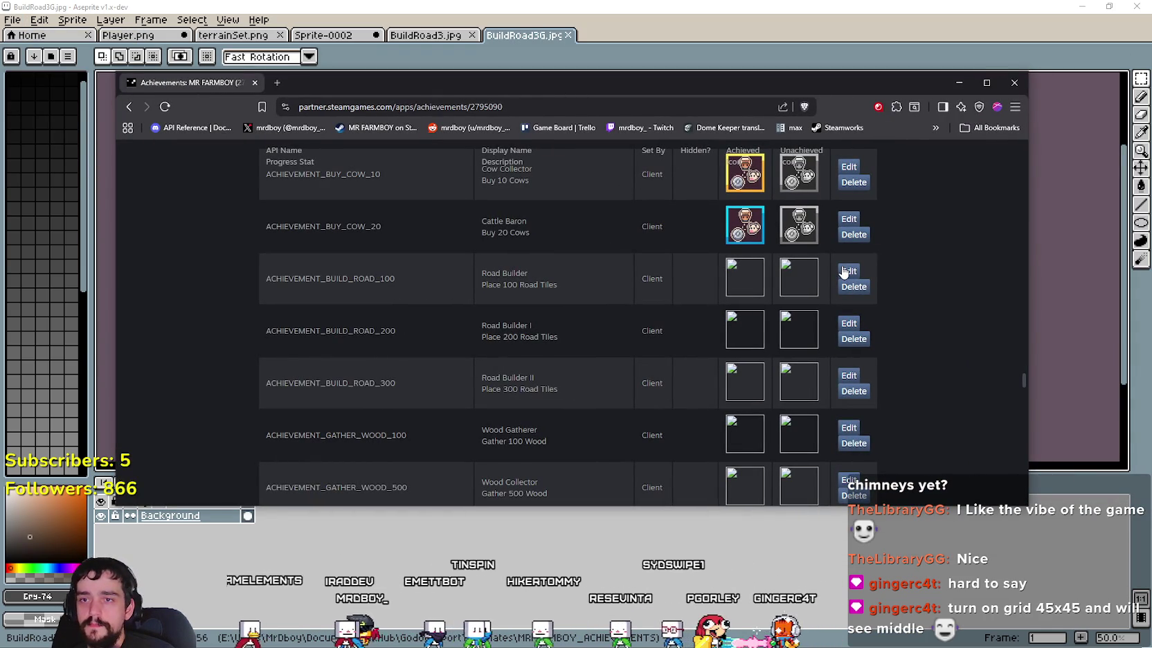
Step: Give the Road Builder 100-tile achievement BuildRoad1.jpg and BuildRoad1G.jpg icons, upload and save
{"action": "left_click", "coordinate": [846, 271]}
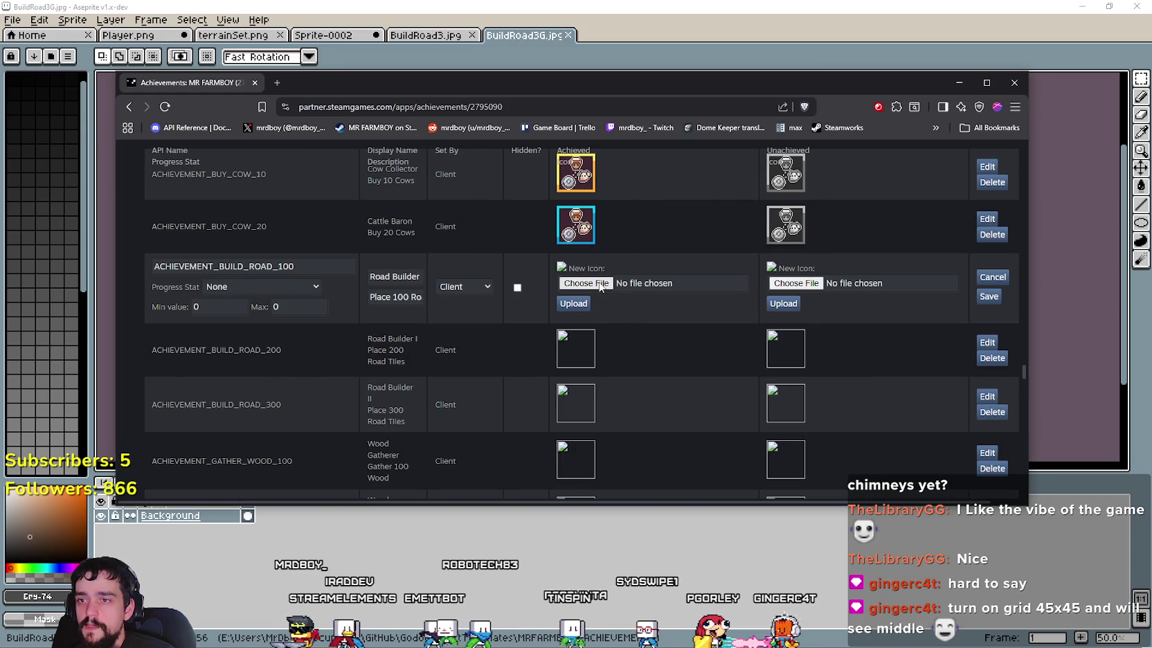
{"action": "left_click", "coordinate": [601, 287]}
{"action": "double_click", "coordinate": [296, 154]}
{"action": "left_click", "coordinate": [796, 283]}
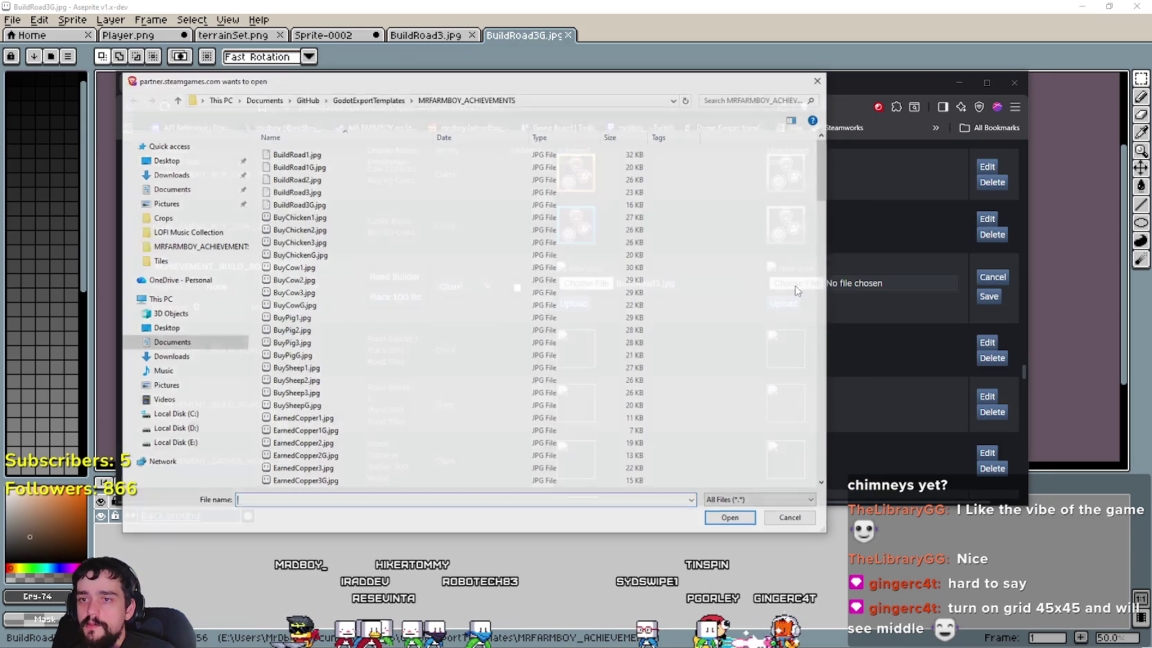
{"action": "double_click", "coordinate": [359, 198]}
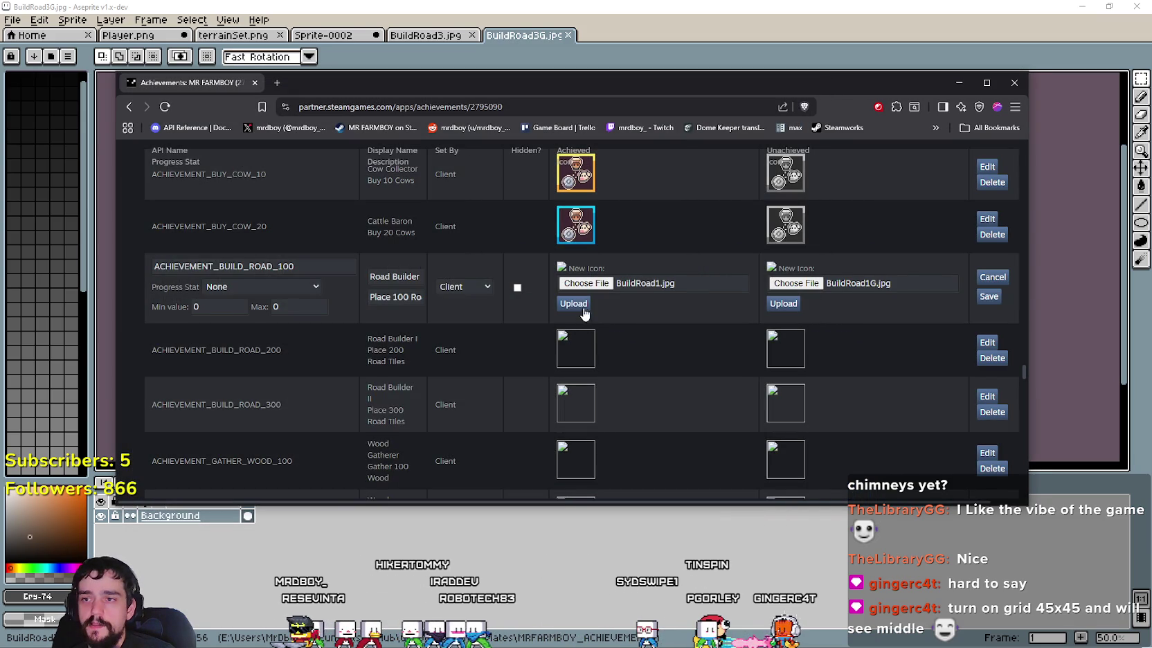
{"action": "left_click", "coordinate": [794, 308]}
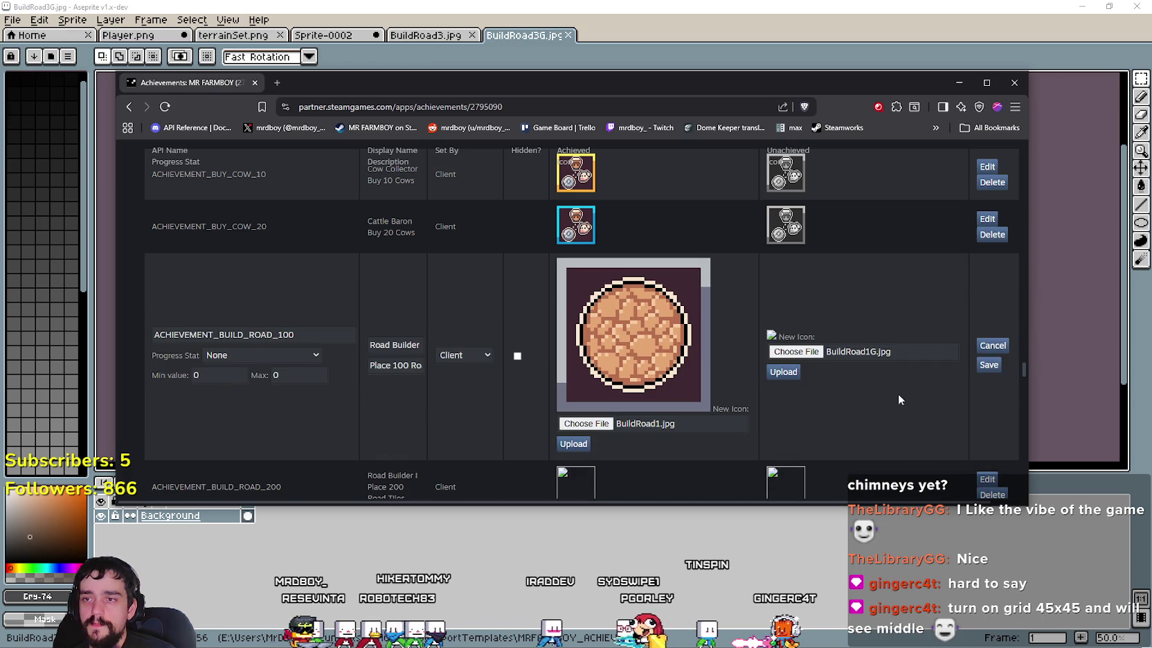
{"action": "left_click", "coordinate": [989, 364]}
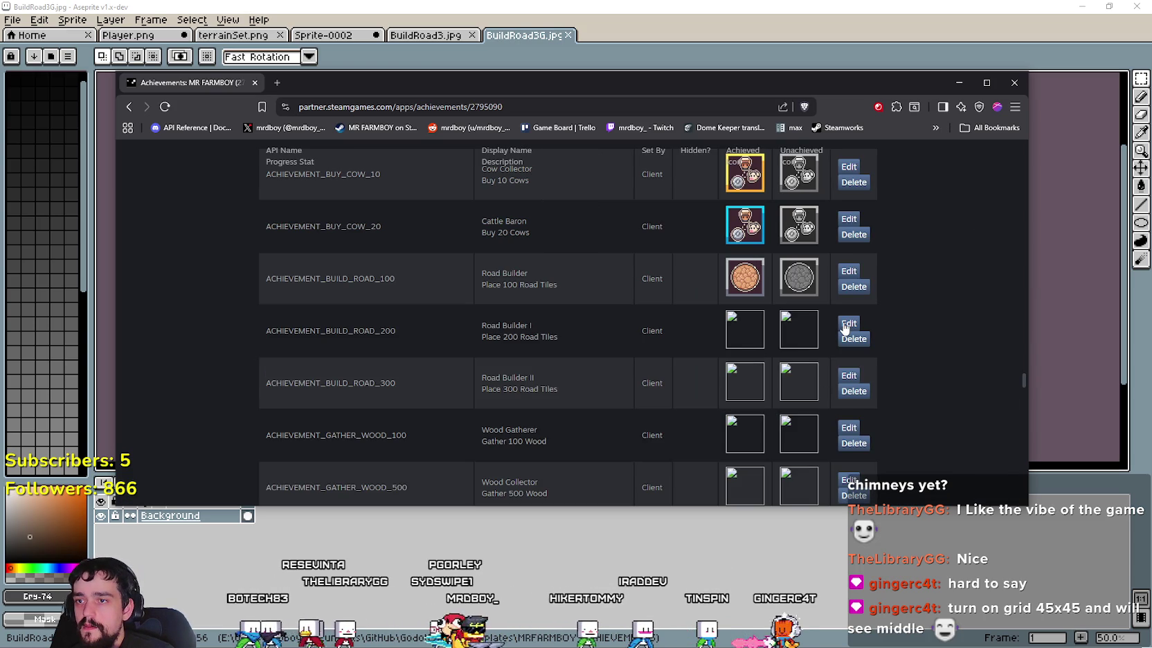
Step: Give Road Builder I BuildRoad2.jpg as achieved and BuildRoad1G.jpg as unachieved icon, then save
{"action": "left_click", "coordinate": [589, 336]}
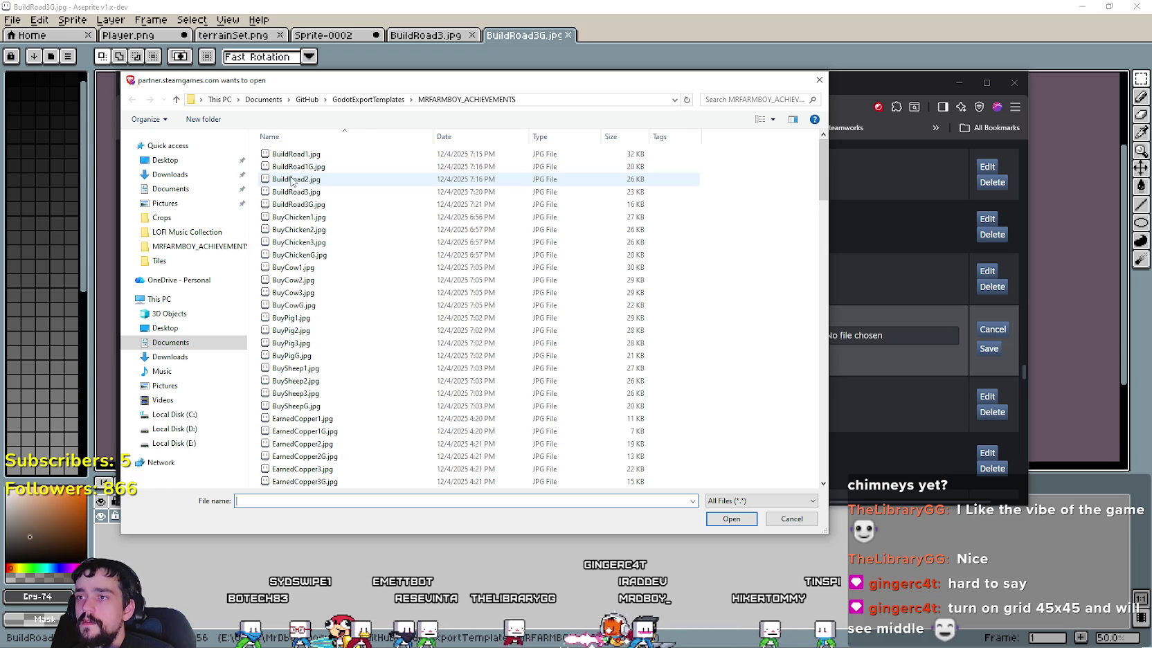
{"action": "double_click", "coordinate": [295, 180]}
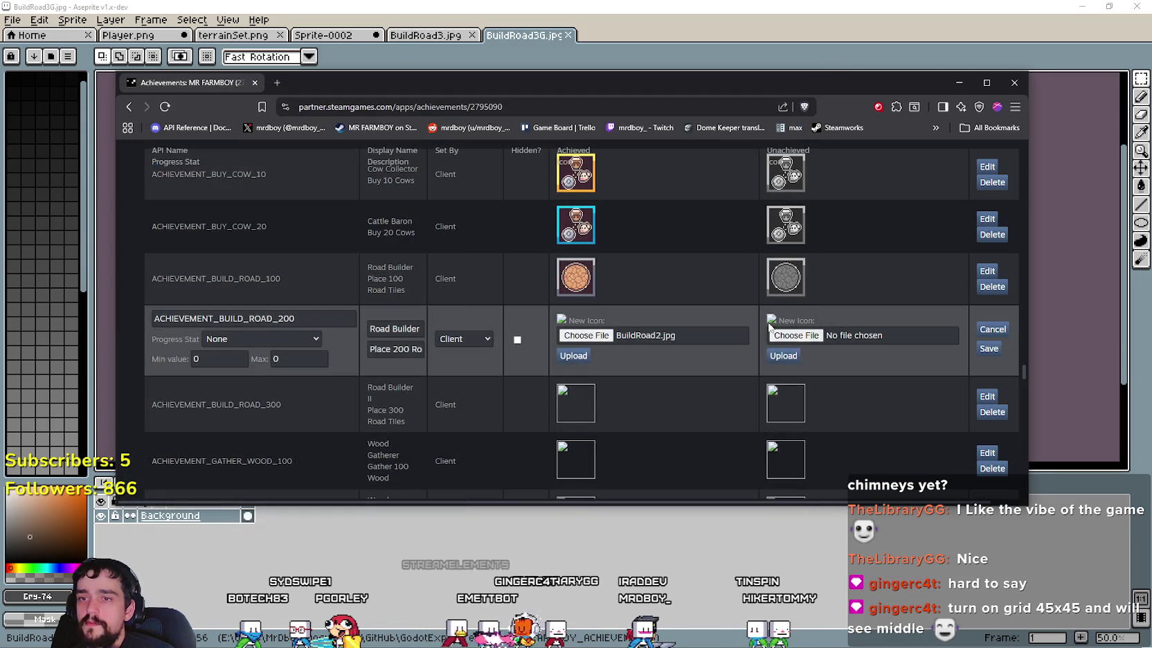
{"action": "left_click", "coordinate": [783, 335]}
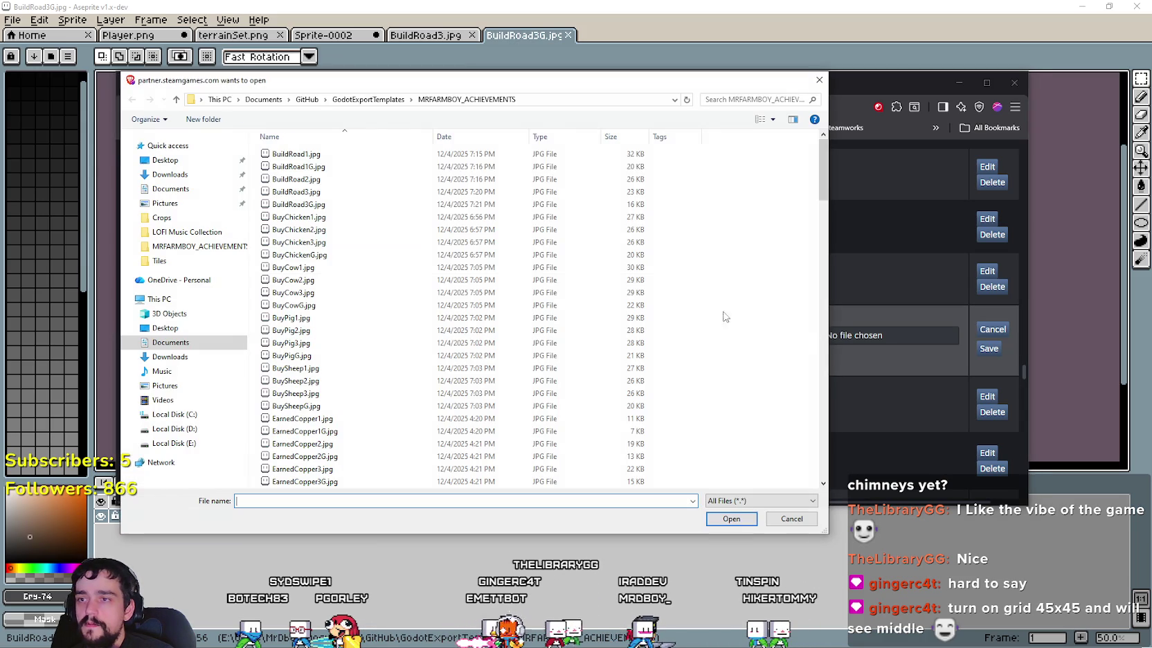
{"action": "left_click", "coordinate": [321, 169]}
{"action": "double_click", "coordinate": [323, 169]}
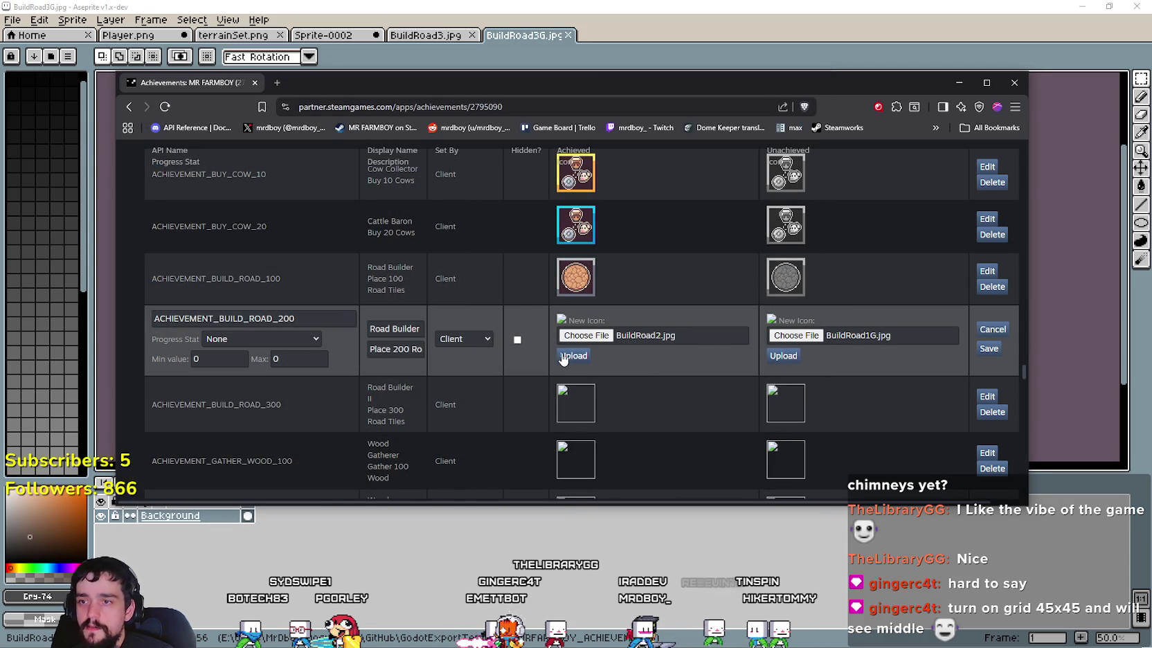
{"action": "left_click", "coordinate": [793, 358]}
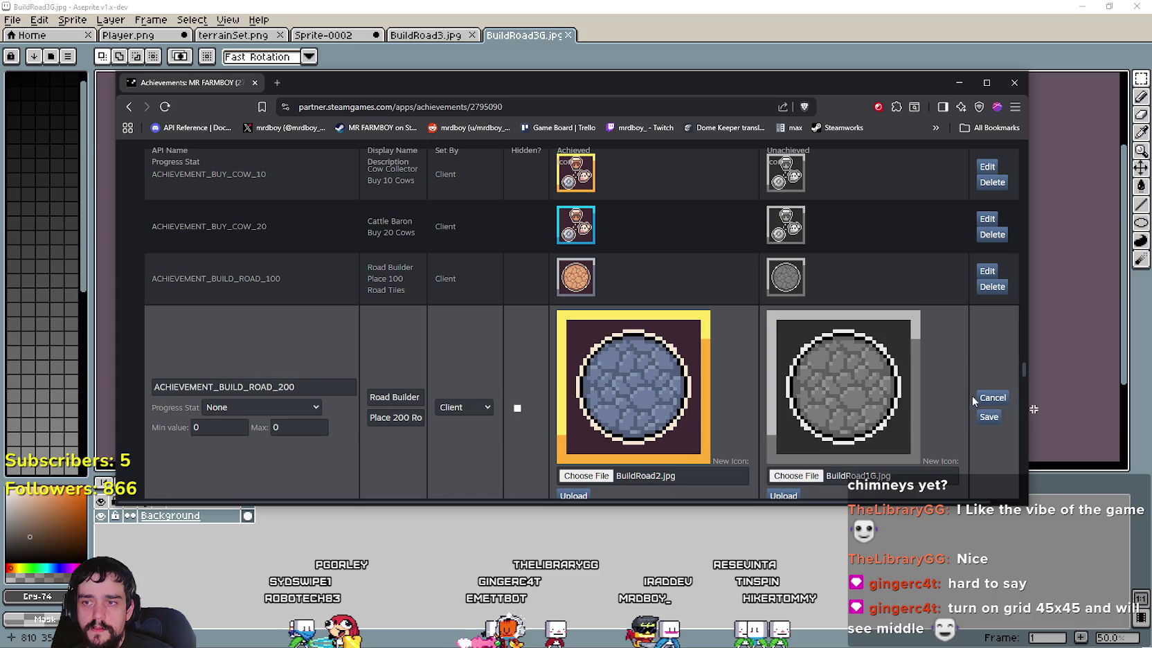
{"action": "left_click", "coordinate": [991, 416]}
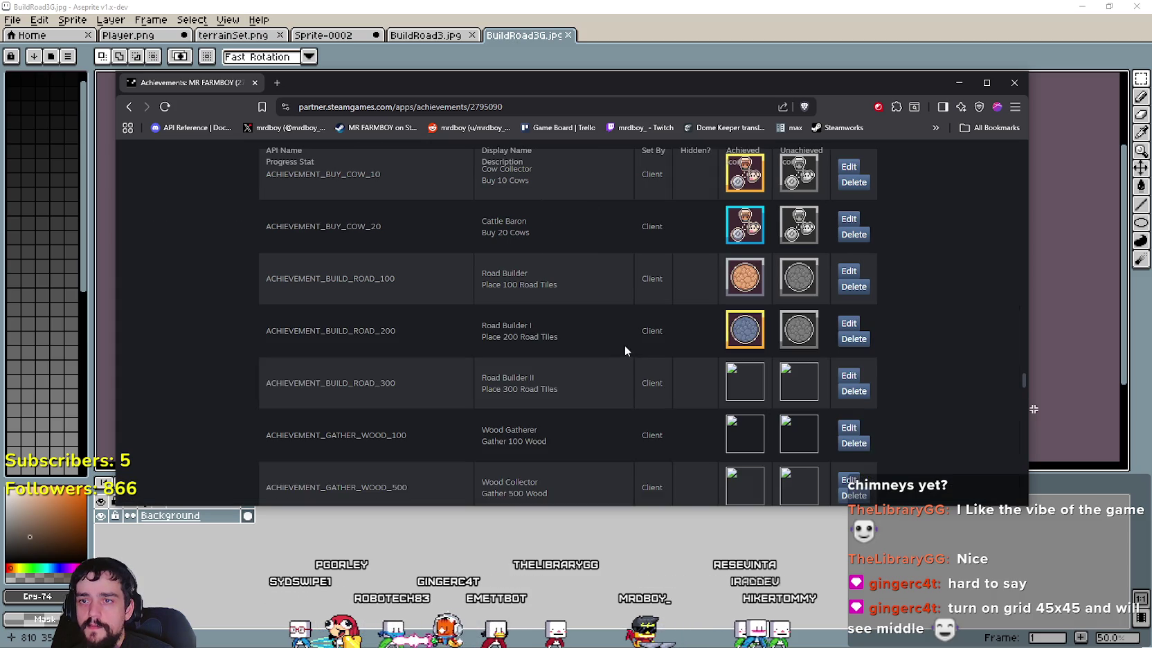
Step: Give ACHIEVEMENT_BUILD_ROAD_300 the BuildRoad3.jpg and BuildRoad3G.jpg icons, upload and save
{"action": "scroll", "coordinate": [680, 328], "scroll_direction": "down", "scroll_amount": 2}
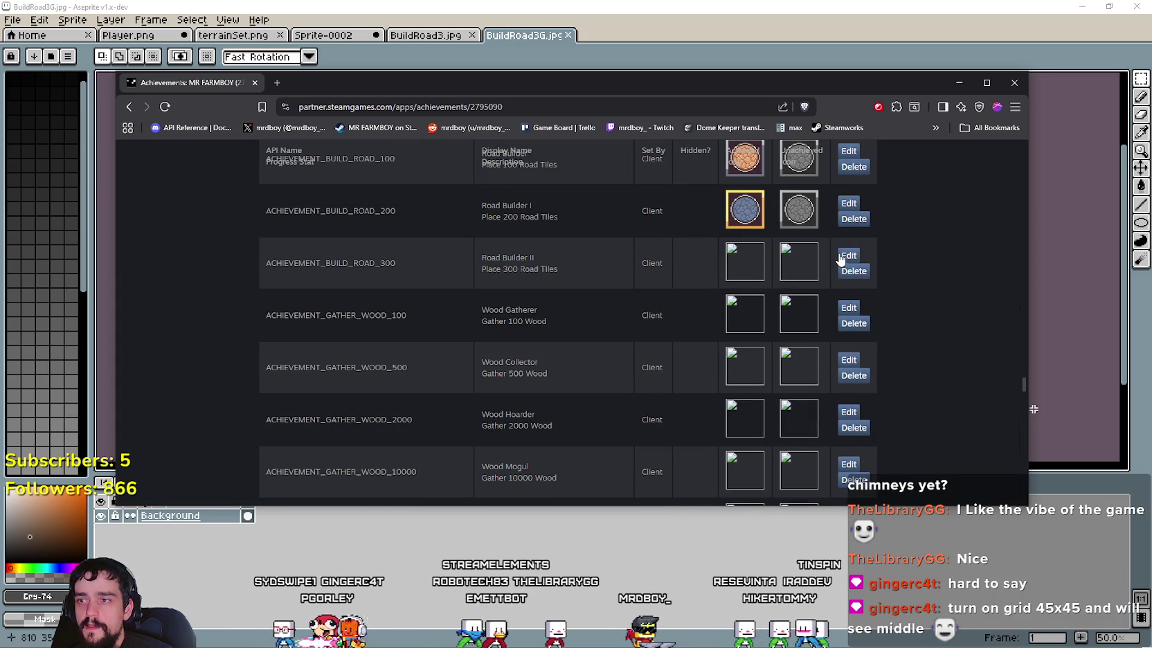
{"action": "left_click", "coordinate": [843, 256]}
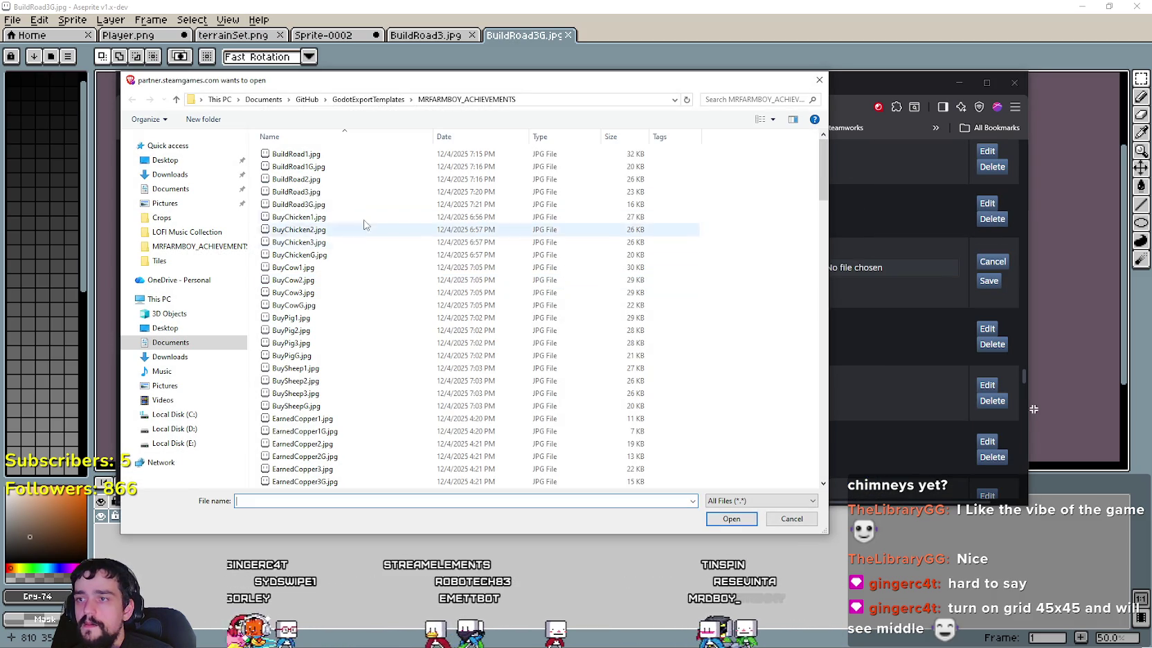
{"action": "left_click", "coordinate": [311, 194]}
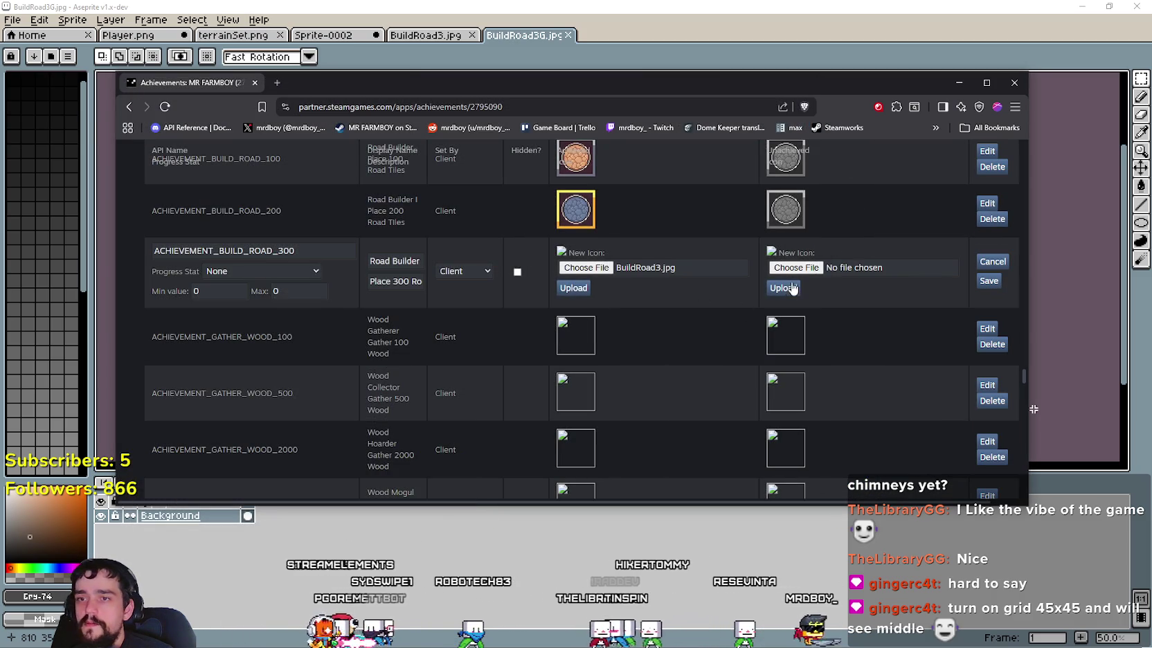
{"action": "left_click", "coordinate": [795, 261]}
{"action": "double_click", "coordinate": [298, 204]}
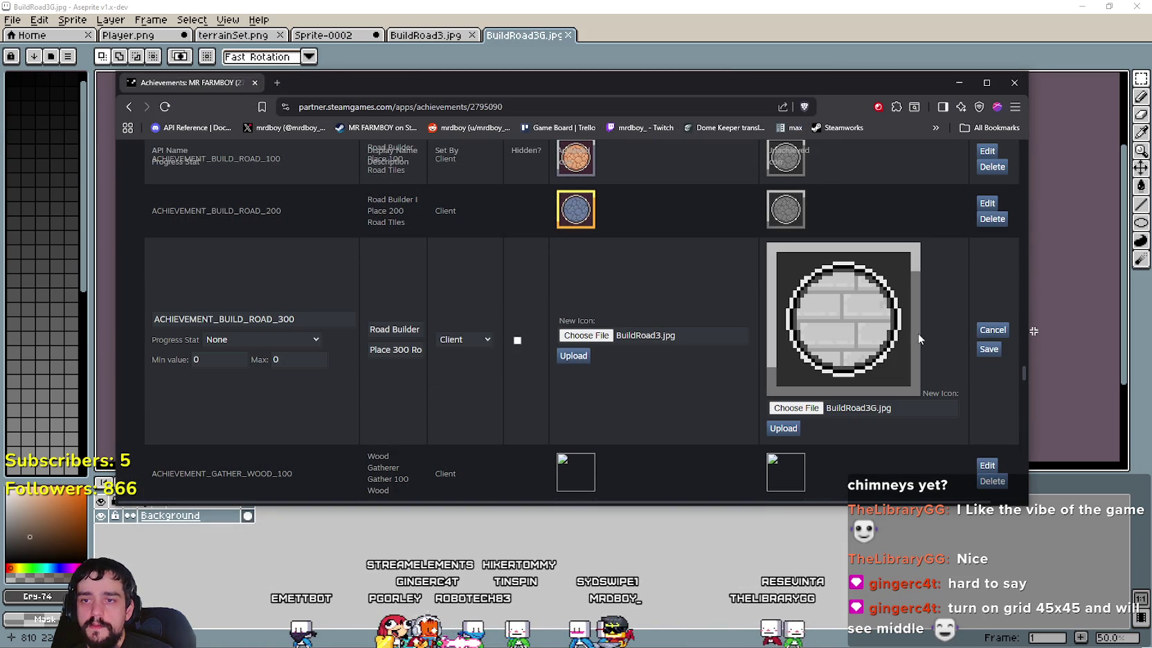
{"action": "left_click", "coordinate": [571, 357]}
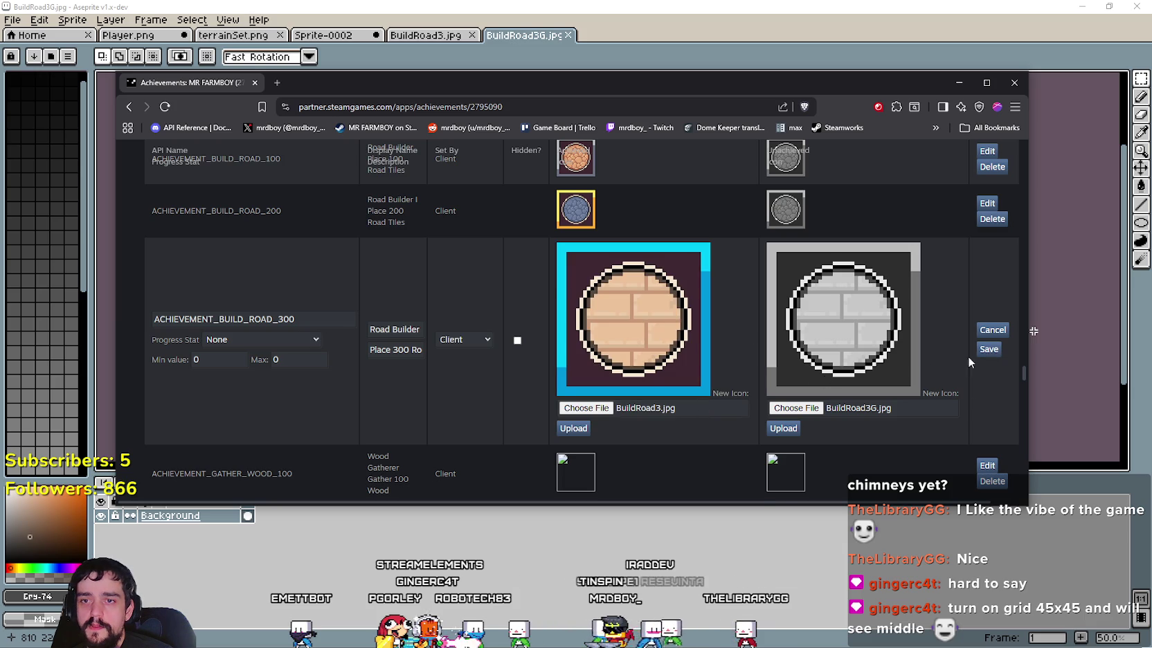
{"action": "left_click", "coordinate": [989, 349]}
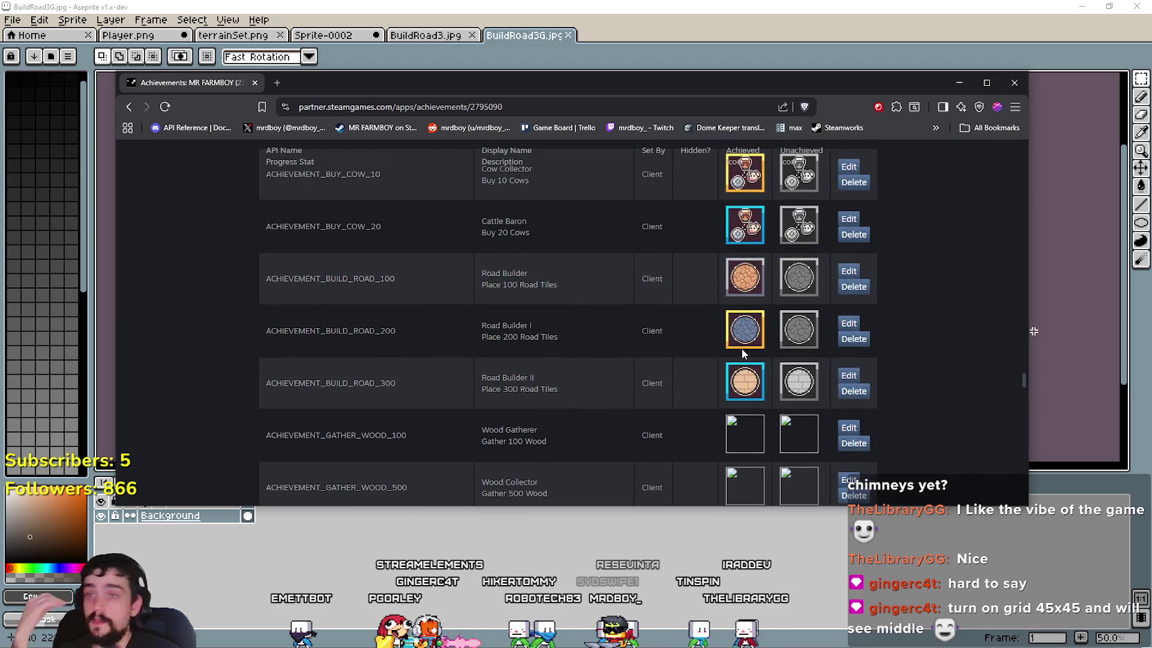
Step: Change the Wood Hoarder API name to ACHIEVEMENT_GATHER_WOOD_2K
{"action": "scroll", "coordinate": [590, 362], "scroll_direction": "down", "scroll_amount": 1}
{"action": "scroll", "coordinate": [589, 367], "scroll_direction": "down", "scroll_amount": 2}
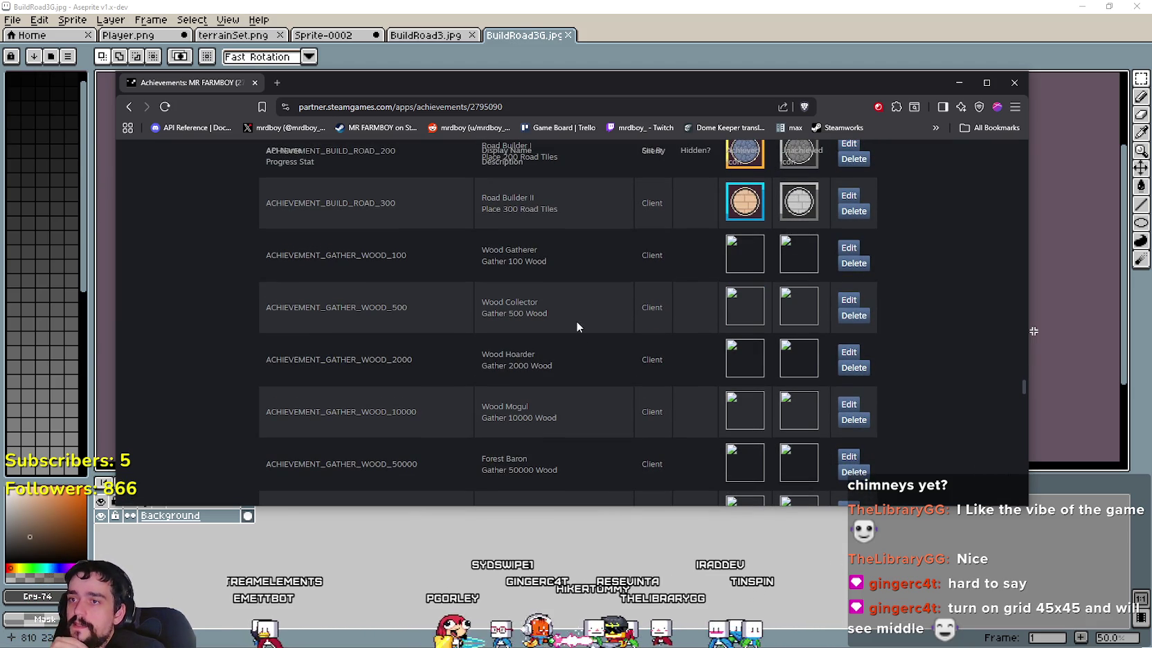
{"action": "scroll", "coordinate": [574, 312], "scroll_direction": "down", "scroll_amount": 1}
{"action": "scroll", "coordinate": [574, 311], "scroll_direction": "down", "scroll_amount": 1}
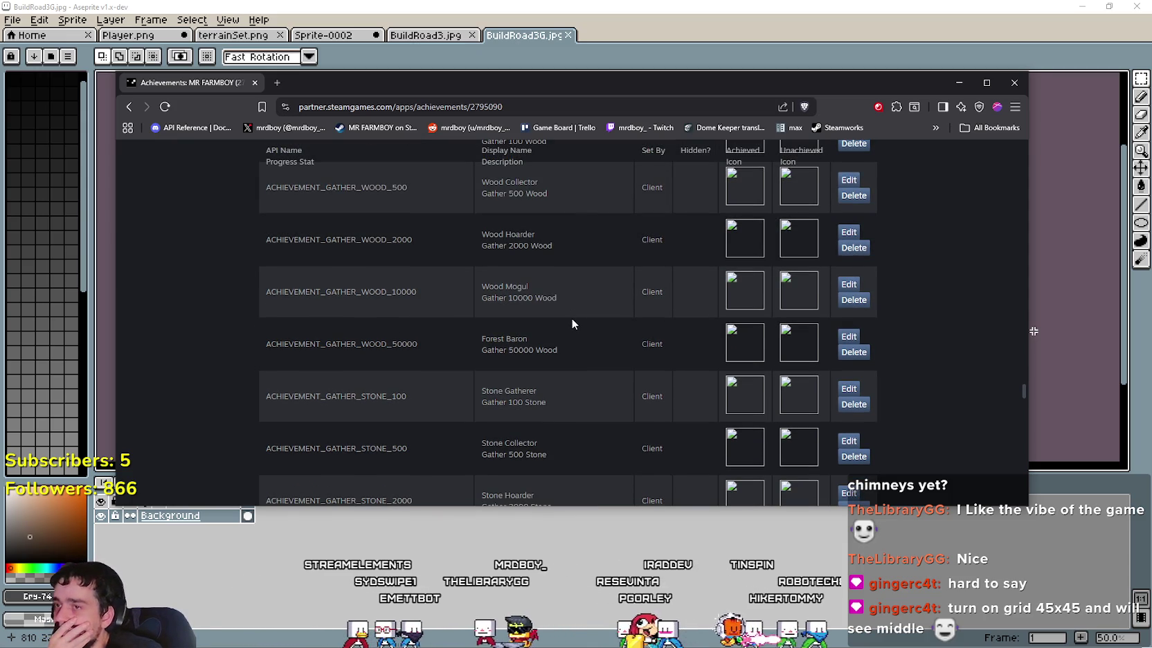
{"action": "scroll", "coordinate": [572, 317], "scroll_direction": "up", "scroll_amount": 1}
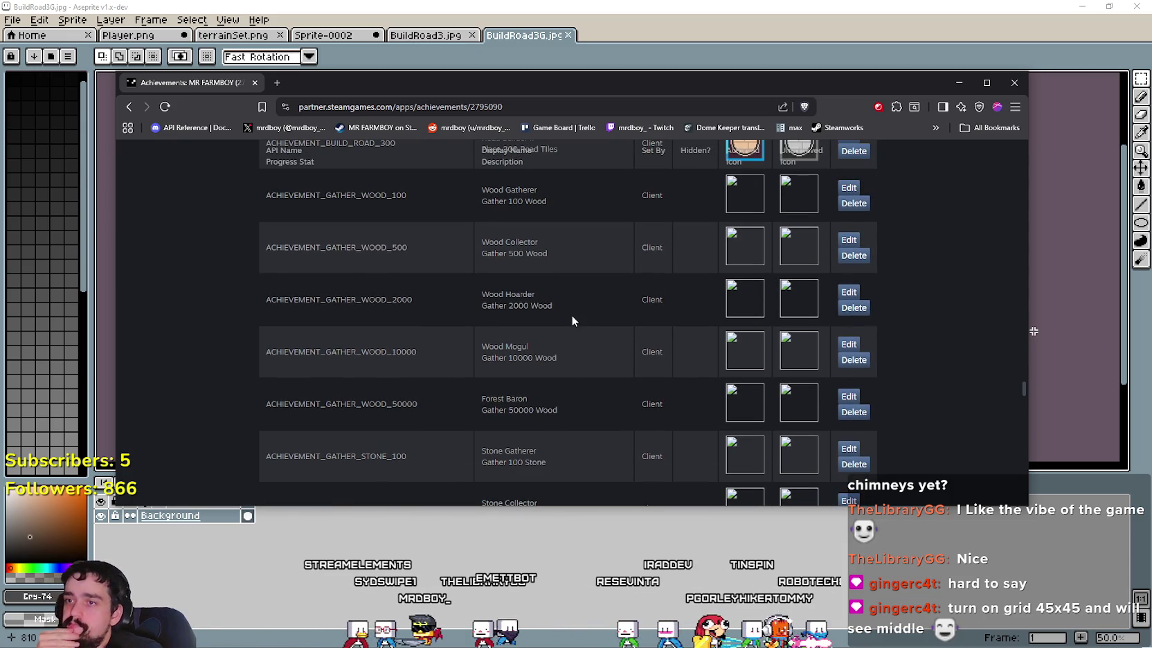
{"action": "scroll", "coordinate": [565, 303], "scroll_direction": "up", "scroll_amount": 1}
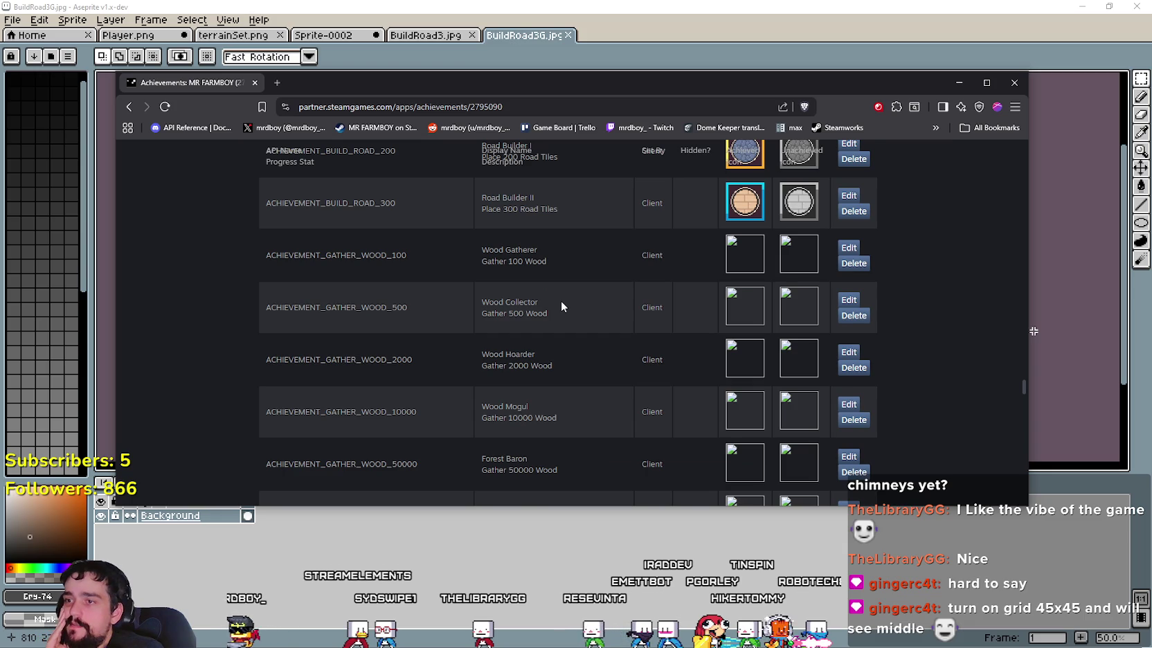
{"action": "scroll", "coordinate": [560, 306], "scroll_direction": "down", "scroll_amount": 1}
{"action": "scroll", "coordinate": [476, 325], "scroll_direction": "up", "scroll_amount": 1}
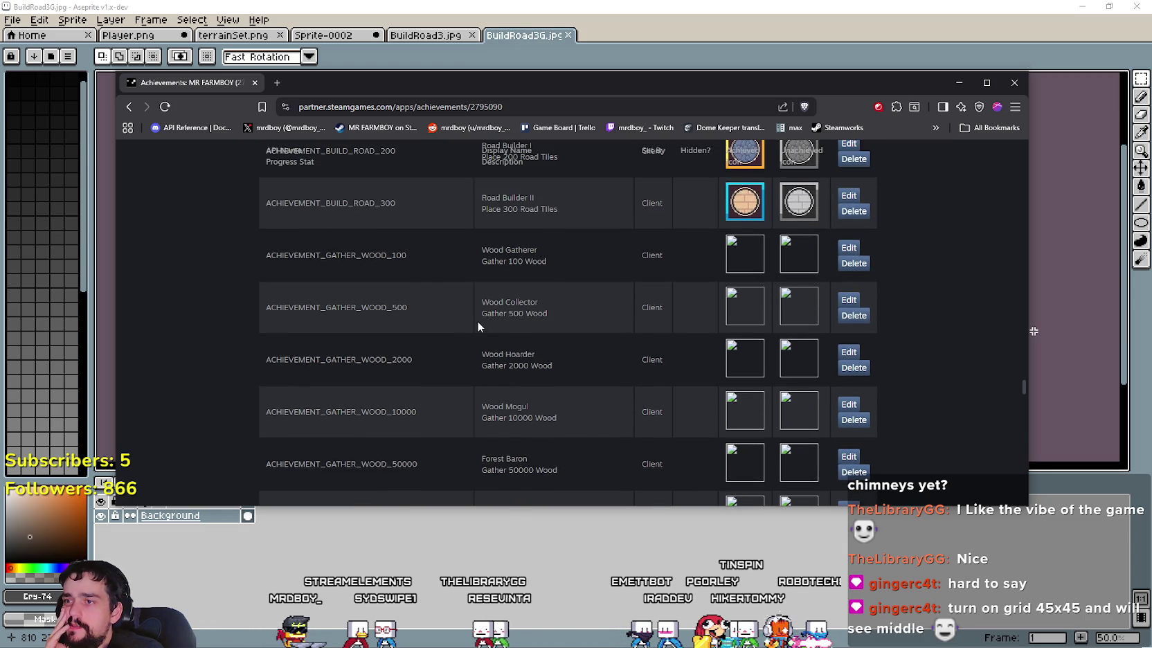
{"action": "scroll", "coordinate": [415, 263], "scroll_direction": "down", "scroll_amount": 2}
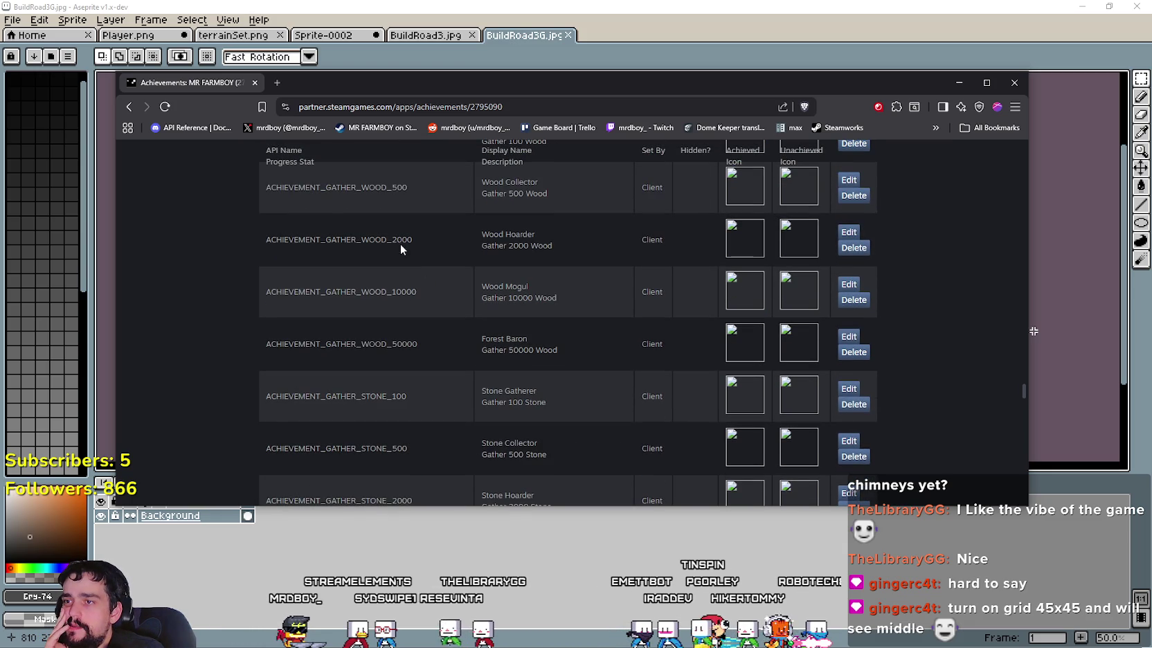
{"action": "left_click", "coordinate": [850, 233]}
{"action": "left_click", "coordinate": [316, 234]}
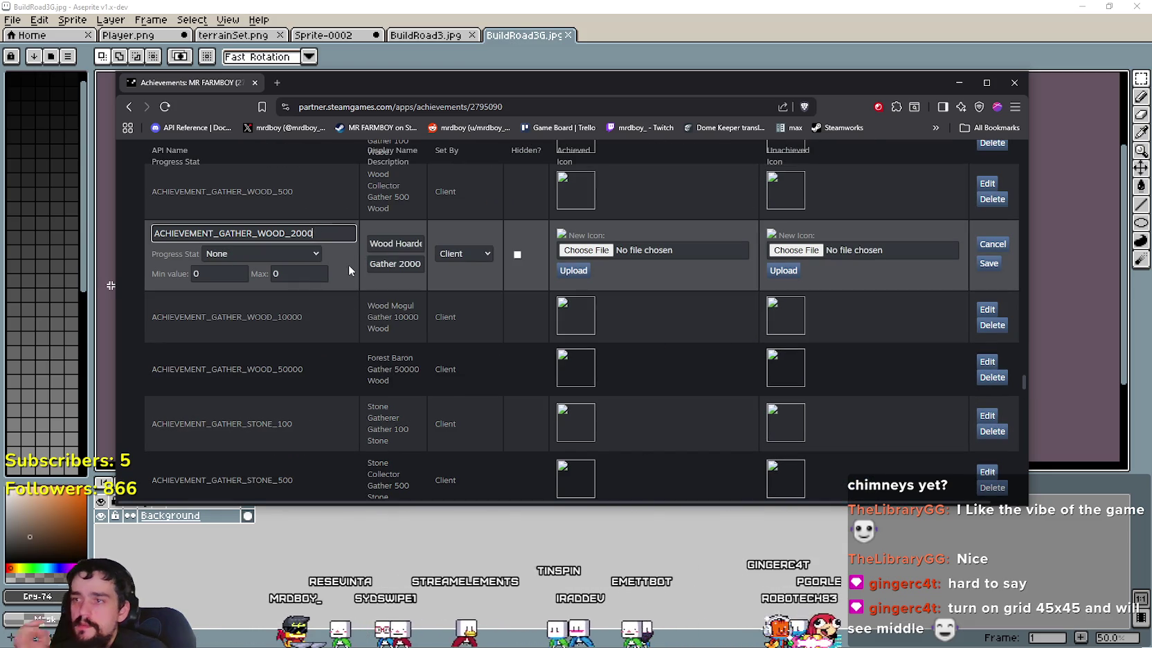
{"action": "key", "text": "BackSpace"}
{"action": "key", "text": "BackSpace"}
{"action": "key", "text": "BackSpace"}
{"action": "type", "text": "K"}
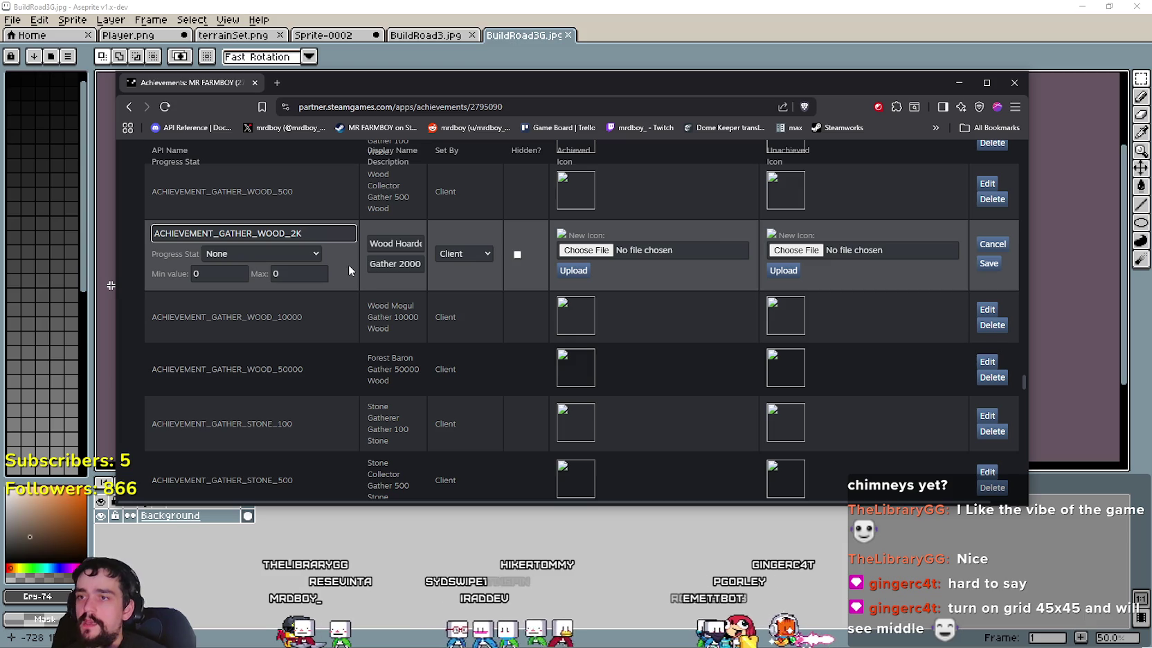
Step: Change the Wood Hoarder description to 'Gather 2K Wood' and save
{"action": "left_click_drag", "start_coordinate": [396, 263], "coordinate": [443, 275]}
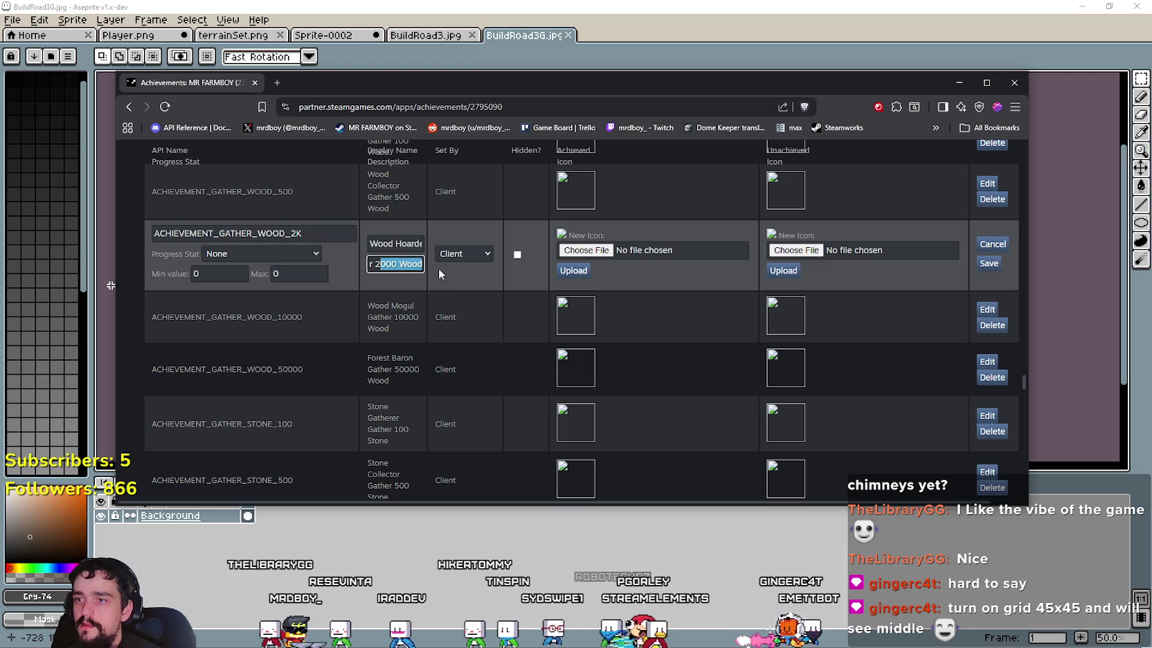
{"action": "left_click", "coordinate": [400, 266]}
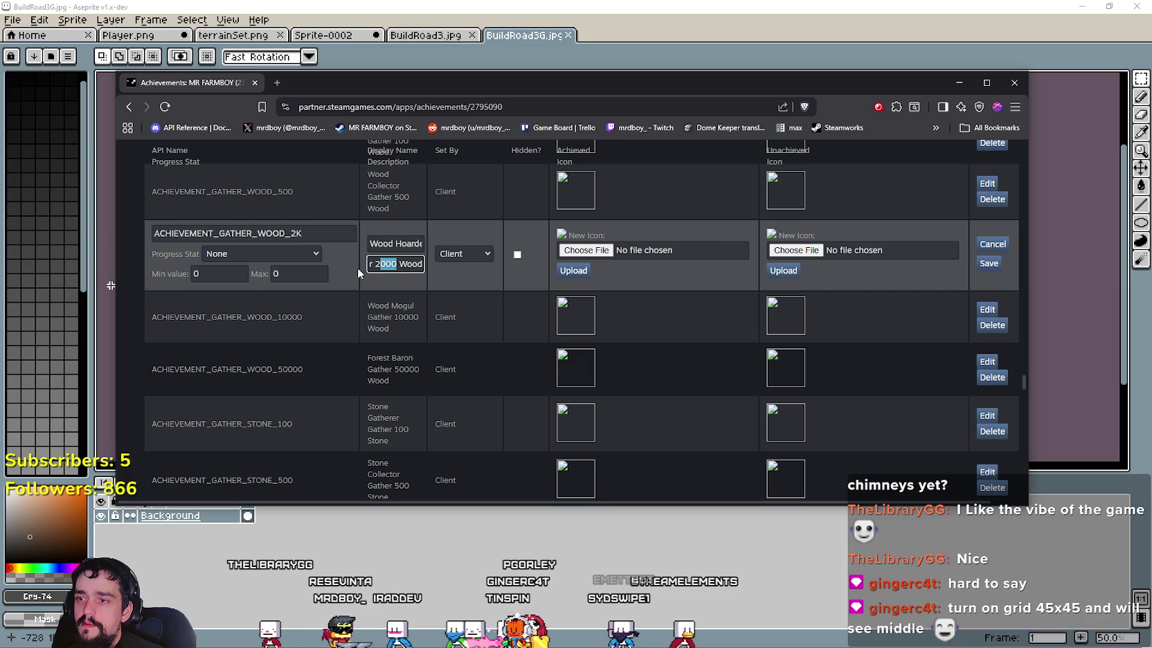
{"action": "type", "text": "k"}
{"action": "key", "text": "BackSpace"}
{"action": "type", "text": "K"}
{"action": "scroll", "coordinate": [388, 326], "scroll_direction": "down", "scroll_amount": 3}
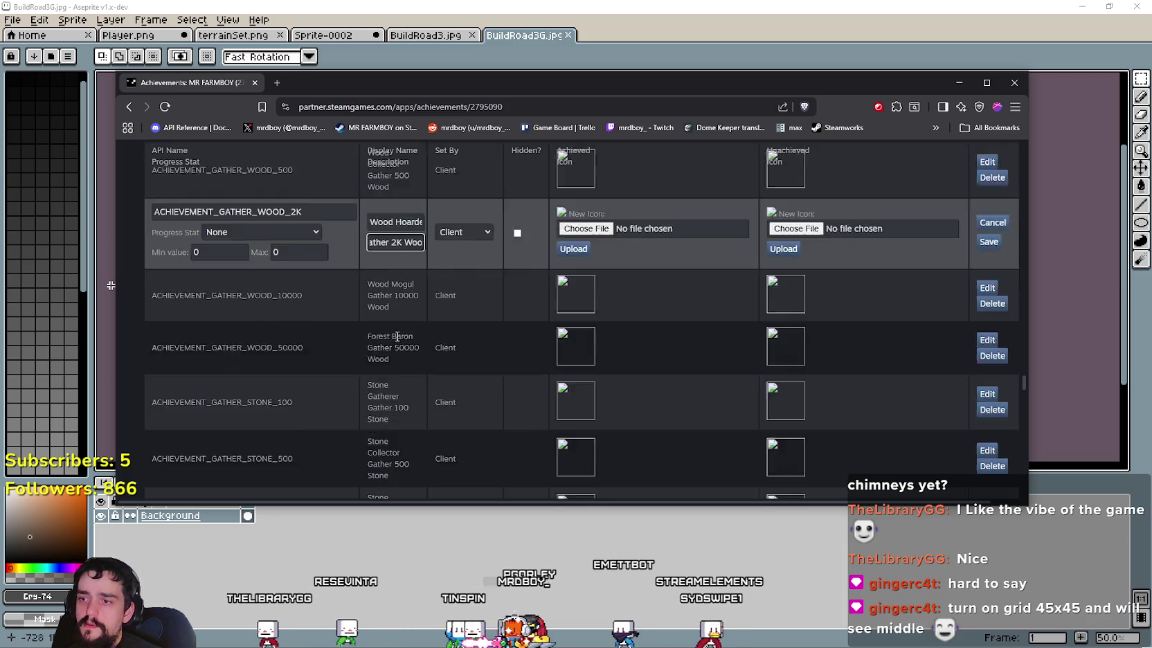
{"action": "scroll", "coordinate": [395, 338], "scroll_direction": "up", "scroll_amount": 3}
{"action": "left_click", "coordinate": [402, 279]}
{"action": "left_click", "coordinate": [990, 263]}
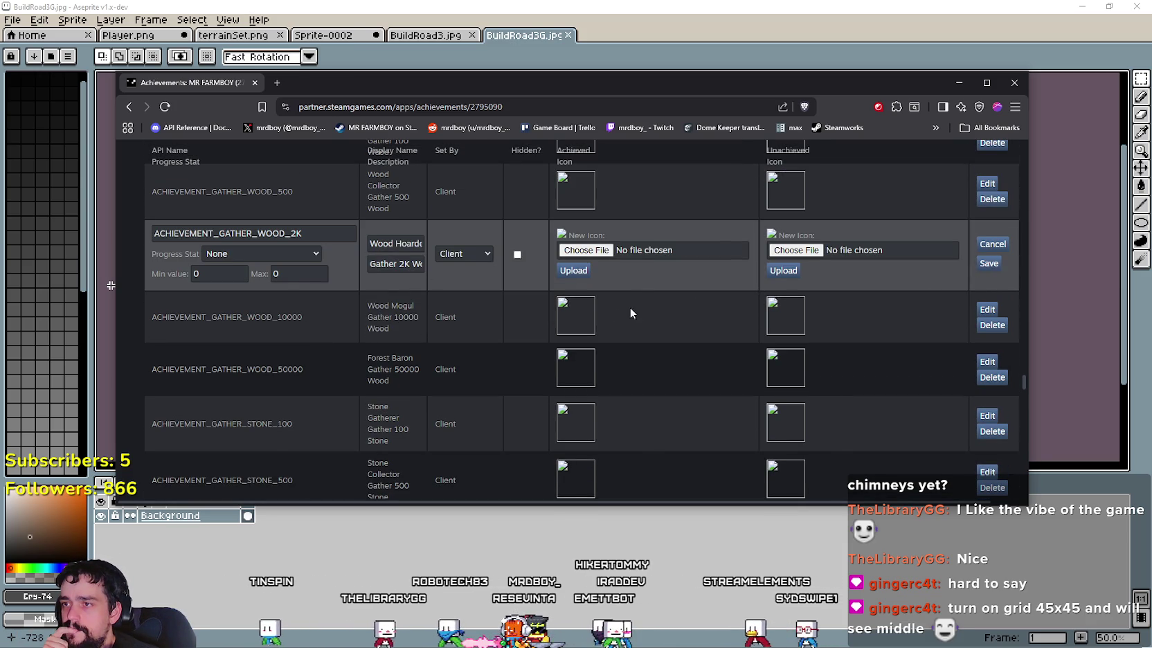
{"action": "left_click_drag", "start_coordinate": [542, 243], "coordinate": [488, 243]}
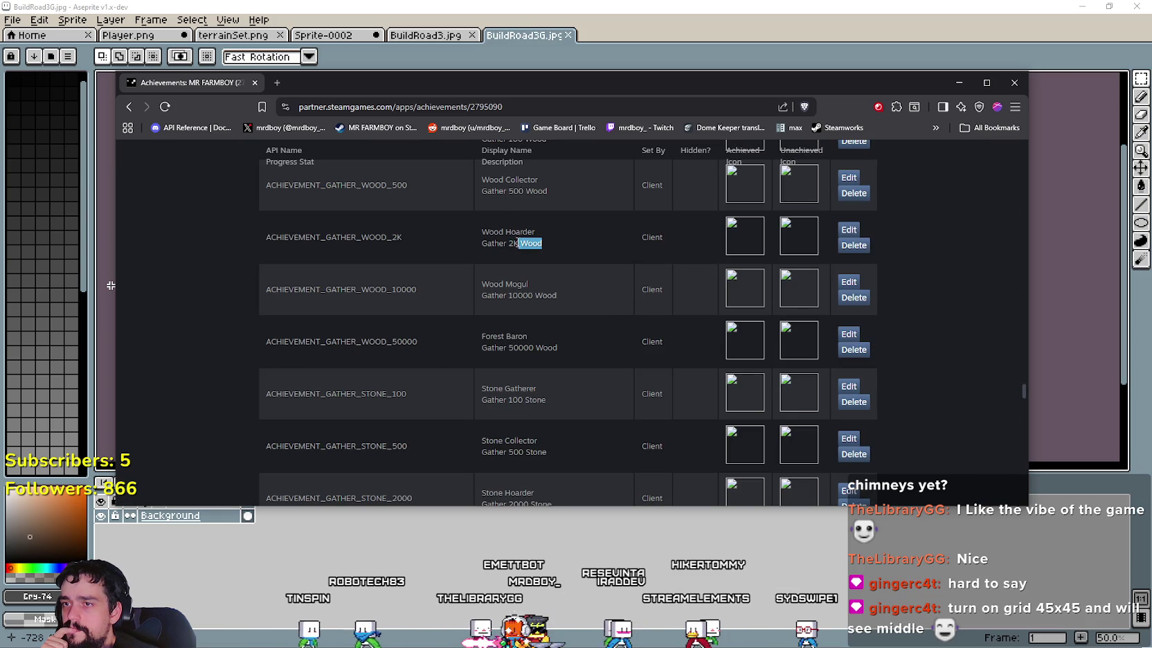
Step: Replace the trailing zeros with K in the Wood Mogul API name and description, and save
{"action": "left_click", "coordinate": [483, 243]}
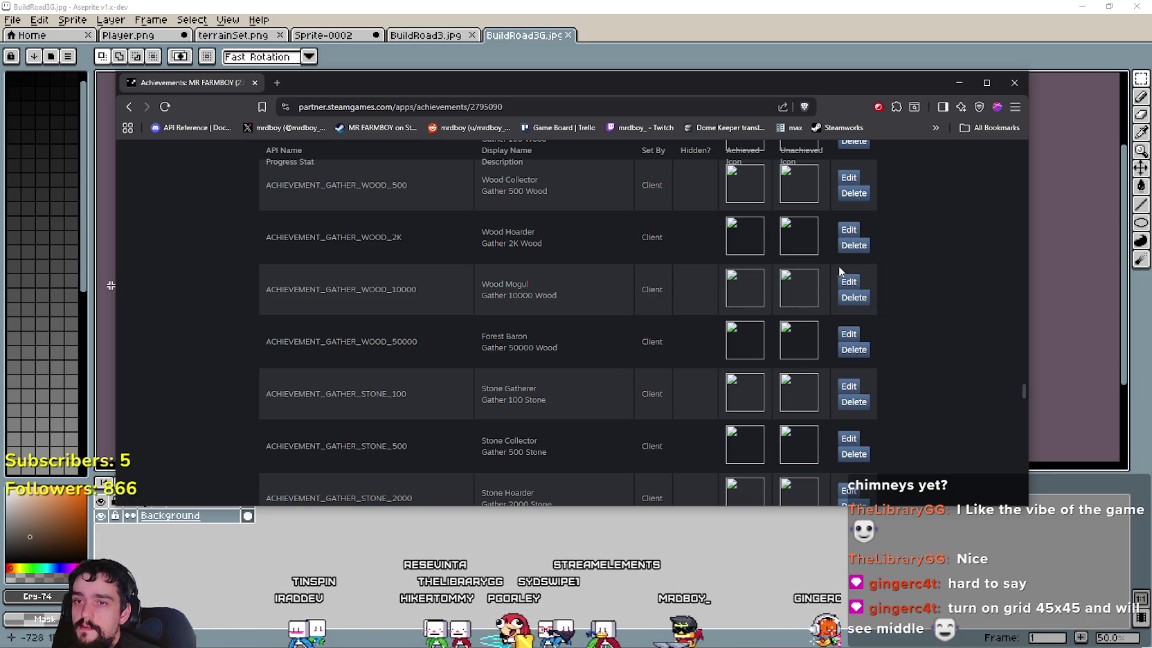
{"action": "left_click", "coordinate": [342, 305]}
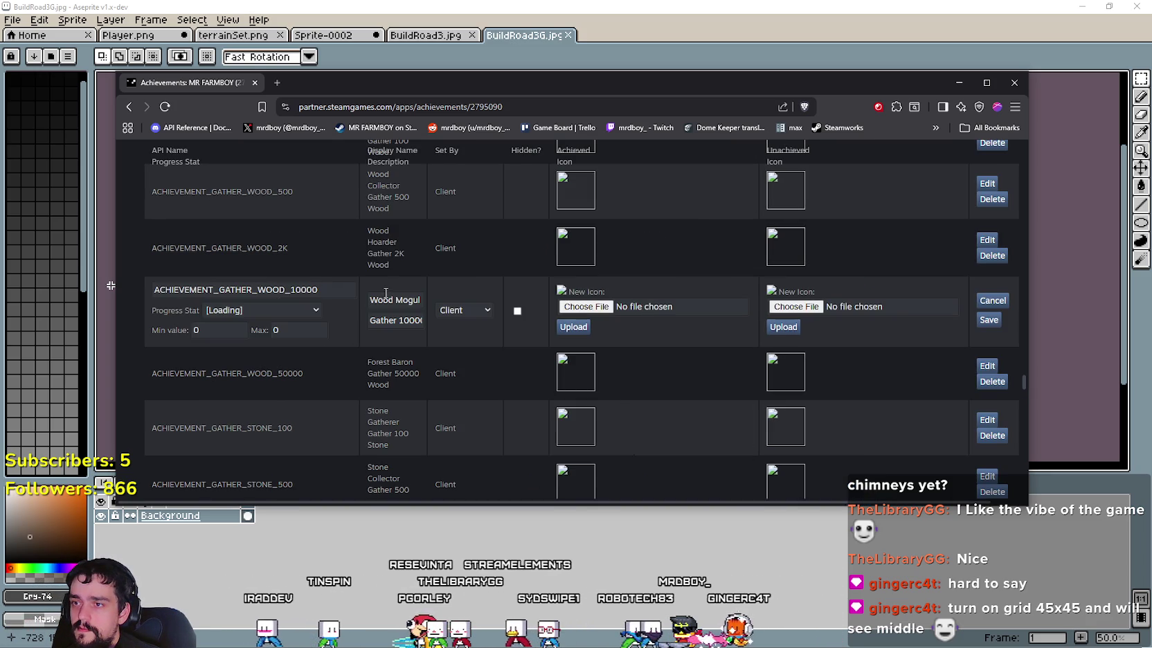
{"action": "left_click_drag", "start_coordinate": [302, 289], "coordinate": [331, 289]}
{"action": "type", "text": "K"}
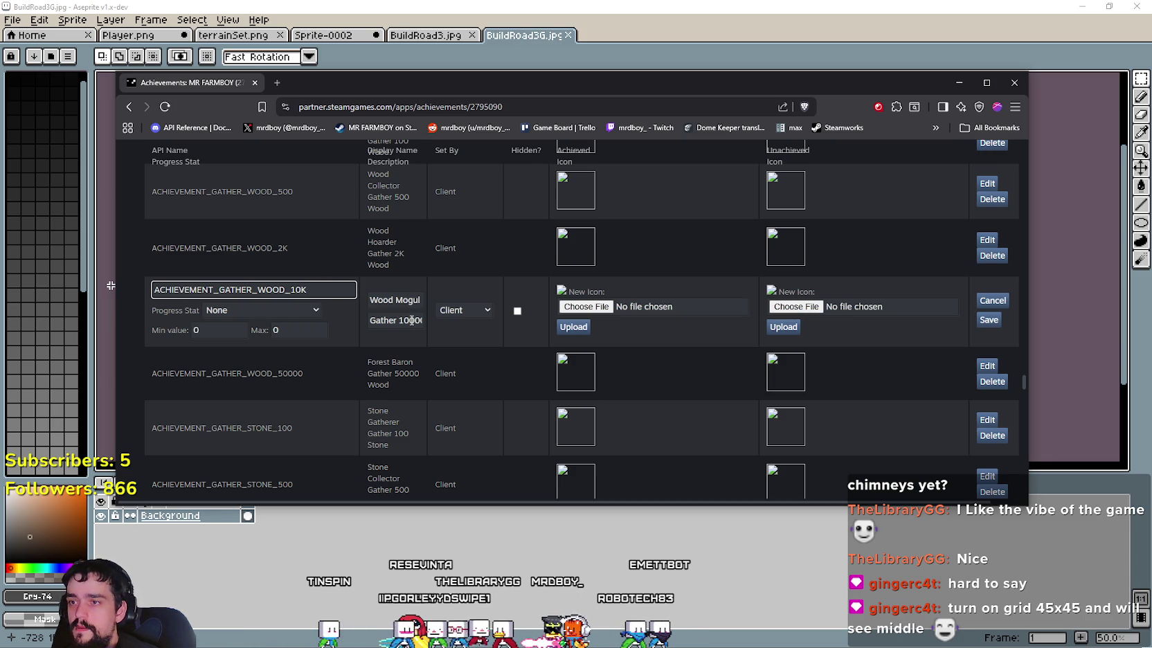
{"action": "left_click_drag", "start_coordinate": [412, 320], "coordinate": [434, 313]}
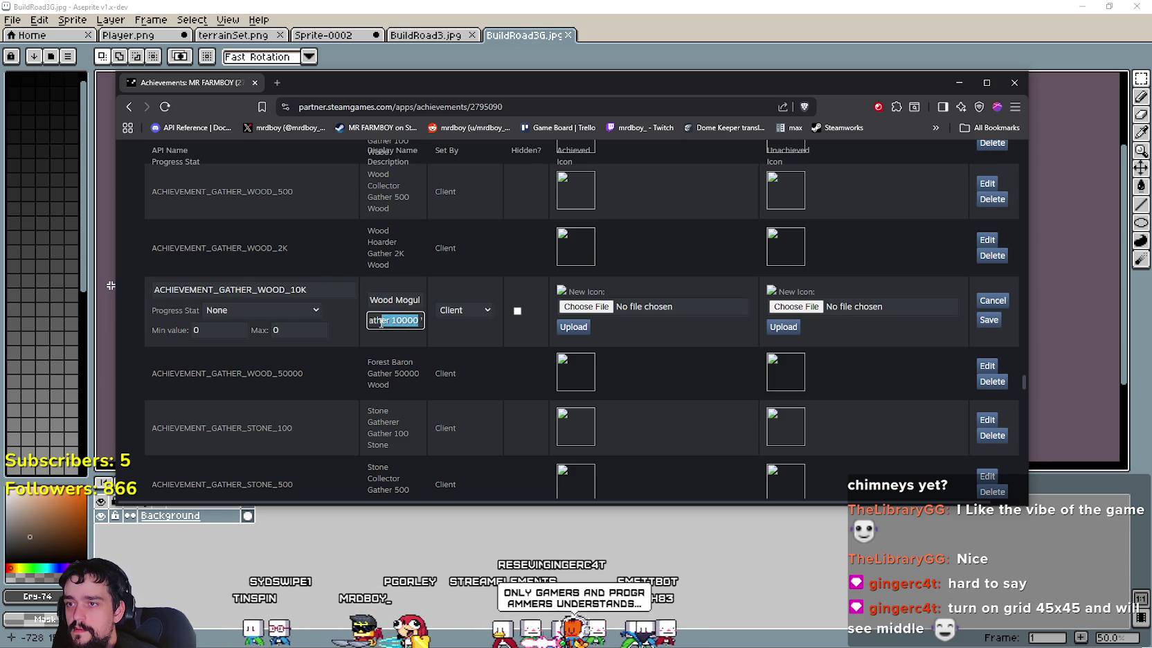
{"action": "left_click_drag", "start_coordinate": [402, 321], "coordinate": [392, 319]}
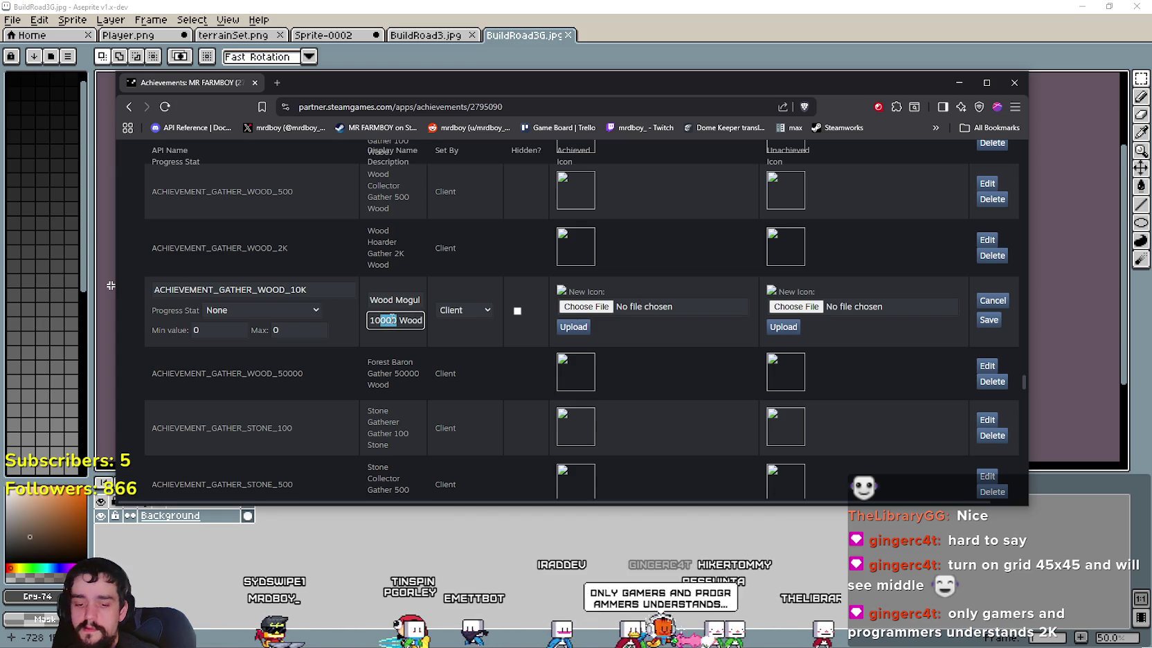
{"action": "type", "text": "K"}
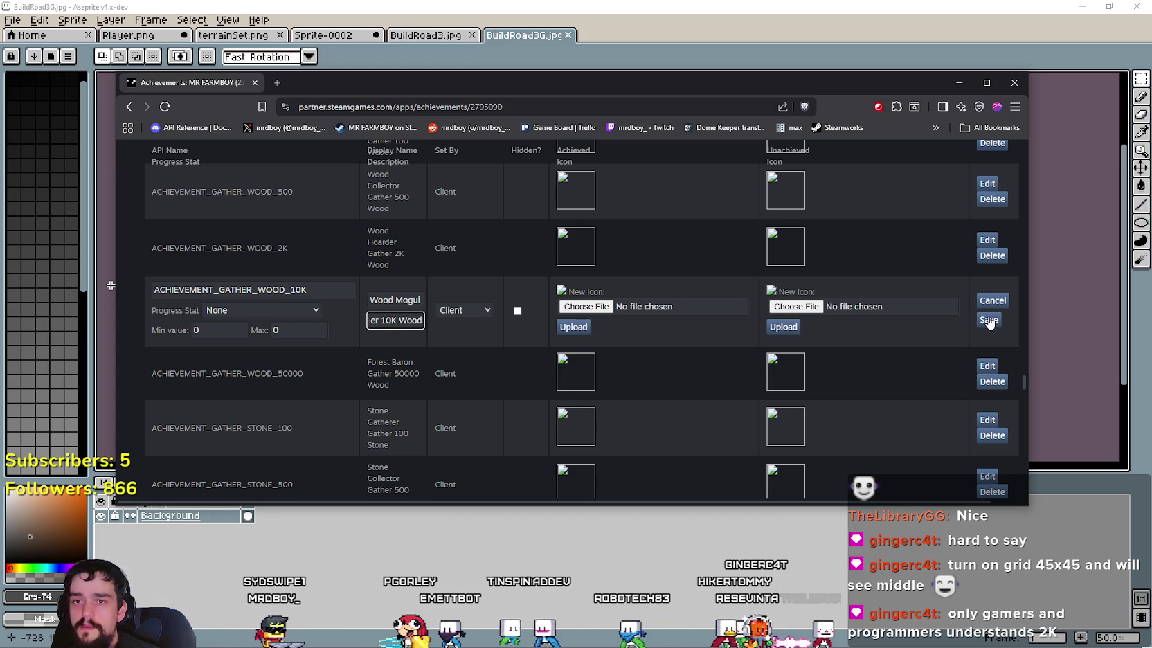
{"action": "key", "text": "Return"}
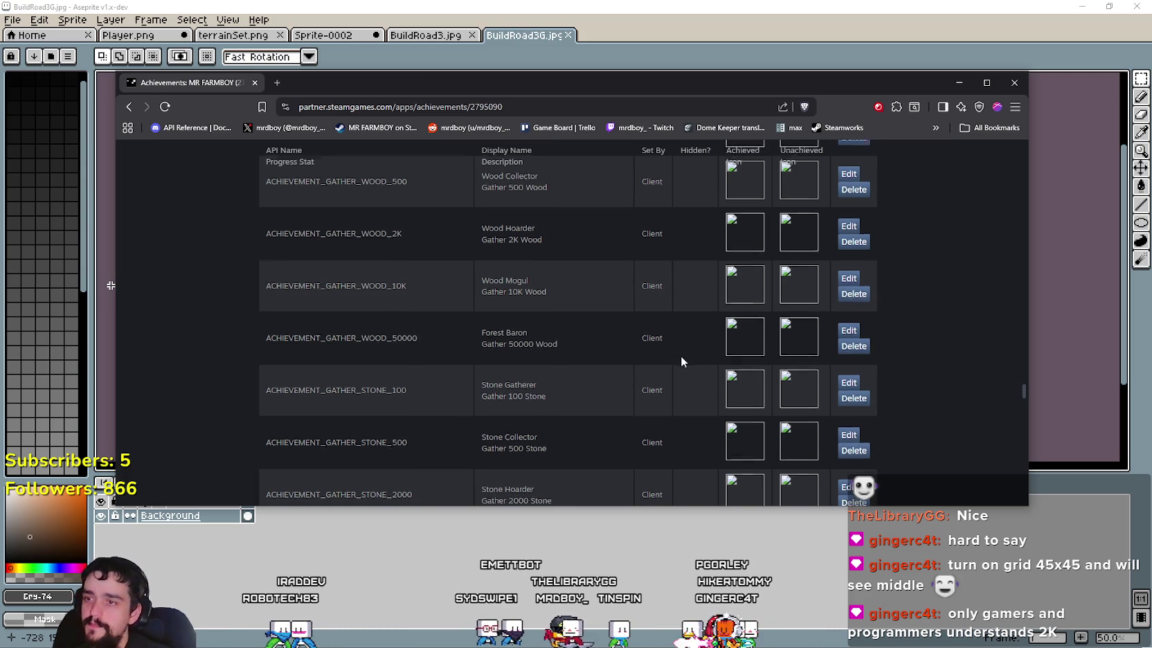
Step: Shorten the Forest Baron description's zeros to K and save
{"action": "scroll", "coordinate": [680, 356], "scroll_direction": "down", "scroll_amount": 1}
{"action": "left_click", "coordinate": [848, 273]}
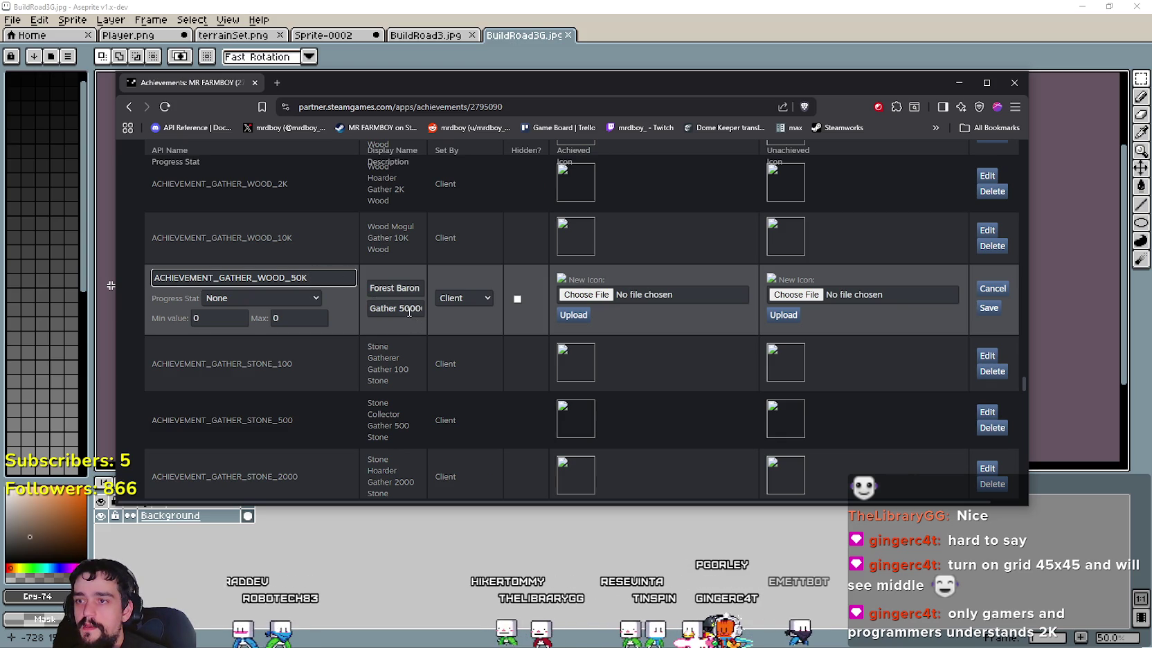
{"action": "left_click_drag", "start_coordinate": [409, 313], "coordinate": [427, 313]}
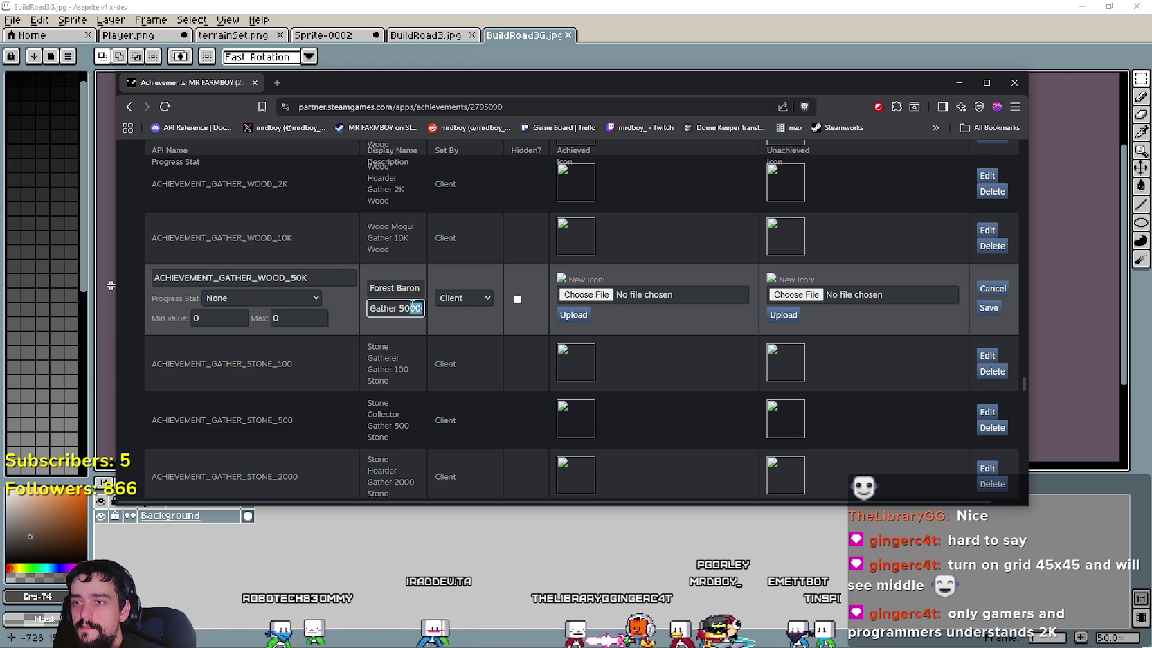
{"action": "type", "text": "K V"}
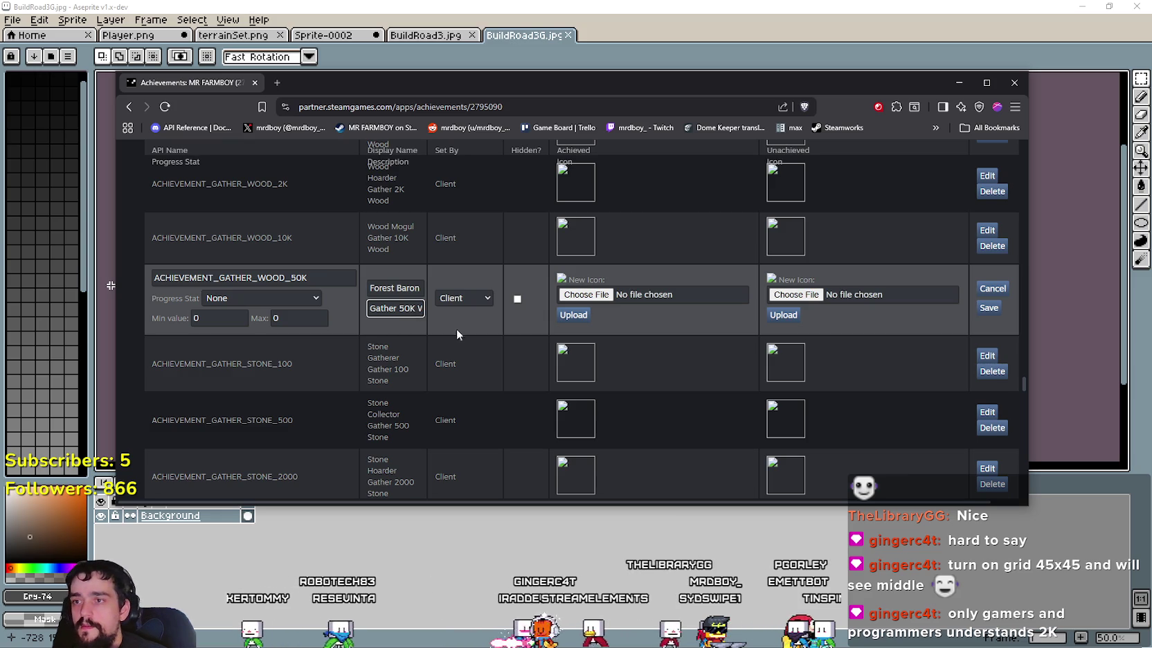
{"action": "left_click", "coordinate": [986, 307]}
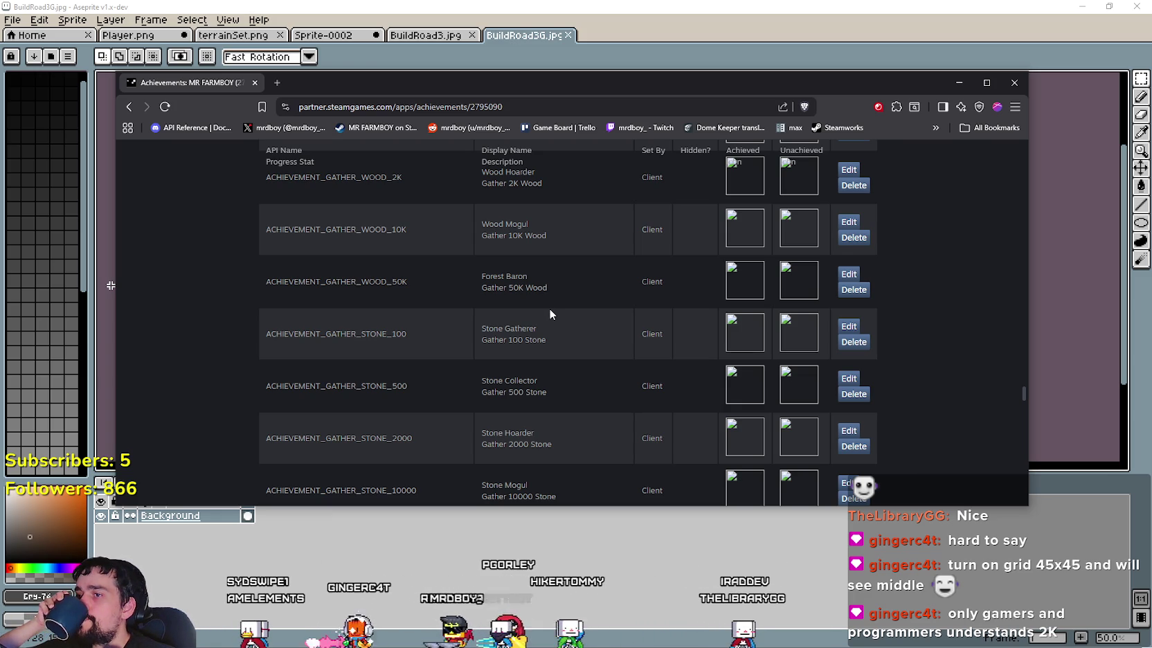
Step: Rename Stone Hoarder to STONE_2K with description 'Gather 2K Stone' and save
{"action": "scroll", "coordinate": [550, 315], "scroll_direction": "down", "scroll_amount": 1}
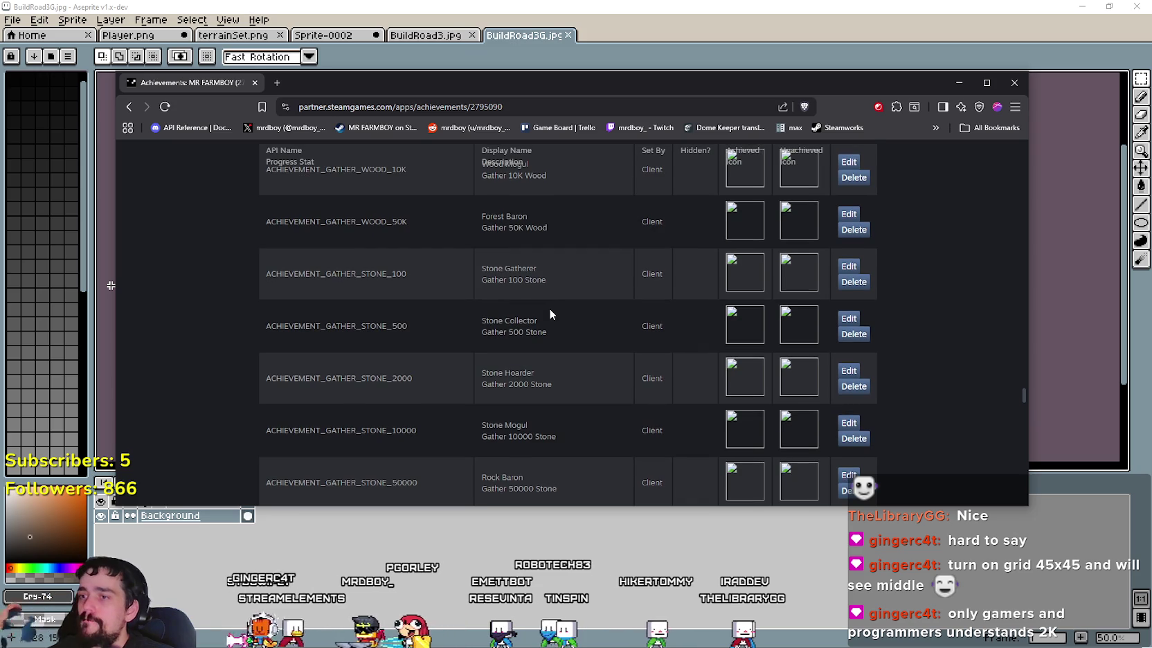
{"action": "scroll", "coordinate": [551, 315], "scroll_direction": "down", "scroll_amount": 1}
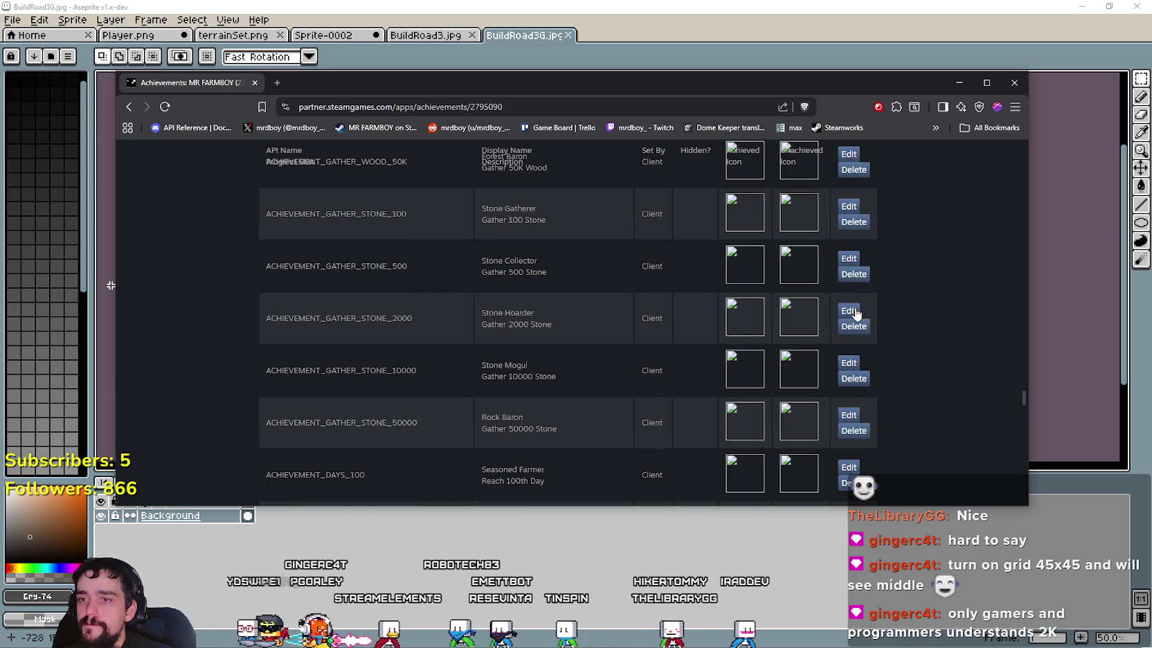
{"action": "left_click_drag", "start_coordinate": [306, 315], "coordinate": [355, 314]}
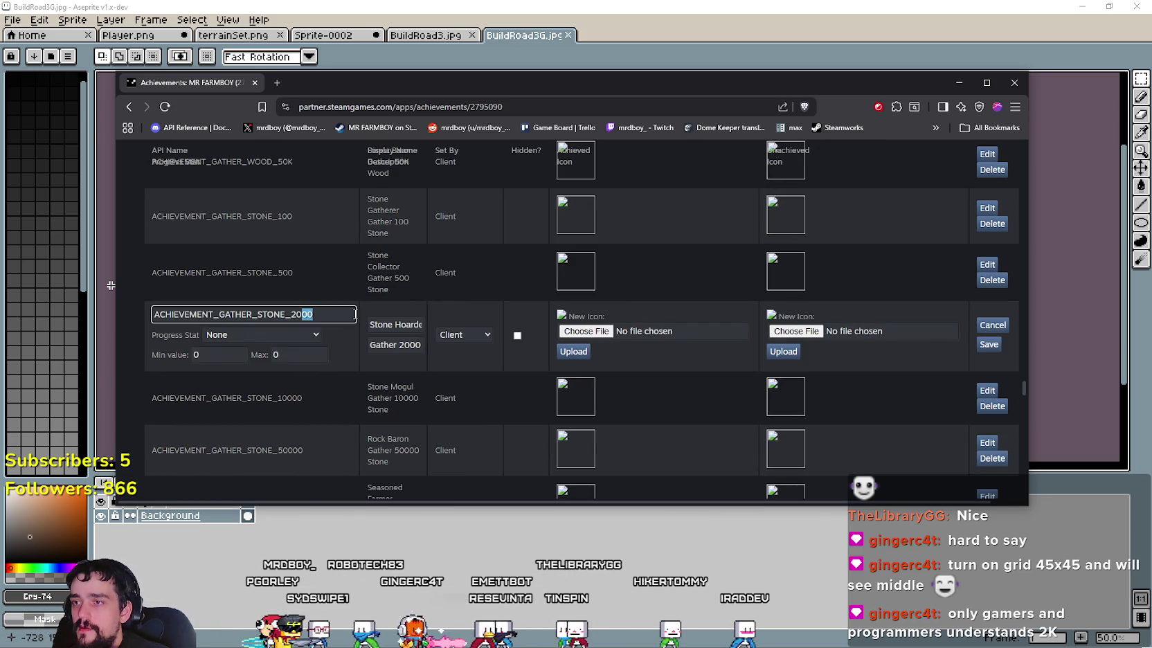
{"action": "key", "text": "BackSpace"}
{"action": "key", "text": "BackSpace"}
{"action": "type", "text": "K"}
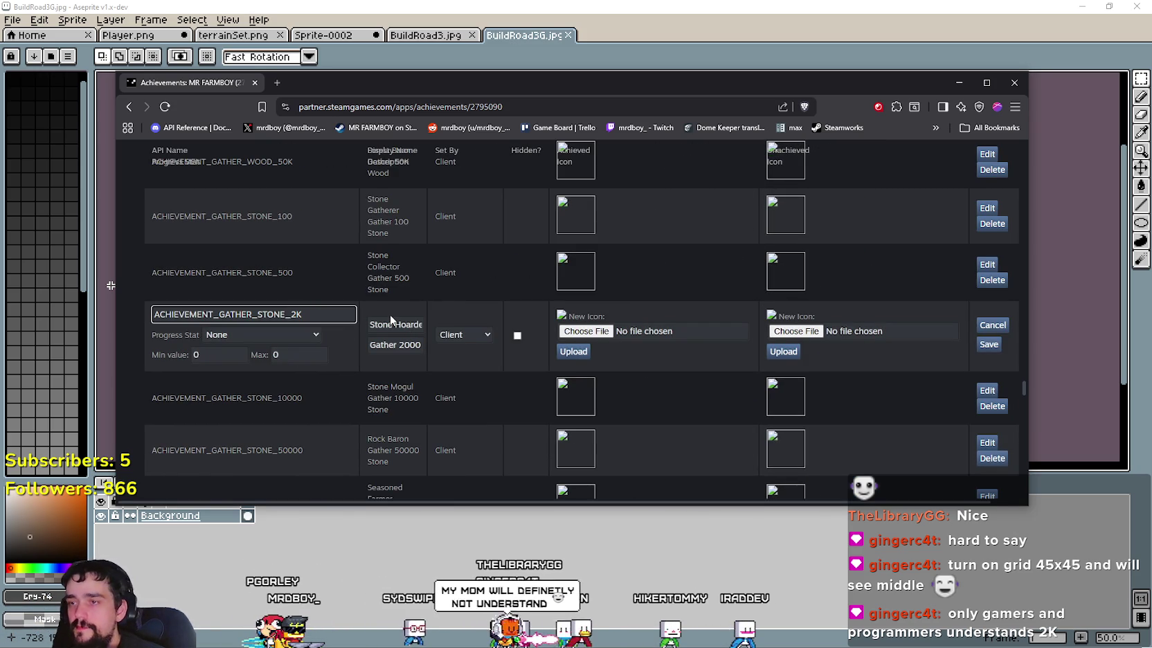
{"action": "left_click_drag", "start_coordinate": [410, 344], "coordinate": [412, 344]}
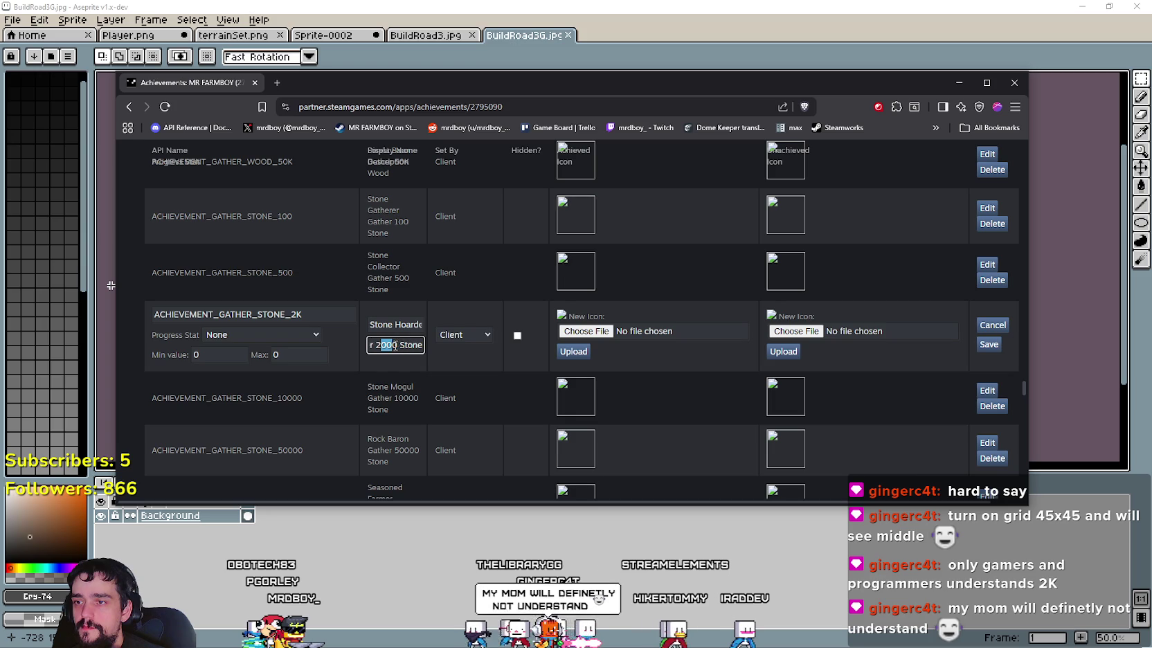
{"action": "type", "text": "K"}
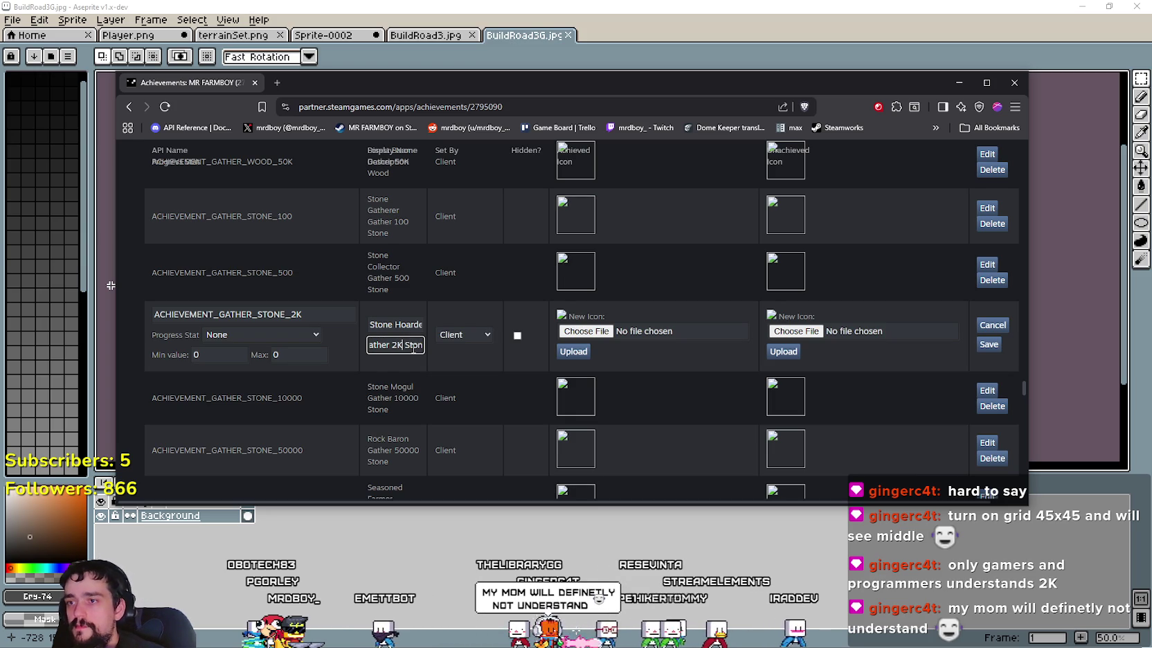
{"action": "left_click", "coordinate": [989, 344]}
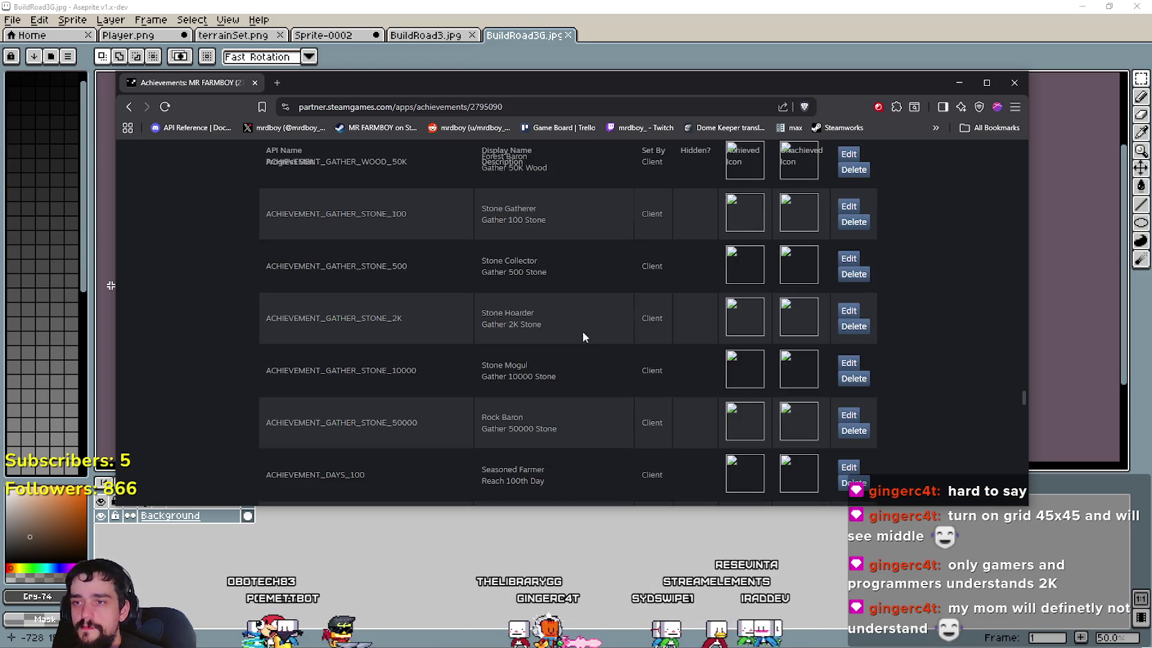
Step: Edit the Stone Mogul name, then rename Rock Baron to STONE_50K with 'Gather 50K Stone'
{"action": "left_click", "coordinate": [849, 244]}
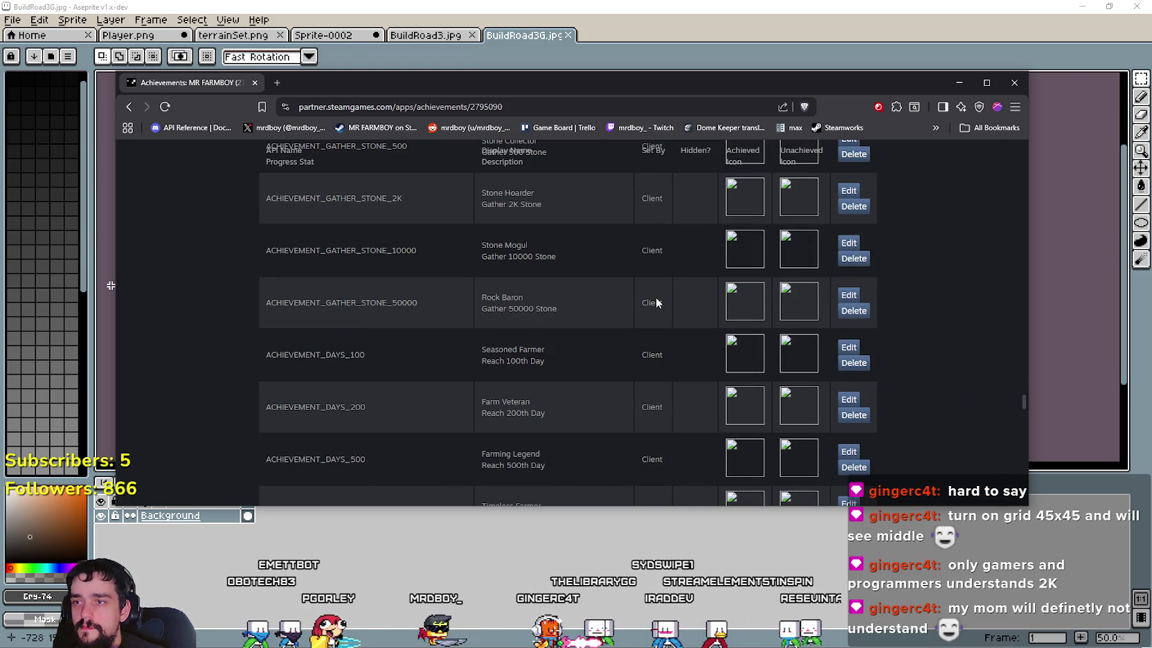
{"action": "left_click", "coordinate": [300, 243]}
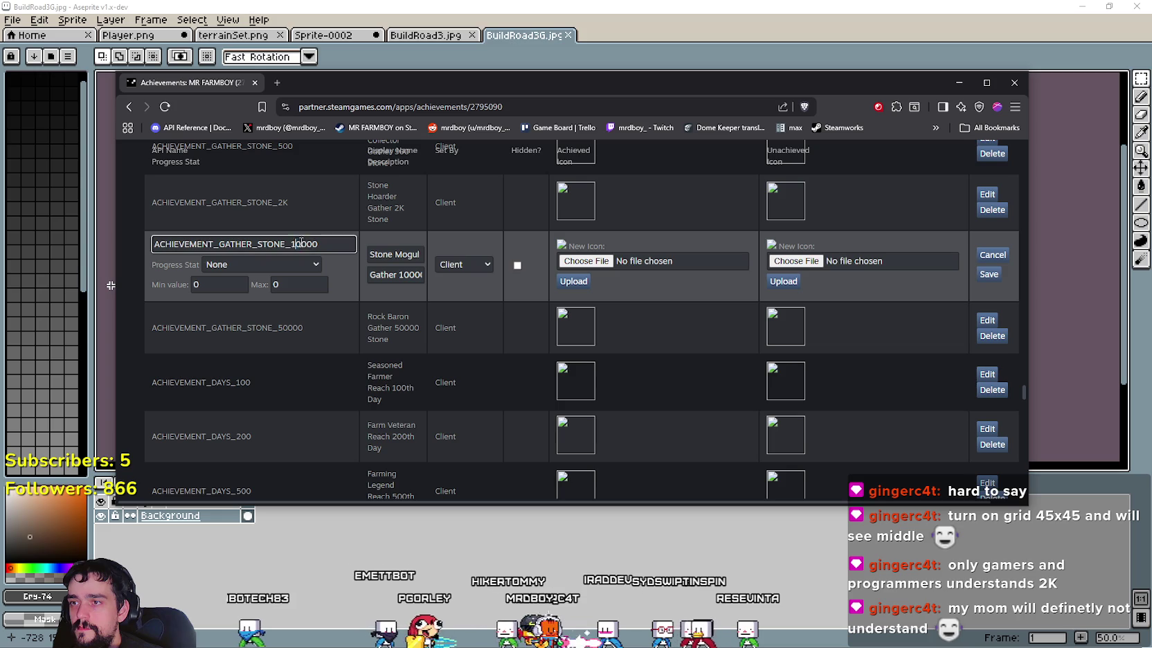
{"action": "type", "text": "9"}
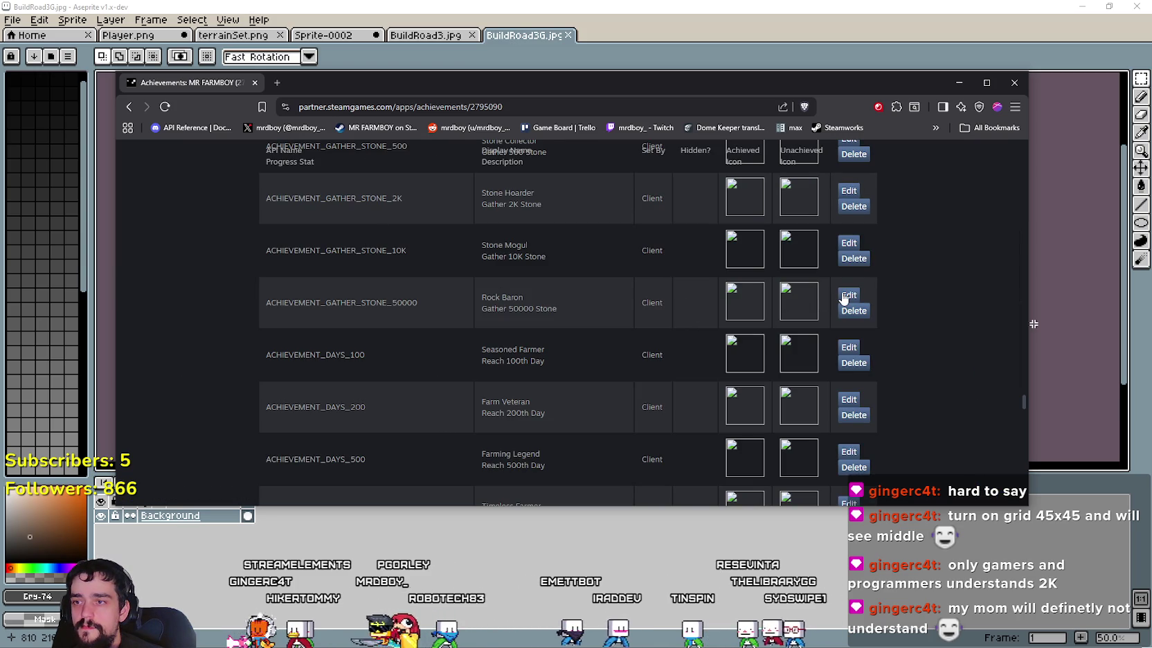
{"action": "left_click", "coordinate": [346, 296]}
{"action": "key", "text": "BackSpace"}
{"action": "key", "text": "BackSpace"}
{"action": "key", "text": "BackSpace"}
{"action": "type", "text": "K"}
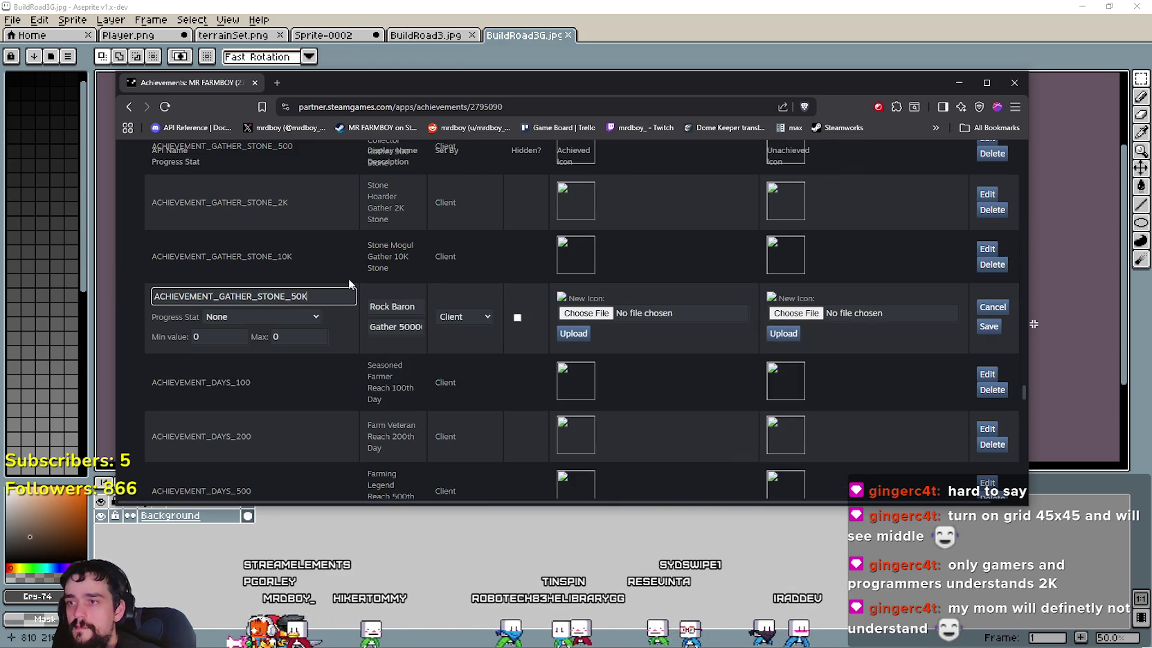
{"action": "left_click_drag", "start_coordinate": [381, 327], "coordinate": [398, 327]}
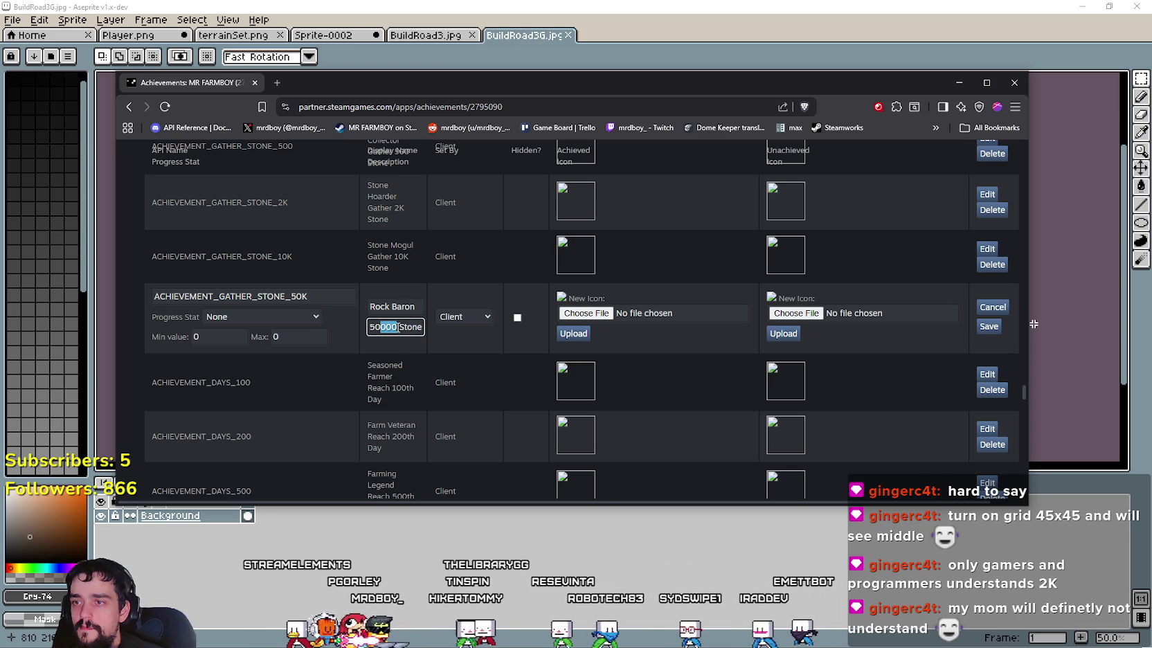
{"action": "type", "text": "K S"}
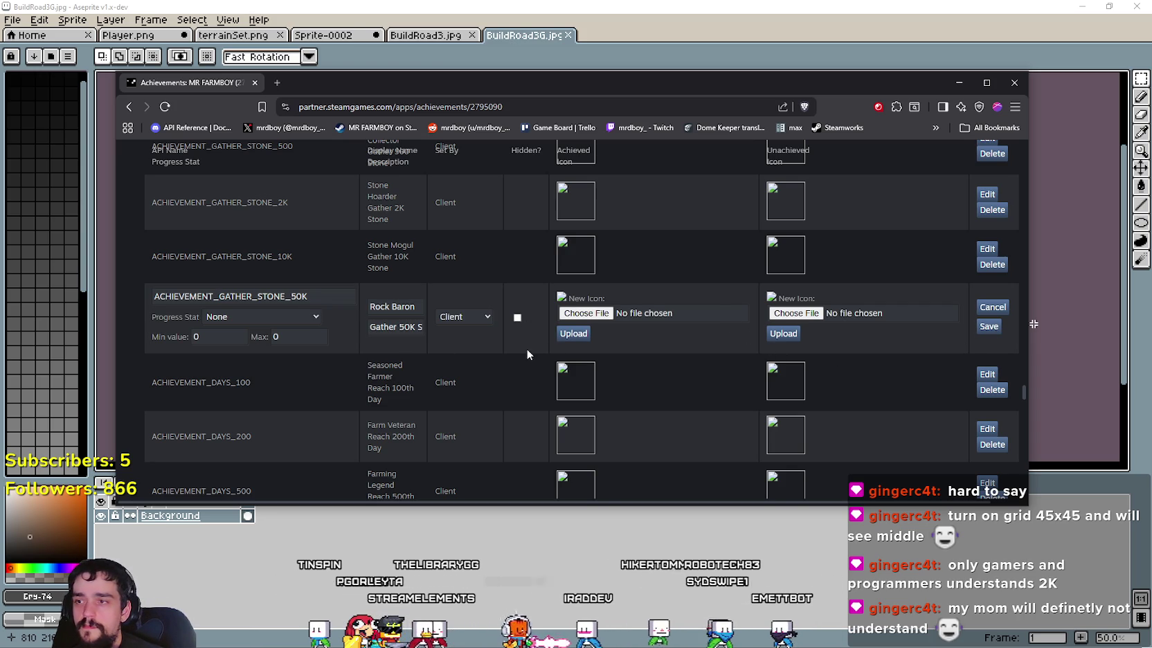
{"action": "key", "text": "Return"}
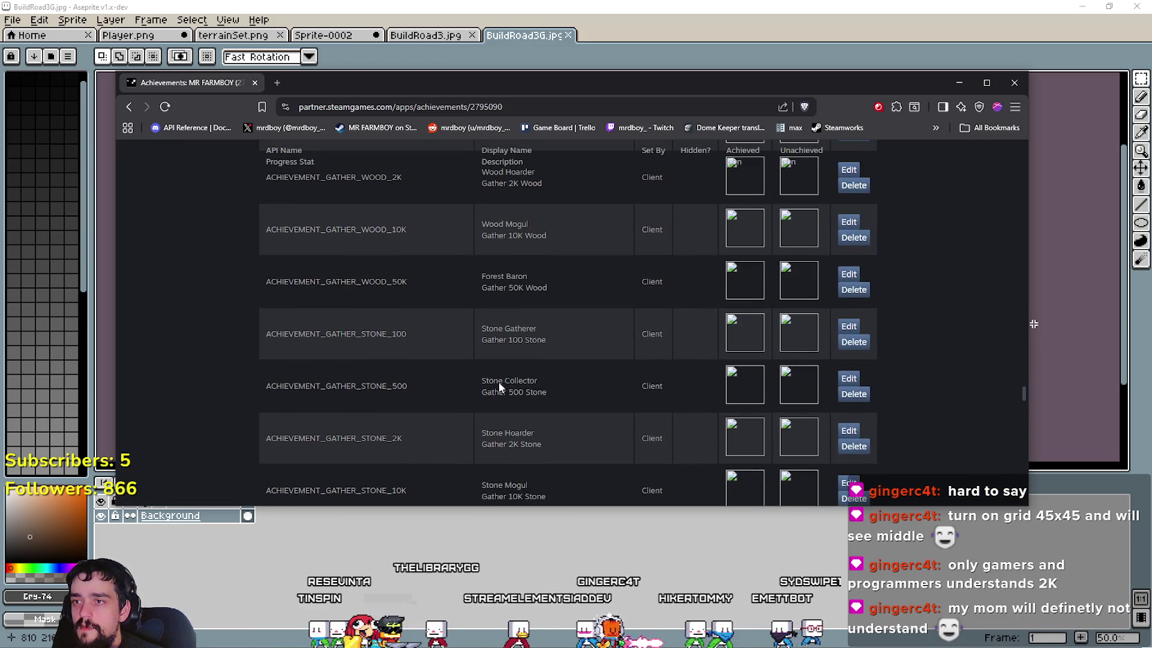
{"action": "scroll", "coordinate": [540, 249], "scroll_direction": "up", "scroll_amount": 2}
{"action": "key", "text": "alt+Tab"}
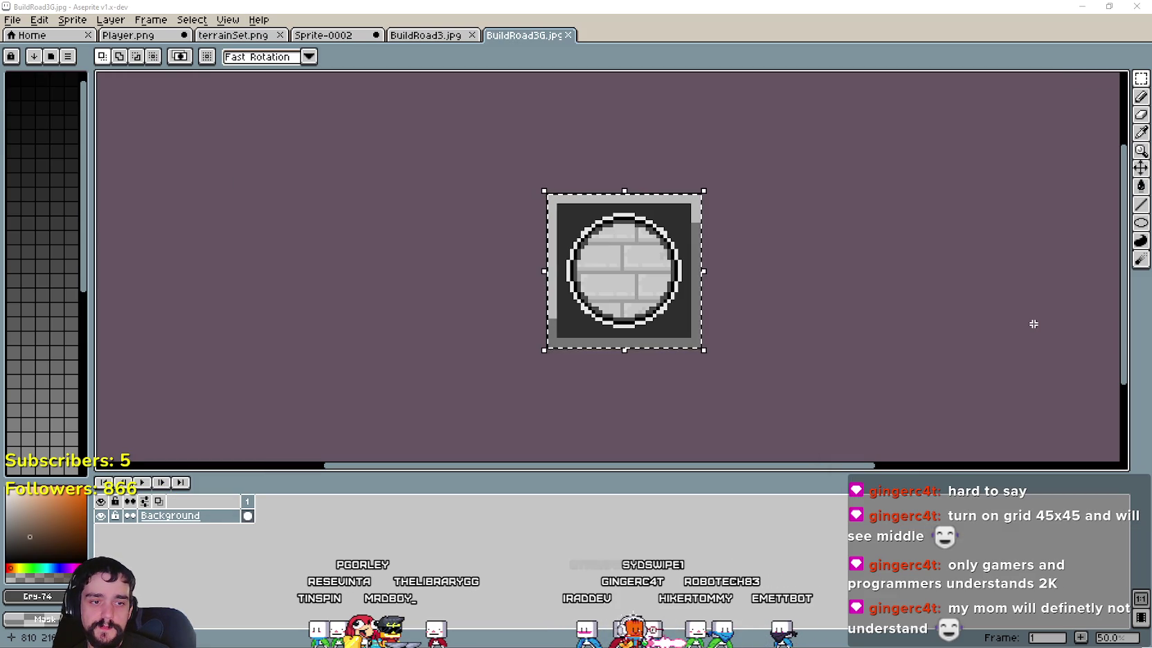
Step: Rename the WOOD and STONE constants on lines 72–75 of steamworks.gd to their 2K, 10K, 50K forms
{"action": "key", "text": "alt+Tab"}
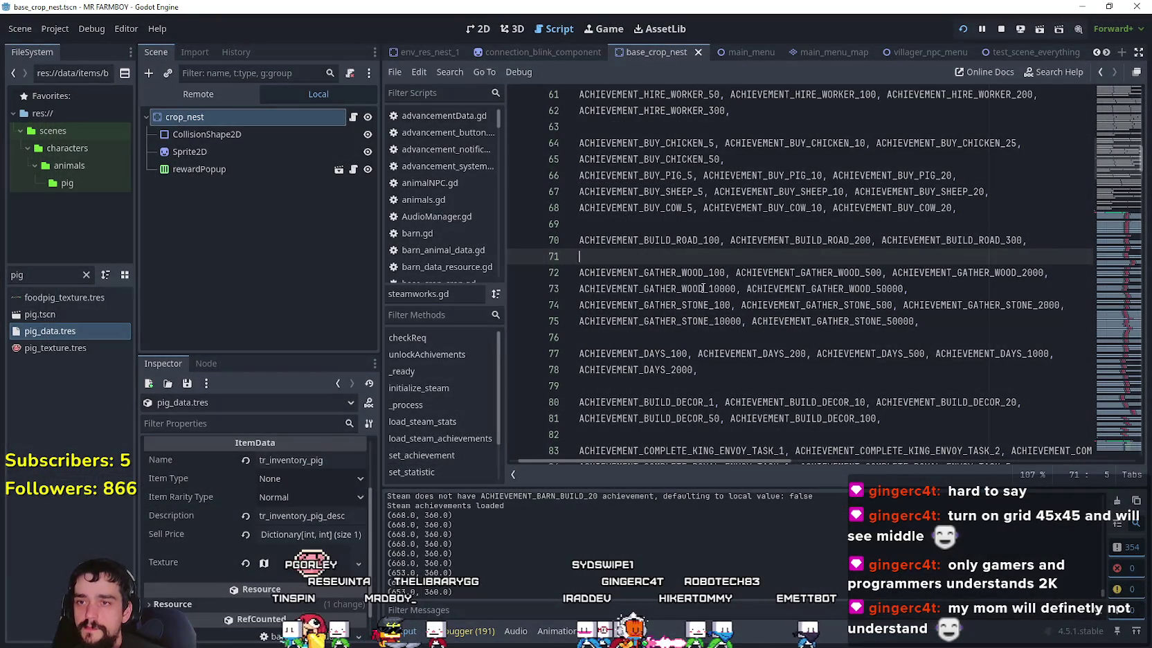
{"action": "left_click", "coordinate": [729, 274]}
{"action": "left_click", "coordinate": [1038, 274]}
{"action": "type", "text": "K"}
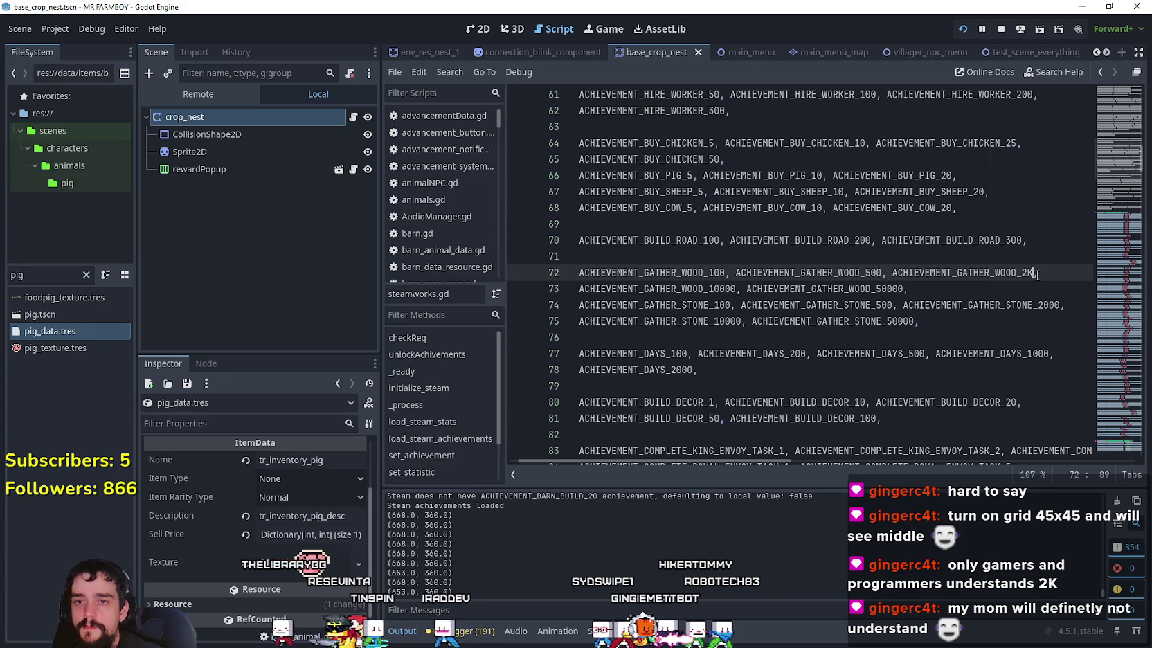
{"action": "left_click", "coordinate": [737, 290]}
{"action": "key", "text": "BackSpace"}
{"action": "key", "text": "BackSpace"}
{"action": "key", "text": "BackSpace"}
{"action": "type", "text": "K"}
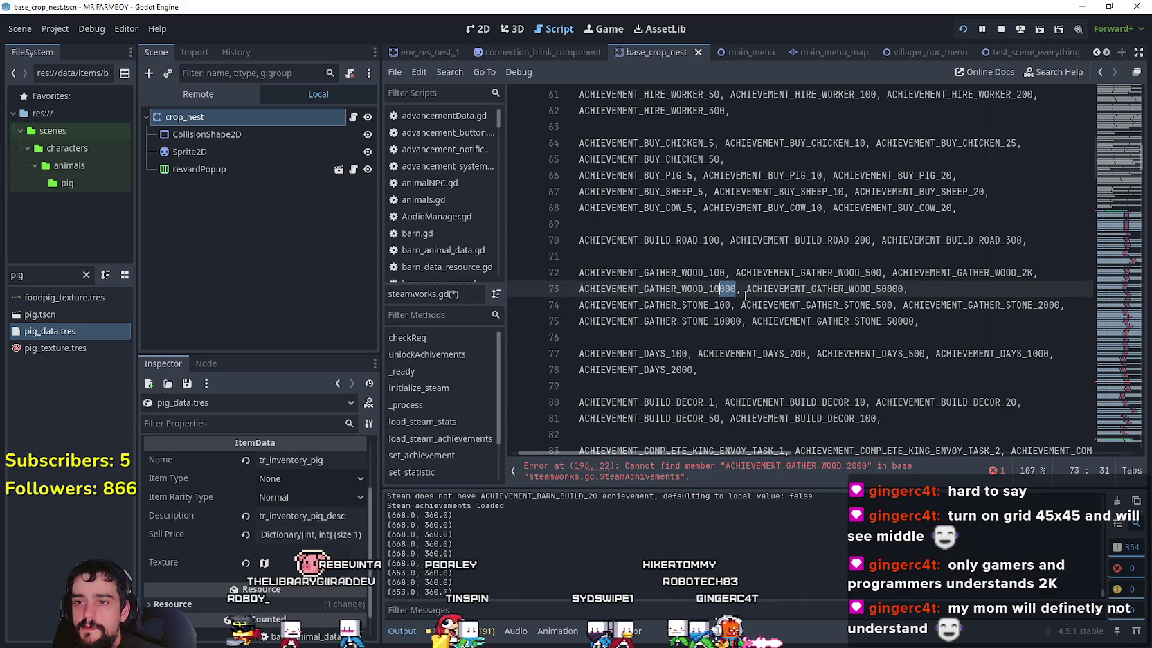
{"action": "left_click", "coordinate": [893, 289]}
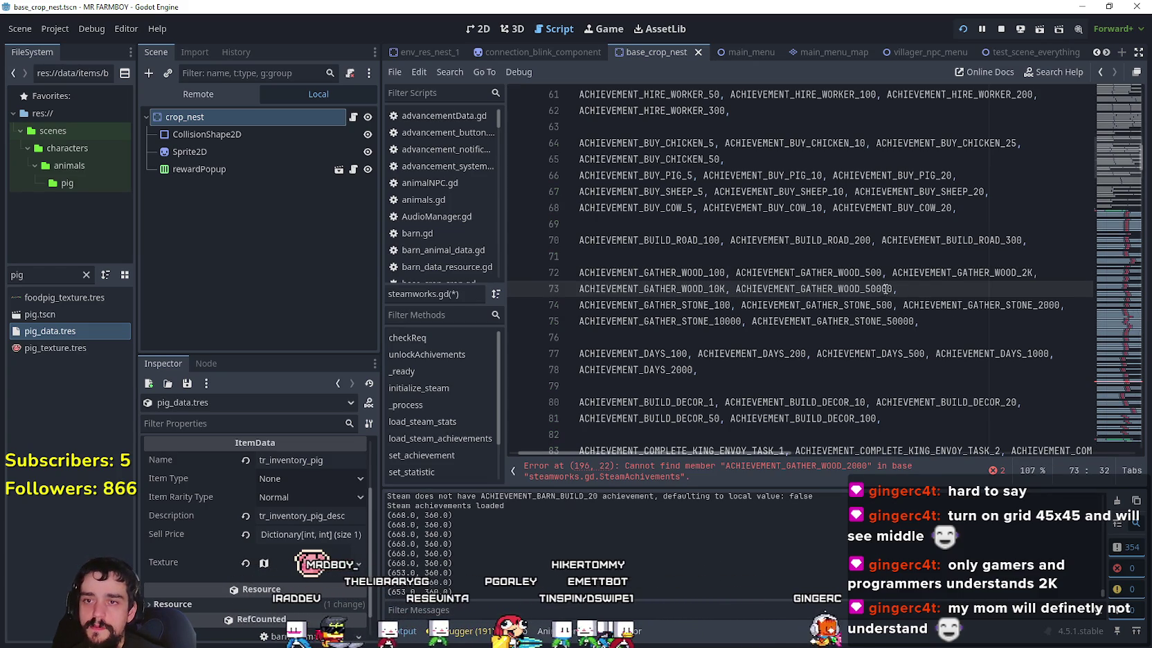
{"action": "key", "text": "BackSpace"}
{"action": "key", "text": "BackSpace"}
{"action": "key", "text": "BackSpace"}
{"action": "type", "text": "K"}
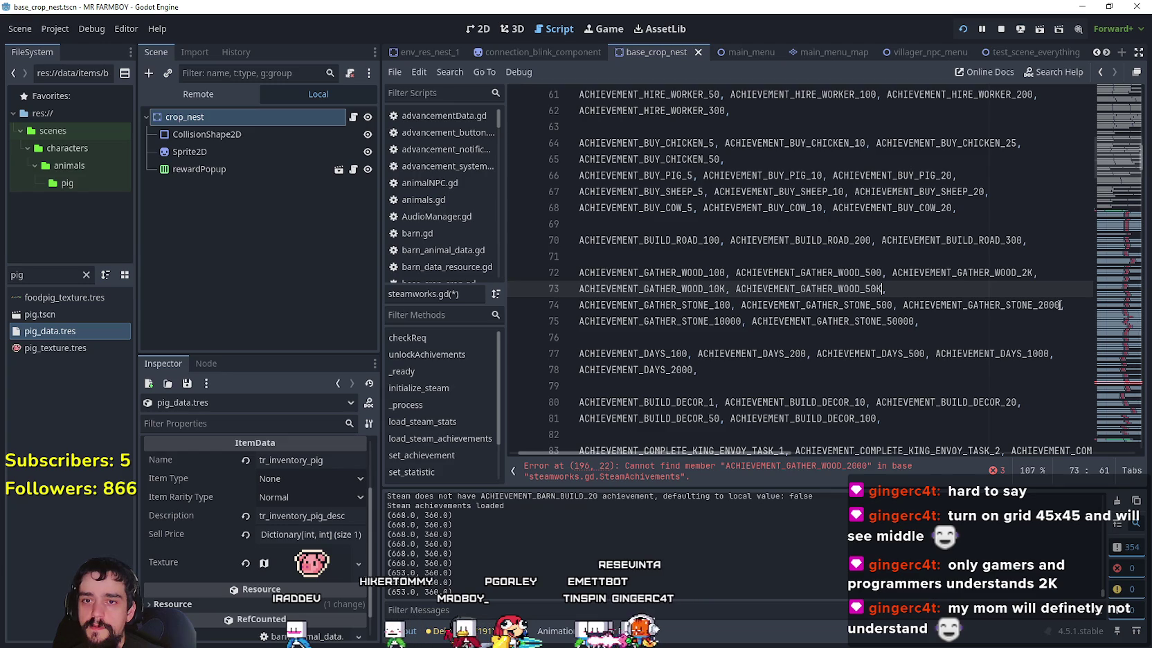
{"action": "left_click_drag", "start_coordinate": [1061, 304], "coordinate": [1047, 304]}
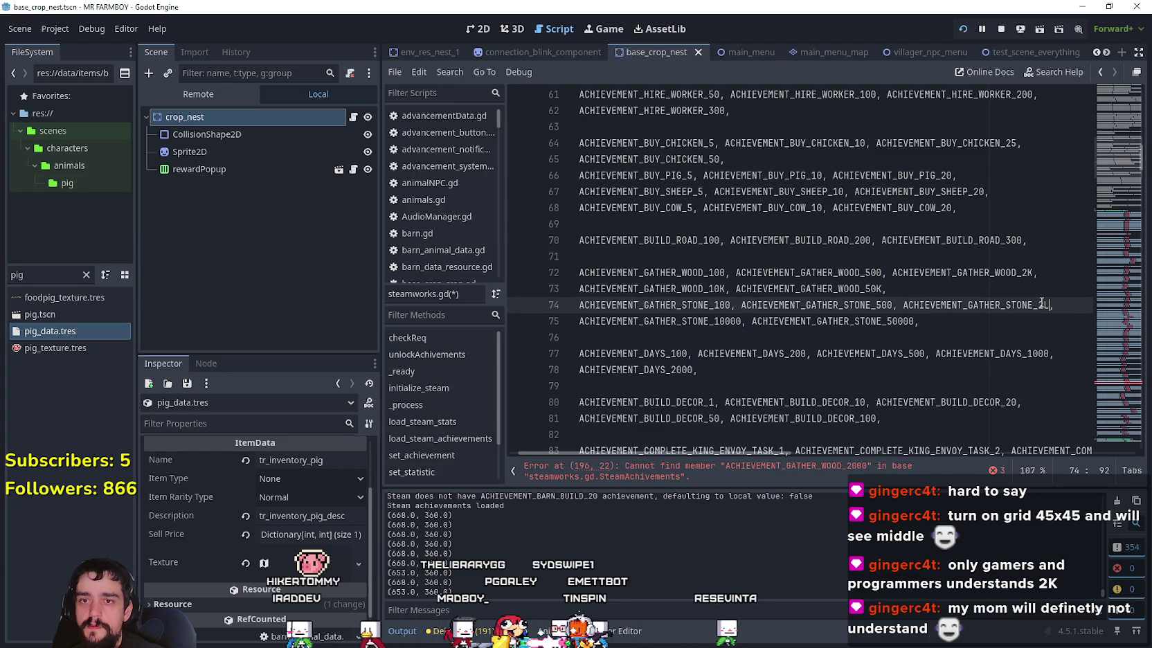
{"action": "left_click", "coordinate": [741, 320]}
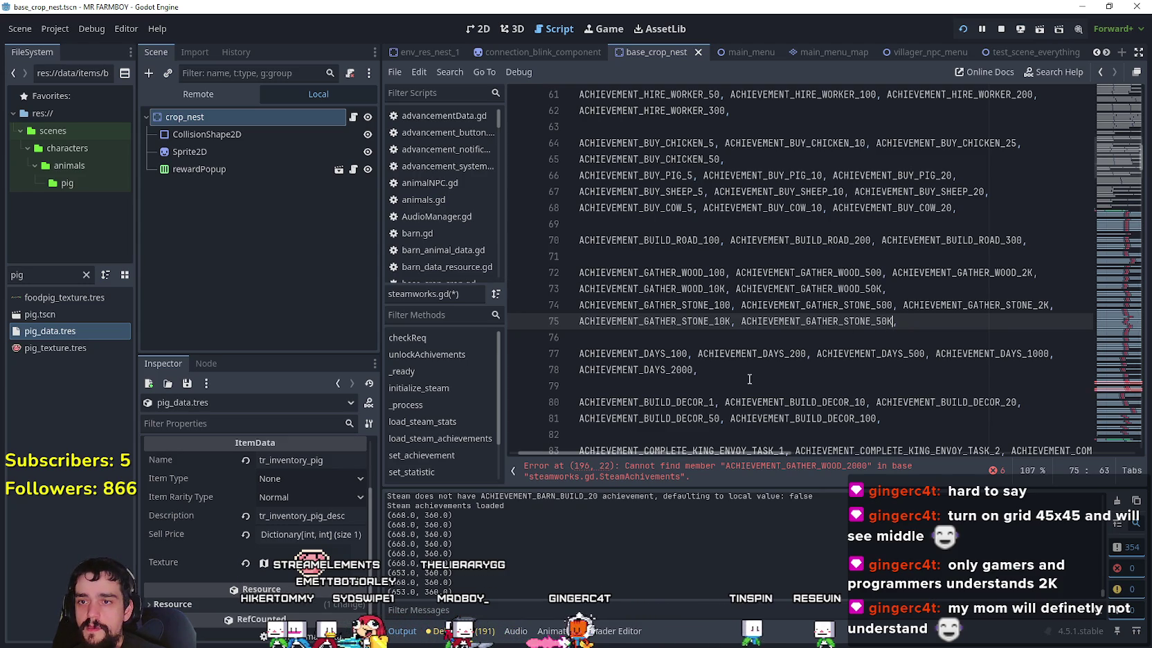
{"action": "left_click", "coordinate": [727, 470]}
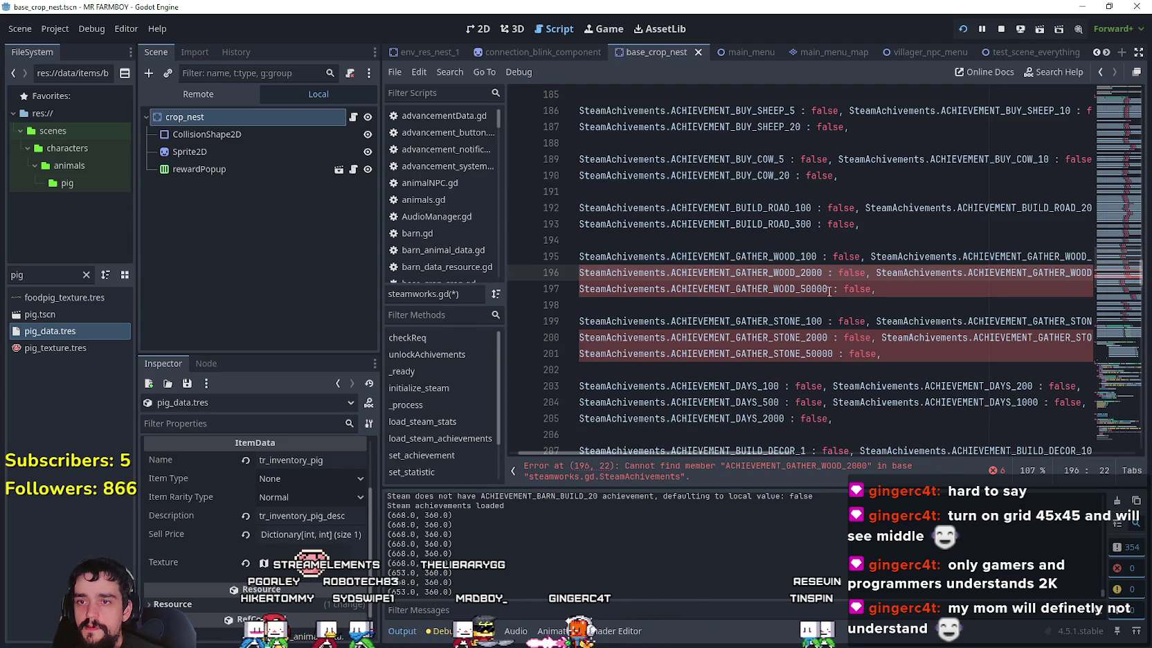
Step: Replace the 2000/10000/50000 wood and stone references on lines 196–201 with 2K/10K/50K, and save
{"action": "left_click_drag", "start_coordinate": [823, 273], "coordinate": [812, 273]}
{"action": "type", "text": "K"}
{"action": "scroll", "coordinate": [974, 247], "scroll_direction": "right", "scroll_amount": 3}
{"action": "left_click", "coordinate": [1027, 273]}
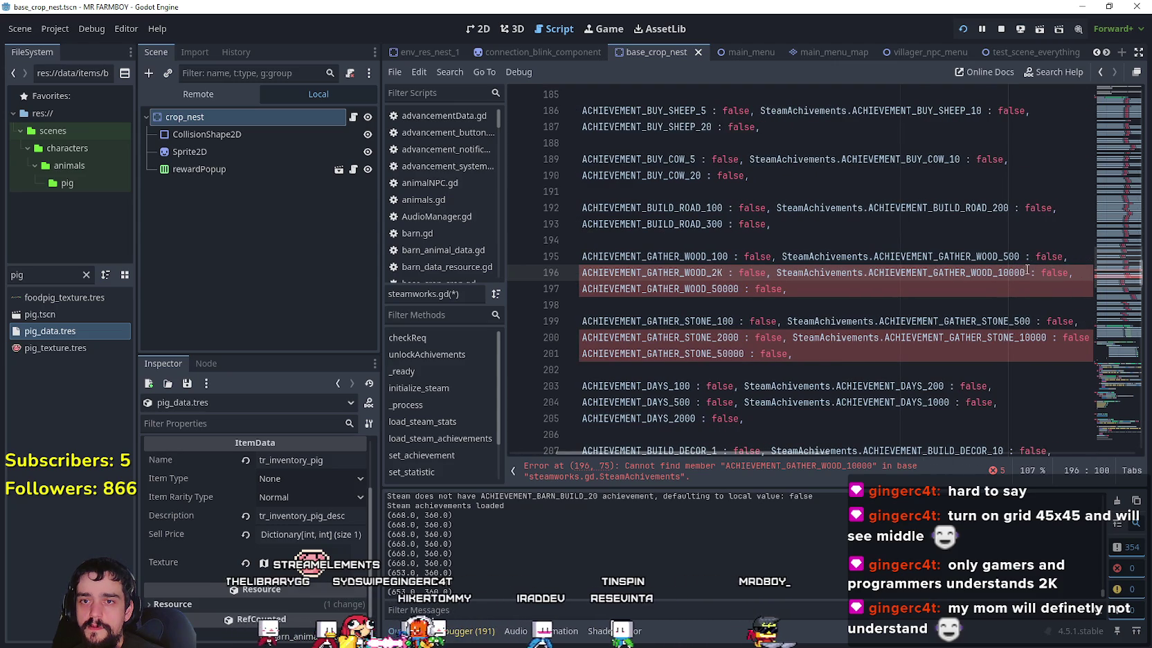
{"action": "left_click_drag", "start_coordinate": [1025, 273], "coordinate": [1004, 272]}
{"action": "type", "text": "K"}
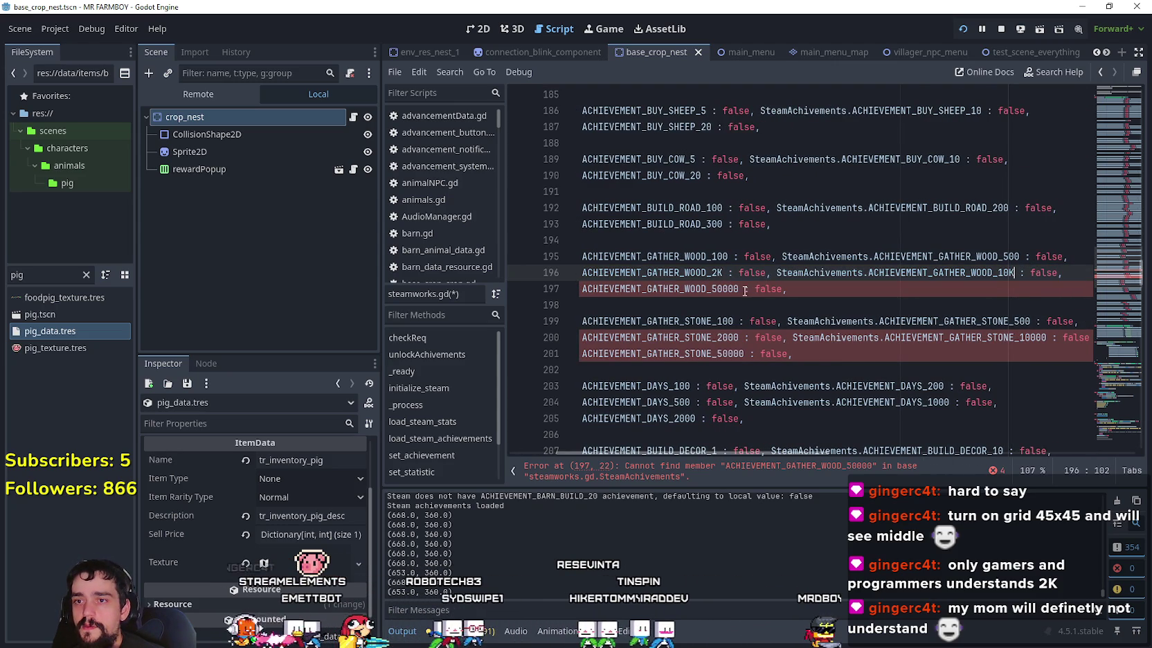
{"action": "left_click_drag", "start_coordinate": [738, 289], "coordinate": [717, 289]}
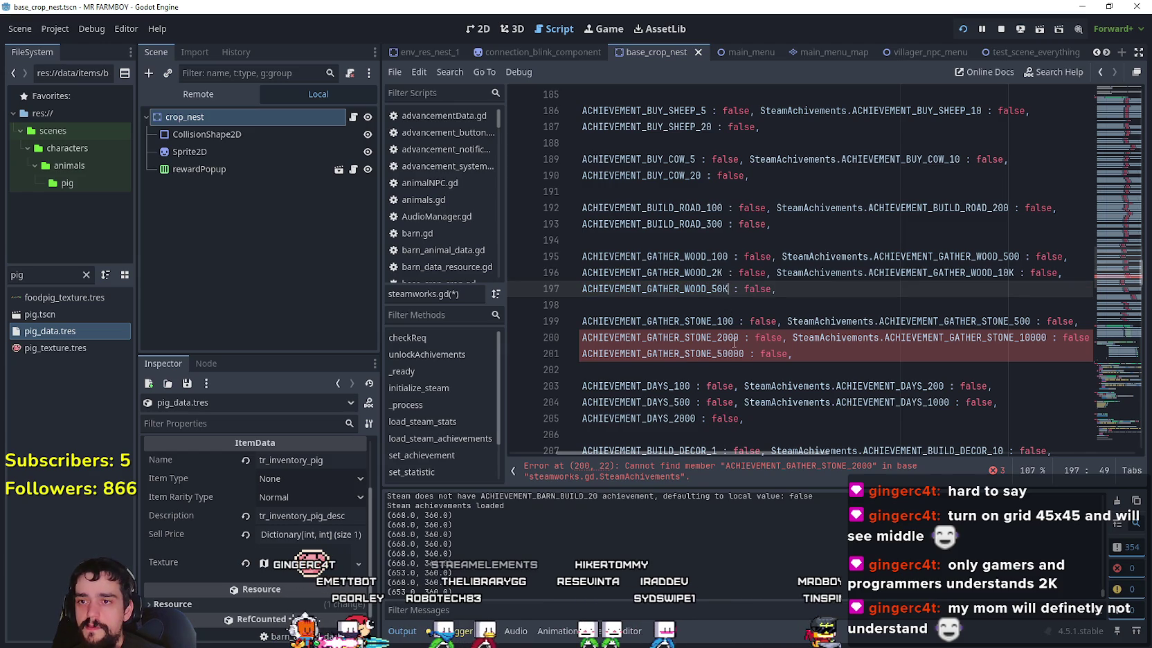
{"action": "left_click_drag", "start_coordinate": [738, 339], "coordinate": [728, 339]}
{"action": "type", "text": "K"}
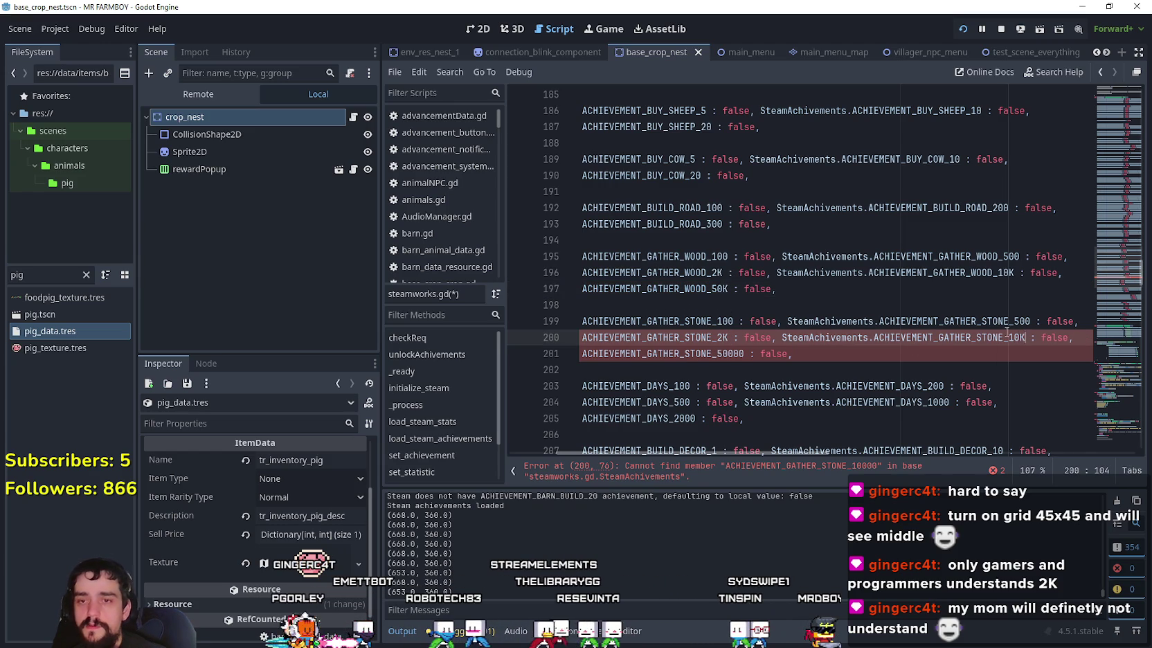
{"action": "left_click_drag", "start_coordinate": [745, 354], "coordinate": [726, 354]}
{"action": "type", "text": "K"}
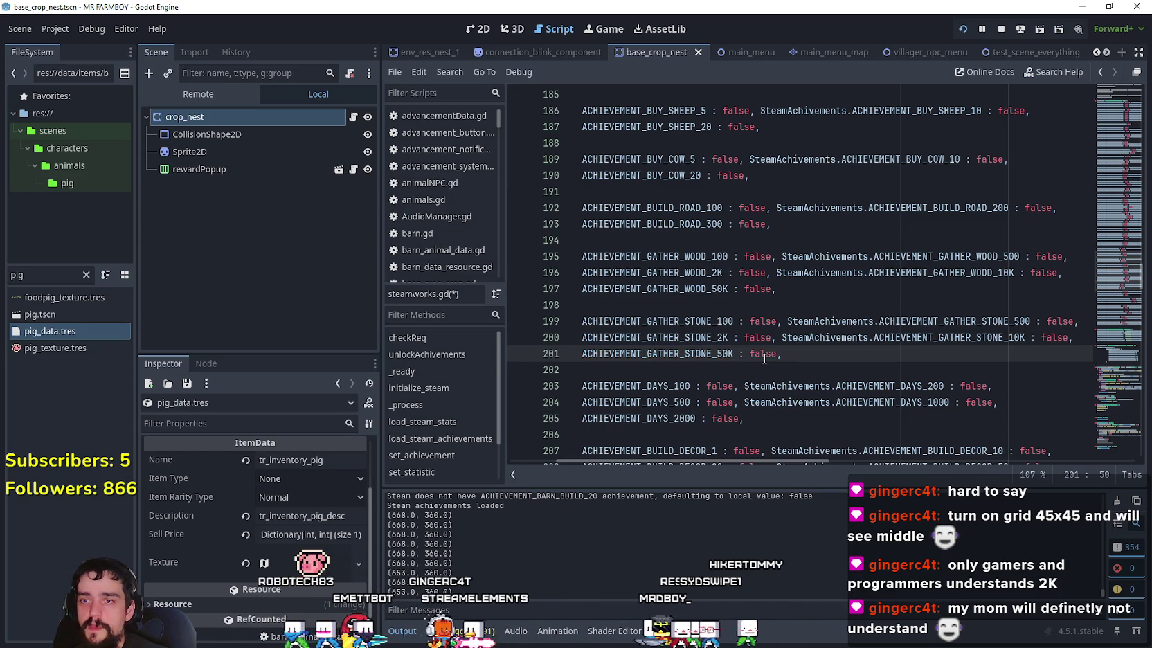
{"action": "key", "text": "ctrl+s"}
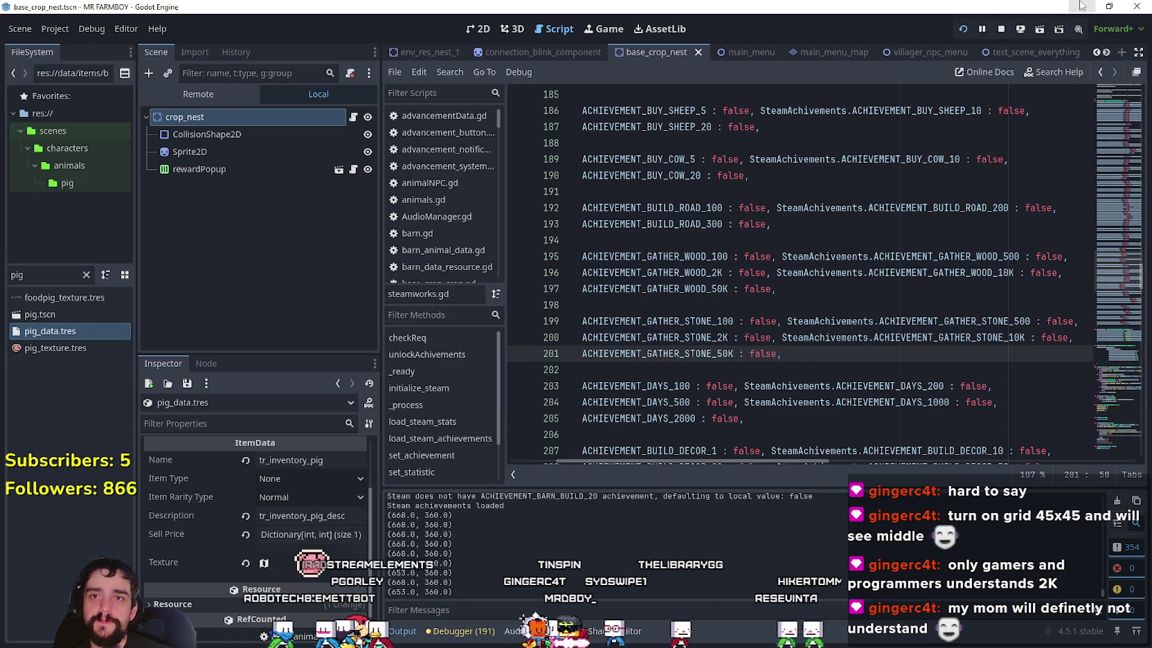
Step: Return to Aseprite and bring up the Player.png sprite sheet
{"action": "key", "text": "alt+Tab"}
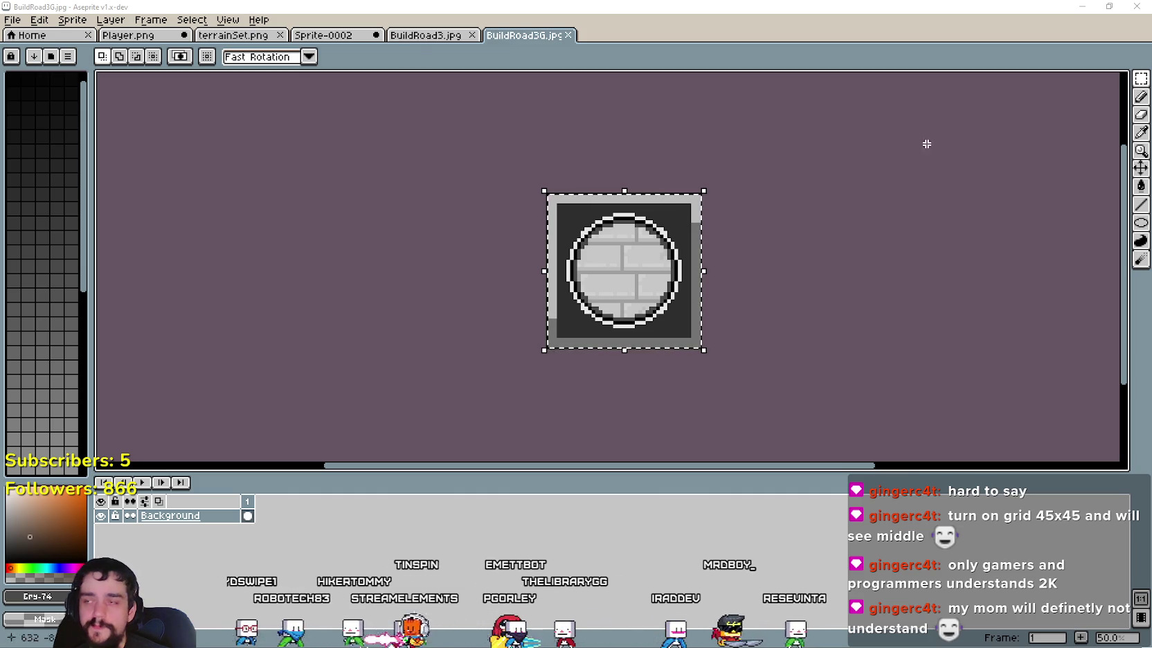
{"action": "left_click", "coordinate": [128, 35]}
Step: Look over the Player.png sheet to find empty space above the coin stacks
{"action": "left_click_drag", "start_coordinate": [429, 227], "coordinate": [1041, 391]}
{"action": "left_click_drag", "start_coordinate": [781, 281], "coordinate": [803, 291]}
{"action": "left_click_drag", "start_coordinate": [623, 228], "coordinate": [693, 235]}
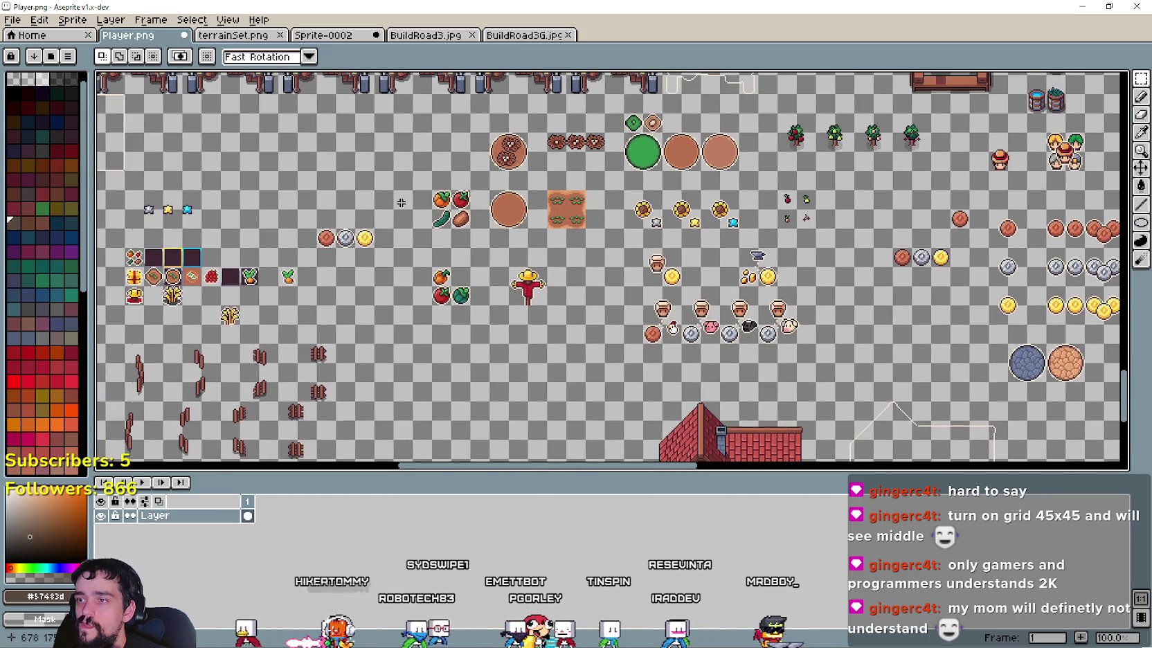
{"action": "left_click_drag", "start_coordinate": [554, 207], "coordinate": [852, 249]}
{"action": "left_click_drag", "start_coordinate": [506, 201], "coordinate": [758, 216]}
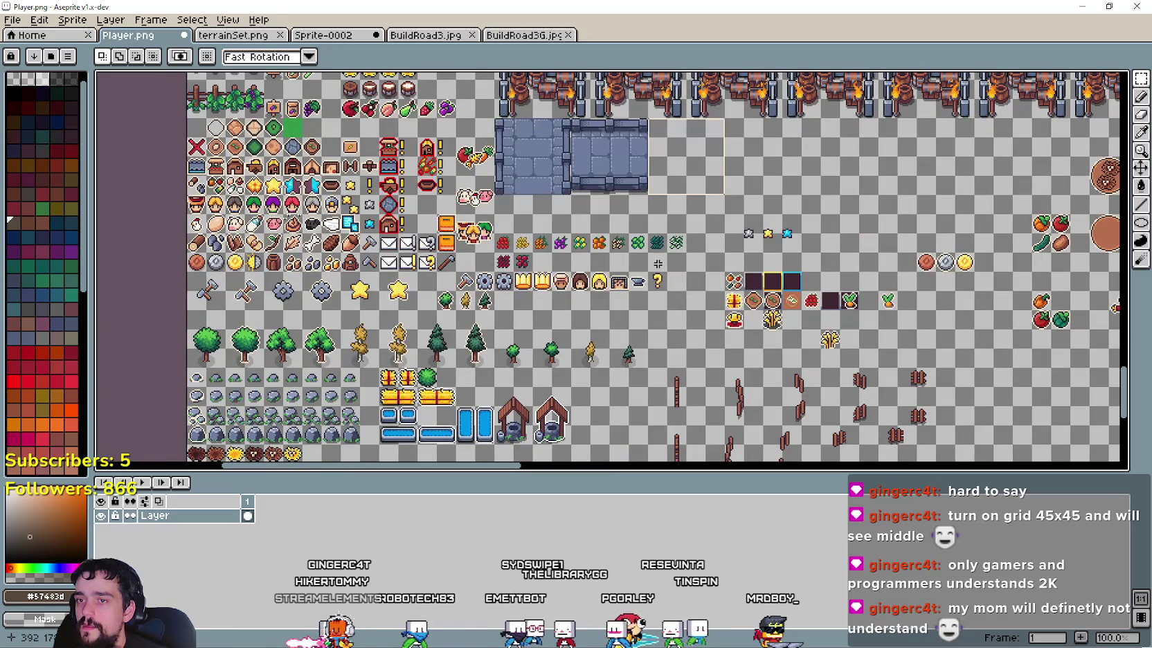
{"action": "left_click_drag", "start_coordinate": [666, 254], "coordinate": [776, 261]}
{"action": "scroll", "coordinate": [638, 274], "scroll_direction": "up", "scroll_amount": 1}
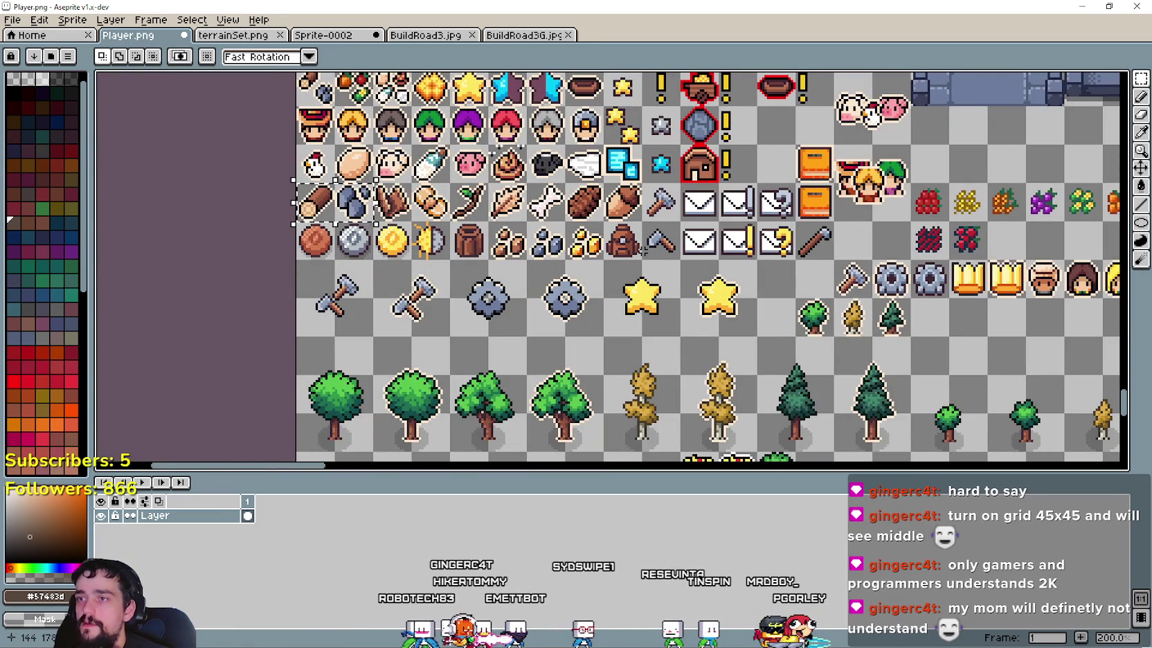
{"action": "scroll", "coordinate": [638, 274], "scroll_direction": "down", "scroll_amount": 3}
{"action": "scroll", "coordinate": [524, 232], "scroll_direction": "up", "scroll_amount": 1}
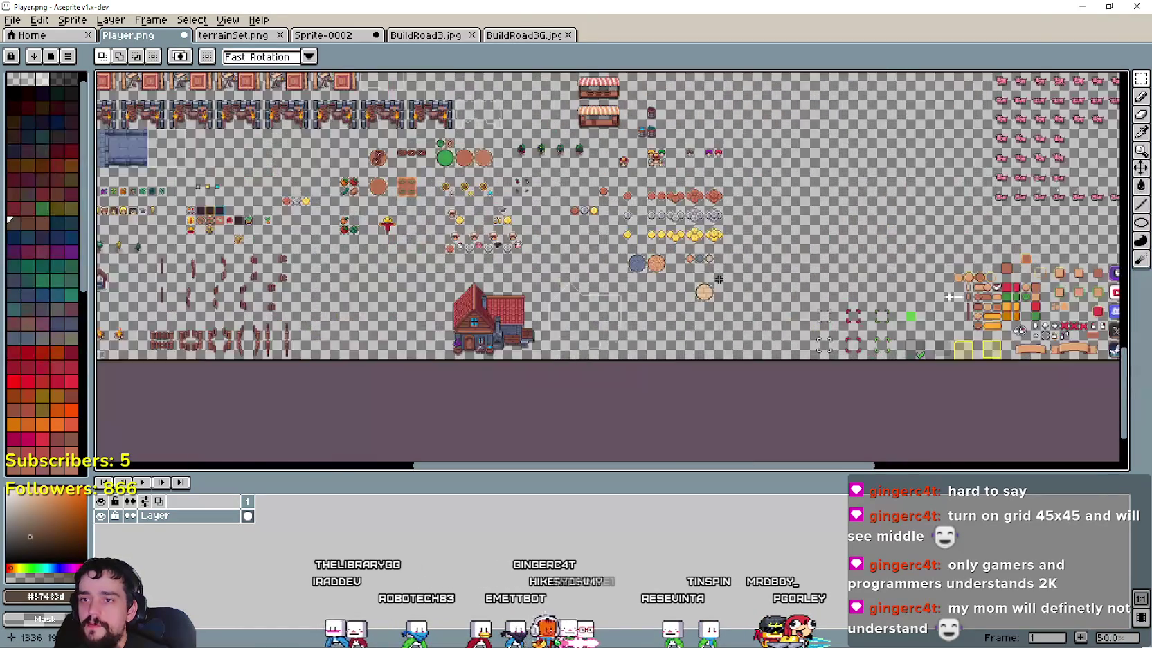
{"action": "scroll", "coordinate": [599, 235], "scroll_direction": "up", "scroll_amount": 2}
{"action": "scroll", "coordinate": [803, 216], "scroll_direction": "down", "scroll_amount": 1}
{"action": "scroll", "coordinate": [1017, 208], "scroll_direction": "up", "scroll_amount": 1}
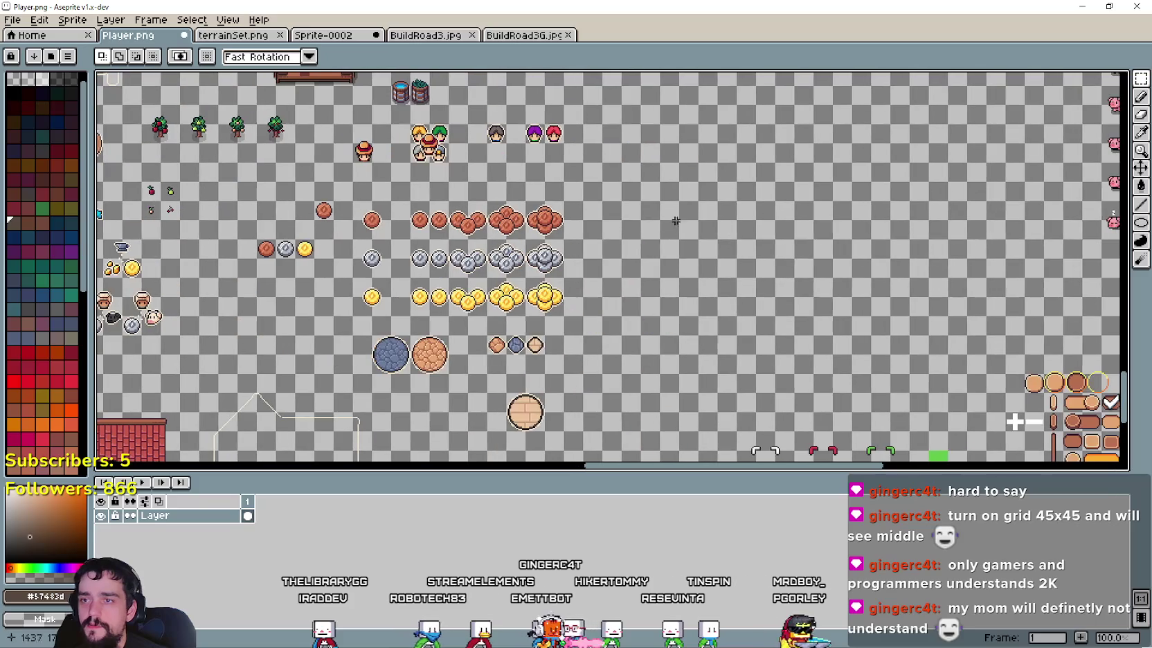
Step: Paste the log and rocks sprites and commit them in the empty area above the coins
{"action": "key", "text": "ctrl+v"}
{"action": "scroll", "coordinate": [626, 242], "scroll_direction": "up", "scroll_amount": 1}
{"action": "left_click_drag", "start_coordinate": [593, 196], "coordinate": [669, 251]}
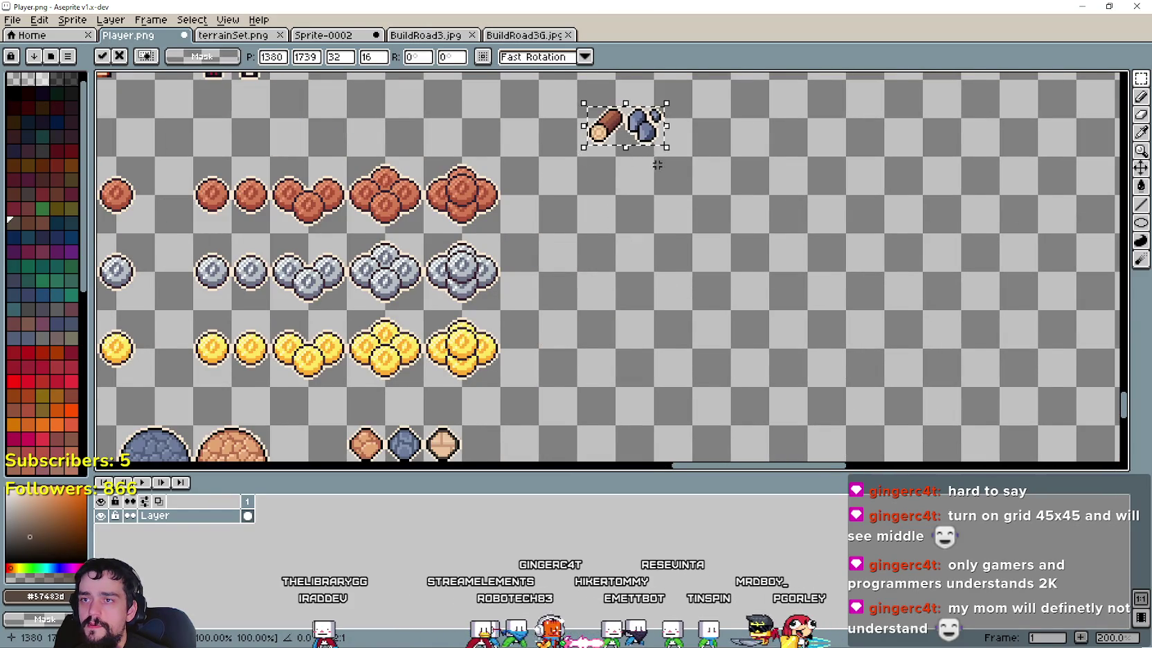
{"action": "key", "text": "Return"}
{"action": "scroll", "coordinate": [669, 250], "scroll_direction": "down", "scroll_amount": 2}
{"action": "scroll", "coordinate": [668, 250], "scroll_direction": "up", "scroll_amount": 2}
{"action": "scroll", "coordinate": [675, 269], "scroll_direction": "down", "scroll_amount": 2}
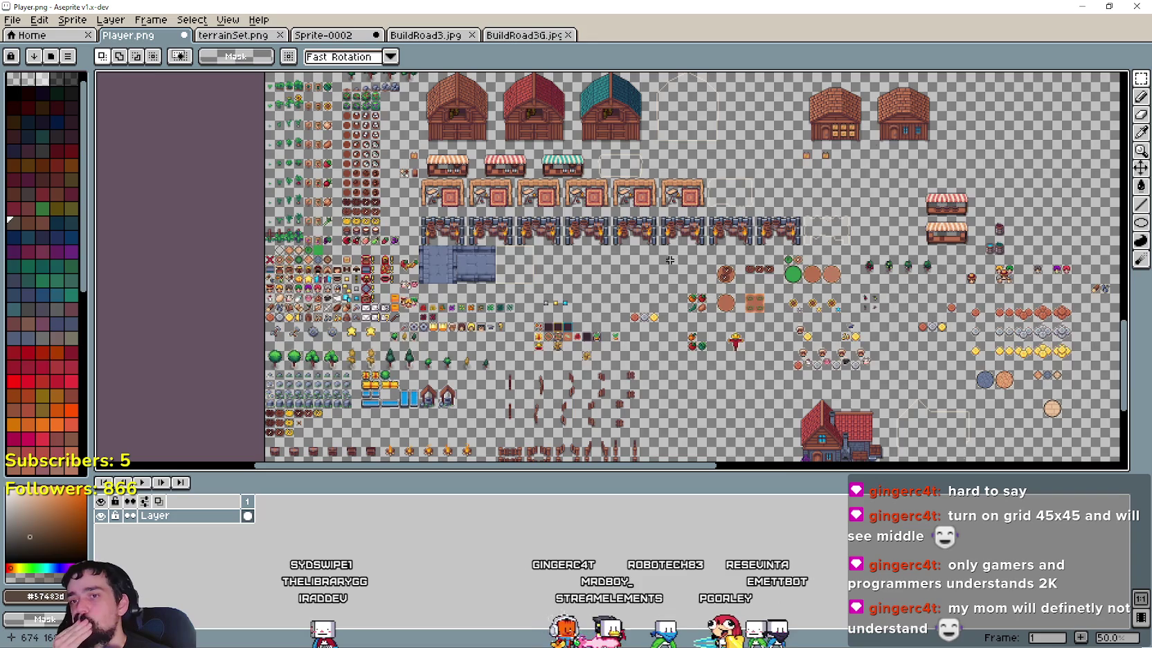
{"action": "scroll", "coordinate": [670, 260], "scroll_direction": "up", "scroll_amount": 1}
{"action": "scroll", "coordinate": [691, 222], "scroll_direction": "up", "scroll_amount": 1}
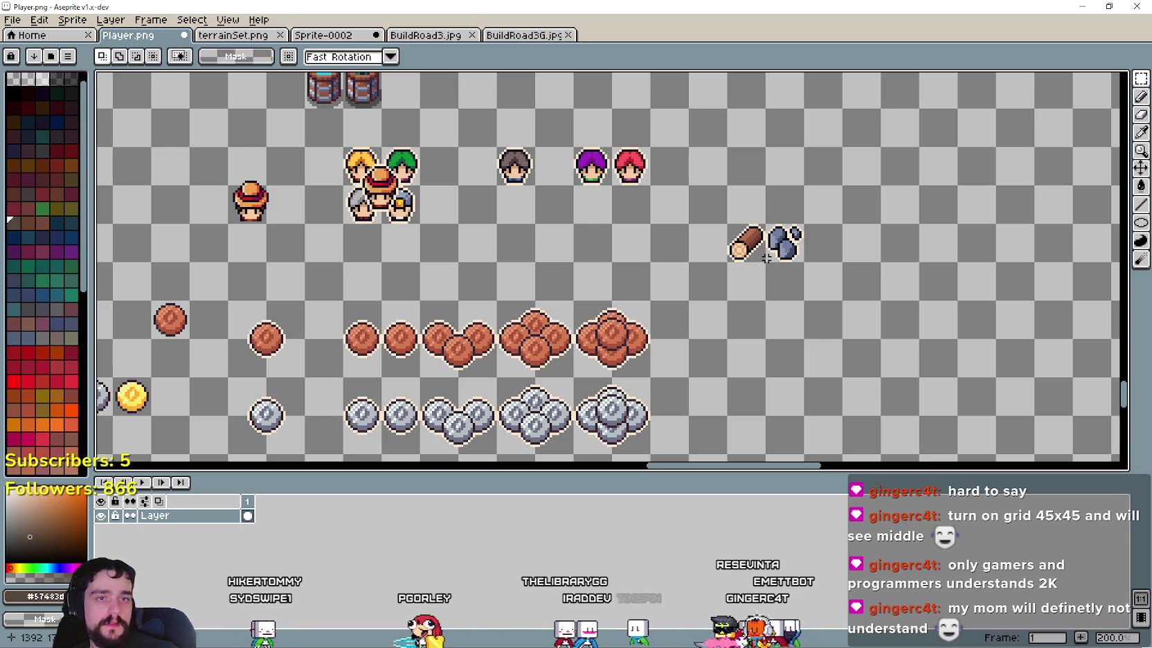
Step: Move the rocks left, away from the log, and commit their position
{"action": "scroll", "coordinate": [665, 284], "scroll_direction": "up", "scroll_amount": 1}
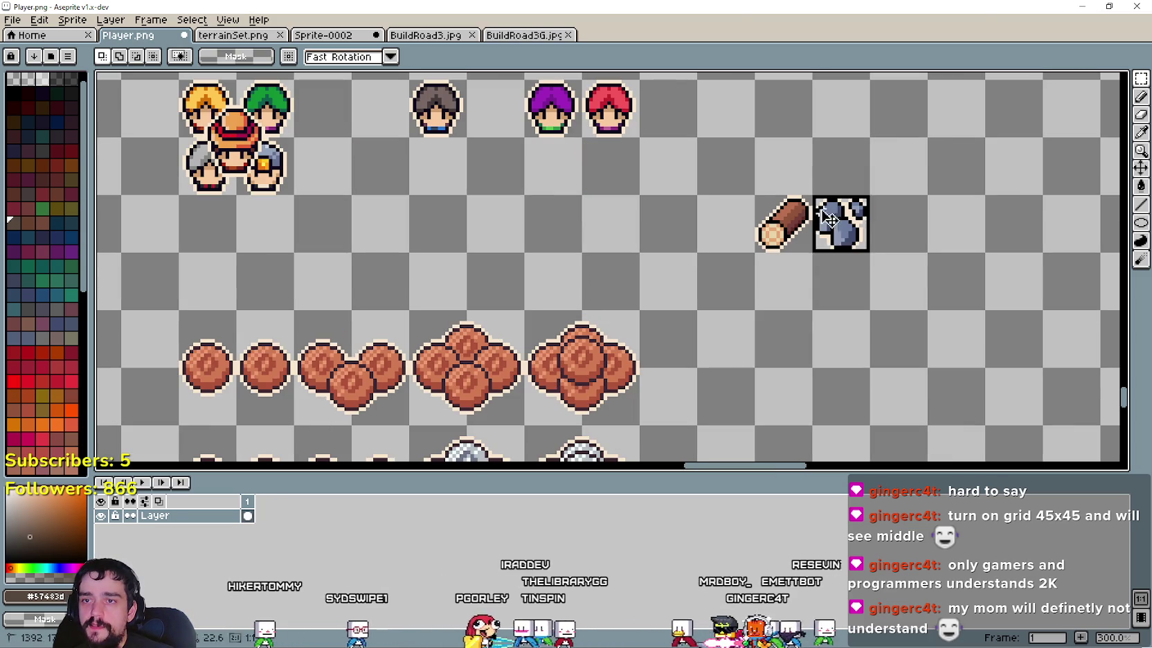
{"action": "left_click_drag", "start_coordinate": [829, 218], "coordinate": [672, 229]}
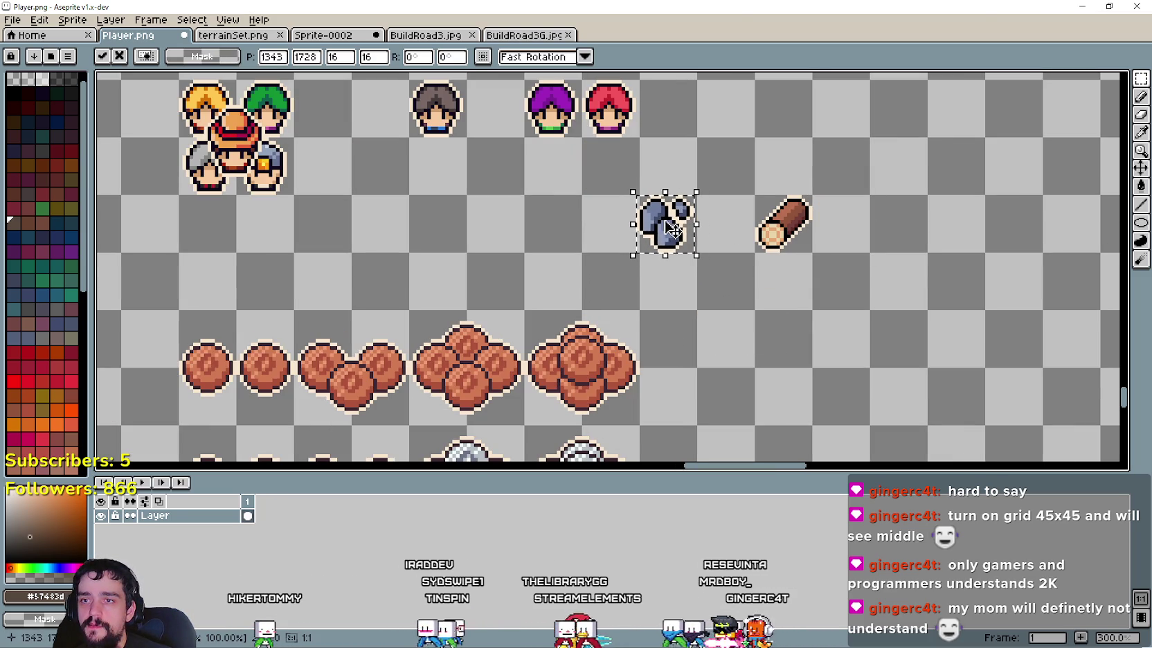
{"action": "key", "text": "Return"}
Step: Select the square around the log and nudge it slightly right
{"action": "left_click_drag", "start_coordinate": [753, 193], "coordinate": [824, 254]}
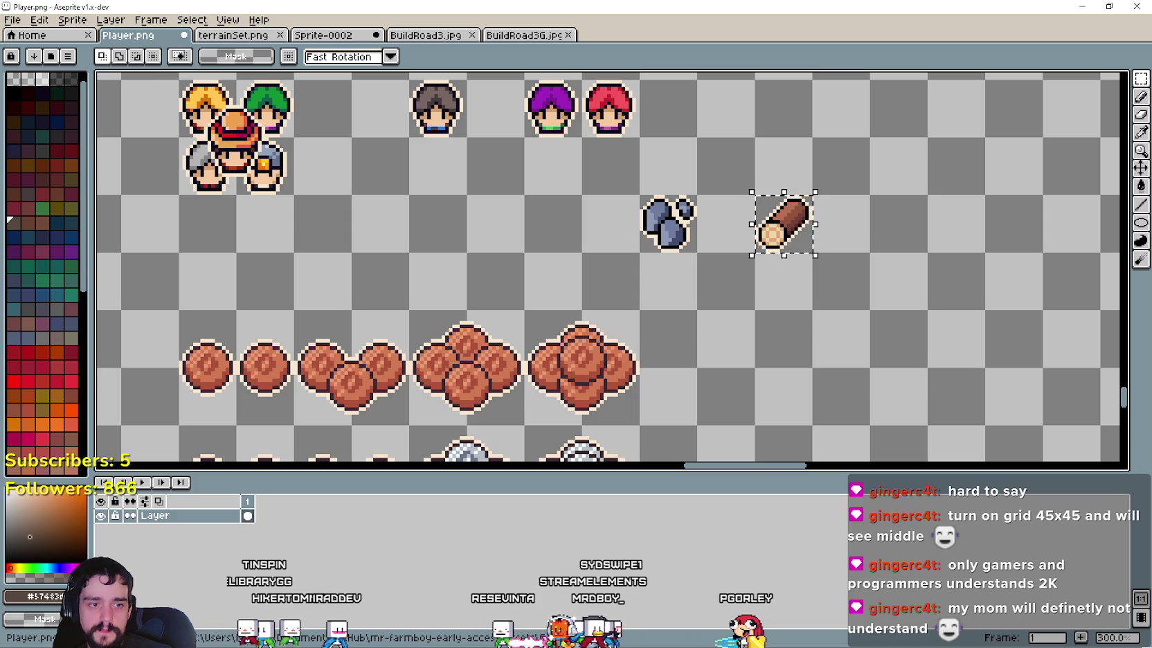
{"action": "left_click_drag", "start_coordinate": [875, 243], "coordinate": [815, 274]}
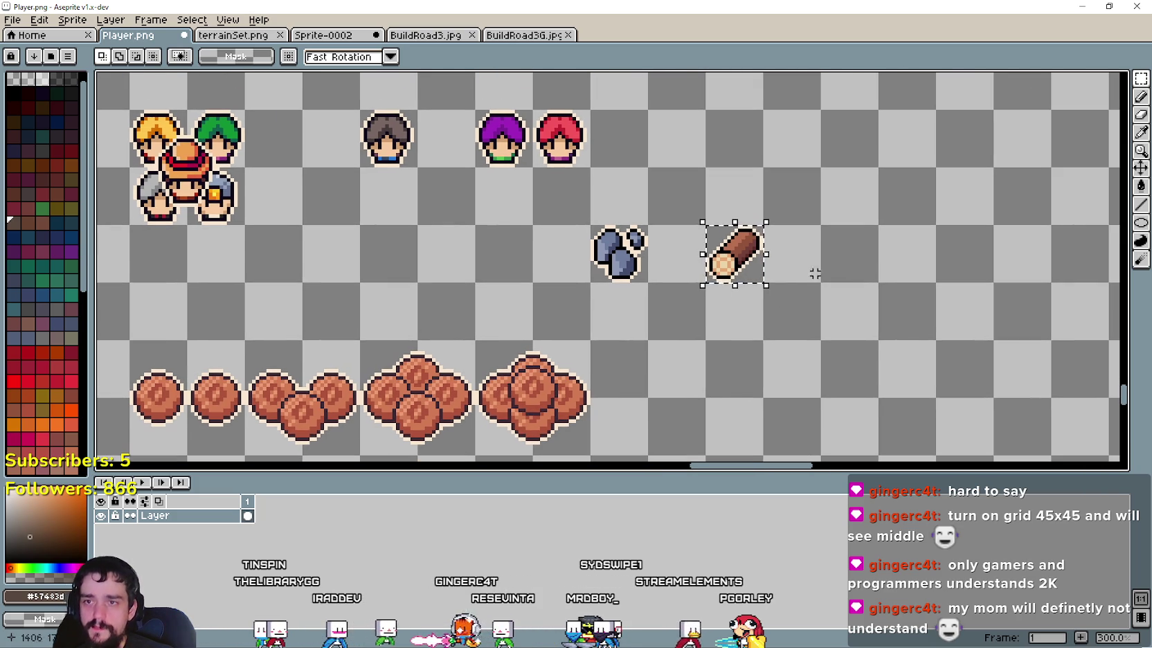
{"action": "scroll", "coordinate": [673, 257], "scroll_direction": "up", "scroll_amount": 1}
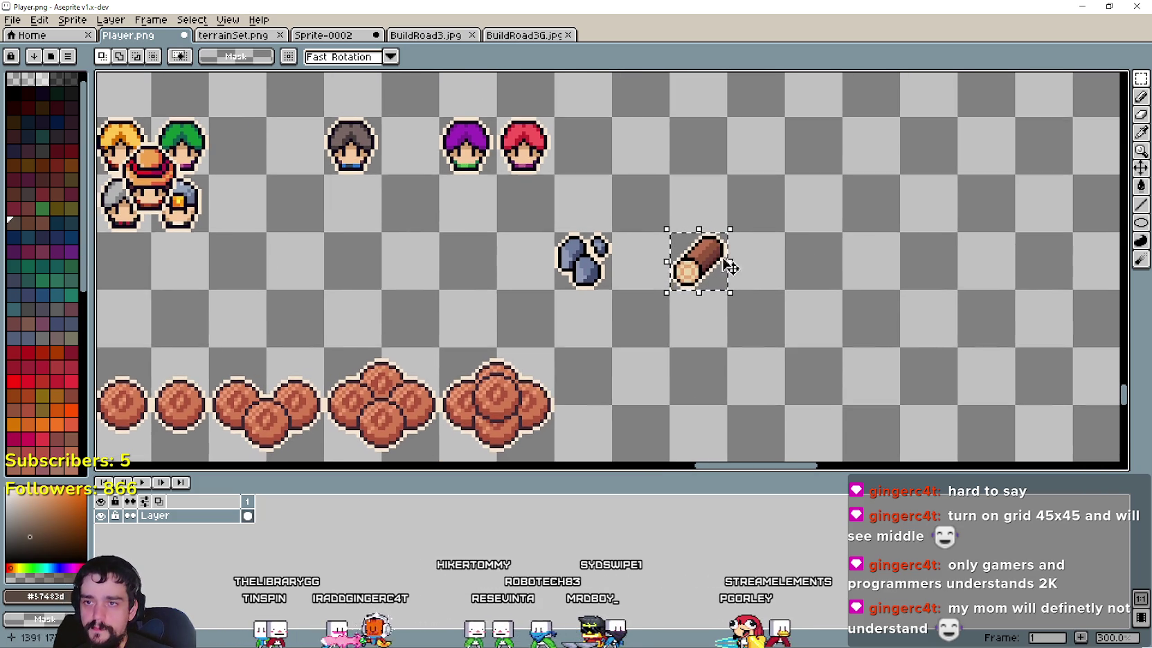
{"action": "left_click", "coordinate": [719, 267]}
{"action": "mouse_move", "coordinate": [718, 267]}
{"action": "left_mouse_down"}
{"action": "mouse_move", "coordinate": [769, 309]}
{"action": "mouse_move", "coordinate": [727, 270]}
{"action": "left_mouse_up"}
{"action": "key", "text": "Return"}
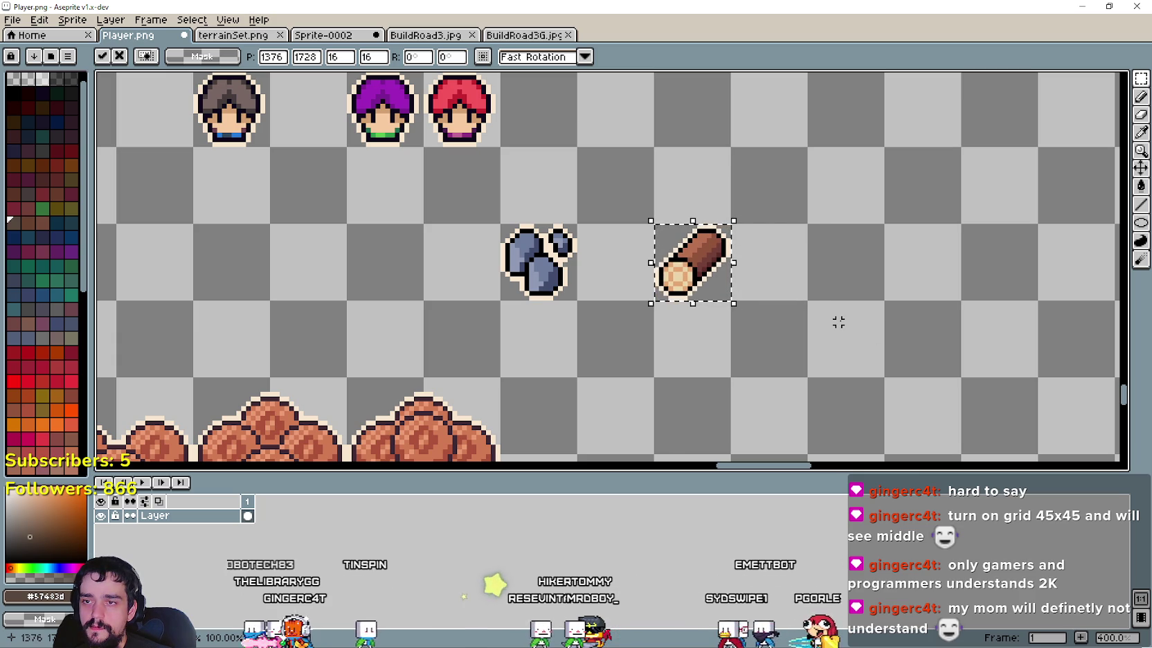
Step: Place a pixel-aligned copy of the log to its right, then deselect
{"action": "left_click_drag", "start_coordinate": [698, 283], "coordinate": [796, 275]}
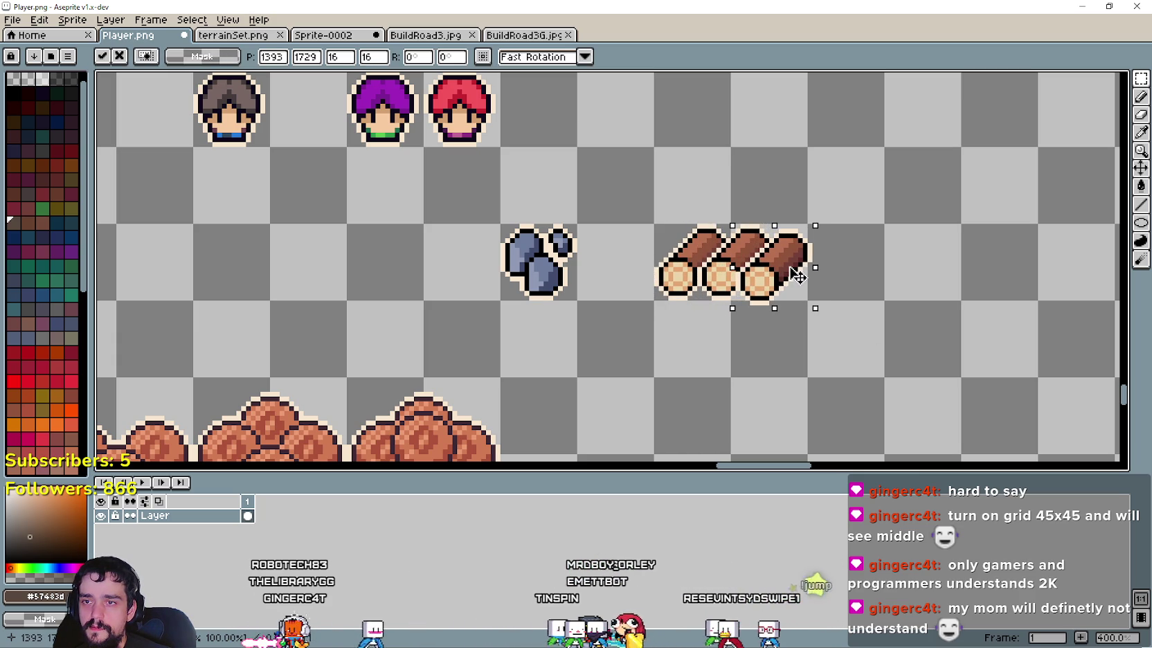
{"action": "key", "text": "Up"}
{"action": "key", "text": "Up"}
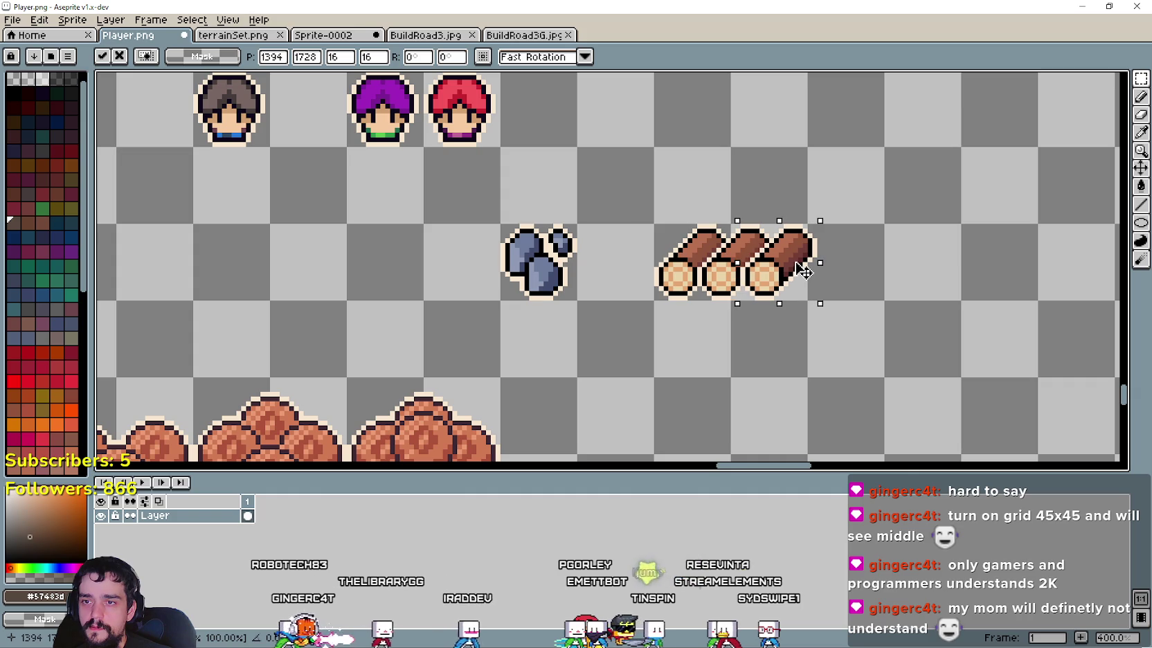
{"action": "key", "text": "Right"}
{"action": "left_click_drag", "start_coordinate": [803, 272], "coordinate": [802, 274]}
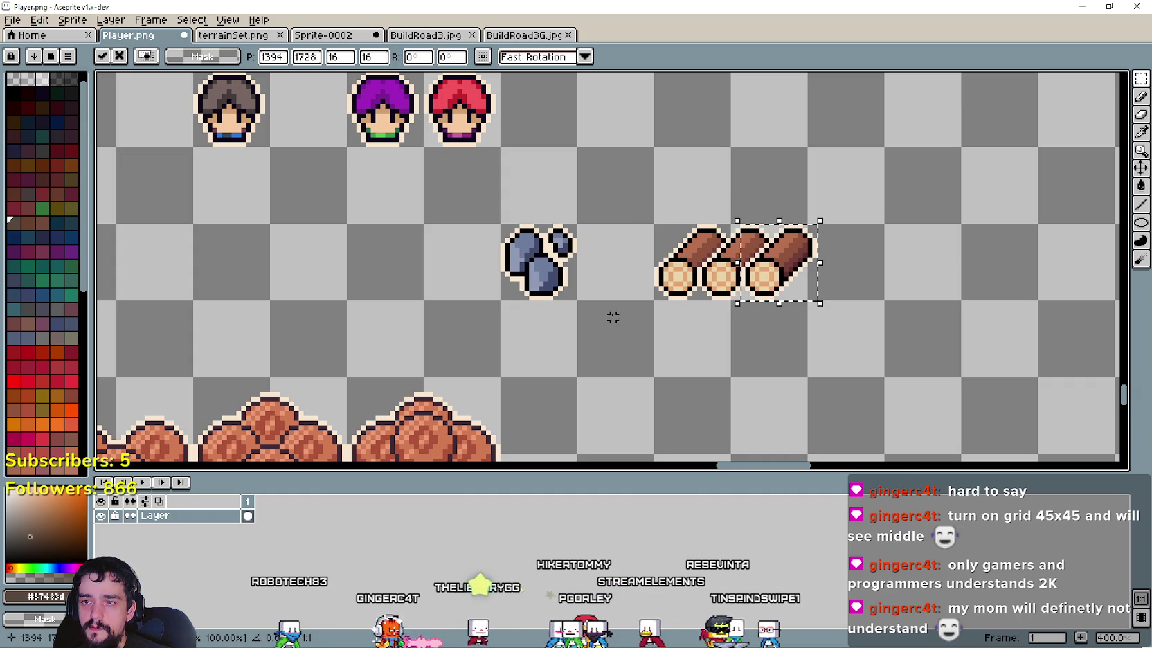
{"action": "left_click", "coordinate": [723, 322]}
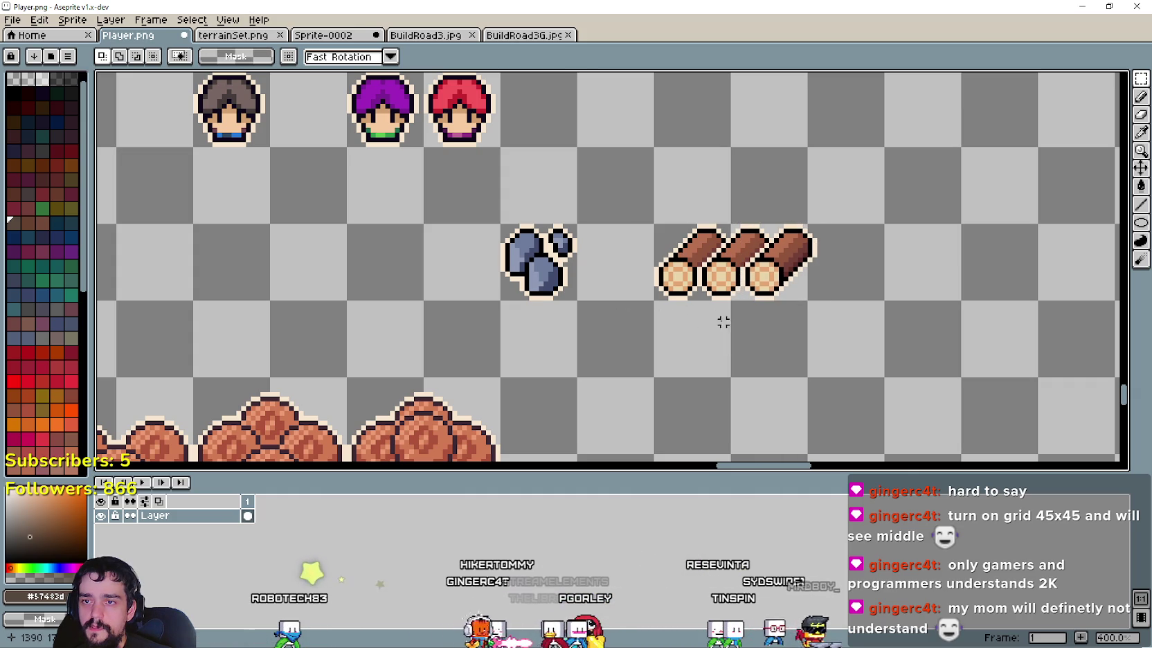
Step: Stack two log copies on top of the row and undo an extra copy
{"action": "scroll", "coordinate": [714, 317], "scroll_direction": "up", "scroll_amount": 1}
{"action": "left_click_drag", "start_coordinate": [694, 329], "coordinate": [657, 245]}
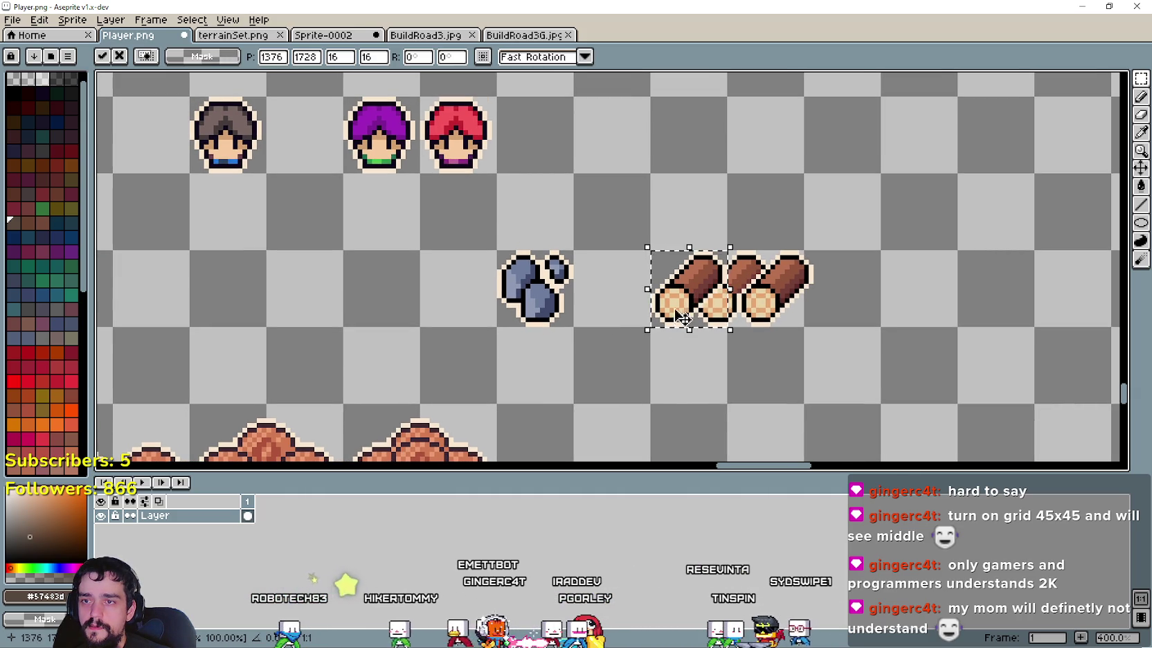
{"action": "left_click_drag", "start_coordinate": [682, 317], "coordinate": [689, 256]}
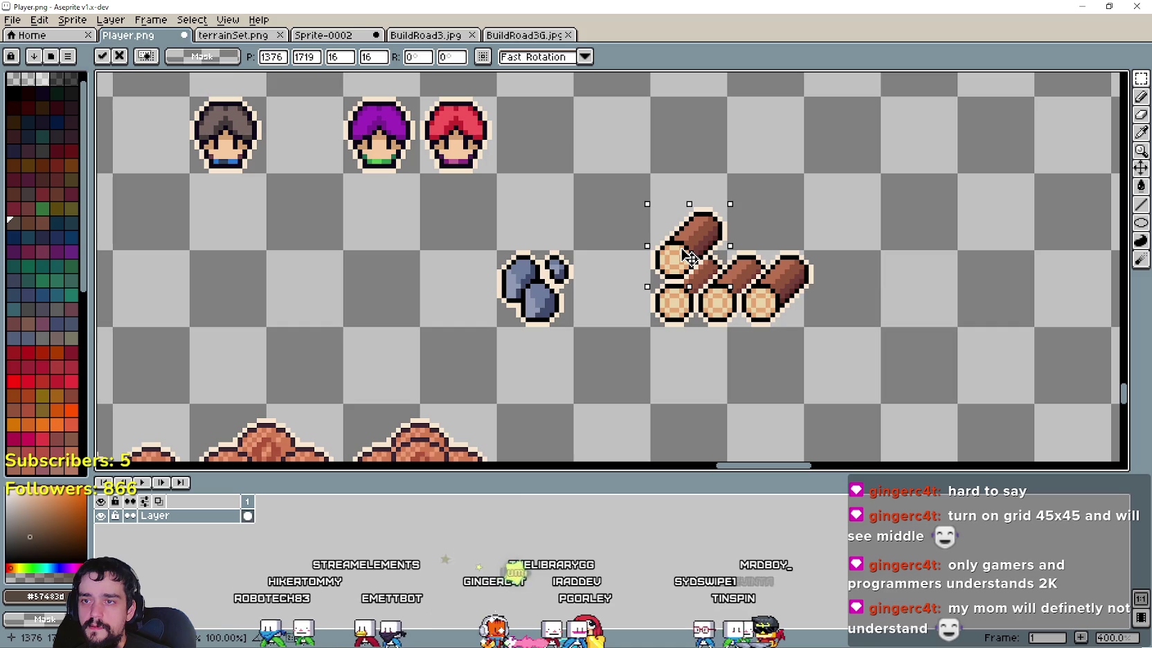
{"action": "left_click_drag", "start_coordinate": [689, 256], "coordinate": [691, 274]}
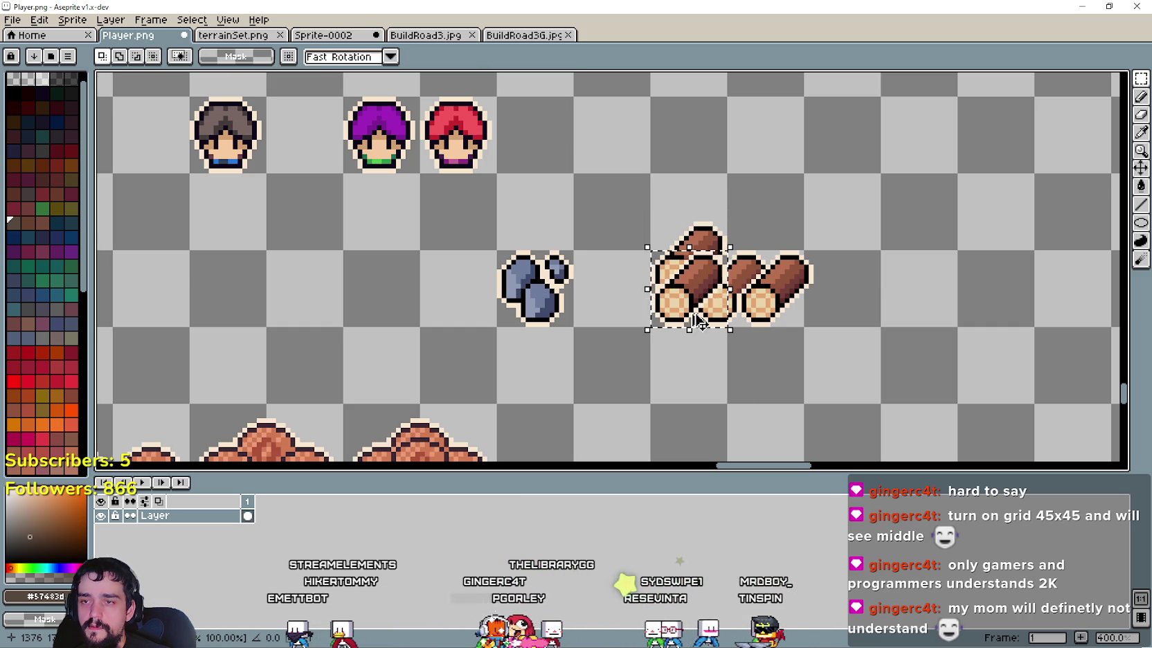
{"action": "left_click_drag", "start_coordinate": [688, 268], "coordinate": [731, 262]}
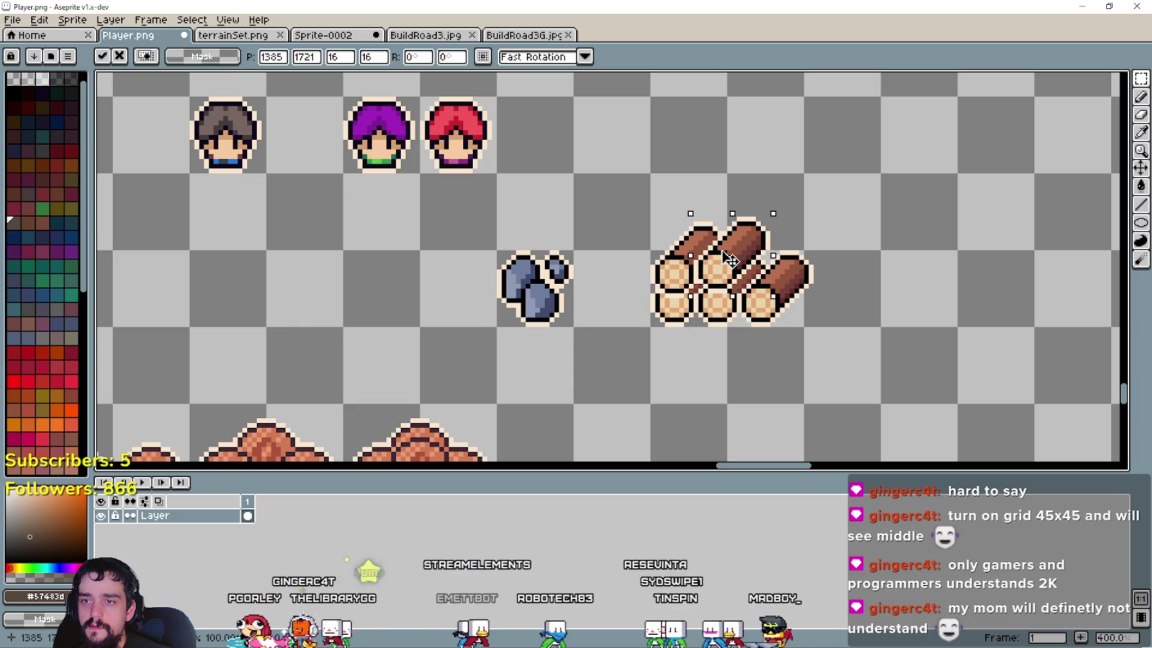
{"action": "mouse_move", "coordinate": [730, 260]}
{"action": "left_mouse_down"}
{"action": "mouse_move", "coordinate": [700, 284]}
{"action": "mouse_move", "coordinate": [702, 262]}
{"action": "left_mouse_up"}
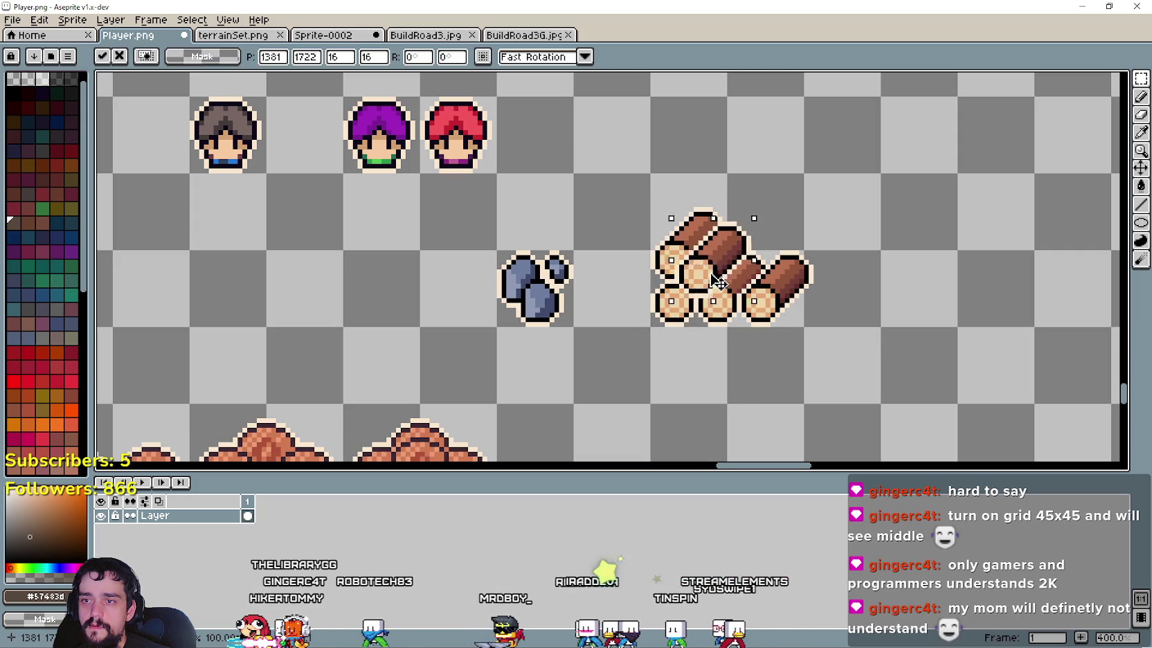
{"action": "left_click_drag", "start_coordinate": [687, 266], "coordinate": [736, 266]}
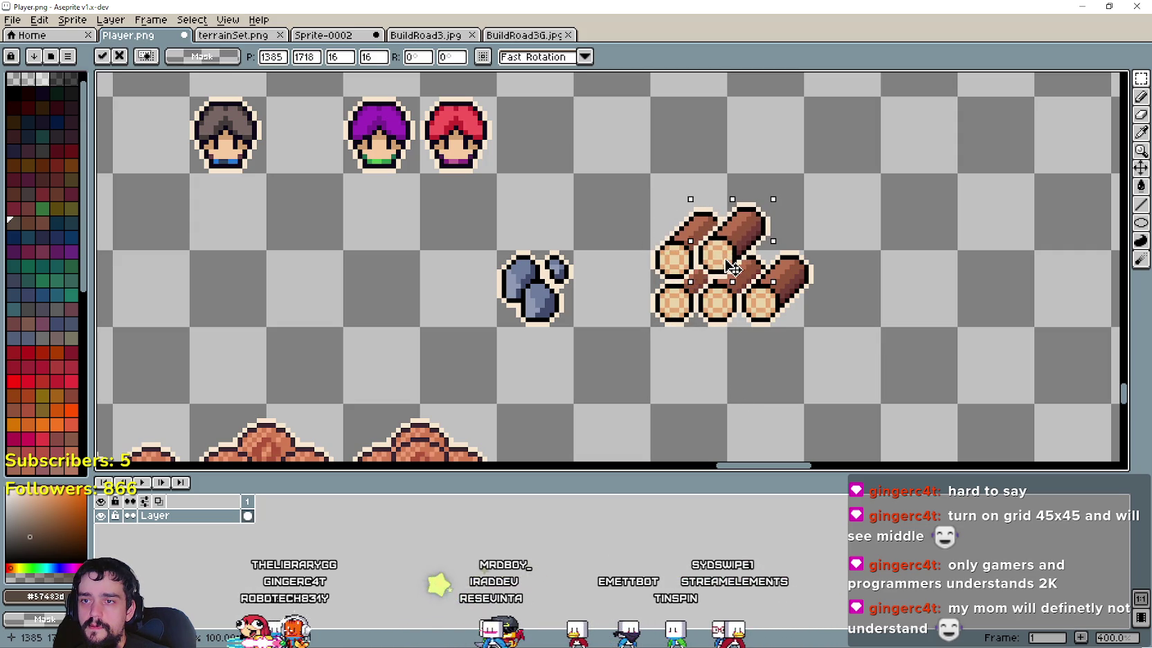
{"action": "mouse_move", "coordinate": [732, 269]}
{"action": "left_mouse_down"}
{"action": "mouse_move", "coordinate": [777, 262]}
{"action": "mouse_move", "coordinate": [685, 225]}
{"action": "mouse_move", "coordinate": [681, 240]}
{"action": "left_mouse_up"}
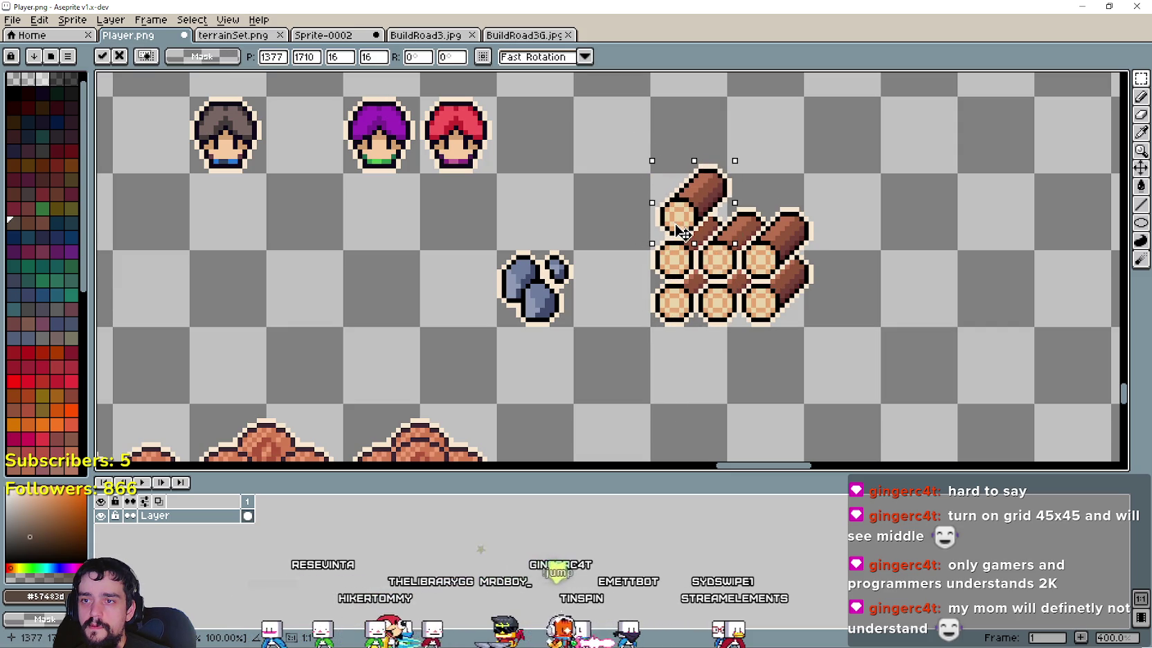
{"action": "key", "text": "ctrl+z"}
{"action": "key", "text": "ctrl+z"}
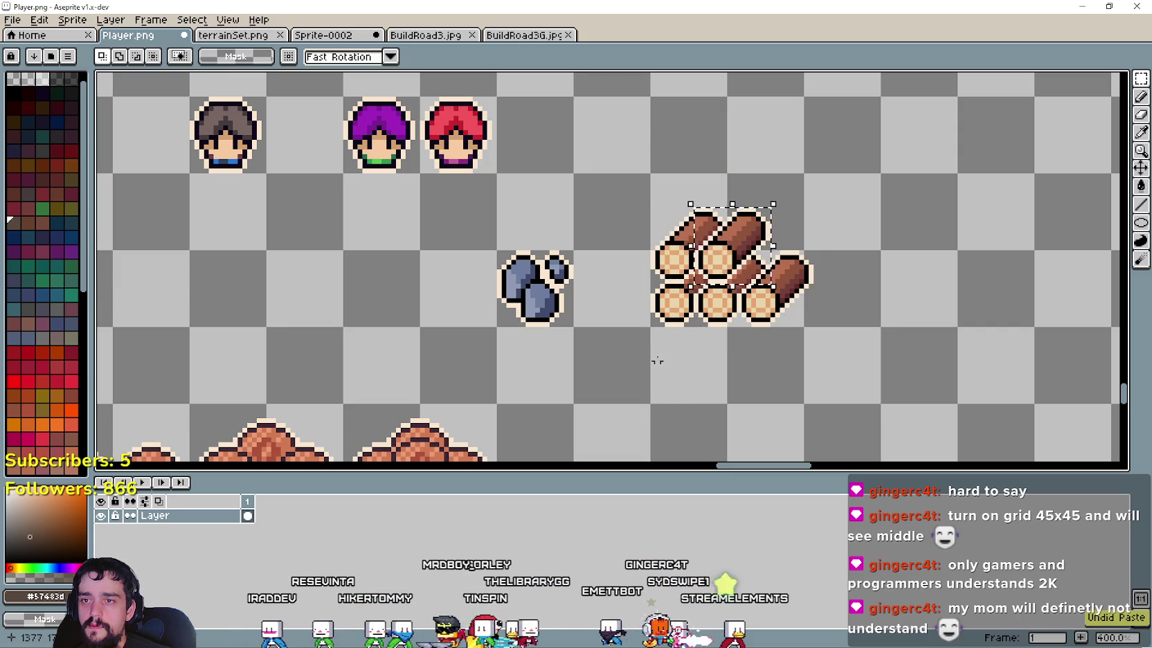
Step: Undo the extra log copies and clear the selection, leaving a single log
{"action": "key", "text": "ctrl+z"}
{"action": "key", "text": "ctrl+z"}
{"action": "key", "text": "ctrl+z"}
{"action": "key", "text": "ctrl+z"}
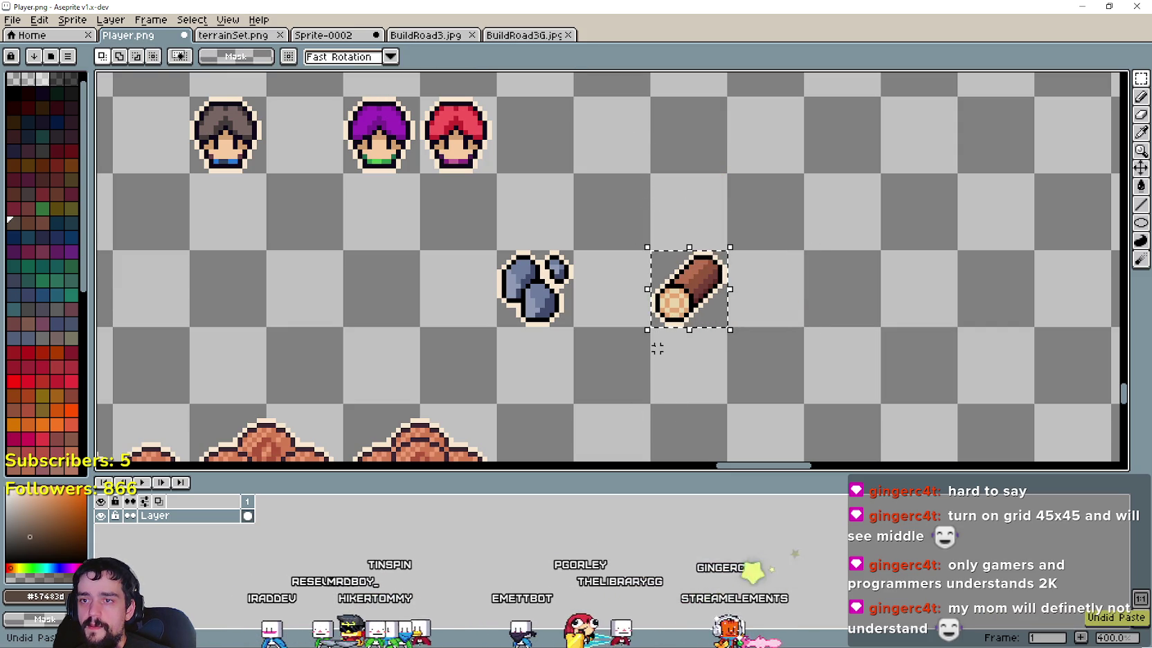
{"action": "scroll", "coordinate": [692, 291], "scroll_direction": "down", "scroll_amount": 1}
{"action": "scroll", "coordinate": [726, 304], "scroll_direction": "up", "scroll_amount": 3}
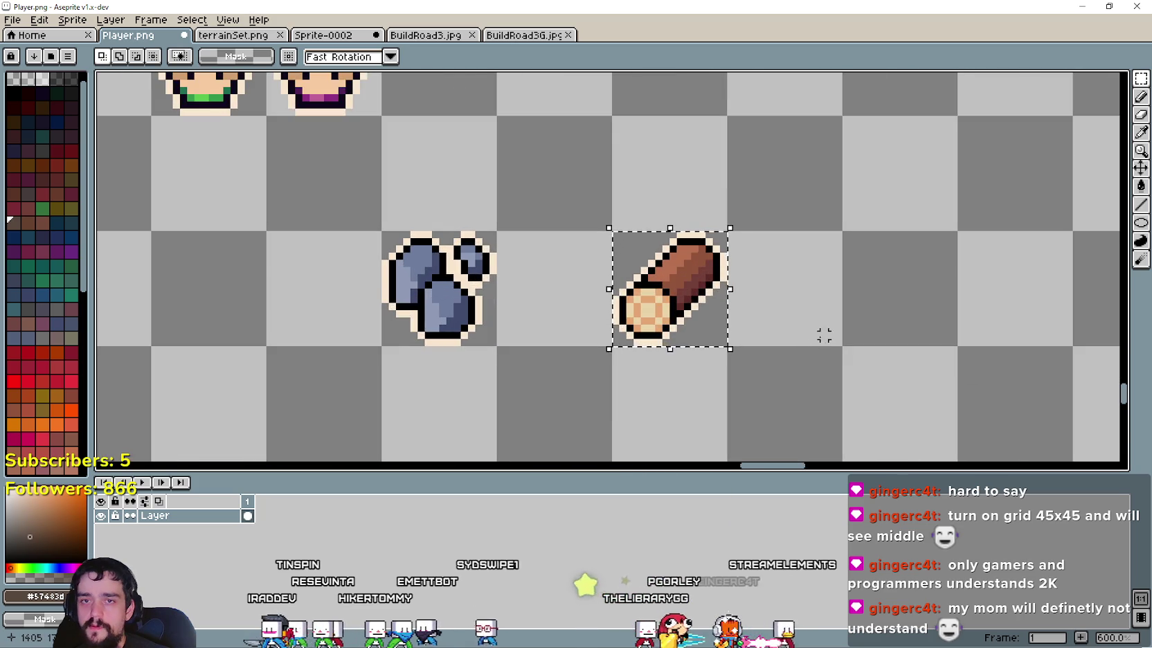
{"action": "scroll", "coordinate": [810, 335], "scroll_direction": "down", "scroll_amount": 1}
{"action": "key", "text": "ctrl+d"}
{"action": "scroll", "coordinate": [736, 336], "scroll_direction": "up", "scroll_amount": 1}
{"action": "scroll", "coordinate": [801, 315], "scroll_direction": "up", "scroll_amount": 1}
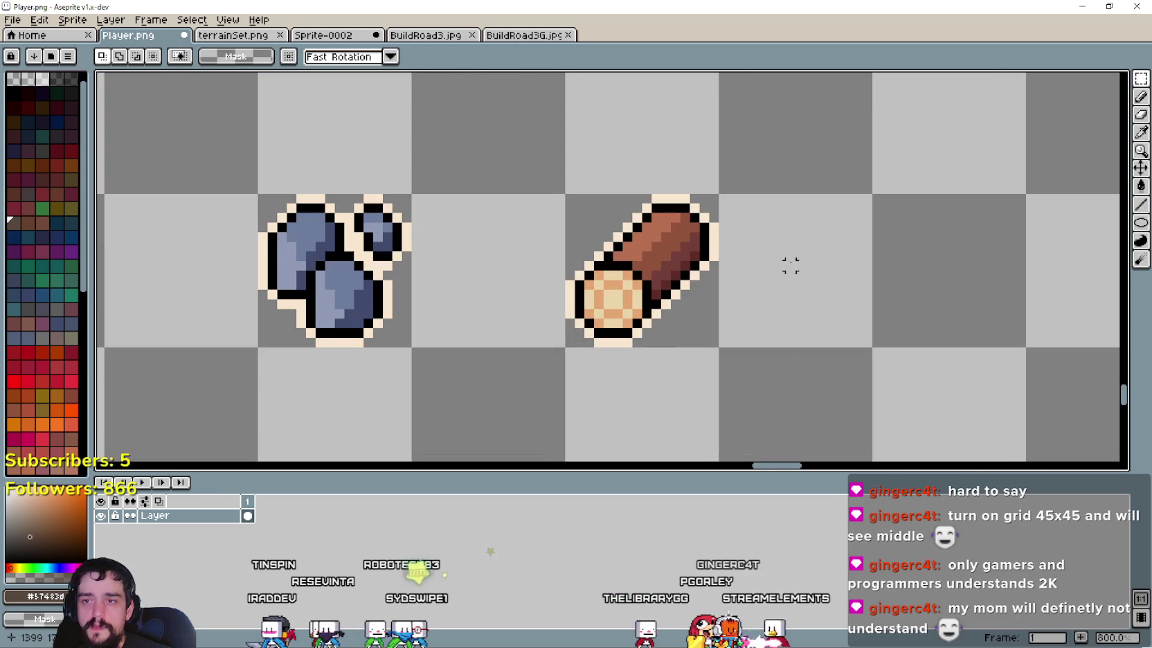
{"action": "left_click", "coordinate": [597, 313]}
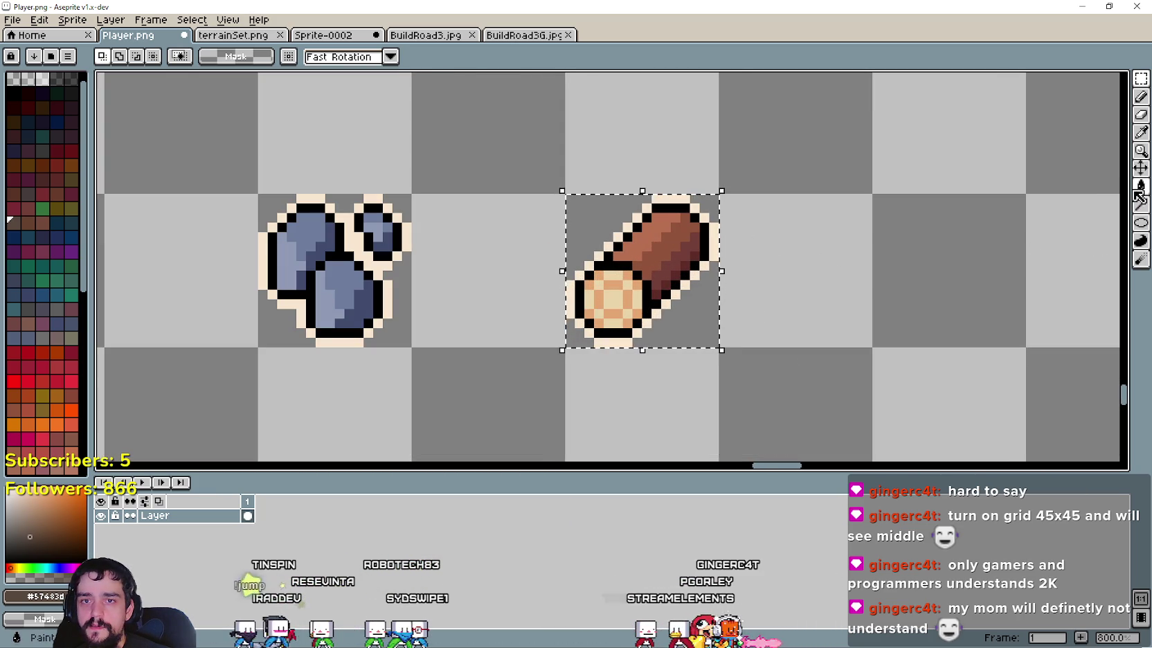
{"action": "left_click", "coordinate": [1141, 185]}
{"action": "scroll", "coordinate": [613, 228], "scroll_direction": "up", "scroll_amount": 2}
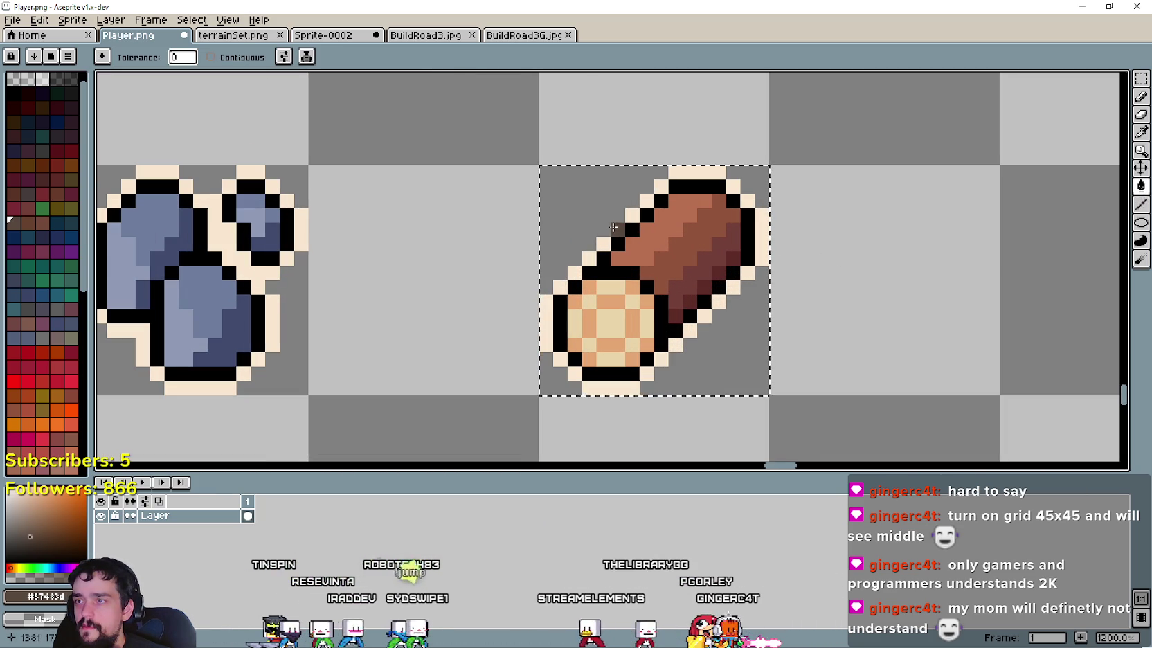
{"action": "scroll", "coordinate": [737, 246], "scroll_direction": "down", "scroll_amount": 3}
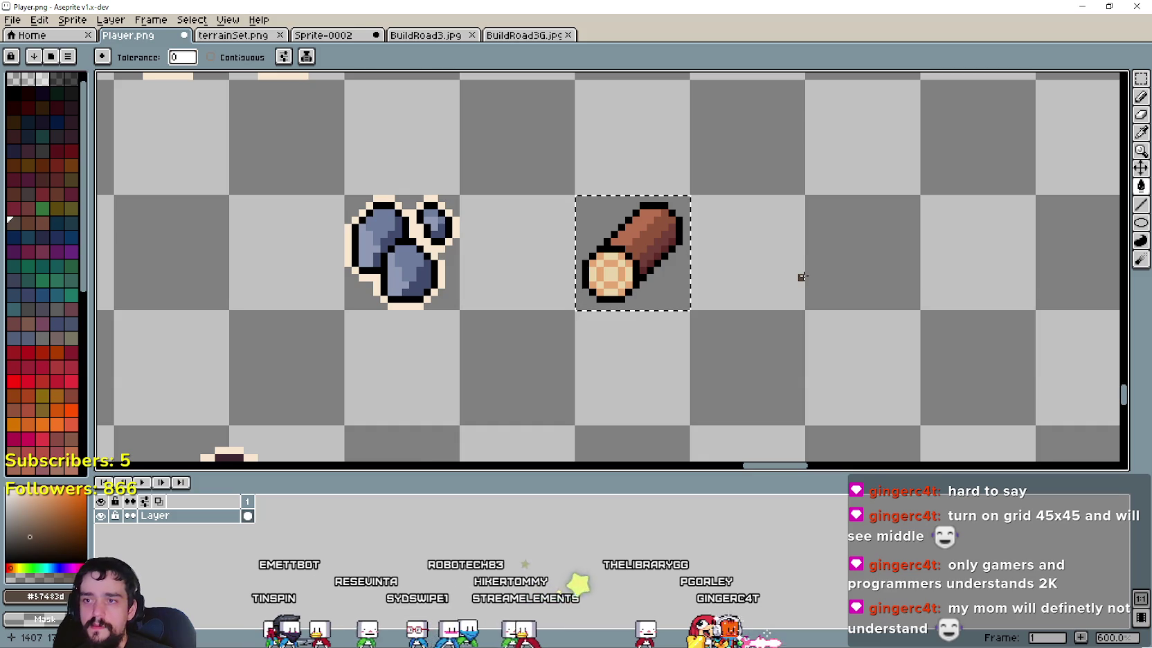
{"action": "scroll", "coordinate": [802, 277], "scroll_direction": "down", "scroll_amount": 1}
{"action": "key", "text": "ctrl+d"}
Step: Duplicate the log into a row of three, removing an extra fourth copy
{"action": "left_click", "coordinate": [1142, 82]}
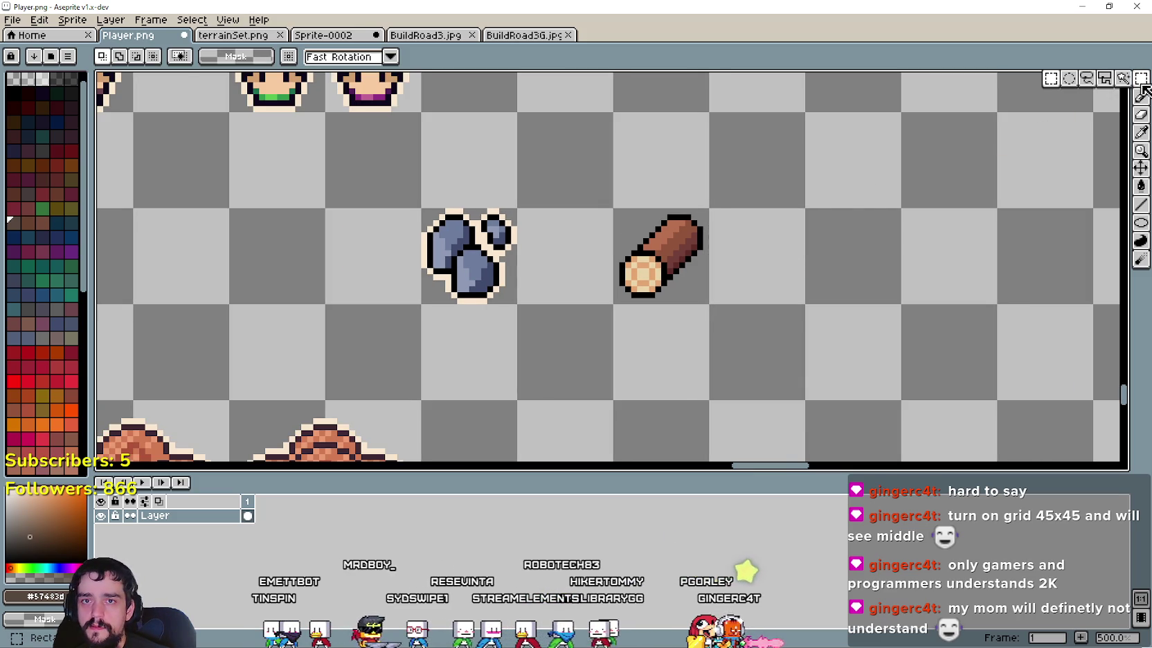
{"action": "scroll", "coordinate": [618, 265], "scroll_direction": "up", "scroll_amount": 1}
{"action": "left_click_drag", "start_coordinate": [613, 197], "coordinate": [727, 312]}
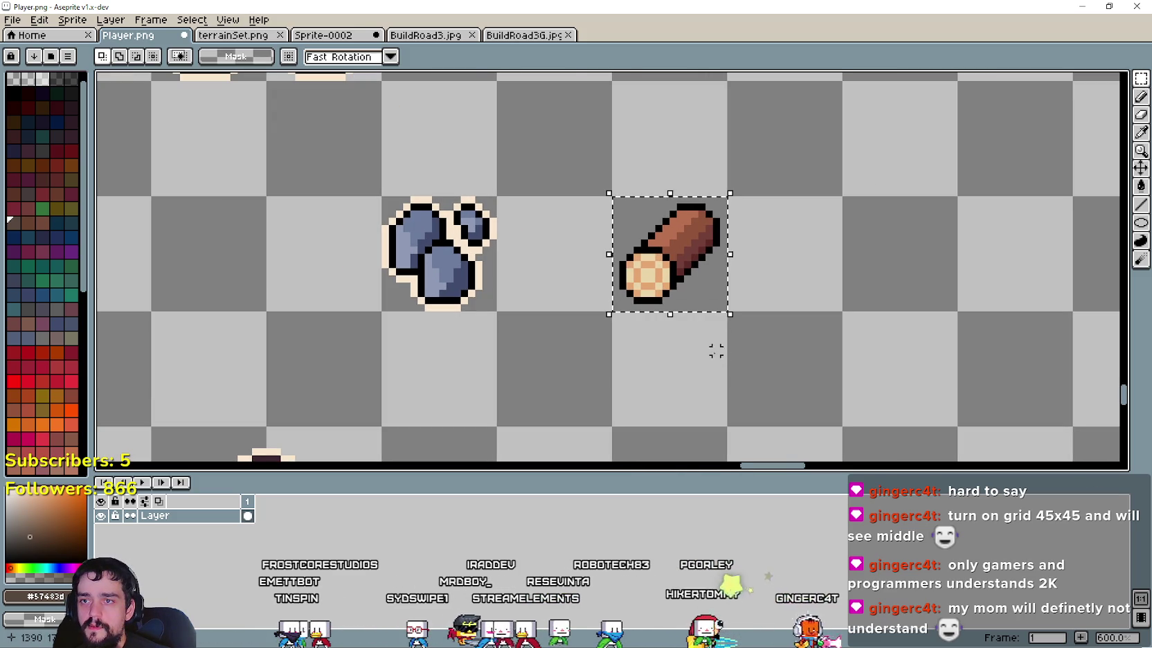
{"action": "left_click", "coordinate": [666, 261]}
{"action": "left_click_drag", "start_coordinate": [667, 261], "coordinate": [725, 265], "text": "ctrl"}
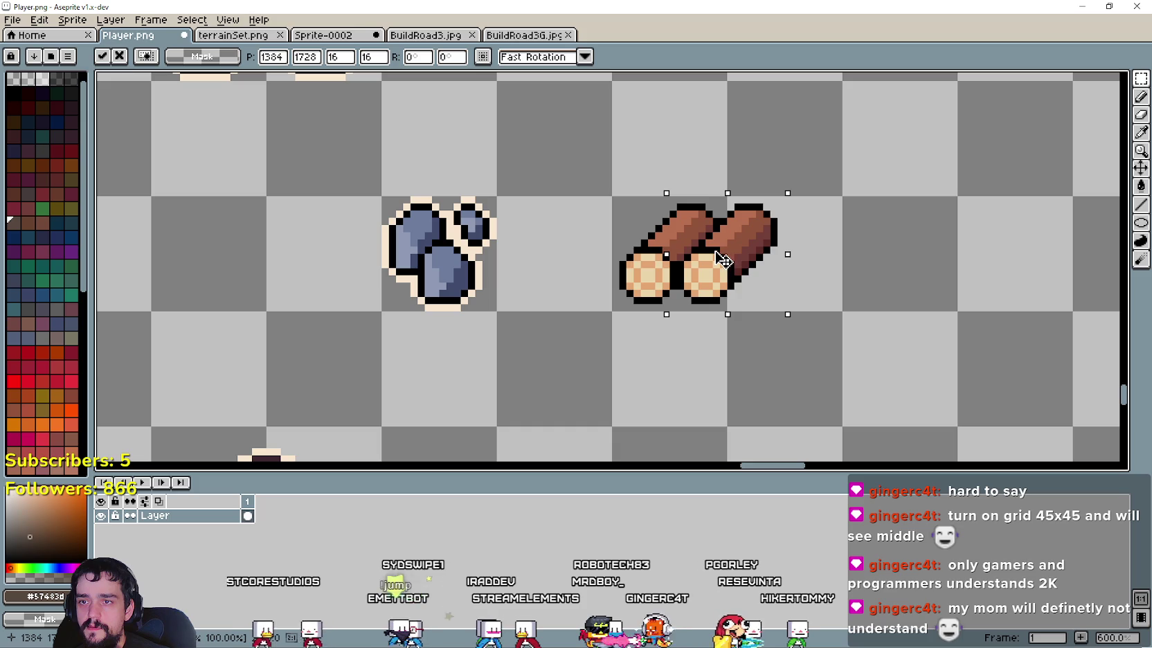
{"action": "left_click_drag", "start_coordinate": [726, 265], "coordinate": [718, 260]}
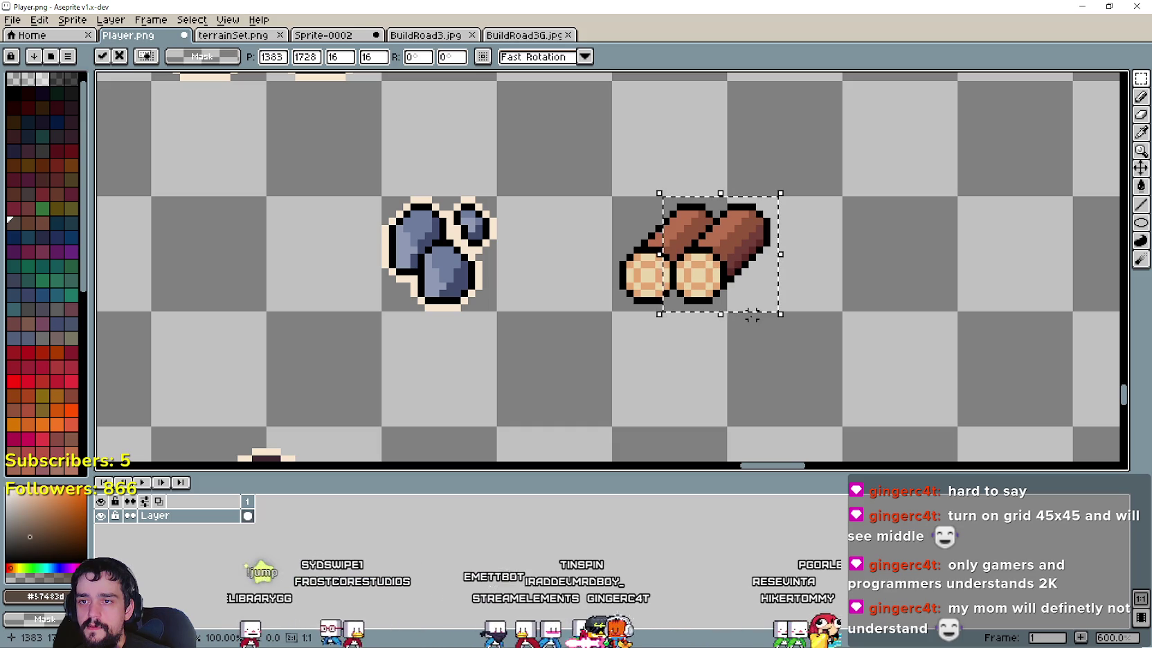
{"action": "key", "text": "Return"}
{"action": "left_click_drag", "start_coordinate": [711, 283], "coordinate": [754, 276], "text": "ctrl"}
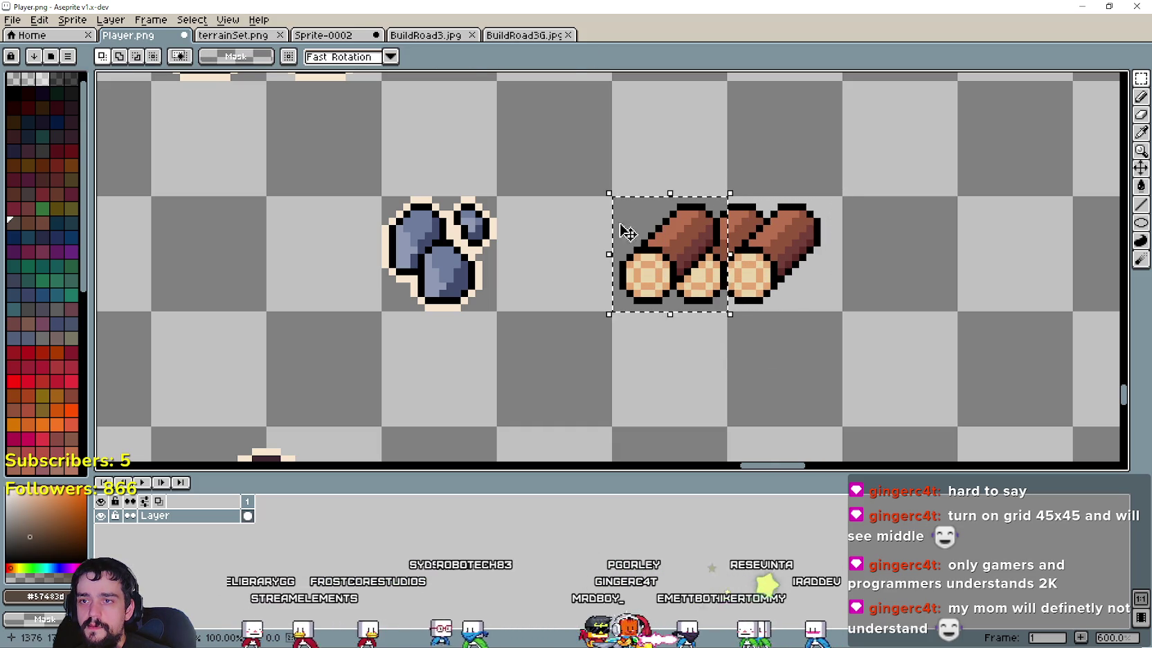
{"action": "left_click_drag", "start_coordinate": [772, 257], "coordinate": [816, 256], "text": "ctrl"}
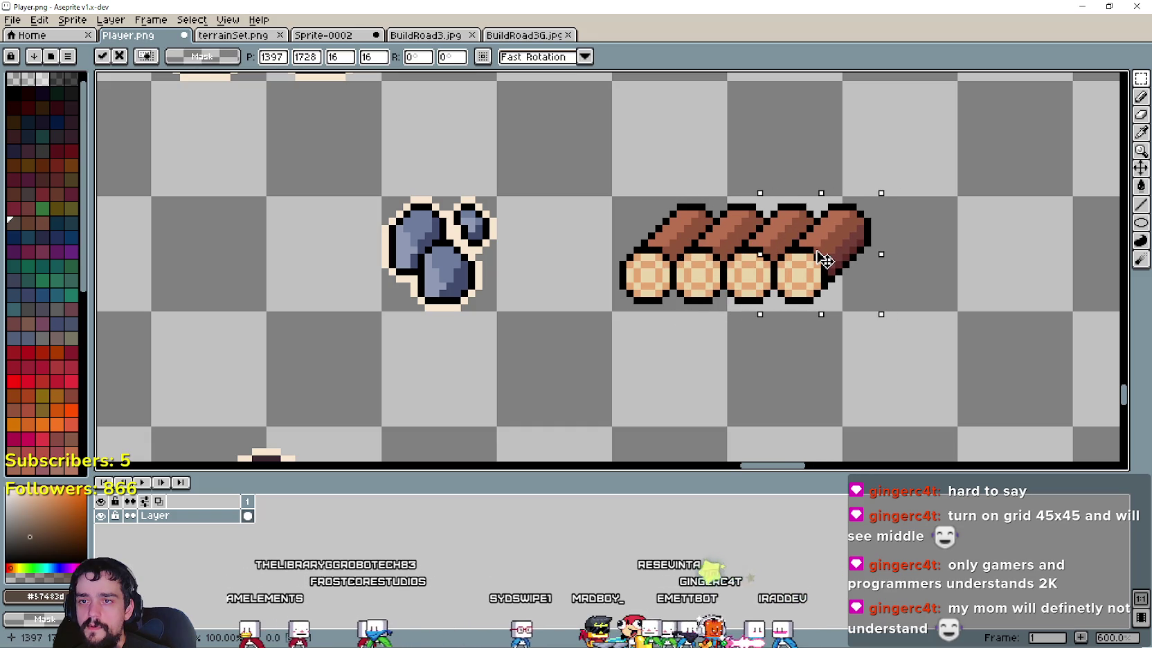
{"action": "key", "text": "ctrl+z"}
{"action": "key", "text": "ctrl+d"}
Step: Select the row of three logs and make a copy of it
{"action": "mouse_move", "coordinate": [616, 201]}
{"action": "left_mouse_down"}
{"action": "mouse_move", "coordinate": [757, 265]}
{"action": "mouse_move", "coordinate": [741, 254]}
{"action": "left_mouse_up"}
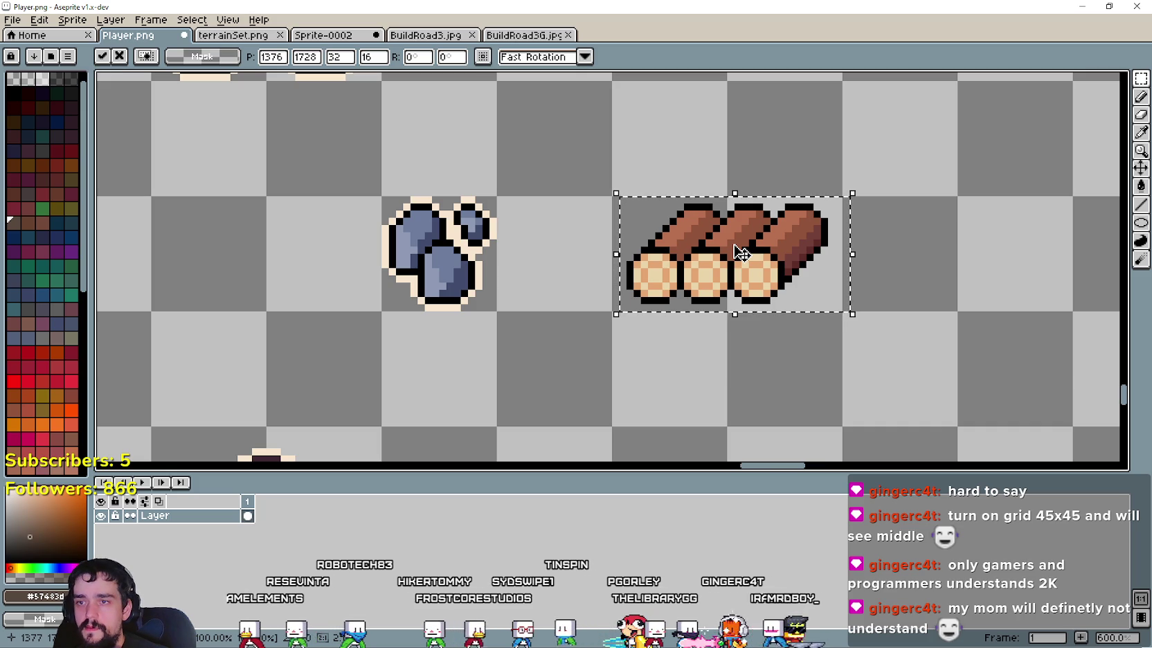
{"action": "left_click", "coordinate": [528, 262]}
{"action": "left_click_drag", "start_coordinate": [637, 308], "coordinate": [804, 319]}
{"action": "mouse_move", "coordinate": [616, 304]}
{"action": "left_mouse_down"}
{"action": "mouse_move", "coordinate": [725, 255]}
{"action": "mouse_move", "coordinate": [828, 305]}
{"action": "left_mouse_up"}
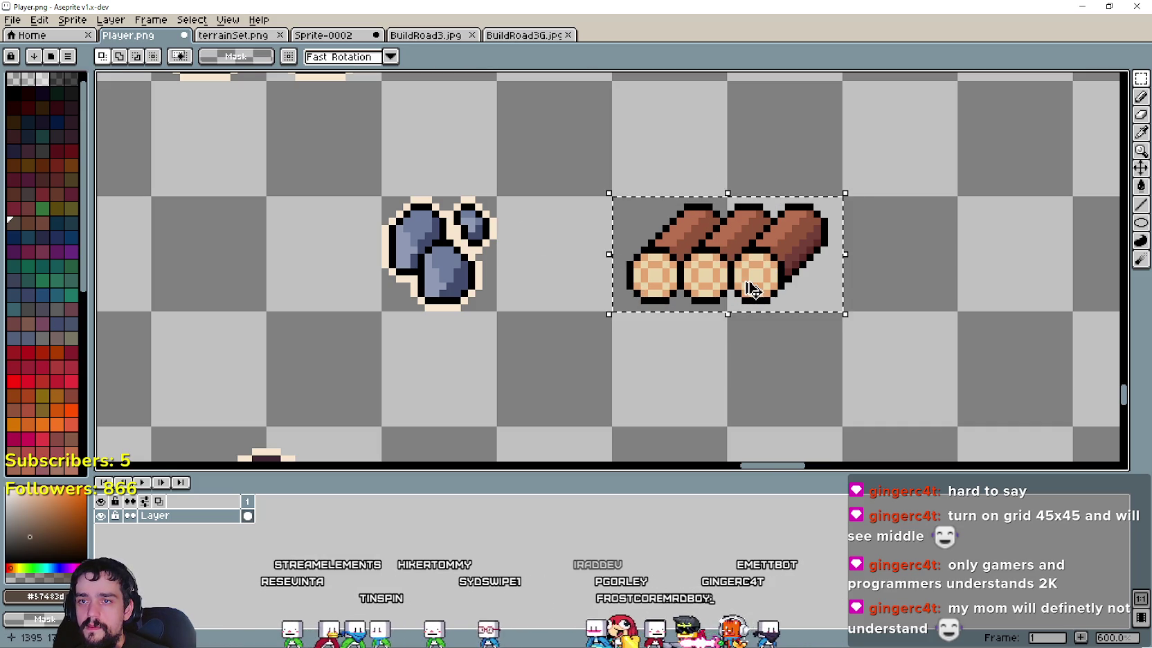
{"action": "scroll", "coordinate": [720, 303], "scroll_direction": "down", "scroll_amount": 1}
{"action": "scroll", "coordinate": [720, 303], "scroll_direction": "down", "scroll_amount": 2}
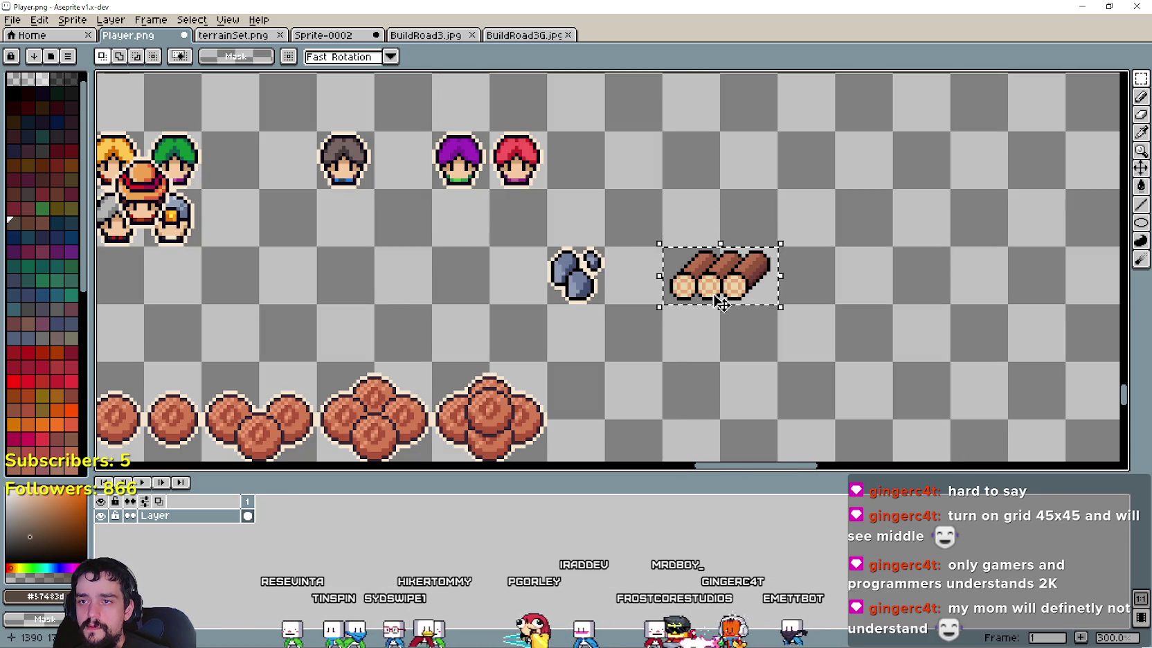
{"action": "left_click_drag", "start_coordinate": [693, 286], "coordinate": [636, 401]}
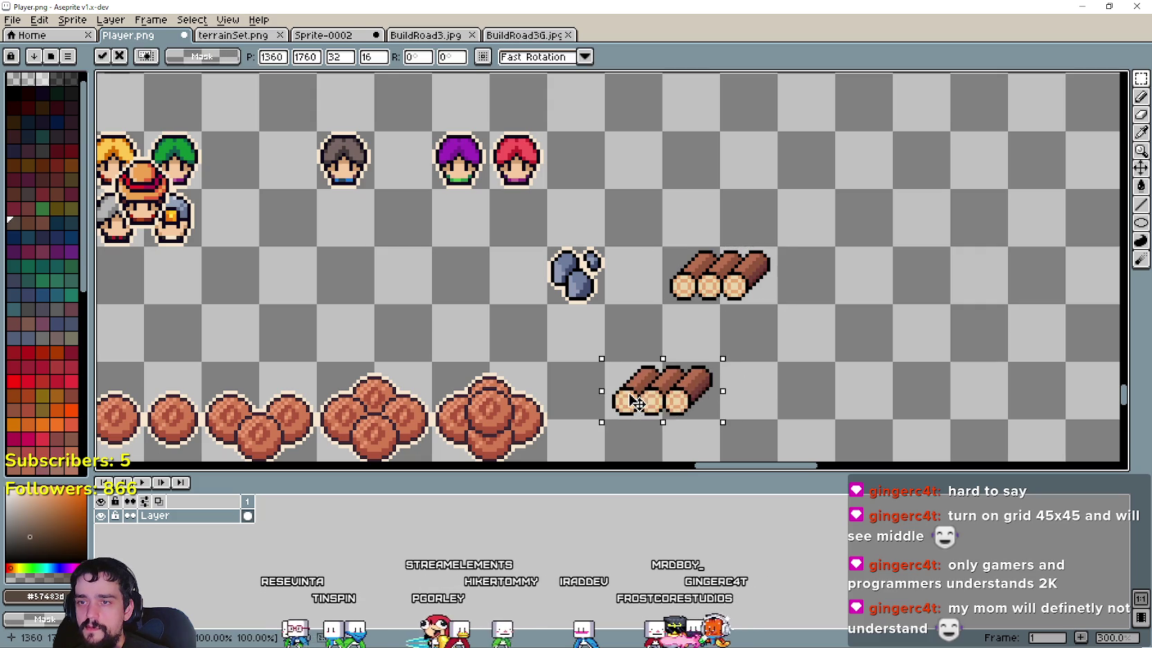
Step: Stack two copies of the log row upward to form the 3x3 log pile
{"action": "scroll", "coordinate": [700, 297], "scroll_direction": "up", "scroll_amount": 2}
{"action": "mouse_move", "coordinate": [730, 295]}
{"action": "left_mouse_down"}
{"action": "mouse_move", "coordinate": [745, 249]}
{"action": "mouse_move", "coordinate": [734, 255]}
{"action": "left_mouse_up"}
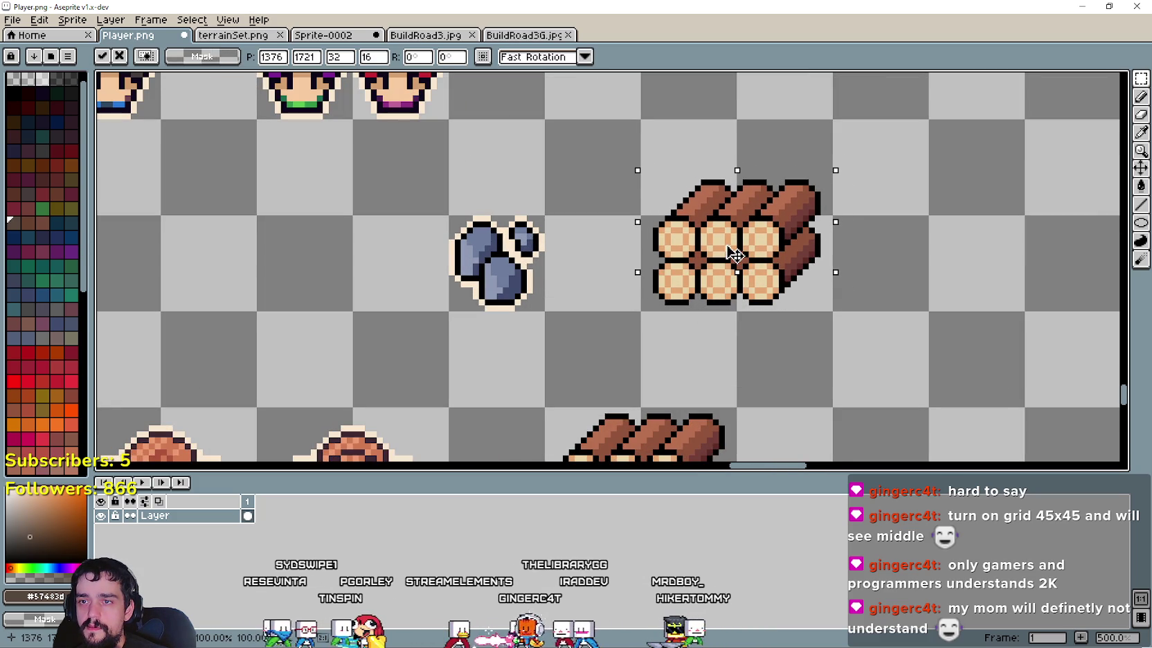
{"action": "scroll", "coordinate": [734, 255], "scroll_direction": "down", "scroll_amount": 1}
{"action": "left_click_drag", "start_coordinate": [713, 224], "coordinate": [712, 197]}
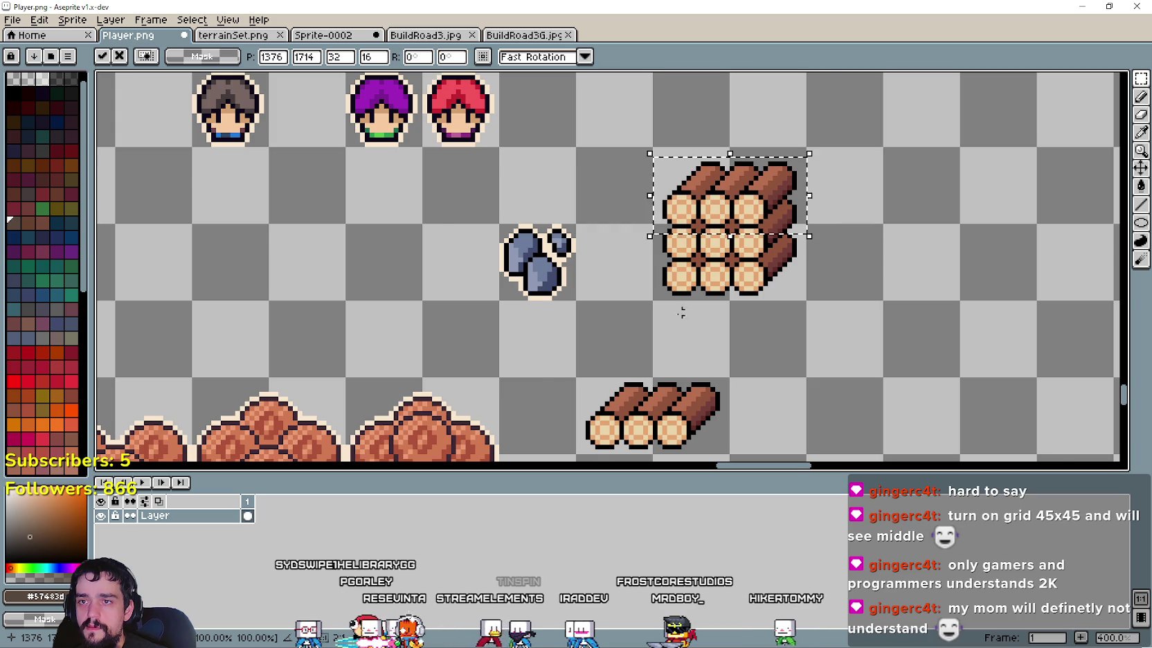
{"action": "left_click", "coordinate": [680, 313]}
{"action": "scroll", "coordinate": [683, 313], "scroll_direction": "down", "scroll_amount": 1}
{"action": "scroll", "coordinate": [693, 262], "scroll_direction": "up", "scroll_amount": 1}
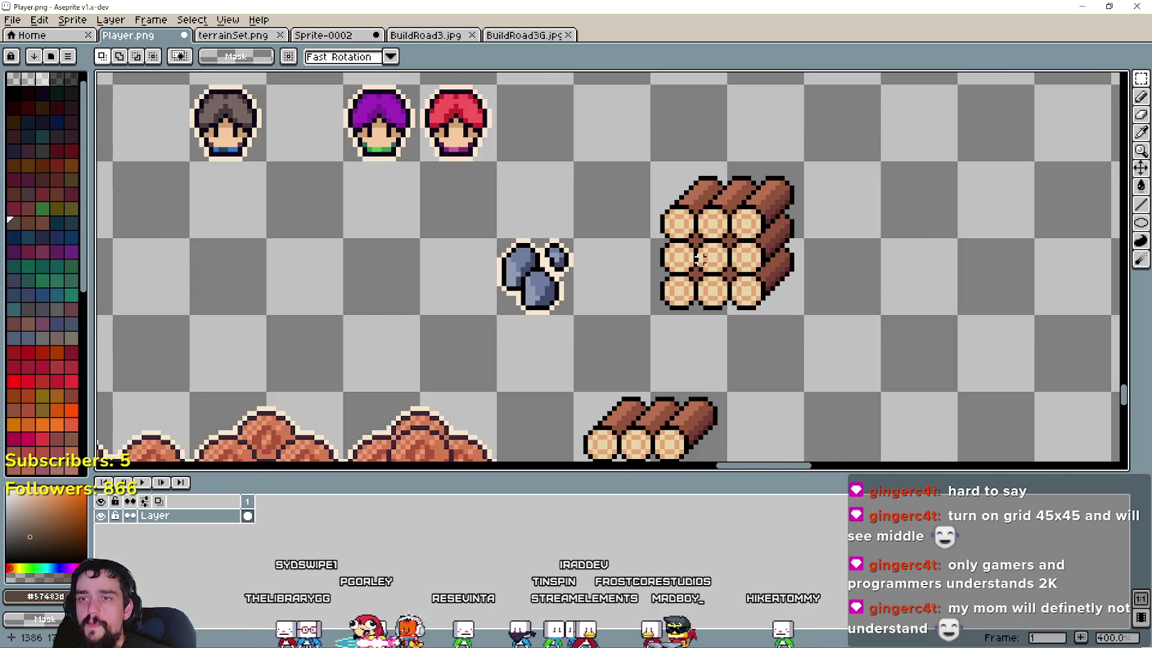
{"action": "left_click", "coordinate": [1141, 135]}
Step: Pick the rocks' cream outline colour and try freehand outline strokes, then undo them
{"action": "scroll", "coordinate": [591, 237], "scroll_direction": "up", "scroll_amount": 3}
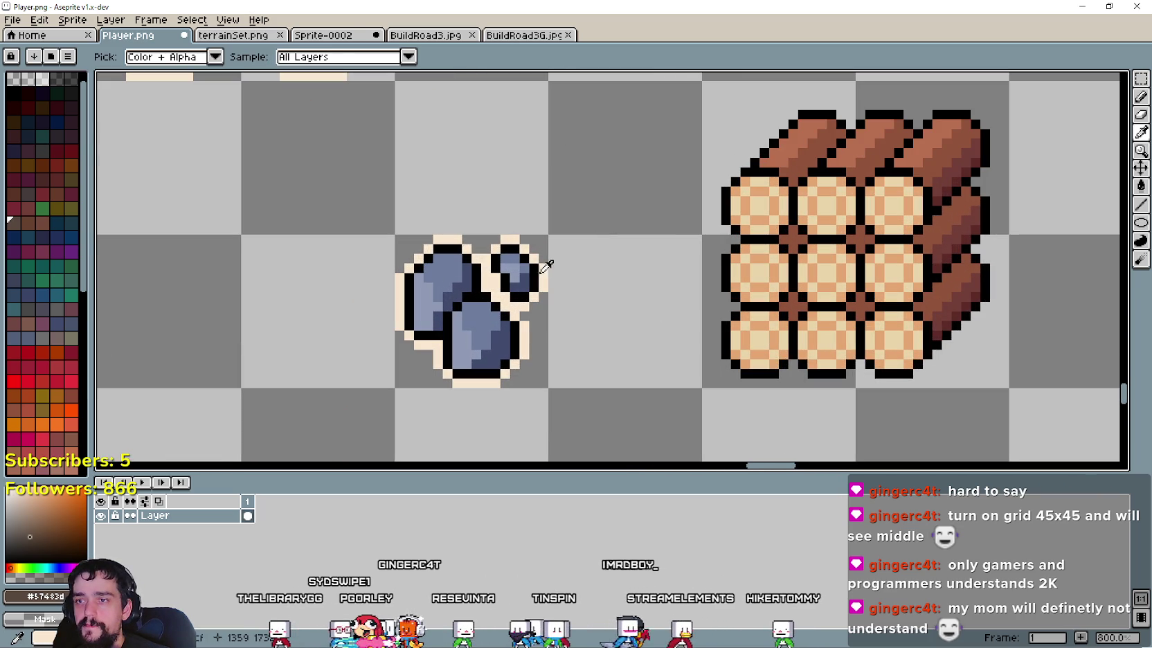
{"action": "left_click", "coordinate": [758, 201]}
{"action": "left_click", "coordinate": [1139, 98]}
{"action": "scroll", "coordinate": [714, 299], "scroll_direction": "down", "scroll_amount": 2}
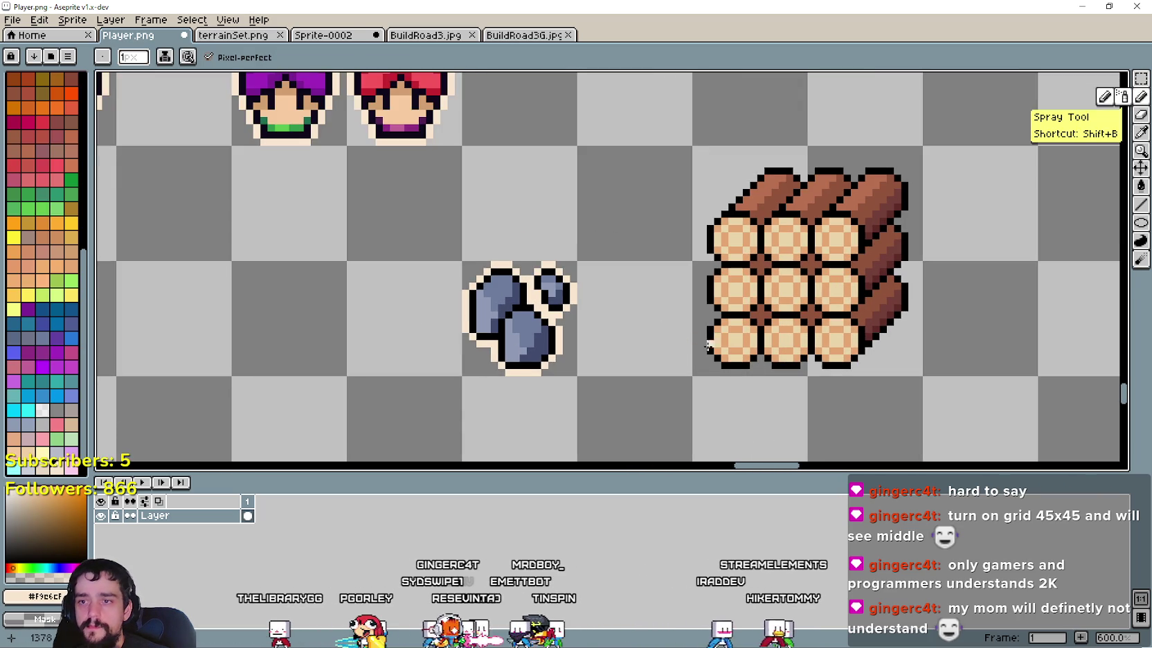
{"action": "scroll", "coordinate": [714, 299], "scroll_direction": "up", "scroll_amount": 2}
{"action": "left_click_drag", "start_coordinate": [705, 298], "coordinate": [688, 255]}
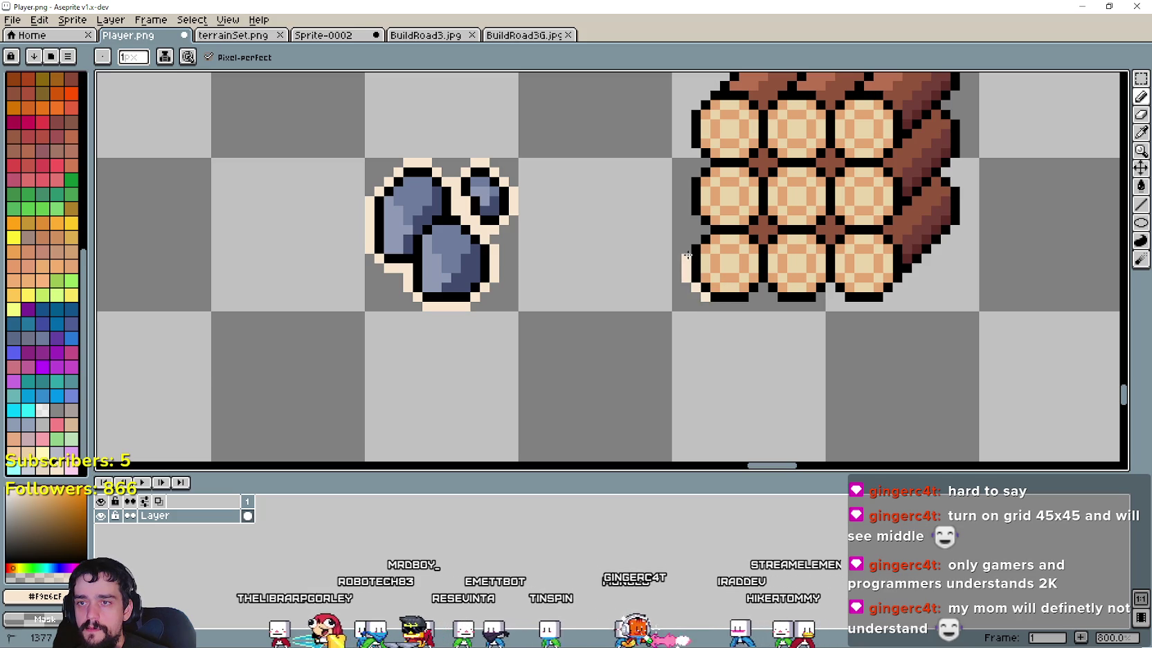
{"action": "left_click_drag", "start_coordinate": [722, 302], "coordinate": [744, 306]}
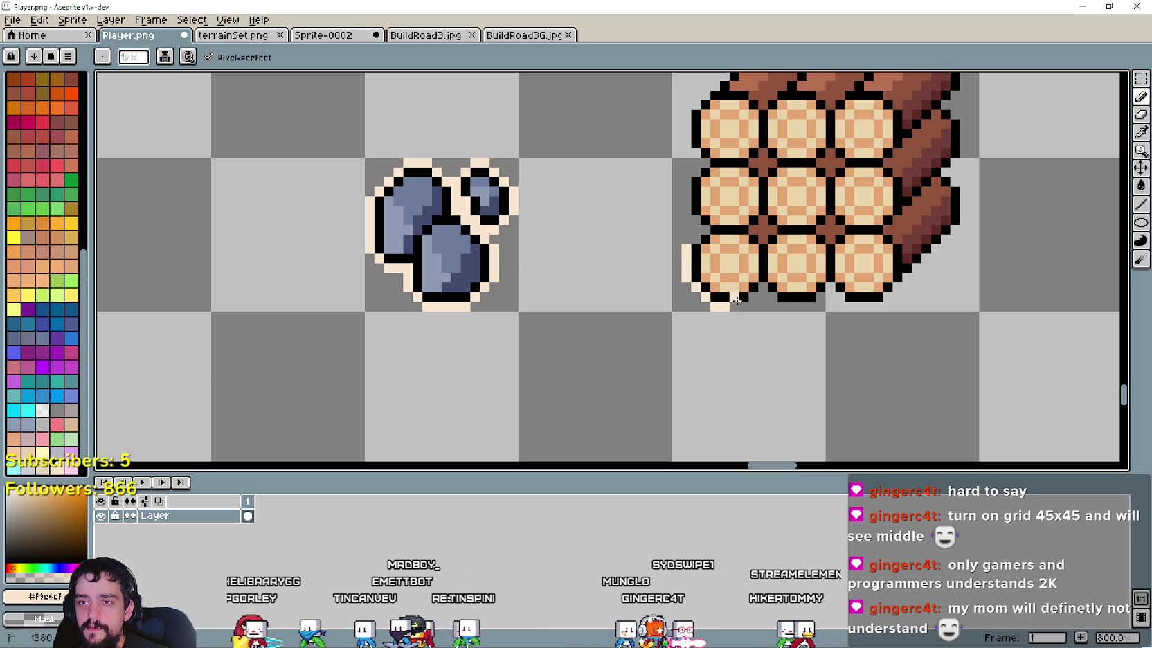
{"action": "key", "text": "ctrl+z"}
{"action": "key", "text": "ctrl+z"}
{"action": "key", "text": "ctrl+z"}
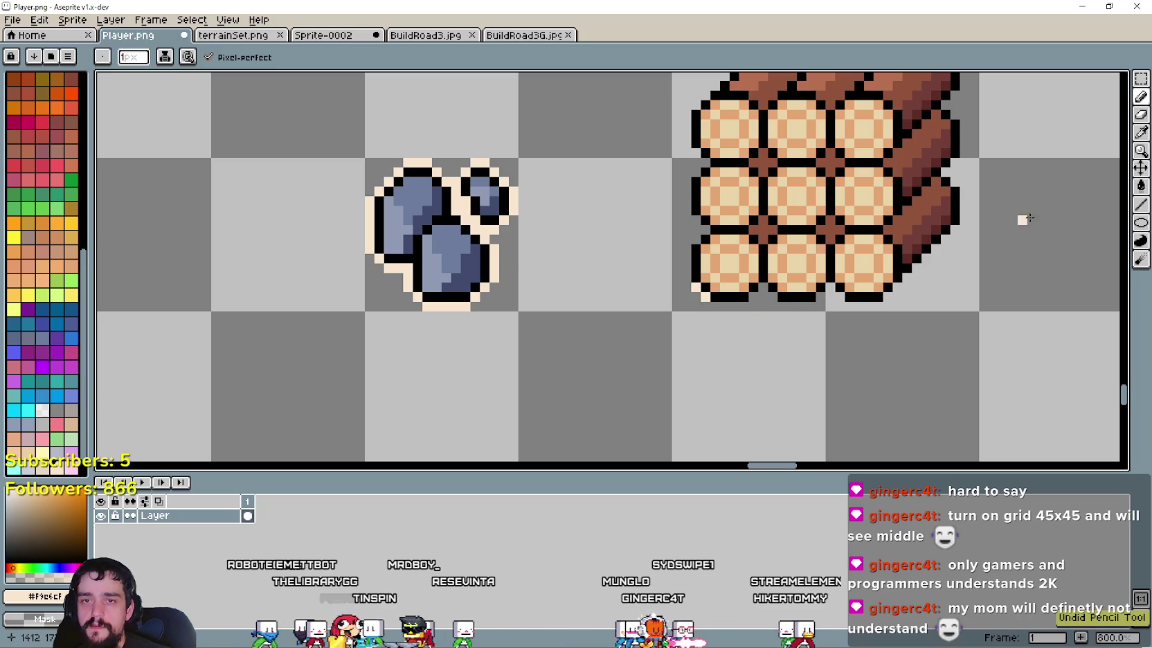
Step: Draw 1px cream lines along the log pile's bottom and diagonal edges
{"action": "left_click", "coordinate": [1141, 204]}
{"action": "scroll", "coordinate": [683, 366], "scroll_direction": "up", "scroll_amount": 3}
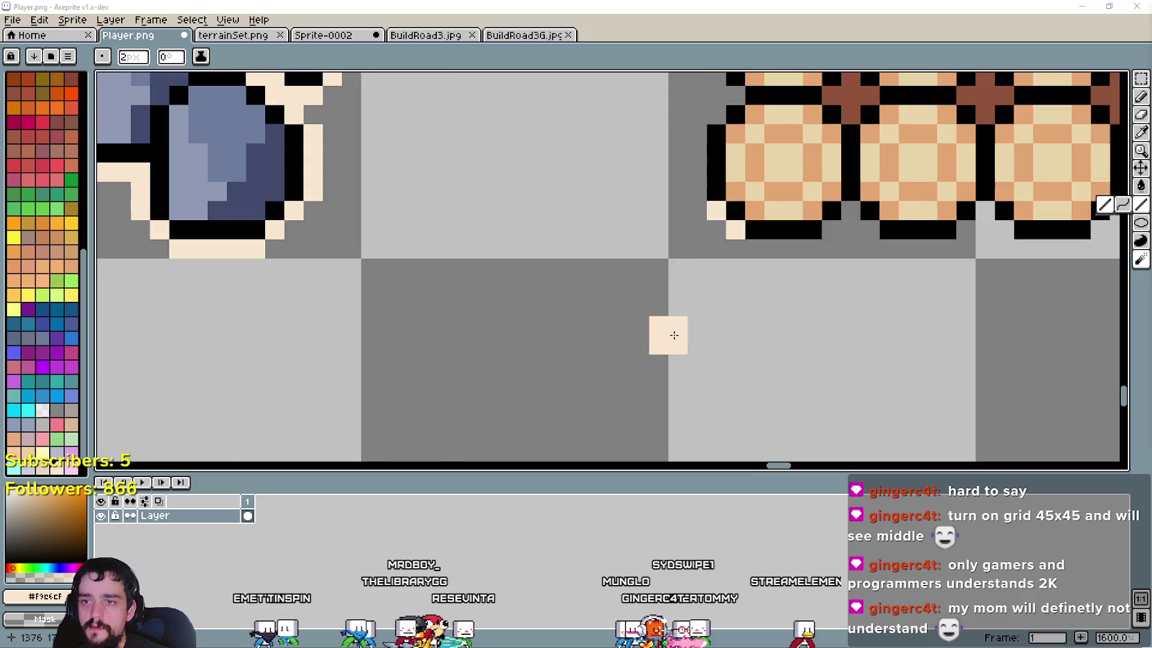
{"action": "scroll", "coordinate": [769, 264], "scroll_direction": "down", "scroll_amount": 3}
{"action": "key", "text": "minus"}
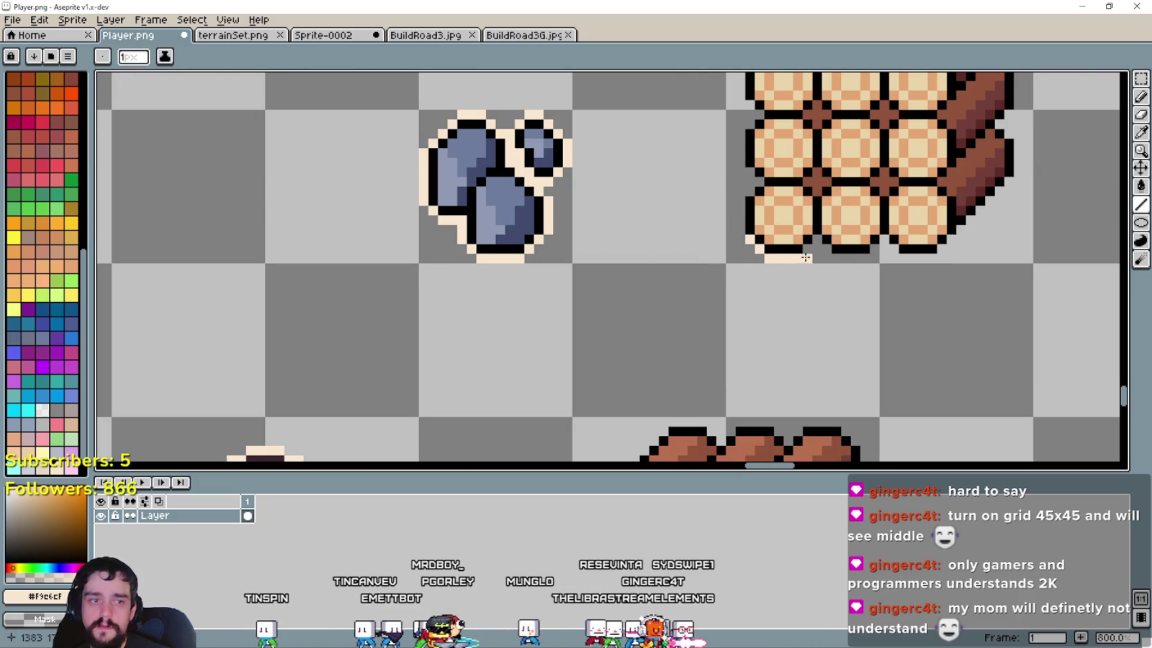
{"action": "scroll", "coordinate": [836, 260], "scroll_direction": "up", "scroll_amount": 1}
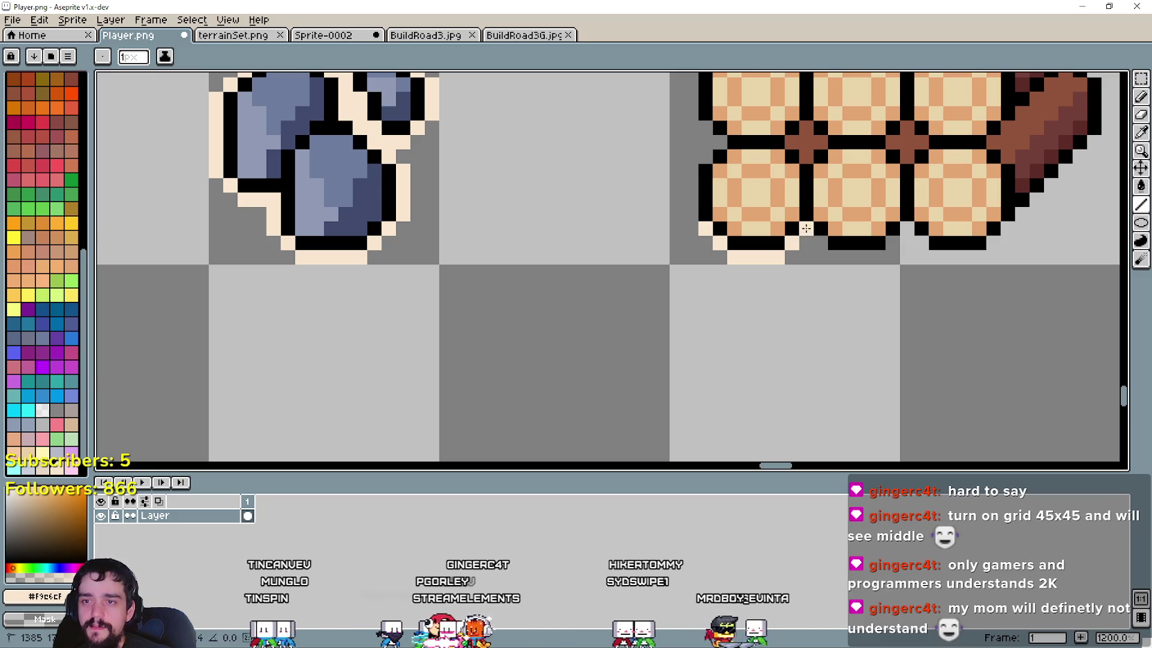
{"action": "left_click_drag", "start_coordinate": [807, 229], "coordinate": [894, 252]}
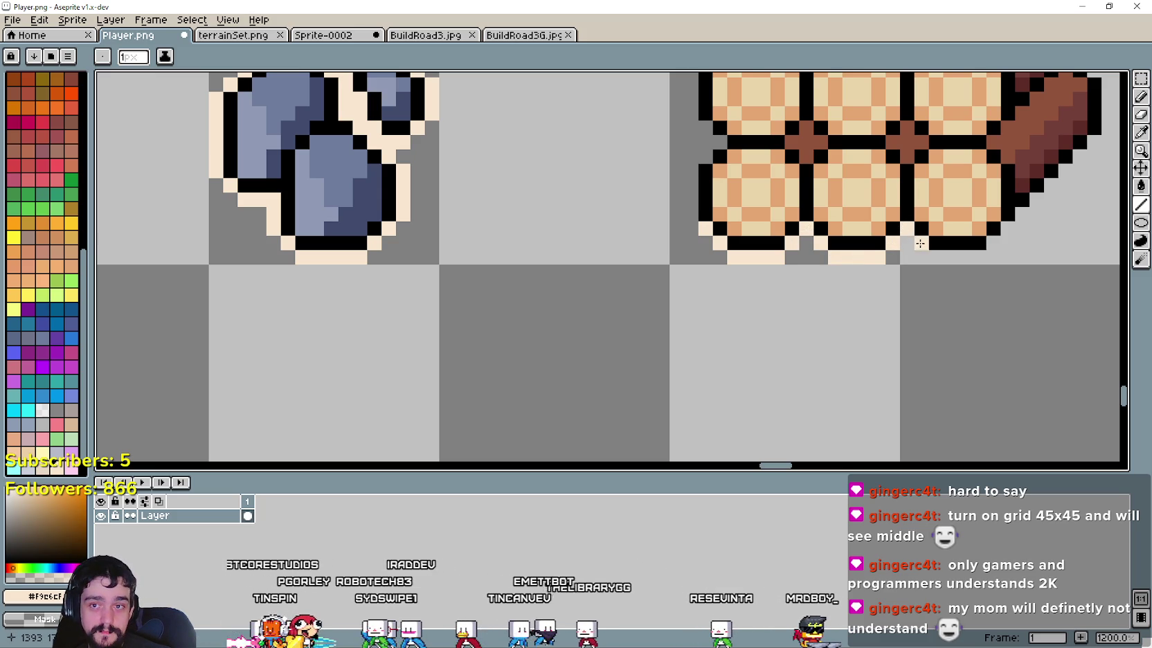
{"action": "scroll", "coordinate": [976, 256], "scroll_direction": "down", "scroll_amount": 1}
{"action": "scroll", "coordinate": [742, 323], "scroll_direction": "up", "scroll_amount": 1}
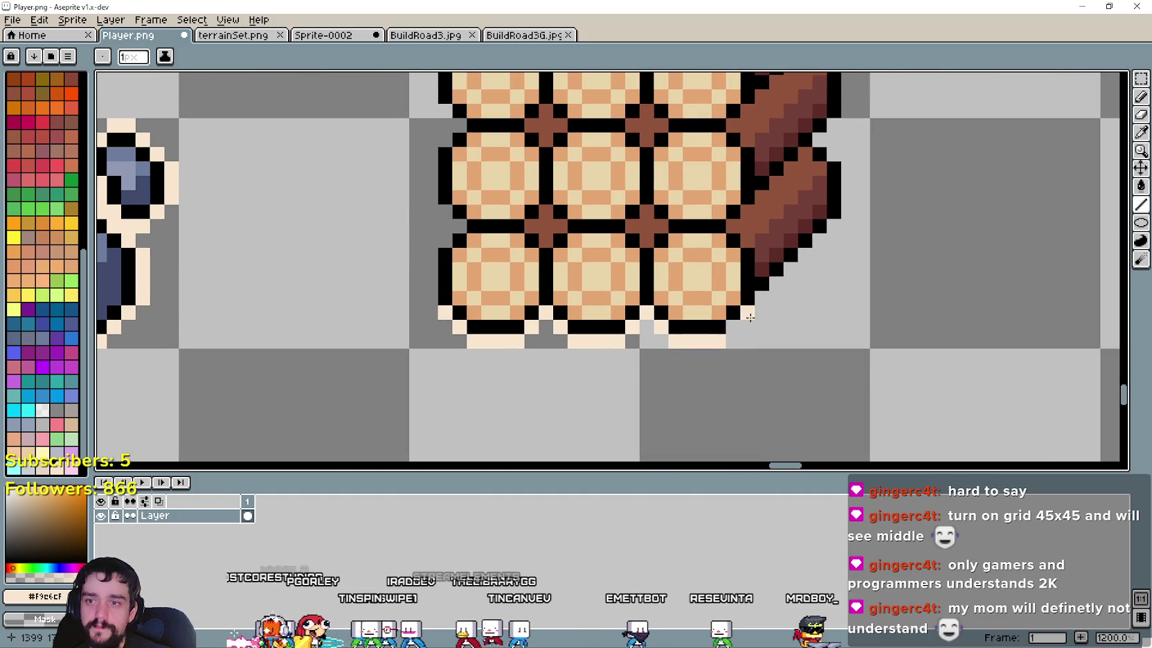
{"action": "left_click", "coordinate": [742, 323]}
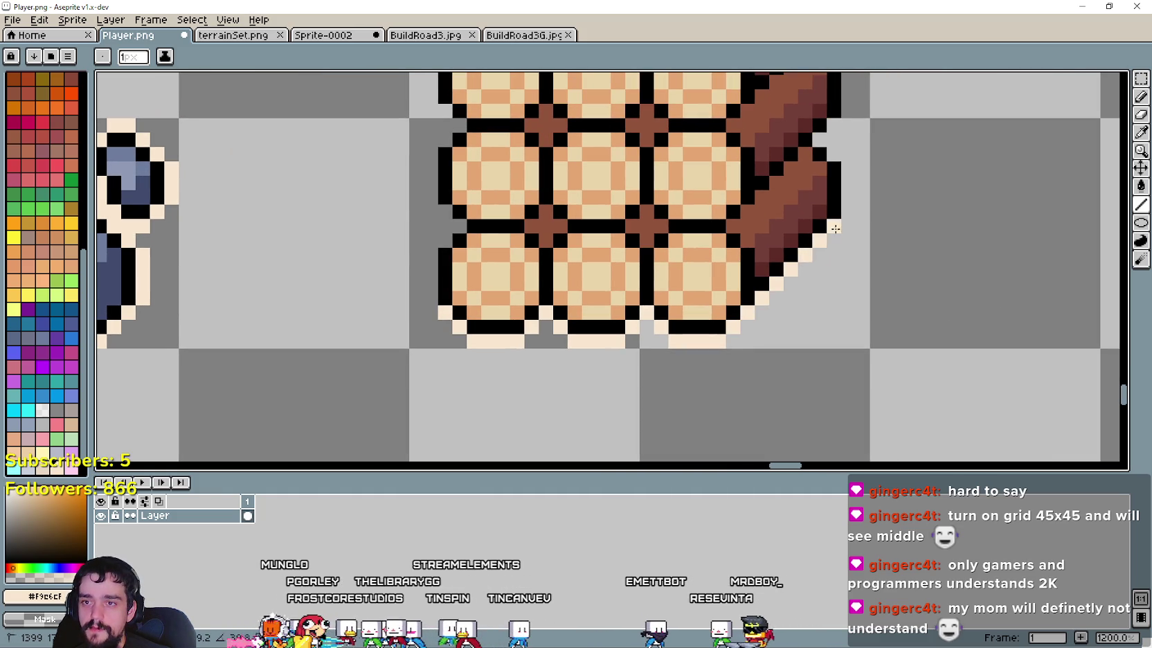
{"action": "left_click_drag", "start_coordinate": [843, 219], "coordinate": [843, 176]}
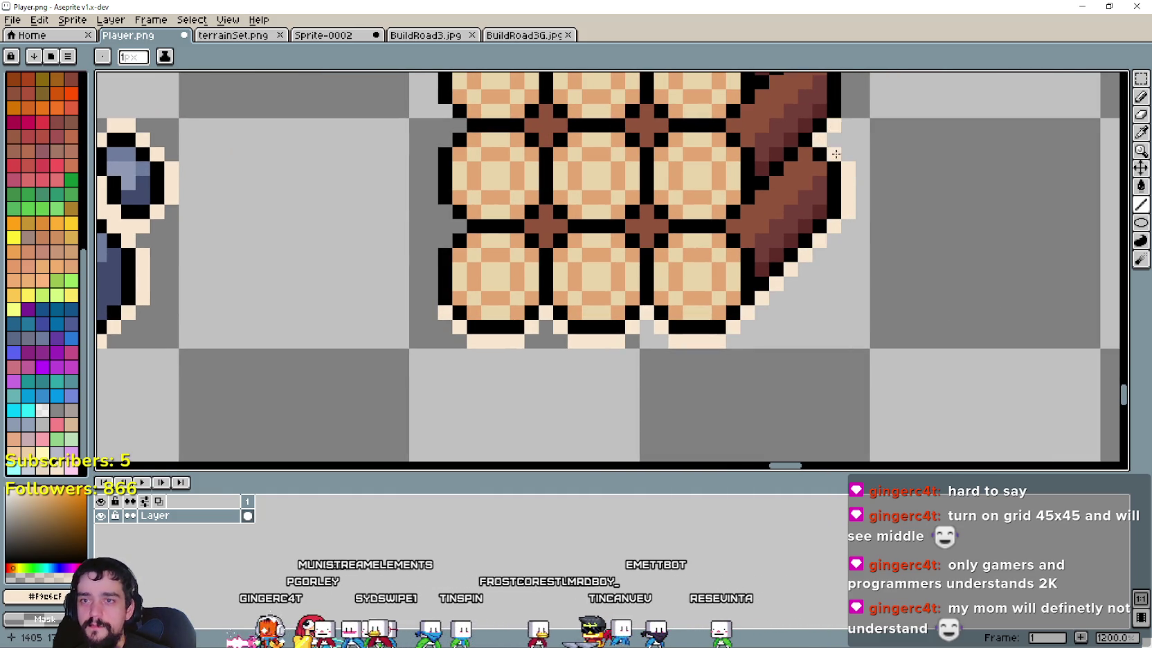
Step: Draw the cream outline up the pile's right side and check its top and bottom
{"action": "left_click_drag", "start_coordinate": [836, 154], "coordinate": [847, 375]}
{"action": "mouse_move", "coordinate": [849, 335]}
{"action": "left_mouse_down"}
{"action": "mouse_move", "coordinate": [853, 232]}
{"action": "mouse_move", "coordinate": [804, 148]}
{"action": "mouse_move", "coordinate": [747, 165]}
{"action": "mouse_move", "coordinate": [621, 168]}
{"action": "left_mouse_up"}
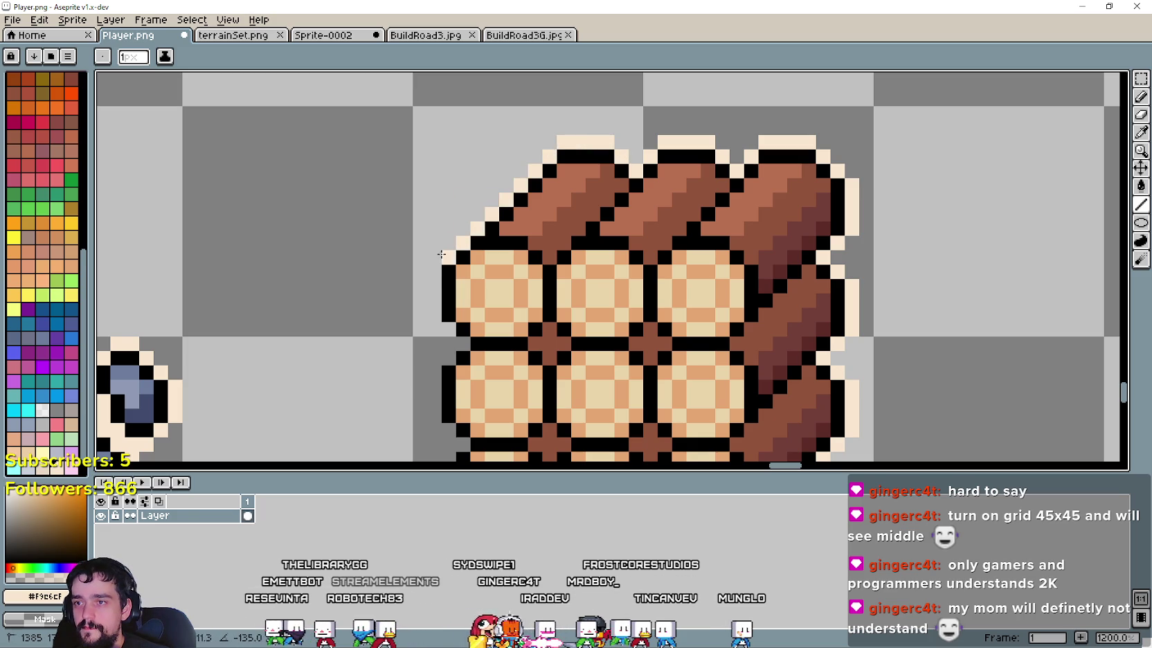
{"action": "left_click_drag", "start_coordinate": [435, 268], "coordinate": [510, 178]}
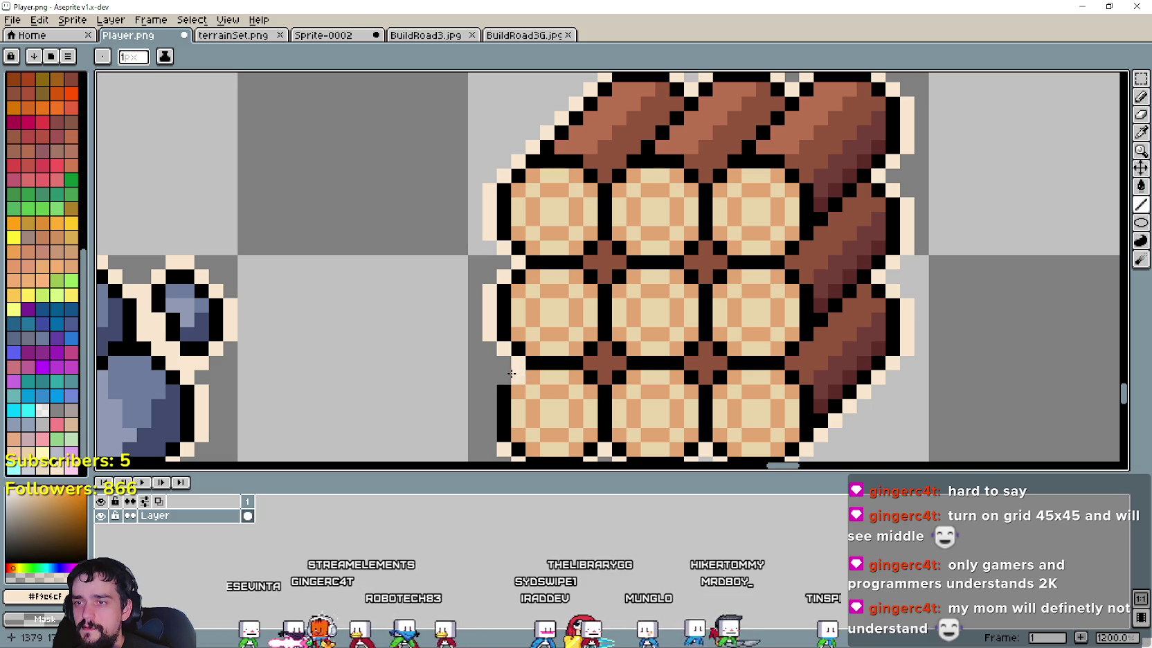
{"action": "left_click_drag", "start_coordinate": [481, 416], "coordinate": [488, 333]}
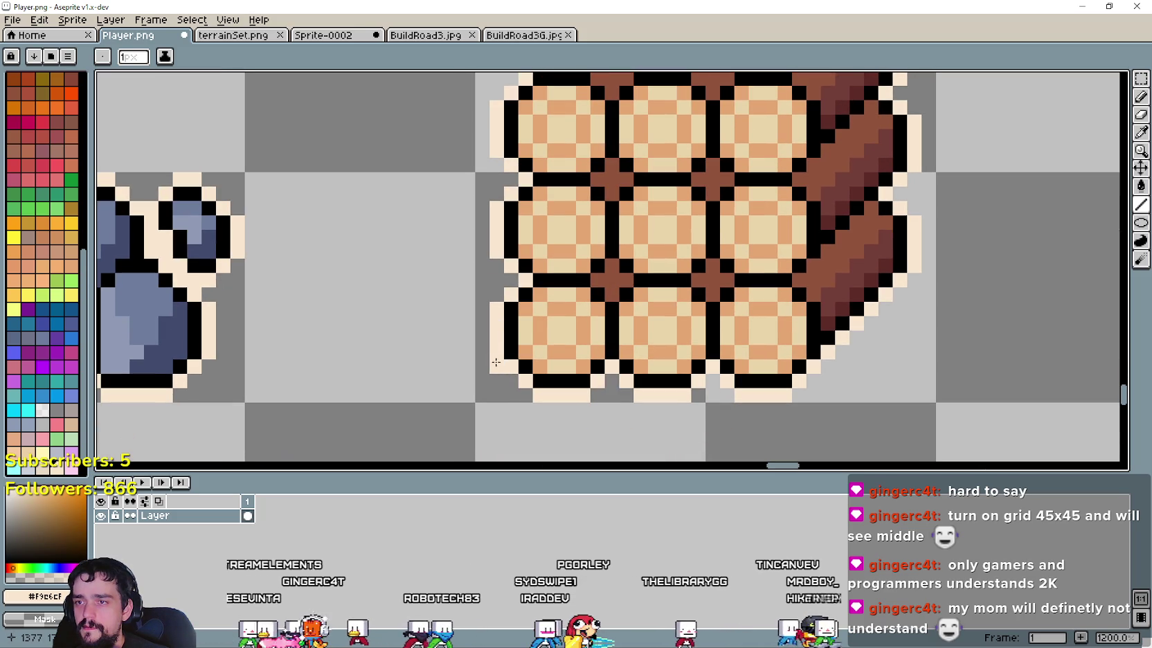
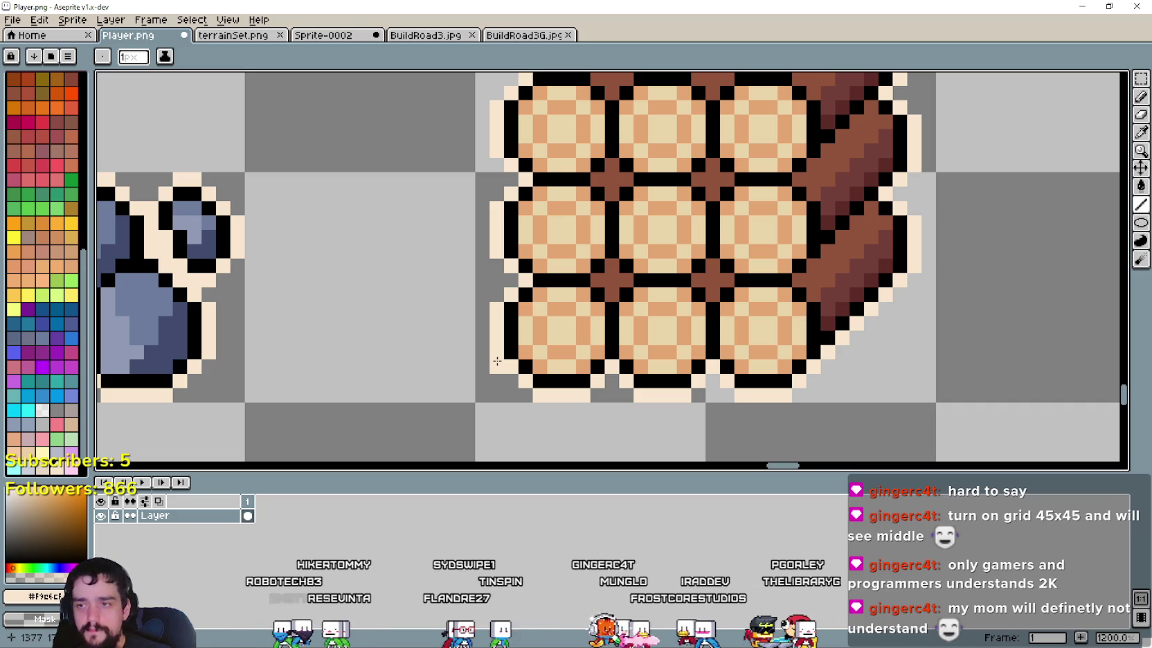
Step: Magic-wand the log cube and shift it further right on the sheet
{"action": "scroll", "coordinate": [497, 361], "scroll_direction": "down", "scroll_amount": 2}
{"action": "scroll", "coordinate": [410, 349], "scroll_direction": "down", "scroll_amount": 1}
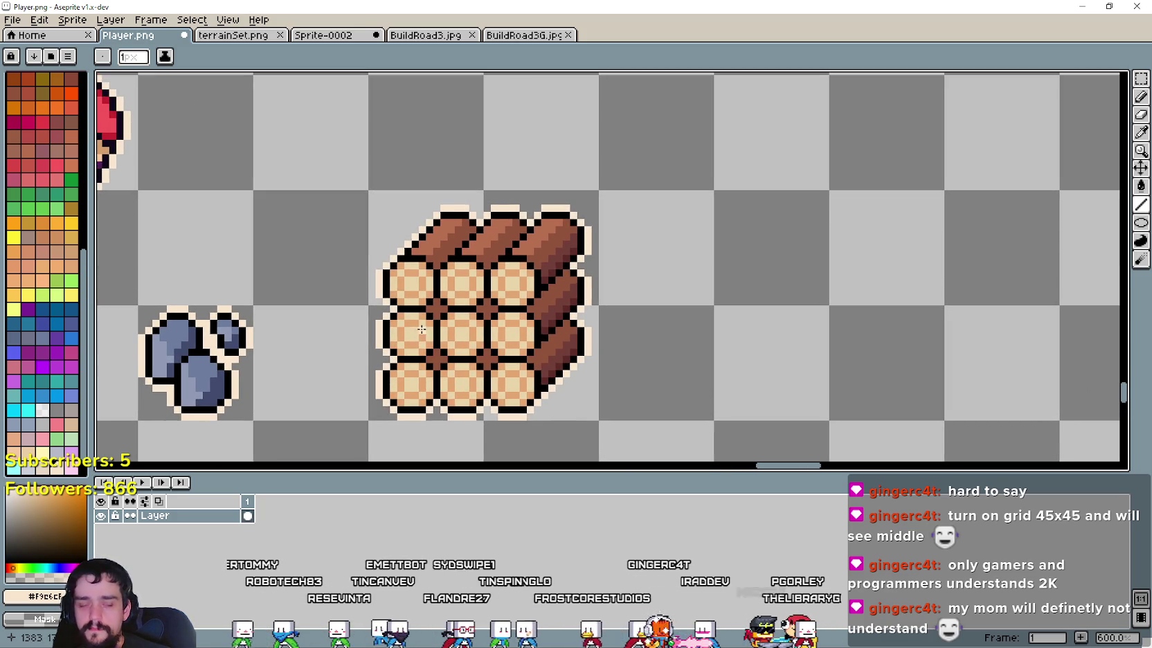
{"action": "scroll", "coordinate": [429, 325], "scroll_direction": "down", "scroll_amount": 1}
{"action": "scroll", "coordinate": [470, 279], "scroll_direction": "down", "scroll_amount": 1}
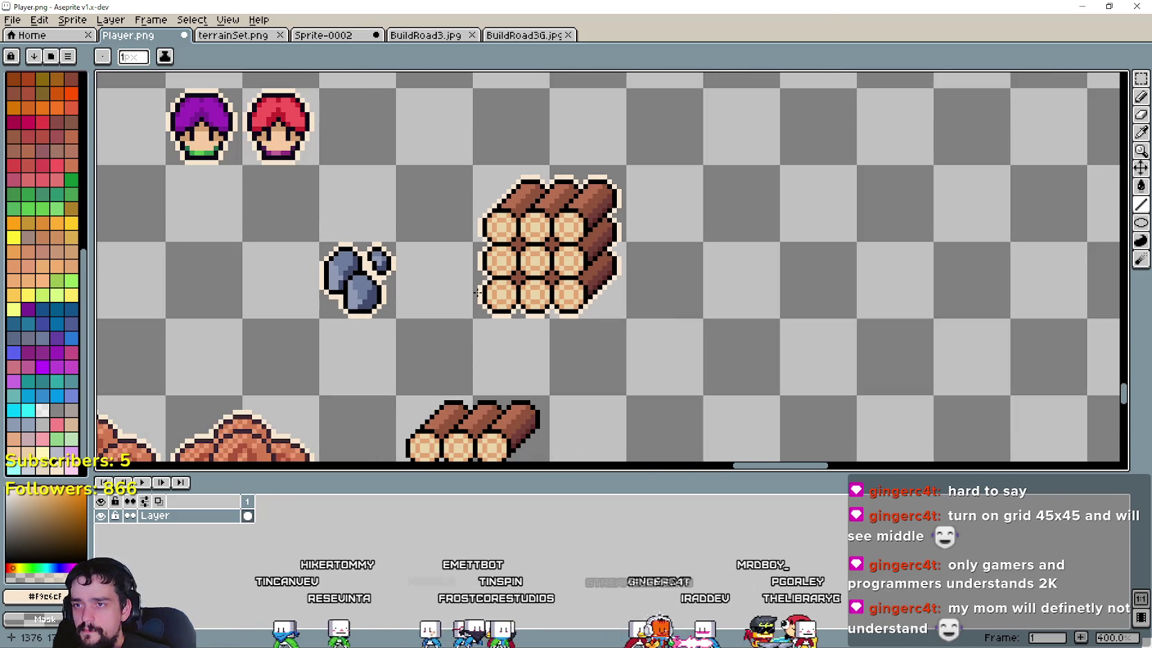
{"action": "scroll", "coordinate": [540, 312], "scroll_direction": "left", "scroll_amount": 1}
{"action": "scroll", "coordinate": [613, 342], "scroll_direction": "down", "scroll_amount": 1}
{"action": "scroll", "coordinate": [613, 342], "scroll_direction": "down", "scroll_amount": 1}
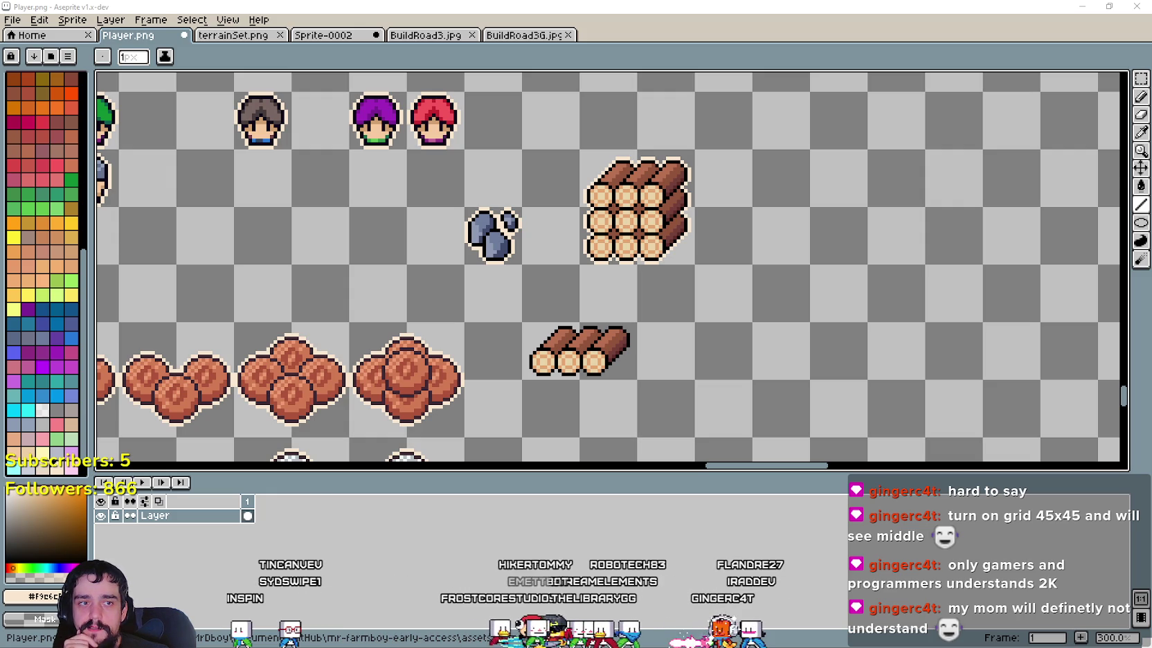
{"action": "left_click_drag", "start_coordinate": [669, 322], "coordinate": [680, 291]}
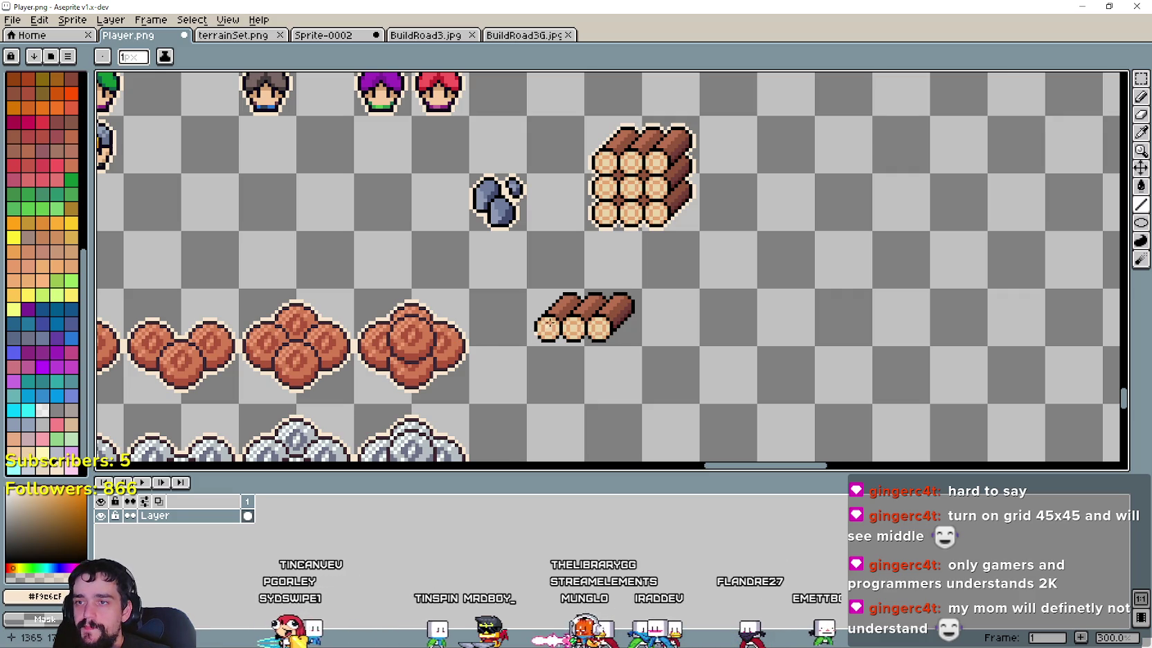
{"action": "scroll", "coordinate": [546, 324], "scroll_direction": "down", "scroll_amount": 1}
{"action": "left_click_drag", "start_coordinate": [626, 251], "coordinate": [580, 283]}
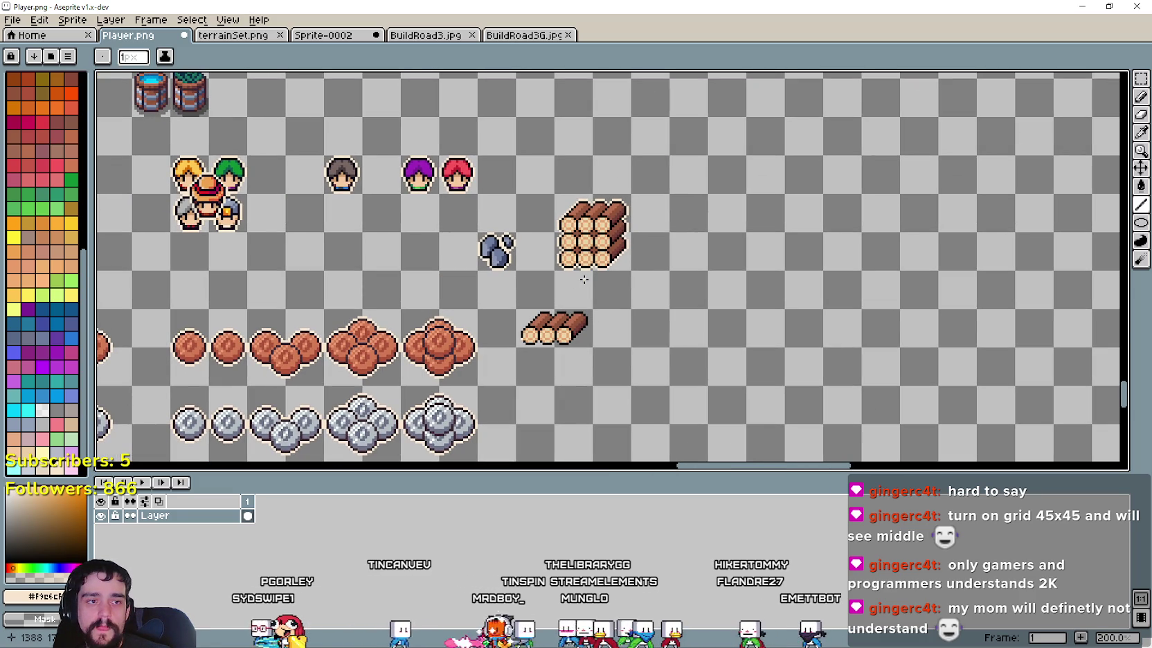
{"action": "key", "text": "w"}
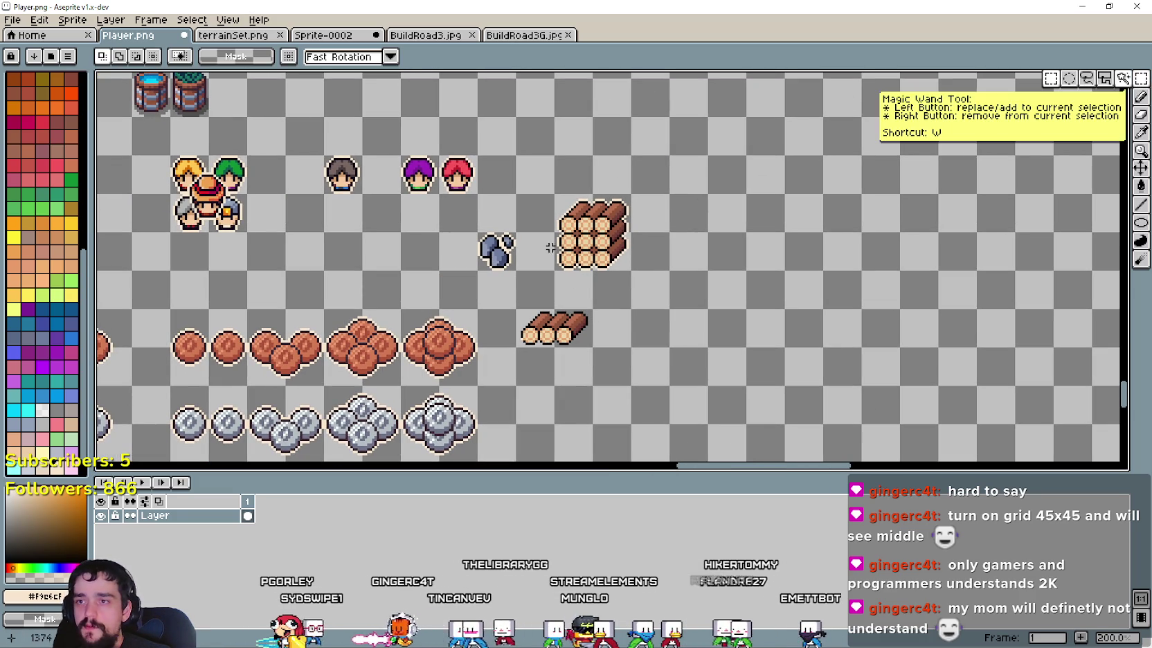
{"action": "left_click", "coordinate": [567, 257]}
{"action": "left_click_drag", "start_coordinate": [587, 235], "coordinate": [817, 235]}
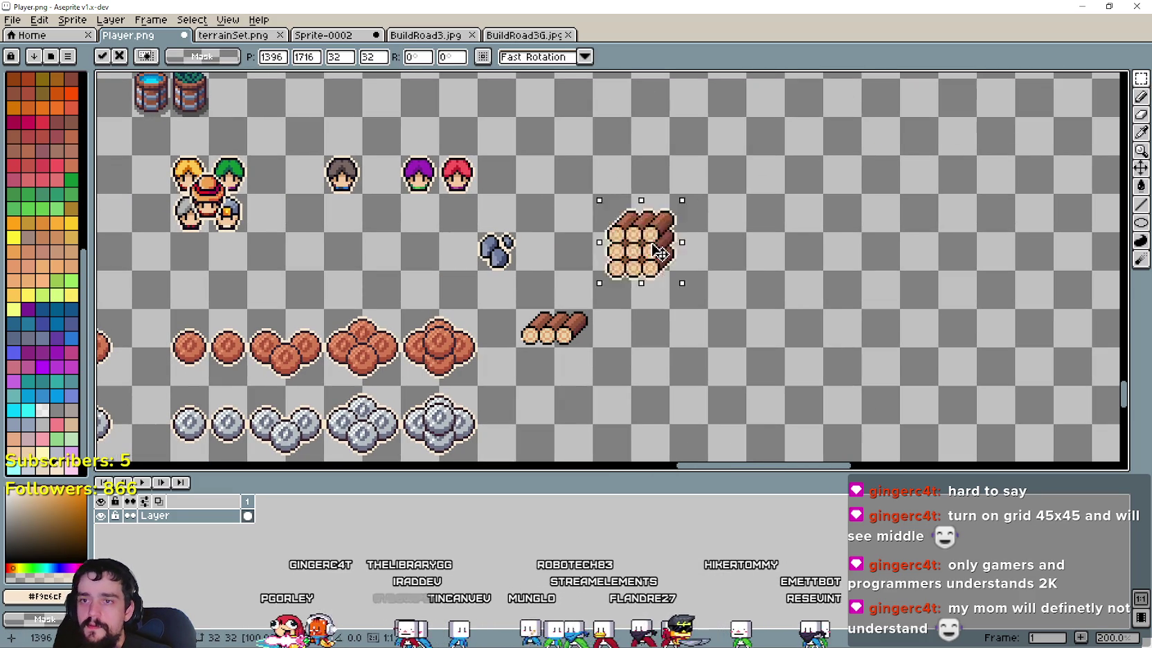
{"action": "key", "text": "Return"}
Step: Place two copies of the three-log pile in the row beside the stone, then deselect
{"action": "left_click", "coordinate": [571, 335]}
{"action": "scroll", "coordinate": [571, 335], "scroll_direction": "up", "scroll_amount": 1}
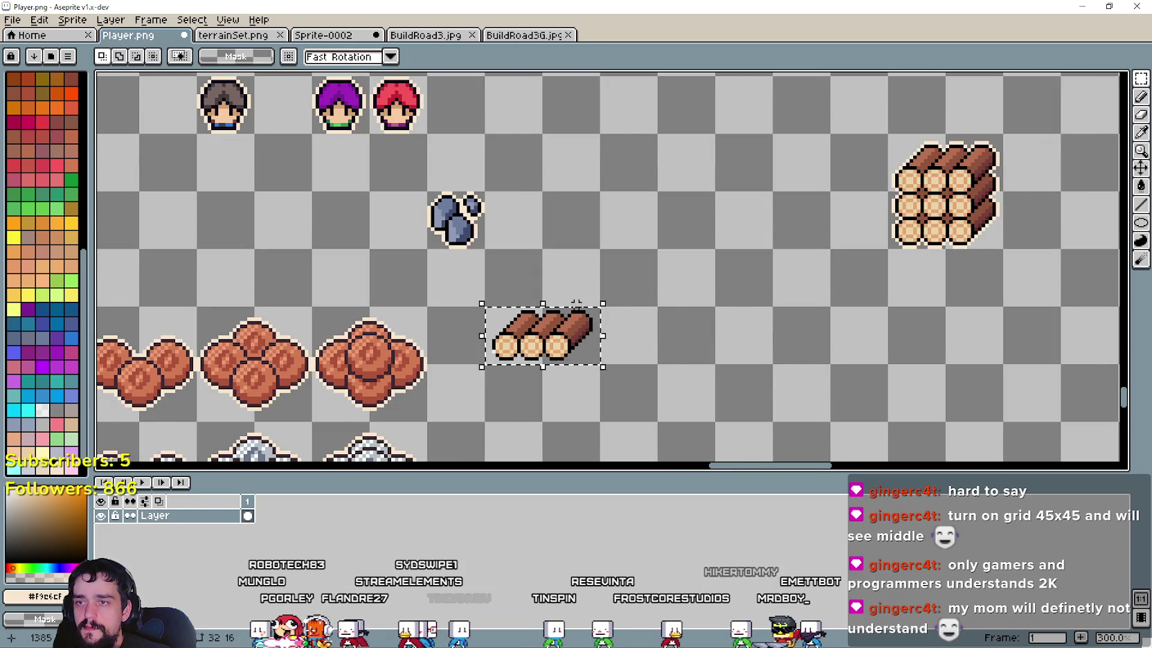
{"action": "scroll", "coordinate": [727, 269], "scroll_direction": "down", "scroll_amount": 1}
{"action": "scroll", "coordinate": [747, 266], "scroll_direction": "down", "scroll_amount": 1}
{"action": "left_click", "coordinate": [812, 243]}
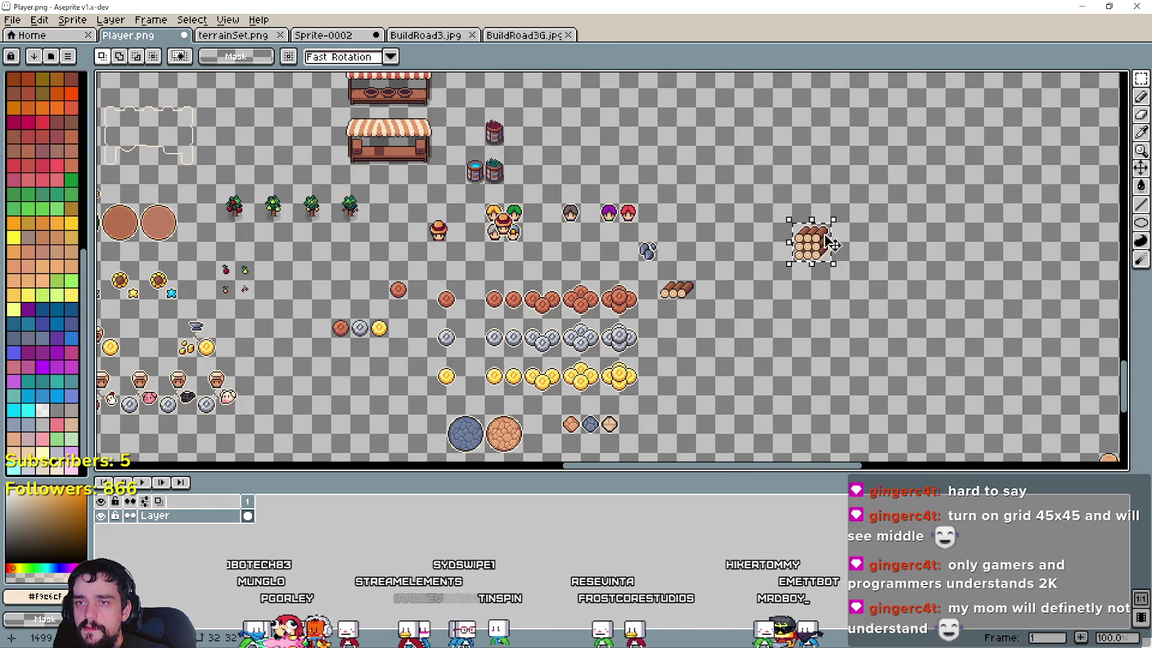
{"action": "scroll", "coordinate": [828, 244], "scroll_direction": "up", "scroll_amount": 1}
{"action": "scroll", "coordinate": [591, 385], "scroll_direction": "up", "scroll_amount": 1}
{"action": "left_click", "coordinate": [482, 323]}
{"action": "mouse_move", "coordinate": [483, 322]}
{"action": "left_mouse_down"}
{"action": "mouse_move", "coordinate": [526, 323]}
{"action": "mouse_move", "coordinate": [590, 212]}
{"action": "mouse_move", "coordinate": [576, 209]}
{"action": "left_mouse_up"}
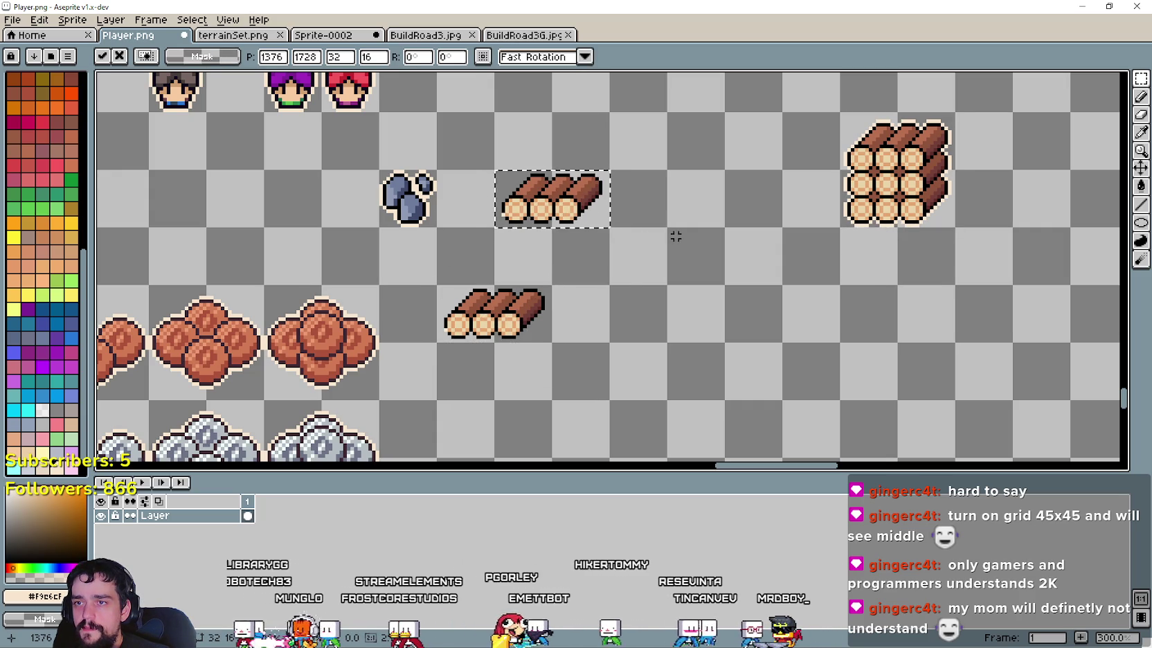
{"action": "left_click", "coordinate": [674, 237]}
{"action": "mouse_move", "coordinate": [437, 285]}
{"action": "left_mouse_down"}
{"action": "mouse_move", "coordinate": [551, 343]}
{"action": "mouse_move", "coordinate": [702, 214]}
{"action": "left_mouse_up"}
{"action": "left_click", "coordinate": [676, 278]}
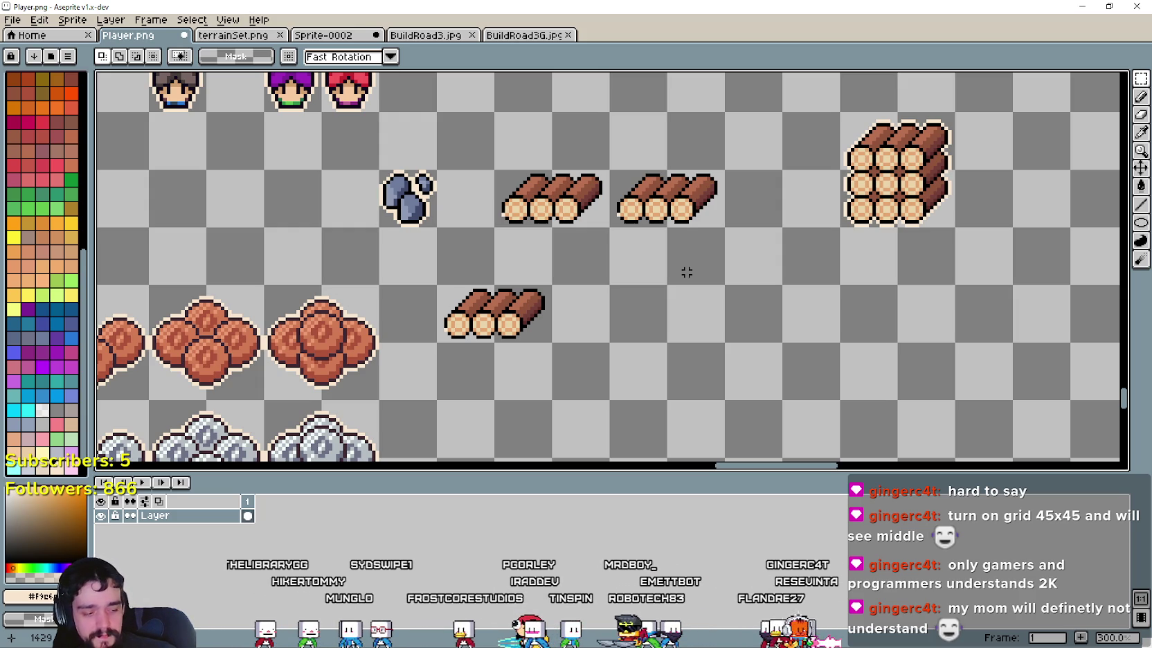
Step: Zoom in on the logs, eyedrop black from the log outline and pick the Pencil
{"action": "scroll", "coordinate": [719, 215], "scroll_direction": "down", "scroll_amount": 1}
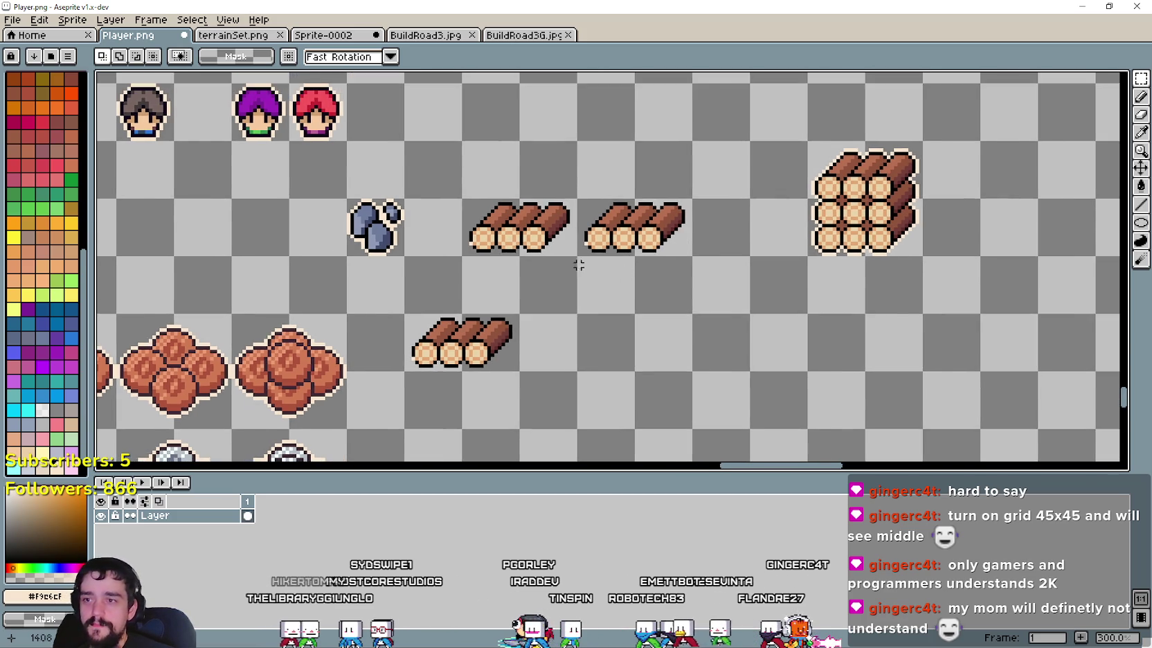
{"action": "left_click", "coordinate": [516, 237]}
{"action": "scroll", "coordinate": [548, 240], "scroll_direction": "up", "scroll_amount": 2}
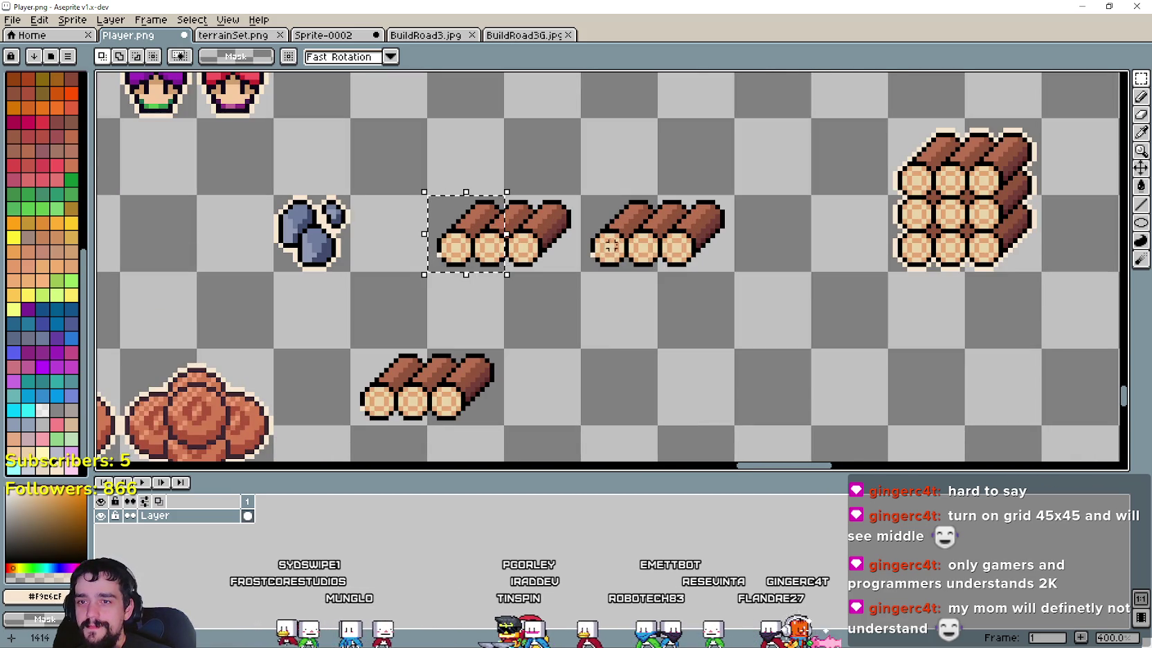
{"action": "scroll", "coordinate": [450, 256], "scroll_direction": "up", "scroll_amount": 1}
{"action": "scroll", "coordinate": [652, 275], "scroll_direction": "down", "scroll_amount": 1}
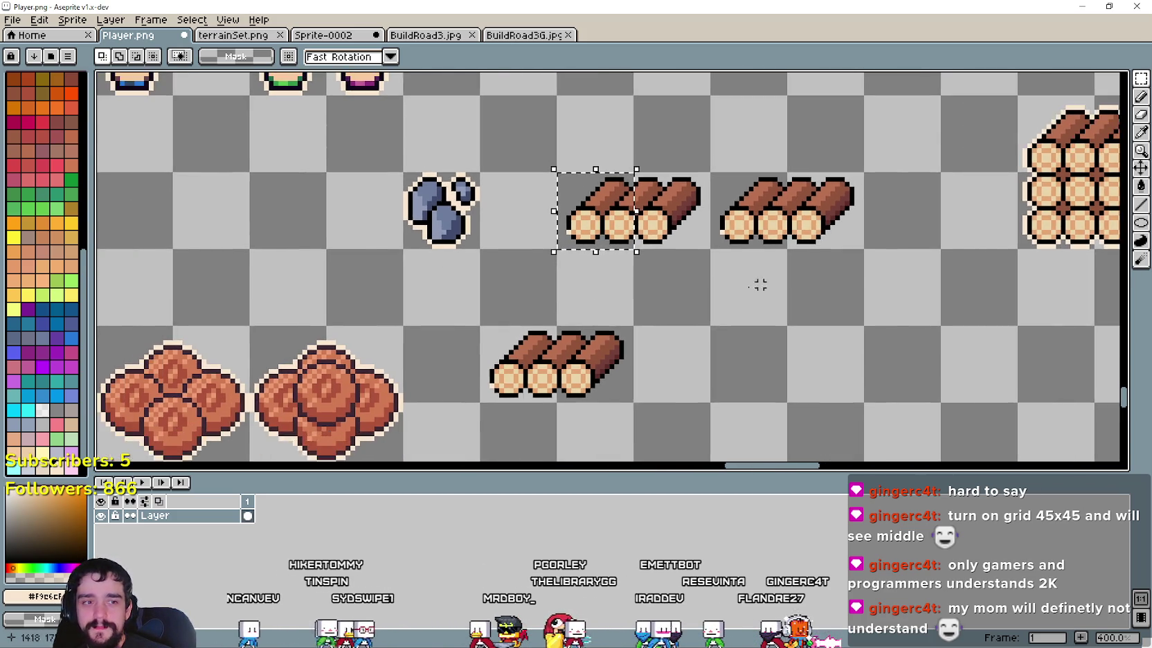
{"action": "scroll", "coordinate": [759, 283], "scroll_direction": "up", "scroll_amount": 1}
{"action": "scroll", "coordinate": [586, 301], "scroll_direction": "up", "scroll_amount": 1}
{"action": "scroll", "coordinate": [545, 234], "scroll_direction": "up", "scroll_amount": 1}
{"action": "scroll", "coordinate": [561, 198], "scroll_direction": "down", "scroll_amount": 1}
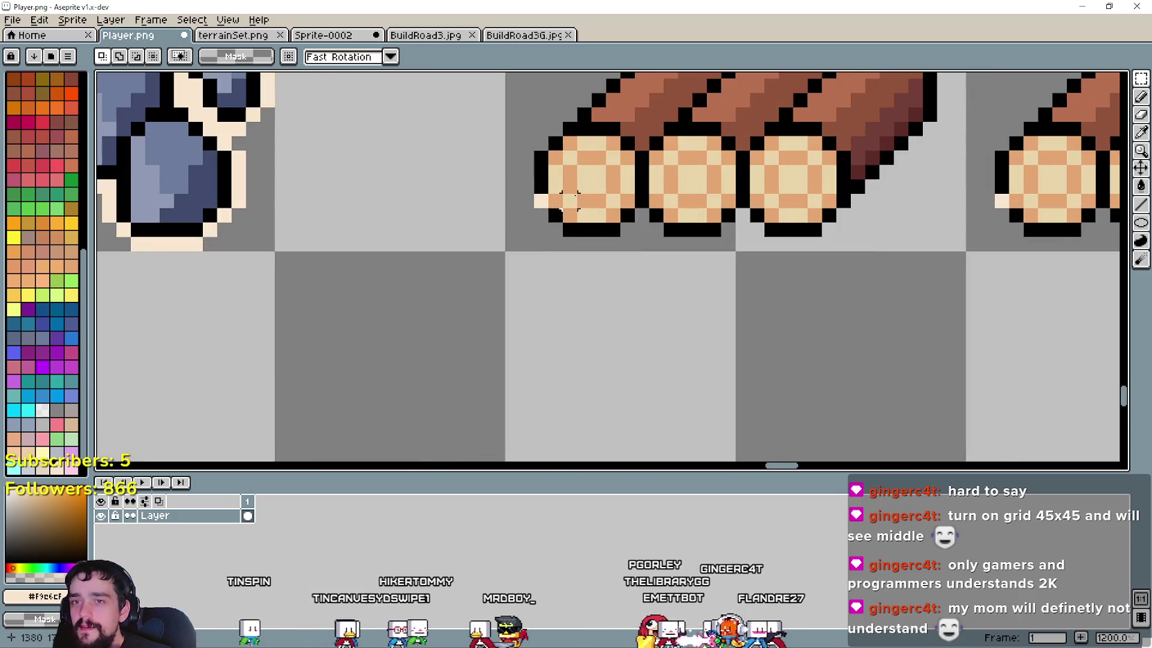
{"action": "scroll", "coordinate": [623, 228], "scroll_direction": "down", "scroll_amount": 2}
{"action": "scroll", "coordinate": [709, 259], "scroll_direction": "down", "scroll_amount": 1}
{"action": "scroll", "coordinate": [554, 242], "scroll_direction": "right", "scroll_amount": 2}
{"action": "scroll", "coordinate": [463, 229], "scroll_direction": "up", "scroll_amount": 1}
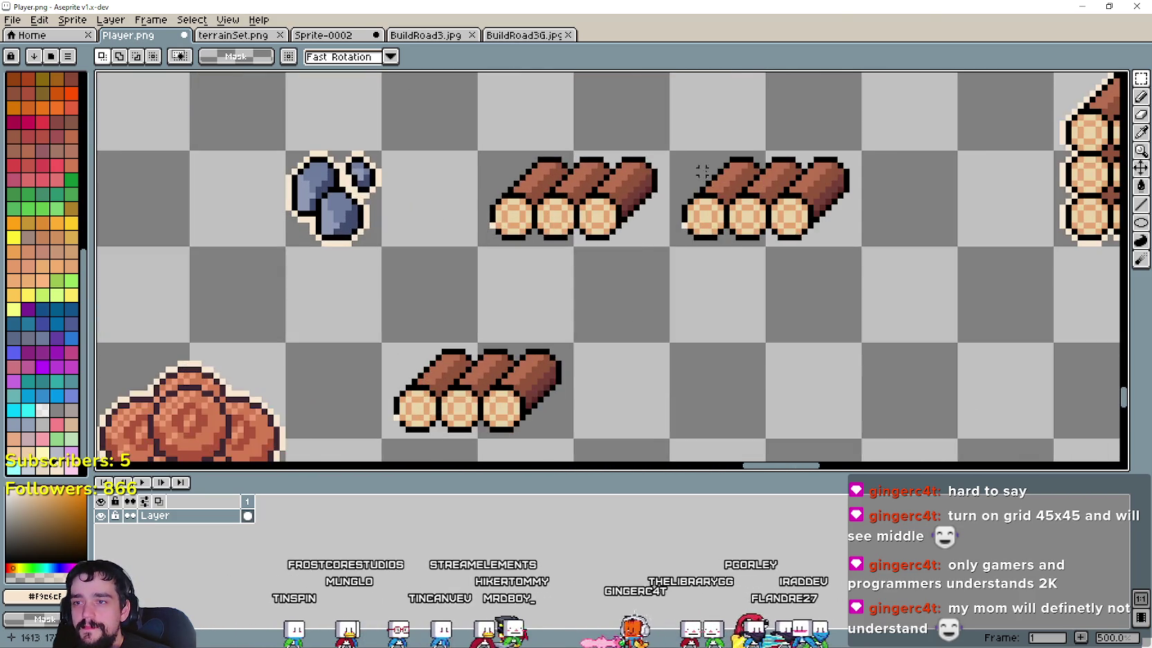
{"action": "scroll", "coordinate": [477, 228], "scroll_direction": "up", "scroll_amount": 1}
{"action": "scroll", "coordinate": [483, 225], "scroll_direction": "up", "scroll_amount": 2}
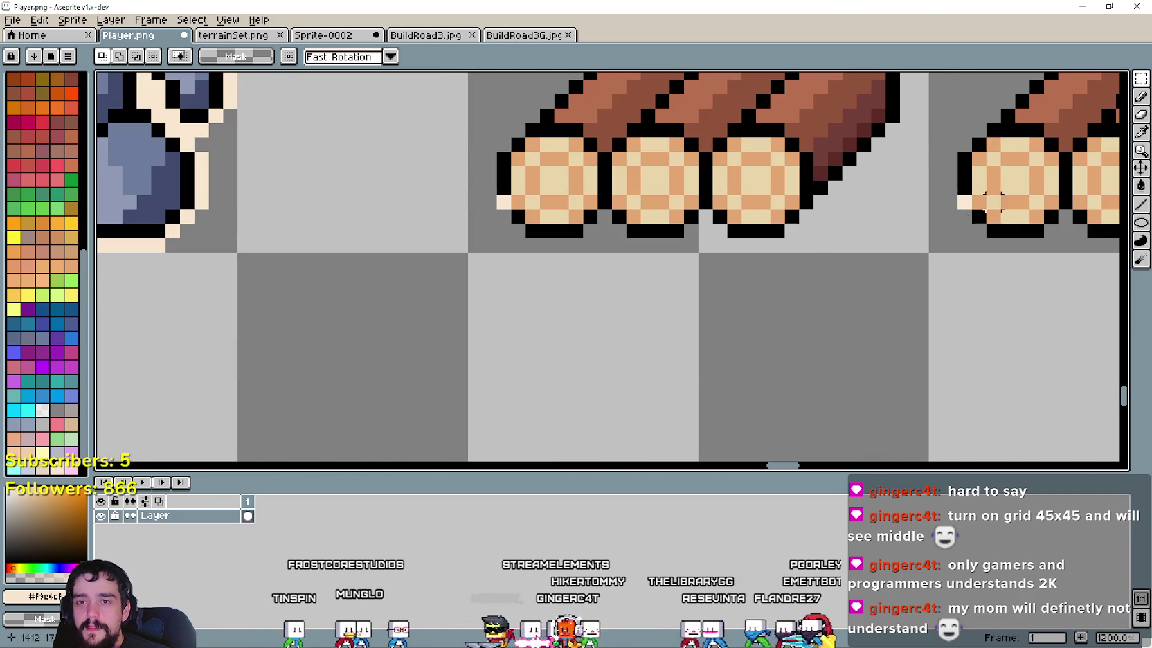
{"action": "scroll", "coordinate": [966, 204], "scroll_direction": "down", "scroll_amount": 3}
{"action": "scroll", "coordinate": [607, 286], "scroll_direction": "down", "scroll_amount": 1}
{"action": "scroll", "coordinate": [750, 315], "scroll_direction": "up", "scroll_amount": 2}
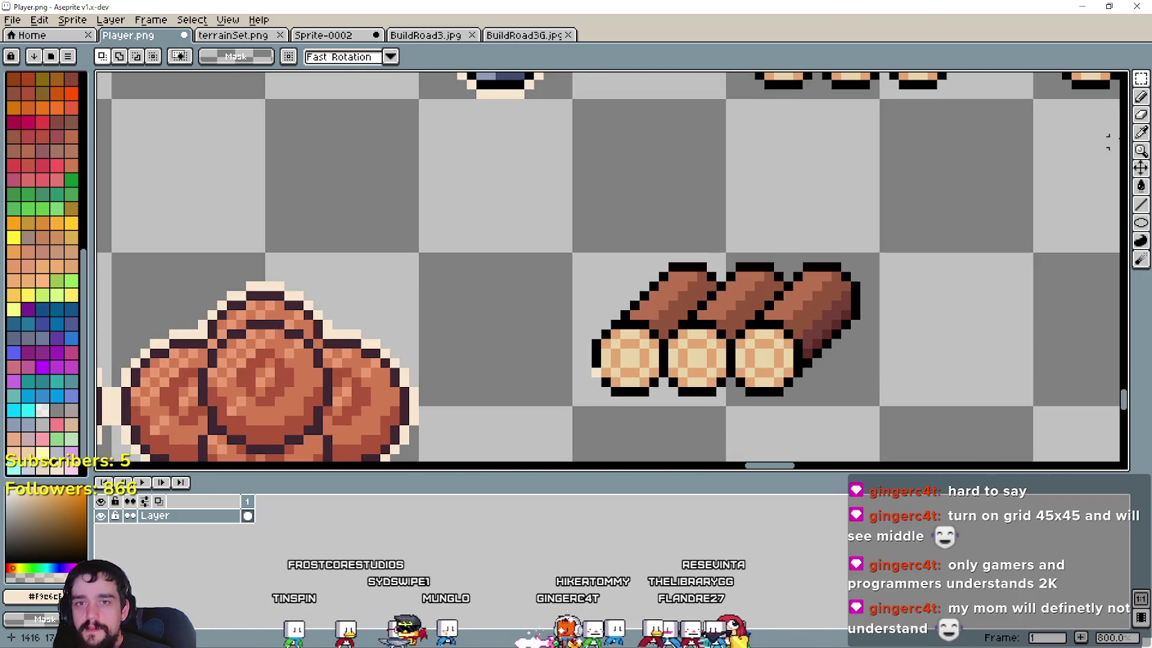
{"action": "key", "text": "i"}
{"action": "scroll", "coordinate": [732, 309], "scroll_direction": "up", "scroll_amount": 5}
{"action": "left_click", "coordinate": [732, 304]}
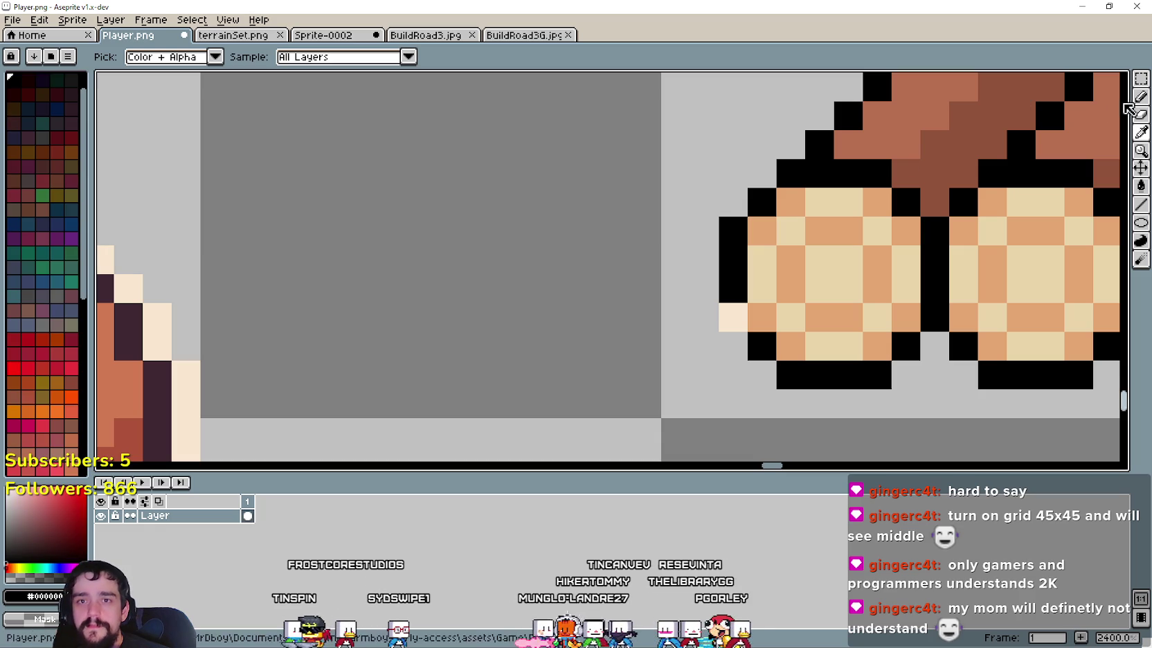
{"action": "left_click", "coordinate": [1141, 96]}
Step: Marquee the lower three-log pile and copy it into the middle row beside the first
{"action": "scroll", "coordinate": [761, 318], "scroll_direction": "down", "scroll_amount": 6}
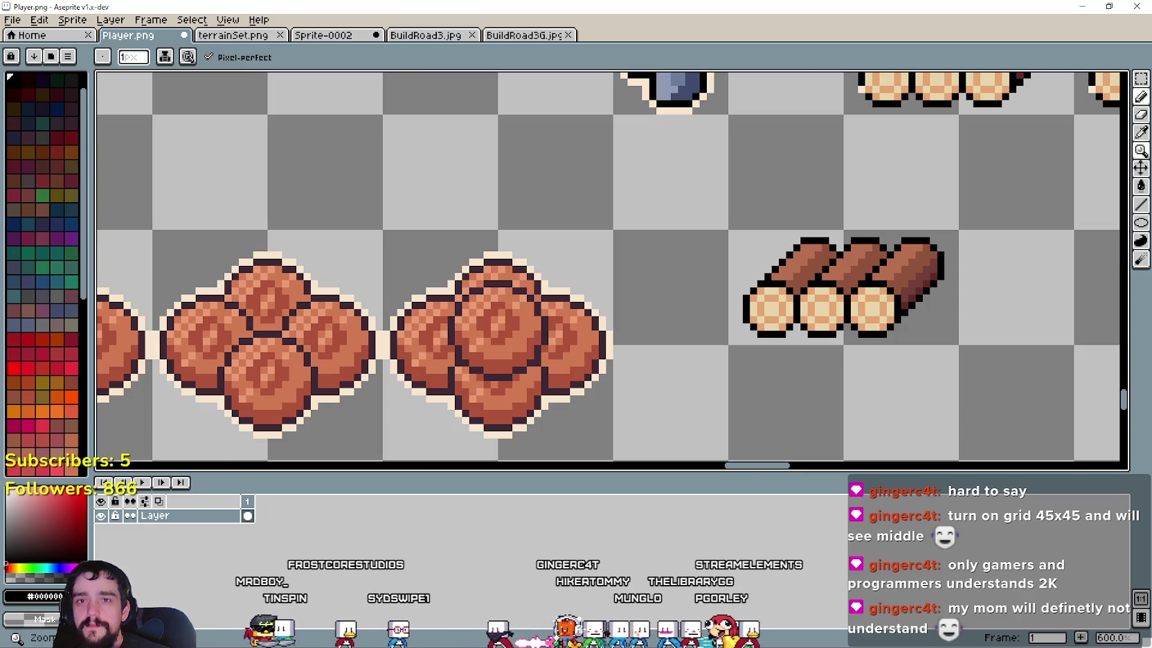
{"action": "left_click", "coordinate": [1141, 80]}
{"action": "left_click_drag", "start_coordinate": [474, 319], "coordinate": [702, 432]}
{"action": "scroll", "coordinate": [621, 374], "scroll_direction": "down", "scroll_amount": 3}
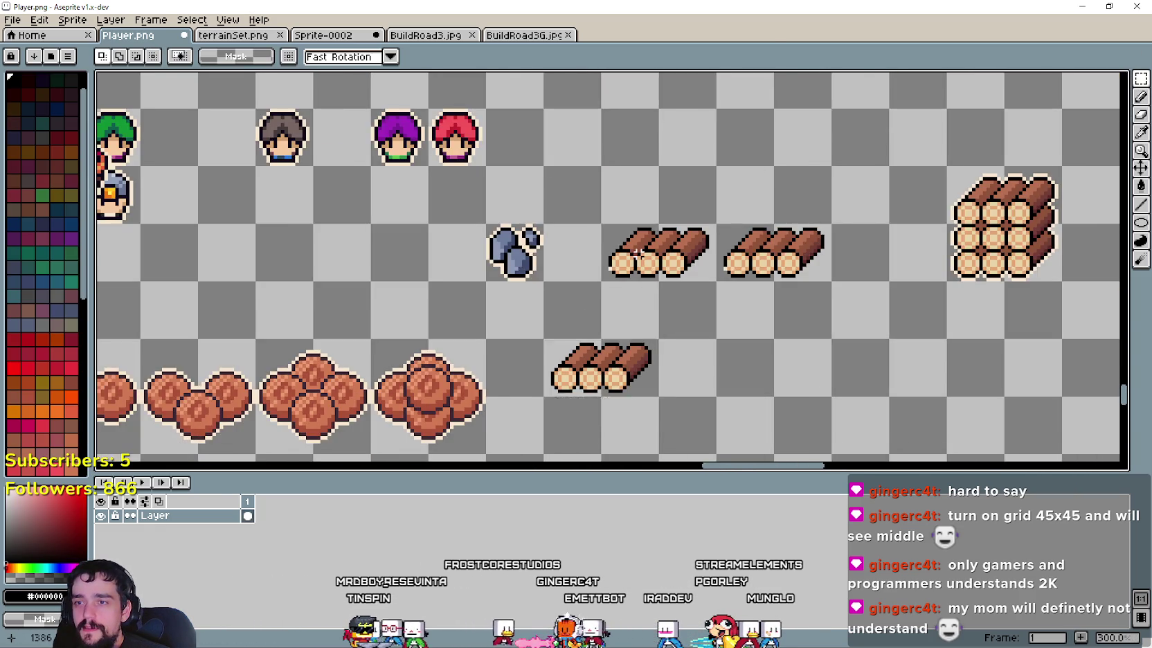
{"action": "scroll", "coordinate": [637, 253], "scroll_direction": "up", "scroll_amount": 3}
{"action": "scroll", "coordinate": [920, 308], "scroll_direction": "down", "scroll_amount": 2}
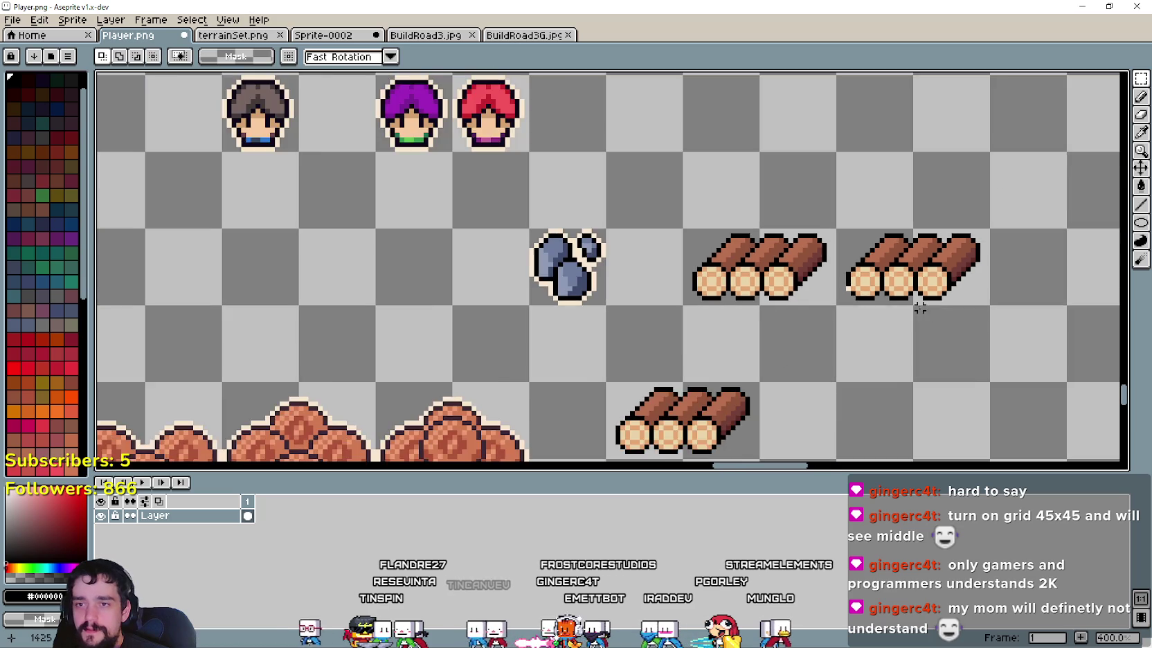
{"action": "scroll", "coordinate": [919, 308], "scroll_direction": "right", "scroll_amount": 5}
{"action": "left_click_drag", "start_coordinate": [450, 415], "coordinate": [678, 256]}
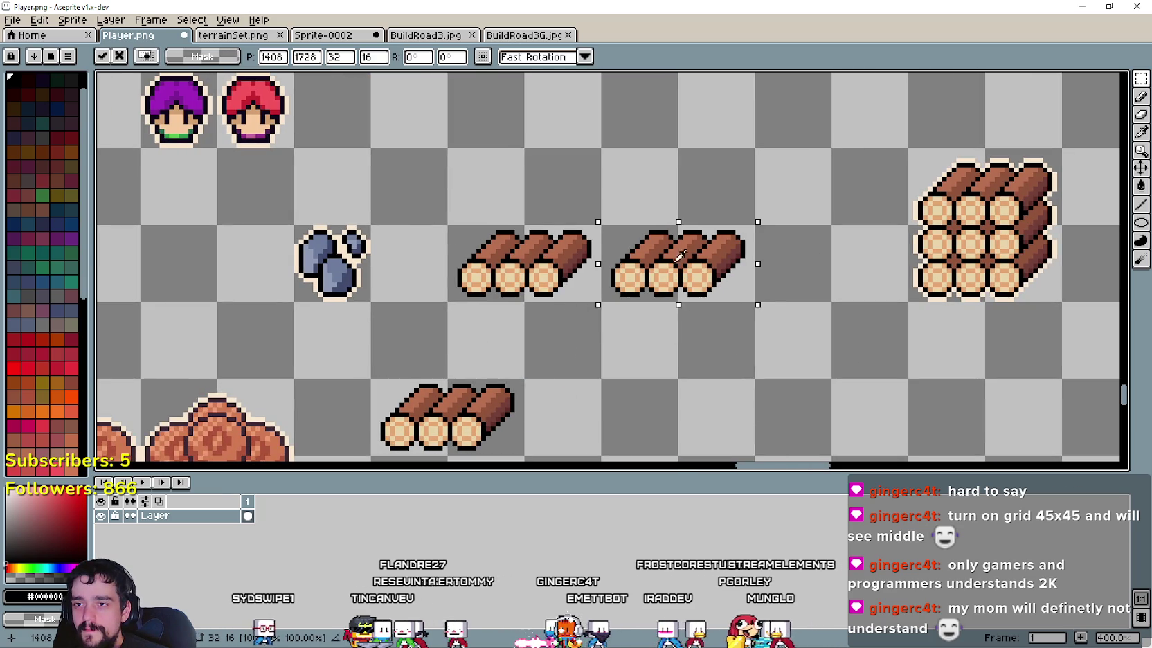
{"action": "key", "text": "ctrl+d"}
{"action": "scroll", "coordinate": [579, 206], "scroll_direction": "down", "scroll_amount": 1}
Step: Paste the single log and place it in the empty cell directly above the stone
{"action": "scroll", "coordinate": [507, 270], "scroll_direction": "down", "scroll_amount": 1}
{"action": "scroll", "coordinate": [558, 265], "scroll_direction": "down", "scroll_amount": 1}
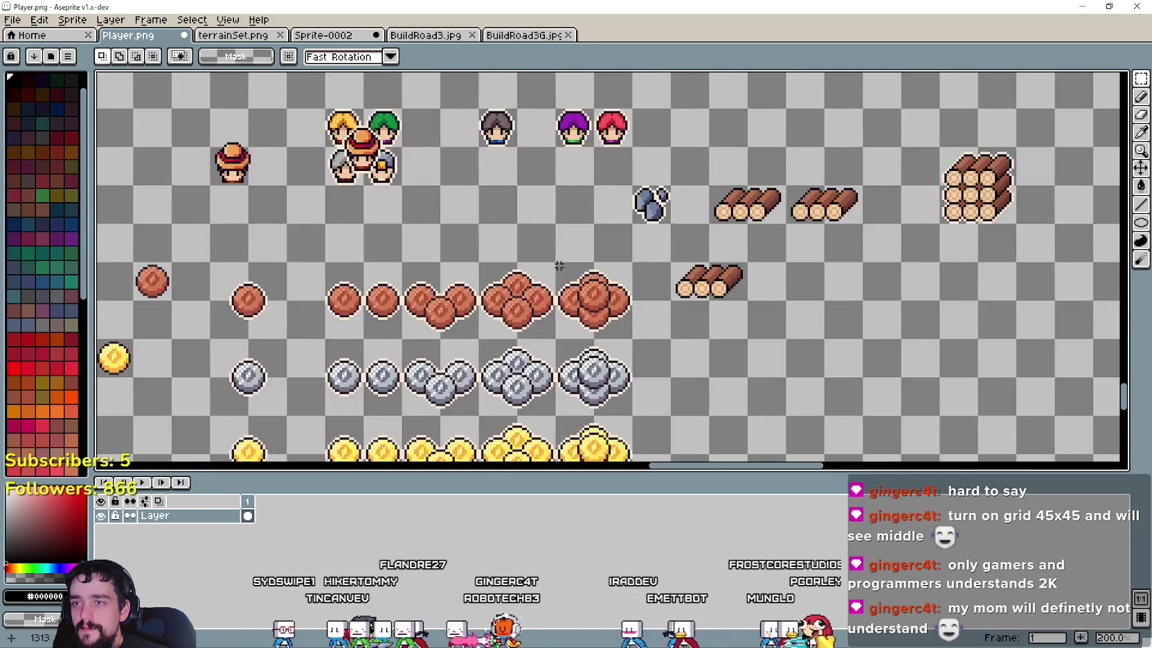
{"action": "scroll", "coordinate": [559, 265], "scroll_direction": "down", "scroll_amount": 2}
{"action": "scroll", "coordinate": [485, 318], "scroll_direction": "up", "scroll_amount": 2}
{"action": "scroll", "coordinate": [478, 322], "scroll_direction": "up", "scroll_amount": 1}
{"action": "scroll", "coordinate": [476, 322], "scroll_direction": "up", "scroll_amount": 1}
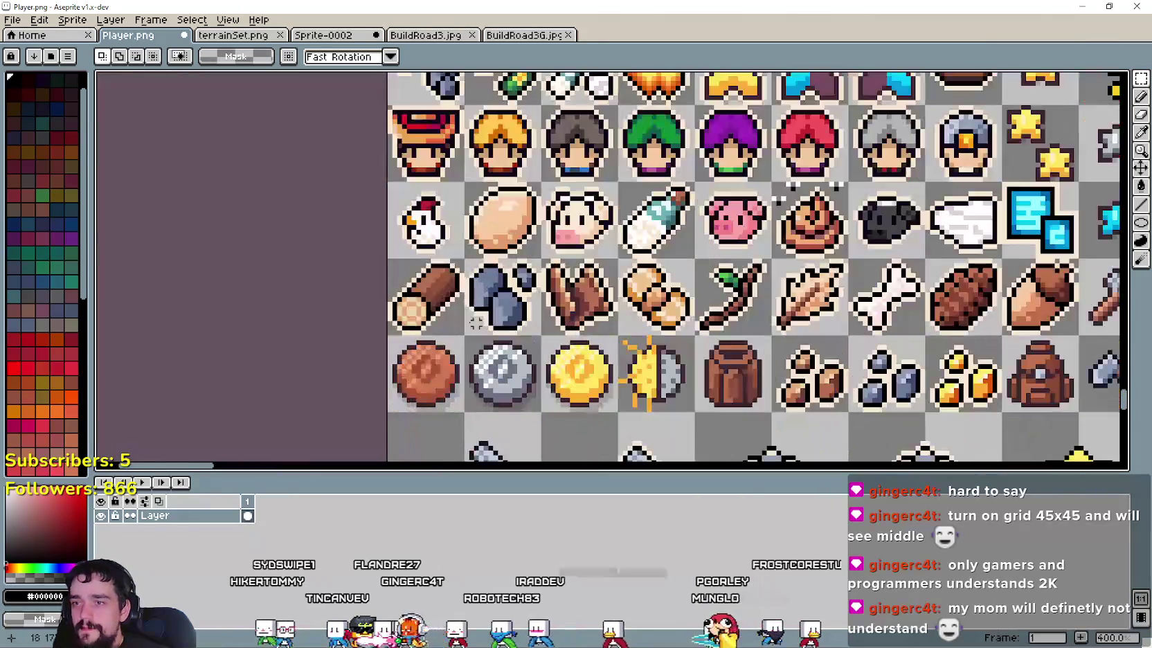
{"action": "scroll", "coordinate": [477, 323], "scroll_direction": "down", "scroll_amount": 2}
{"action": "scroll", "coordinate": [498, 305], "scroll_direction": "down", "scroll_amount": 1}
{"action": "scroll", "coordinate": [516, 295], "scroll_direction": "down", "scroll_amount": 1}
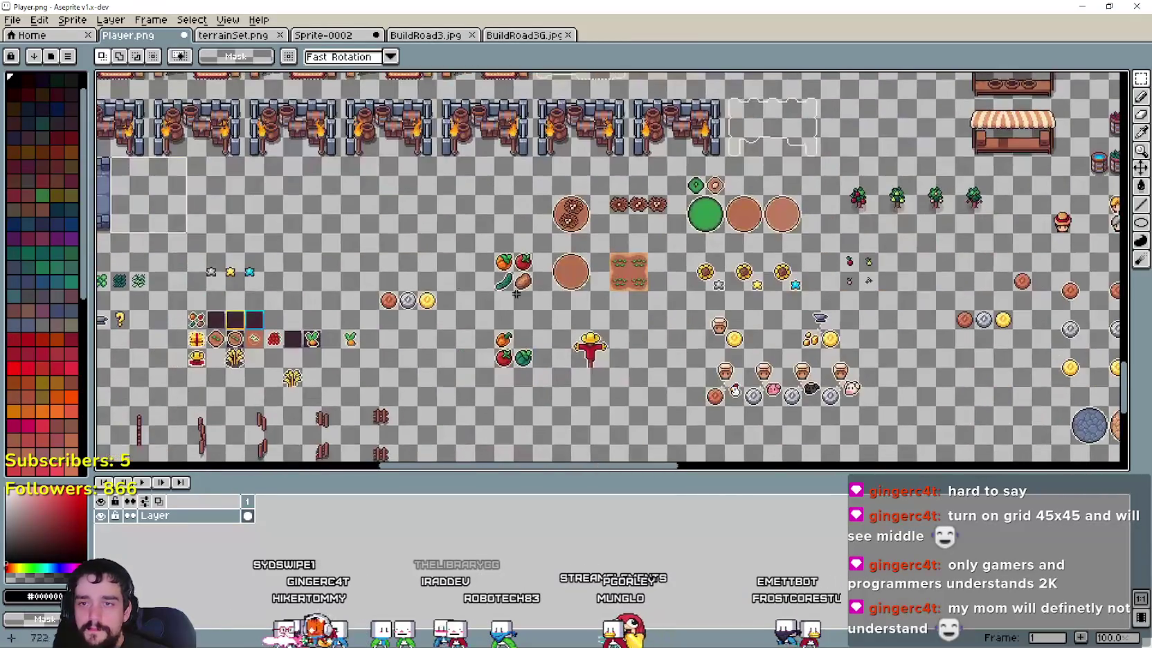
{"action": "scroll", "coordinate": [516, 294], "scroll_direction": "right", "scroll_amount": 5}
{"action": "scroll", "coordinate": [554, 277], "scroll_direction": "right", "scroll_amount": 3}
{"action": "scroll", "coordinate": [609, 249], "scroll_direction": "up", "scroll_amount": 2}
{"action": "key", "text": "ctrl+v"}
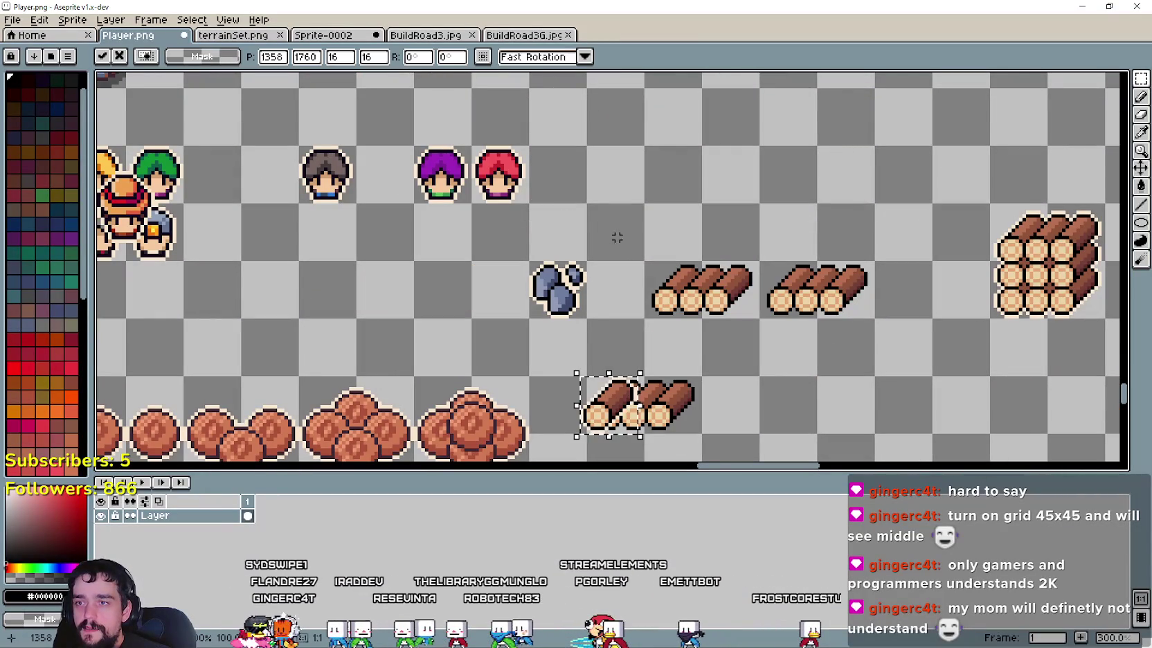
{"action": "left_click_drag", "start_coordinate": [615, 407], "coordinate": [563, 238]}
{"action": "scroll", "coordinate": [593, 236], "scroll_direction": "up", "scroll_amount": 1}
{"action": "key", "text": "Return"}
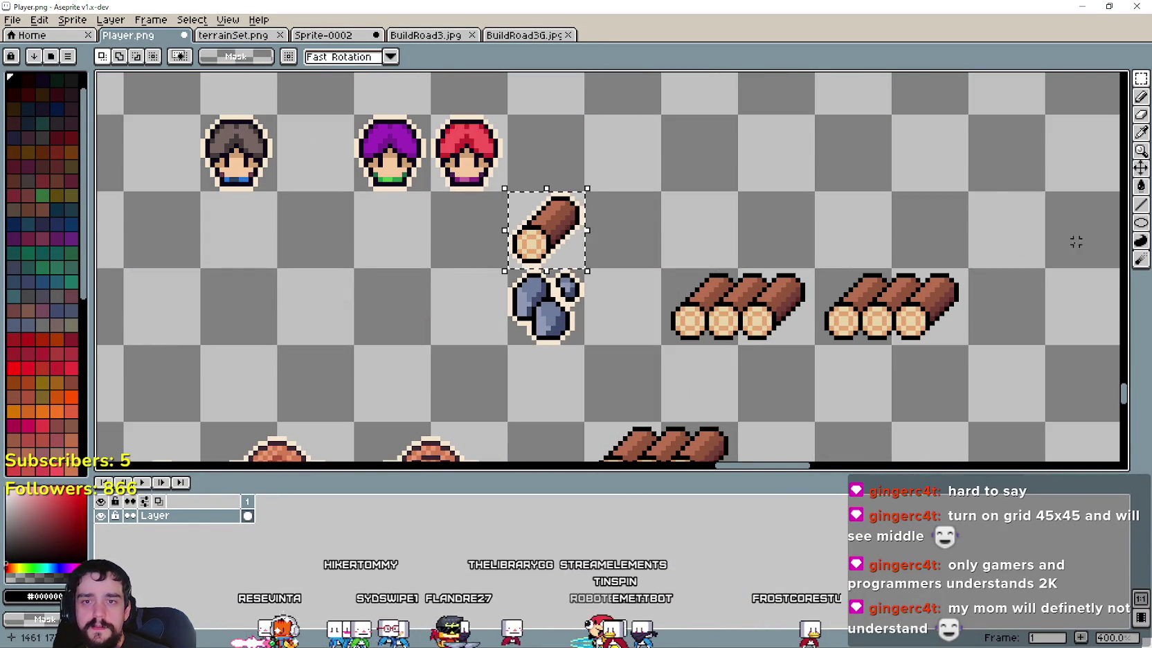
Step: Switch to the Paint Bucket, then back to the Rectangular Marquee
{"action": "left_click", "coordinate": [1141, 186]}
{"action": "scroll", "coordinate": [581, 238], "scroll_direction": "up", "scroll_amount": 3}
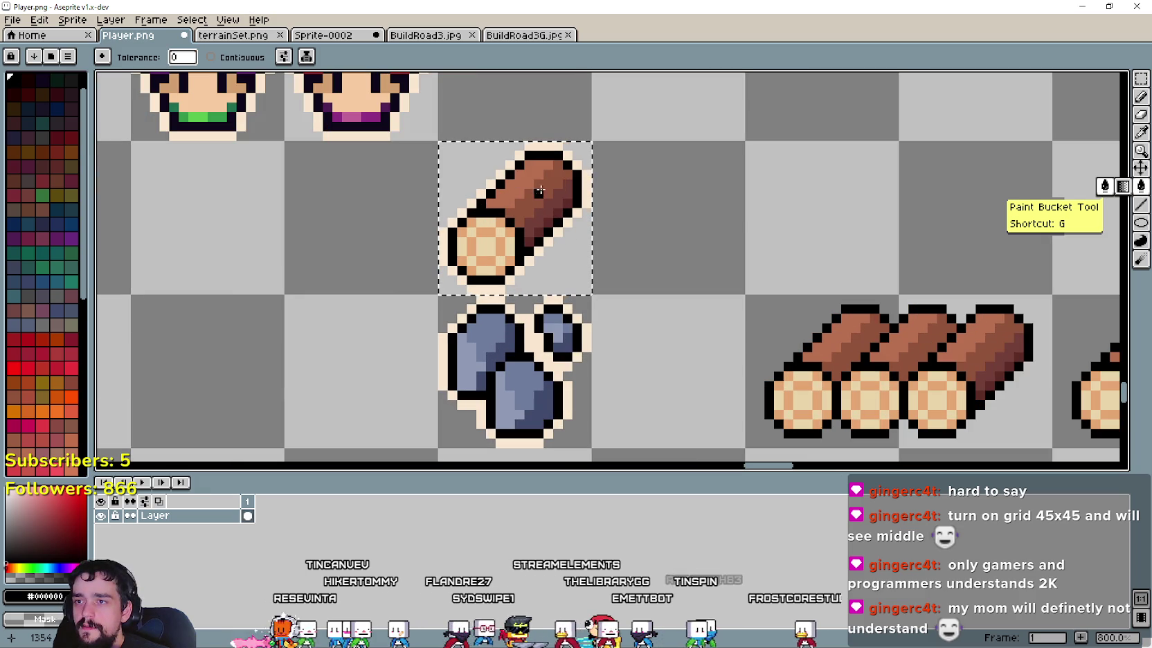
{"action": "scroll", "coordinate": [623, 183], "scroll_direction": "down", "scroll_amount": 2}
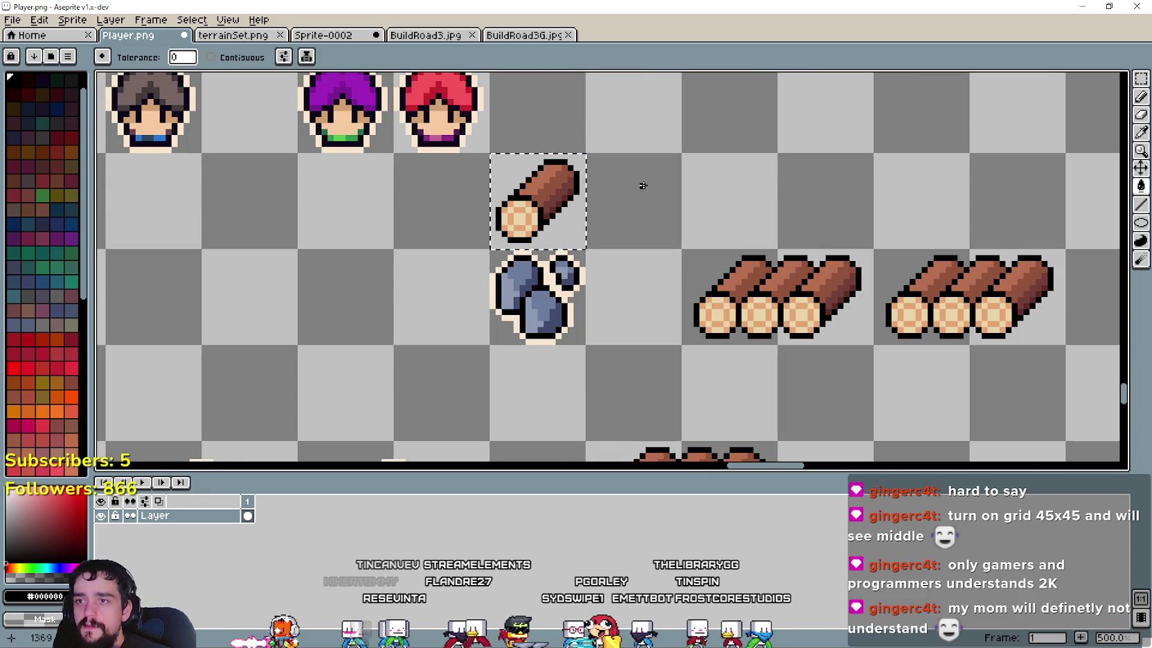
{"action": "left_click", "coordinate": [1141, 78]}
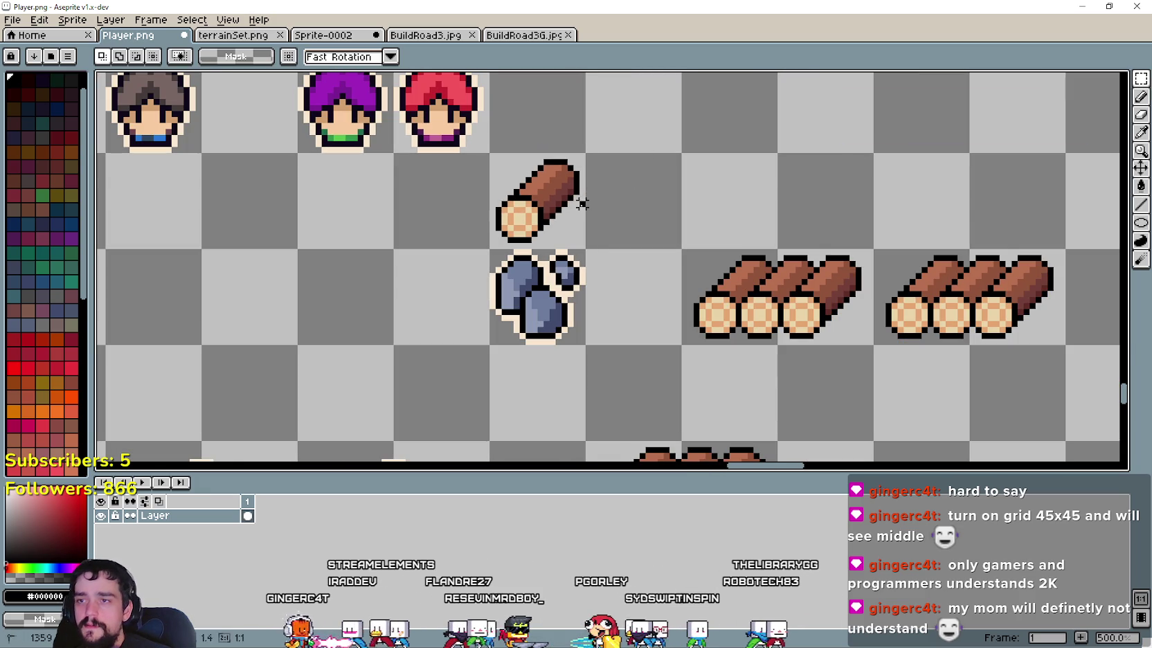
{"action": "scroll", "coordinate": [741, 221], "scroll_direction": "up", "scroll_amount": 2}
Step: Stack two single-log copies on top of the three-log row to form a five-log pile
{"action": "left_click_drag", "start_coordinate": [418, 232], "coordinate": [764, 250]}
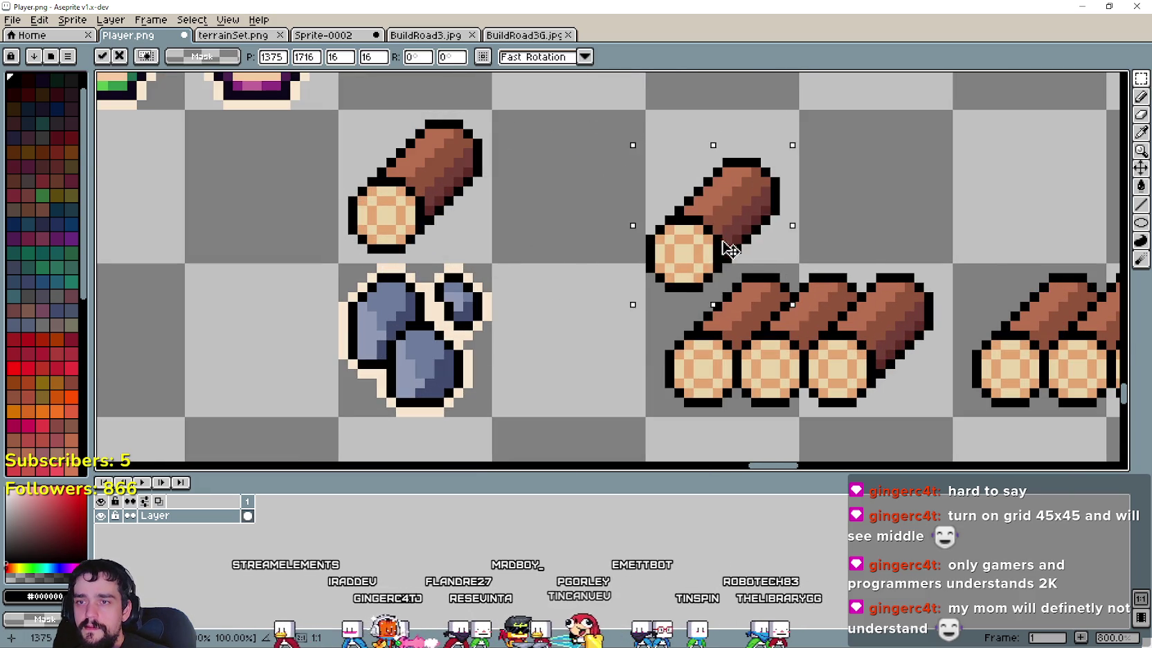
{"action": "scroll", "coordinate": [764, 249], "scroll_direction": "down", "scroll_amount": 2}
{"action": "scroll", "coordinate": [741, 228], "scroll_direction": "down", "scroll_amount": 2}
{"action": "scroll", "coordinate": [640, 226], "scroll_direction": "up", "scroll_amount": 2}
{"action": "scroll", "coordinate": [647, 221], "scroll_direction": "down", "scroll_amount": 2}
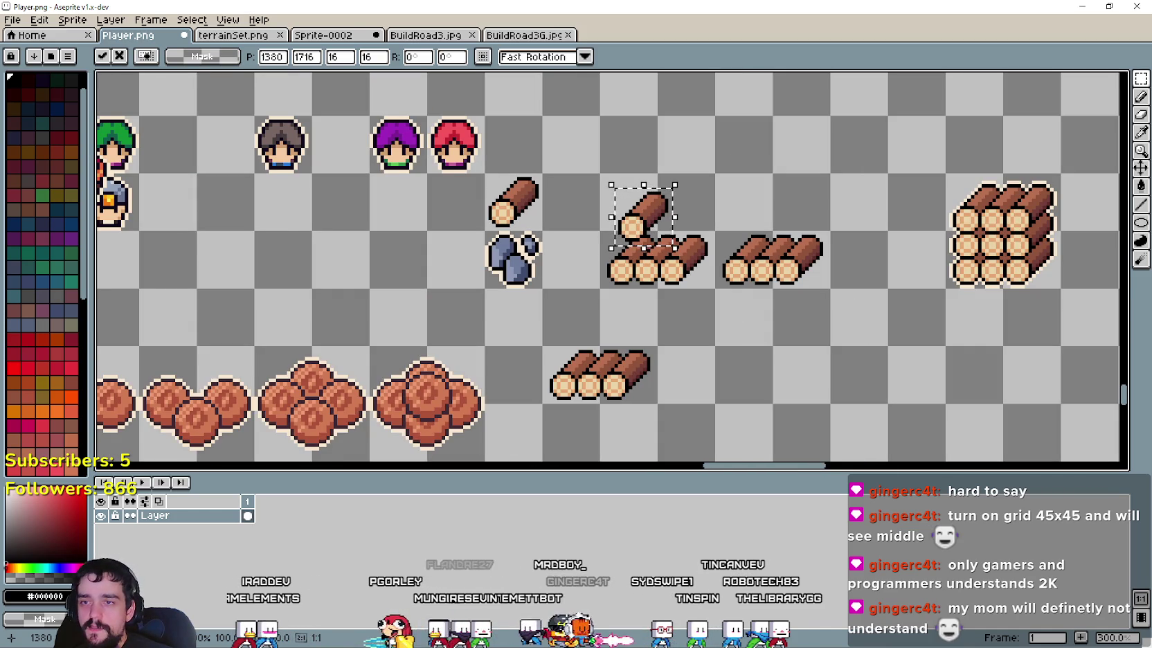
{"action": "scroll", "coordinate": [893, 265], "scroll_direction": "down", "scroll_amount": 1}
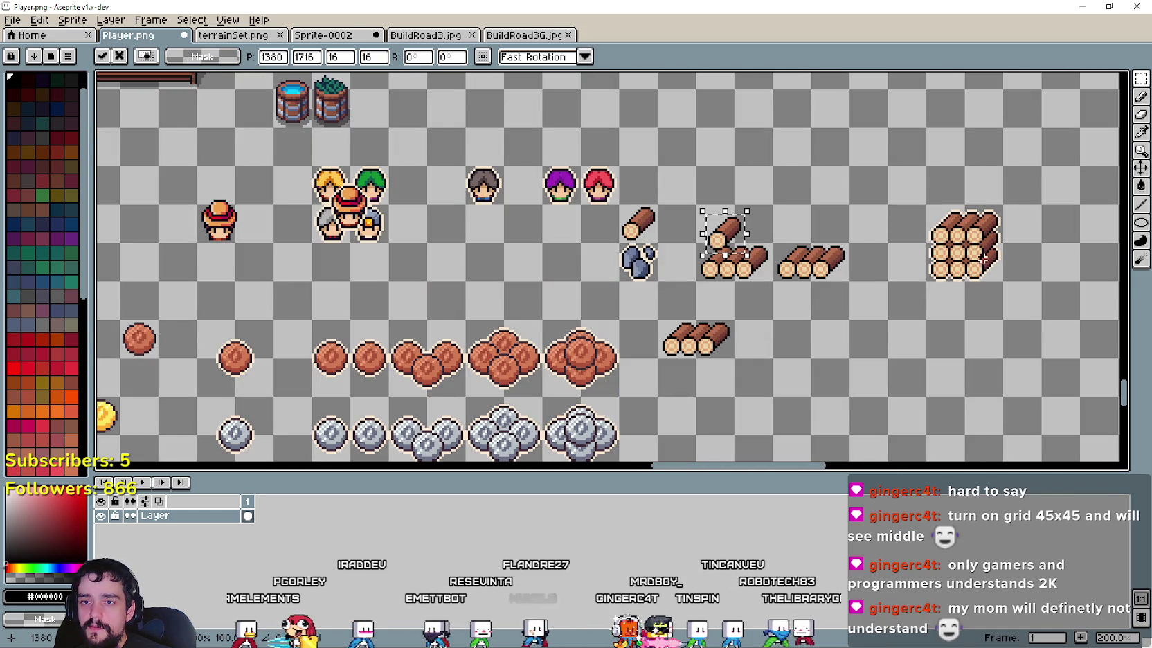
{"action": "scroll", "coordinate": [725, 208], "scroll_direction": "up", "scroll_amount": 1}
{"action": "scroll", "coordinate": [725, 216], "scroll_direction": "up", "scroll_amount": 1}
{"action": "left_click_drag", "start_coordinate": [720, 219], "coordinate": [873, 232]}
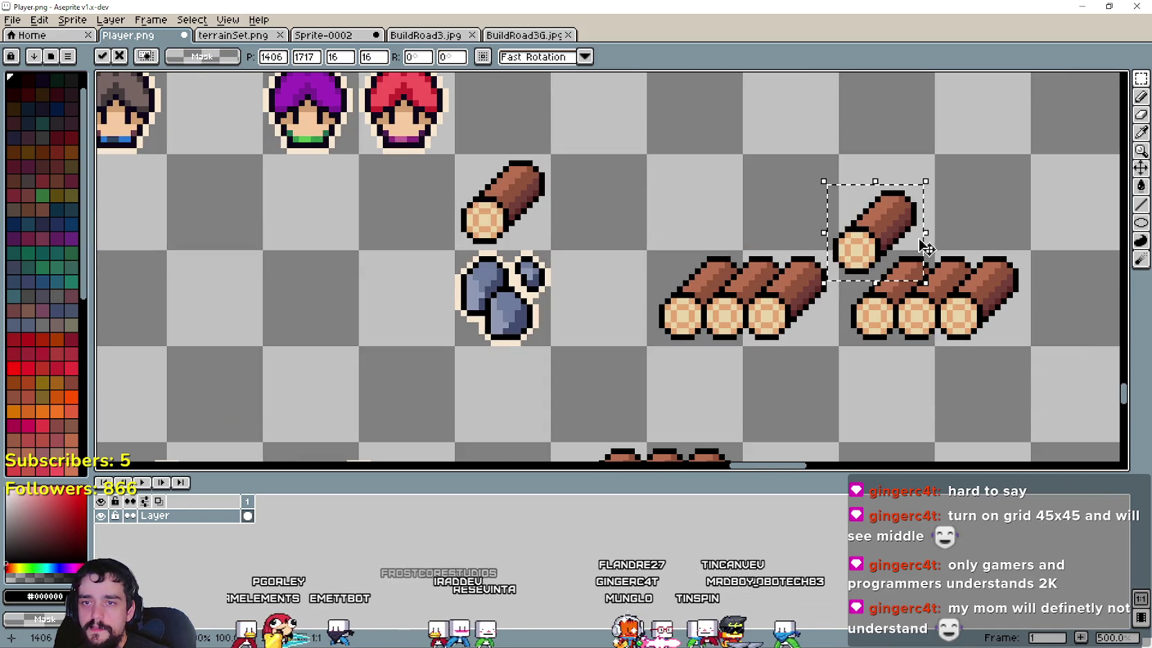
{"action": "scroll", "coordinate": [873, 232], "scroll_direction": "up", "scroll_amount": 1}
{"action": "mouse_move", "coordinate": [654, 209]}
{"action": "left_mouse_down"}
{"action": "mouse_move", "coordinate": [689, 253]}
{"action": "mouse_move", "coordinate": [715, 244]}
{"action": "left_mouse_up"}
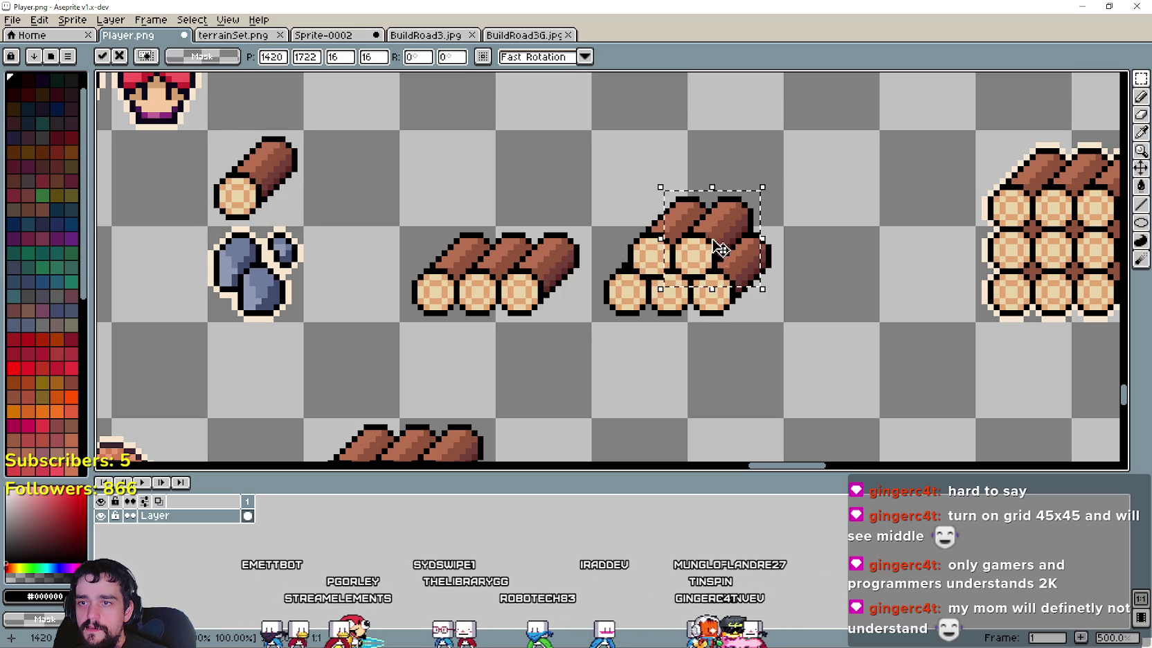
{"action": "left_click", "coordinate": [798, 367]}
Step: Shift the big log stack further right
{"action": "scroll", "coordinate": [798, 367], "scroll_direction": "down", "scroll_amount": 1}
{"action": "scroll", "coordinate": [755, 326], "scroll_direction": "down", "scroll_amount": 1}
{"action": "scroll", "coordinate": [713, 282], "scroll_direction": "down", "scroll_amount": 1}
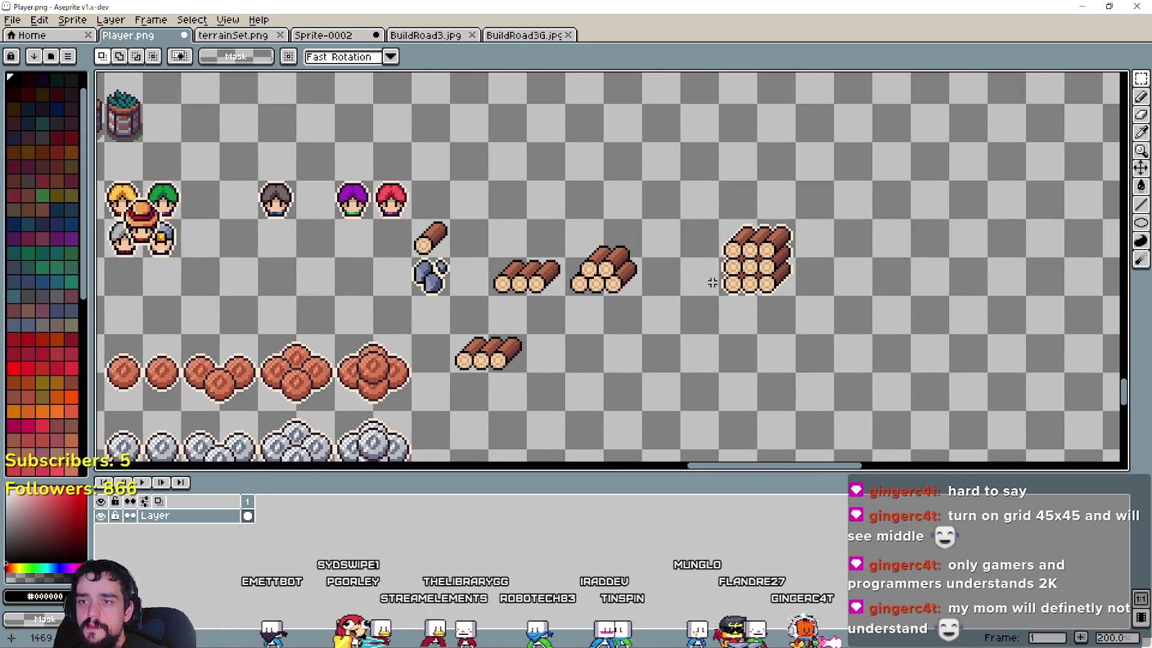
{"action": "left_click_drag", "start_coordinate": [766, 270], "coordinate": [835, 270]}
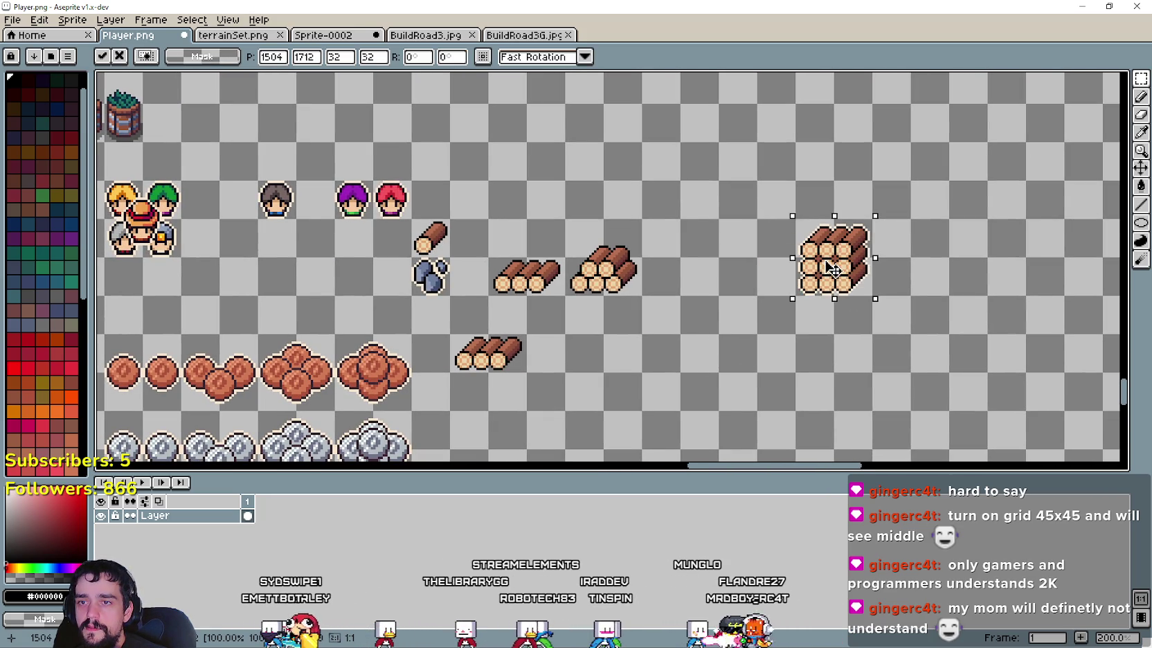
Step: Drop the moved stack and make two more copies of the three-log row
{"action": "left_click", "coordinate": [702, 308]}
{"action": "scroll", "coordinate": [613, 284], "scroll_direction": "up", "scroll_amount": 1}
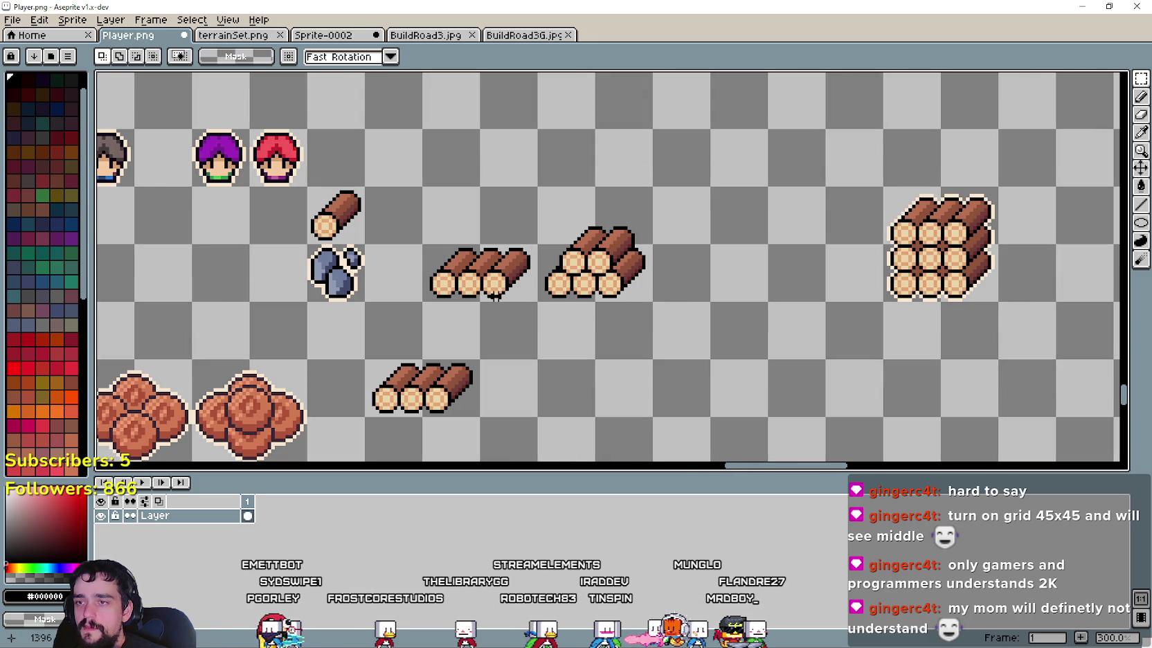
{"action": "left_click_drag", "start_coordinate": [502, 300], "coordinate": [746, 288]}
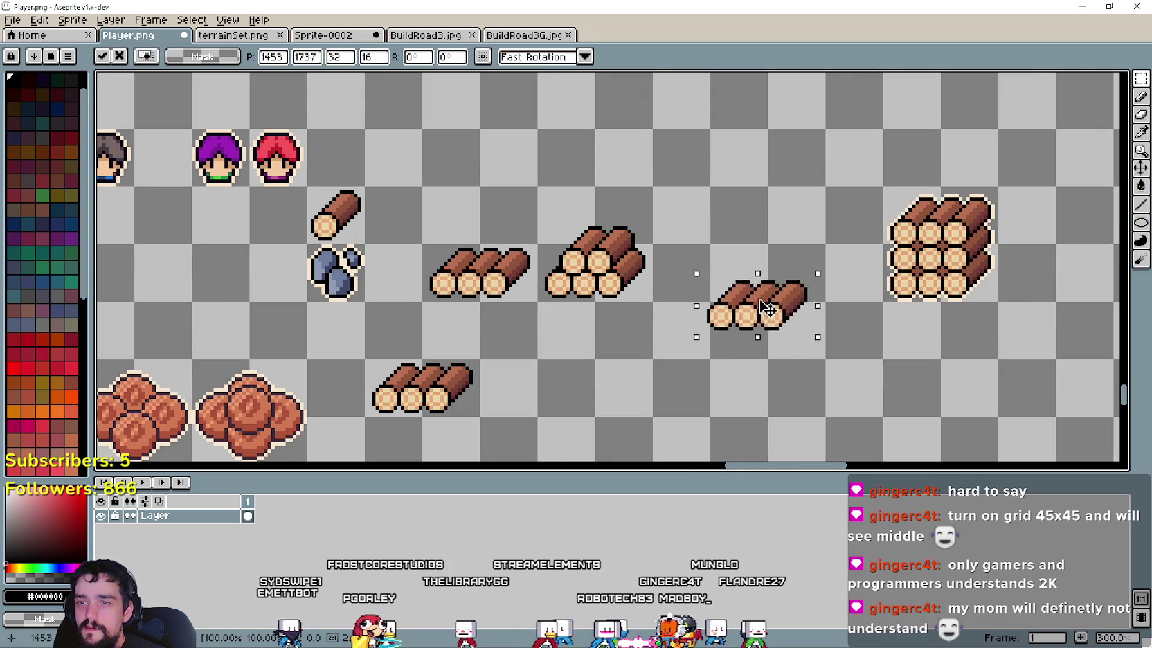
{"action": "left_click", "coordinate": [665, 342]}
{"action": "mouse_move", "coordinate": [424, 244]}
{"action": "left_mouse_down"}
{"action": "mouse_move", "coordinate": [537, 303]}
{"action": "mouse_move", "coordinate": [835, 282]}
{"action": "left_mouse_up"}
{"action": "left_click", "coordinate": [622, 317]}
Step: Move the single log onto the top of the pyramid pile
{"action": "scroll", "coordinate": [481, 260], "scroll_direction": "up", "scroll_amount": 1}
{"action": "mouse_move", "coordinate": [249, 160]}
{"action": "left_mouse_down"}
{"action": "mouse_move", "coordinate": [329, 241]}
{"action": "mouse_move", "coordinate": [748, 218]}
{"action": "mouse_move", "coordinate": [744, 204]}
{"action": "mouse_move", "coordinate": [738, 262]}
{"action": "left_mouse_up"}
{"action": "scroll", "coordinate": [748, 218], "scroll_direction": "up", "scroll_amount": 2}
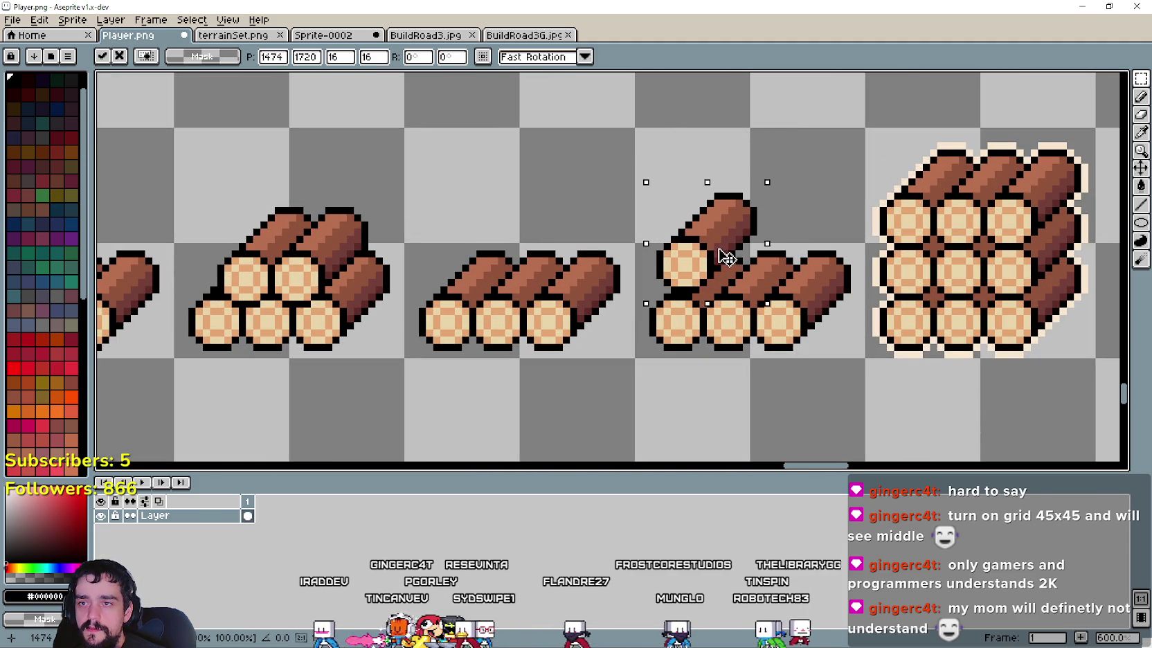
{"action": "mouse_move", "coordinate": [734, 257]}
{"action": "left_mouse_down"}
{"action": "mouse_move", "coordinate": [742, 267]}
{"action": "mouse_move", "coordinate": [619, 197]}
{"action": "mouse_move", "coordinate": [784, 279]}
{"action": "left_mouse_up"}
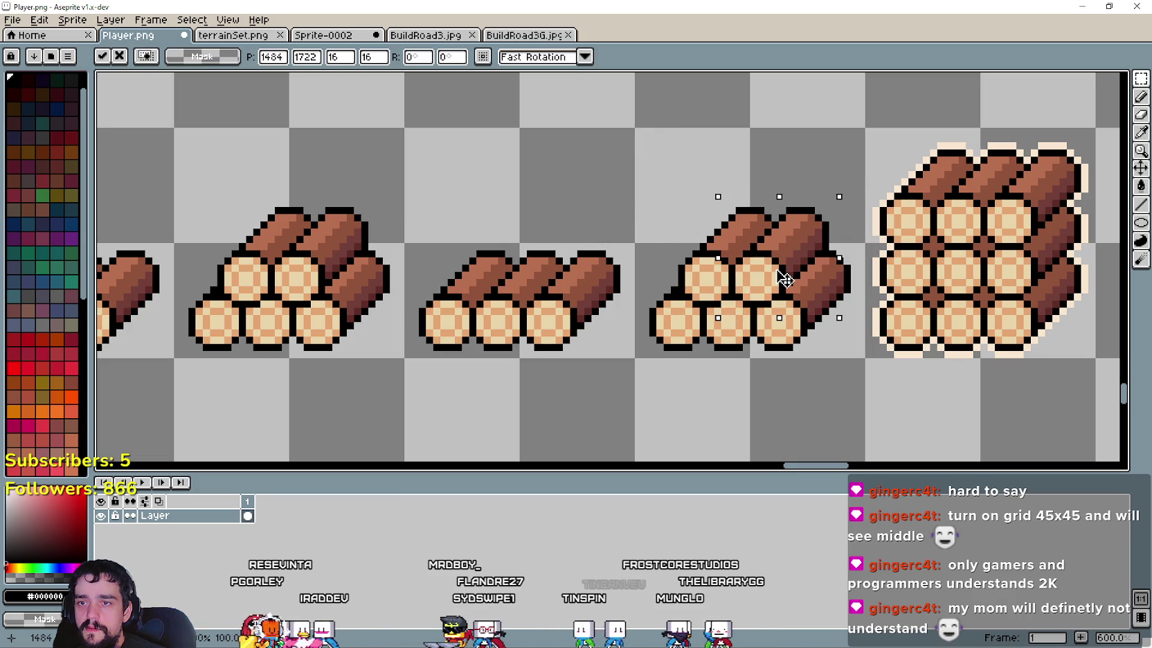
{"action": "key", "text": "Escape"}
{"action": "left_click_drag", "start_coordinate": [620, 206], "coordinate": [761, 218]}
{"action": "scroll", "coordinate": [686, 311], "scroll_direction": "down", "scroll_amount": 2}
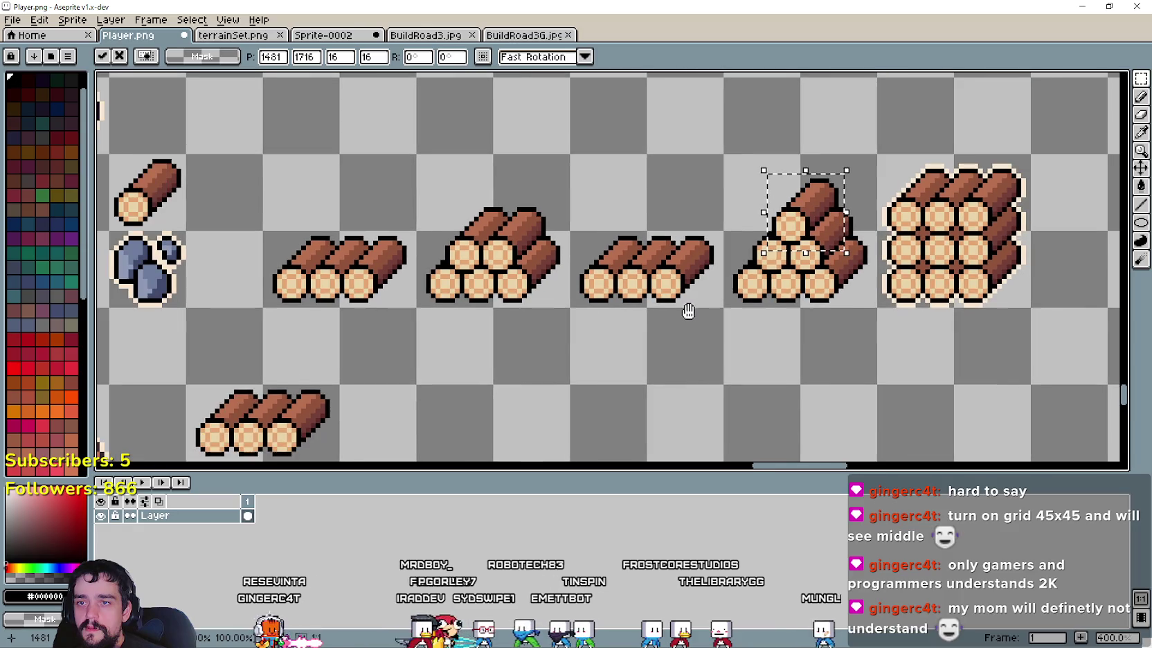
{"action": "scroll", "coordinate": [717, 268], "scroll_direction": "up", "scroll_amount": 1}
{"action": "mouse_move", "coordinate": [827, 236]}
{"action": "left_mouse_down"}
{"action": "mouse_move", "coordinate": [817, 199]}
{"action": "mouse_move", "coordinate": [838, 221]}
{"action": "left_mouse_up"}
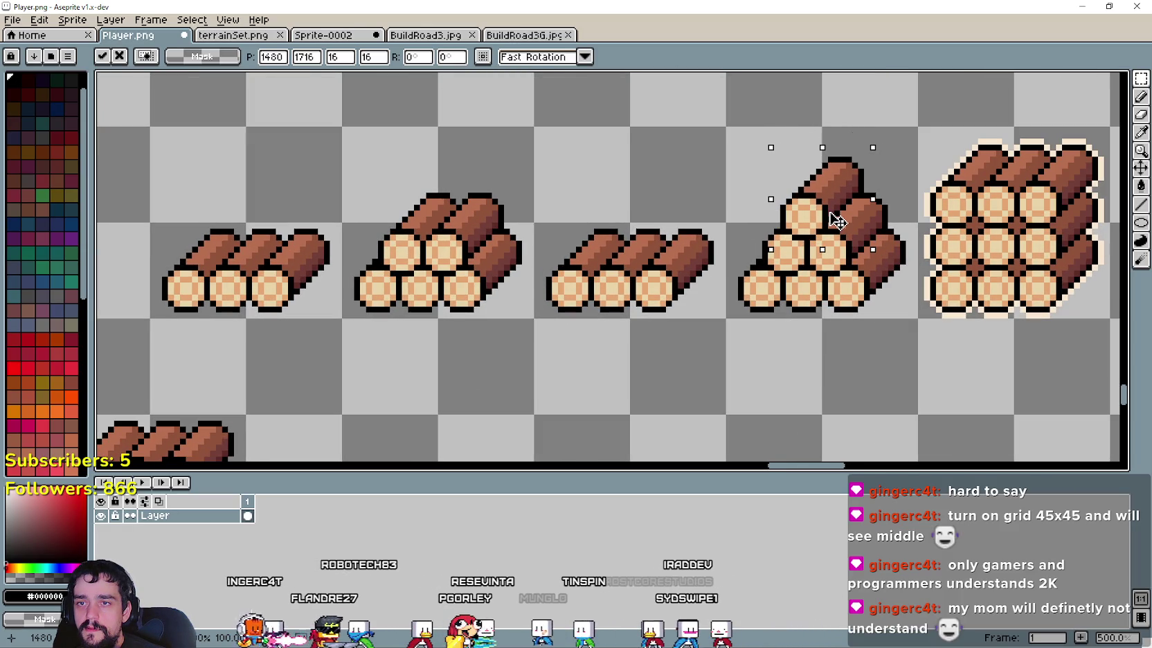
{"action": "left_click", "coordinate": [732, 259]}
{"action": "scroll", "coordinate": [629, 329], "scroll_direction": "down", "scroll_amount": 1}
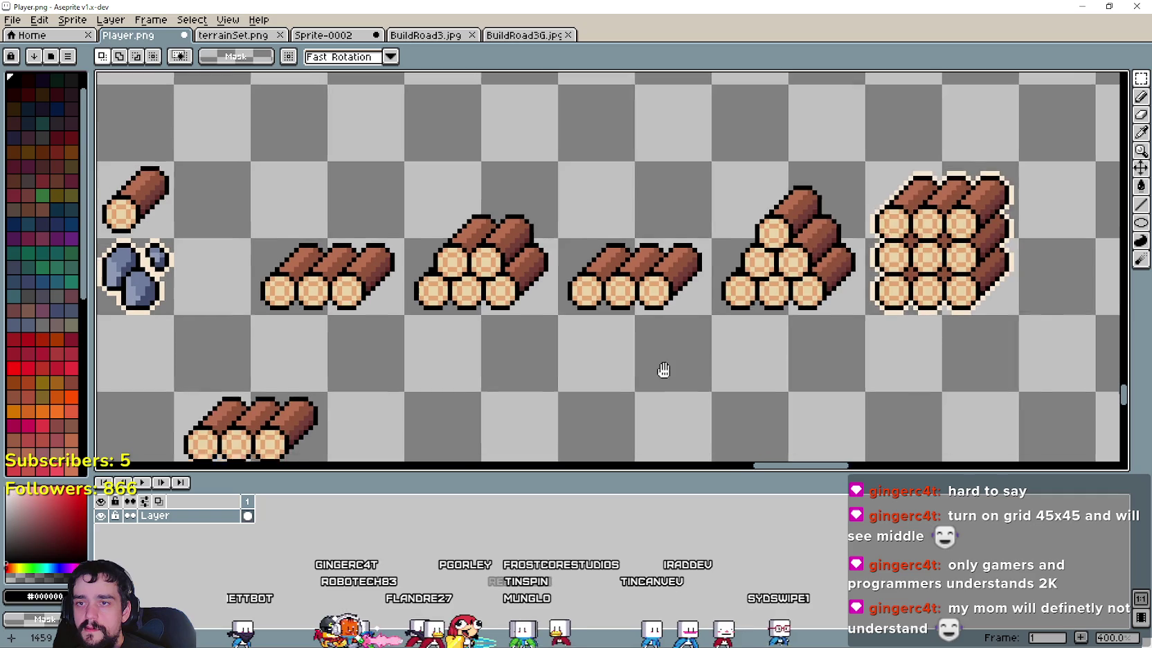
Step: Paste another single log onto the other three-log row, retrying until it sits right
{"action": "key", "text": "ctrl+v"}
{"action": "left_click_drag", "start_coordinate": [295, 197], "coordinate": [813, 246]}
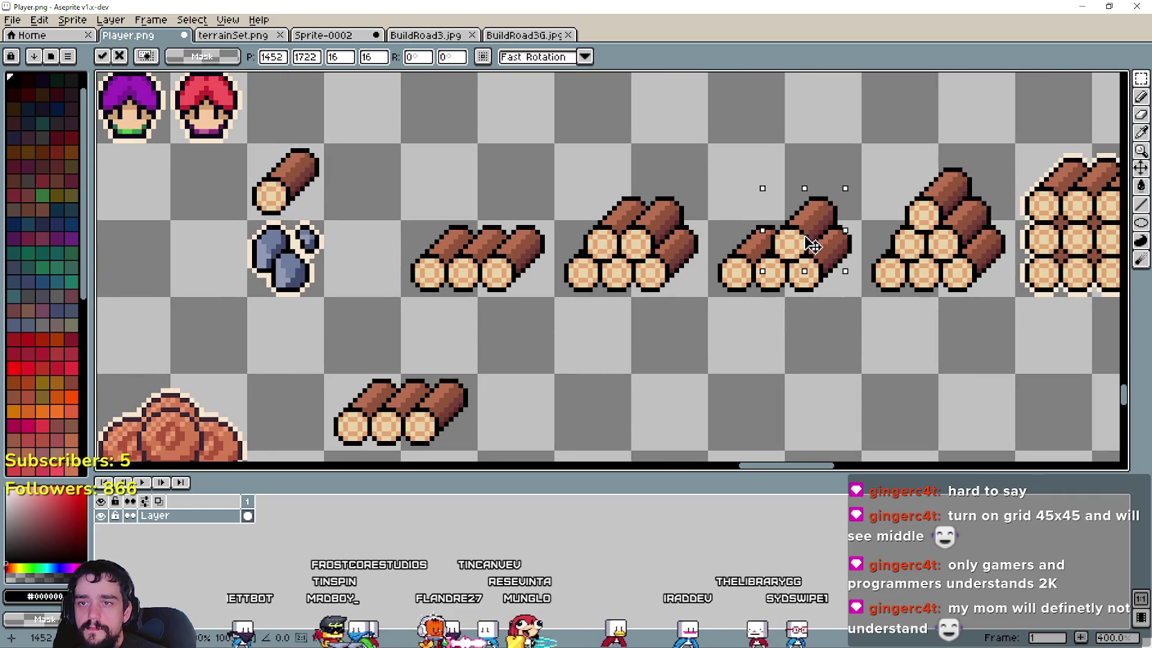
{"action": "key", "text": "ctrl+z"}
{"action": "mouse_move", "coordinate": [289, 198]}
{"action": "left_mouse_down"}
{"action": "mouse_move", "coordinate": [766, 236]}
{"action": "mouse_move", "coordinate": [766, 247]}
{"action": "left_mouse_up"}
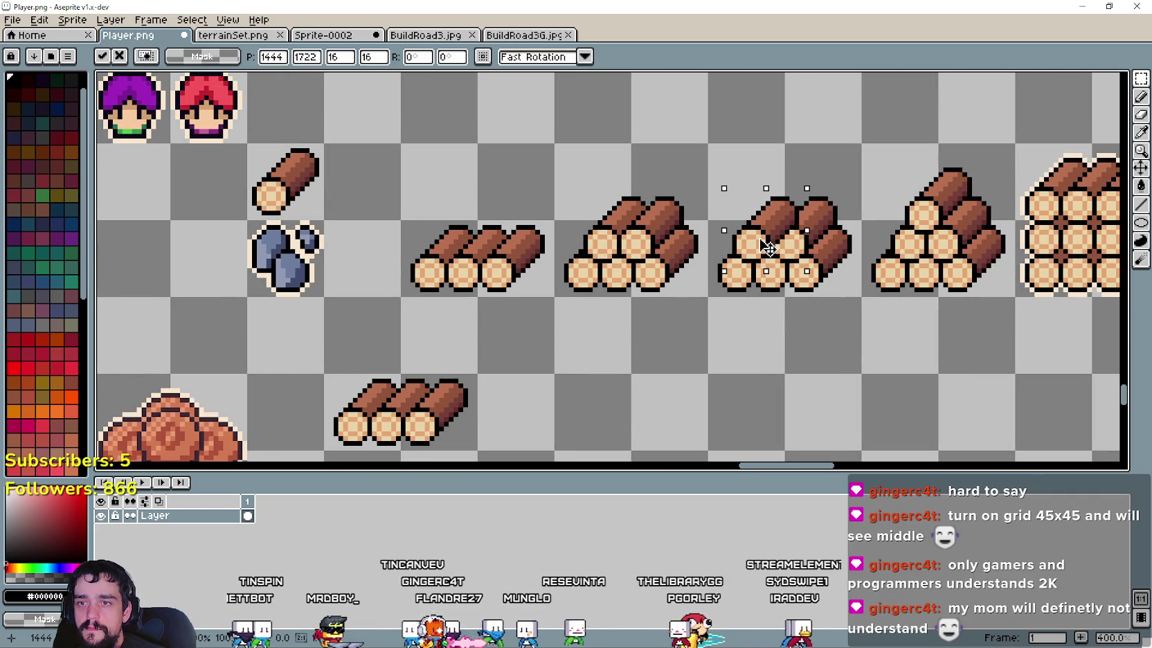
{"action": "key", "text": "ctrl+z"}
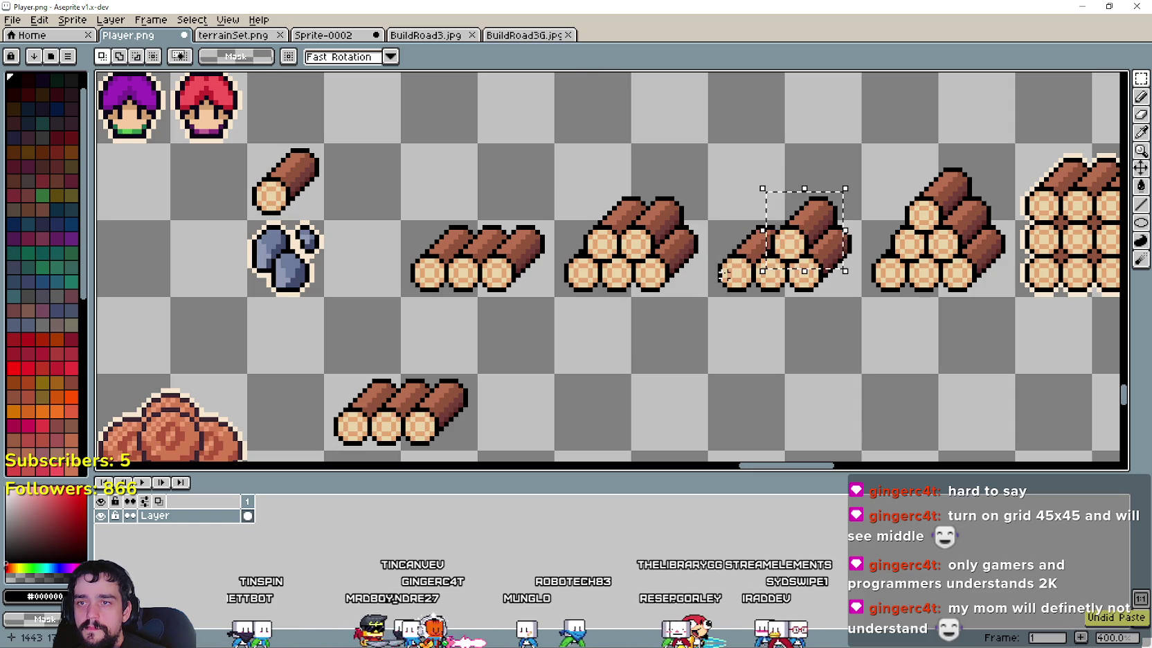
{"action": "key", "text": "ctrl+z"}
{"action": "left_click_drag", "start_coordinate": [313, 223], "coordinate": [780, 249]}
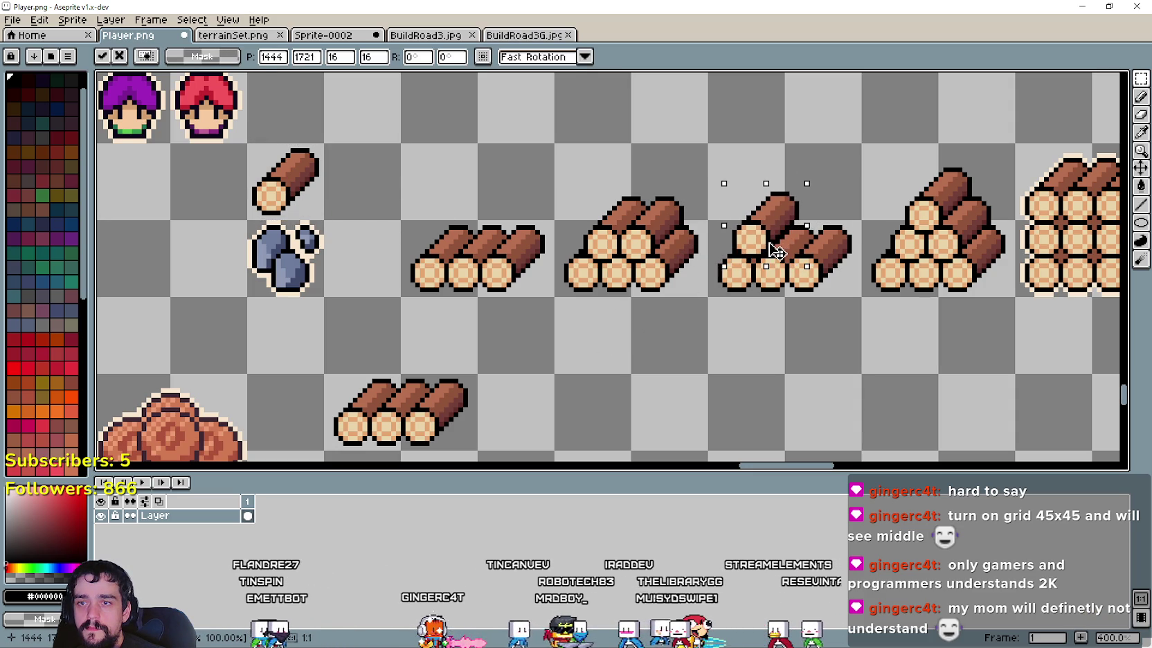
{"action": "key", "text": "ctrl+z"}
{"action": "left_click_drag", "start_coordinate": [297, 201], "coordinate": [822, 239]}
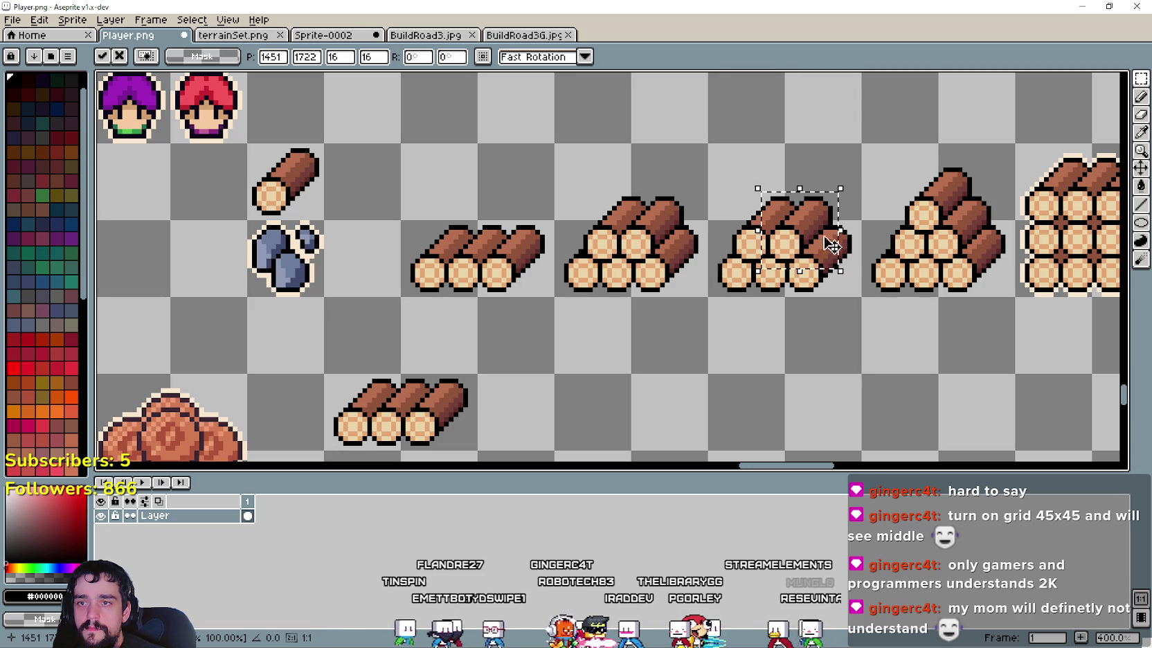
{"action": "left_click", "coordinate": [622, 349]}
{"action": "scroll", "coordinate": [622, 338], "scroll_direction": "down", "scroll_amount": 1}
{"action": "scroll", "coordinate": [745, 299], "scroll_direction": "down", "scroll_amount": 1}
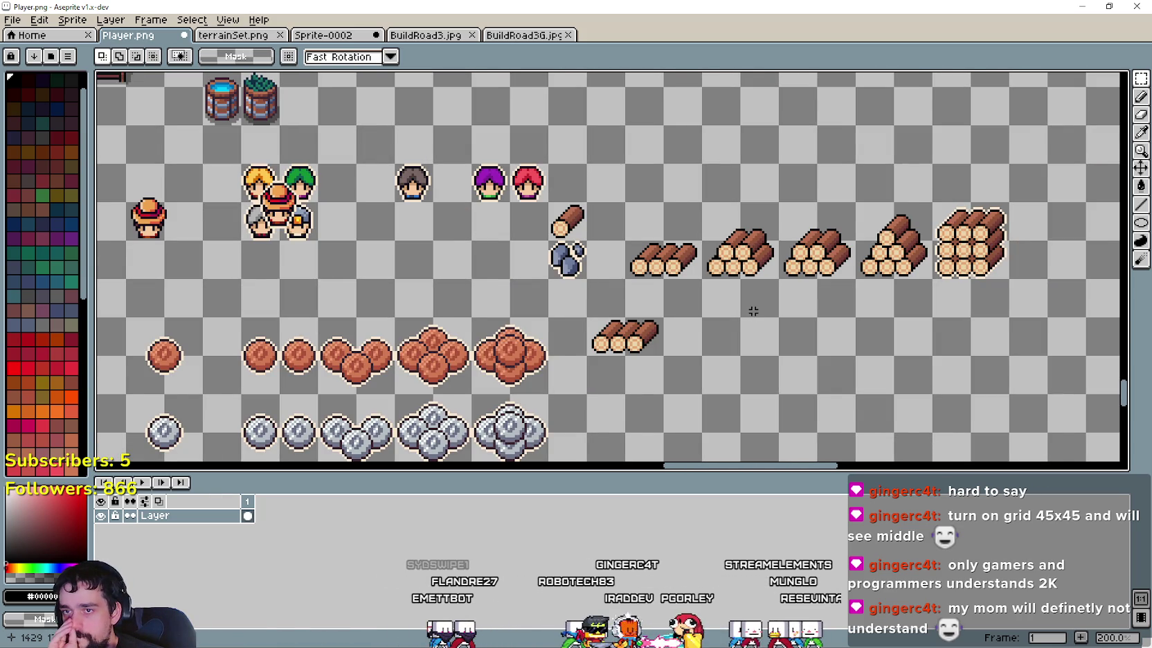
Step: Move the duplicate five-log pile down out of the row and slide the pyramid left into the gap
{"action": "scroll", "coordinate": [753, 311], "scroll_direction": "up", "scroll_amount": 1}
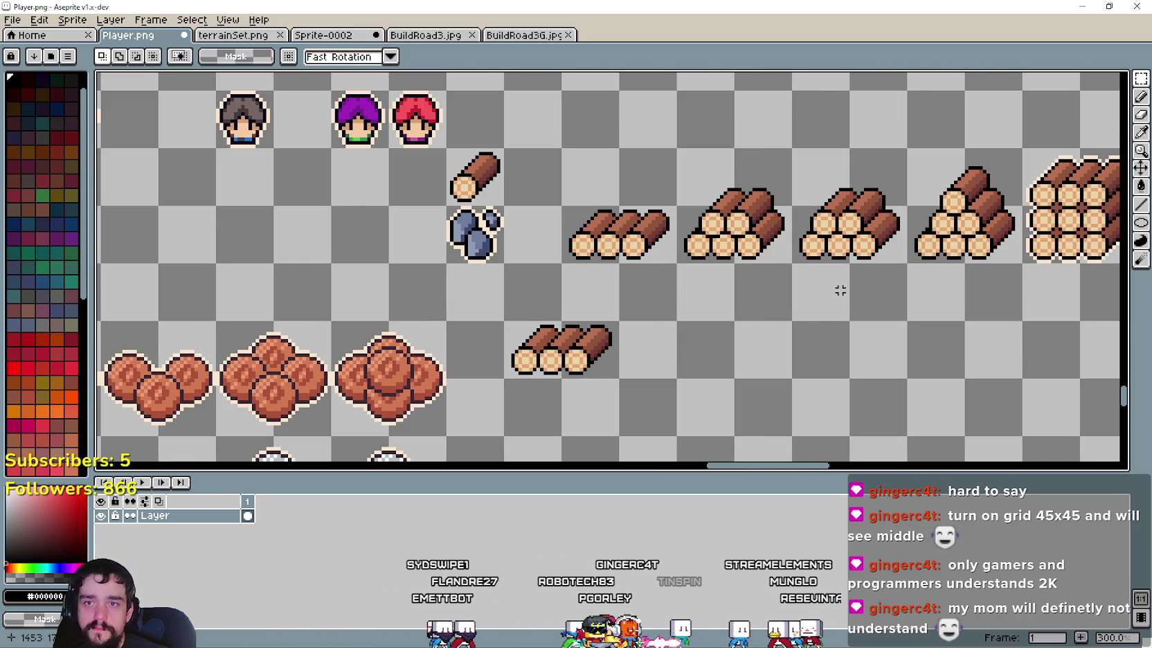
{"action": "scroll", "coordinate": [803, 294], "scroll_direction": "up", "scroll_amount": 1}
{"action": "scroll", "coordinate": [806, 288], "scroll_direction": "down", "scroll_amount": 1}
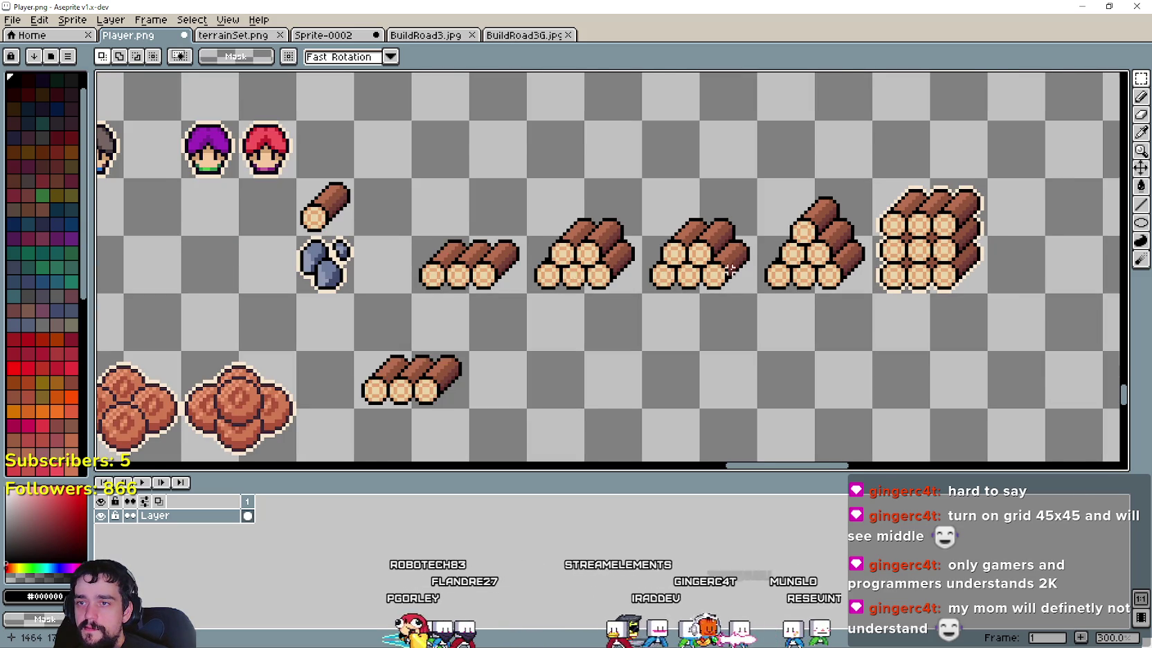
{"action": "scroll", "coordinate": [735, 249], "scroll_direction": "up", "scroll_amount": 1}
{"action": "left_click_drag", "start_coordinate": [837, 231], "coordinate": [900, 156]}
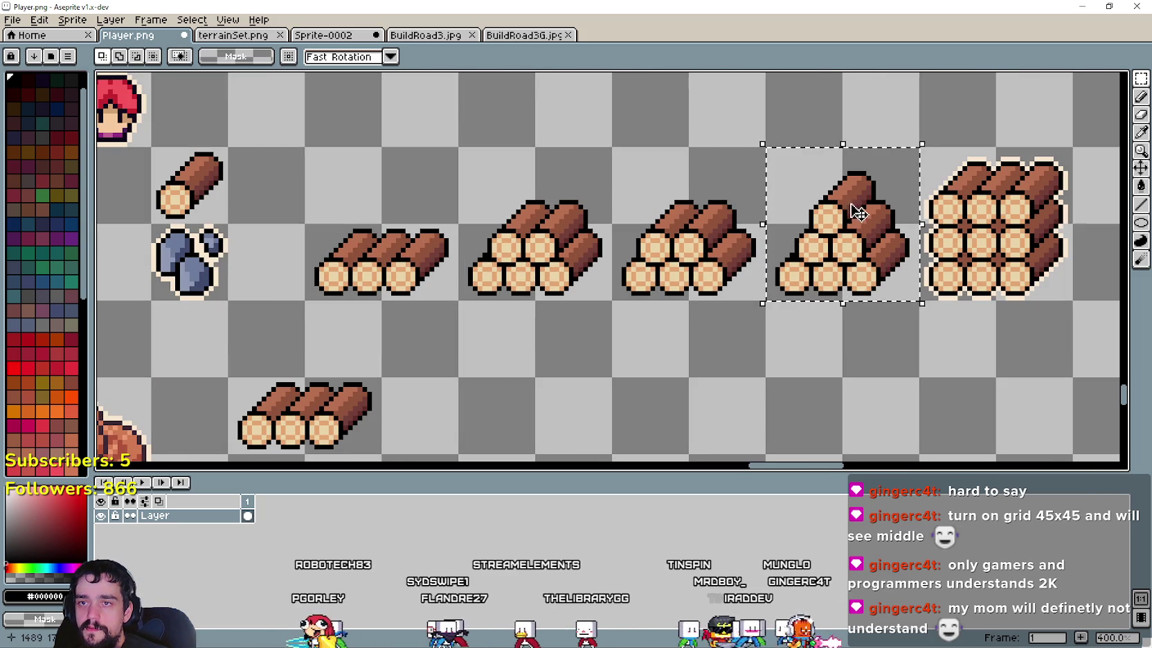
{"action": "mouse_move", "coordinate": [617, 298]}
{"action": "left_mouse_down"}
{"action": "mouse_move", "coordinate": [717, 217]}
{"action": "mouse_move", "coordinate": [693, 384]}
{"action": "left_mouse_up"}
{"action": "left_click", "coordinate": [845, 260]}
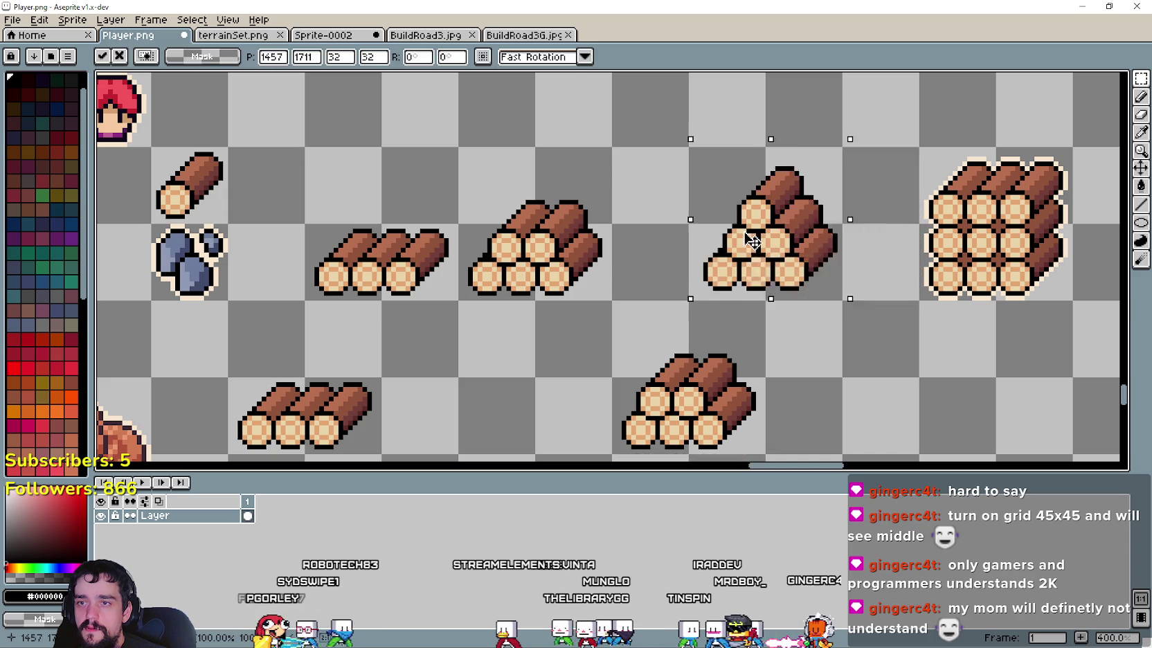
{"action": "left_click_drag", "start_coordinate": [845, 259], "coordinate": [692, 262]}
Step: Copy a log row beside the big stack and stack a second copy on it, forming two layers
{"action": "scroll", "coordinate": [692, 261], "scroll_direction": "down", "scroll_amount": 2}
{"action": "left_click_drag", "start_coordinate": [661, 303], "coordinate": [744, 385]}
{"action": "left_click", "coordinate": [659, 339]}
{"action": "left_click_drag", "start_coordinate": [589, 305], "coordinate": [744, 384]}
{"action": "left_click", "coordinate": [593, 349]}
{"action": "left_click_drag", "start_coordinate": [593, 350], "coordinate": [695, 270]}
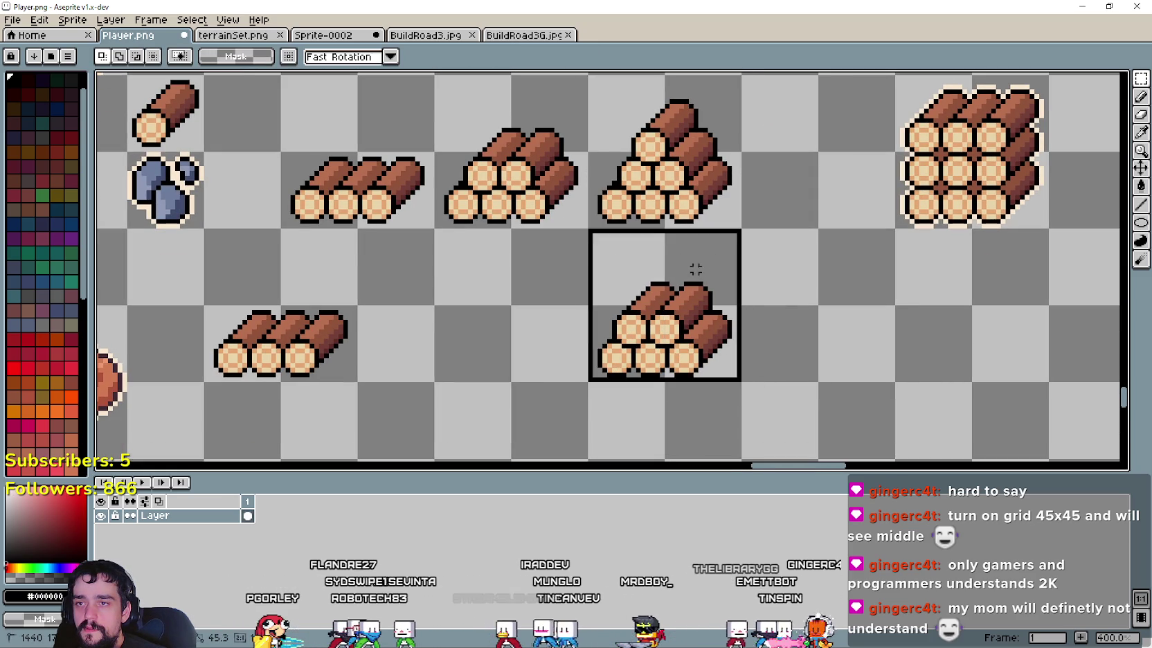
{"action": "scroll", "coordinate": [675, 330], "scroll_direction": "down", "scroll_amount": 1}
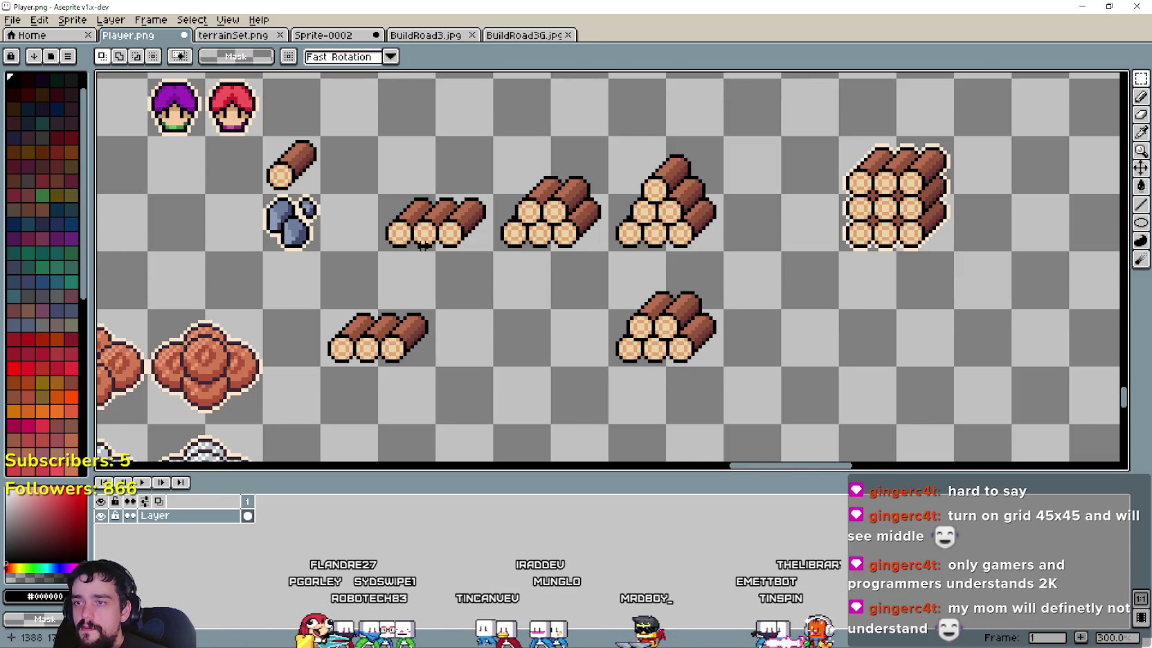
{"action": "left_click_drag", "start_coordinate": [483, 194], "coordinate": [824, 198]}
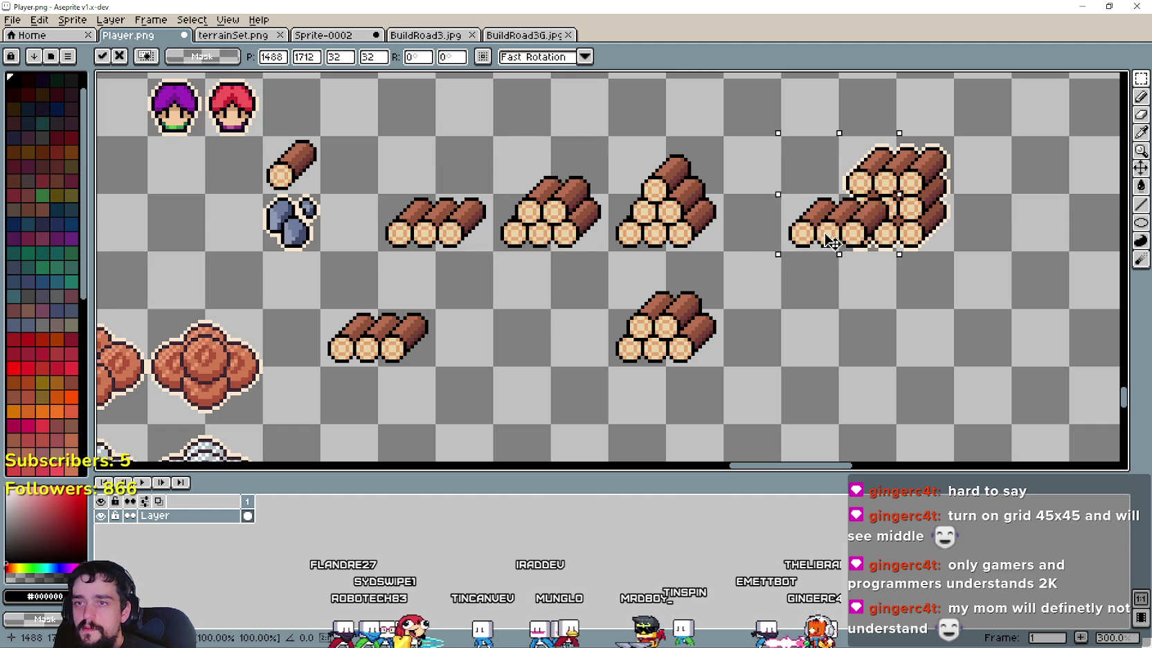
{"action": "mouse_move", "coordinate": [457, 242]}
{"action": "left_mouse_down"}
{"action": "mouse_move", "coordinate": [796, 201]}
{"action": "mouse_move", "coordinate": [783, 229]}
{"action": "left_mouse_up"}
{"action": "scroll", "coordinate": [796, 201], "scroll_direction": "up", "scroll_amount": 1}
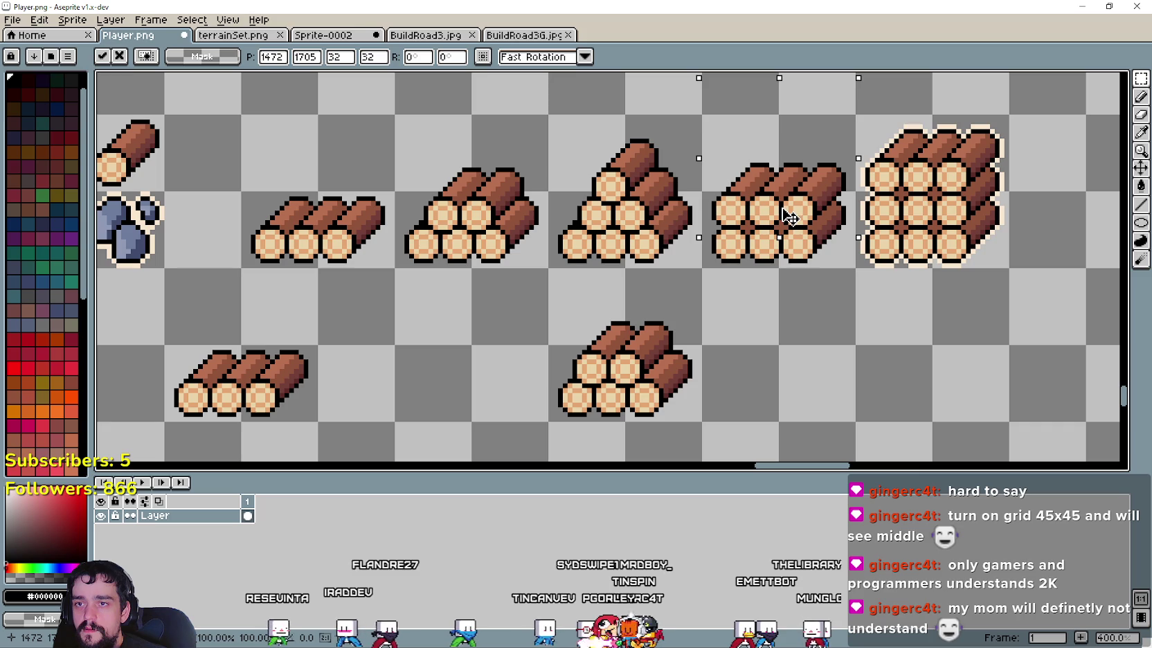
{"action": "left_click", "coordinate": [733, 335]}
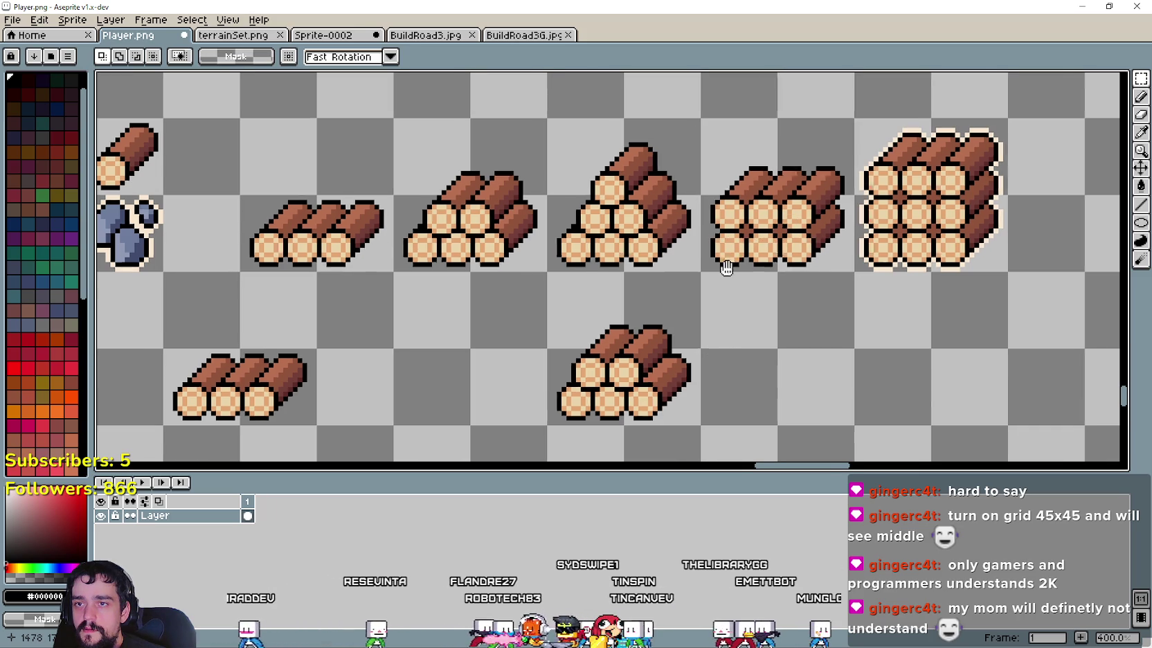
Step: Paste a single log on top of the new two-layer pile and confirm it
{"action": "scroll", "coordinate": [633, 229], "scroll_direction": "up", "scroll_amount": 1}
{"action": "scroll", "coordinate": [585, 247], "scroll_direction": "down", "scroll_amount": 2}
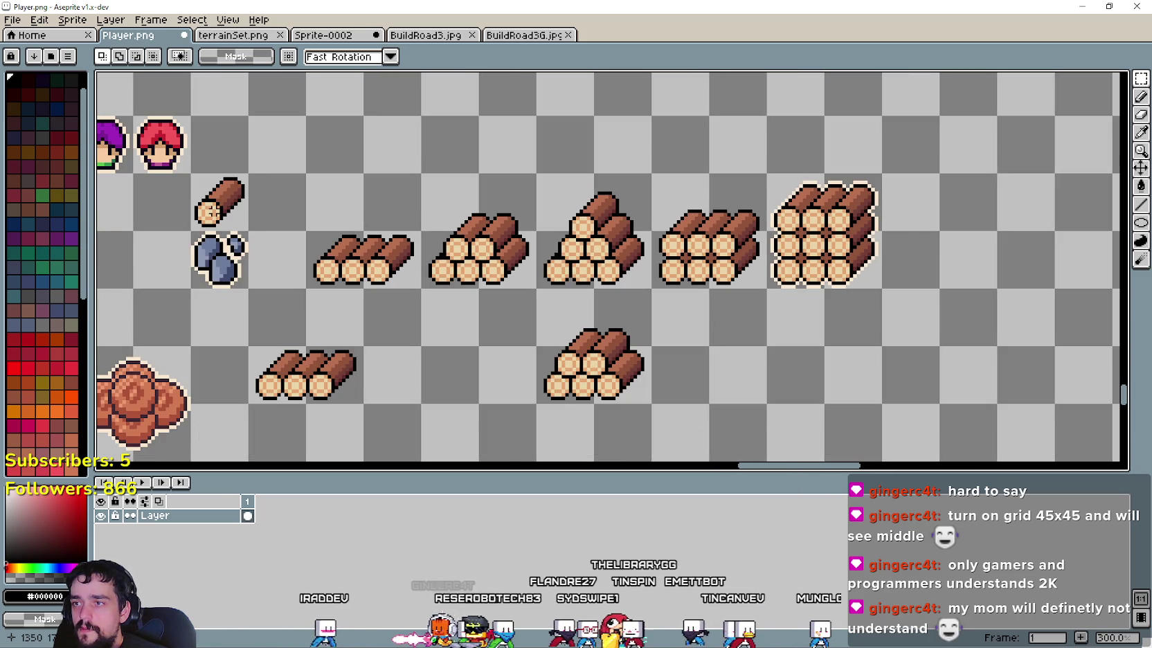
{"action": "key", "text": "ctrl+v"}
{"action": "mouse_move", "coordinate": [641, 235]}
{"action": "left_mouse_down"}
{"action": "mouse_move", "coordinate": [706, 218]}
{"action": "mouse_move", "coordinate": [736, 230]}
{"action": "mouse_move", "coordinate": [712, 235]}
{"action": "left_mouse_up"}
{"action": "scroll", "coordinate": [707, 218], "scroll_direction": "up", "scroll_amount": 3}
{"action": "scroll", "coordinate": [715, 235], "scroll_direction": "down", "scroll_amount": 3}
{"action": "key", "text": "Return"}
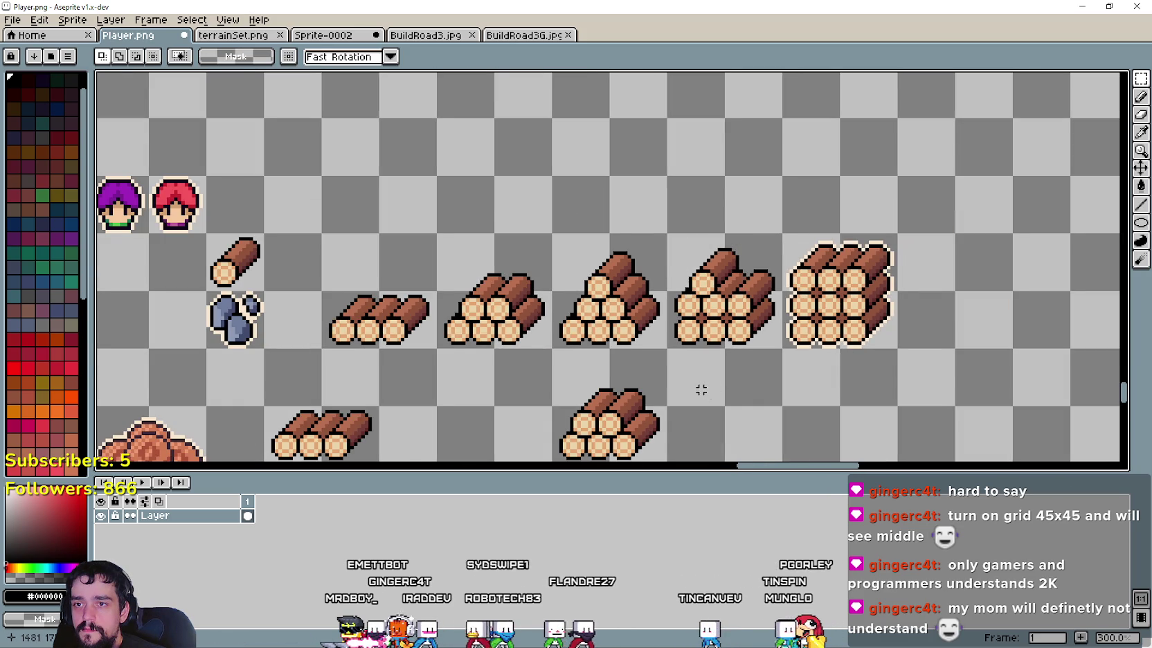
{"action": "scroll", "coordinate": [754, 421], "scroll_direction": "down", "scroll_amount": 1}
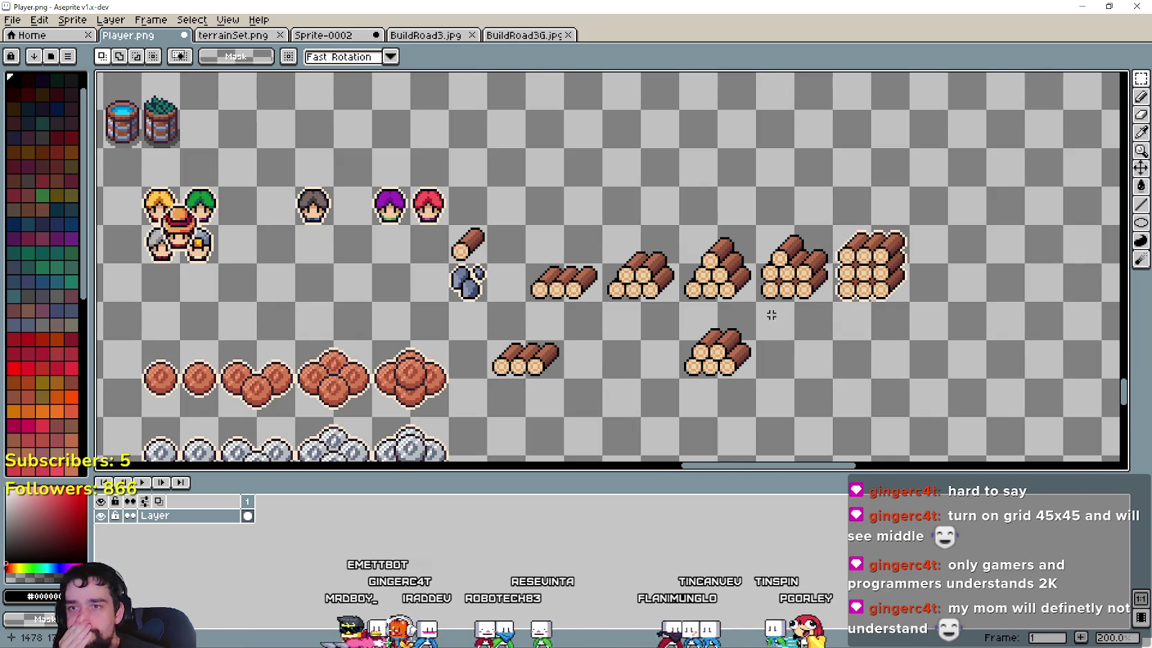
Step: Select the spare three-log row and five-log pile below the sequence and delete them
{"action": "scroll", "coordinate": [766, 300], "scroll_direction": "up", "scroll_amount": 1}
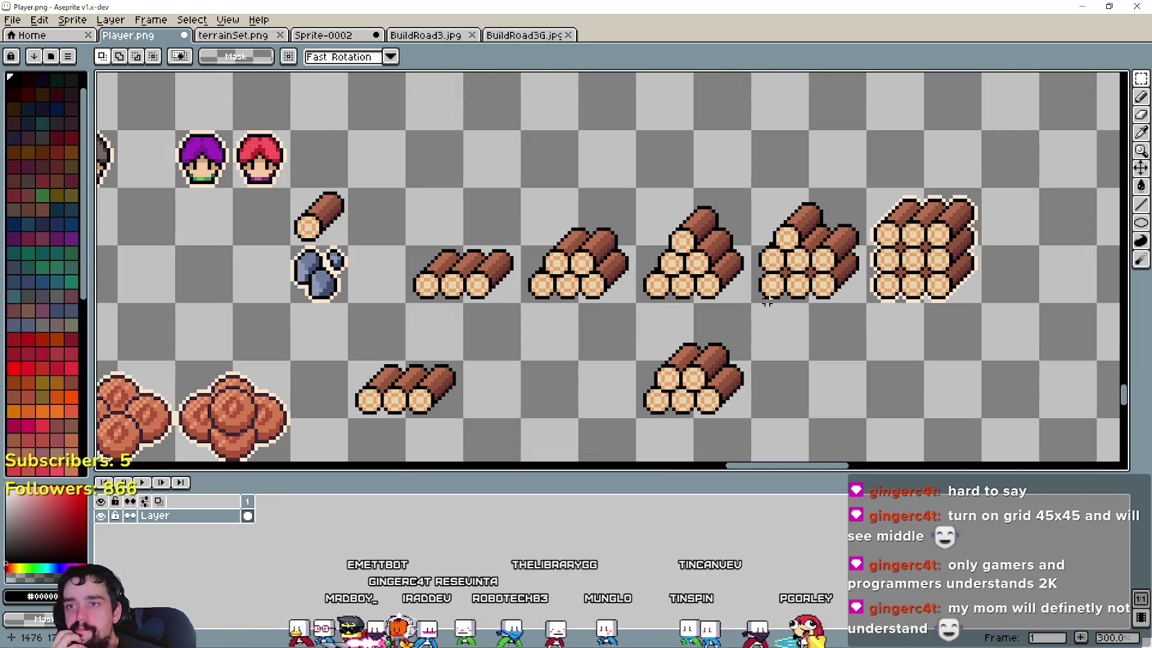
{"action": "scroll", "coordinate": [748, 301], "scroll_direction": "down", "scroll_amount": 2}
{"action": "scroll", "coordinate": [727, 311], "scroll_direction": "down", "scroll_amount": 1}
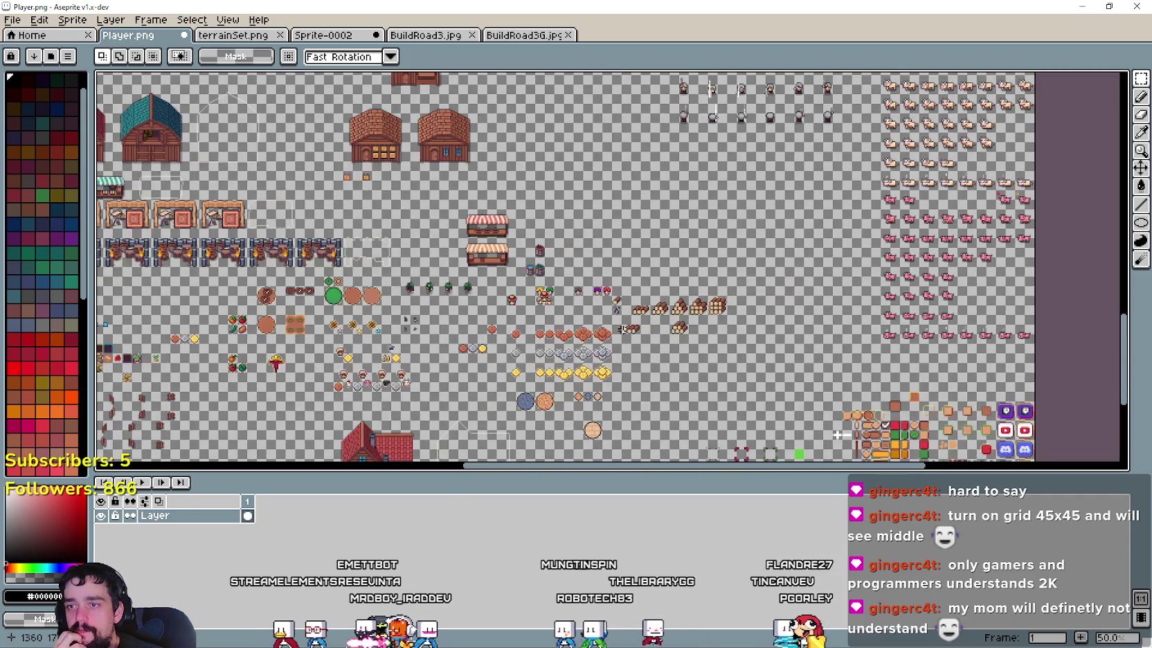
{"action": "scroll", "coordinate": [693, 318], "scroll_direction": "up", "scroll_amount": 2}
{"action": "left_click_drag", "start_coordinate": [627, 312], "coordinate": [691, 323]}
{"action": "left_click_drag", "start_coordinate": [621, 268], "coordinate": [896, 349]}
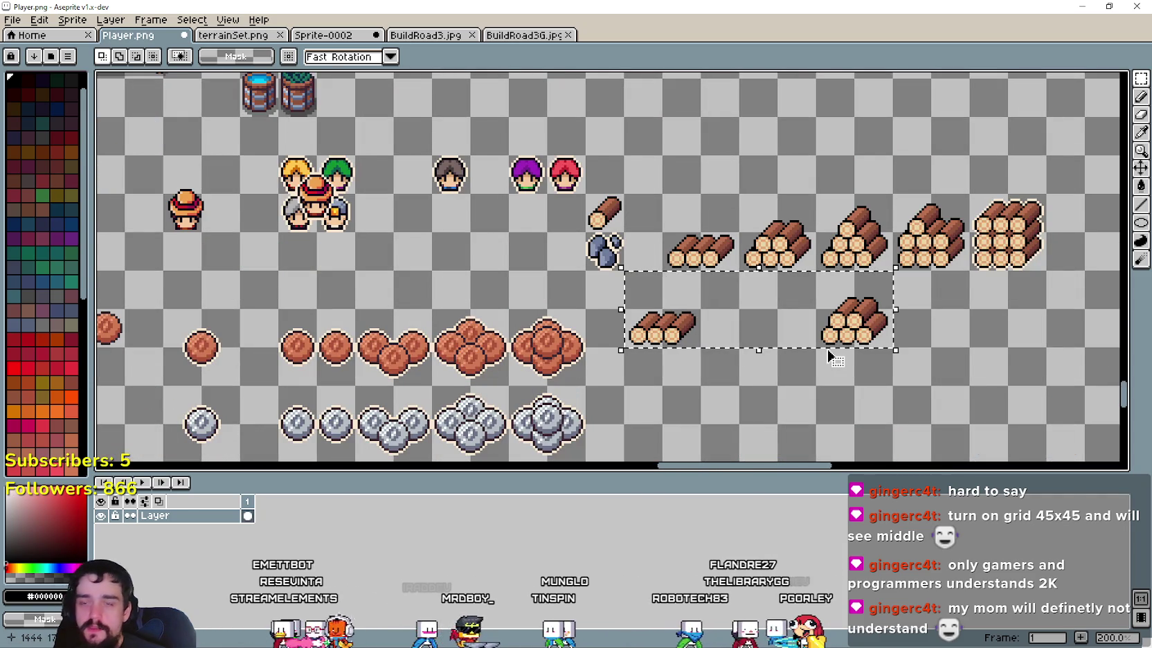
{"action": "key", "text": "Delete"}
{"action": "scroll", "coordinate": [789, 309], "scroll_direction": "up", "scroll_amount": 1}
{"action": "scroll", "coordinate": [769, 291], "scroll_direction": "down", "scroll_amount": 1}
{"action": "left_click_drag", "start_coordinate": [819, 330], "coordinate": [644, 315]}
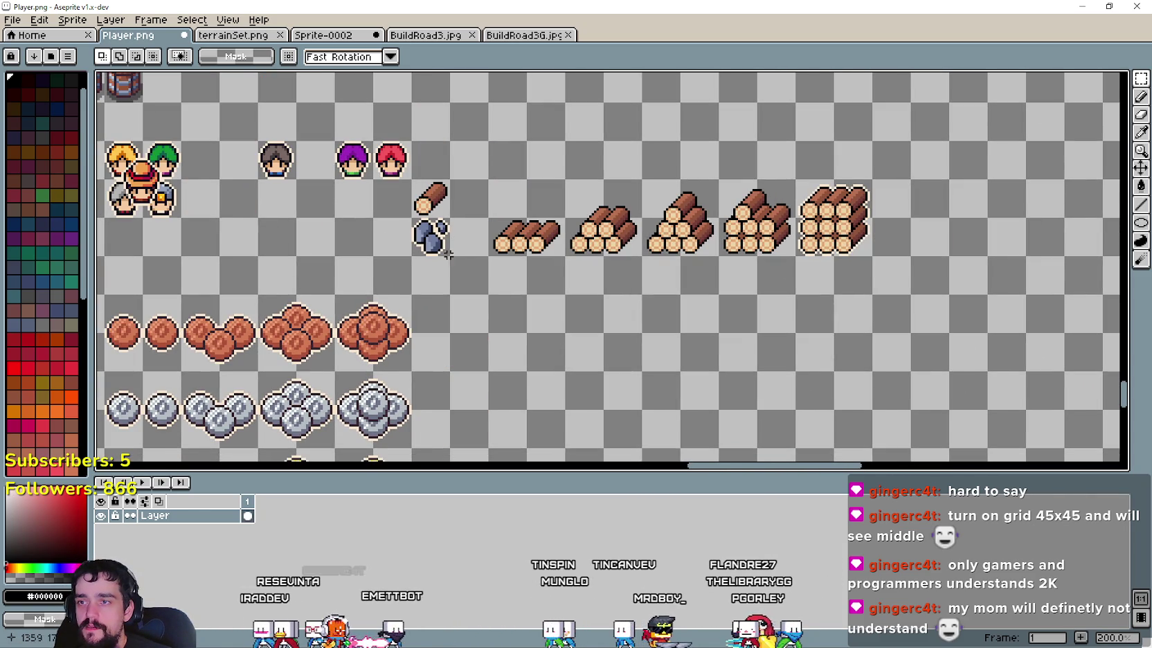
{"action": "scroll", "coordinate": [543, 277], "scroll_direction": "down", "scroll_amount": 1}
{"action": "scroll", "coordinate": [676, 296], "scroll_direction": "up", "scroll_amount": 2}
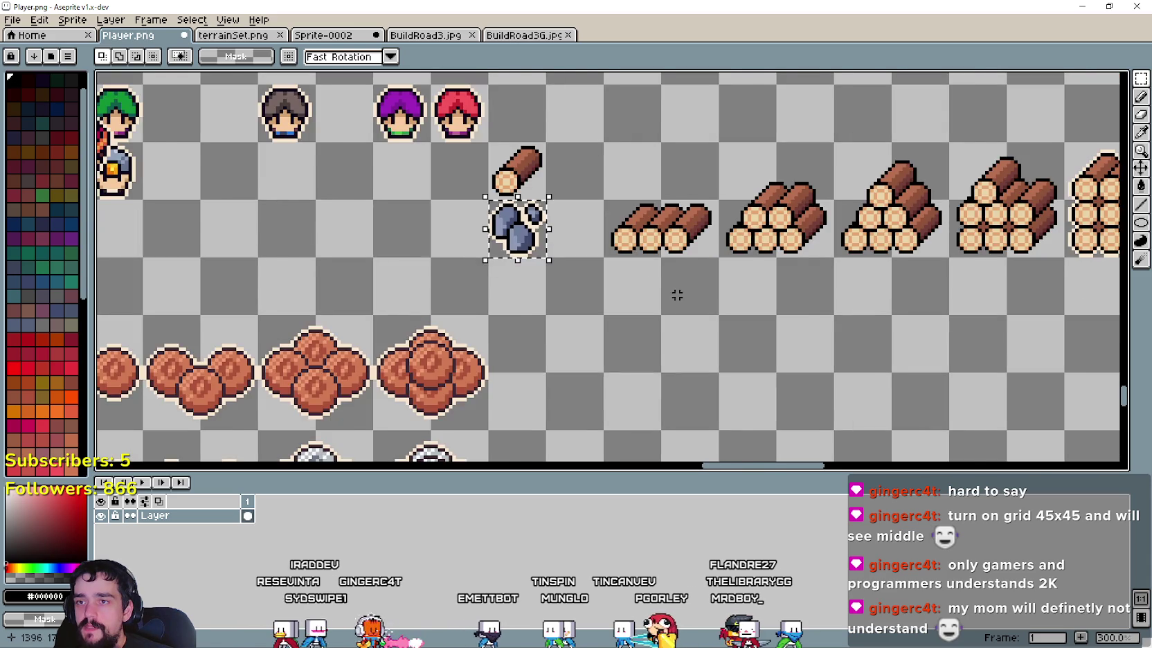
Step: Using the rectangular marquee, place a copy of the blue rocks below the log piles
{"action": "scroll", "coordinate": [679, 297], "scroll_direction": "down", "scroll_amount": 1}
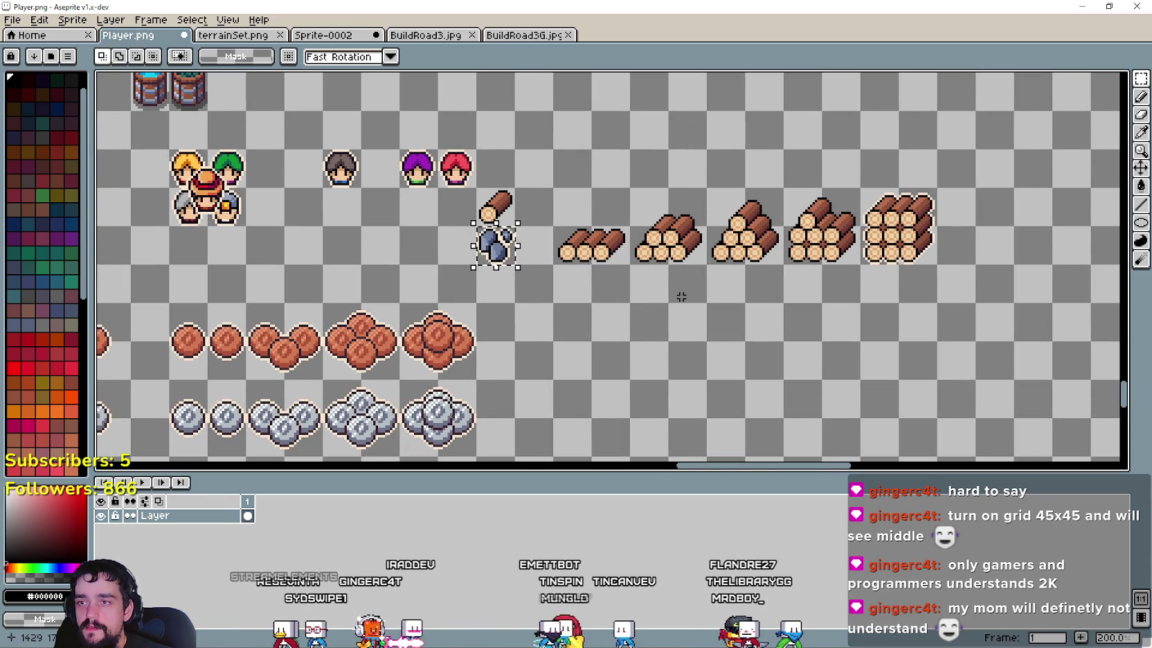
{"action": "scroll", "coordinate": [630, 374], "scroll_direction": "up", "scroll_amount": 1}
{"action": "scroll", "coordinate": [635, 291], "scroll_direction": "down", "scroll_amount": 1}
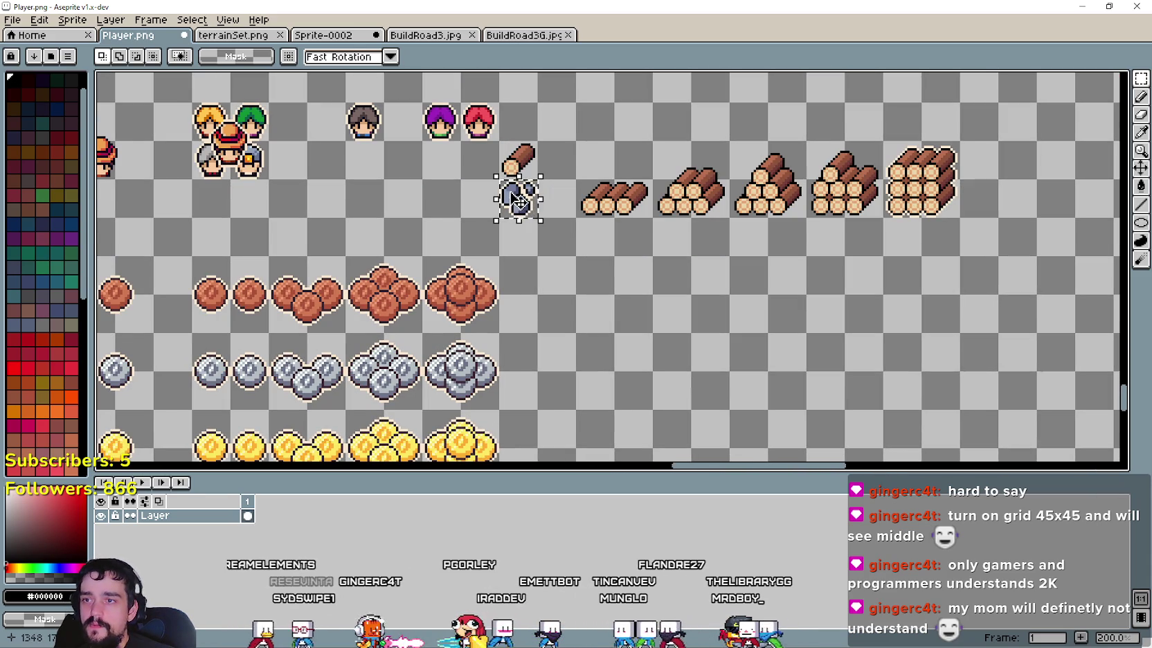
{"action": "scroll", "coordinate": [538, 217], "scroll_direction": "up", "scroll_amount": 2}
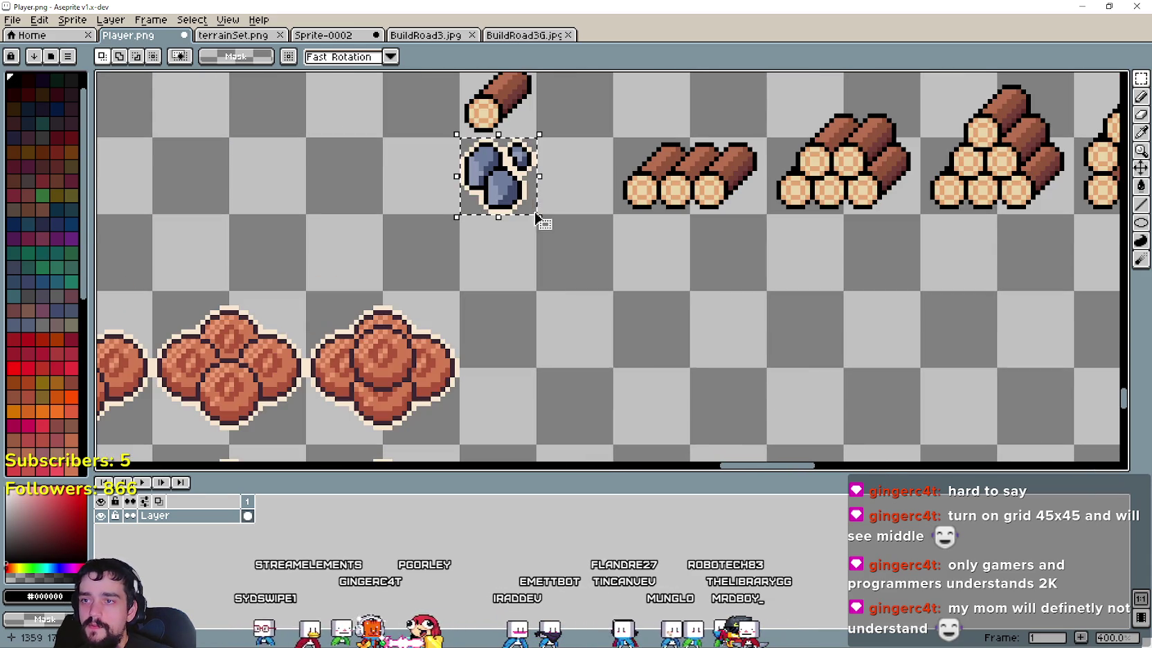
{"action": "left_click", "coordinate": [1141, 186]}
{"action": "scroll", "coordinate": [588, 157], "scroll_direction": "up", "scroll_amount": 2}
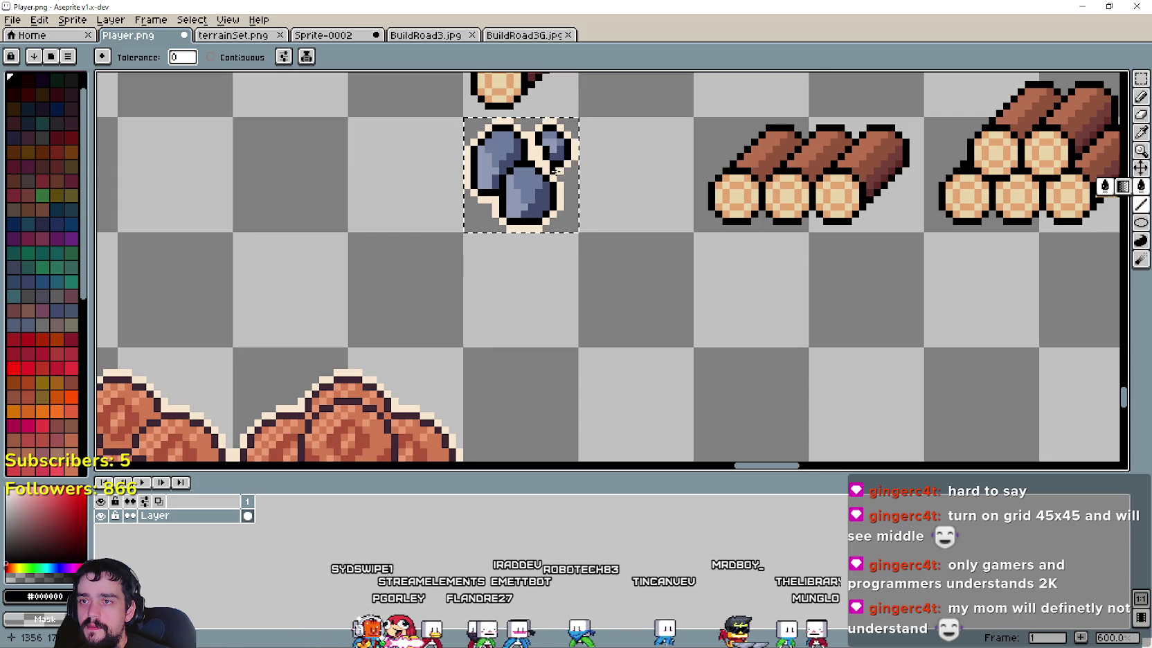
{"action": "scroll", "coordinate": [668, 168], "scroll_direction": "down", "scroll_amount": 1}
{"action": "scroll", "coordinate": [675, 170], "scroll_direction": "down", "scroll_amount": 1}
{"action": "left_click", "coordinate": [1141, 78]}
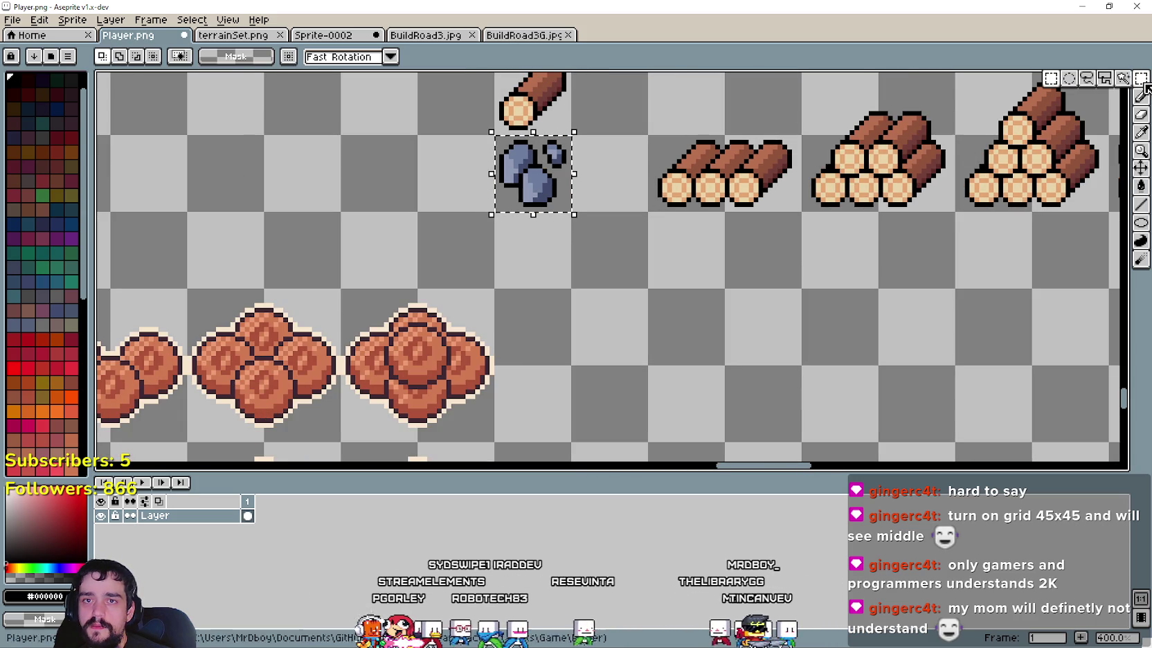
{"action": "scroll", "coordinate": [606, 229], "scroll_direction": "down", "scroll_amount": 1}
{"action": "left_click_drag", "start_coordinate": [515, 198], "coordinate": [632, 319]}
{"action": "left_click_drag", "start_coordinate": [749, 304], "coordinate": [640, 278]}
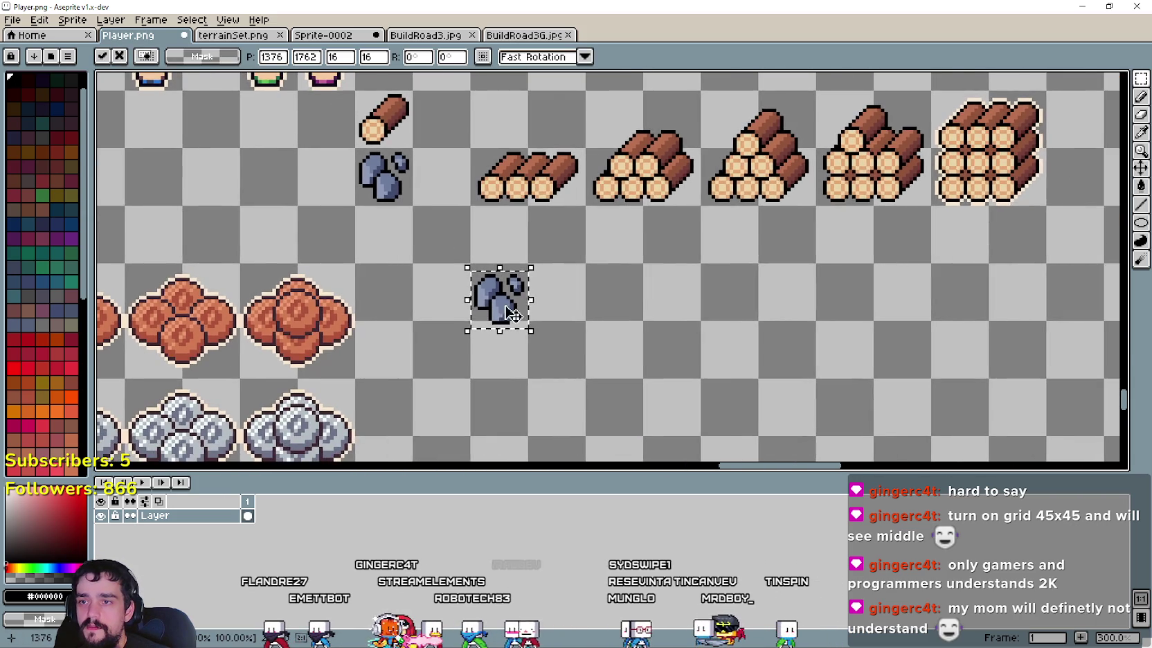
{"action": "scroll", "coordinate": [492, 312], "scroll_direction": "up", "scroll_amount": 1}
{"action": "key", "text": "Up"}
{"action": "key", "text": "Up"}
{"action": "key", "text": "Return"}
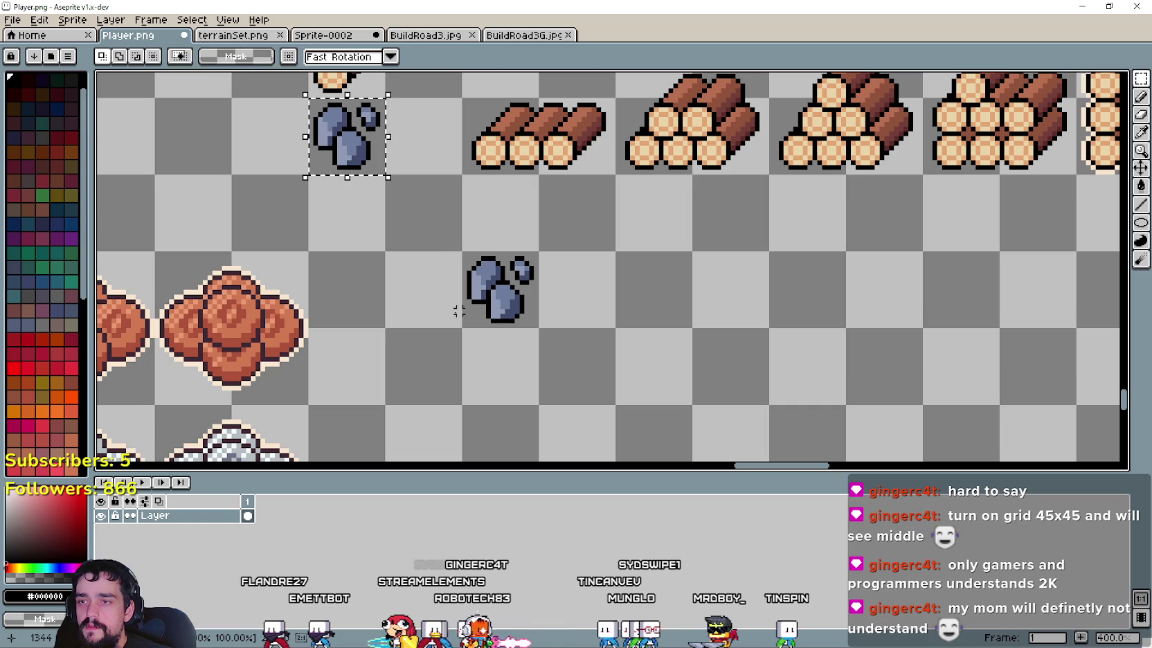
Step: Add two more rock copies to form the first rock cluster, shifted one pixel right
{"action": "mouse_move", "coordinate": [367, 179]}
{"action": "left_mouse_down"}
{"action": "mouse_move", "coordinate": [587, 310]}
{"action": "mouse_move", "coordinate": [537, 304]}
{"action": "left_mouse_up"}
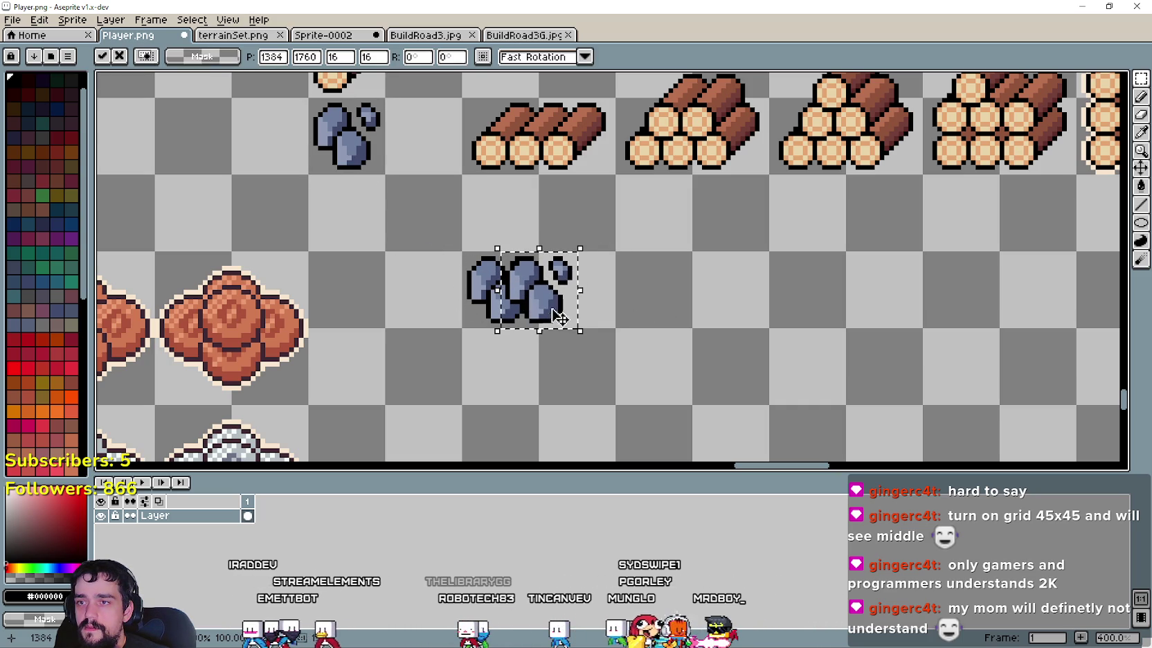
{"action": "left_click_drag", "start_coordinate": [544, 306], "coordinate": [539, 303]}
{"action": "left_click", "coordinate": [488, 343]}
{"action": "mouse_move", "coordinate": [312, 100]}
{"action": "left_mouse_down"}
{"action": "mouse_move", "coordinate": [377, 170]}
{"action": "mouse_move", "coordinate": [630, 296]}
{"action": "mouse_move", "coordinate": [576, 304]}
{"action": "left_mouse_up"}
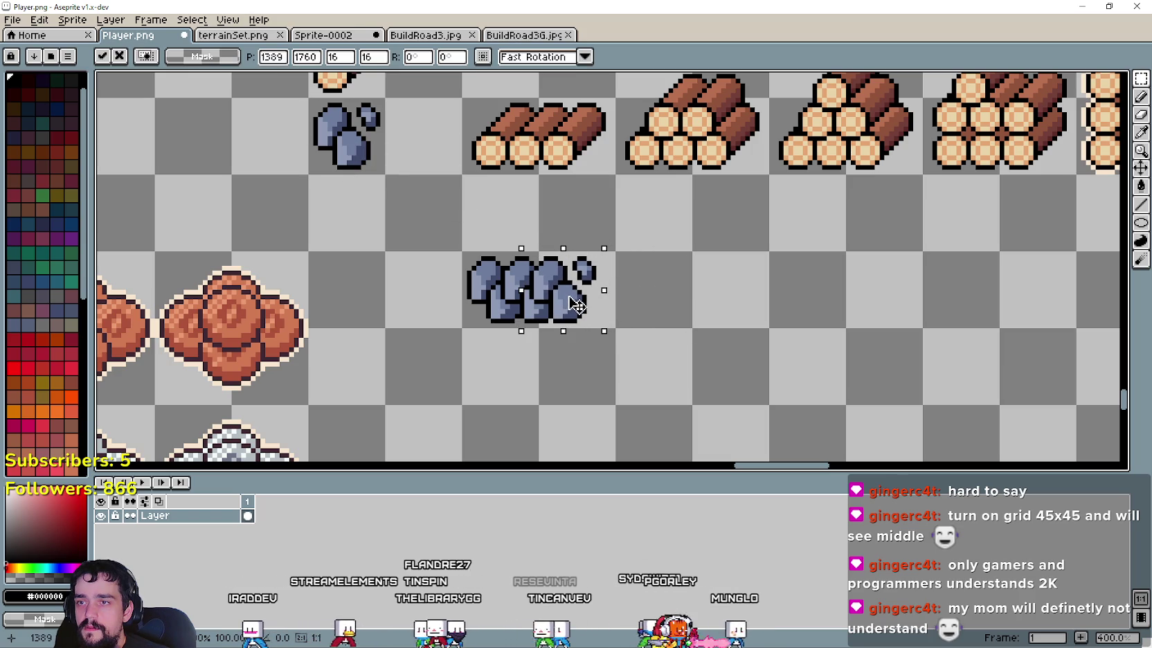
{"action": "left_click", "coordinate": [759, 346]}
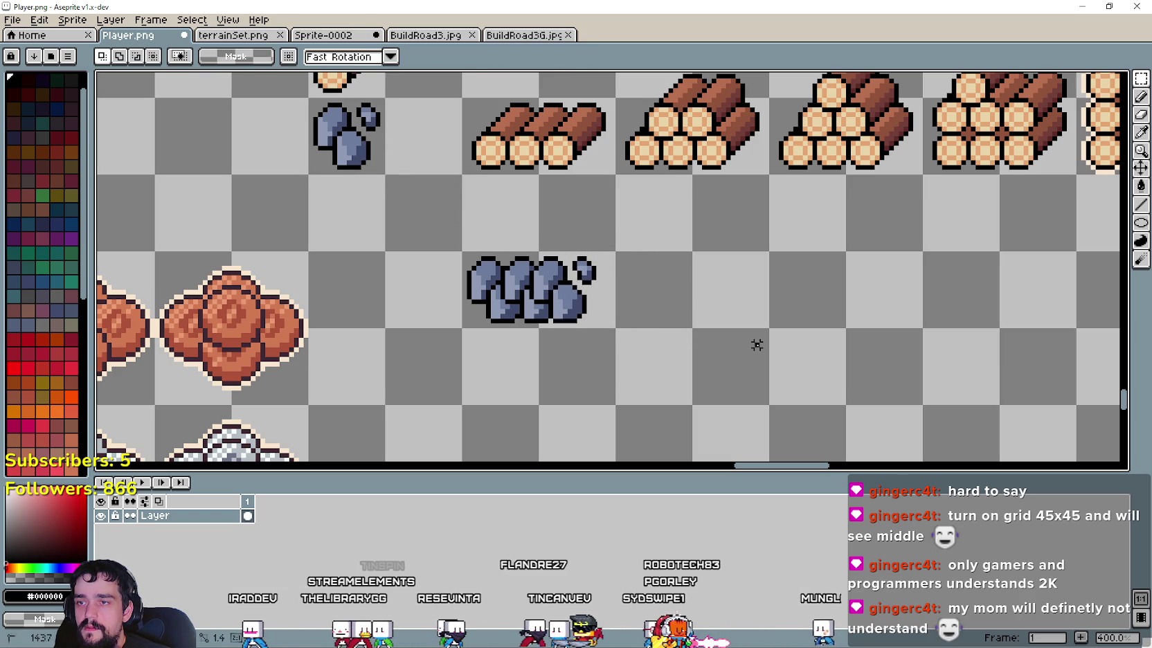
{"action": "left_click_drag", "start_coordinate": [414, 333], "coordinate": [612, 249]}
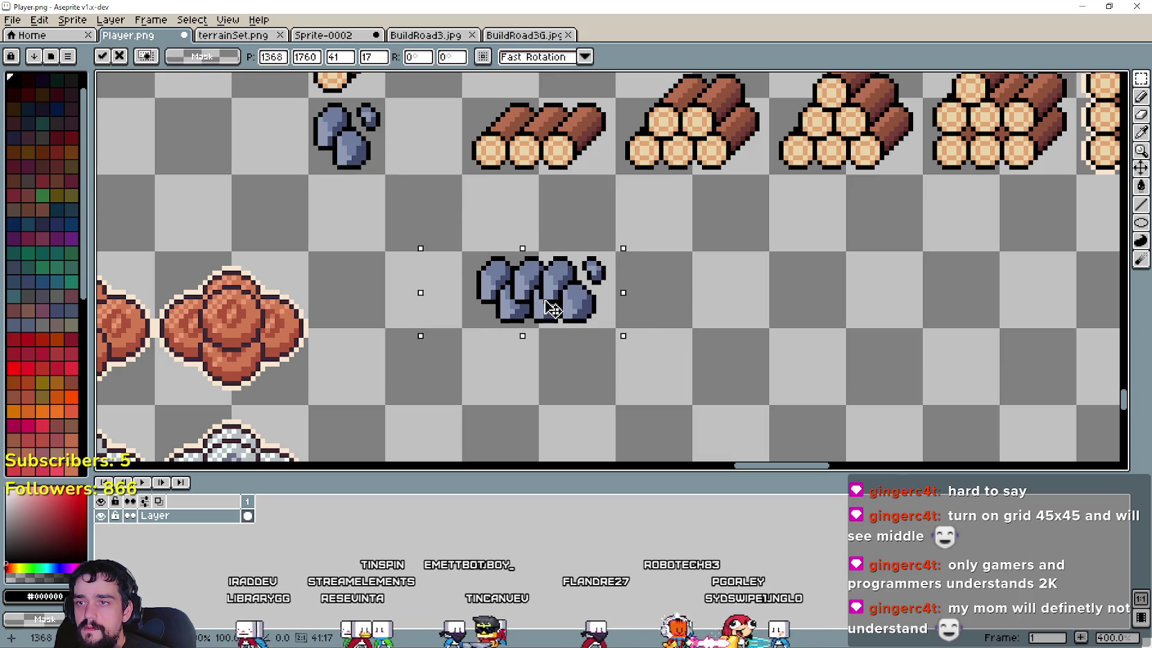
{"action": "key", "text": "Right"}
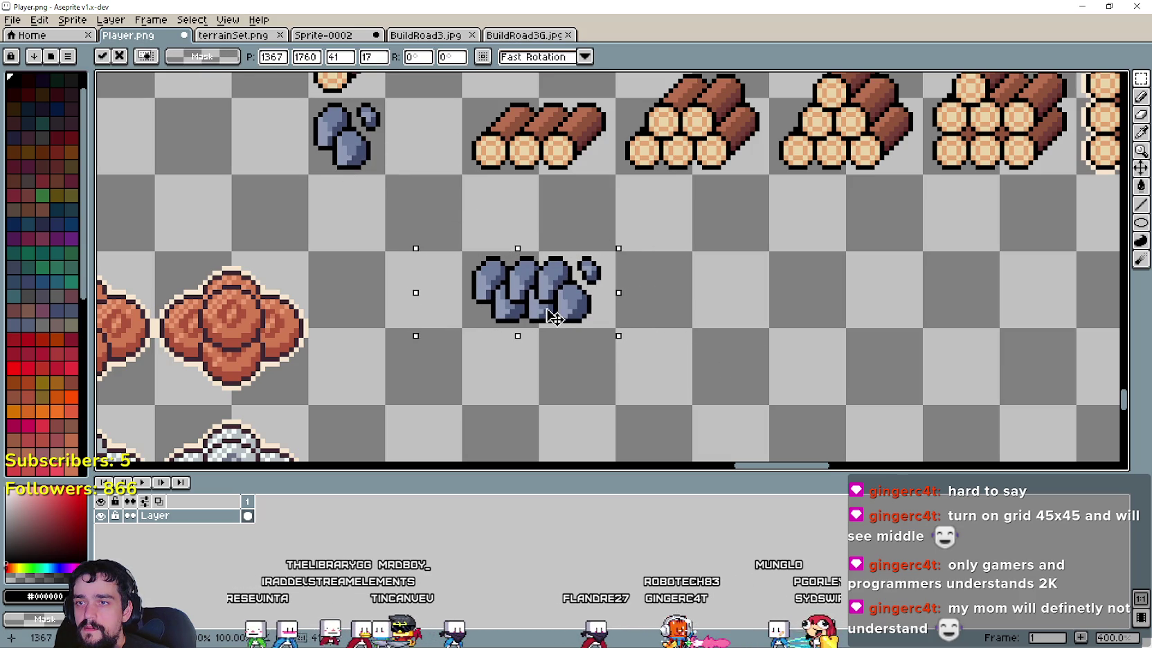
{"action": "left_click", "coordinate": [738, 373]}
Step: Copy the rock cluster into the next cell and stack a small rock on it
{"action": "left_click_drag", "start_coordinate": [651, 327], "coordinate": [575, 344]}
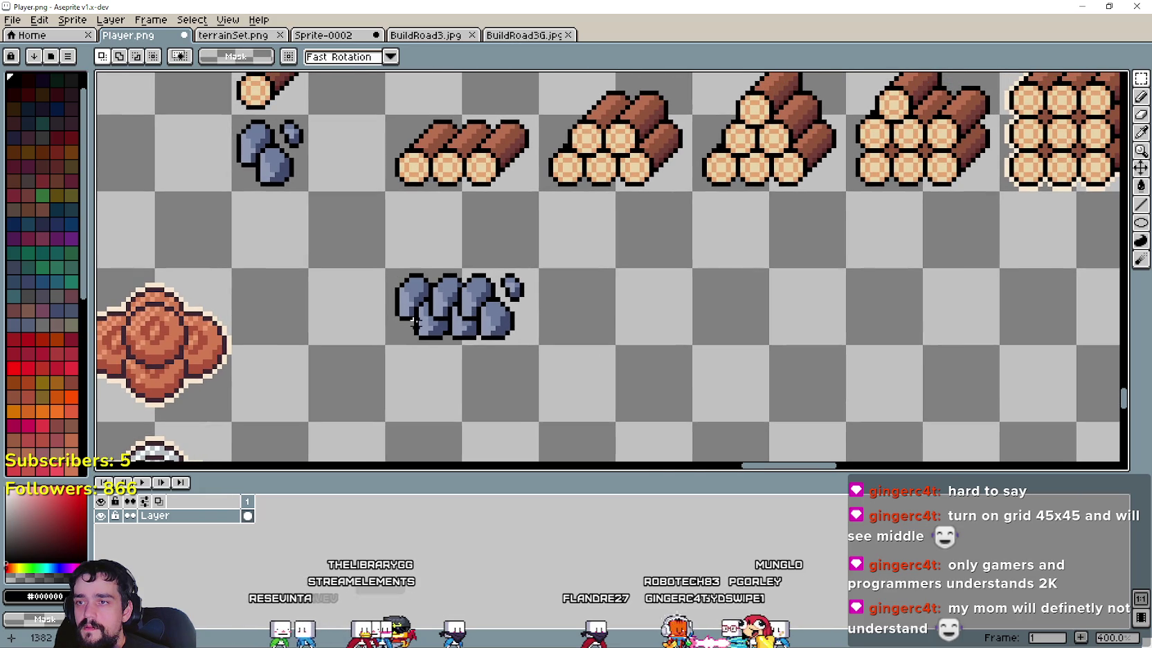
{"action": "left_click_drag", "start_coordinate": [435, 319], "coordinate": [621, 316]}
{"action": "left_click", "coordinate": [800, 329]}
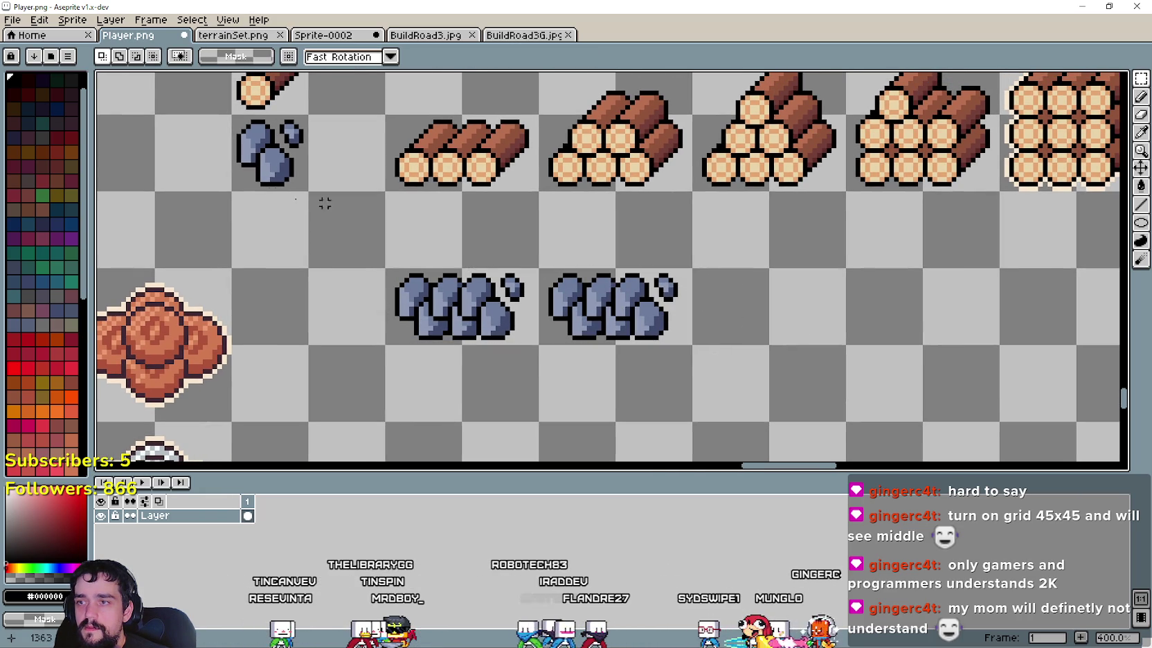
{"action": "left_click_drag", "start_coordinate": [288, 182], "coordinate": [624, 288]}
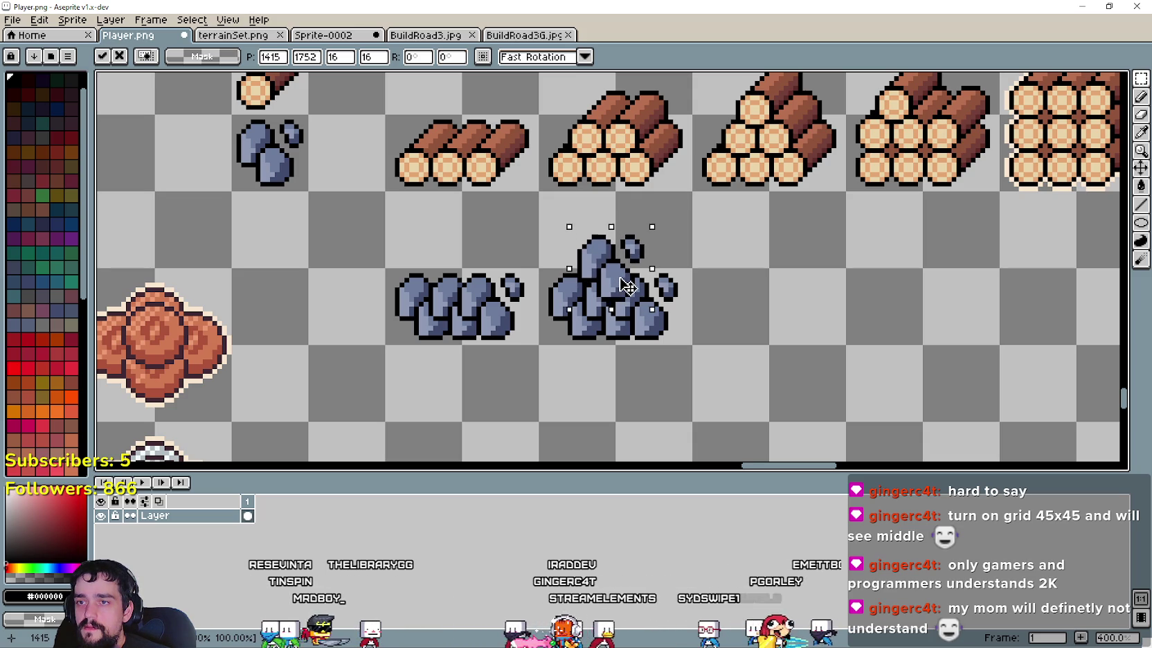
{"action": "left_click", "coordinate": [774, 318]}
Step: Copy the second rock pile into the next cell and stack another small rock on it
{"action": "left_click_drag", "start_coordinate": [561, 327], "coordinate": [692, 191]}
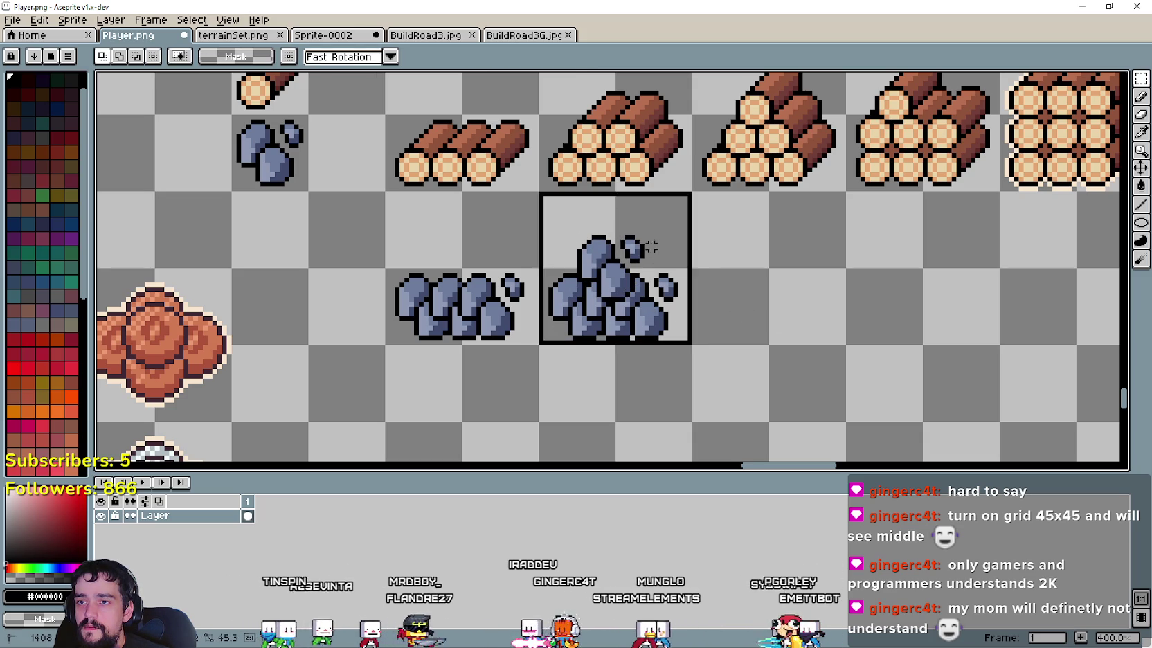
{"action": "mouse_move", "coordinate": [593, 306]}
{"action": "left_mouse_down"}
{"action": "mouse_move", "coordinate": [824, 307]}
{"action": "mouse_move", "coordinate": [747, 307]}
{"action": "left_mouse_up"}
{"action": "scroll", "coordinate": [747, 306], "scroll_direction": "right", "scroll_amount": 2}
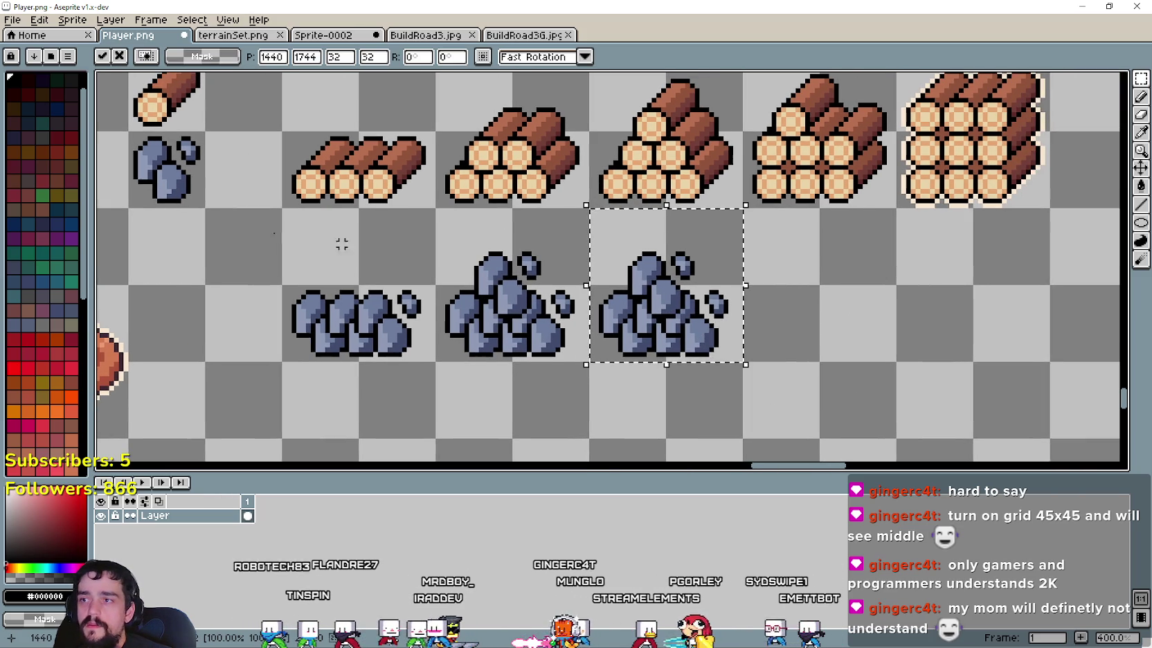
{"action": "left_click_drag", "start_coordinate": [126, 128], "coordinate": [208, 211]}
{"action": "left_click_drag", "start_coordinate": [163, 181], "coordinate": [713, 293]}
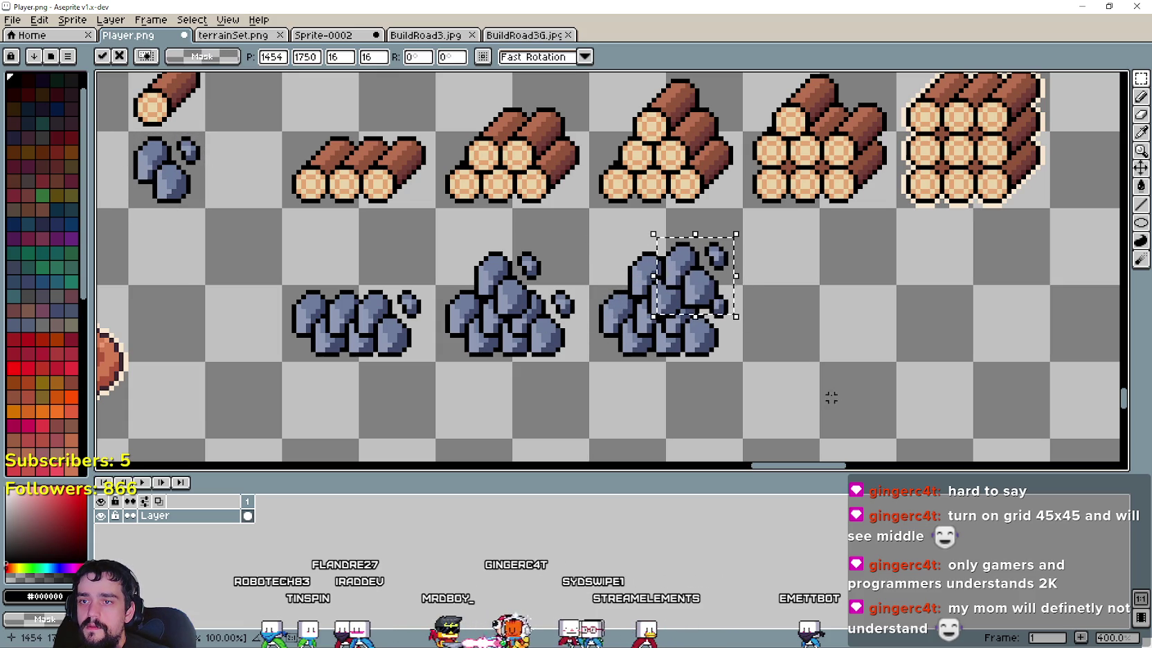
{"action": "left_click", "coordinate": [788, 330]}
Step: Copy the third pile into the next cell and position an extra rock on top for the fourth pile
{"action": "scroll", "coordinate": [807, 334], "scroll_direction": "down", "scroll_amount": 1}
{"action": "mouse_move", "coordinate": [698, 332]}
{"action": "left_mouse_down"}
{"action": "mouse_move", "coordinate": [852, 333]}
{"action": "mouse_move", "coordinate": [817, 332]}
{"action": "left_mouse_up"}
{"action": "mouse_move", "coordinate": [304, 208]}
{"action": "left_mouse_down"}
{"action": "mouse_move", "coordinate": [350, 236]}
{"action": "mouse_move", "coordinate": [801, 299]}
{"action": "mouse_move", "coordinate": [802, 313]}
{"action": "mouse_move", "coordinate": [798, 293]}
{"action": "left_mouse_up"}
{"action": "scroll", "coordinate": [802, 312], "scroll_direction": "up", "scroll_amount": 2}
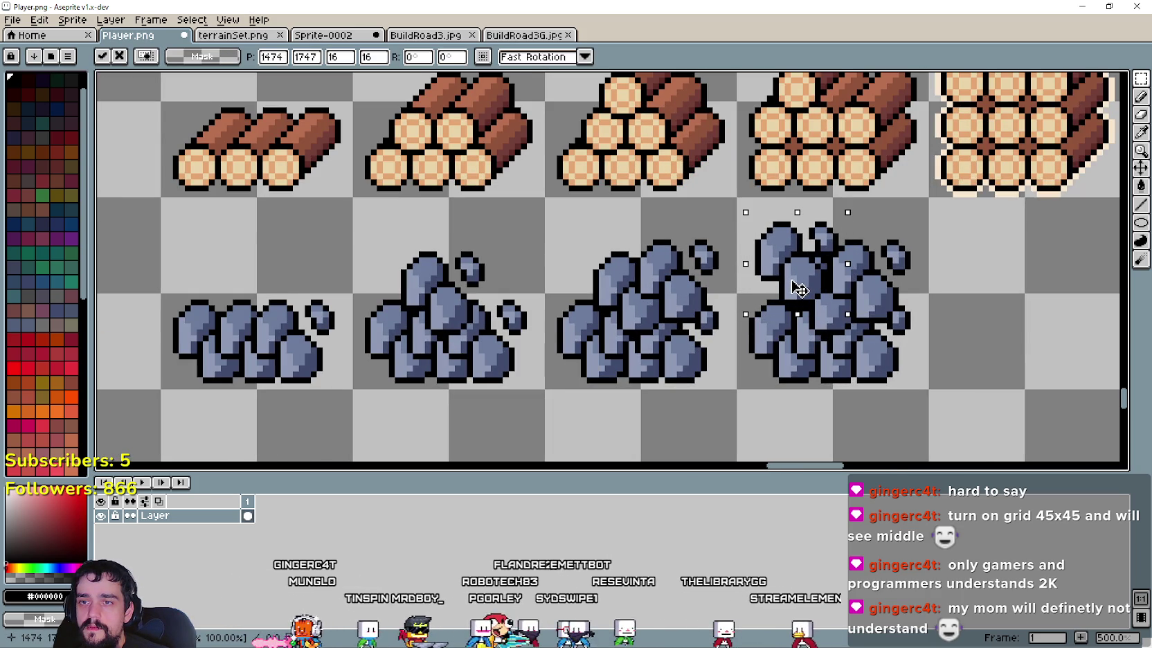
{"action": "scroll", "coordinate": [1041, 395], "scroll_direction": "down", "scroll_amount": 1}
{"action": "left_click_drag", "start_coordinate": [1042, 395], "coordinate": [921, 388]}
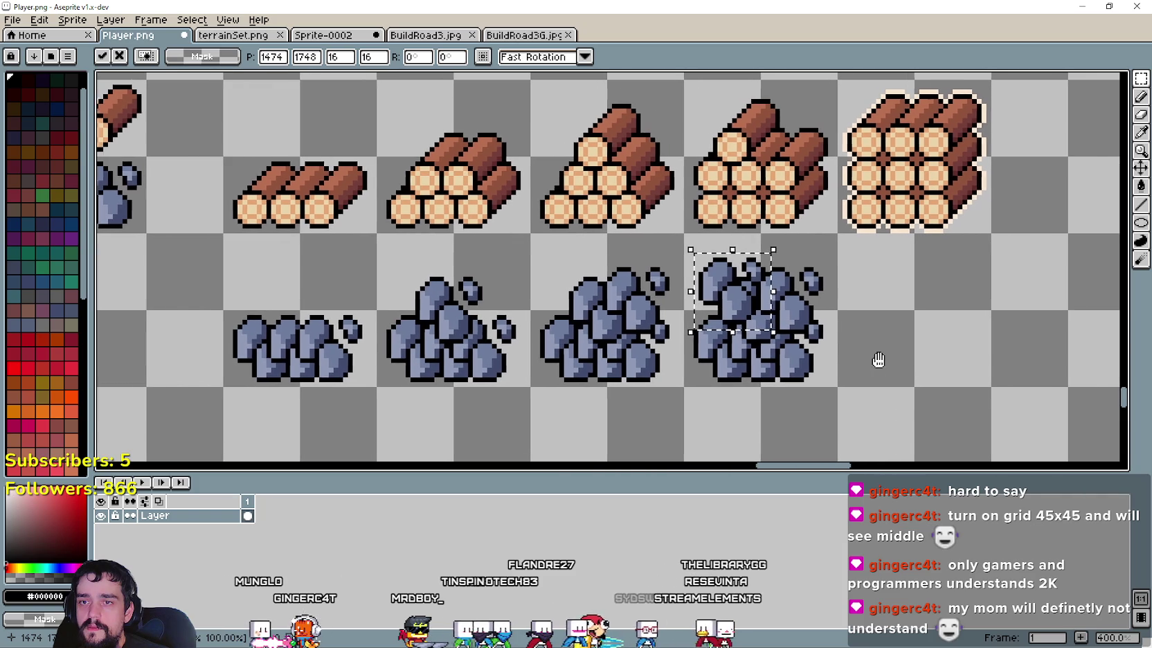
{"action": "left_click_drag", "start_coordinate": [727, 301], "coordinate": [720, 307]}
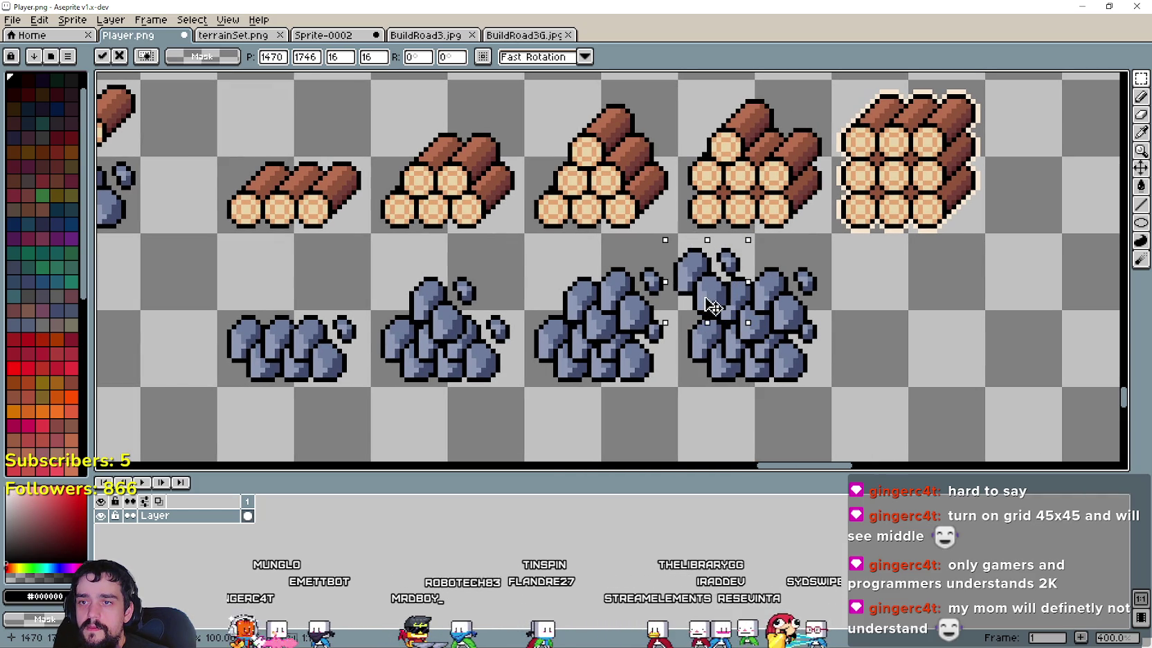
{"action": "left_click_drag", "start_coordinate": [720, 305], "coordinate": [725, 289]}
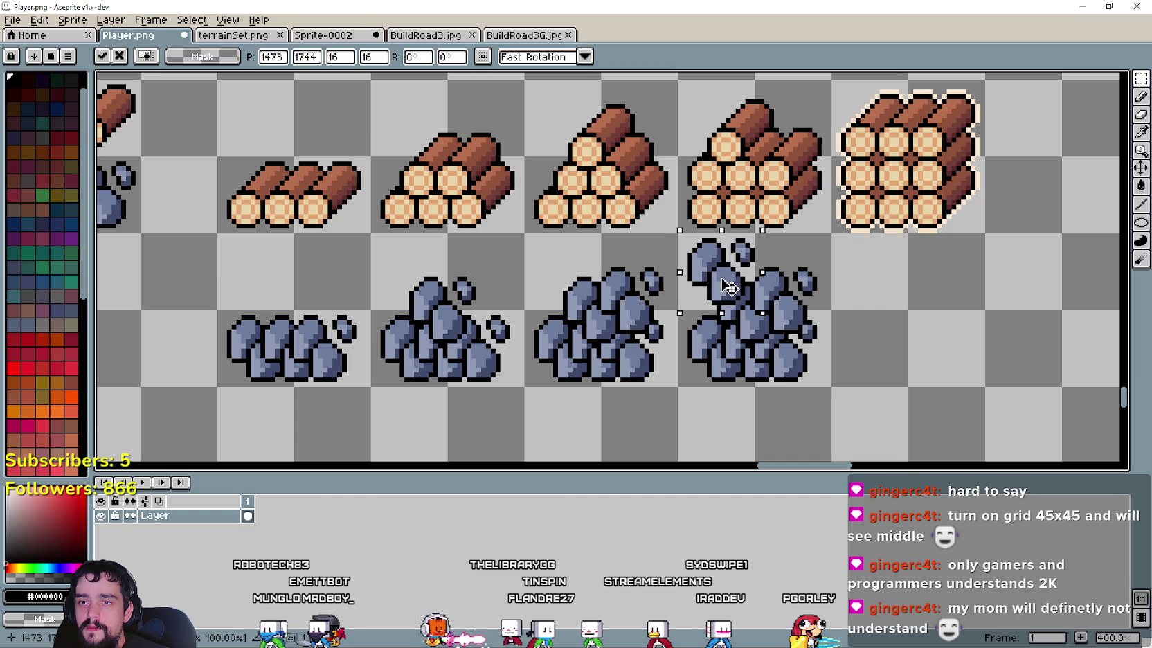
{"action": "left_click_drag", "start_coordinate": [968, 351], "coordinate": [847, 354]}
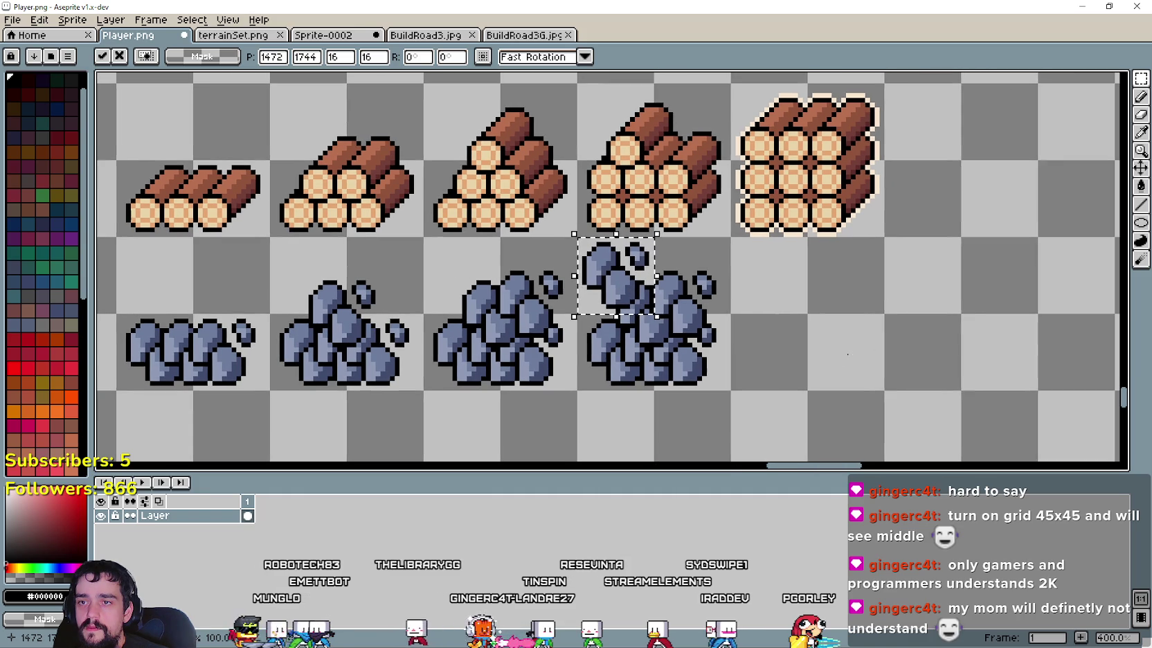
{"action": "mouse_move", "coordinate": [628, 305]}
{"action": "left_mouse_down"}
{"action": "mouse_move", "coordinate": [675, 300]}
{"action": "mouse_move", "coordinate": [634, 304]}
{"action": "left_mouse_up"}
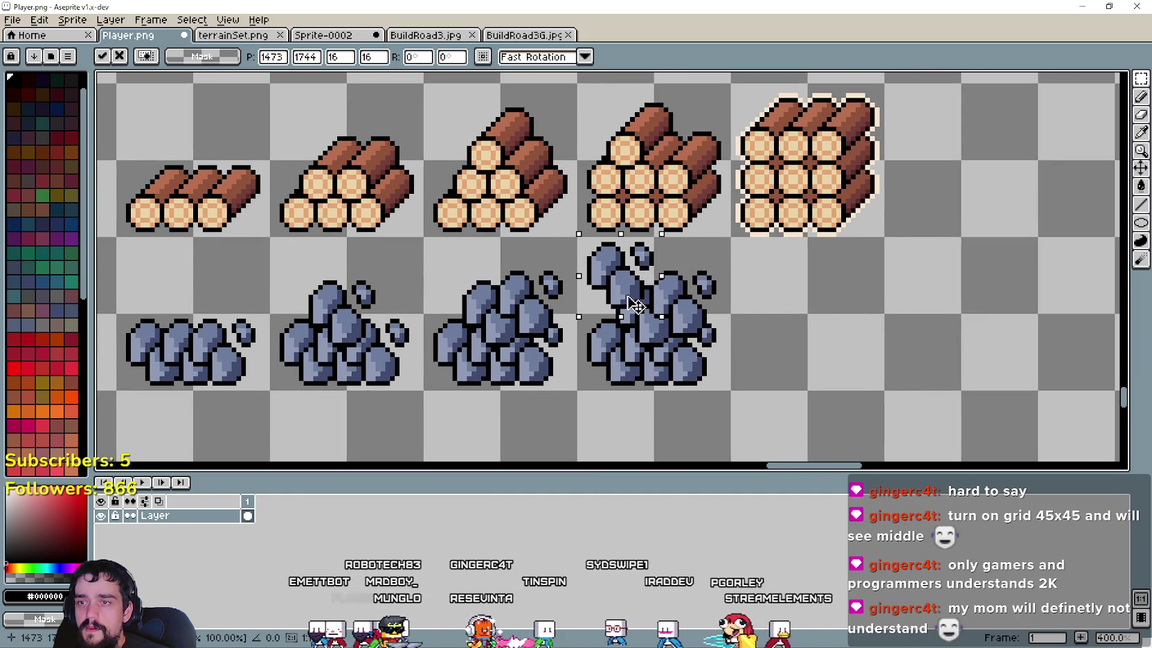
{"action": "left_click", "coordinate": [751, 350]}
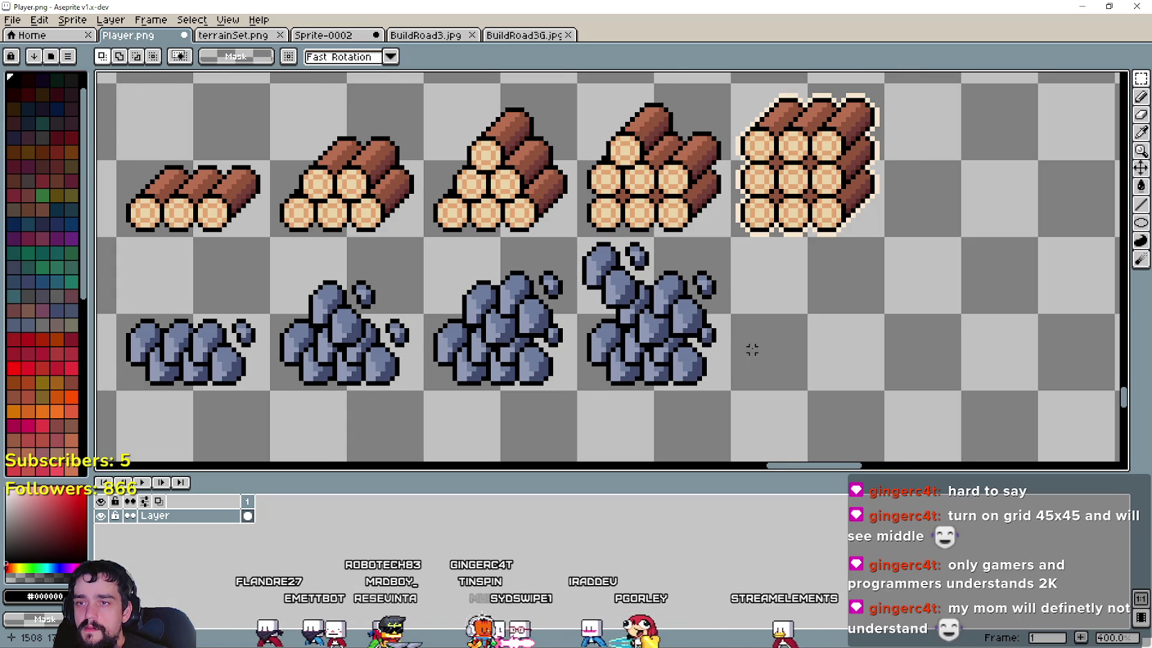
Step: Copy the fourth rock pile into the last empty cell as the fifth pile
{"action": "left_click_drag", "start_coordinate": [578, 237], "coordinate": [731, 391]}
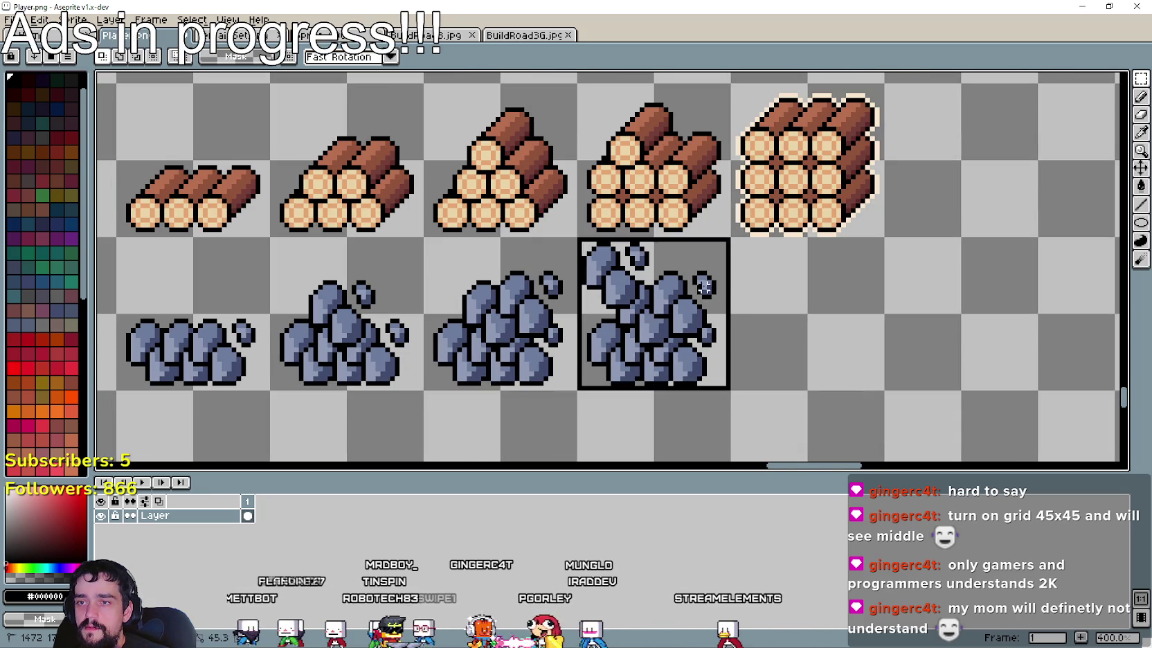
{"action": "left_click_drag", "start_coordinate": [663, 329], "coordinate": [817, 329]}
{"action": "key", "text": "Return"}
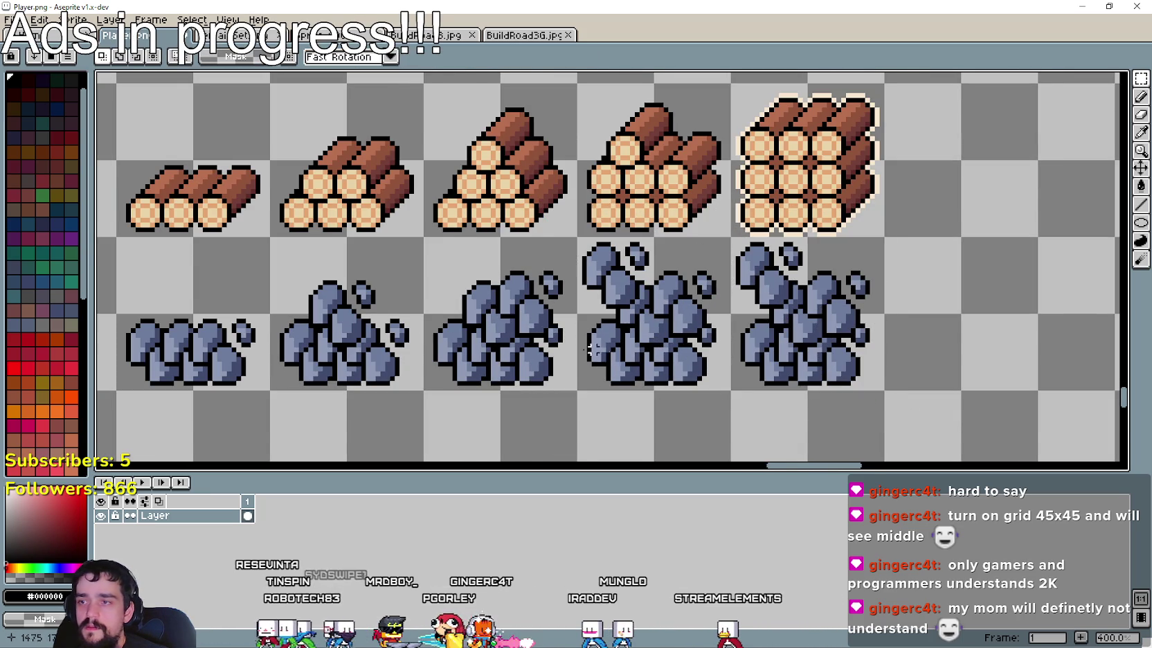
{"action": "scroll", "coordinate": [485, 305], "scroll_direction": "down", "scroll_amount": 1}
{"action": "scroll", "coordinate": [289, 252], "scroll_direction": "up", "scroll_amount": 3}
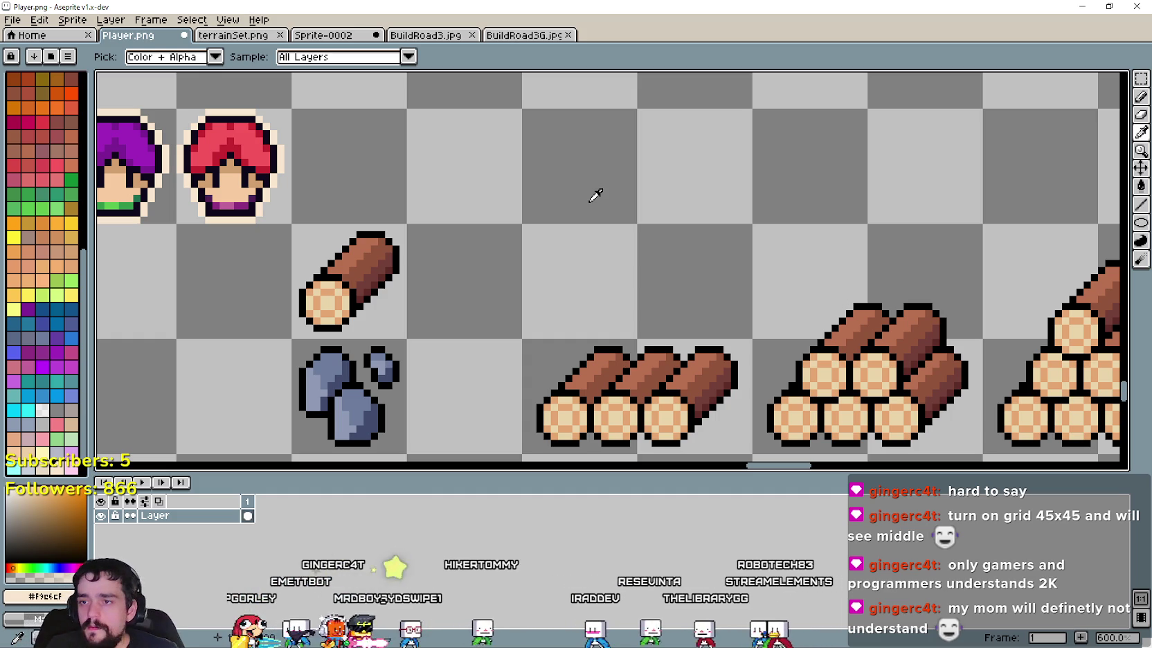
Step: With the Line tool, draw a cream outline around the three-log row's bottom, right and top edges
{"action": "scroll", "coordinate": [625, 175], "scroll_direction": "down", "scroll_amount": 2}
{"action": "scroll", "coordinate": [656, 291], "scroll_direction": "down", "scroll_amount": 1}
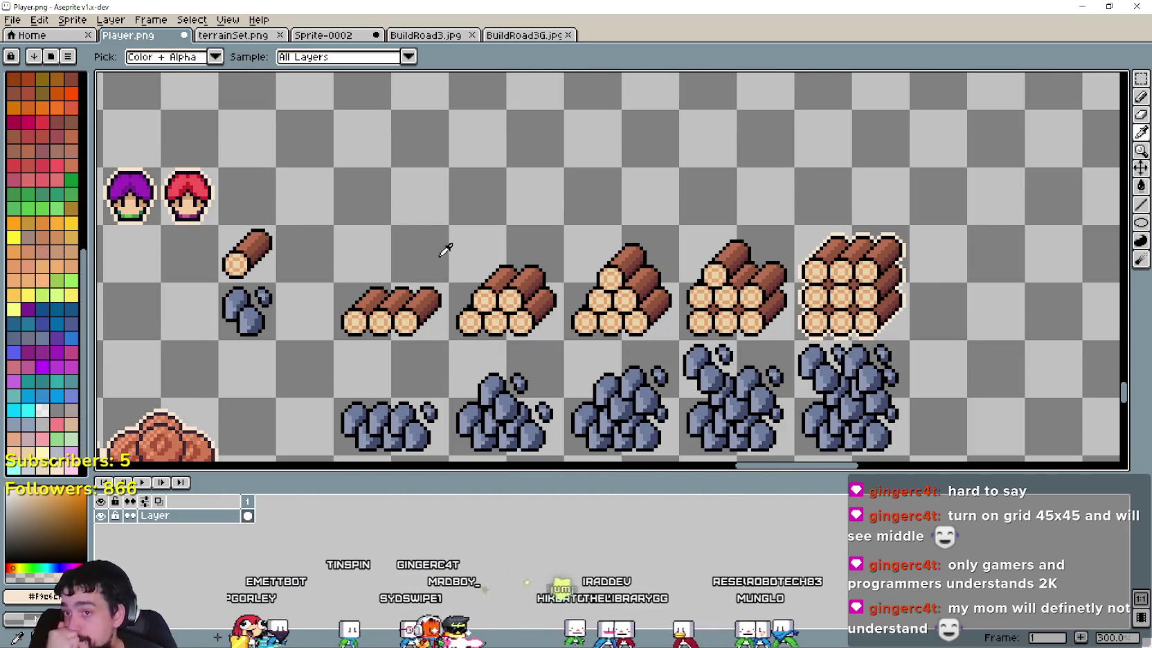
{"action": "scroll", "coordinate": [402, 295], "scroll_direction": "up", "scroll_amount": 1}
{"action": "scroll", "coordinate": [409, 281], "scroll_direction": "up", "scroll_amount": 1}
{"action": "scroll", "coordinate": [484, 291], "scroll_direction": "up", "scroll_amount": 1}
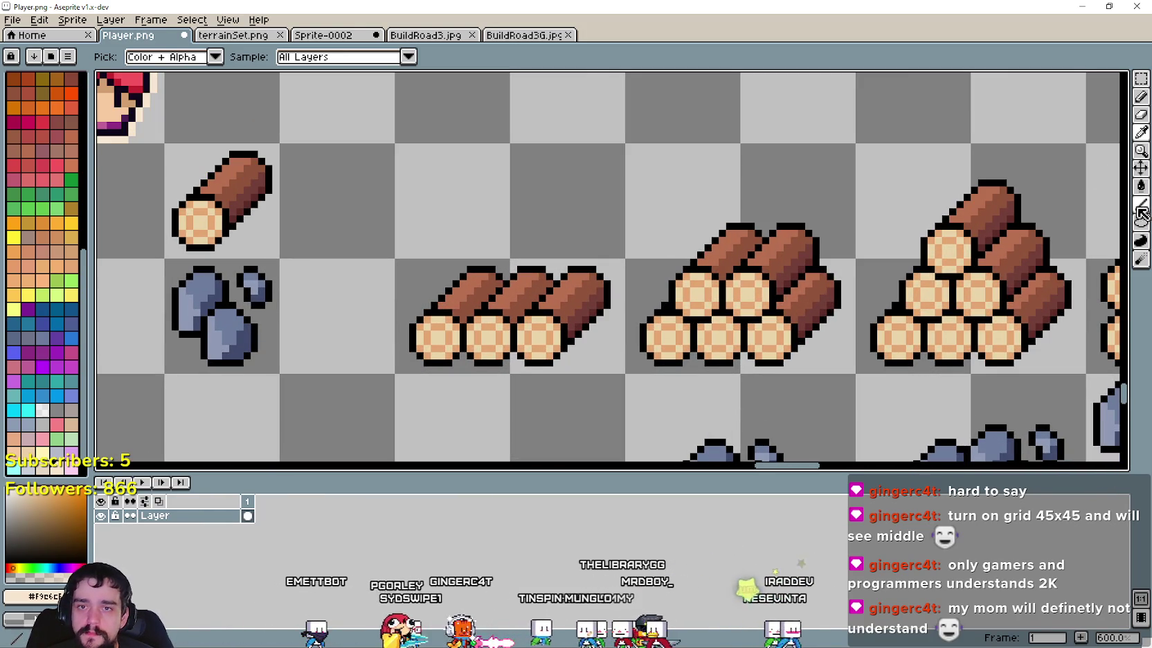
{"action": "key", "text": "l"}
{"action": "scroll", "coordinate": [387, 349], "scroll_direction": "up", "scroll_amount": 2}
{"action": "scroll", "coordinate": [402, 367], "scroll_direction": "down", "scroll_amount": 1}
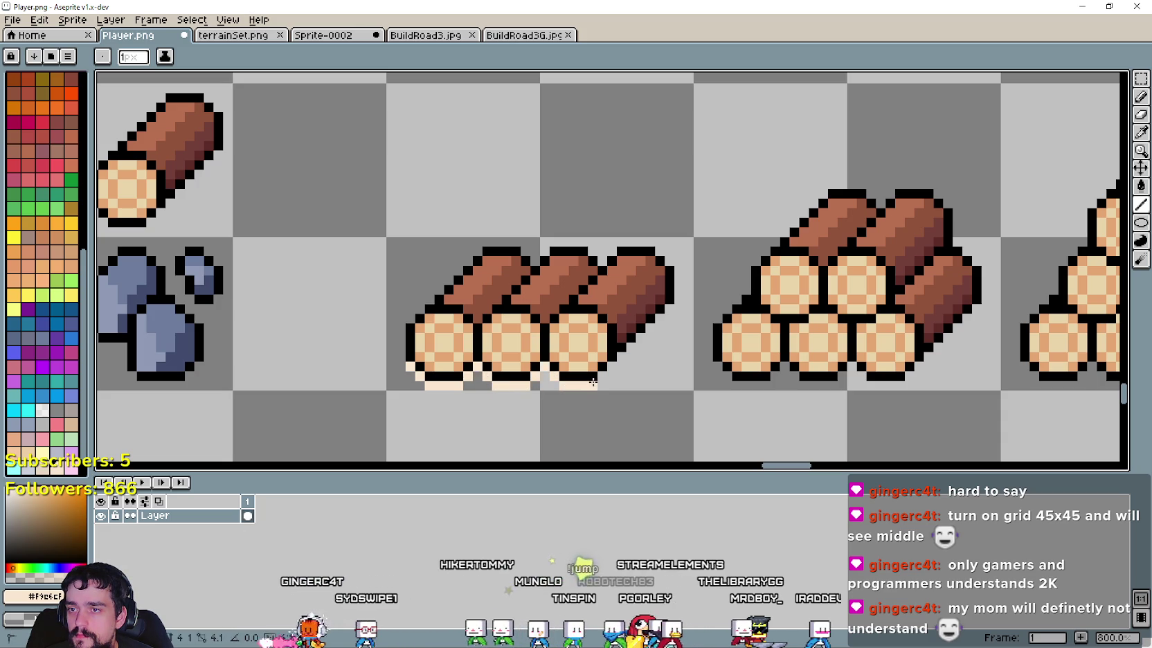
{"action": "mouse_move", "coordinate": [562, 385]}
{"action": "left_mouse_down"}
{"action": "mouse_move", "coordinate": [670, 298]}
{"action": "mouse_move", "coordinate": [668, 260]}
{"action": "left_mouse_up"}
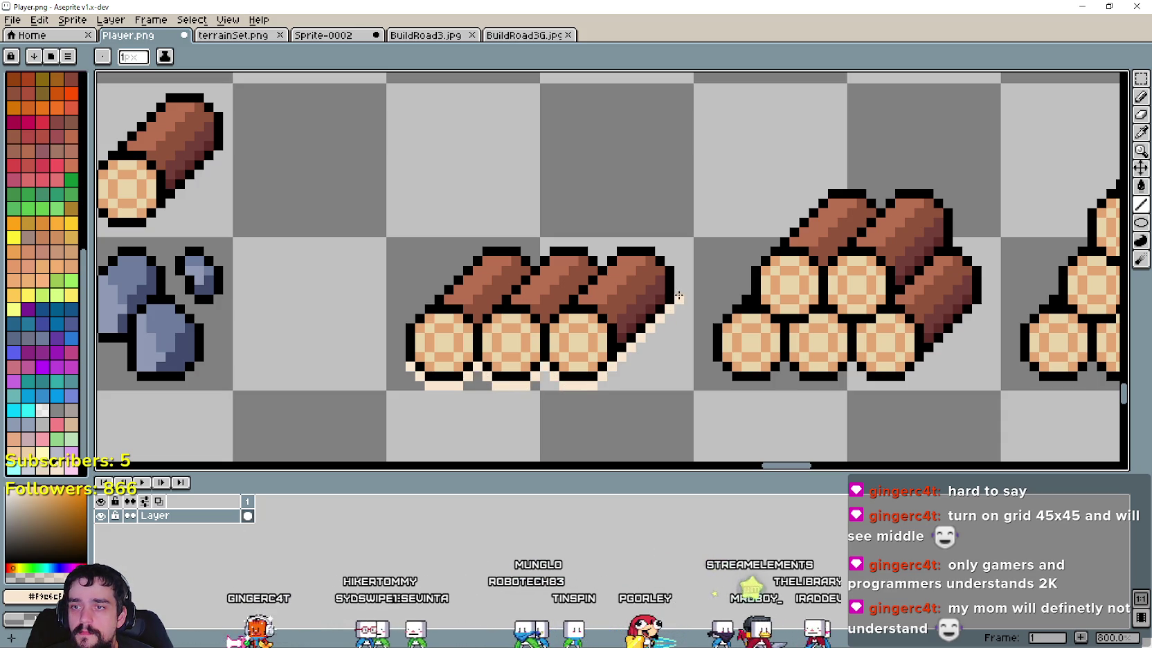
{"action": "left_click_drag", "start_coordinate": [668, 260], "coordinate": [619, 242]}
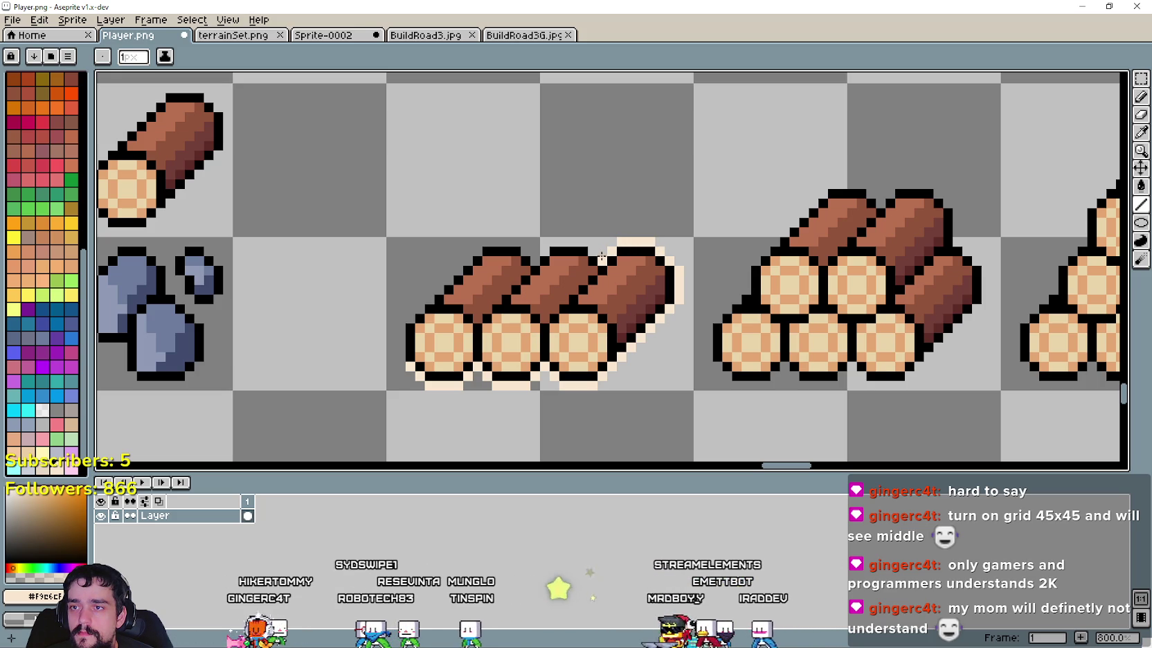
{"action": "mouse_move", "coordinate": [585, 241]}
{"action": "left_mouse_down"}
{"action": "mouse_move", "coordinate": [532, 252]}
{"action": "mouse_move", "coordinate": [488, 242]}
{"action": "mouse_move", "coordinate": [401, 357]}
{"action": "left_mouse_up"}
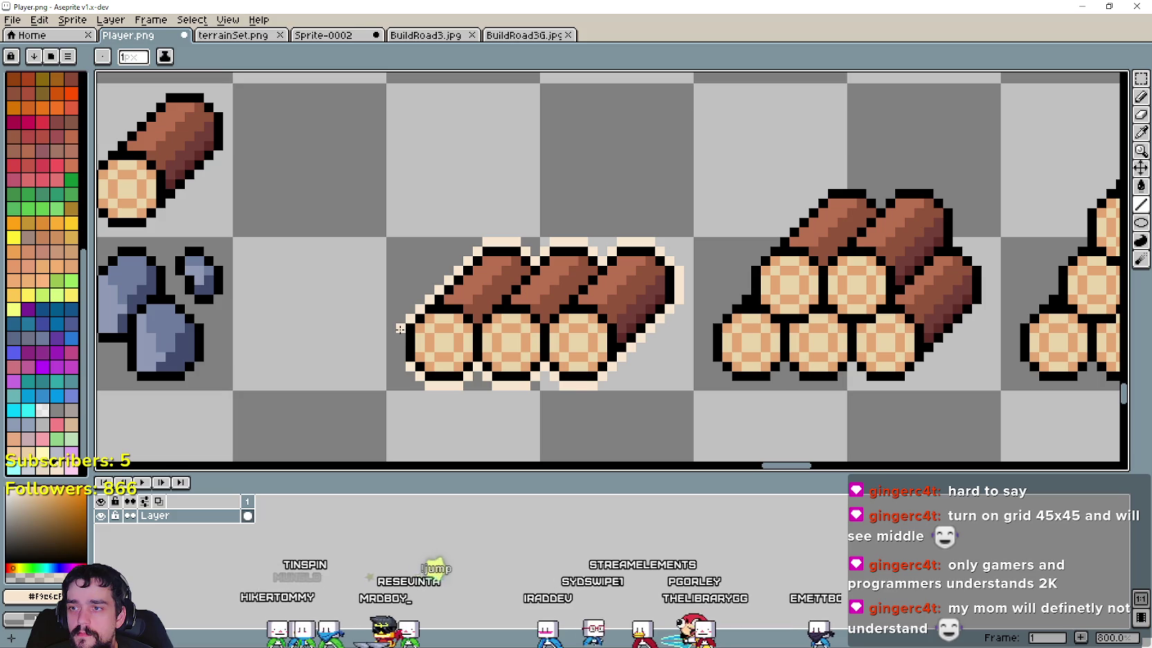
Step: Trace a cream outline around the five-log pile's bottom, upper logs and stepped left edge
{"action": "scroll", "coordinate": [400, 357], "scroll_direction": "up", "scroll_amount": 1}
{"action": "scroll", "coordinate": [484, 332], "scroll_direction": "up", "scroll_amount": 1}
{"action": "mouse_move", "coordinate": [559, 273]}
{"action": "left_mouse_down"}
{"action": "mouse_move", "coordinate": [560, 324]}
{"action": "mouse_move", "coordinate": [585, 351]}
{"action": "left_mouse_up"}
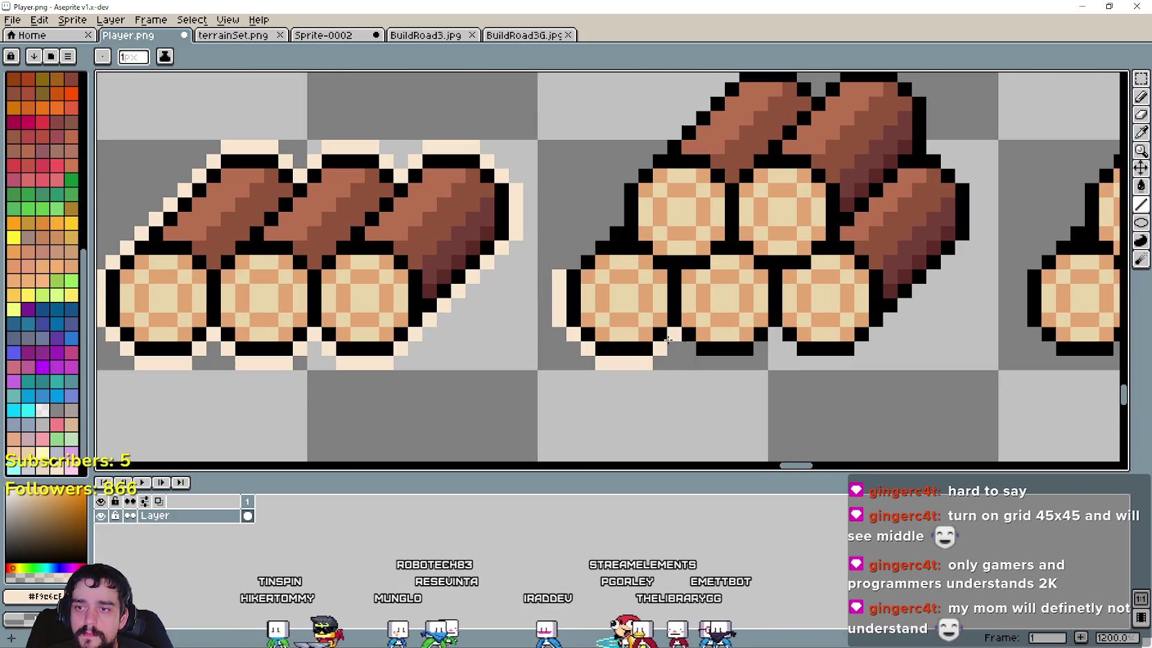
{"action": "scroll", "coordinate": [673, 349], "scroll_direction": "up", "scroll_amount": 1}
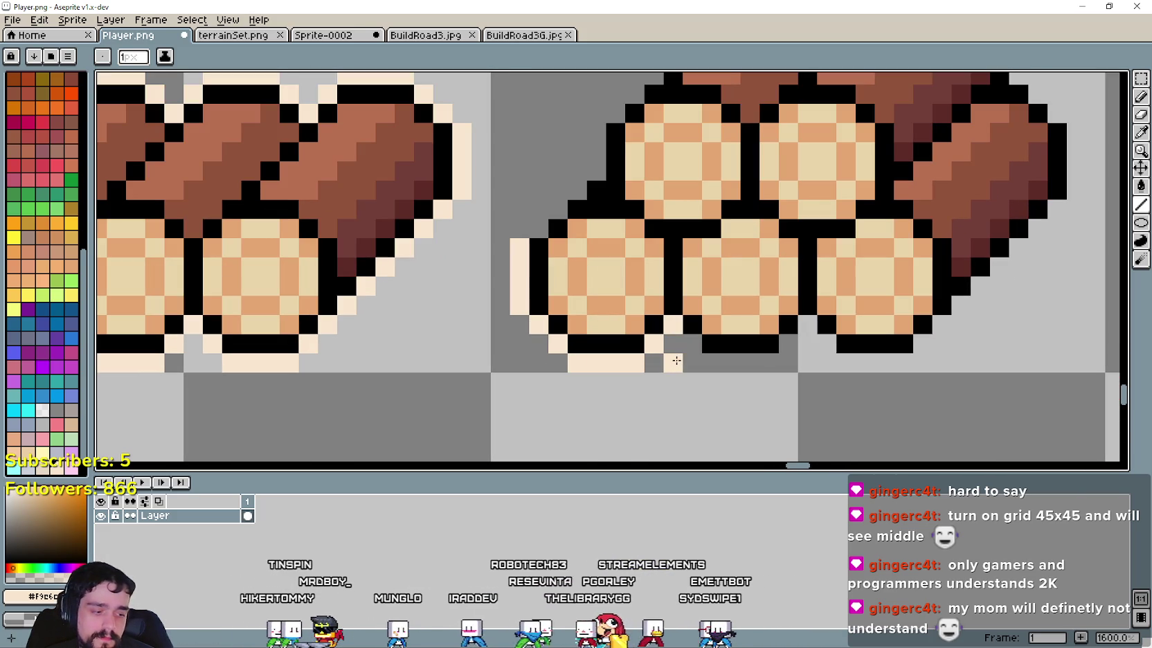
{"action": "left_click_drag", "start_coordinate": [712, 362], "coordinate": [827, 344]}
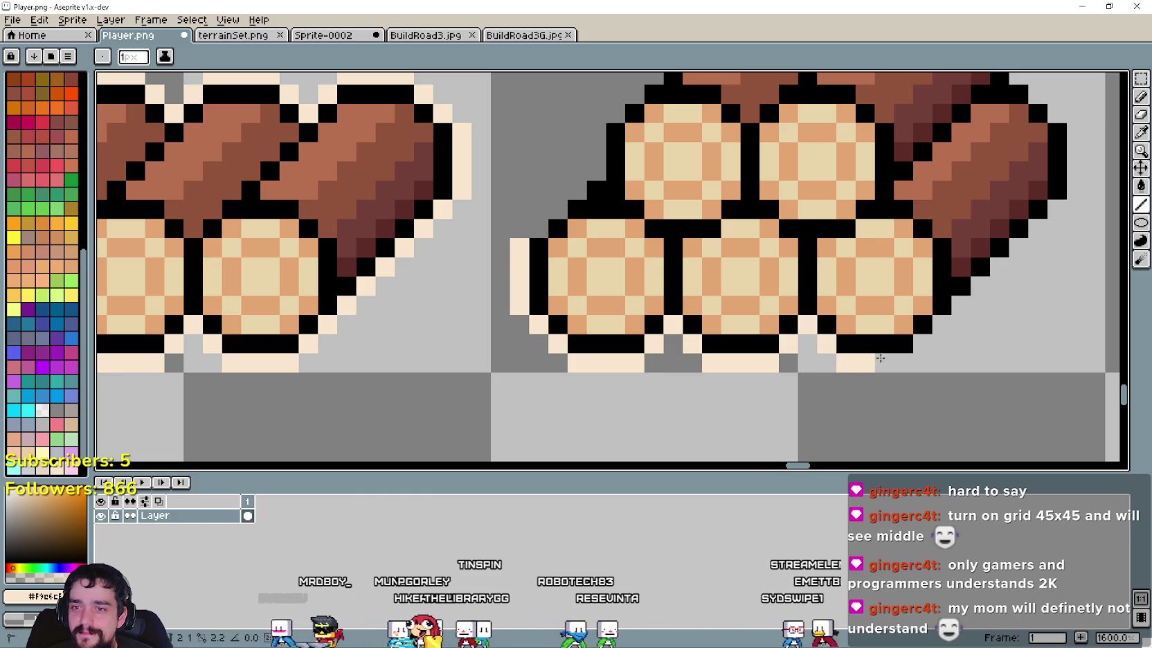
{"action": "mouse_move", "coordinate": [925, 344]}
{"action": "left_mouse_down"}
{"action": "mouse_move", "coordinate": [832, 386]}
{"action": "mouse_move", "coordinate": [966, 247]}
{"action": "mouse_move", "coordinate": [958, 364]}
{"action": "mouse_move", "coordinate": [957, 314]}
{"action": "mouse_move", "coordinate": [876, 164]}
{"action": "left_mouse_up"}
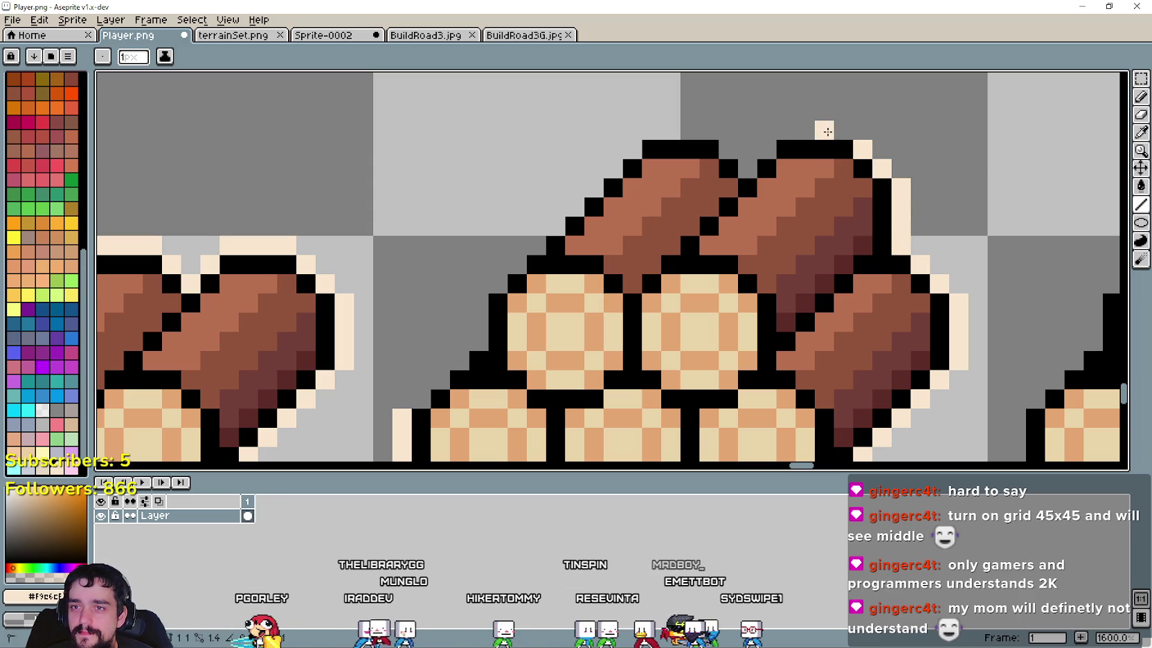
{"action": "left_click_drag", "start_coordinate": [822, 129], "coordinate": [764, 130]}
{"action": "left_click", "coordinate": [748, 169]}
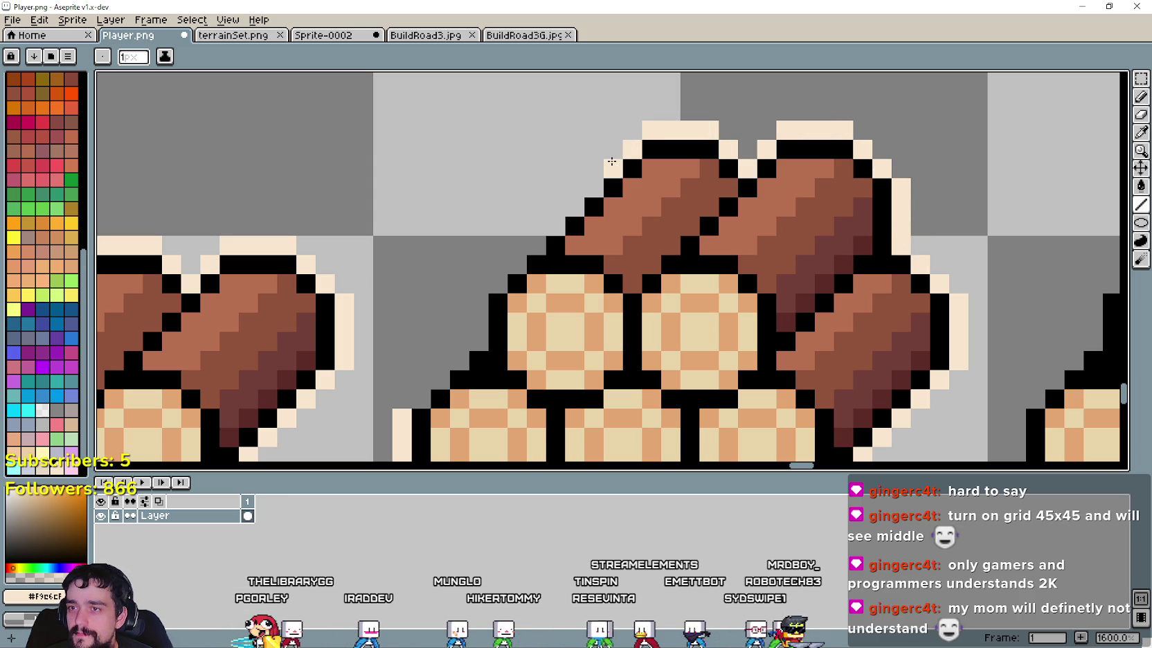
{"action": "left_click_drag", "start_coordinate": [634, 140], "coordinate": [474, 308]}
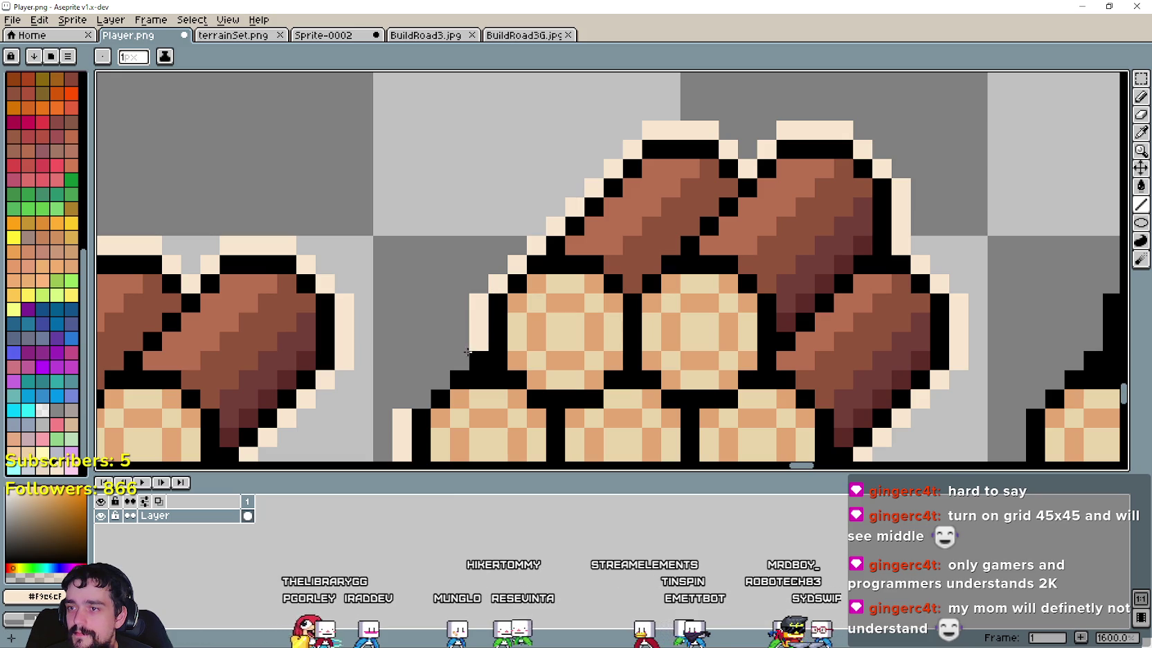
{"action": "scroll", "coordinate": [614, 350], "scroll_direction": "down", "scroll_amount": 3}
{"action": "scroll", "coordinate": [614, 350], "scroll_direction": "down", "scroll_amount": 1}
{"action": "scroll", "coordinate": [613, 349], "scroll_direction": "up", "scroll_amount": 1}
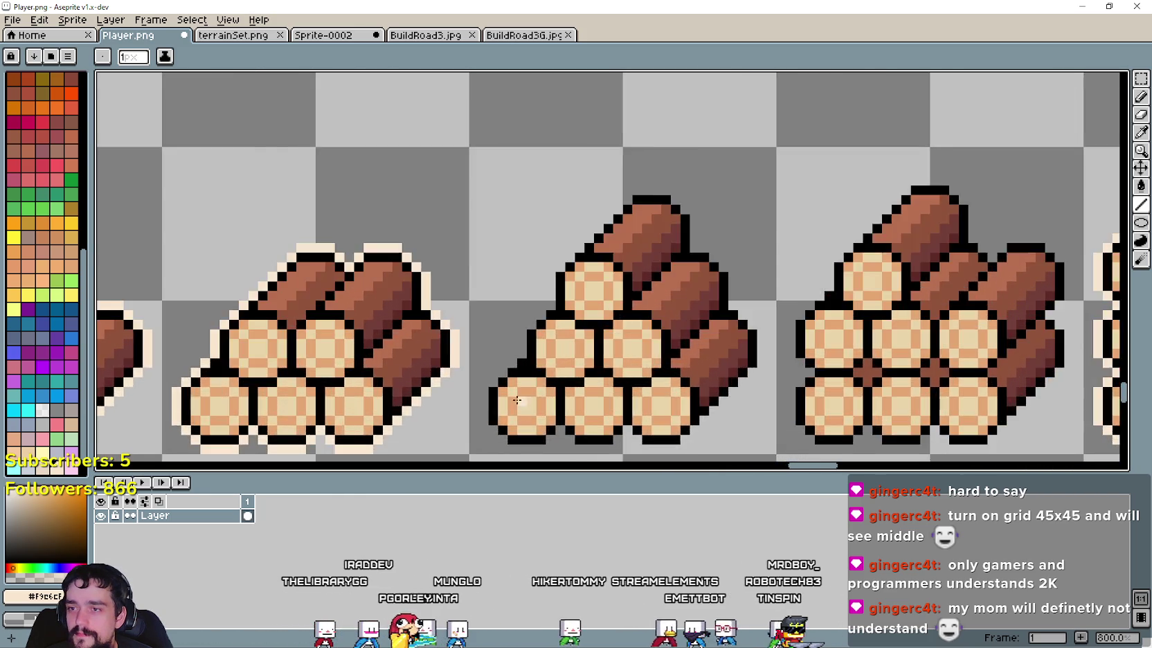
Step: Outline the pyramid's left edge and bottom-left corner in cream, undoing misplaced right-diagonal lines
{"action": "scroll", "coordinate": [554, 319], "scroll_direction": "up", "scroll_amount": 2}
{"action": "scroll", "coordinate": [498, 298], "scroll_direction": "down", "scroll_amount": 2}
{"action": "scroll", "coordinate": [457, 279], "scroll_direction": "up", "scroll_amount": 1}
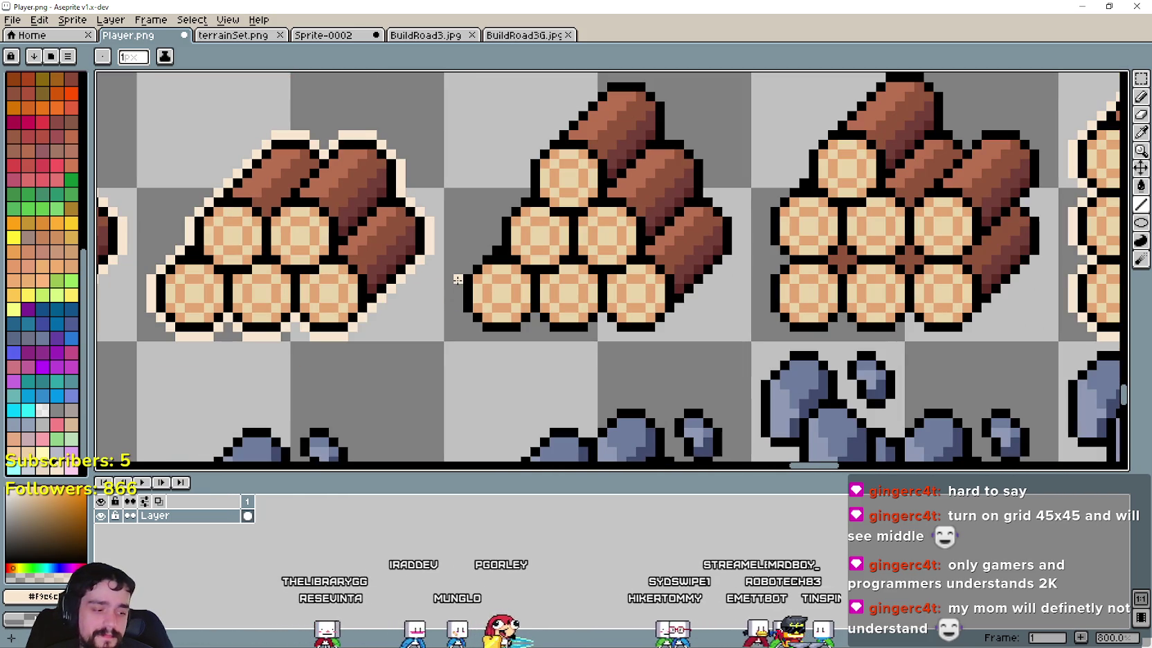
{"action": "scroll", "coordinate": [453, 267], "scroll_direction": "up", "scroll_amount": 1}
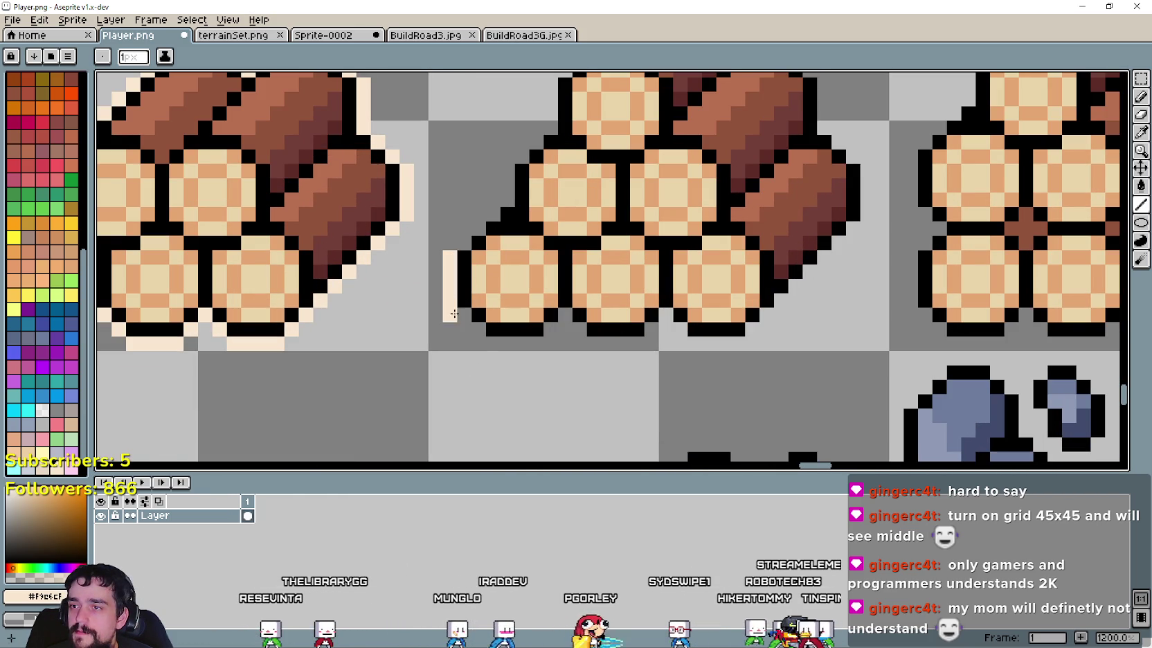
{"action": "left_click_drag", "start_coordinate": [451, 257], "coordinate": [479, 336]}
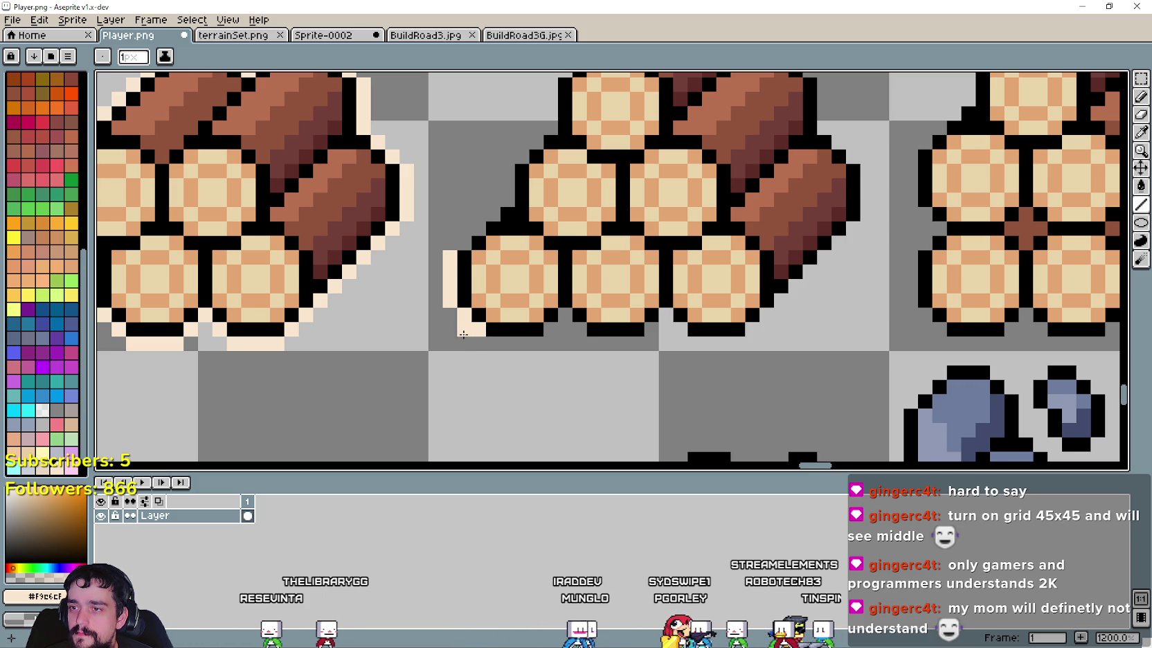
{"action": "scroll", "coordinate": [467, 353], "scroll_direction": "down", "scroll_amount": 1}
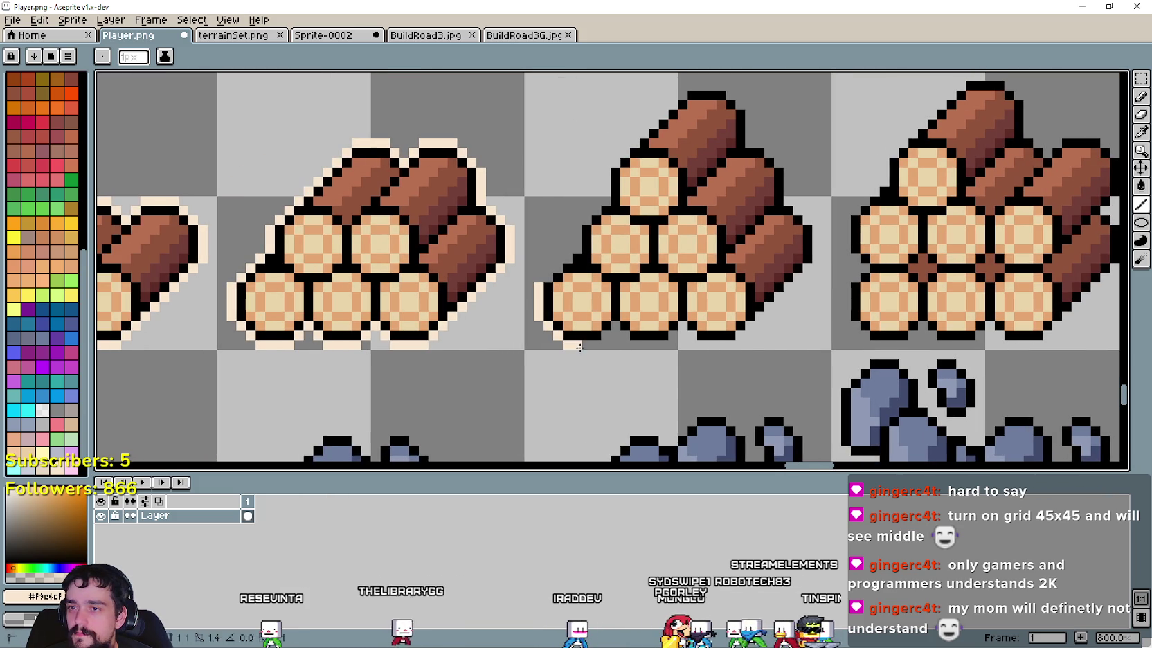
{"action": "scroll", "coordinate": [601, 339], "scroll_direction": "up", "scroll_amount": 1}
{"action": "left_click", "coordinate": [608, 335]}
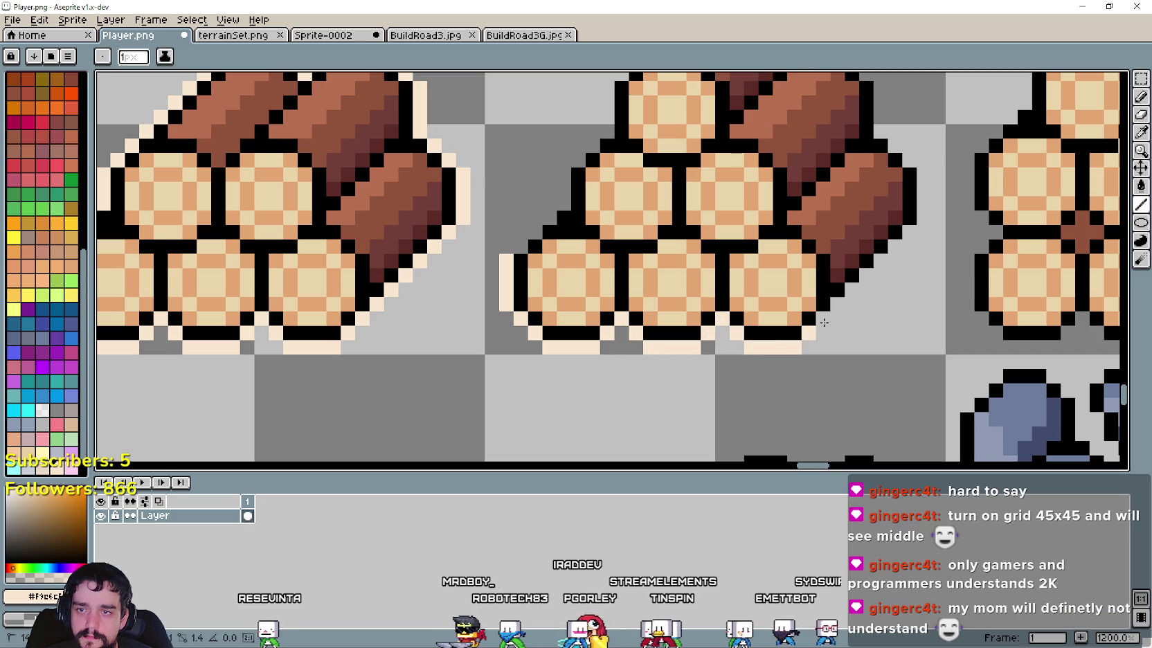
{"action": "left_click_drag", "start_coordinate": [747, 344], "coordinate": [920, 218]}
{"action": "key", "text": "ctrl+z"}
{"action": "left_click_drag", "start_coordinate": [817, 323], "coordinate": [923, 207]}
{"action": "key", "text": "ctrl+z"}
{"action": "key", "text": "ctrl+z"}
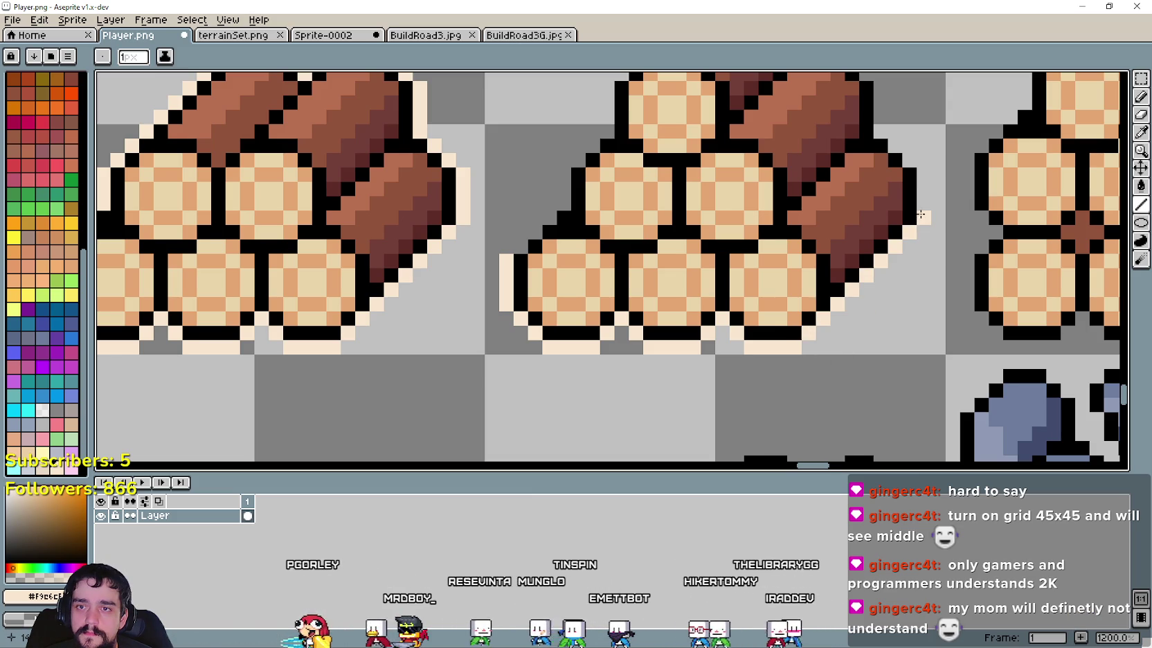
Step: Extend the cream outline up the pyramid's right side to the top, undoing stray pixels
{"action": "left_click_drag", "start_coordinate": [920, 217], "coordinate": [778, 327]}
{"action": "left_click", "coordinate": [778, 327]}
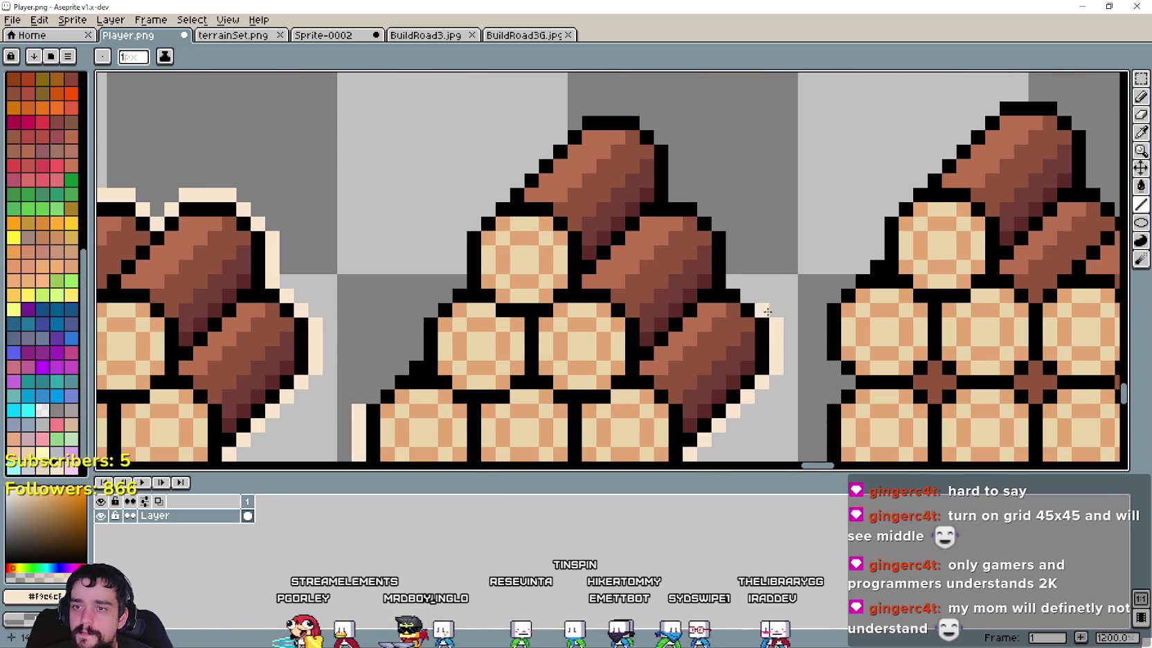
{"action": "left_click", "coordinate": [739, 284]}
{"action": "left_click_drag", "start_coordinate": [732, 253], "coordinate": [731, 228]}
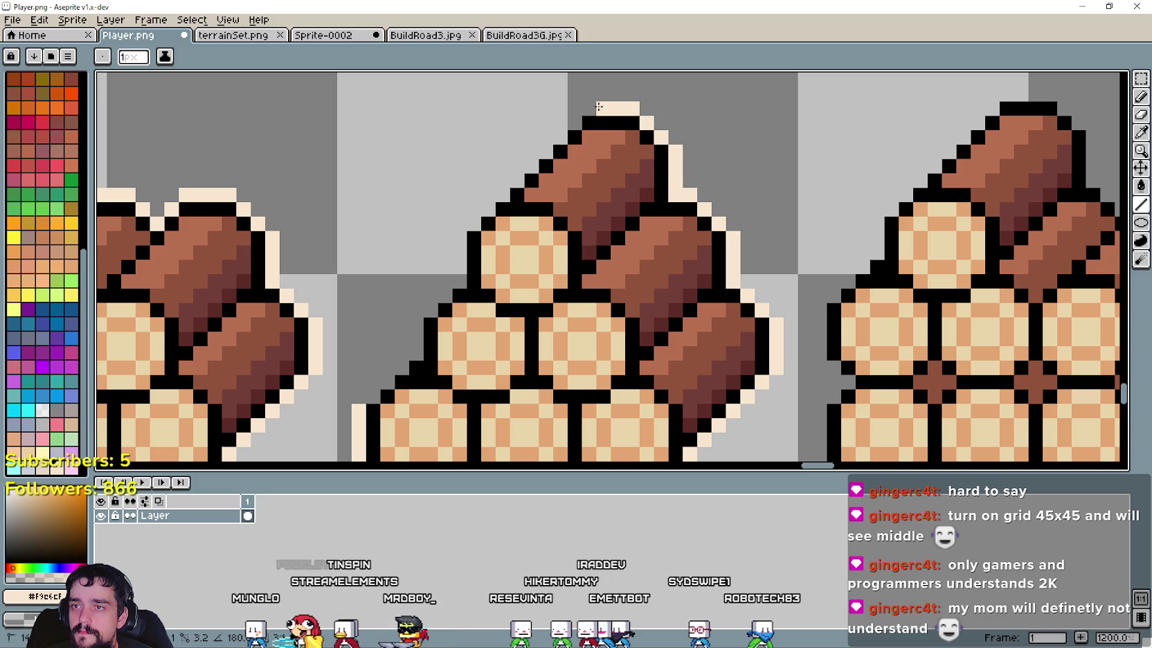
{"action": "key", "text": "ctrl+z"}
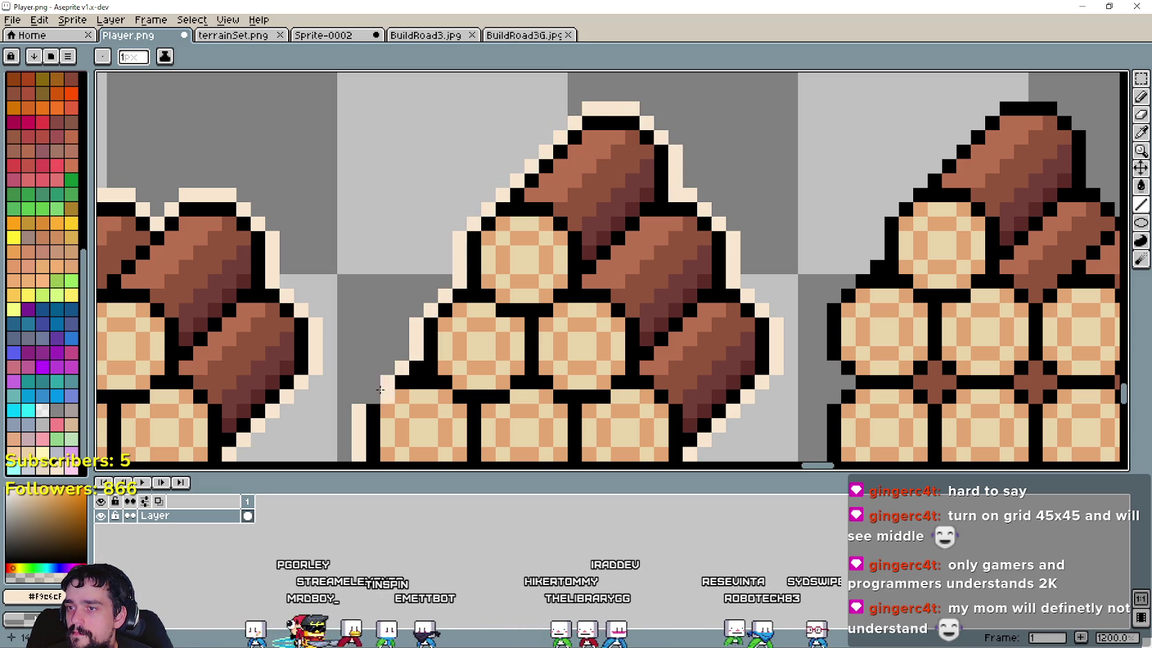
{"action": "scroll", "coordinate": [374, 389], "scroll_direction": "down", "scroll_amount": 4}
{"action": "scroll", "coordinate": [374, 389], "scroll_direction": "up", "scroll_amount": 1}
{"action": "scroll", "coordinate": [415, 374], "scroll_direction": "up", "scroll_amount": 1}
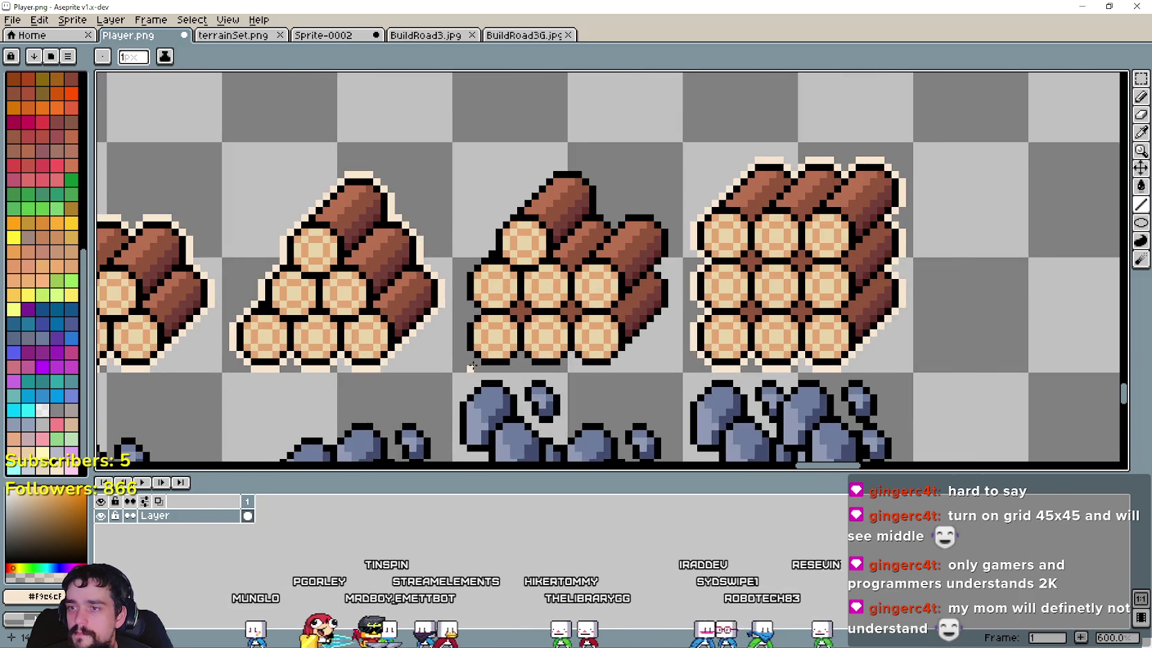
Step: Paint cream pixels above the pile's right log and down its left diagonal edge
{"action": "scroll", "coordinate": [471, 351], "scroll_direction": "up", "scroll_amount": 1}
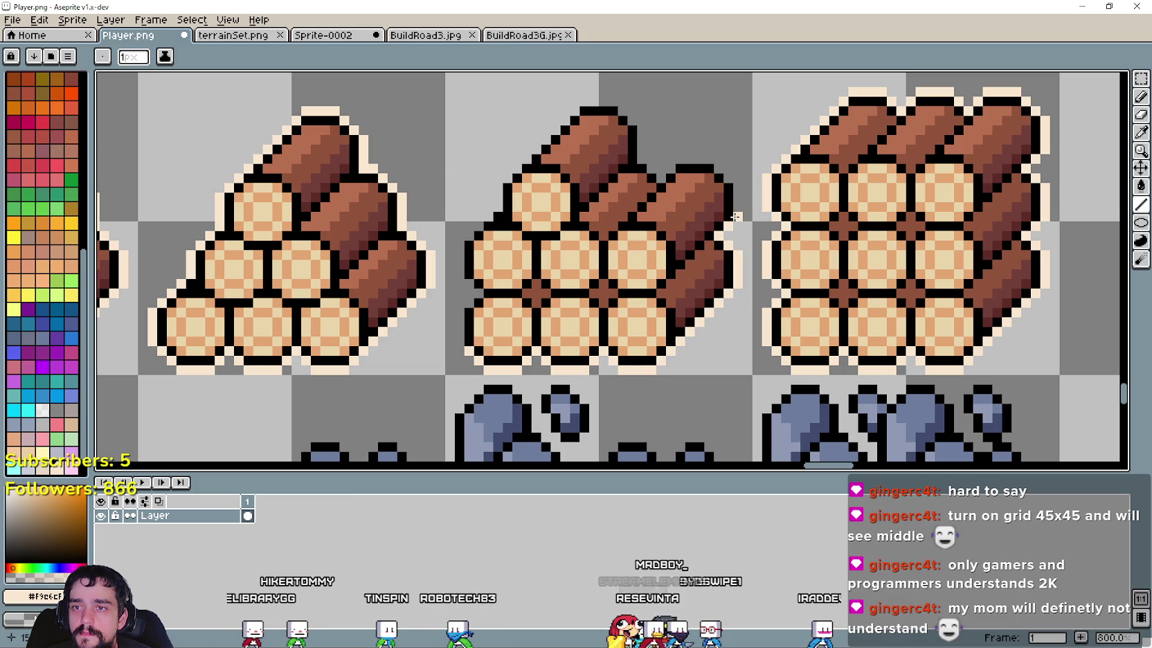
{"action": "mouse_move", "coordinate": [708, 158]}
{"action": "left_mouse_down"}
{"action": "mouse_move", "coordinate": [645, 158]}
{"action": "mouse_move", "coordinate": [757, 196]}
{"action": "left_mouse_up"}
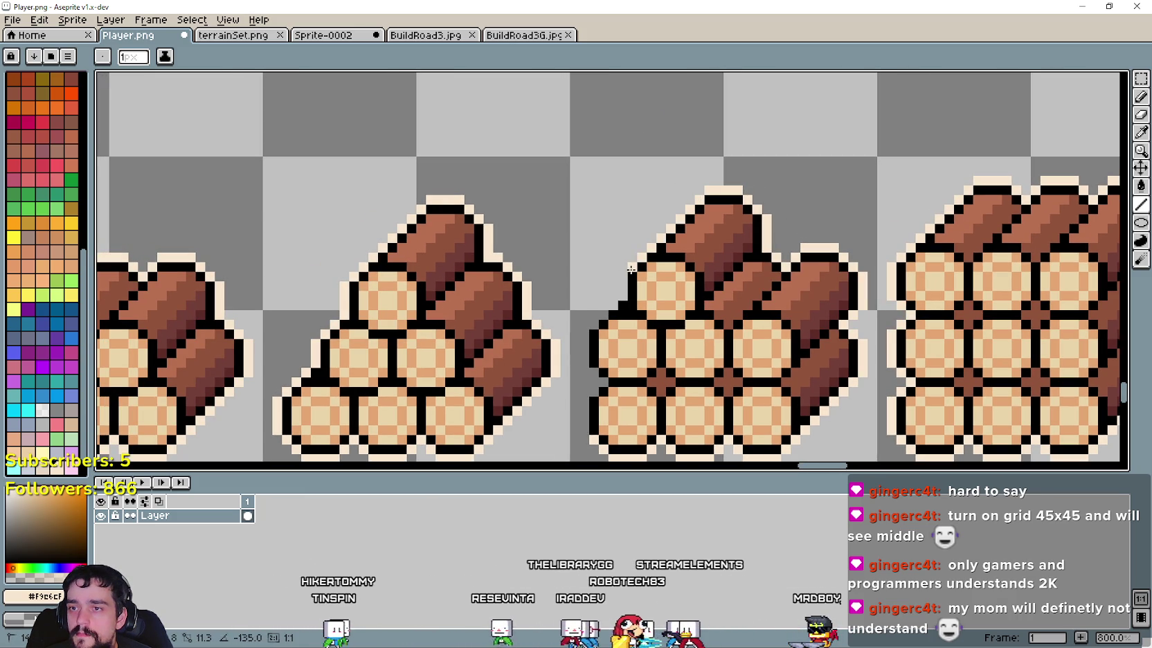
{"action": "mouse_move", "coordinate": [700, 197]}
{"action": "left_mouse_down"}
{"action": "mouse_move", "coordinate": [625, 296]}
{"action": "mouse_move", "coordinate": [584, 429]}
{"action": "left_mouse_up"}
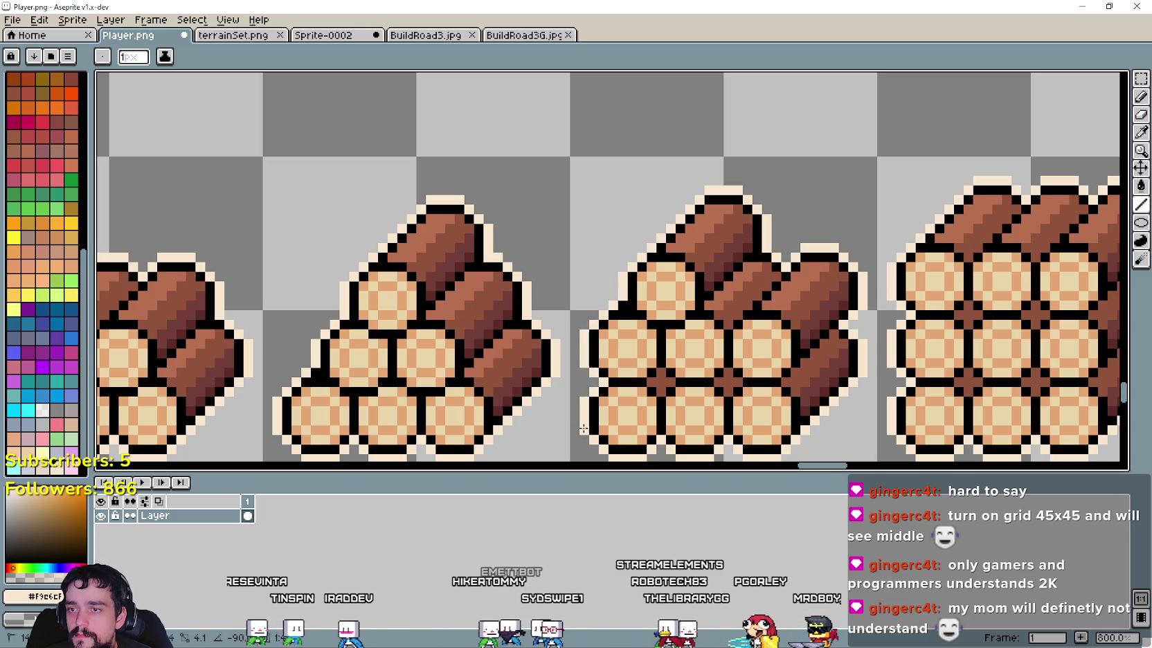
{"action": "scroll", "coordinate": [584, 428], "scroll_direction": "down", "scroll_amount": 3}
Step: Zoom in and add cream outline pixels at the first rock pile's lower-left corner
{"action": "scroll", "coordinate": [415, 374], "scroll_direction": "up", "scroll_amount": 1}
{"action": "scroll", "coordinate": [376, 356], "scroll_direction": "up", "scroll_amount": 1}
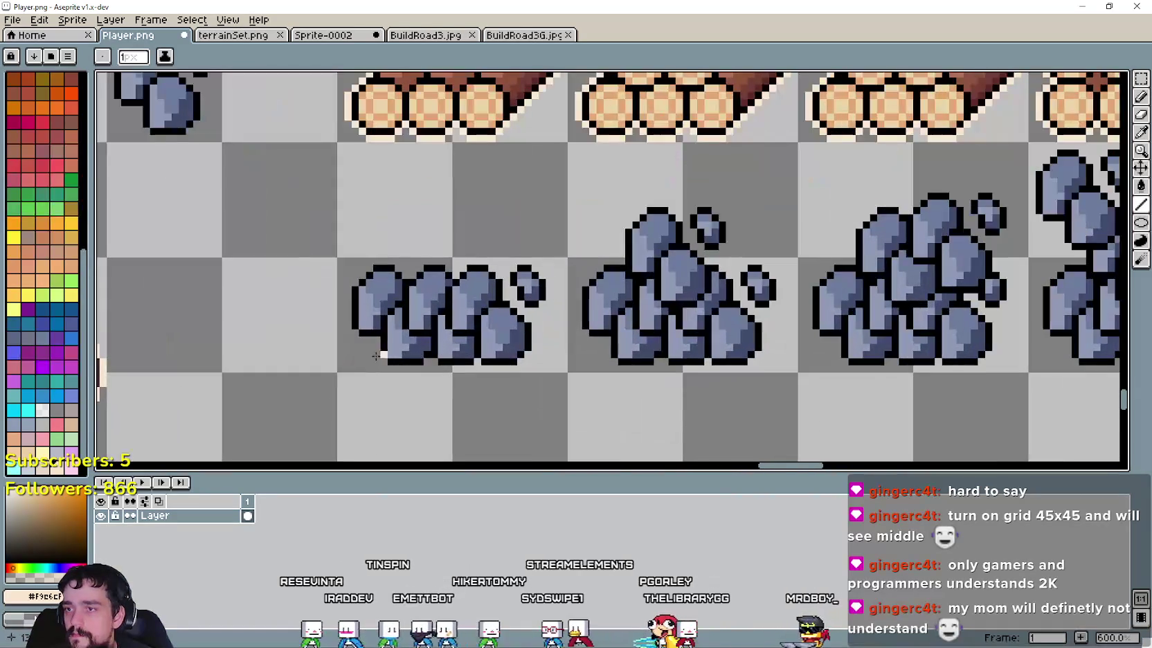
{"action": "left_click_drag", "start_coordinate": [376, 338], "coordinate": [378, 358]}
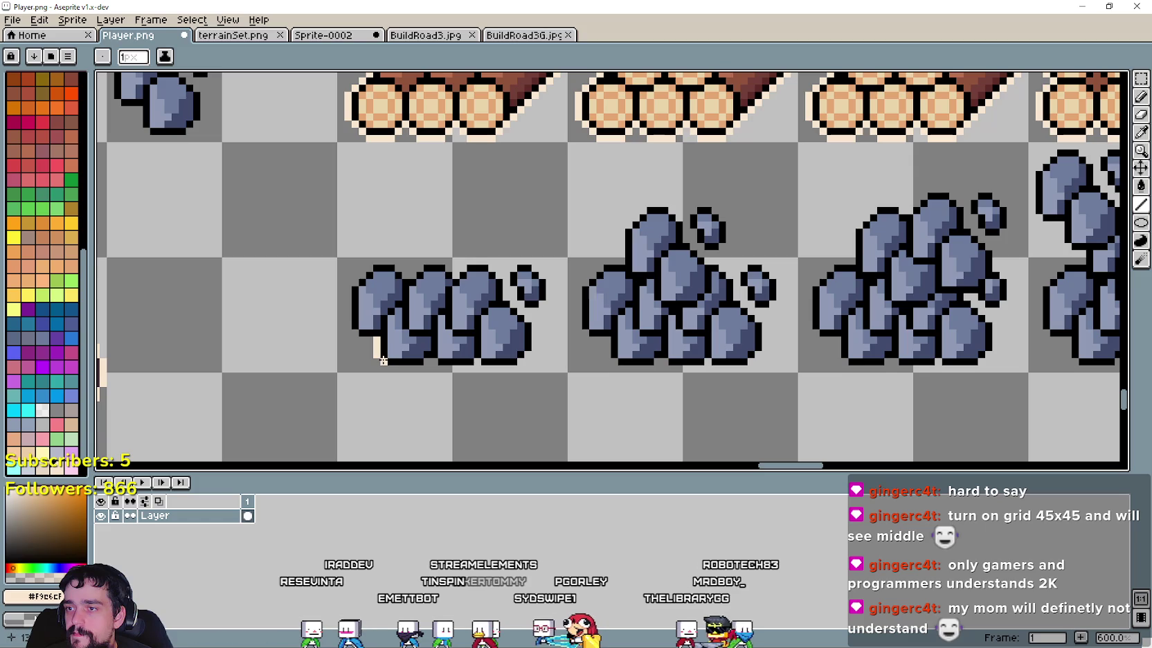
{"action": "left_click", "coordinate": [389, 365]}
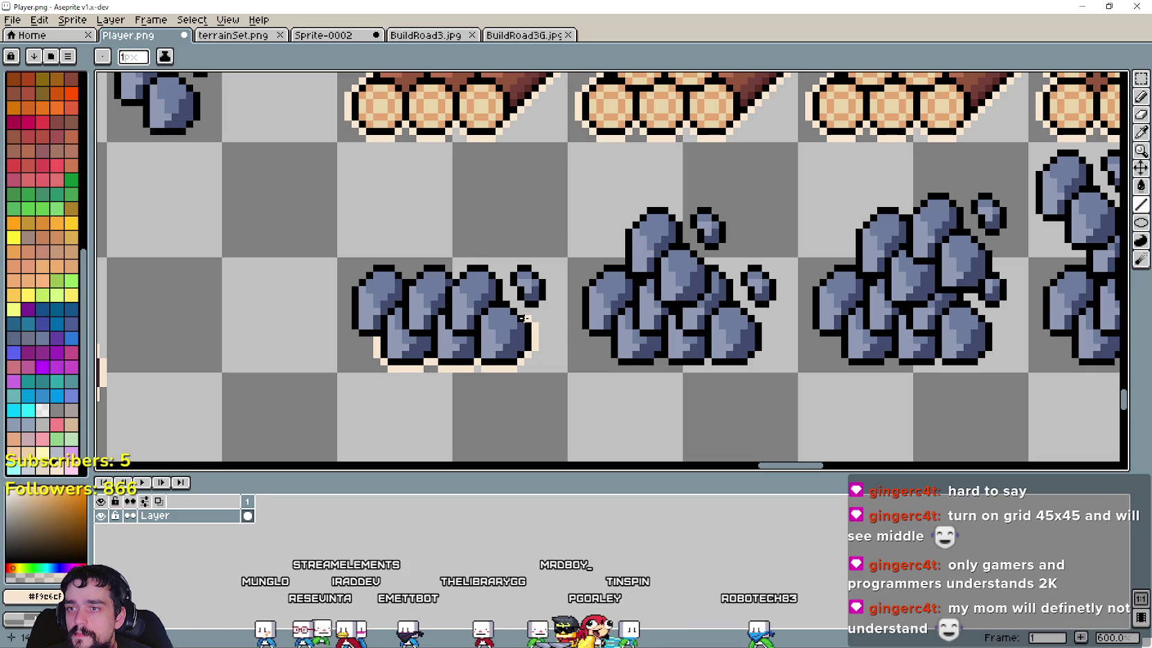
Step: Trace the cream outline around the small rock's edges, undoing one misplaced stroke
{"action": "left_click_drag", "start_coordinate": [521, 309], "coordinate": [504, 282]}
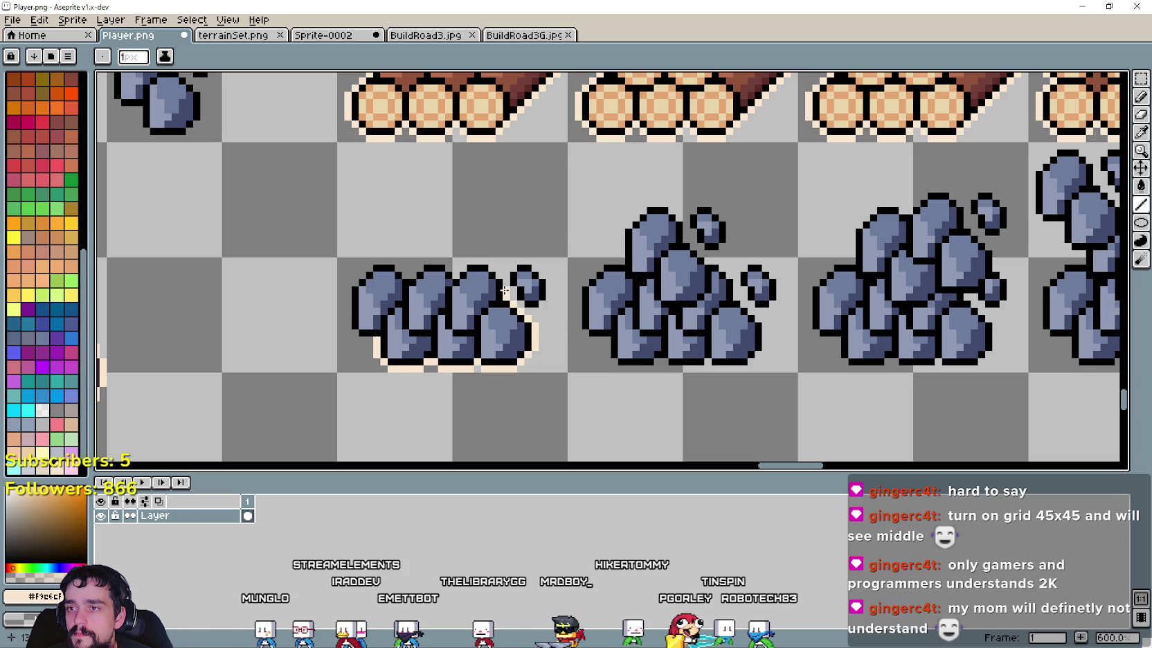
{"action": "scroll", "coordinate": [505, 282], "scroll_direction": "up", "scroll_amount": 3}
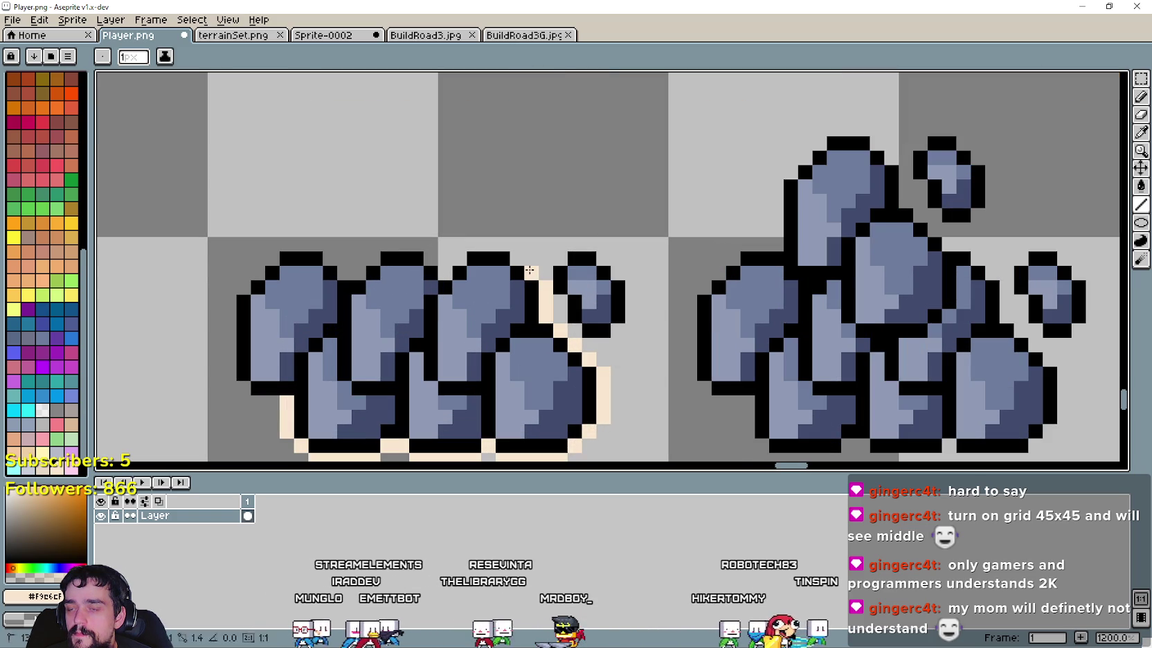
{"action": "mouse_move", "coordinate": [514, 249]}
{"action": "left_mouse_down"}
{"action": "mouse_move", "coordinate": [358, 272]}
{"action": "mouse_move", "coordinate": [303, 243]}
{"action": "mouse_move", "coordinate": [245, 283]}
{"action": "left_mouse_up"}
{"action": "key", "text": "ctrl+z"}
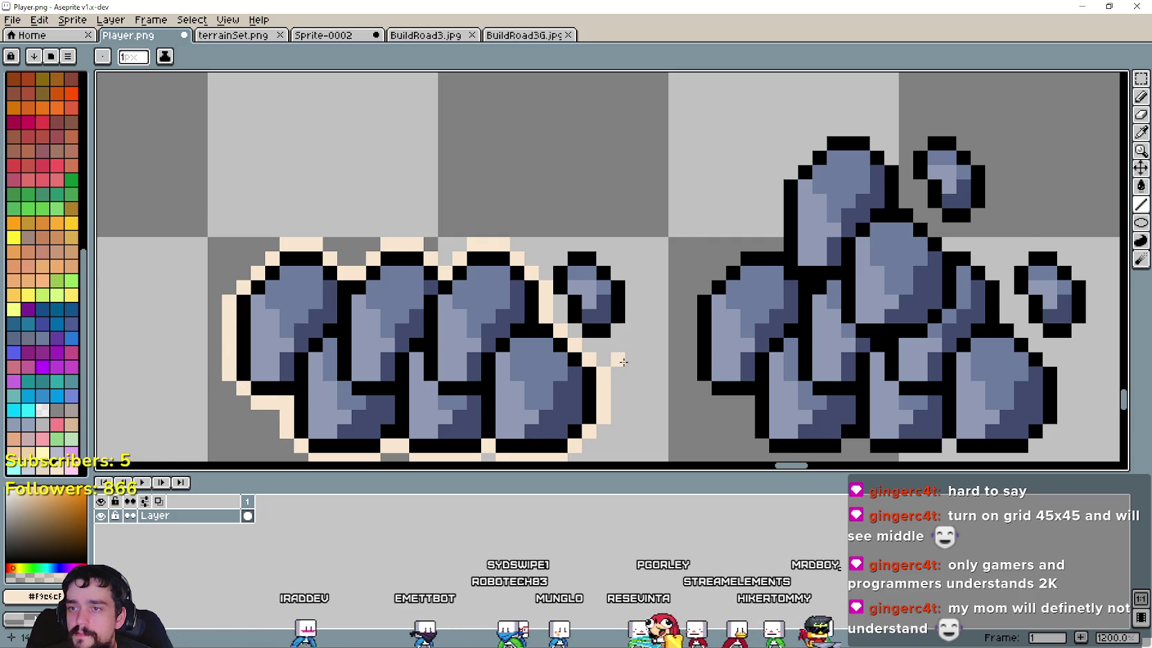
{"action": "scroll", "coordinate": [611, 340], "scroll_direction": "up", "scroll_amount": 1}
{"action": "mouse_move", "coordinate": [583, 343]}
{"action": "left_mouse_down"}
{"action": "mouse_move", "coordinate": [529, 243]}
{"action": "mouse_move", "coordinate": [582, 214]}
{"action": "left_mouse_up"}
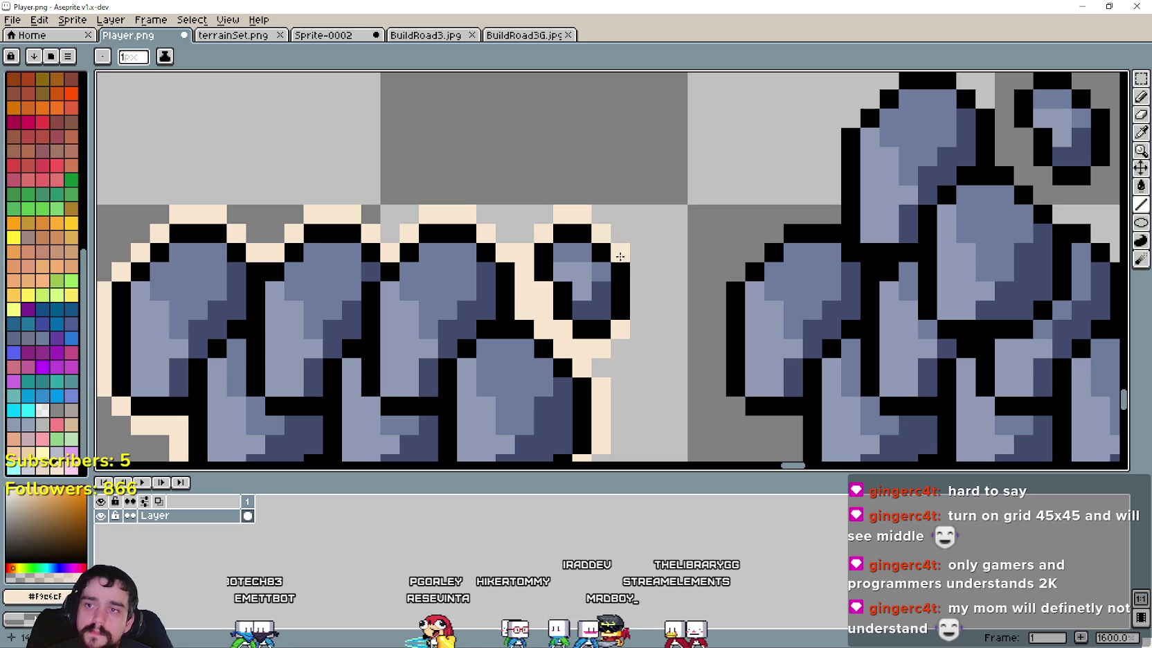
{"action": "scroll", "coordinate": [612, 372], "scroll_direction": "down", "scroll_amount": 6}
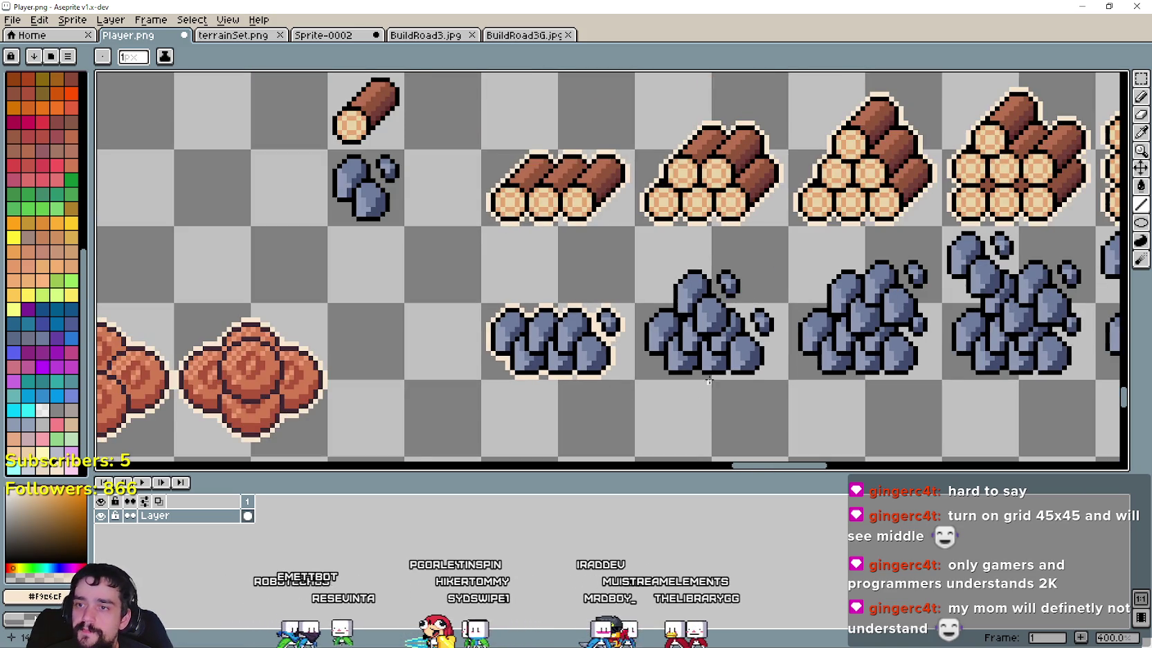
Step: Outline the second rock pile's lower-left and right edge in cream
{"action": "scroll", "coordinate": [709, 380], "scroll_direction": "up", "scroll_amount": 2}
{"action": "scroll", "coordinate": [624, 346], "scroll_direction": "up", "scroll_amount": 2}
{"action": "scroll", "coordinate": [498, 312], "scroll_direction": "up", "scroll_amount": 1}
{"action": "left_click", "coordinate": [502, 317]}
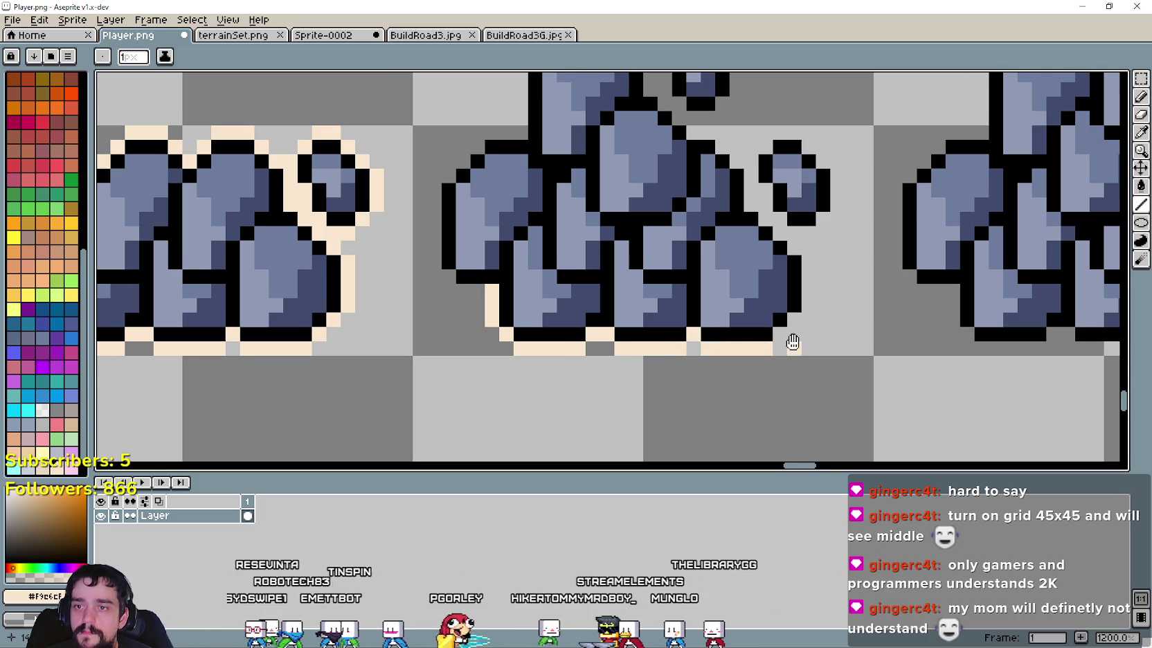
{"action": "left_click_drag", "start_coordinate": [789, 336], "coordinate": [704, 379]}
{"action": "left_click", "coordinate": [720, 332]}
{"action": "left_click_drag", "start_coordinate": [720, 332], "coordinate": [615, 171]}
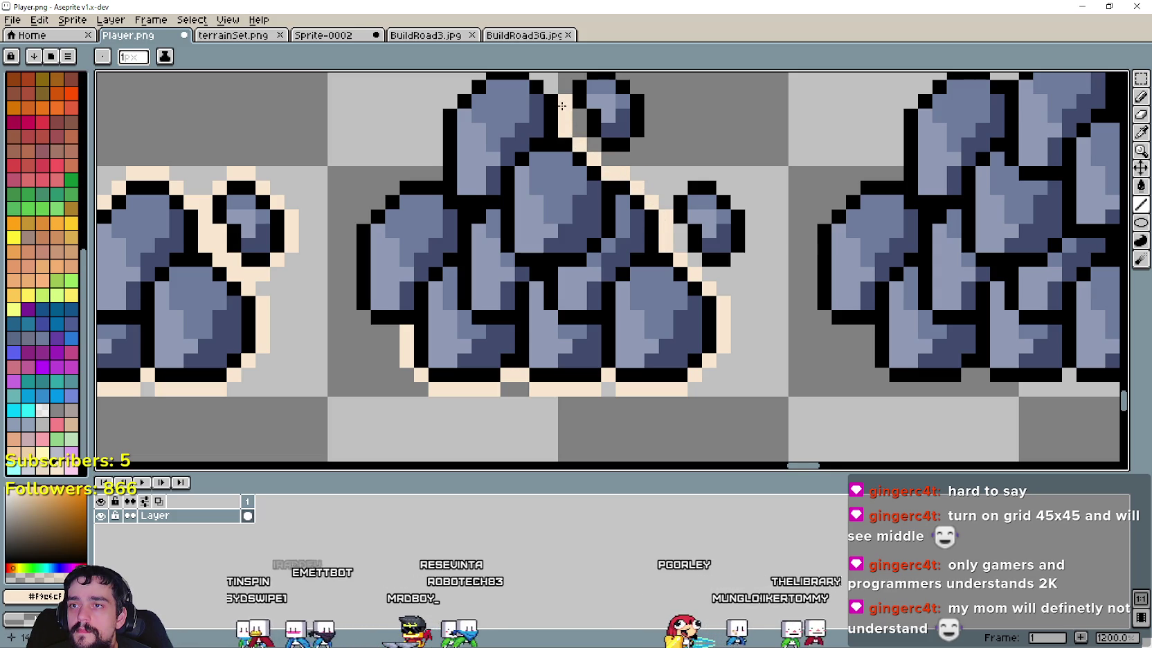
Step: Add cream outline along the pile's left edge and the small rock's right edge
{"action": "left_click_drag", "start_coordinate": [438, 180], "coordinate": [575, 306]}
{"action": "mouse_move", "coordinate": [565, 235]}
{"action": "left_mouse_down"}
{"action": "mouse_move", "coordinate": [631, 184]}
{"action": "mouse_move", "coordinate": [674, 191]}
{"action": "left_mouse_up"}
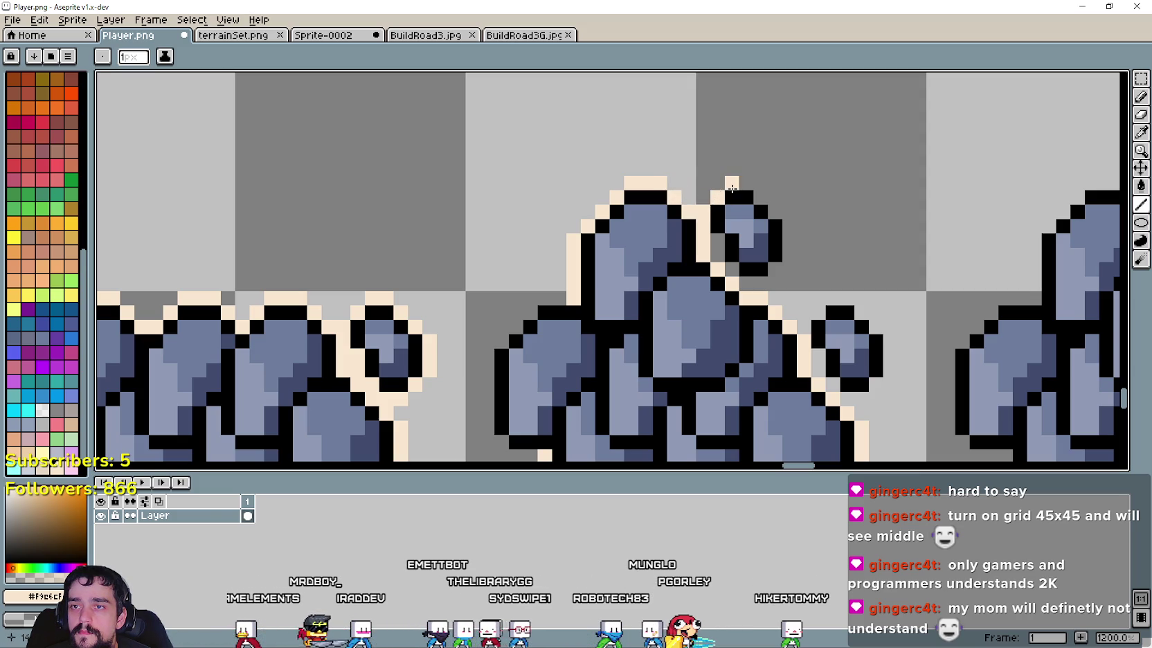
{"action": "left_click_drag", "start_coordinate": [773, 205], "coordinate": [749, 282]}
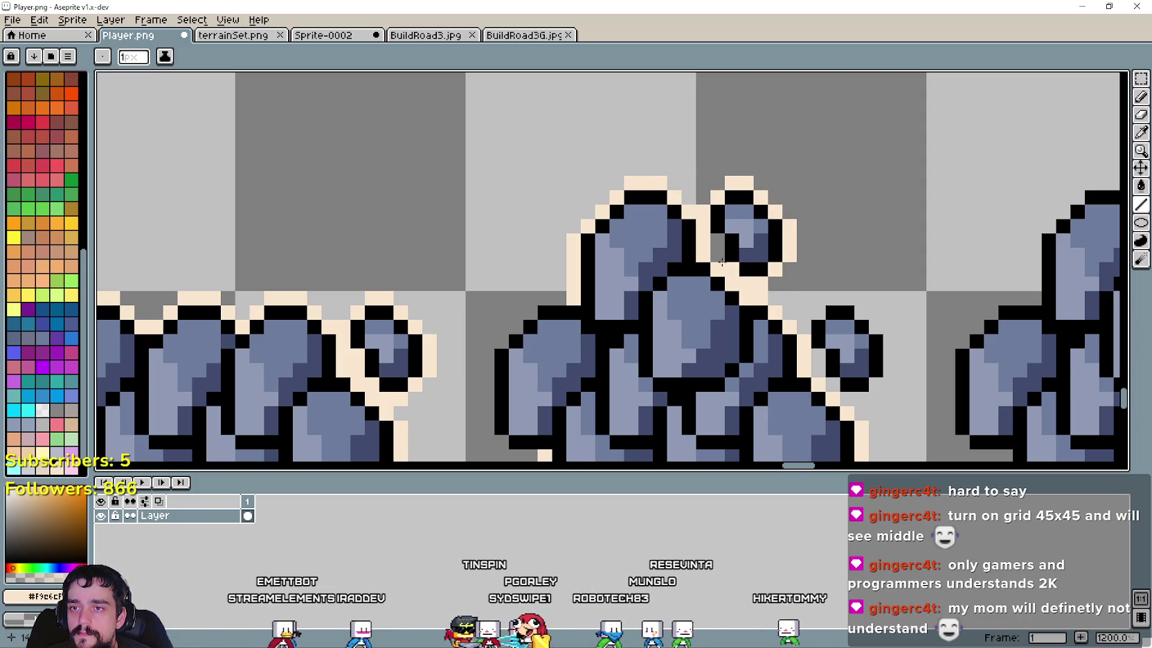
{"action": "scroll", "coordinate": [657, 277], "scroll_direction": "down", "scroll_amount": 5}
{"action": "scroll", "coordinate": [555, 270], "scroll_direction": "up", "scroll_amount": 3}
{"action": "scroll", "coordinate": [554, 269], "scroll_direction": "up", "scroll_amount": 1}
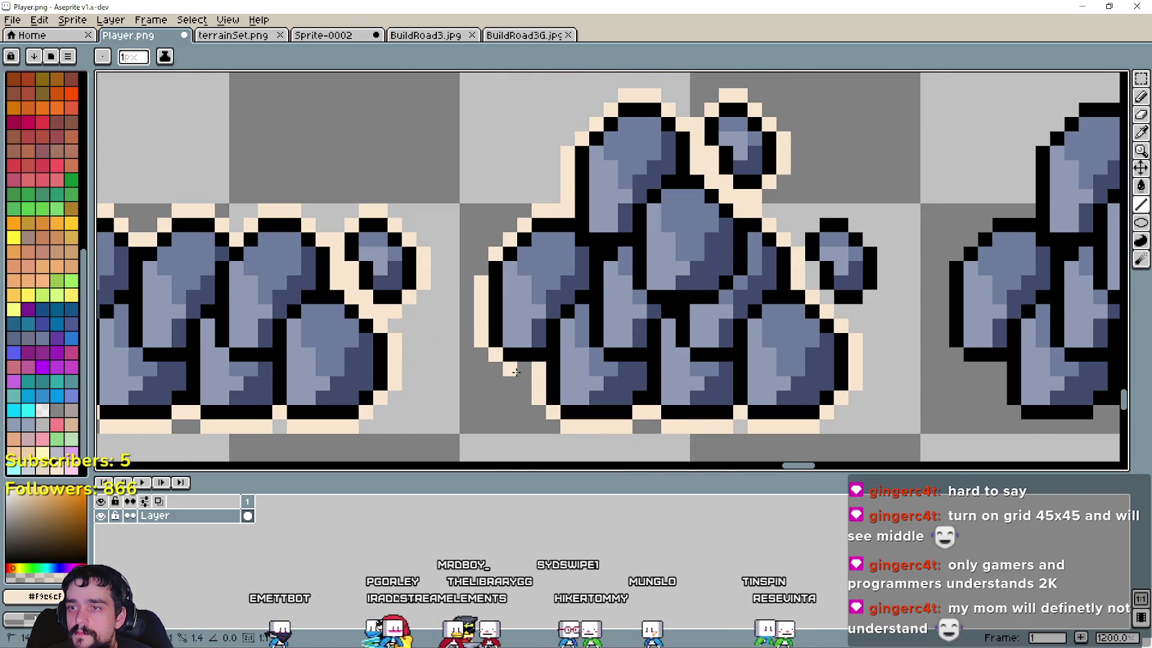
{"action": "scroll", "coordinate": [515, 372], "scroll_direction": "down", "scroll_amount": 2}
{"action": "scroll", "coordinate": [668, 408], "scroll_direction": "up", "scroll_amount": 2}
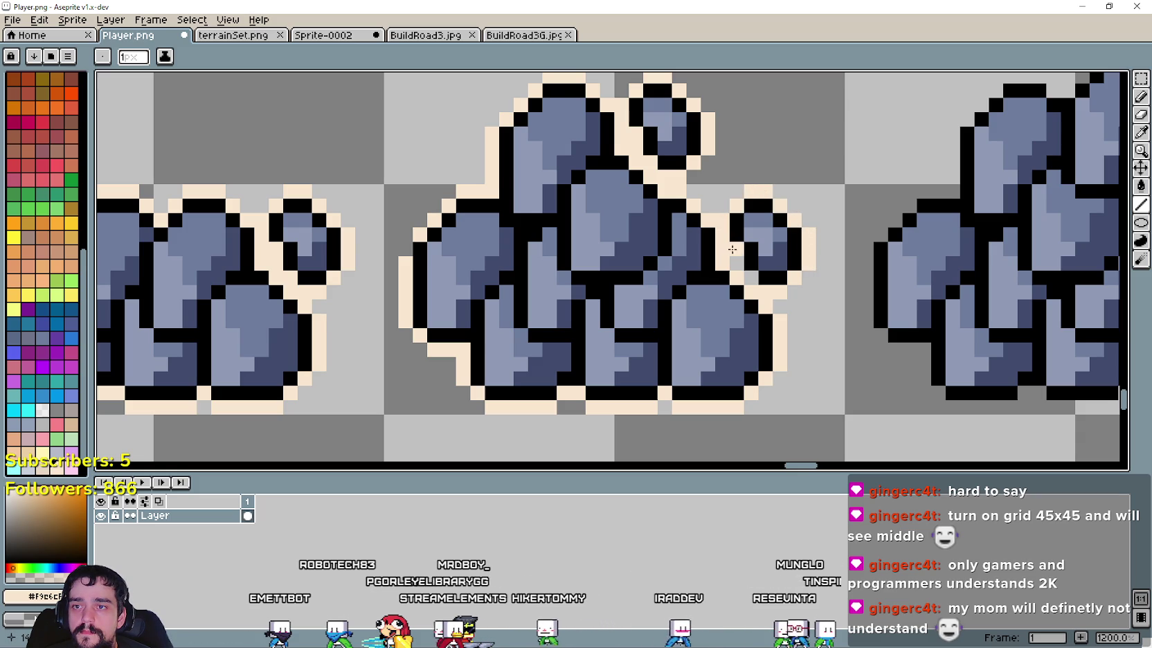
{"action": "scroll", "coordinate": [606, 347], "scroll_direction": "down", "scroll_amount": 5}
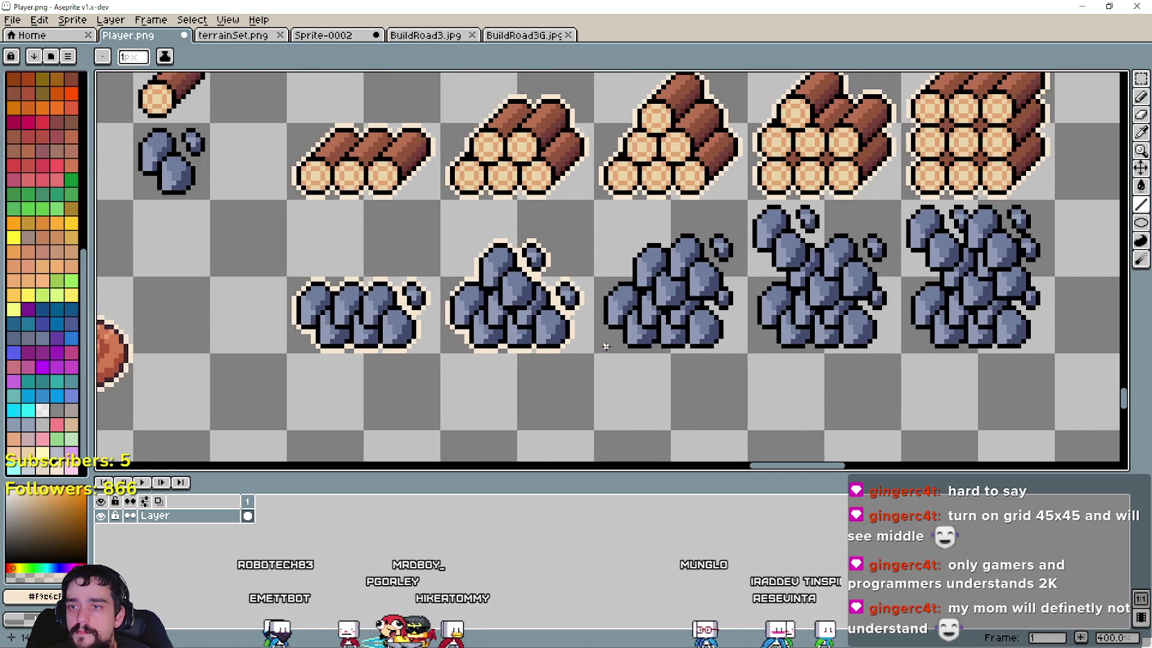
Step: Zoom to 1200% and trace cream outline down the third pile's left edge
{"action": "scroll", "coordinate": [597, 327], "scroll_direction": "up", "scroll_amount": 1}
{"action": "scroll", "coordinate": [547, 208], "scroll_direction": "up", "scroll_amount": 1}
{"action": "scroll", "coordinate": [538, 236], "scroll_direction": "up", "scroll_amount": 1}
{"action": "scroll", "coordinate": [554, 221], "scroll_direction": "down", "scroll_amount": 1}
{"action": "scroll", "coordinate": [621, 203], "scroll_direction": "up", "scroll_amount": 1}
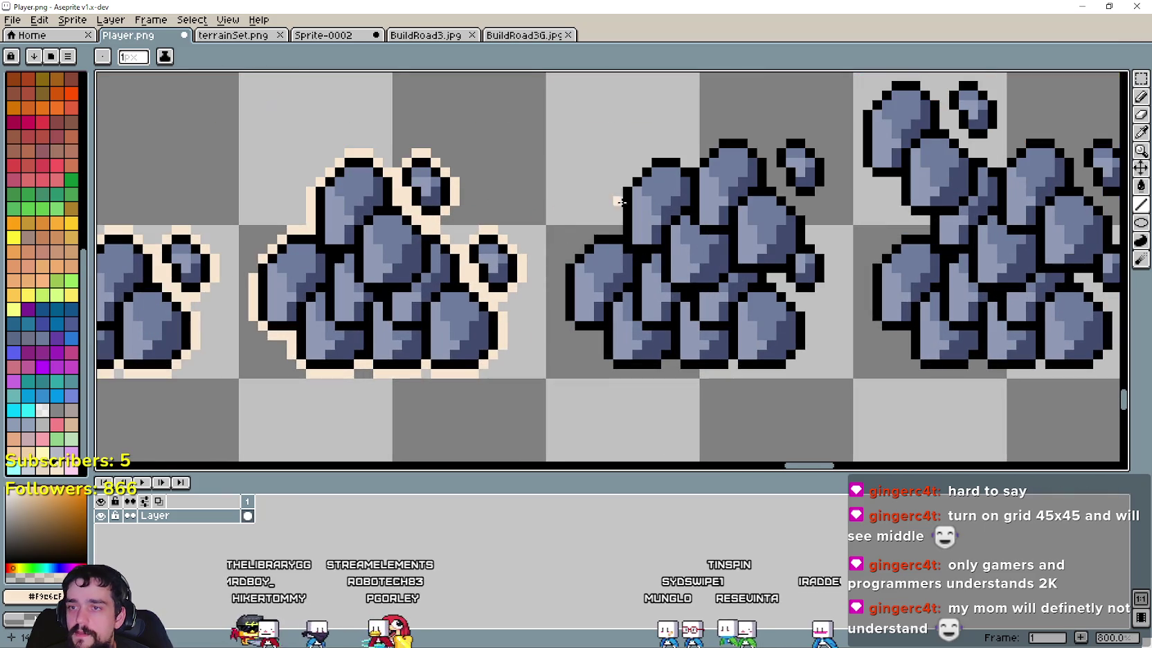
{"action": "scroll", "coordinate": [568, 263], "scroll_direction": "down", "scroll_amount": 1}
{"action": "scroll", "coordinate": [513, 332], "scroll_direction": "down", "scroll_amount": 1}
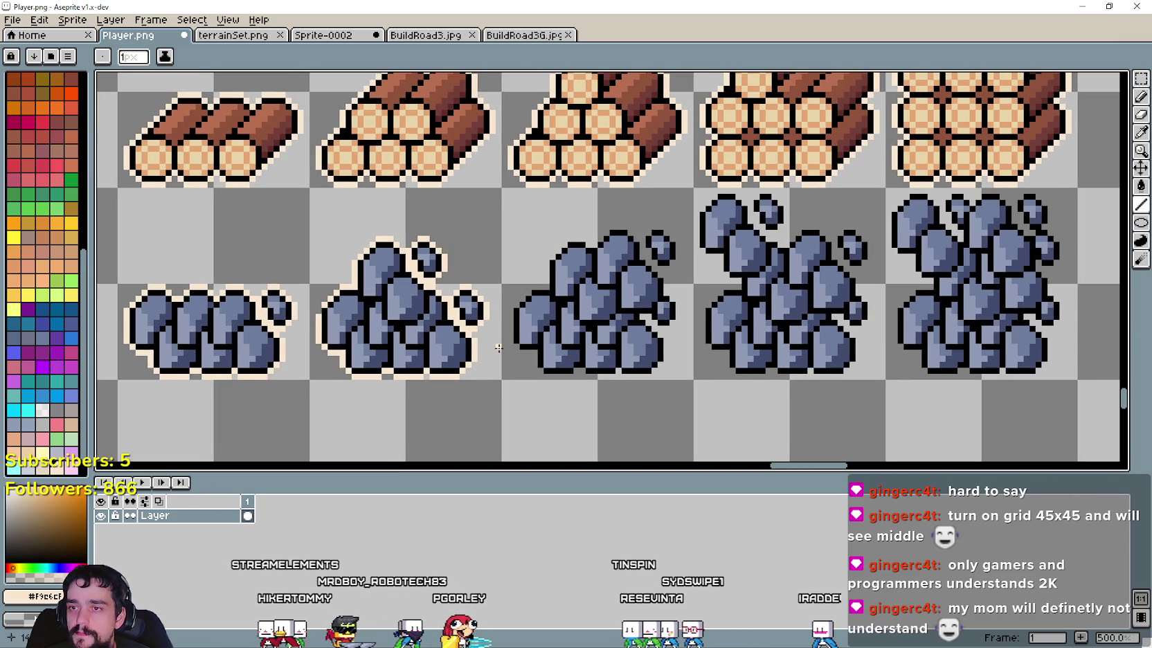
{"action": "scroll", "coordinate": [516, 290], "scroll_direction": "up", "scroll_amount": 2}
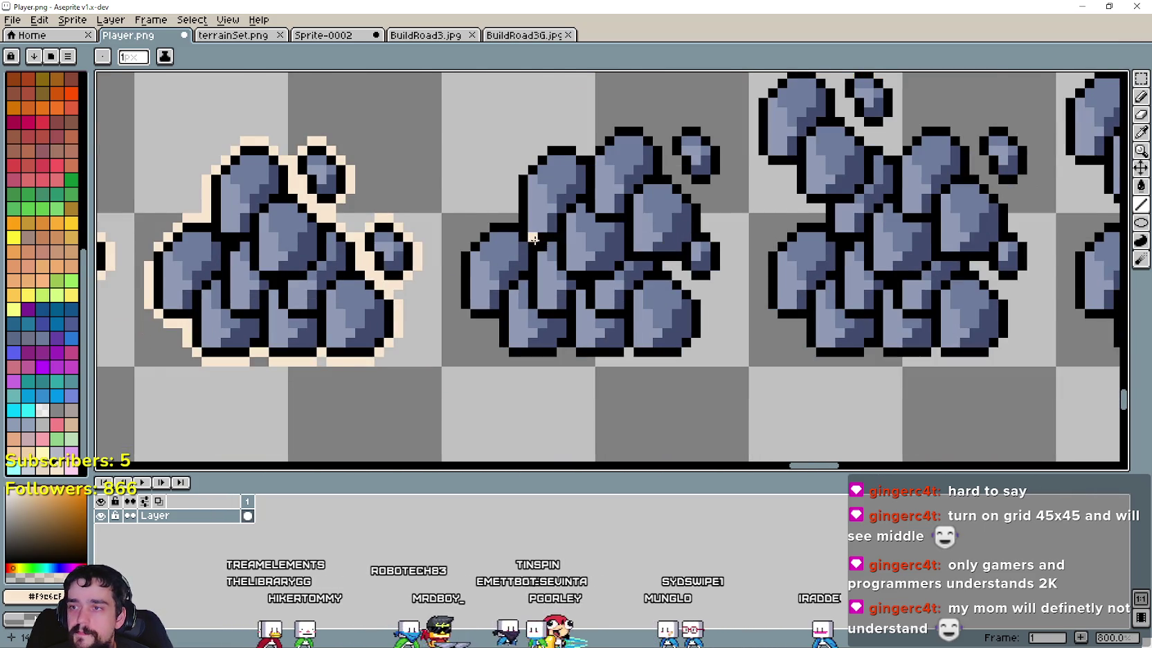
{"action": "scroll", "coordinate": [534, 239], "scroll_direction": "down", "scroll_amount": 2}
{"action": "scroll", "coordinate": [499, 214], "scroll_direction": "up", "scroll_amount": 4}
{"action": "mouse_move", "coordinate": [514, 202]}
{"action": "left_mouse_down"}
{"action": "mouse_move", "coordinate": [464, 202]}
{"action": "mouse_move", "coordinate": [447, 224]}
{"action": "left_mouse_up"}
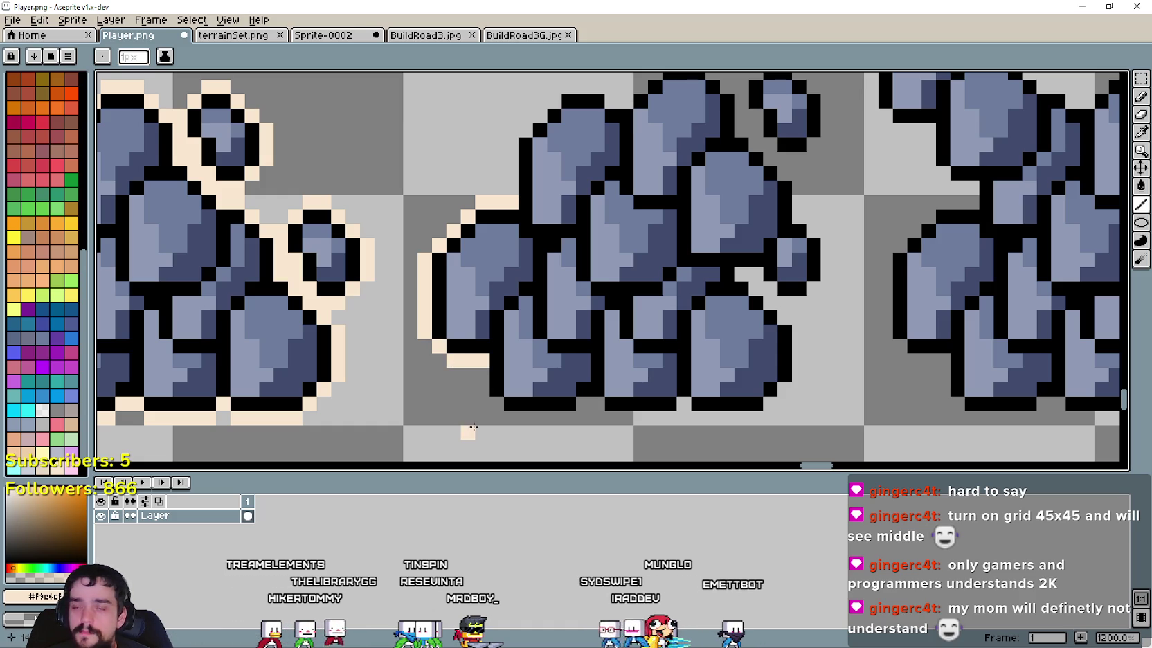
{"action": "mouse_move", "coordinate": [483, 364]}
{"action": "left_mouse_down"}
{"action": "mouse_move", "coordinate": [488, 394]}
{"action": "mouse_move", "coordinate": [548, 417]}
{"action": "left_mouse_up"}
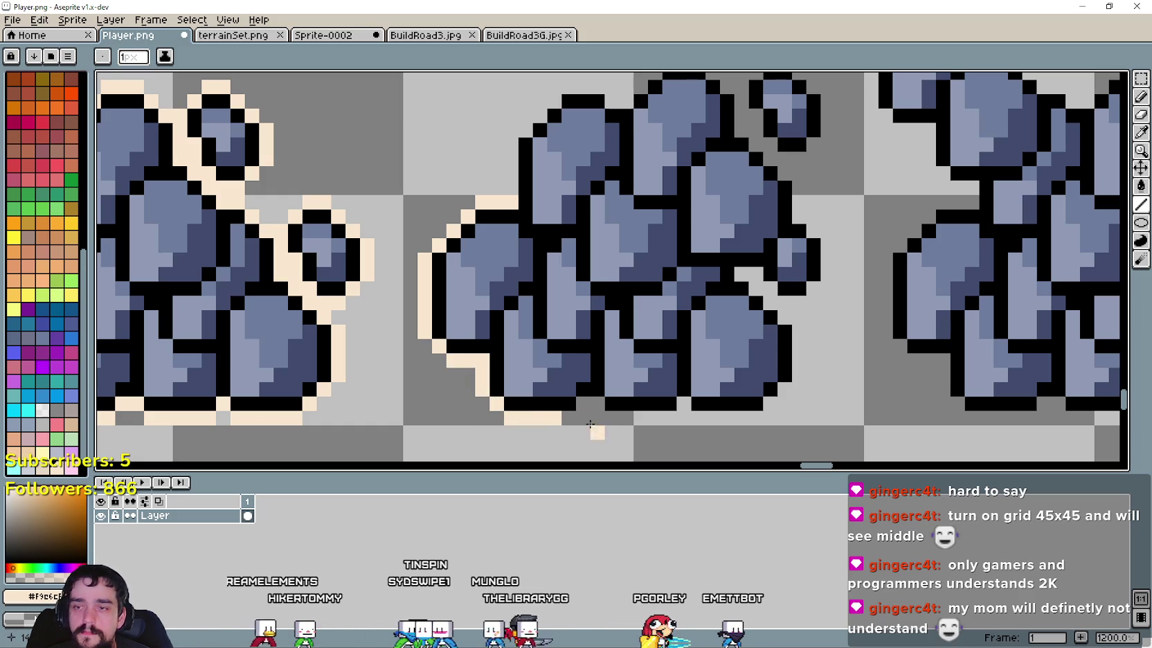
Step: Add cream pixels along the pile's base, then search the Steam store for 'cloud'
{"action": "left_click_drag", "start_coordinate": [569, 417], "coordinate": [582, 404]}
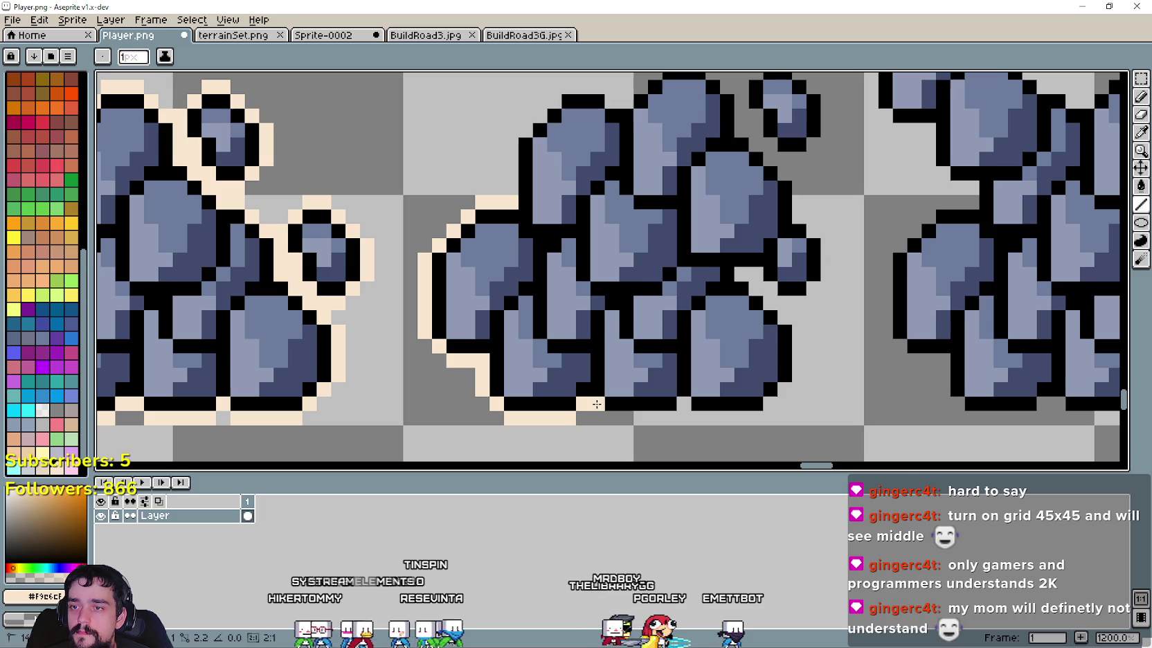
{"action": "left_click", "coordinate": [596, 404]}
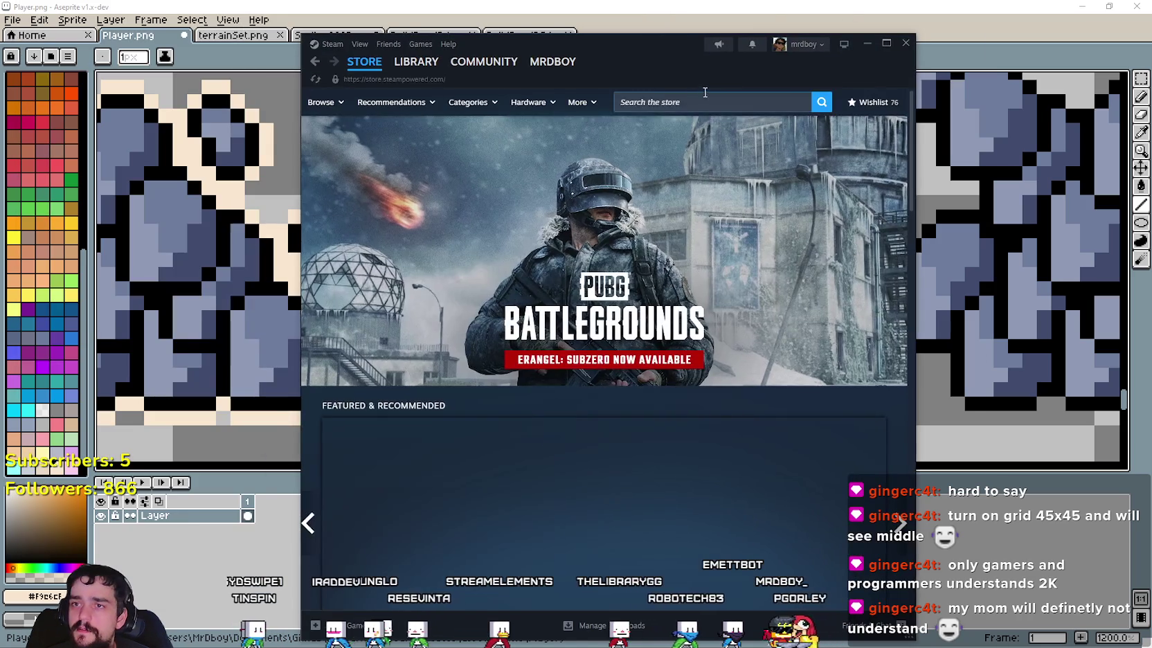
{"action": "left_click", "coordinate": [732, 102]}
{"action": "type", "text": "cloud"}
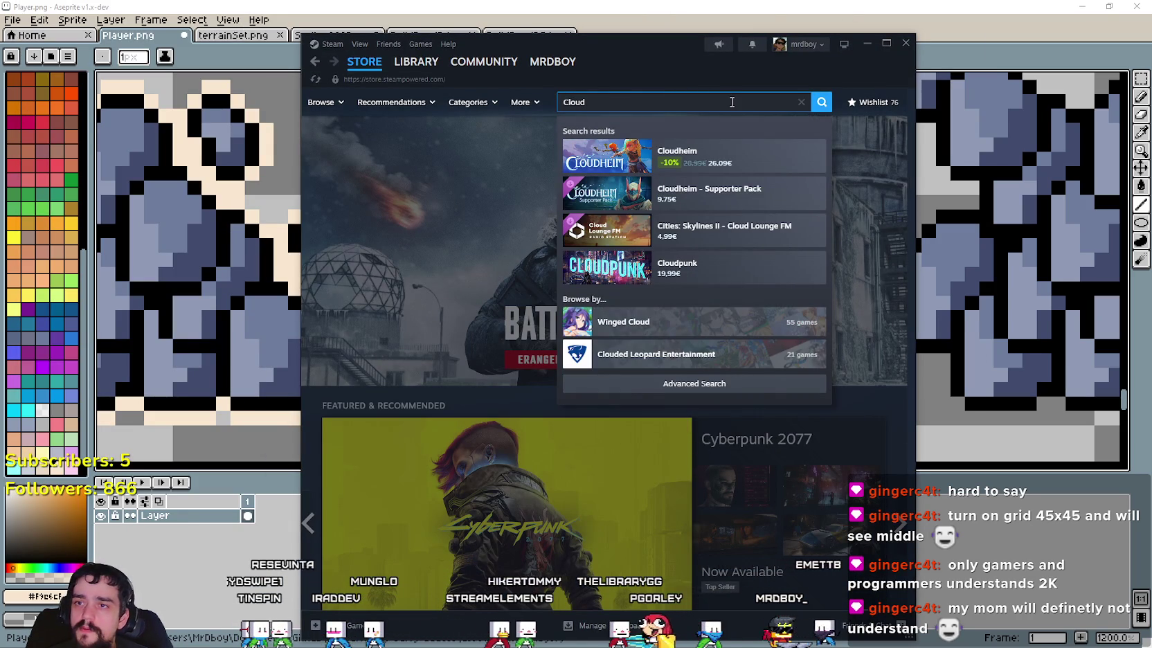
Step: Open the Cloudheim store page and watch its trailer muted, skipping ahead
{"action": "left_click", "coordinate": [749, 169]}
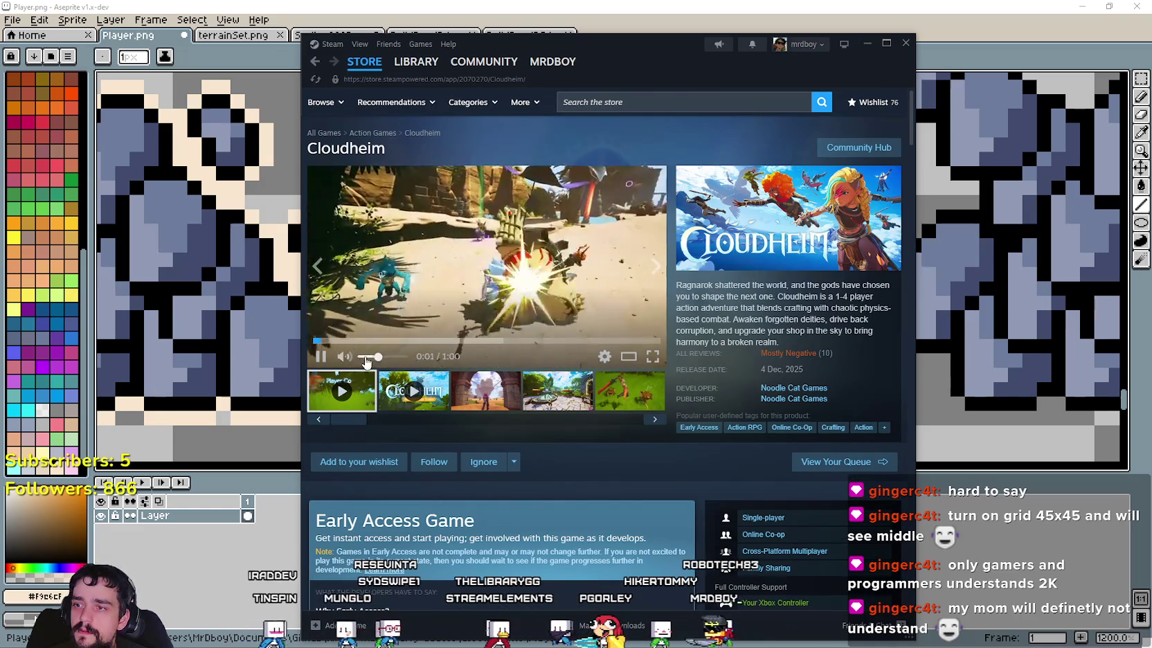
{"action": "left_click_drag", "start_coordinate": [366, 358], "coordinate": [357, 357]}
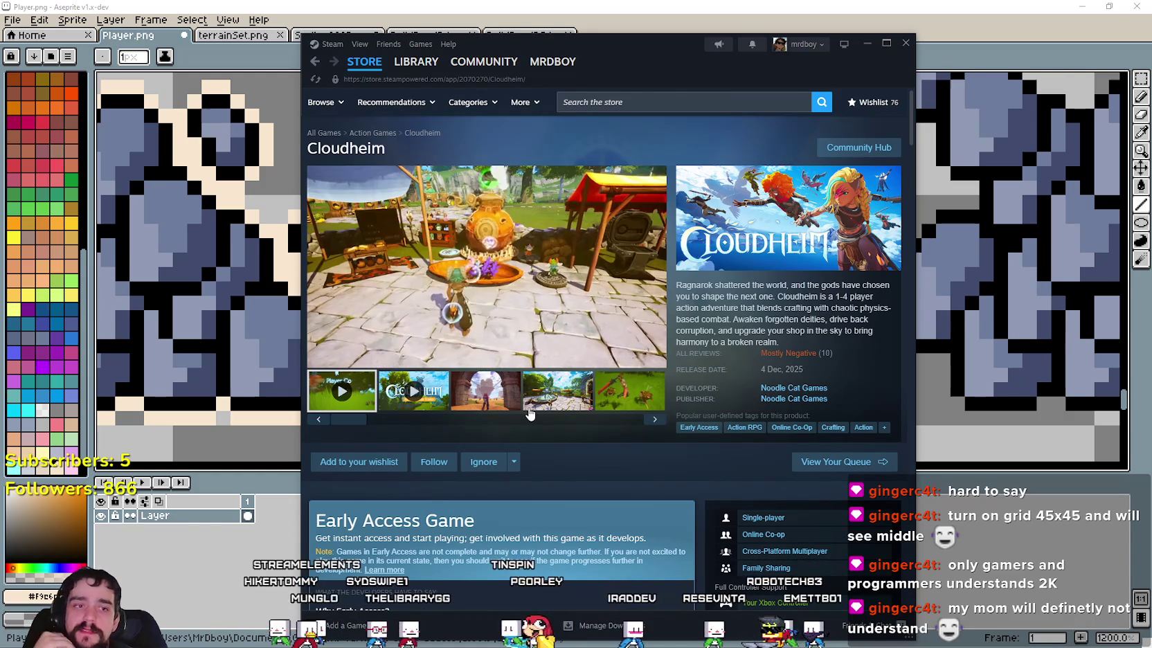
{"action": "left_click", "coordinate": [523, 341]}
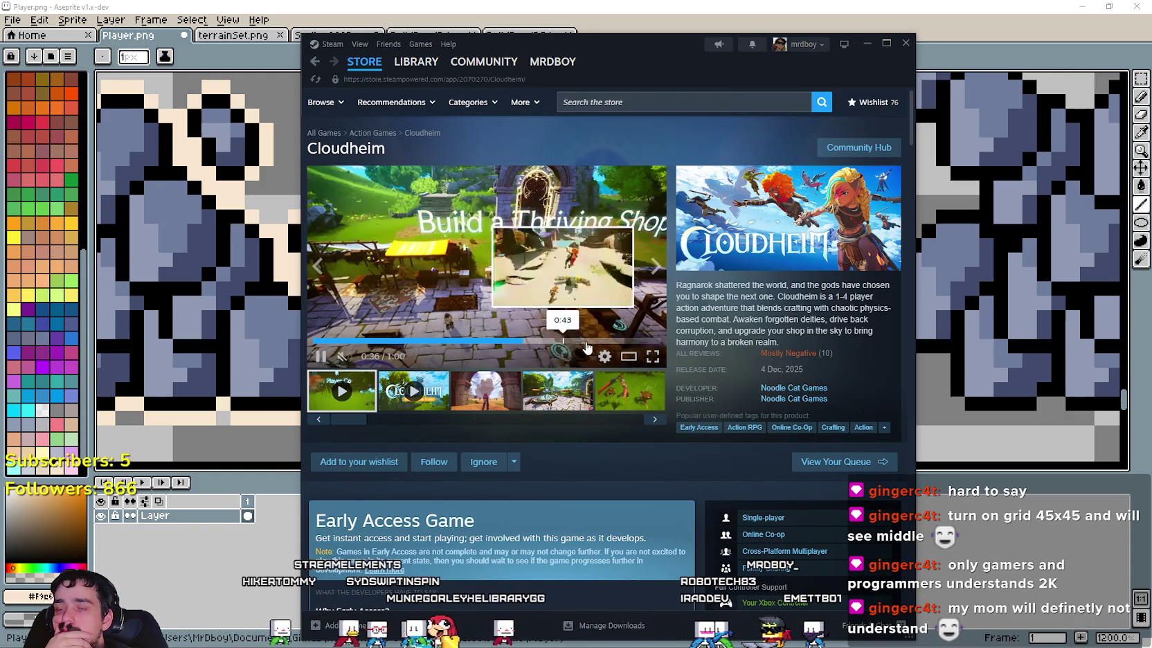
{"action": "scroll", "coordinate": [569, 448], "scroll_direction": "down", "scroll_amount": 3}
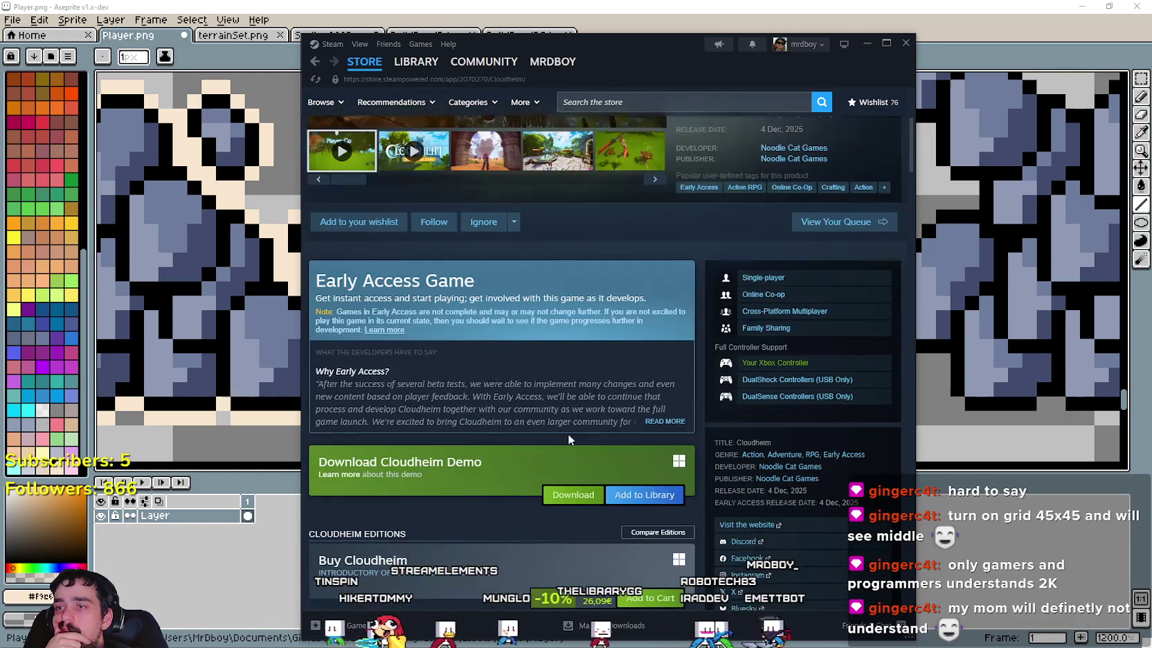
Step: Scroll down through the Cloudheim store page details
{"action": "scroll", "coordinate": [569, 436], "scroll_direction": "down", "scroll_amount": 3}
{"action": "scroll", "coordinate": [569, 434], "scroll_direction": "down", "scroll_amount": 2}
{"action": "scroll", "coordinate": [567, 436], "scroll_direction": "down", "scroll_amount": 3}
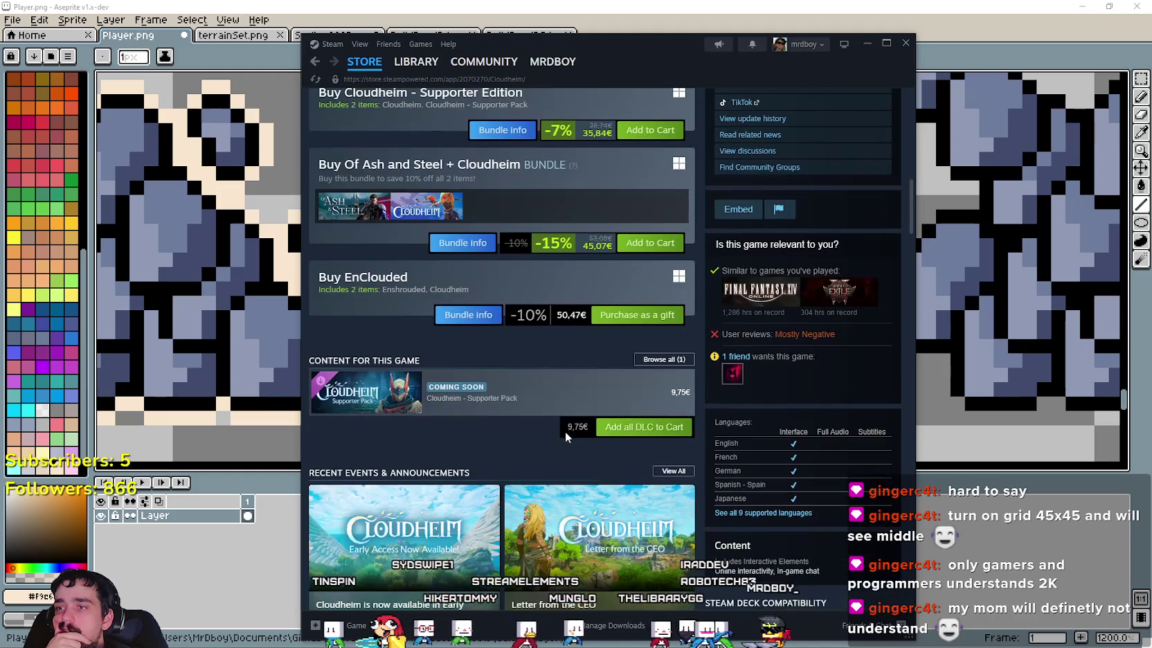
{"action": "scroll", "coordinate": [566, 436], "scroll_direction": "down", "scroll_amount": 3}
{"action": "scroll", "coordinate": [565, 436], "scroll_direction": "down", "scroll_amount": 2}
{"action": "scroll", "coordinate": [565, 432], "scroll_direction": "down", "scroll_amount": 4}
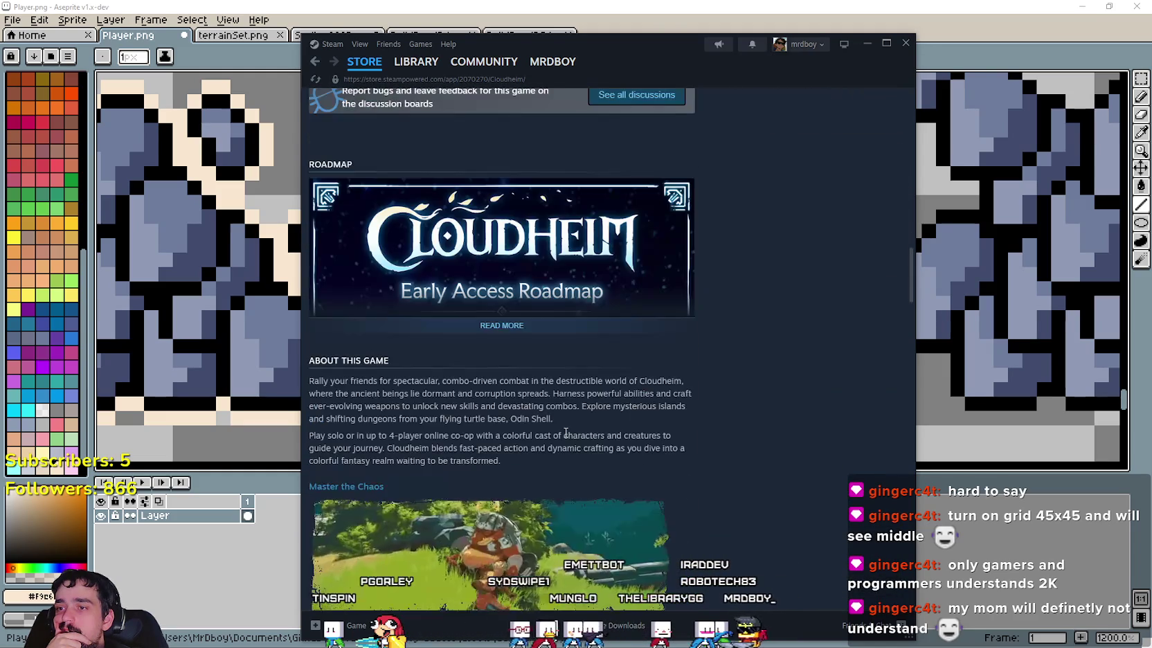
{"action": "scroll", "coordinate": [599, 412], "scroll_direction": "down", "scroll_amount": 3}
{"action": "scroll", "coordinate": [599, 409], "scroll_direction": "down", "scroll_amount": 5}
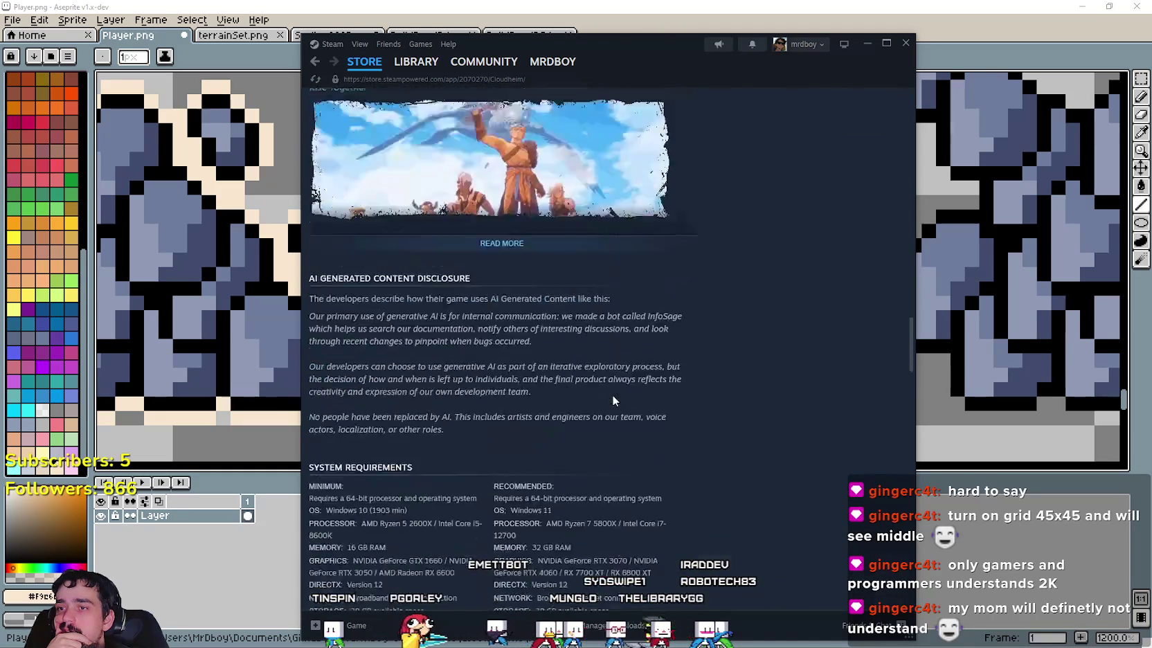
{"action": "scroll", "coordinate": [716, 398], "scroll_direction": "down", "scroll_amount": 4}
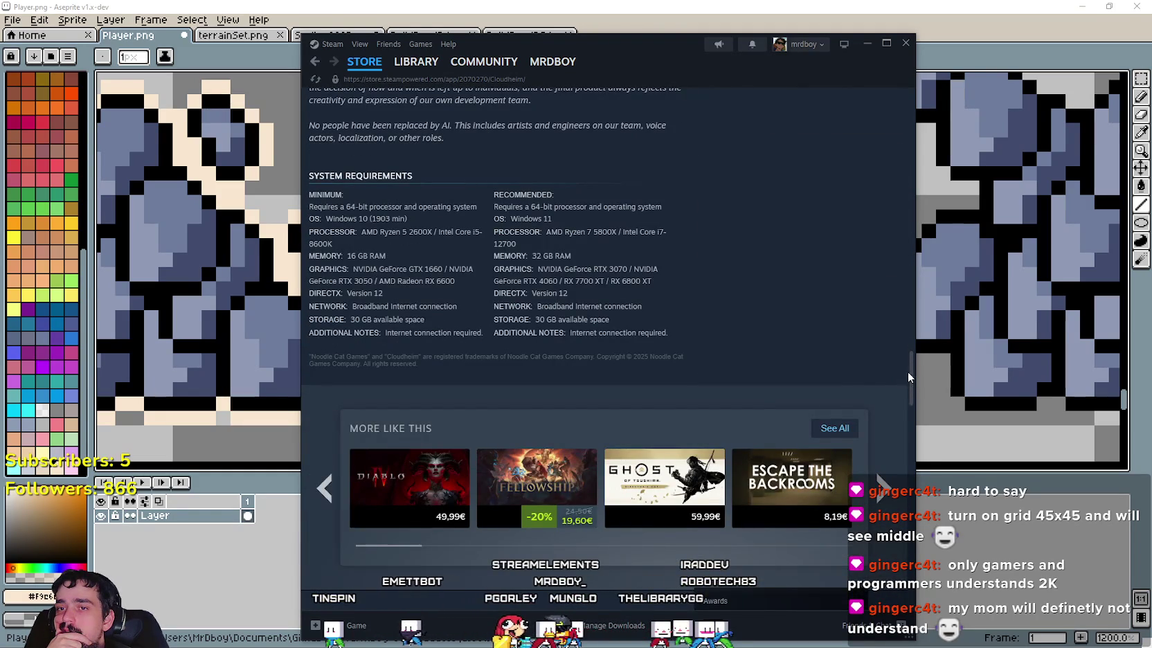
{"action": "scroll", "coordinate": [897, 429], "scroll_direction": "down", "scroll_amount": 5}
{"action": "scroll", "coordinate": [722, 406], "scroll_direction": "down", "scroll_amount": 1}
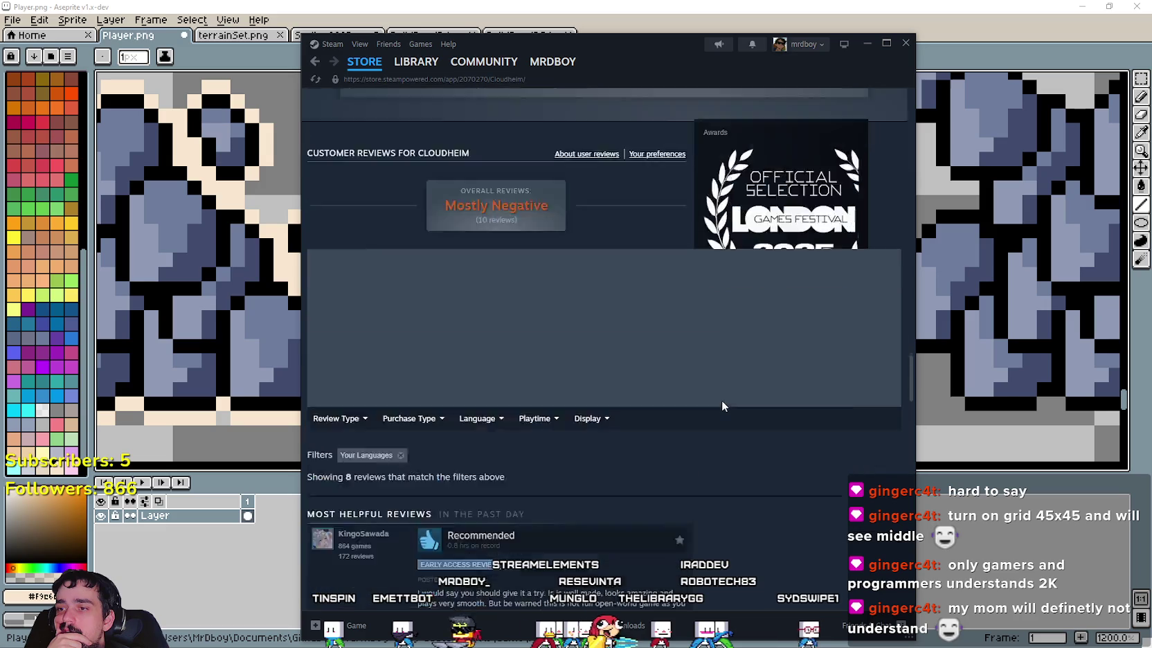
{"action": "scroll", "coordinate": [630, 390], "scroll_direction": "down", "scroll_amount": 4}
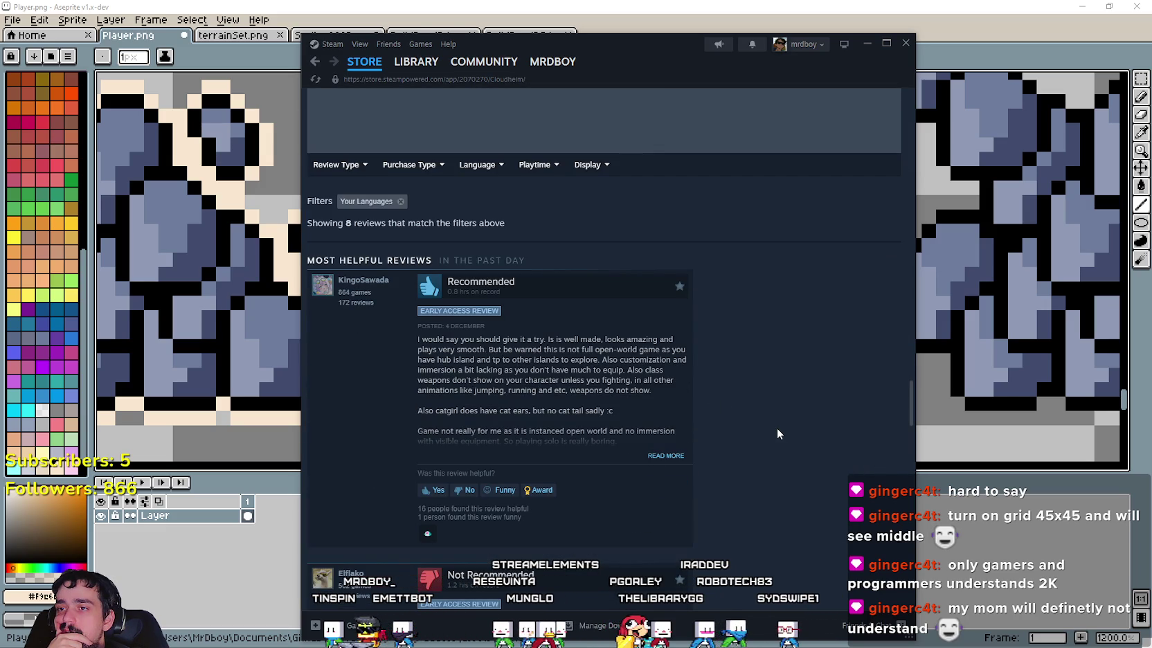
Step: Jump back to the top of the page and open Cloudheim's community hub
{"action": "scroll", "coordinate": [778, 429], "scroll_direction": "down", "scroll_amount": 1}
{"action": "scroll", "coordinate": [777, 428], "scroll_direction": "down", "scroll_amount": 4}
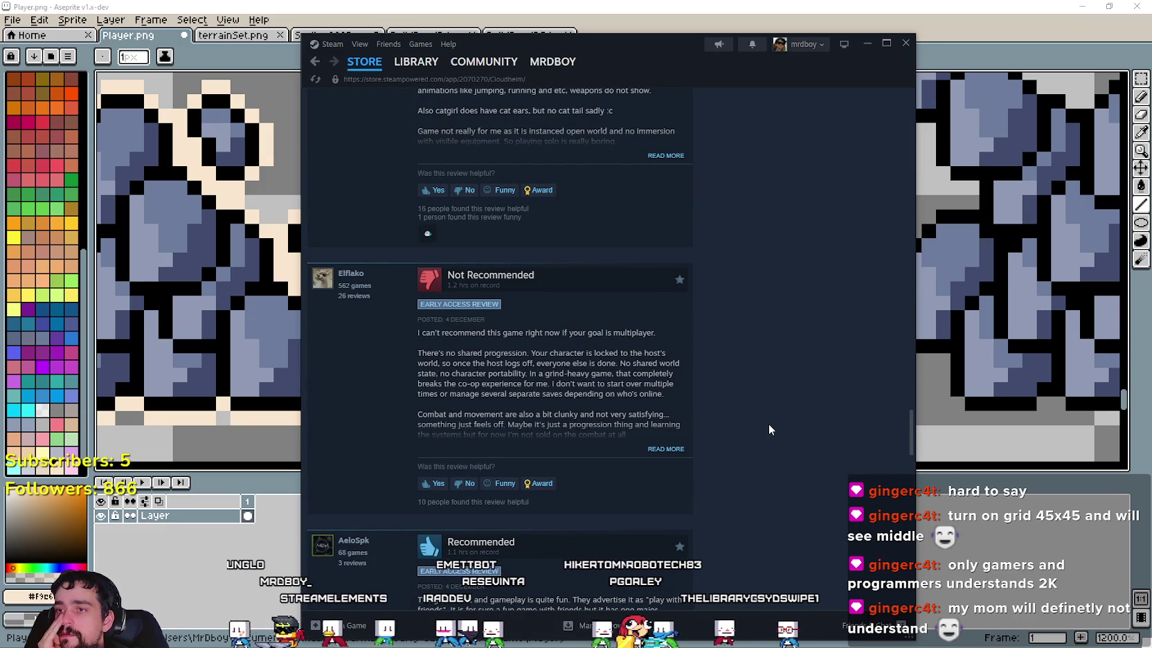
{"action": "scroll", "coordinate": [769, 429], "scroll_direction": "down", "scroll_amount": 1}
{"action": "scroll", "coordinate": [768, 429], "scroll_direction": "down", "scroll_amount": 2}
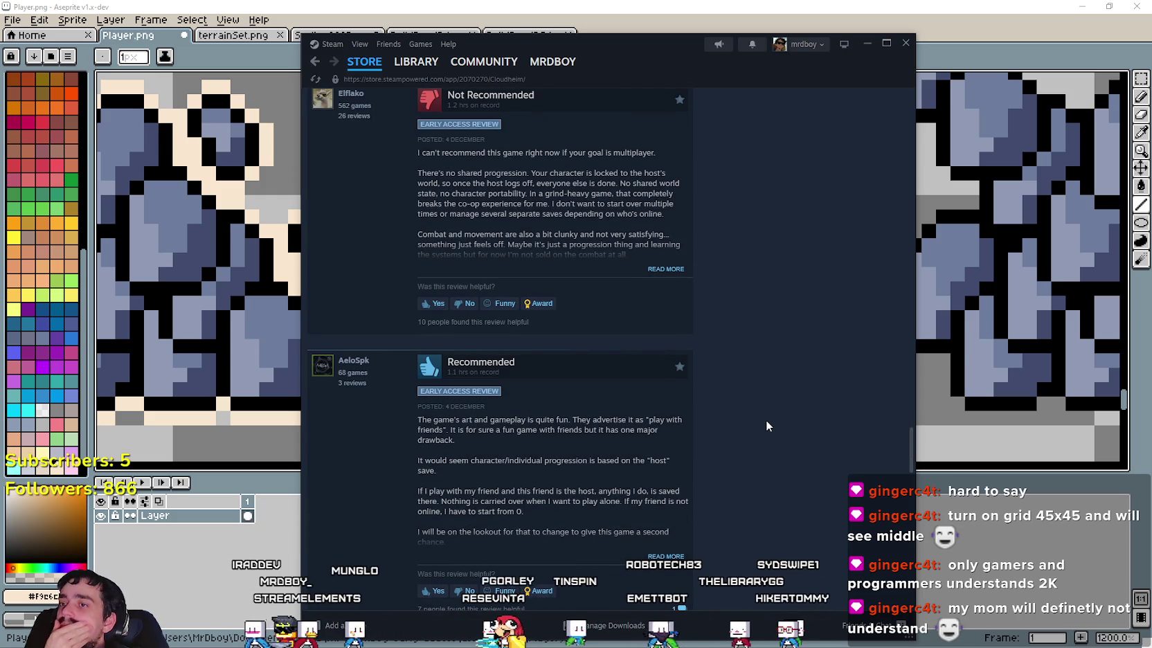
{"action": "scroll", "coordinate": [766, 426], "scroll_direction": "down", "scroll_amount": 4}
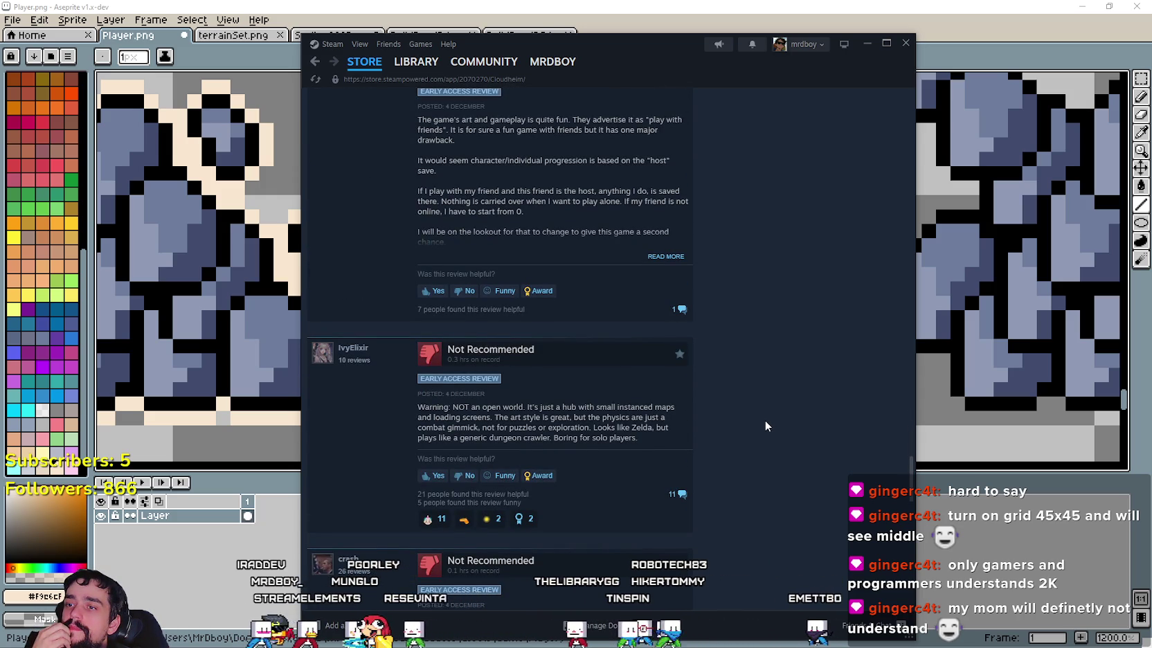
{"action": "scroll", "coordinate": [766, 421], "scroll_direction": "down", "scroll_amount": 2}
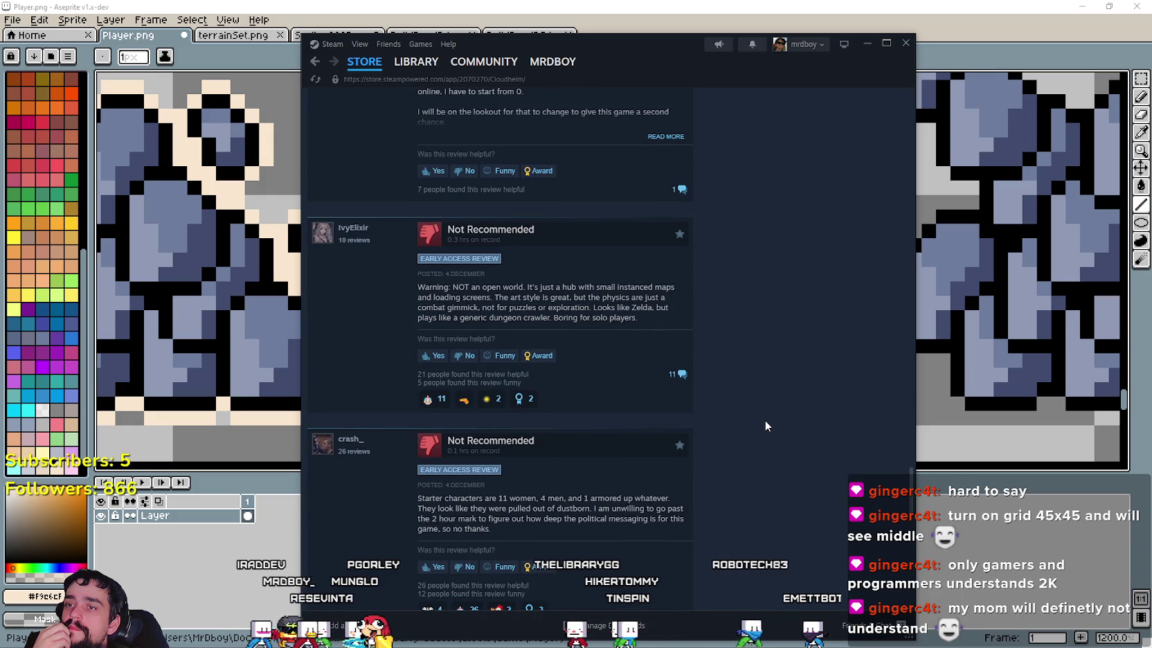
{"action": "scroll", "coordinate": [765, 426], "scroll_direction": "down", "scroll_amount": 2}
{"action": "key", "text": "Home"}
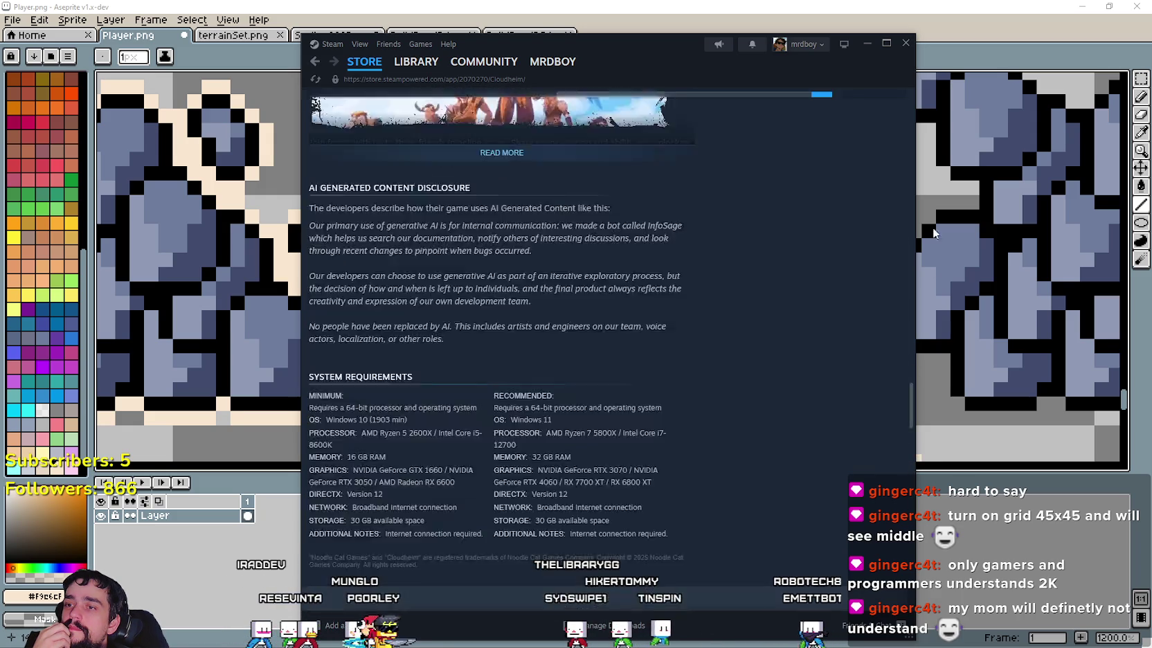
{"action": "left_click", "coordinate": [858, 148]}
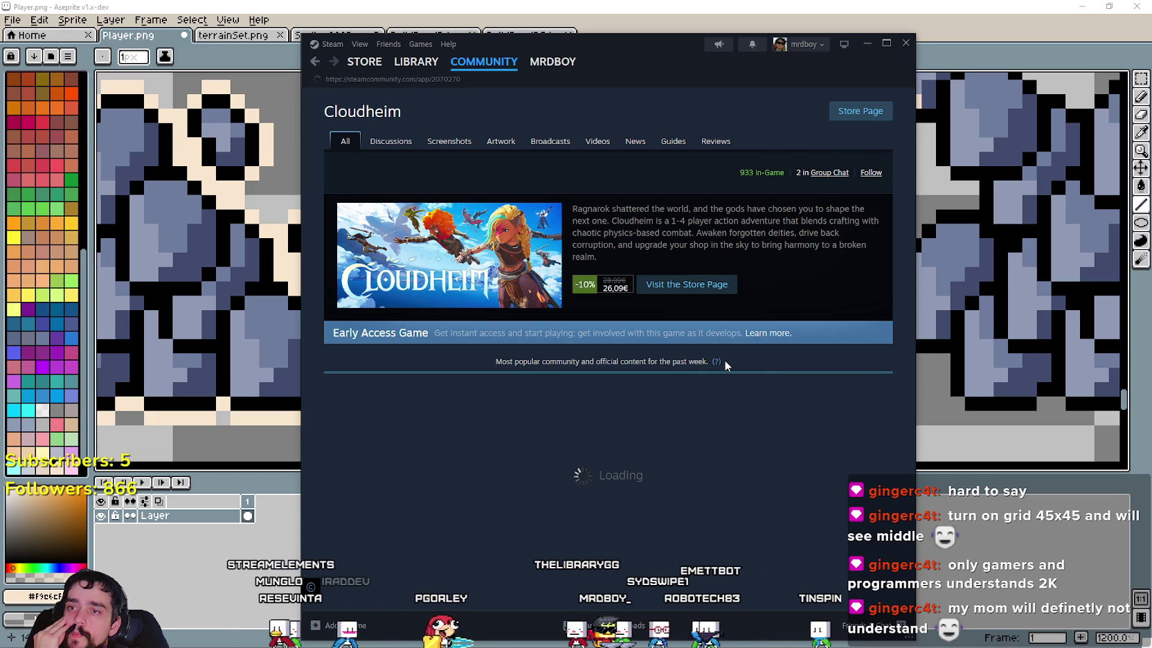
Step: Scroll through the Cloudheim community hub posts and reviews
{"action": "scroll", "coordinate": [588, 384], "scroll_direction": "down", "scroll_amount": 1}
{"action": "scroll", "coordinate": [588, 385], "scroll_direction": "down", "scroll_amount": 1}
{"action": "scroll", "coordinate": [588, 385], "scroll_direction": "down", "scroll_amount": 2}
{"action": "scroll", "coordinate": [588, 384], "scroll_direction": "down", "scroll_amount": 4}
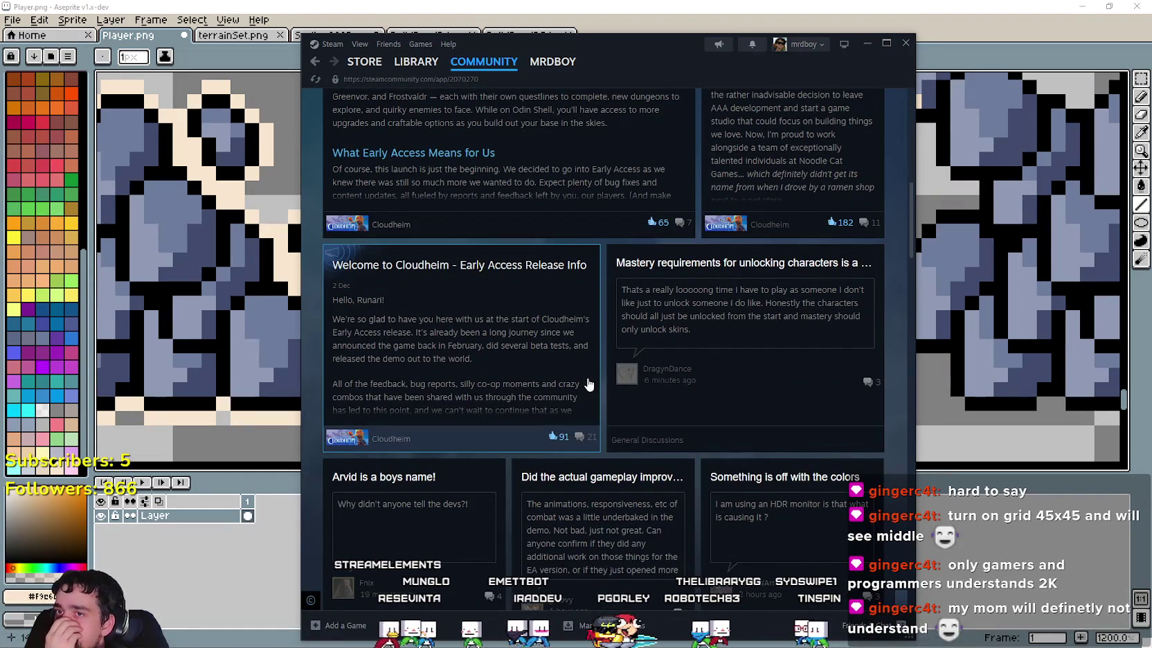
{"action": "scroll", "coordinate": [588, 384], "scroll_direction": "up", "scroll_amount": 2}
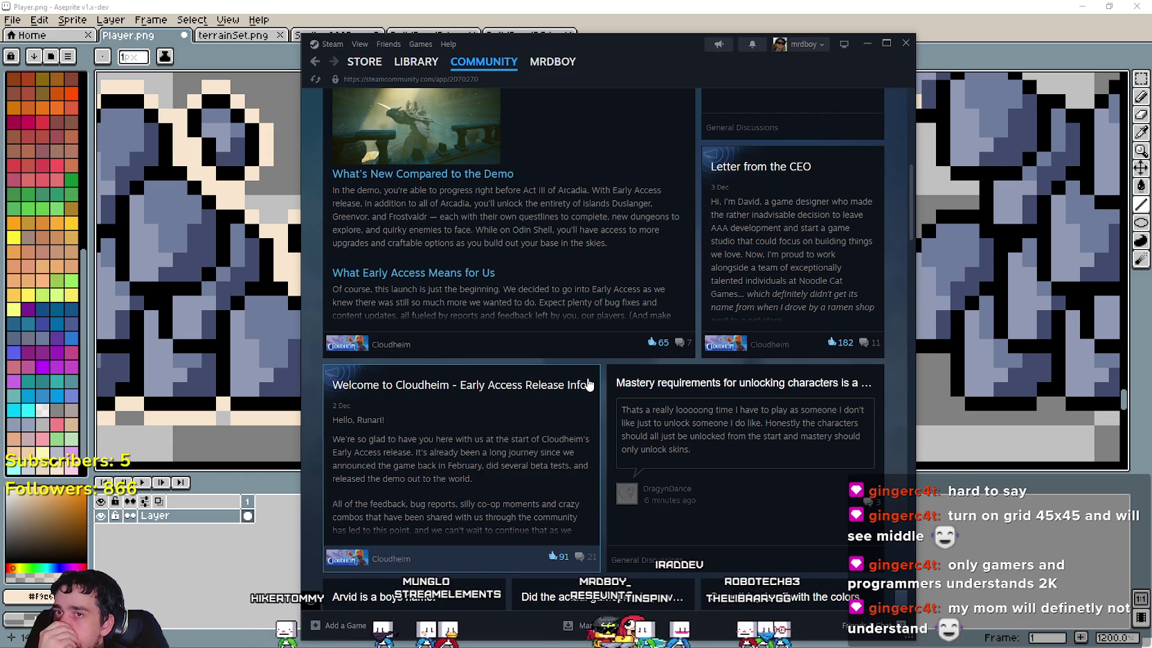
{"action": "scroll", "coordinate": [589, 385], "scroll_direction": "down", "scroll_amount": 4}
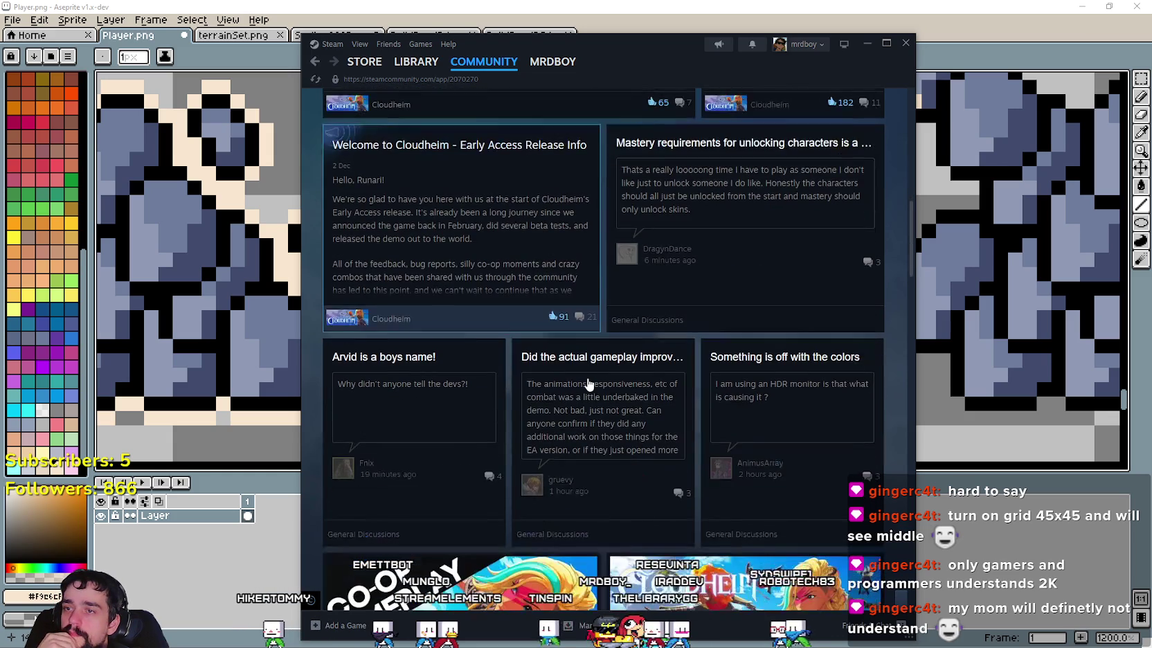
{"action": "scroll", "coordinate": [588, 384], "scroll_direction": "down", "scroll_amount": 4}
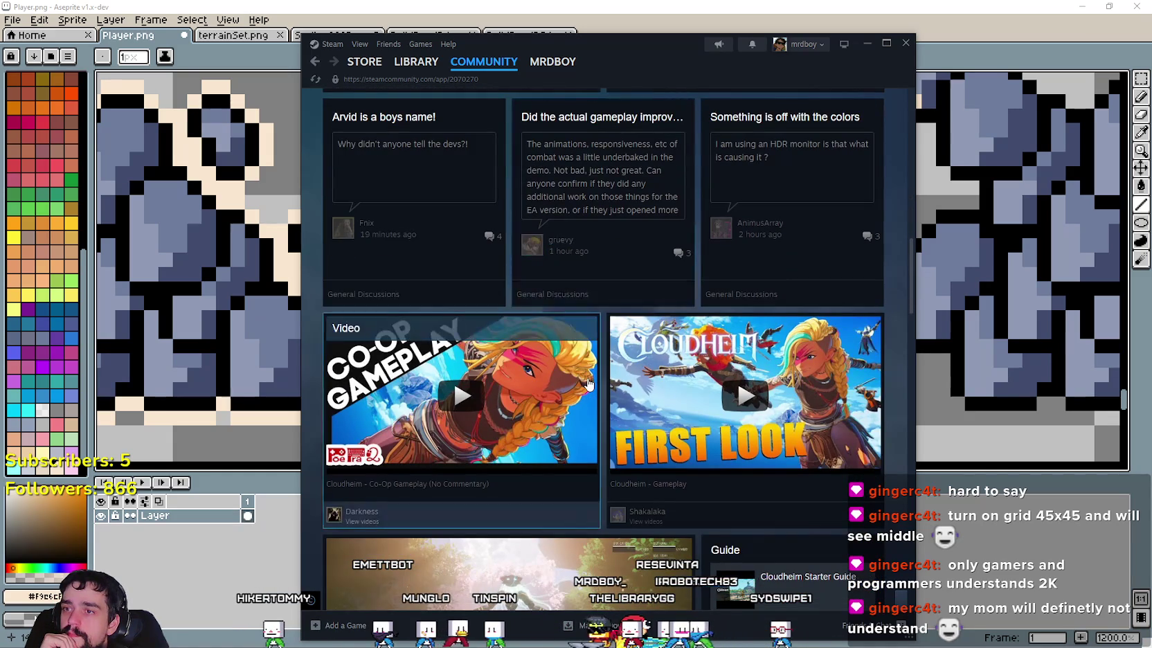
{"action": "scroll", "coordinate": [589, 385], "scroll_direction": "down", "scroll_amount": 5}
{"action": "scroll", "coordinate": [588, 384], "scroll_direction": "down", "scroll_amount": 3}
{"action": "scroll", "coordinate": [588, 384], "scroll_direction": "down", "scroll_amount": 5}
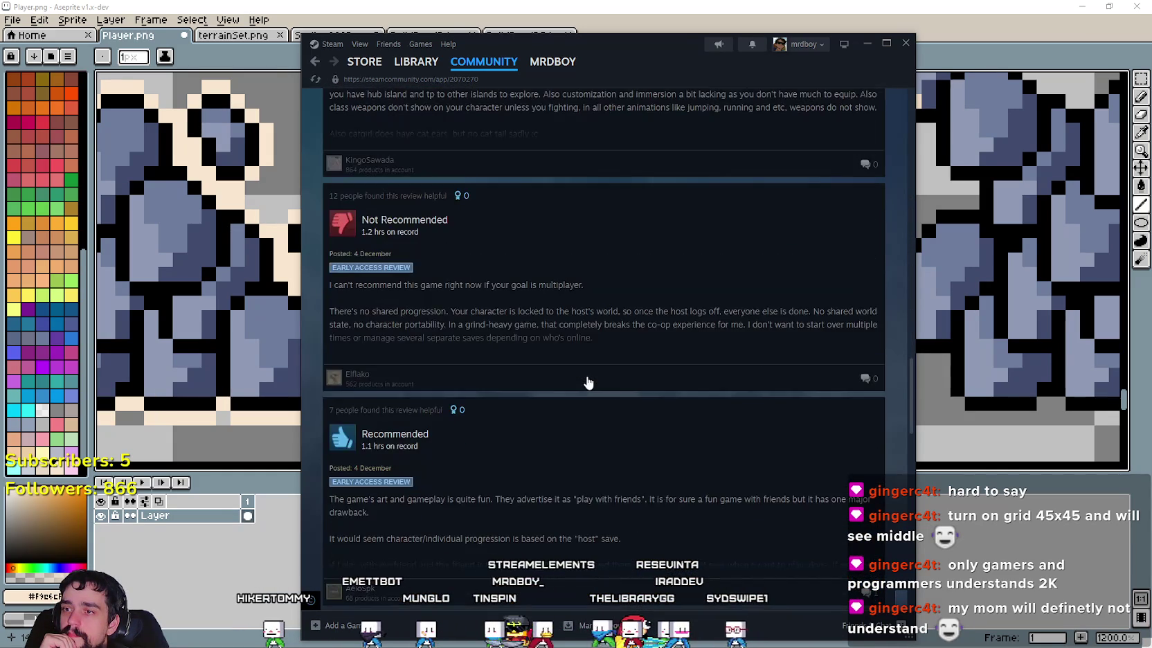
{"action": "scroll", "coordinate": [589, 382], "scroll_direction": "down", "scroll_amount": 6}
{"action": "scroll", "coordinate": [587, 383], "scroll_direction": "down", "scroll_amount": 5}
{"action": "scroll", "coordinate": [587, 383], "scroll_direction": "down", "scroll_amount": 5}
Step: Finish browsing the posts and switch from Steam back to Aseprite
{"action": "scroll", "coordinate": [587, 382], "scroll_direction": "down", "scroll_amount": 5}
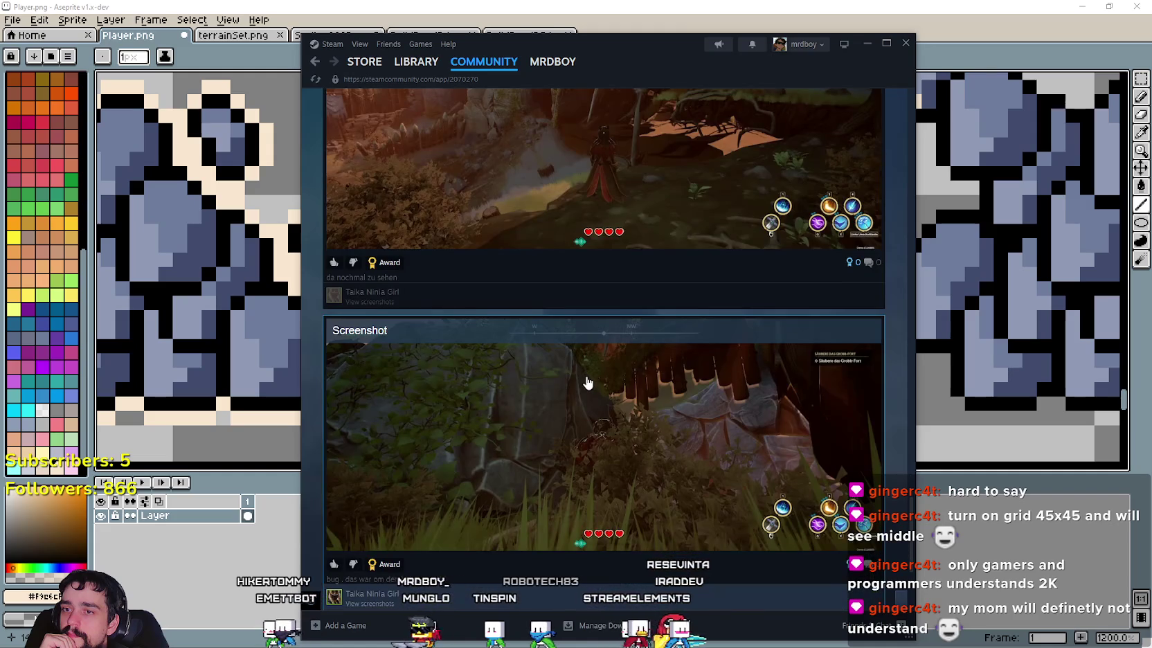
{"action": "scroll", "coordinate": [588, 383], "scroll_direction": "down", "scroll_amount": 3}
{"action": "scroll", "coordinate": [587, 383], "scroll_direction": "down", "scroll_amount": 5}
{"action": "scroll", "coordinate": [587, 383], "scroll_direction": "down", "scroll_amount": 5}
{"action": "scroll", "coordinate": [592, 374], "scroll_direction": "down", "scroll_amount": 5}
{"action": "key", "text": "alt+Tab"}
{"action": "scroll", "coordinate": [526, 218], "scroll_direction": "down", "scroll_amount": 1}
{"action": "scroll", "coordinate": [526, 217], "scroll_direction": "down", "scroll_amount": 1}
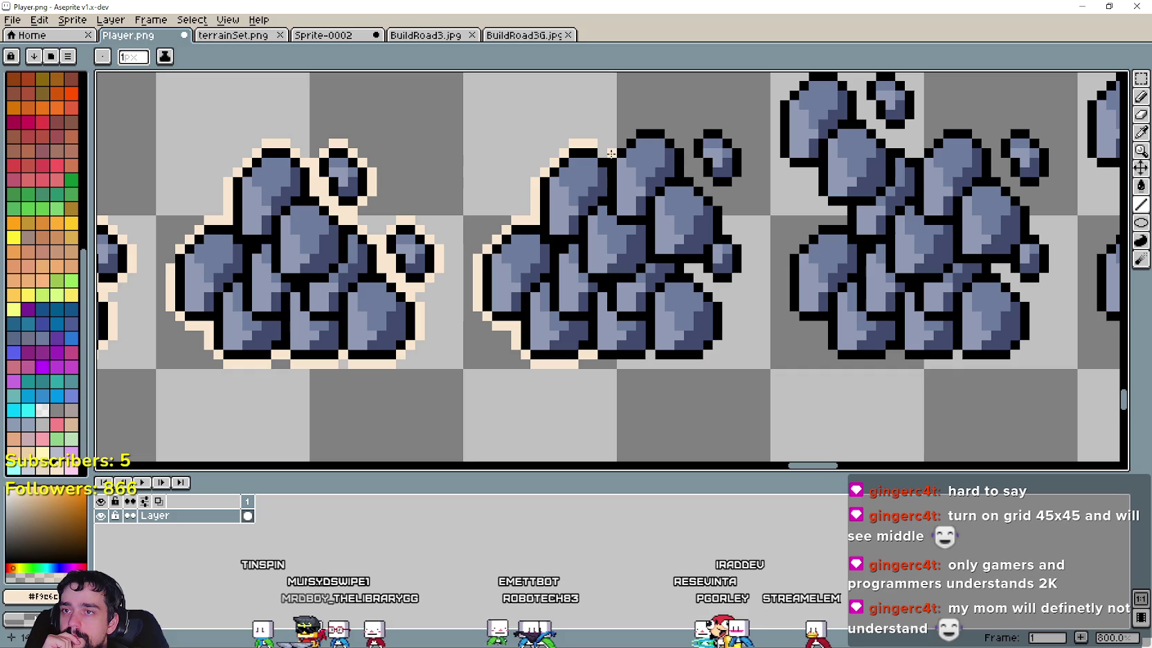
Step: Zoom in and place cream outline pixels on the rock, correcting one misplaced pixel
{"action": "scroll", "coordinate": [606, 152], "scroll_direction": "up", "scroll_amount": 3}
{"action": "scroll", "coordinate": [606, 151], "scroll_direction": "up", "scroll_amount": 2}
{"action": "mouse_move", "coordinate": [699, 193]}
{"action": "left_mouse_down"}
{"action": "mouse_move", "coordinate": [656, 227]}
{"action": "mouse_move", "coordinate": [549, 274]}
{"action": "left_mouse_up"}
{"action": "left_click", "coordinate": [576, 214]}
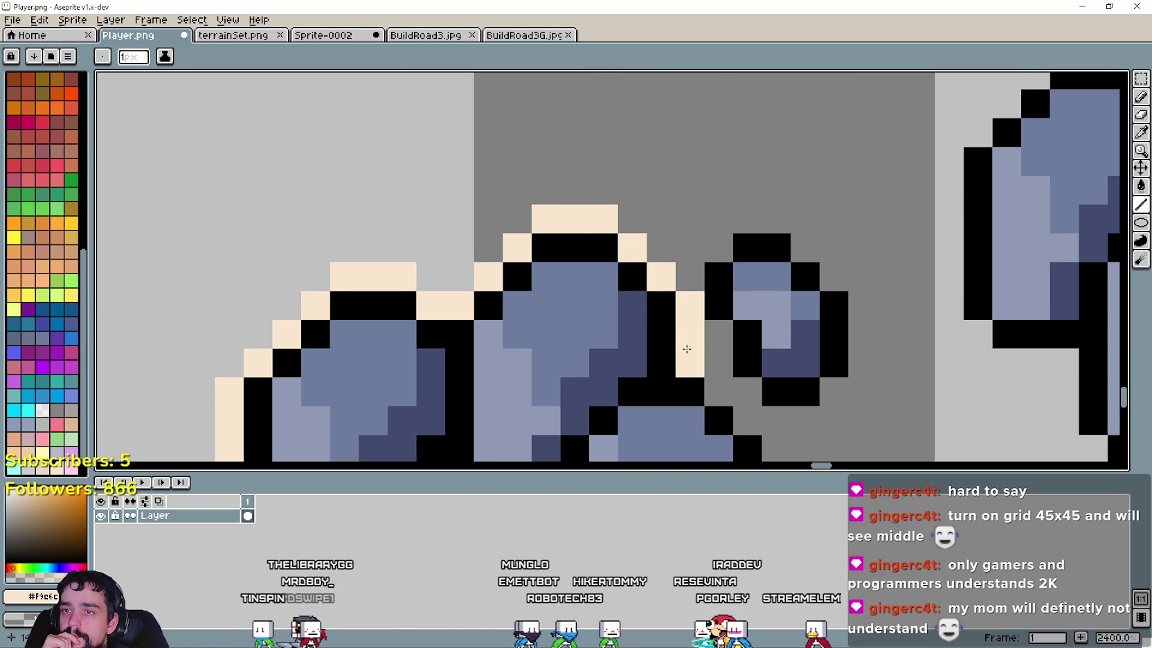
{"action": "scroll", "coordinate": [686, 349], "scroll_direction": "down", "scroll_amount": 3}
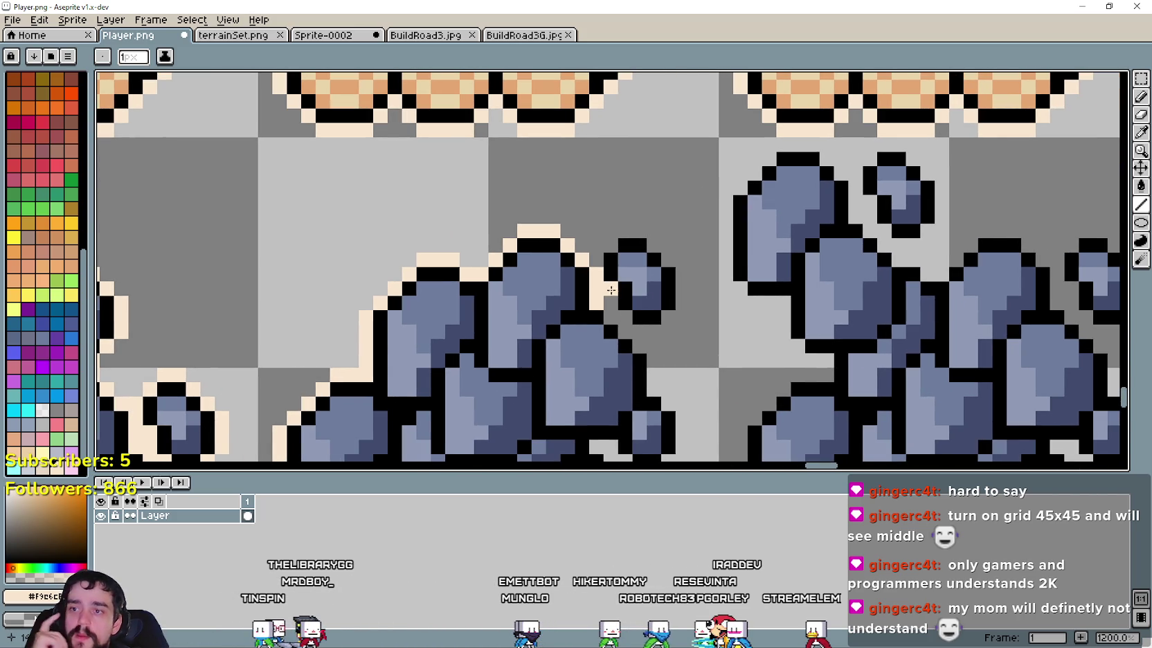
{"action": "scroll", "coordinate": [616, 283], "scroll_direction": "down", "scroll_amount": 2}
{"action": "left_click", "coordinate": [626, 279]}
{"action": "key", "text": "ctrl+z"}
{"action": "left_click", "coordinate": [602, 267]}
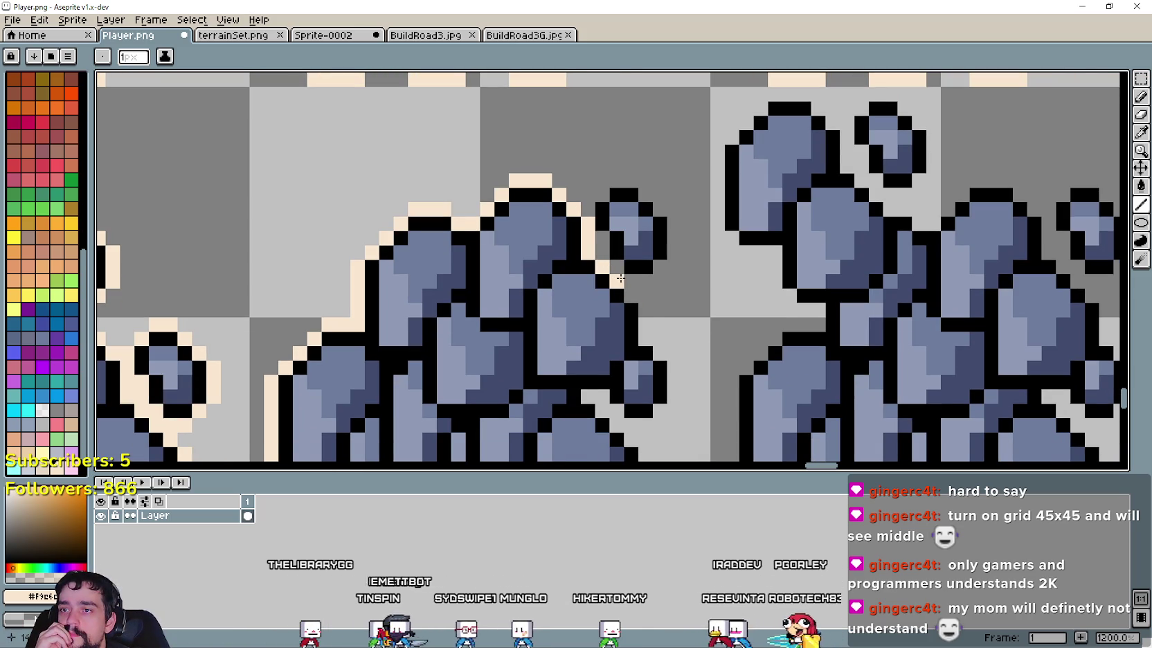
Step: Draw cream outline along the rock's diagonal edge, its top and the pile's bottom
{"action": "mouse_move", "coordinate": [621, 278]}
{"action": "left_mouse_down"}
{"action": "mouse_move", "coordinate": [663, 367]}
{"action": "mouse_move", "coordinate": [631, 429]}
{"action": "mouse_move", "coordinate": [593, 399]}
{"action": "left_mouse_up"}
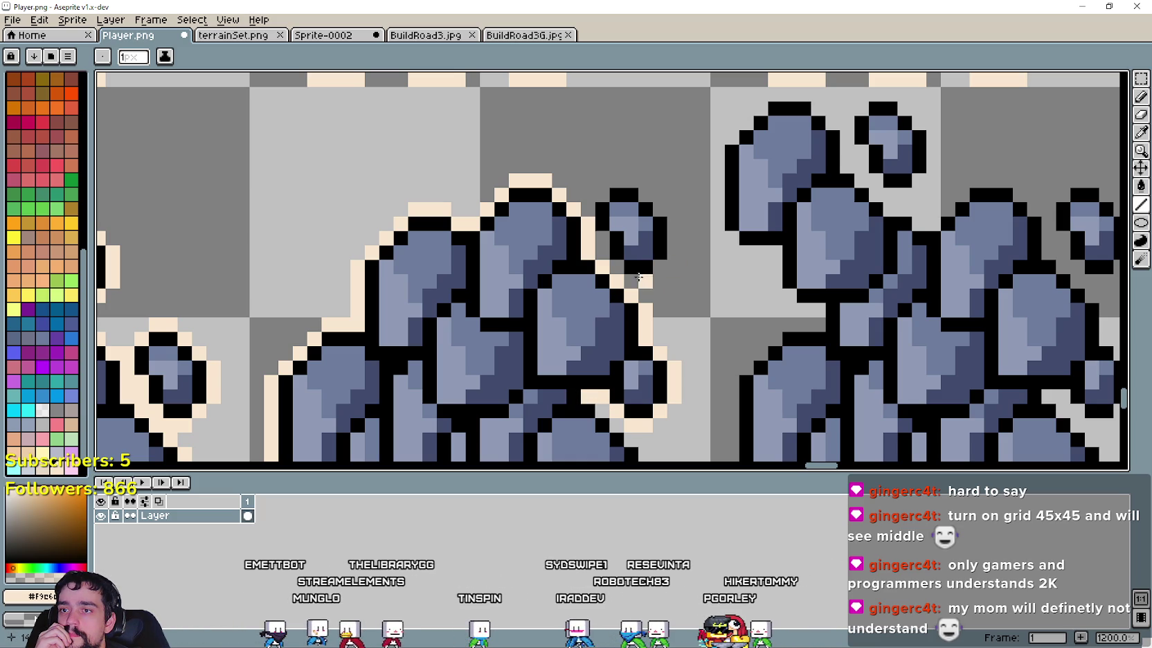
{"action": "left_click_drag", "start_coordinate": [638, 277], "coordinate": [651, 280]}
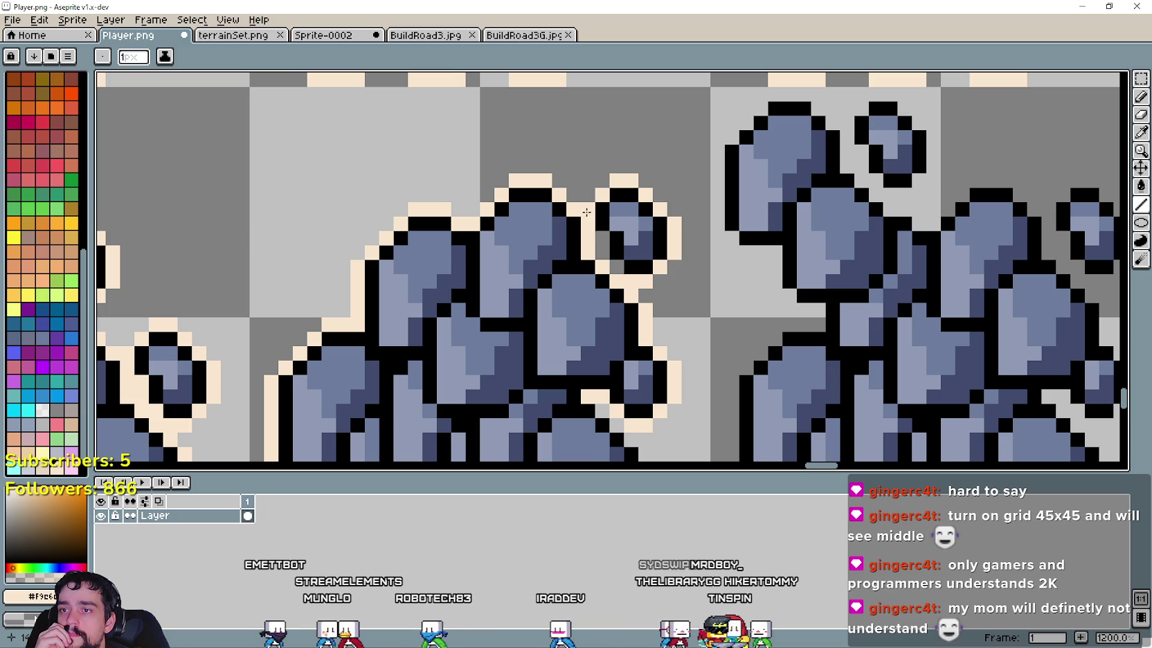
{"action": "scroll", "coordinate": [657, 302], "scroll_direction": "down", "scroll_amount": 4}
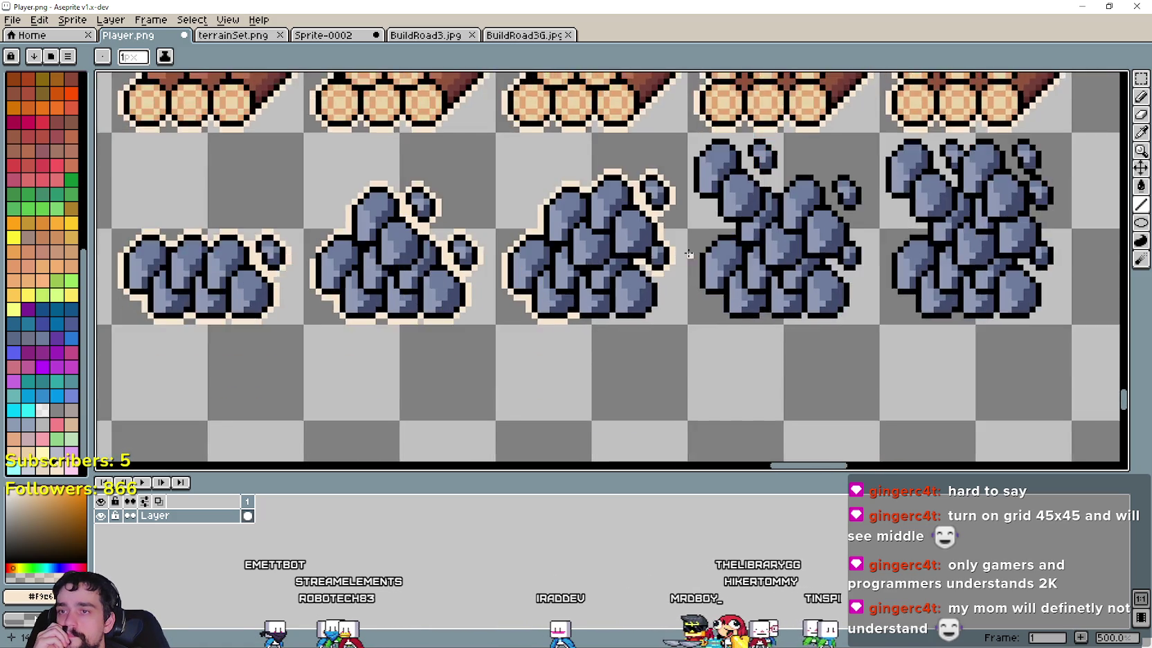
{"action": "scroll", "coordinate": [642, 246], "scroll_direction": "up", "scroll_amount": 2}
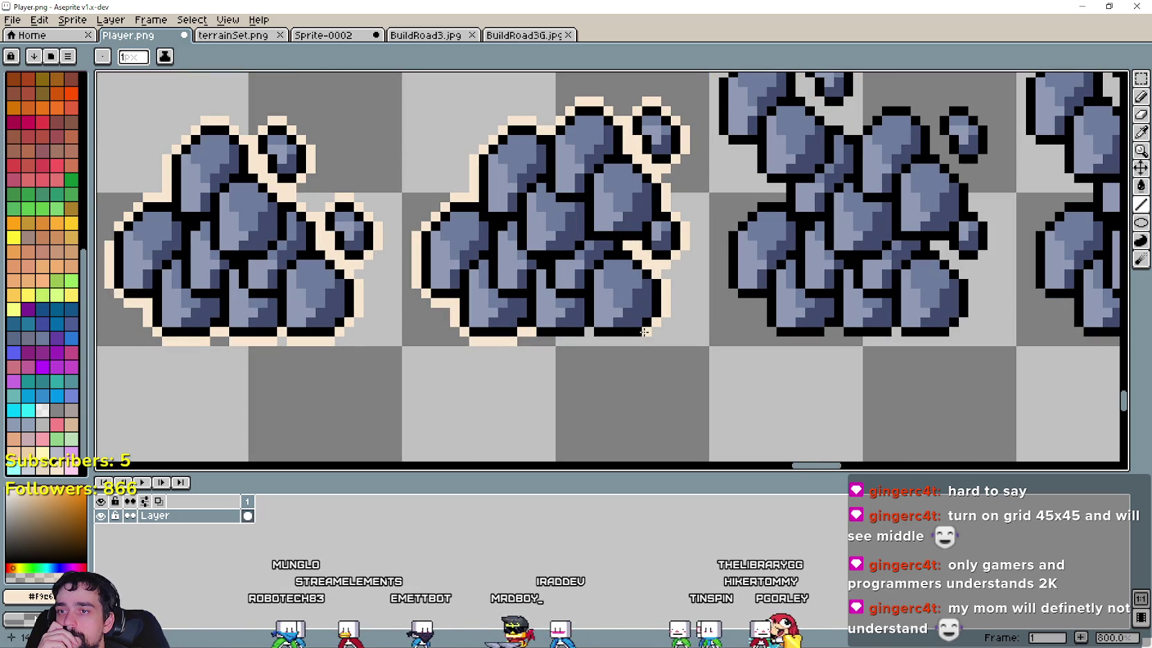
{"action": "left_click_drag", "start_coordinate": [644, 333], "coordinate": [567, 339]}
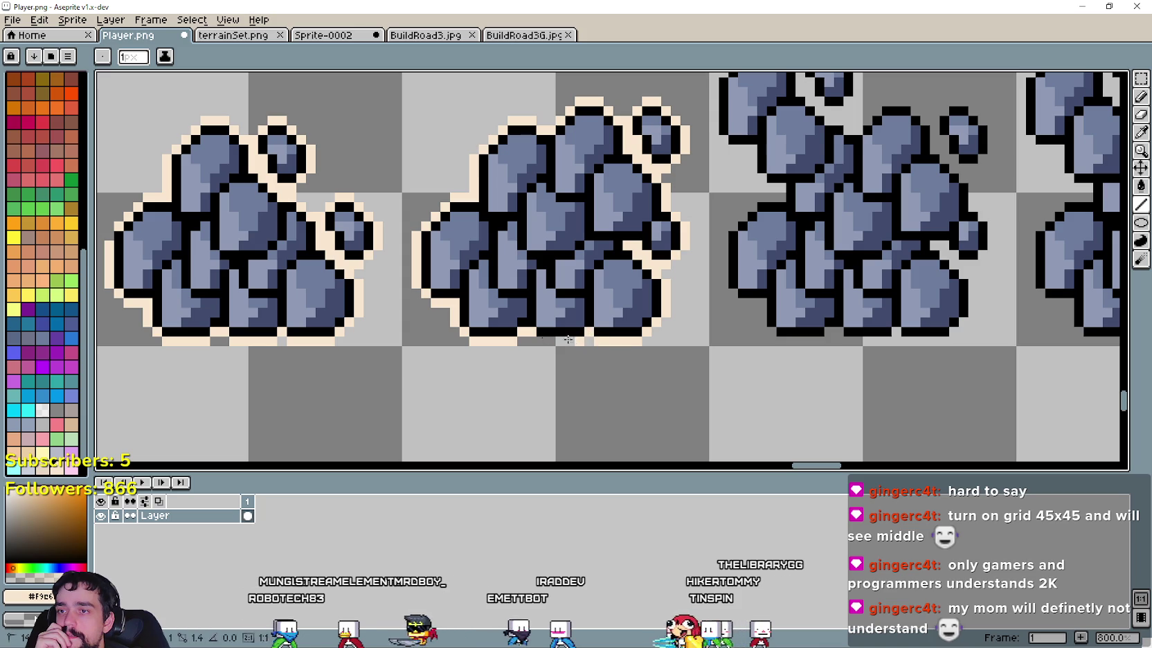
{"action": "scroll", "coordinate": [518, 353], "scroll_direction": "down", "scroll_amount": 2}
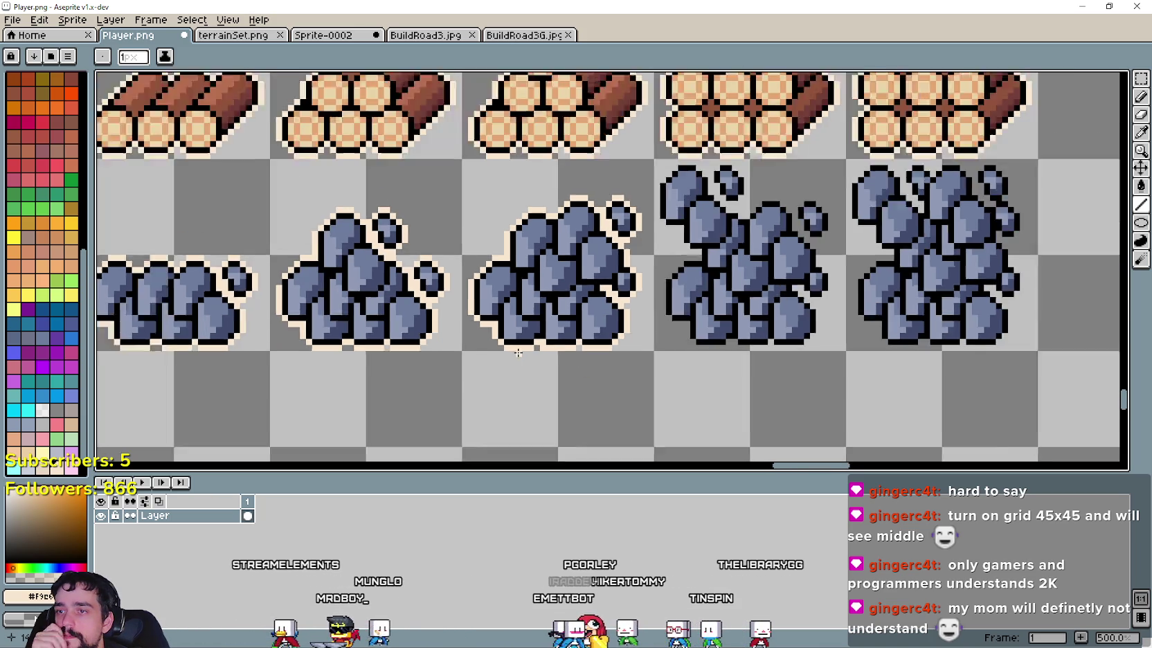
Step: Outline the third pile's bottom and right edge in cream lines
{"action": "scroll", "coordinate": [518, 353], "scroll_direction": "up", "scroll_amount": 2}
{"action": "scroll", "coordinate": [607, 352], "scroll_direction": "up", "scroll_amount": 1}
{"action": "scroll", "coordinate": [637, 380], "scroll_direction": "up", "scroll_amount": 1}
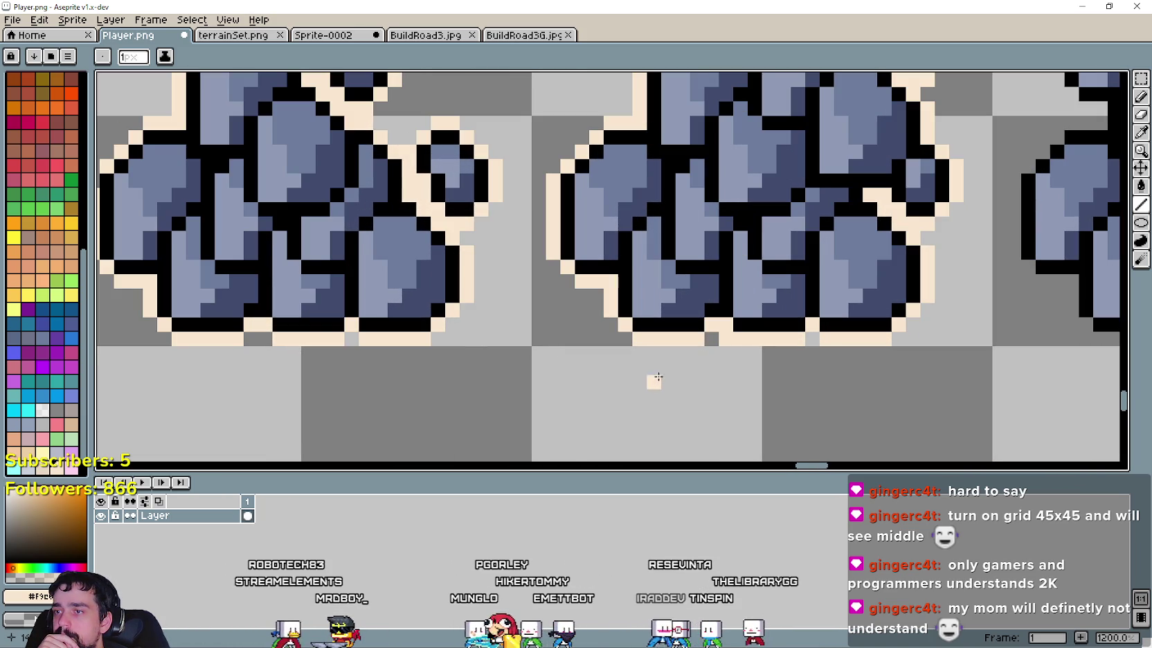
{"action": "scroll", "coordinate": [808, 367], "scroll_direction": "down", "scroll_amount": 3}
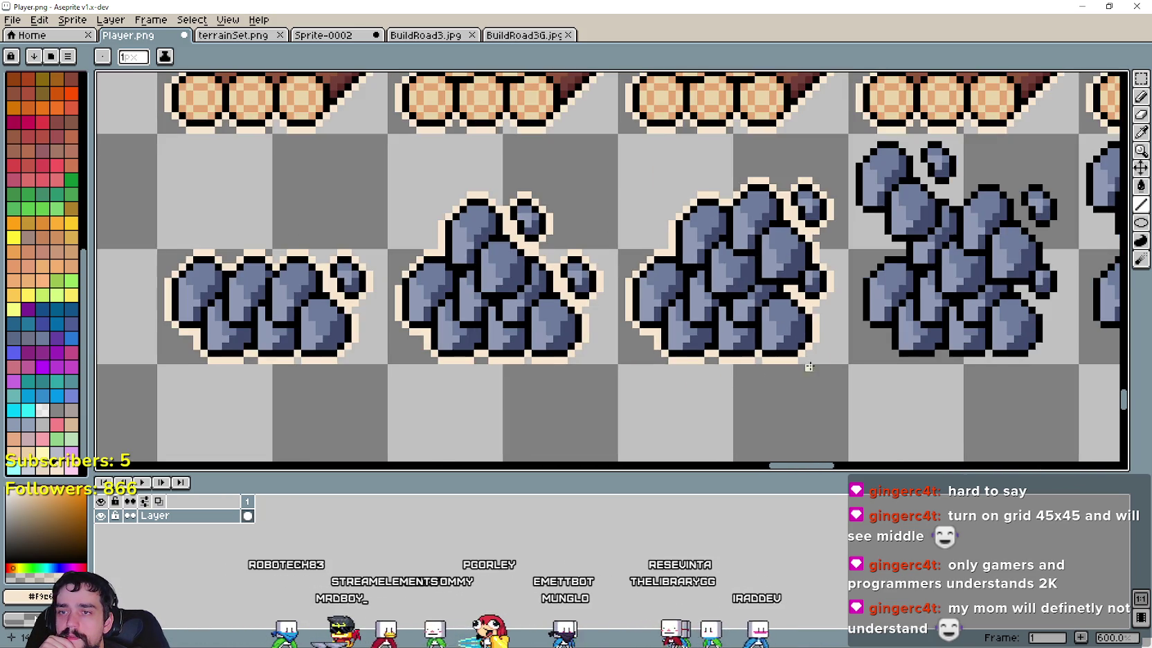
{"action": "scroll", "coordinate": [596, 229], "scroll_direction": "up", "scroll_amount": 1}
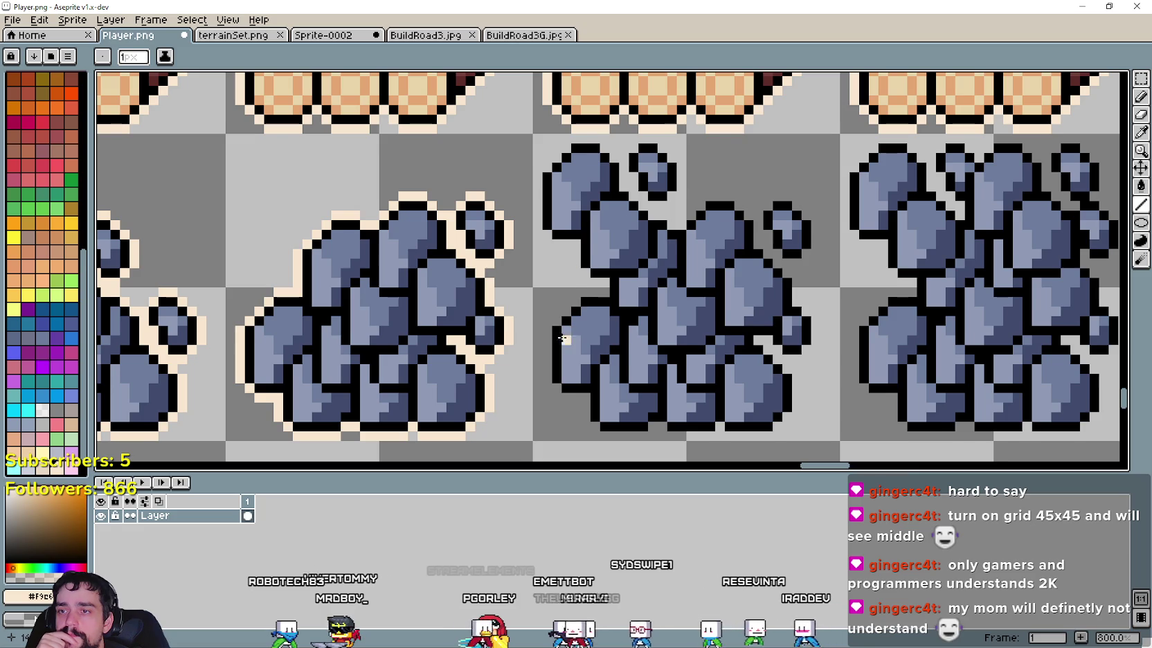
{"action": "scroll", "coordinate": [562, 338], "scroll_direction": "down", "scroll_amount": 1}
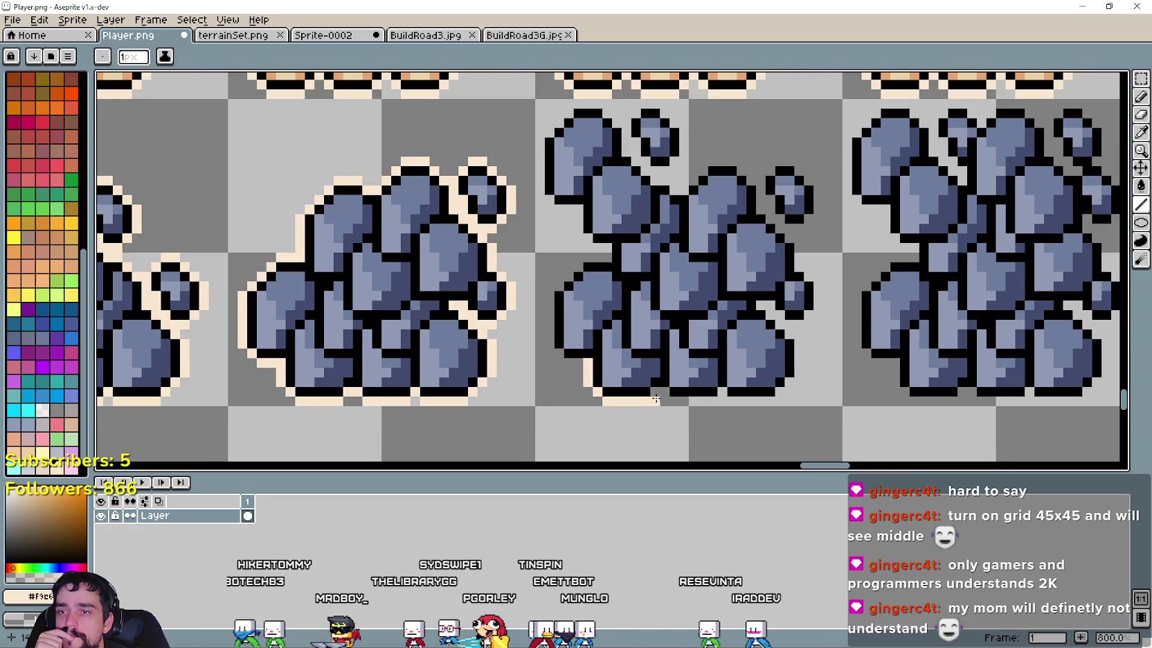
{"action": "left_click_drag", "start_coordinate": [672, 399], "coordinate": [718, 399]}
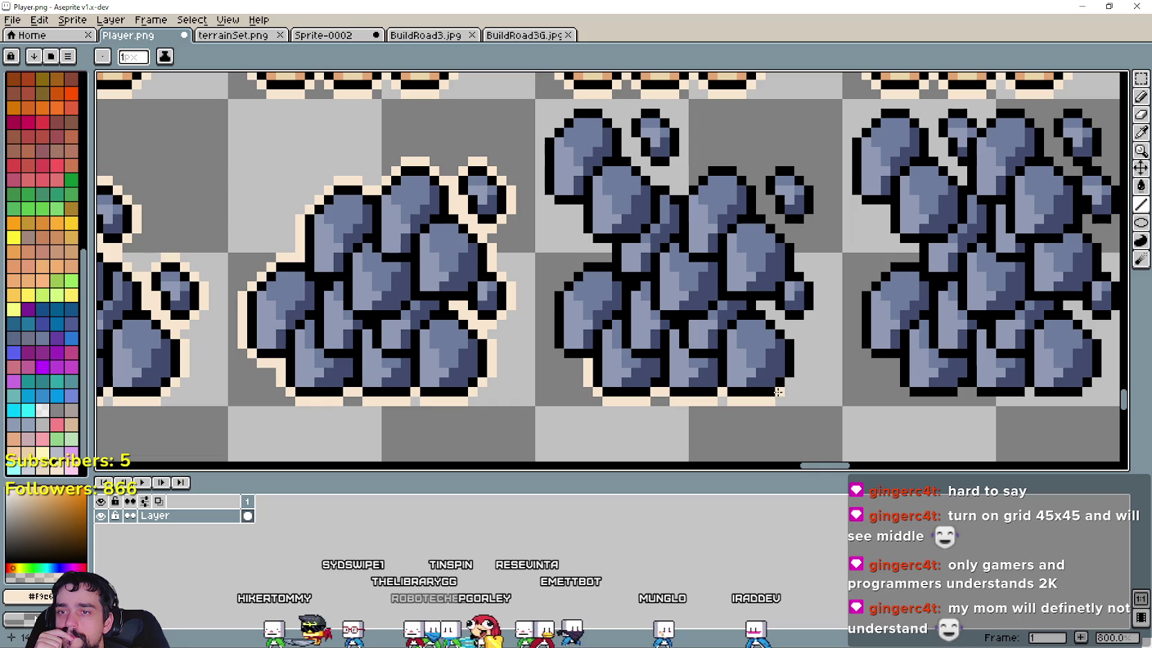
{"action": "left_click_drag", "start_coordinate": [805, 364], "coordinate": [798, 339]}
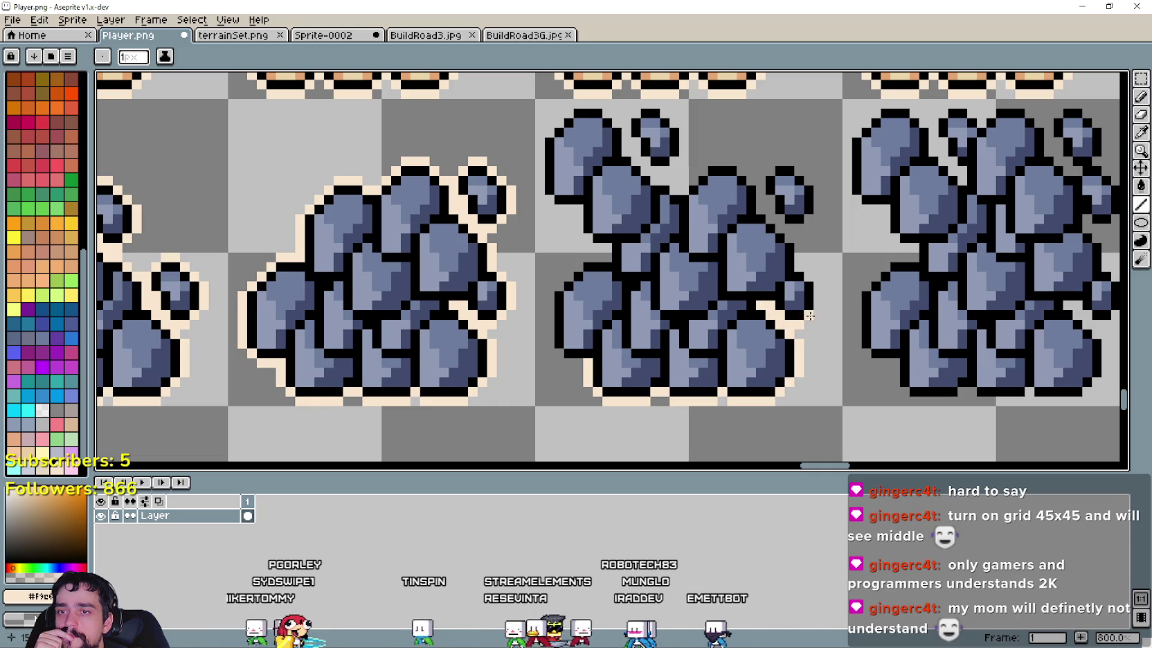
{"action": "mouse_move", "coordinate": [801, 326]}
{"action": "left_mouse_down"}
{"action": "mouse_move", "coordinate": [807, 277]}
{"action": "mouse_move", "coordinate": [762, 208]}
{"action": "left_mouse_up"}
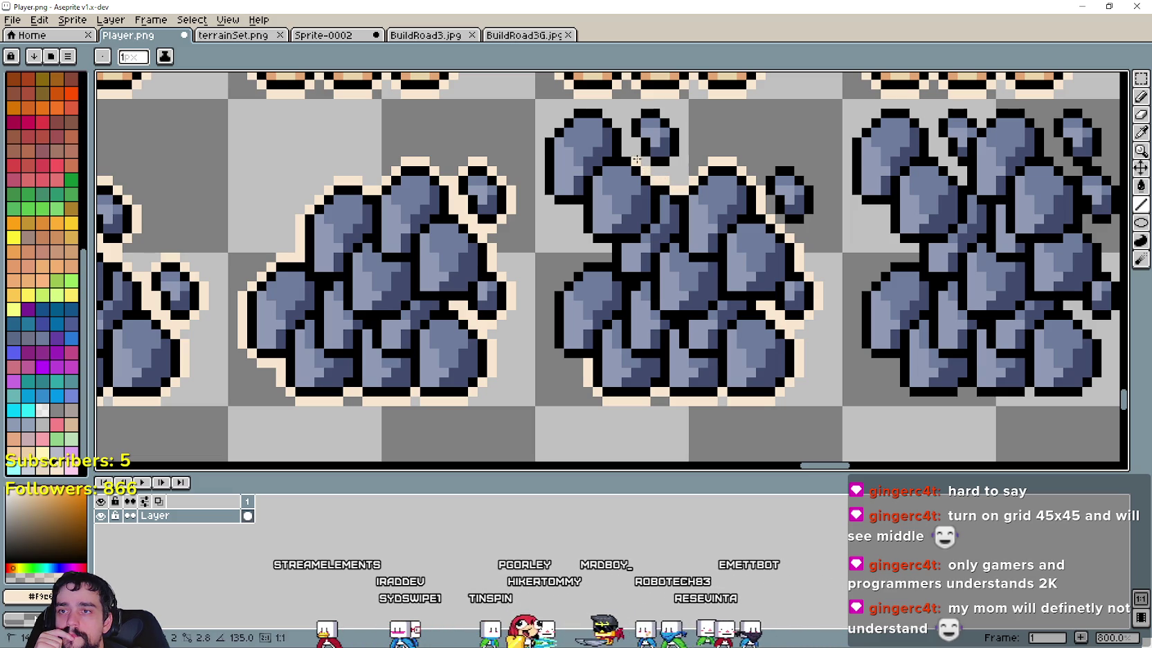
Step: Ring the small floating rock with cream lines, undoing the last one
{"action": "scroll", "coordinate": [626, 150], "scroll_direction": "up", "scroll_amount": 1}
{"action": "scroll", "coordinate": [648, 225], "scroll_direction": "down", "scroll_amount": 1}
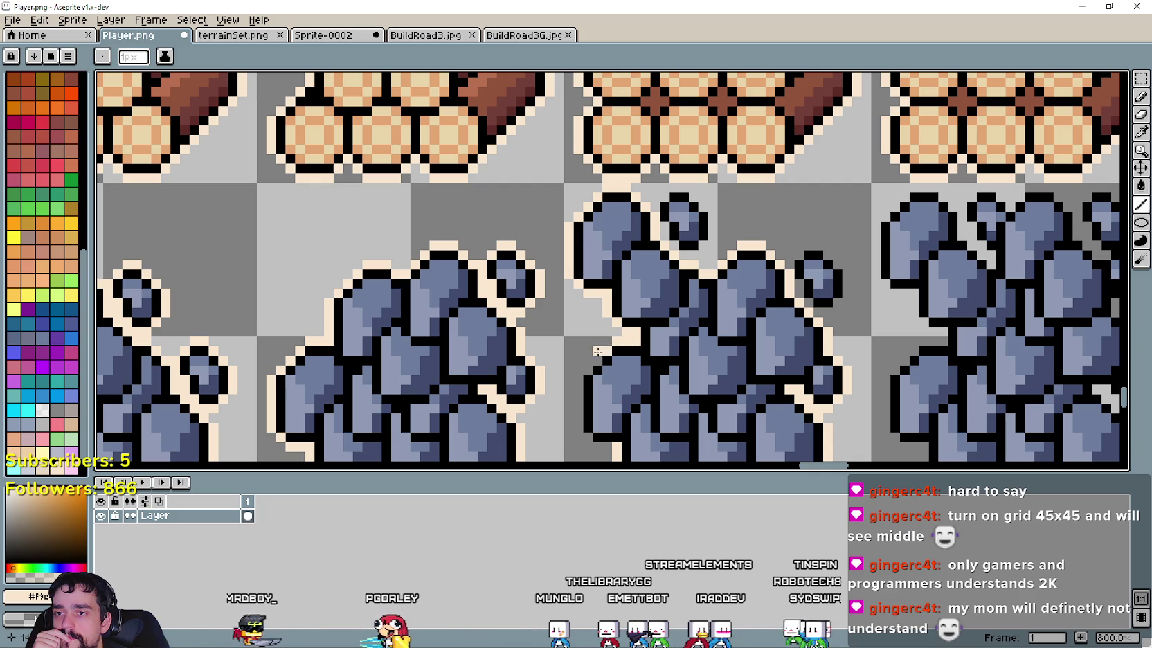
{"action": "scroll", "coordinate": [574, 369], "scroll_direction": "down", "scroll_amount": 1}
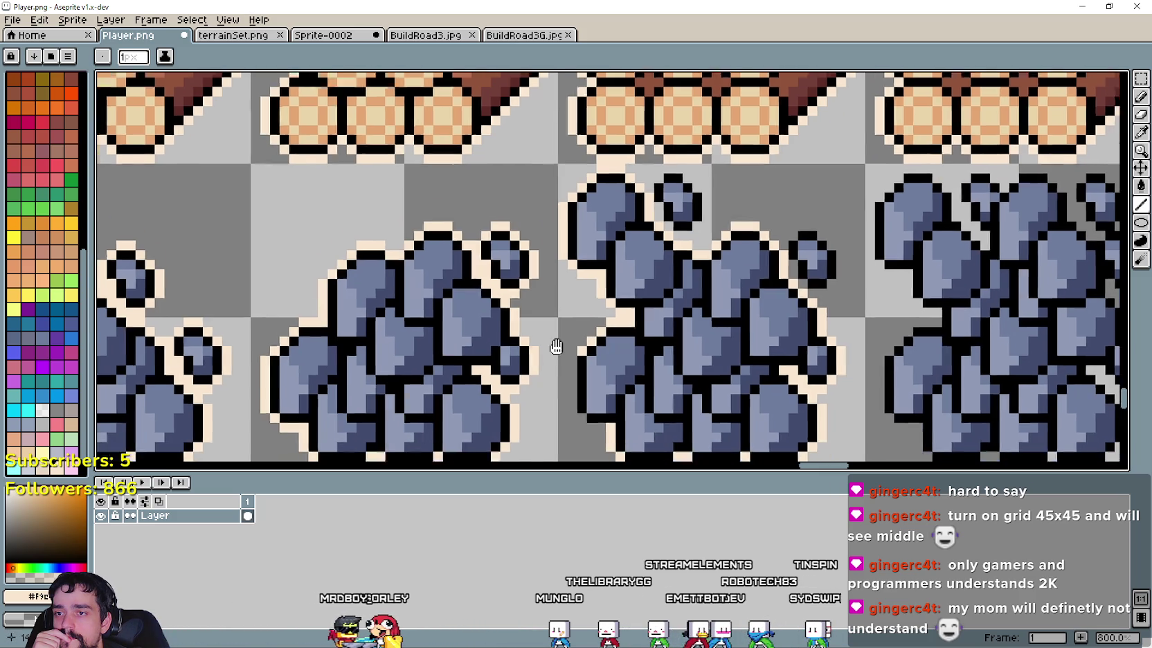
{"action": "scroll", "coordinate": [565, 296], "scroll_direction": "down", "scroll_amount": 3}
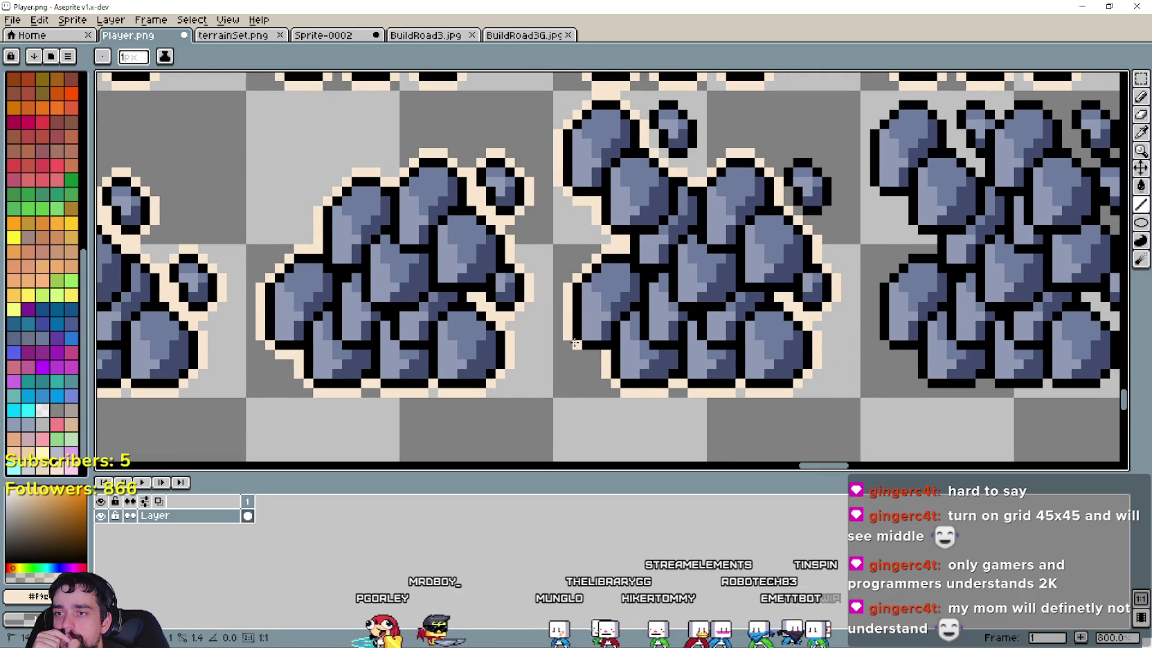
{"action": "scroll", "coordinate": [586, 357], "scroll_direction": "down", "scroll_amount": 2}
{"action": "scroll", "coordinate": [665, 291], "scroll_direction": "up", "scroll_amount": 1}
{"action": "scroll", "coordinate": [693, 264], "scroll_direction": "up", "scroll_amount": 2}
{"action": "scroll", "coordinate": [713, 242], "scroll_direction": "up", "scroll_amount": 1}
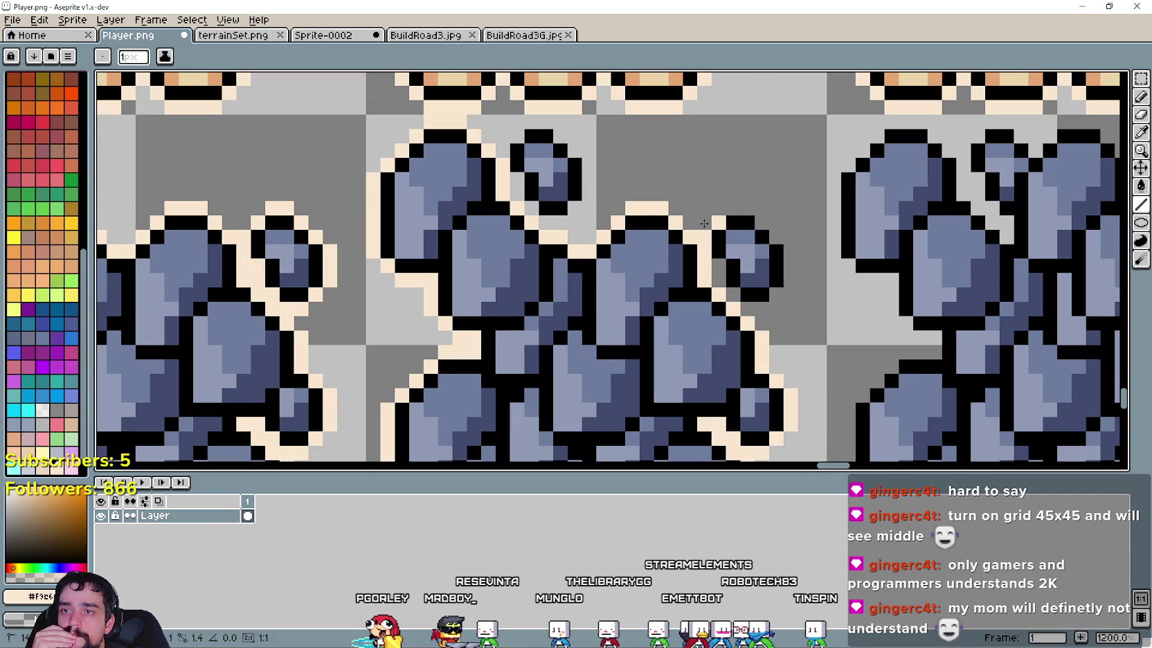
{"action": "left_click_drag", "start_coordinate": [754, 217], "coordinate": [786, 282]}
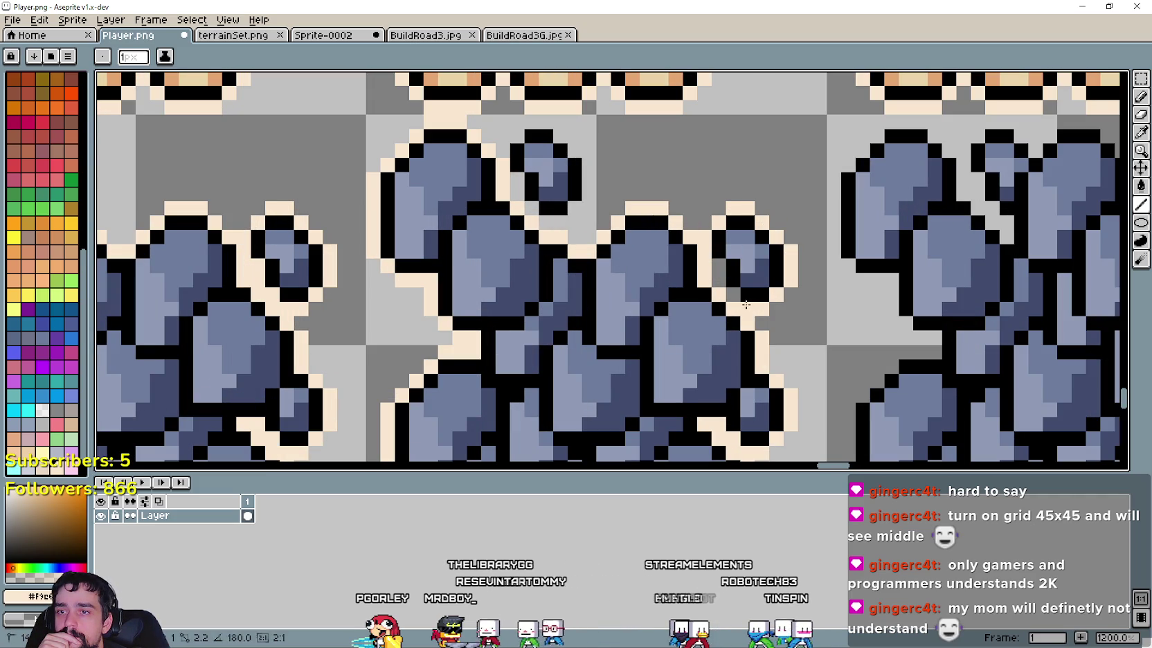
{"action": "left_click_drag", "start_coordinate": [786, 282], "coordinate": [724, 272]}
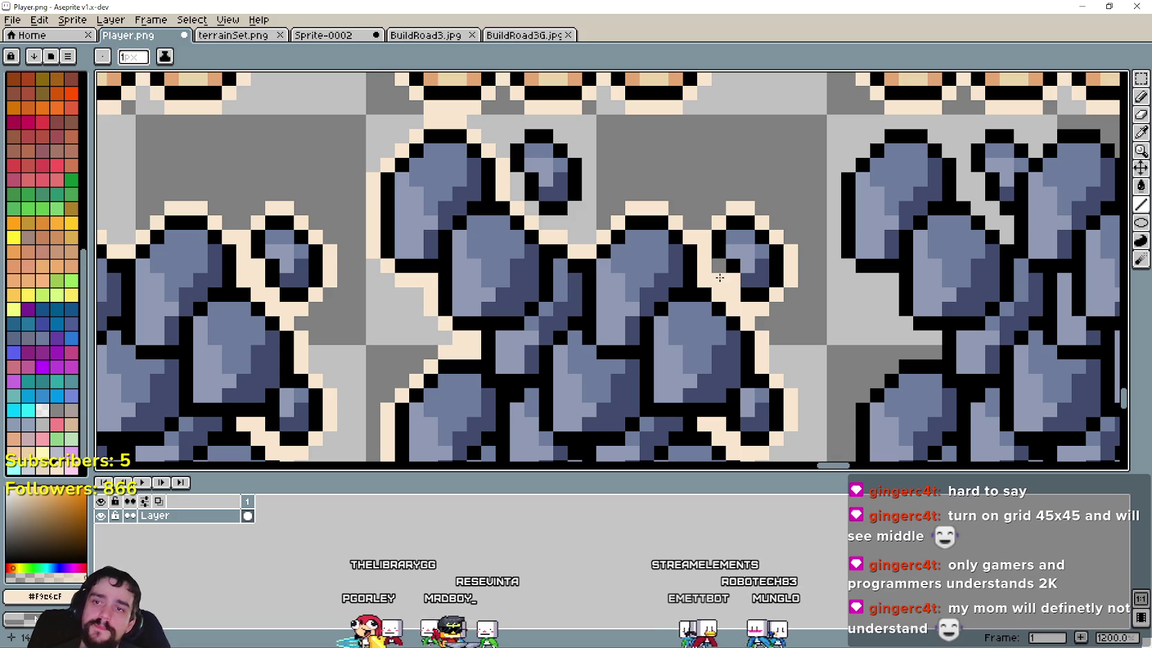
{"action": "key", "text": "ctrl+z"}
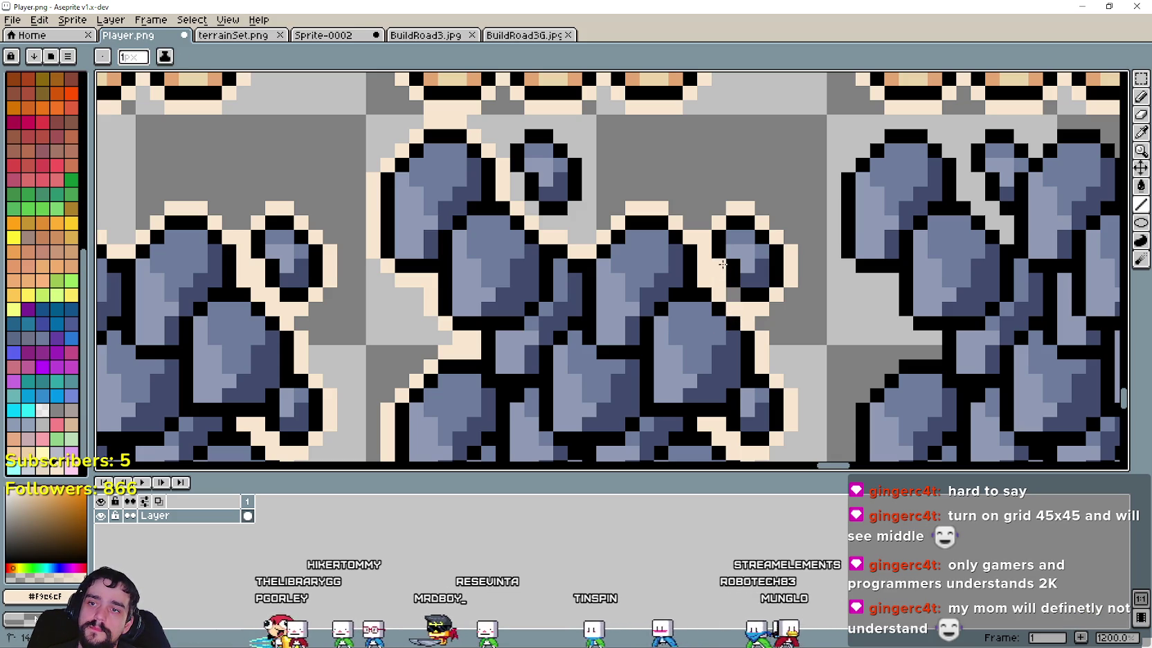
{"action": "scroll", "coordinate": [737, 297], "scroll_direction": "down", "scroll_amount": 4}
{"action": "scroll", "coordinate": [506, 208], "scroll_direction": "up", "scroll_amount": 2}
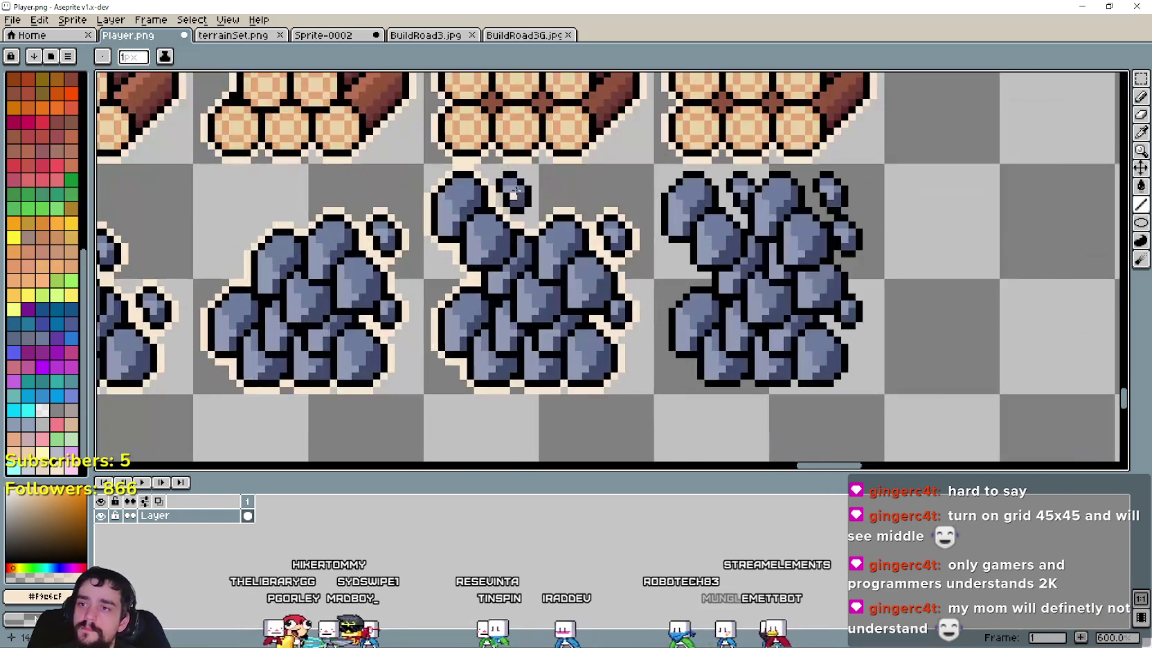
Step: Outline the small rock's lower-left and left edges and the right rock's bottom-right edge in cream
{"action": "scroll", "coordinate": [506, 208], "scroll_direction": "up", "scroll_amount": 2}
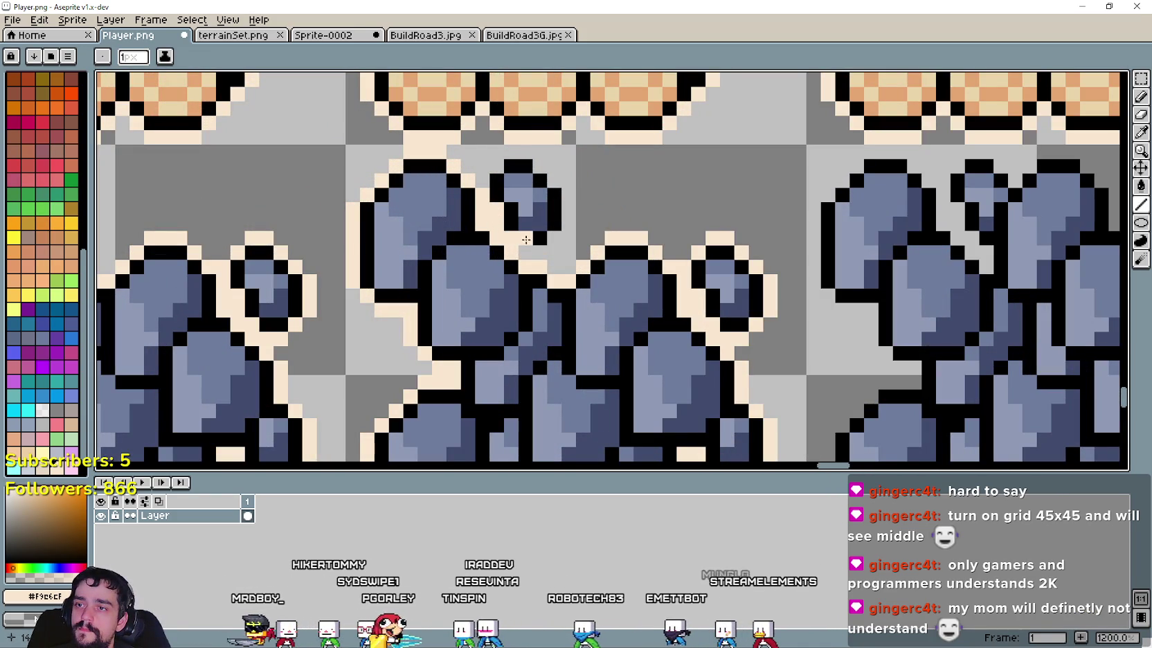
{"action": "mouse_move", "coordinate": [499, 208]}
{"action": "left_mouse_down"}
{"action": "mouse_move", "coordinate": [552, 238]}
{"action": "mouse_move", "coordinate": [557, 184]}
{"action": "left_mouse_up"}
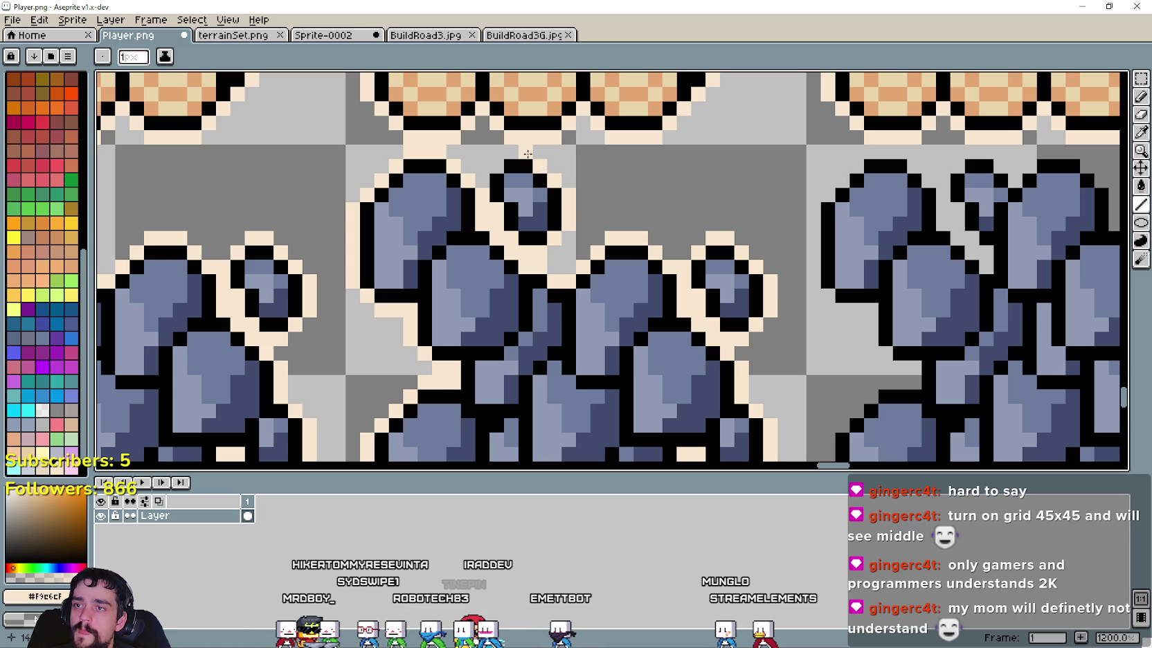
{"action": "scroll", "coordinate": [485, 171], "scroll_direction": "down", "scroll_amount": 3}
{"action": "scroll", "coordinate": [495, 159], "scroll_direction": "down", "scroll_amount": 1}
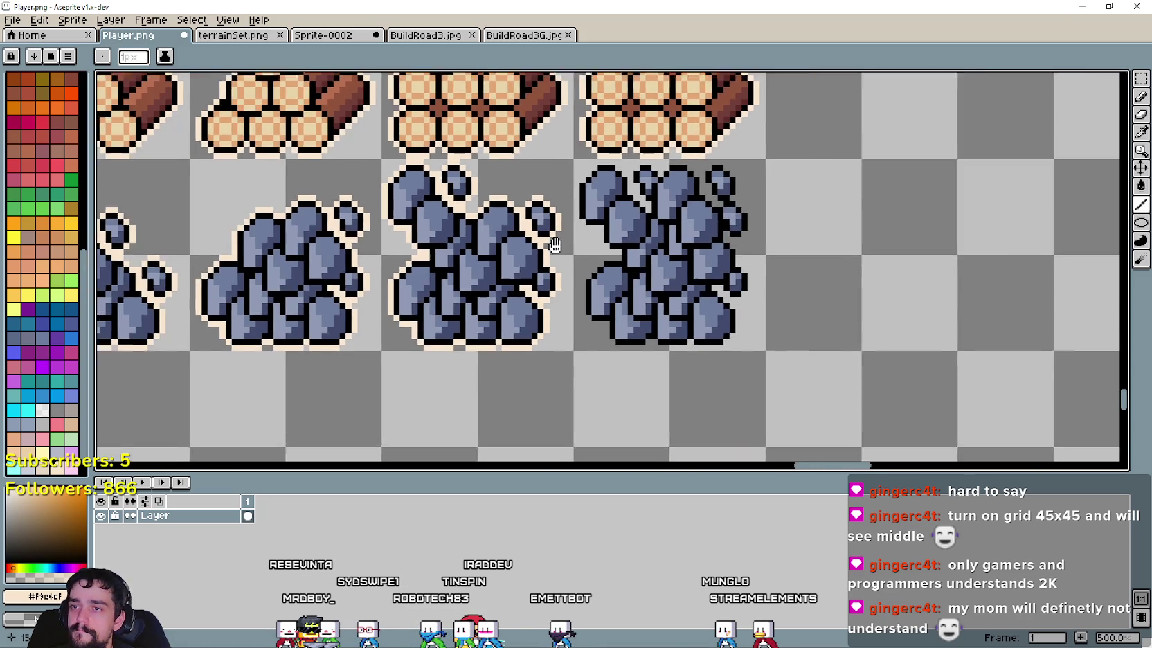
{"action": "scroll", "coordinate": [509, 147], "scroll_direction": "up", "scroll_amount": 2}
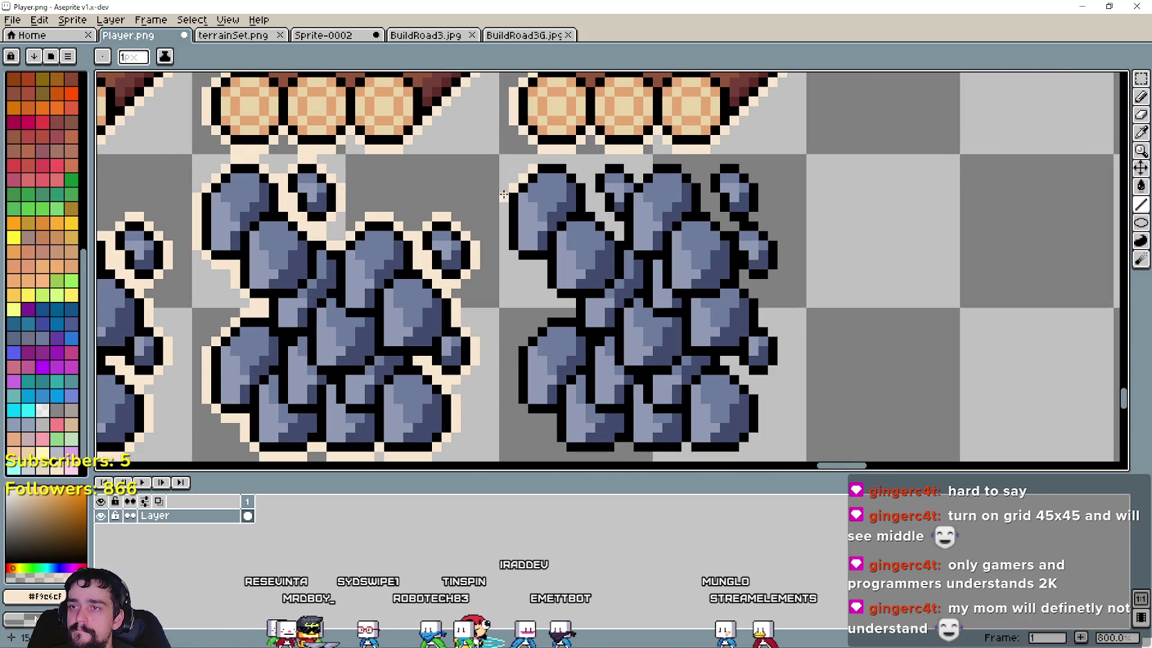
{"action": "mouse_move", "coordinate": [509, 253]}
{"action": "left_mouse_down"}
{"action": "mouse_move", "coordinate": [543, 314]}
{"action": "mouse_move", "coordinate": [505, 360]}
{"action": "mouse_move", "coordinate": [528, 419]}
{"action": "mouse_move", "coordinate": [562, 447]}
{"action": "mouse_move", "coordinate": [566, 354]}
{"action": "left_mouse_up"}
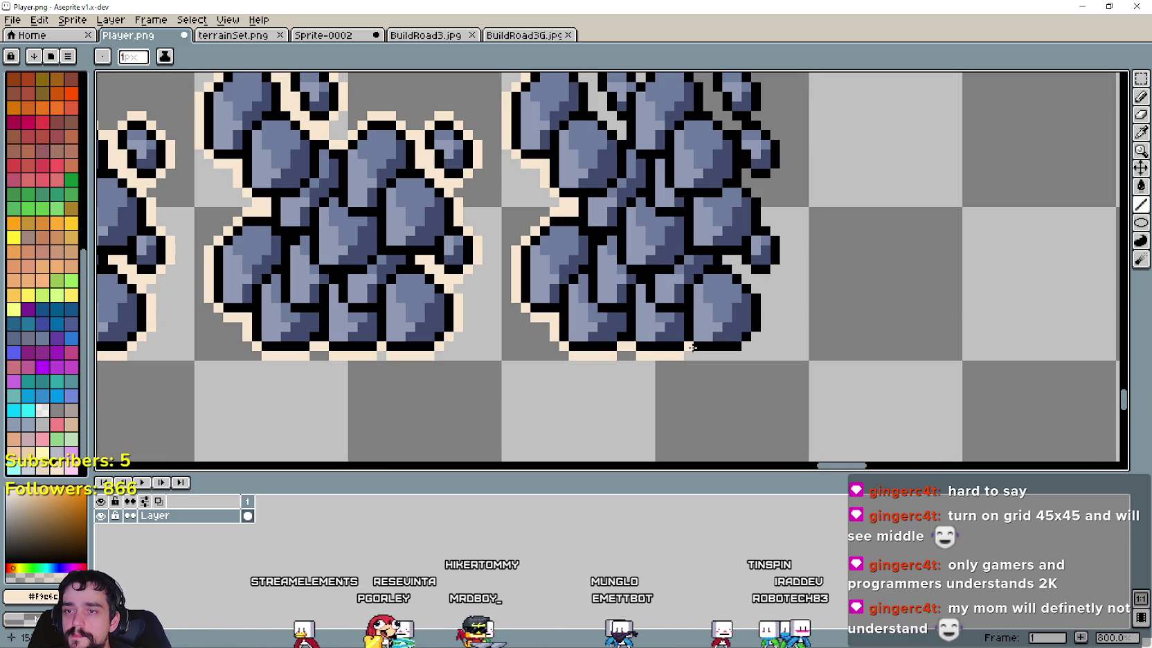
{"action": "mouse_move", "coordinate": [698, 356]}
{"action": "left_mouse_down"}
{"action": "mouse_move", "coordinate": [763, 300]}
{"action": "mouse_move", "coordinate": [730, 259]}
{"action": "mouse_move", "coordinate": [774, 270]}
{"action": "left_mouse_up"}
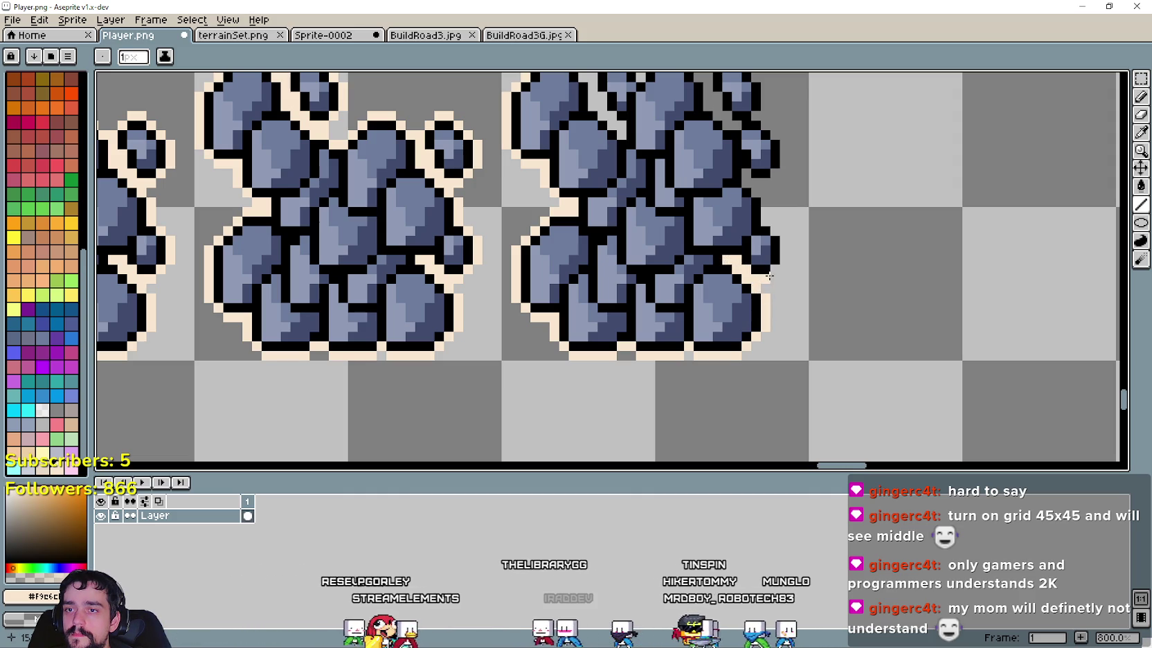
Step: Undo a stray pixel and fill the gap between the rocks with cream
{"action": "scroll", "coordinate": [758, 290], "scroll_direction": "up", "scroll_amount": 2}
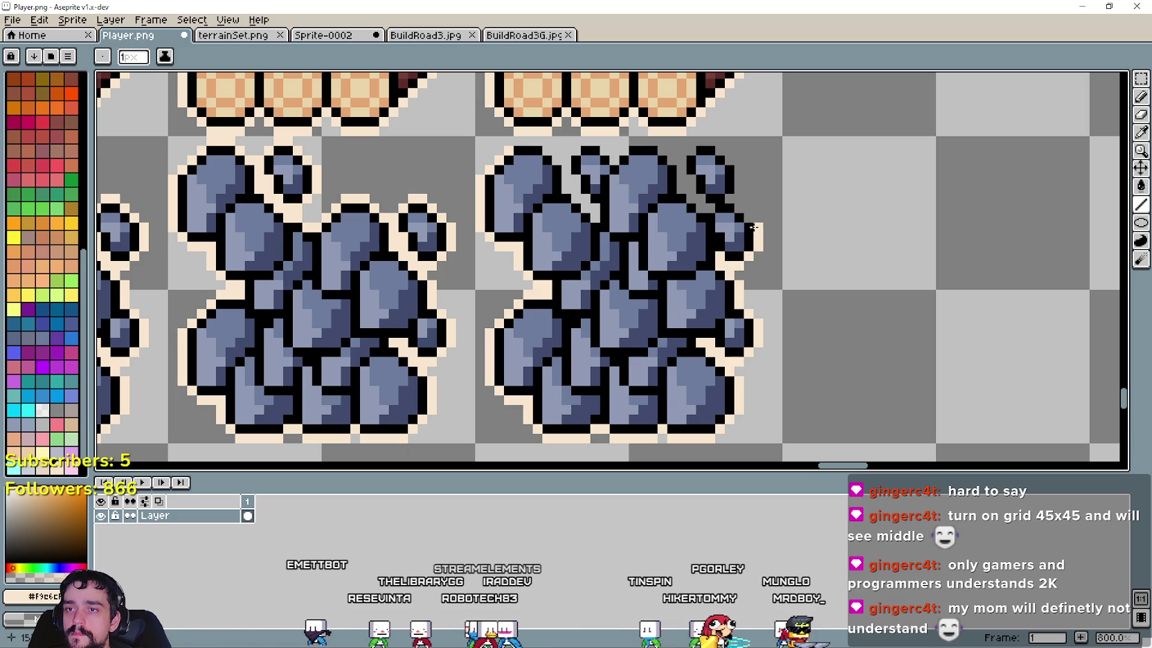
{"action": "scroll", "coordinate": [758, 245], "scroll_direction": "up", "scroll_amount": 3}
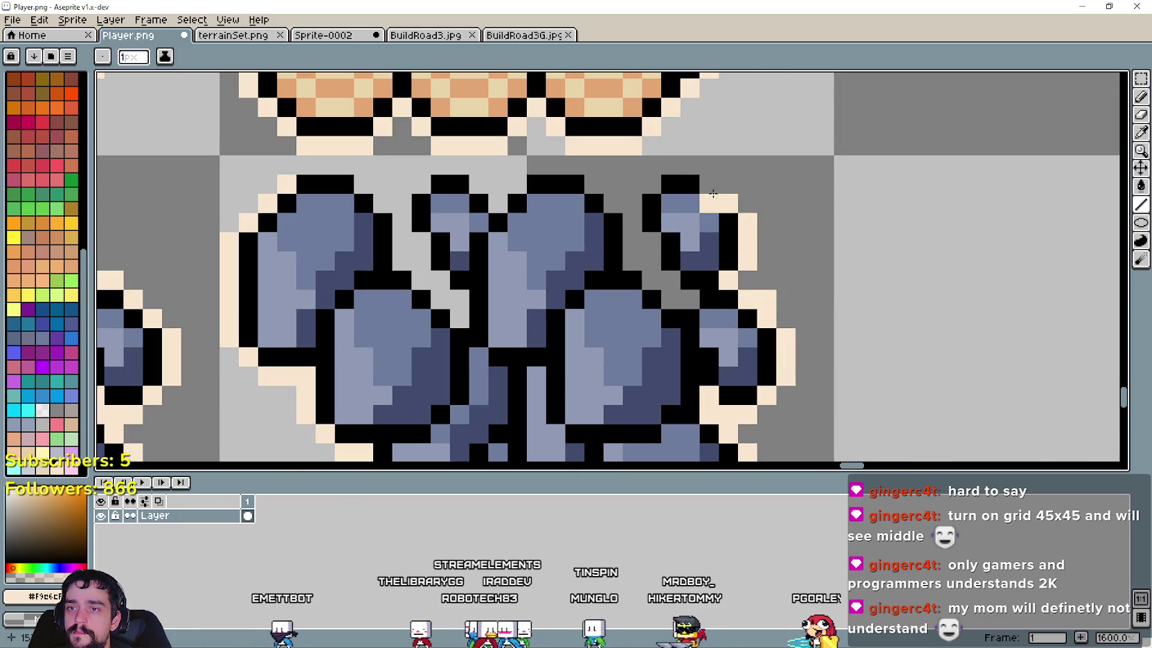
{"action": "left_click", "coordinate": [688, 176]}
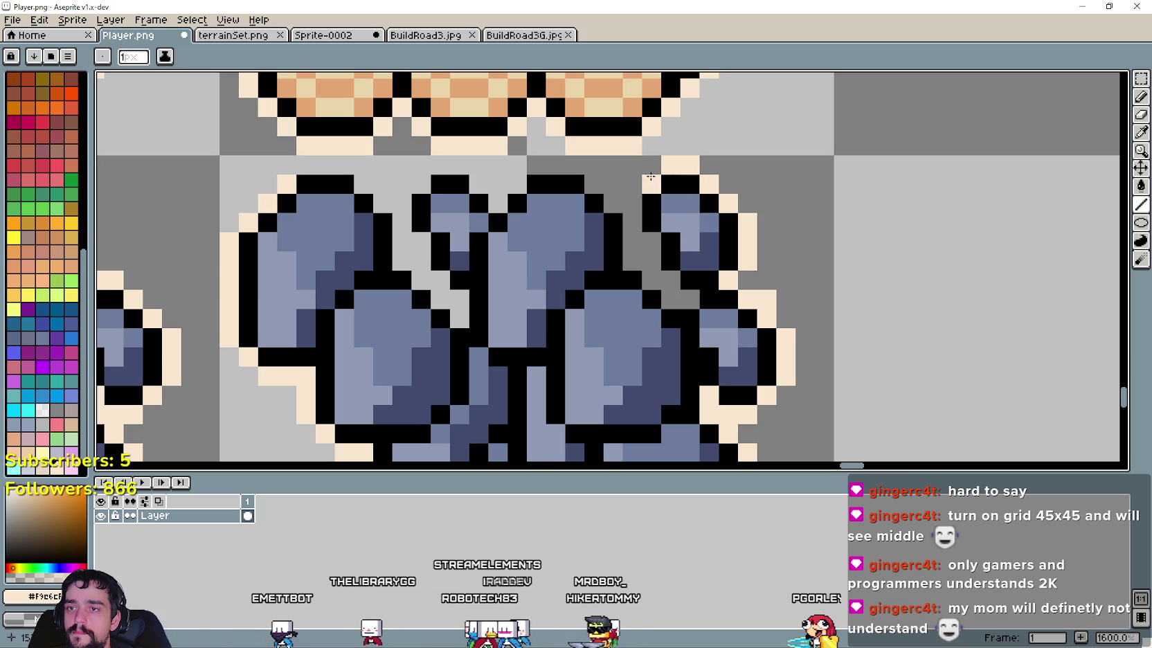
{"action": "key", "text": "ctrl+z"}
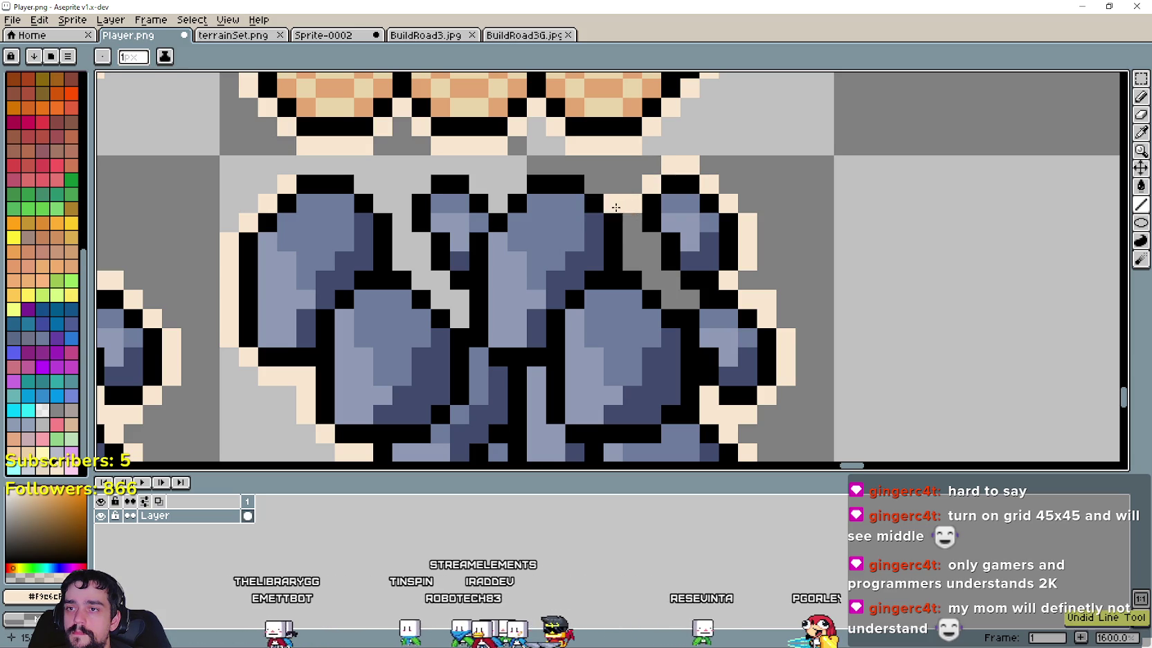
{"action": "left_click_drag", "start_coordinate": [644, 234], "coordinate": [658, 263]}
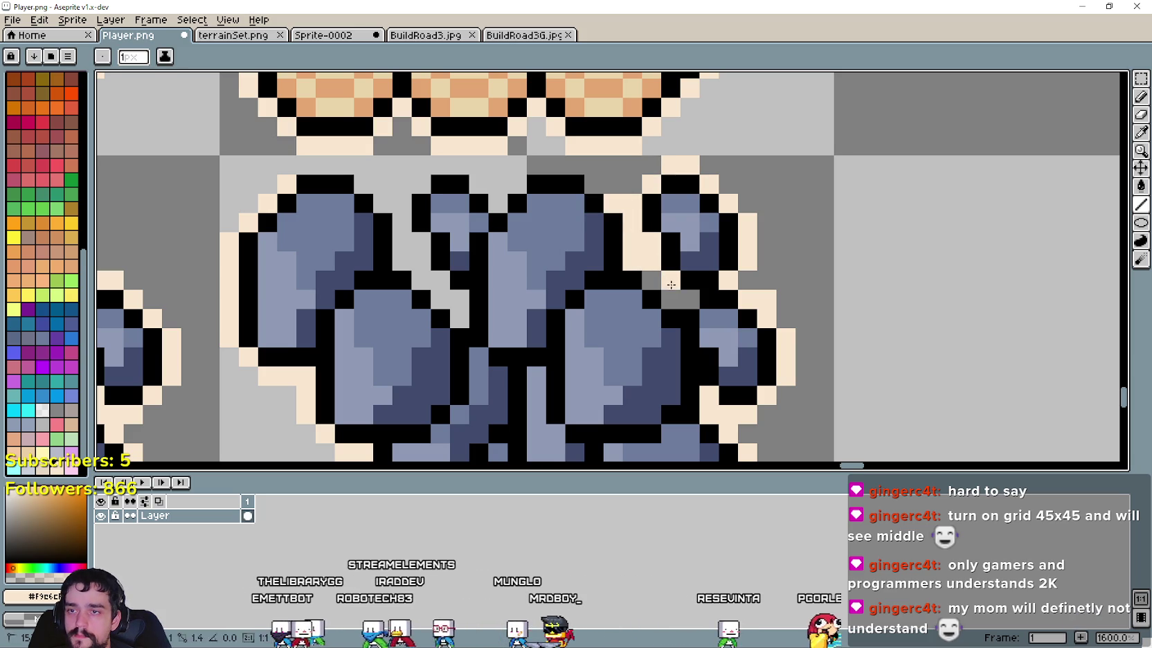
{"action": "scroll", "coordinate": [666, 285], "scroll_direction": "down", "scroll_amount": 1}
{"action": "scroll", "coordinate": [679, 298], "scroll_direction": "down", "scroll_amount": 3}
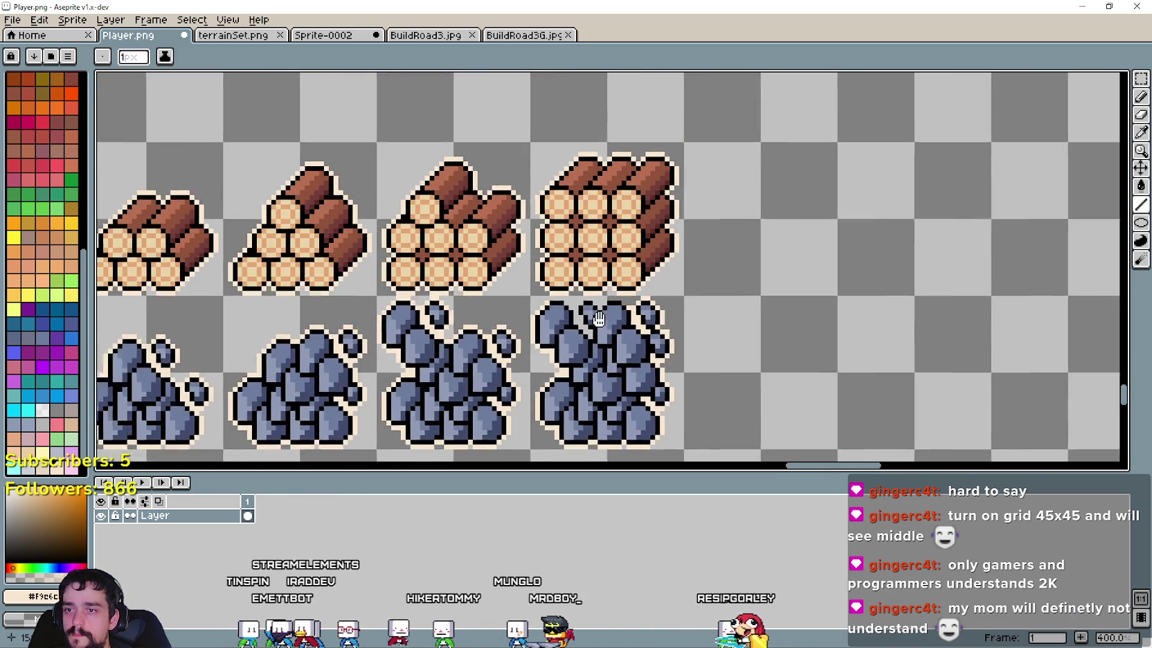
Step: Select the smallest log pile, two cells wide, on the Player sprite sheet
{"action": "scroll", "coordinate": [720, 322], "scroll_direction": "up", "scroll_amount": 1}
{"action": "scroll", "coordinate": [740, 335], "scroll_direction": "up", "scroll_amount": 1}
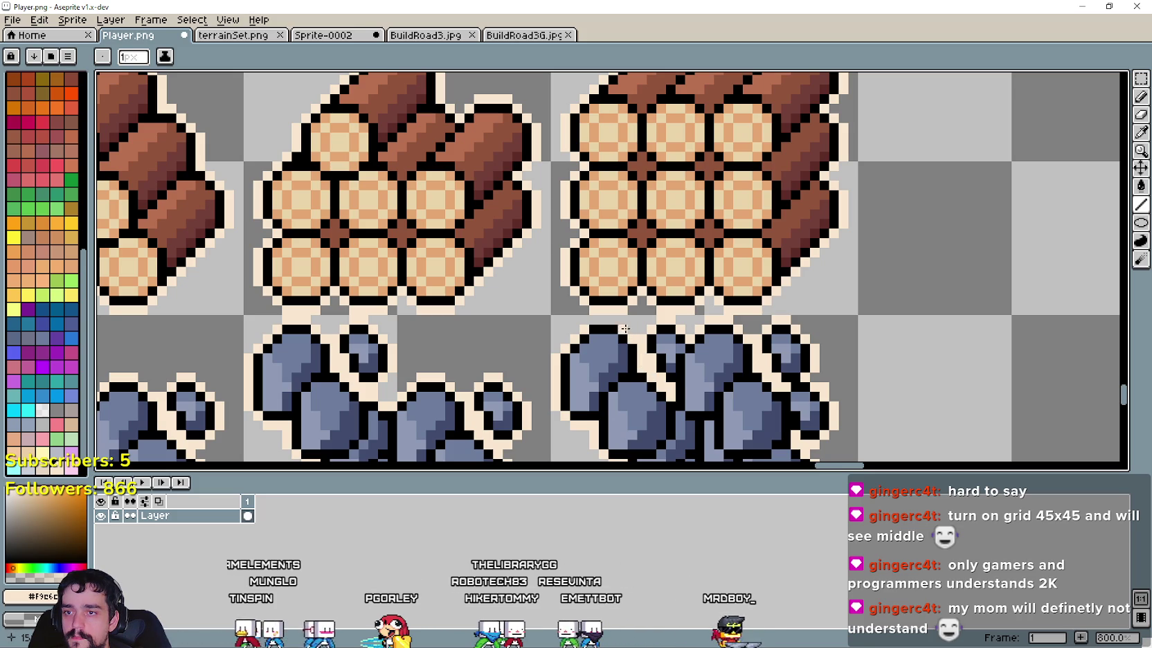
{"action": "scroll", "coordinate": [592, 322], "scroll_direction": "down", "scroll_amount": 3}
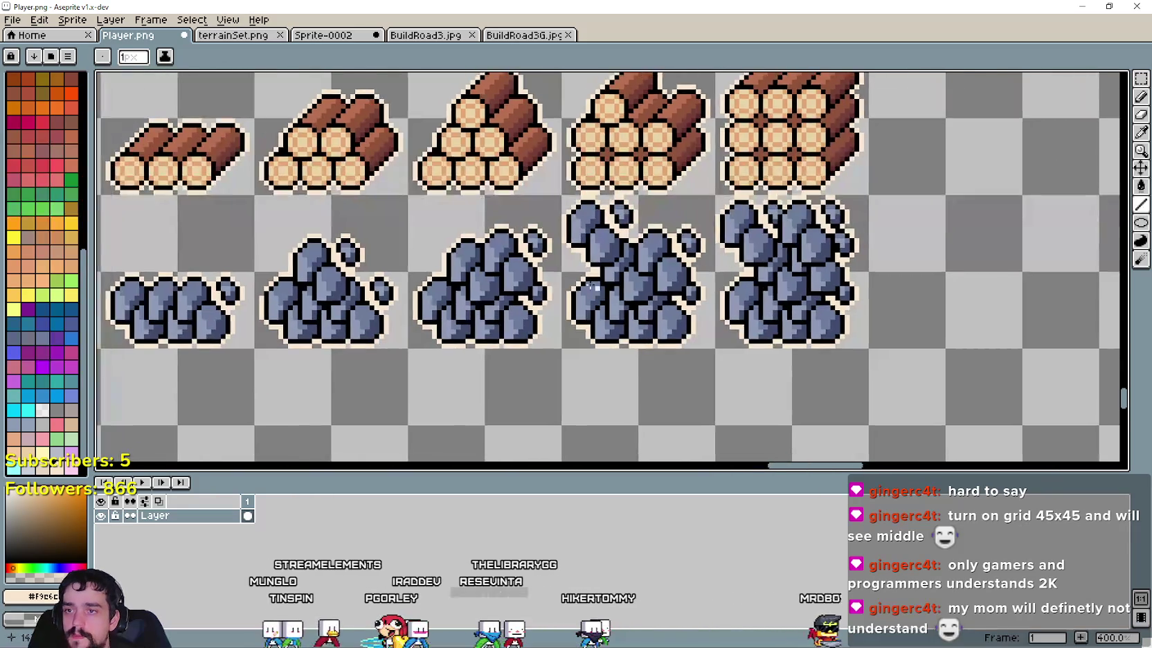
{"action": "scroll", "coordinate": [554, 277], "scroll_direction": "down", "scroll_amount": 1}
{"action": "scroll", "coordinate": [546, 241], "scroll_direction": "up", "scroll_amount": 1}
{"action": "scroll", "coordinate": [524, 233], "scroll_direction": "down", "scroll_amount": 1}
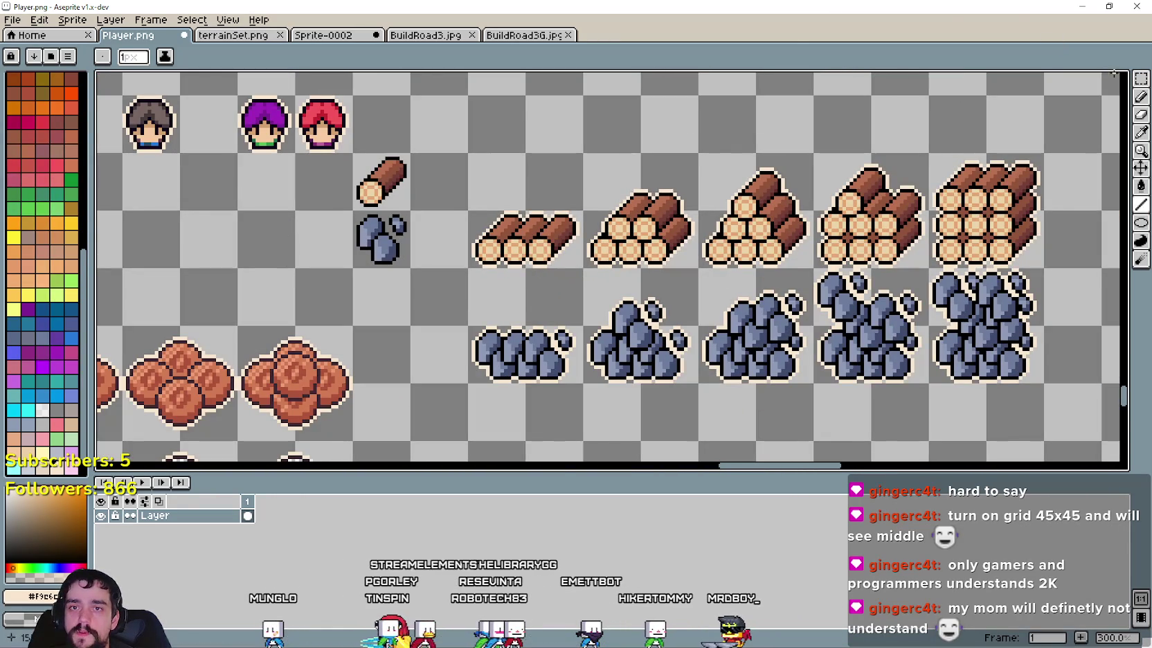
{"action": "key", "text": "w"}
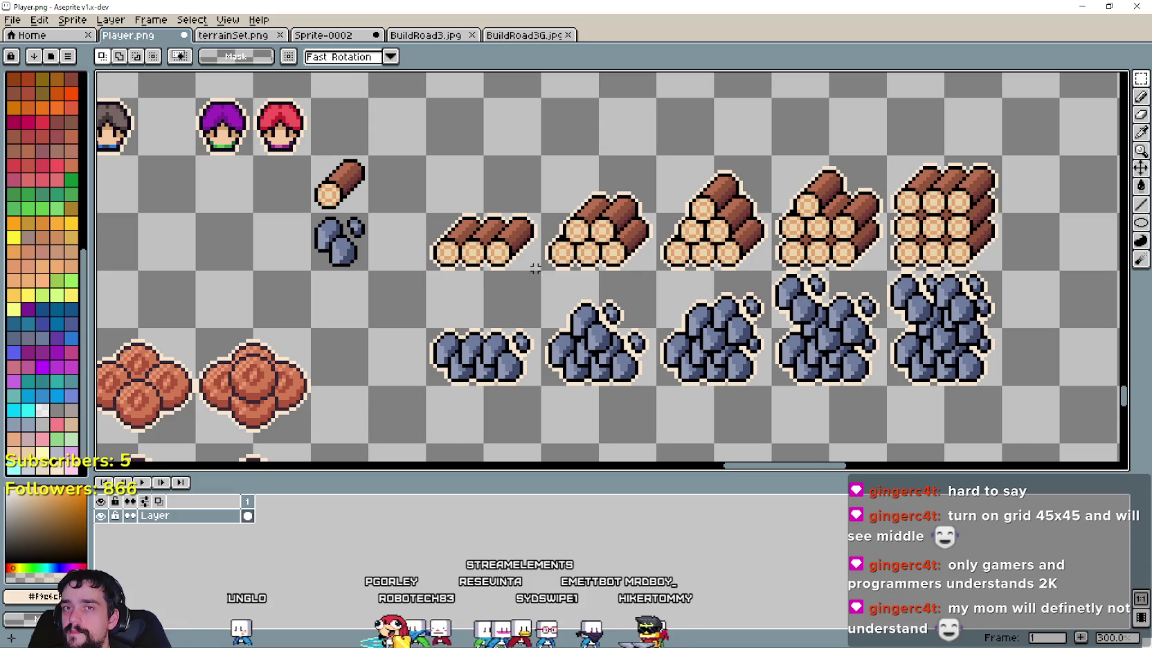
{"action": "left_click_drag", "start_coordinate": [428, 158], "coordinate": [597, 269]}
{"action": "left_click", "coordinate": [473, 326]}
{"action": "left_click_drag", "start_coordinate": [427, 155], "coordinate": [501, 193]}
Step: Switch through the open files to the BuildRoad3.jpg icon
{"action": "left_click", "coordinate": [332, 35]}
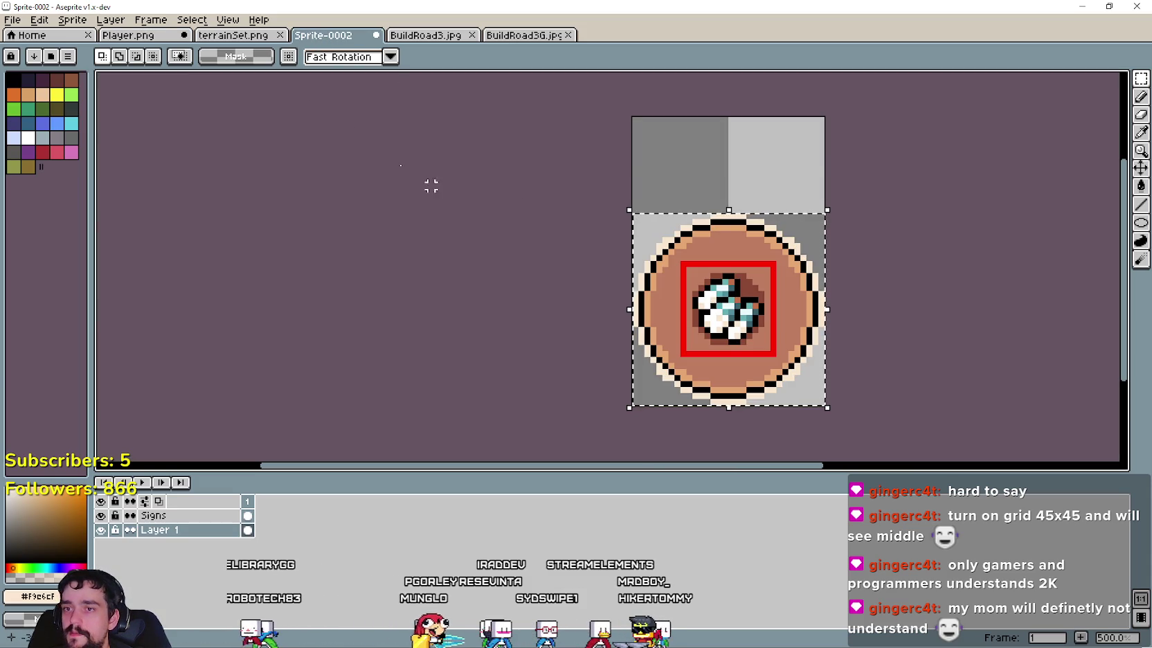
{"action": "left_click", "coordinate": [236, 34]}
{"action": "left_click", "coordinate": [391, 33]}
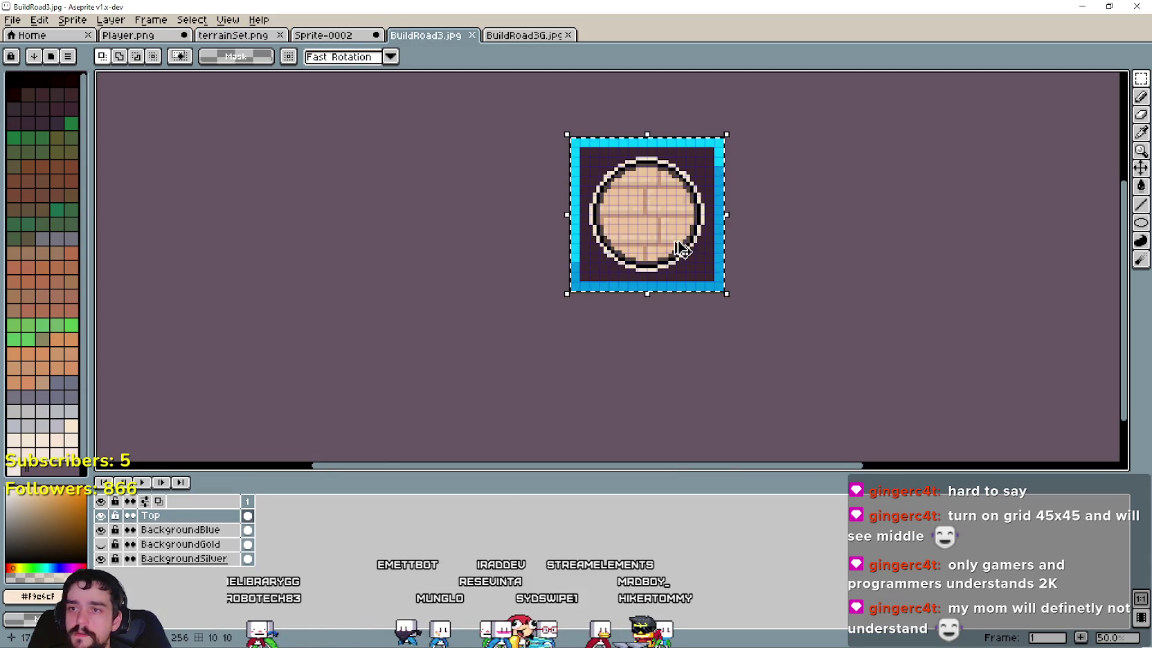
Step: Delete the brick circle, hide BackgroundBlue to reveal the silver frame, and paste the log pile
{"action": "key", "text": "ctrl+x"}
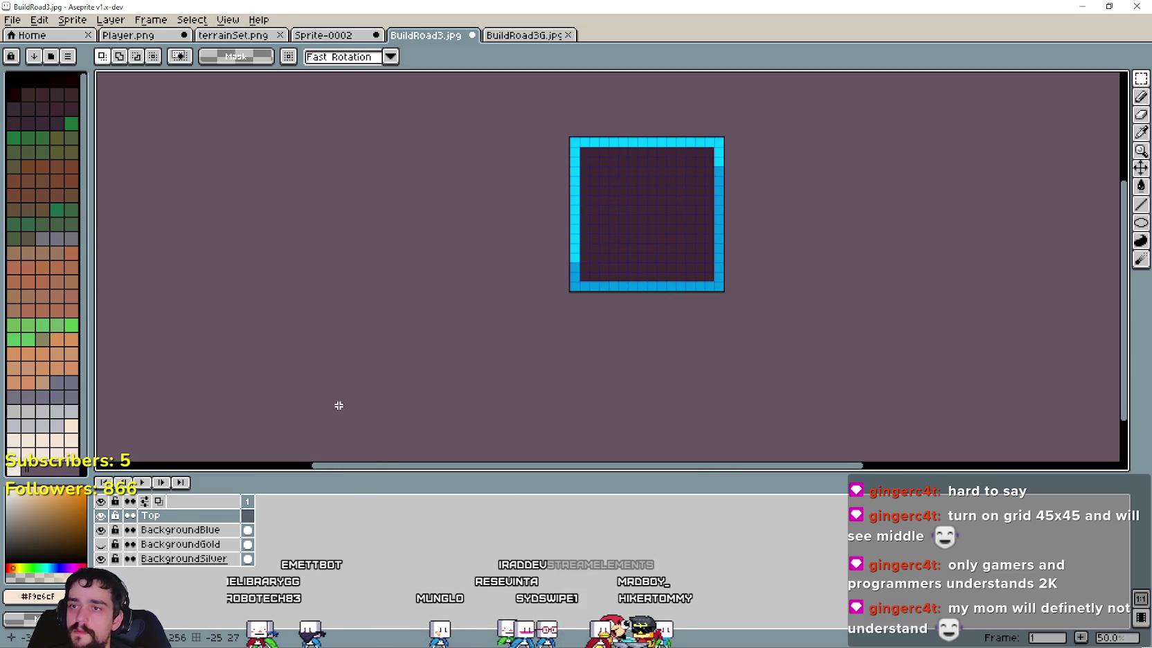
{"action": "left_click", "coordinate": [101, 531]}
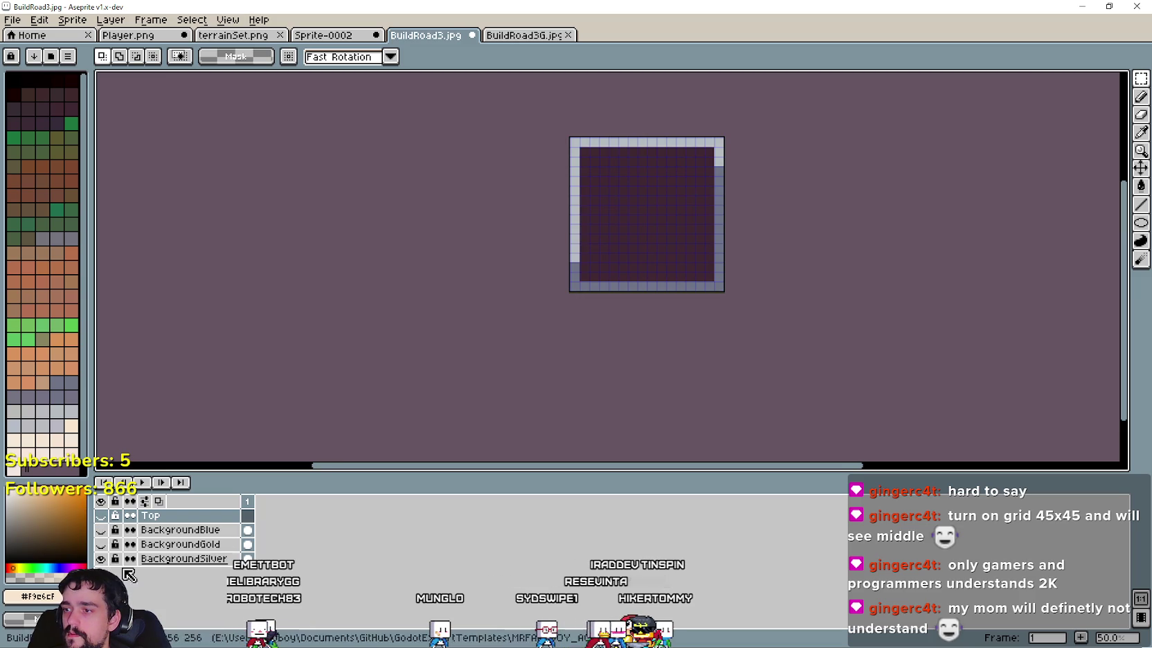
{"action": "scroll", "coordinate": [609, 264], "scroll_direction": "up", "scroll_amount": 1}
{"action": "scroll", "coordinate": [610, 265], "scroll_direction": "down", "scroll_amount": 1}
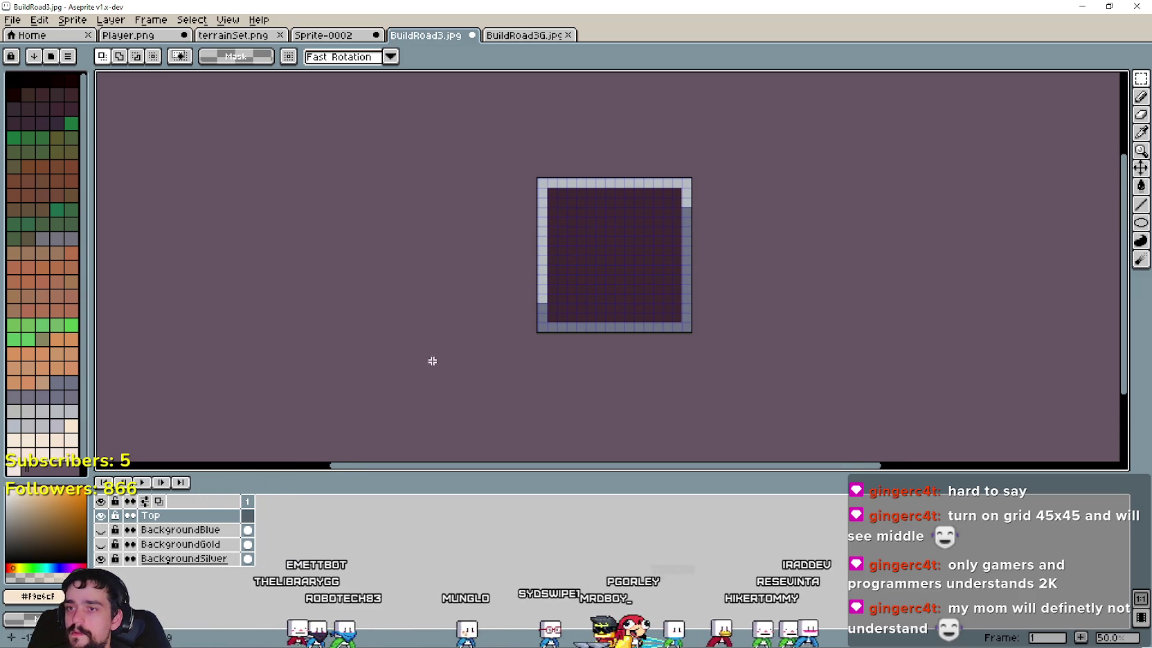
{"action": "key", "text": "ctrl+v"}
Step: Scale the pasted log pile to 192×192 and commit it in the tile's lower half
{"action": "scroll", "coordinate": [588, 265], "scroll_direction": "up", "scroll_amount": 1}
{"action": "double_click", "coordinate": [339, 57]}
{"action": "type", "text": "192"}
{"action": "key", "text": "Tab"}
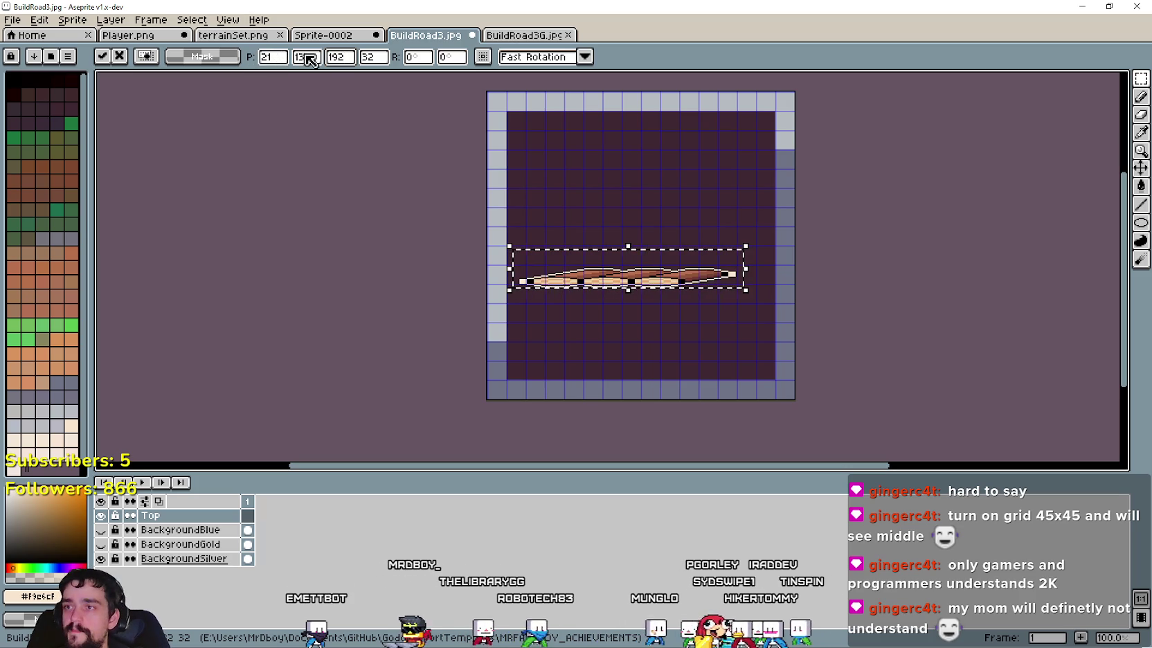
{"action": "type", "text": "192"}
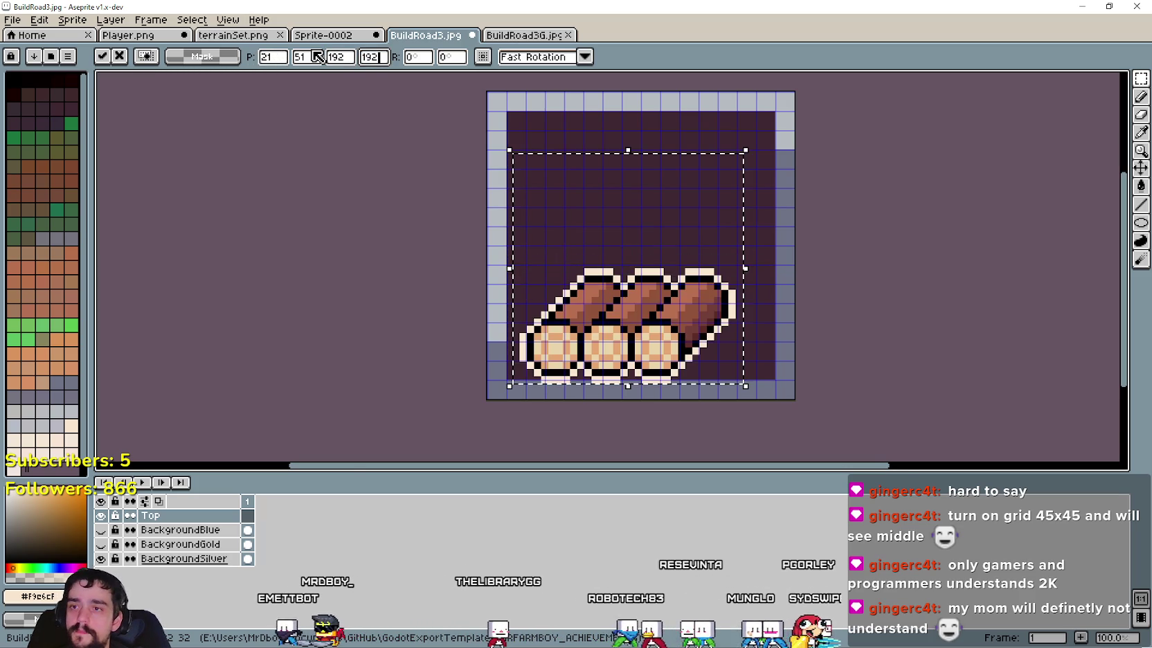
{"action": "scroll", "coordinate": [557, 238], "scroll_direction": "down", "scroll_amount": 1}
{"action": "left_click_drag", "start_coordinate": [557, 238], "coordinate": [562, 189]}
{"action": "scroll", "coordinate": [550, 198], "scroll_direction": "up", "scroll_amount": 1}
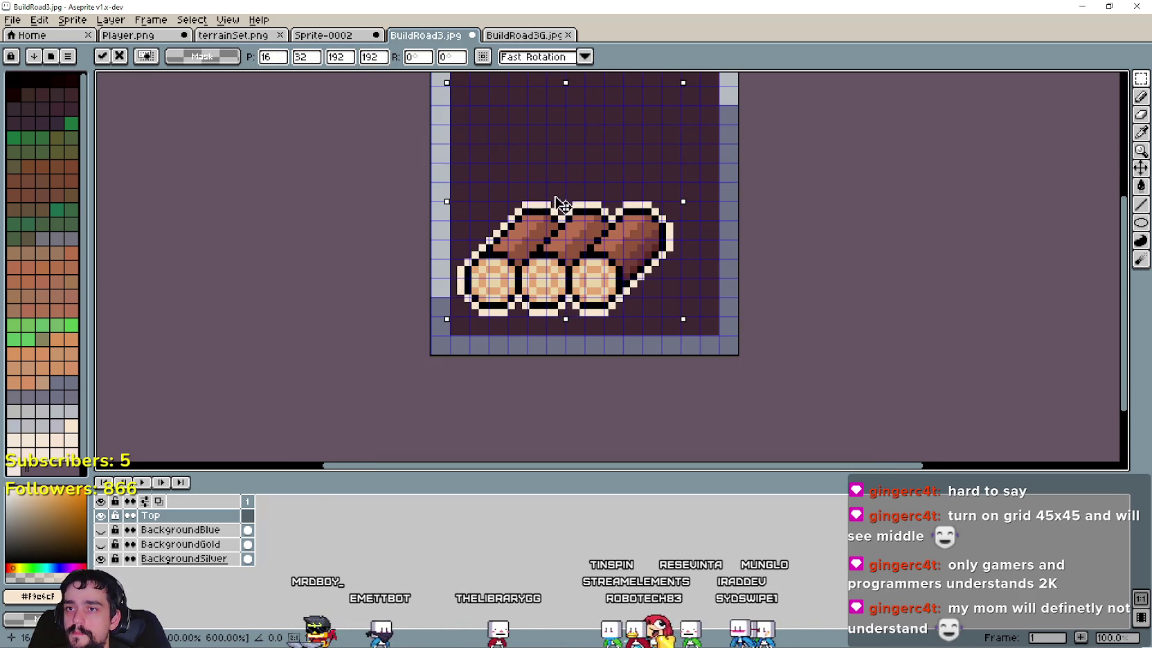
{"action": "scroll", "coordinate": [595, 283], "scroll_direction": "down", "scroll_amount": 1}
{"action": "left_click", "coordinate": [656, 267]}
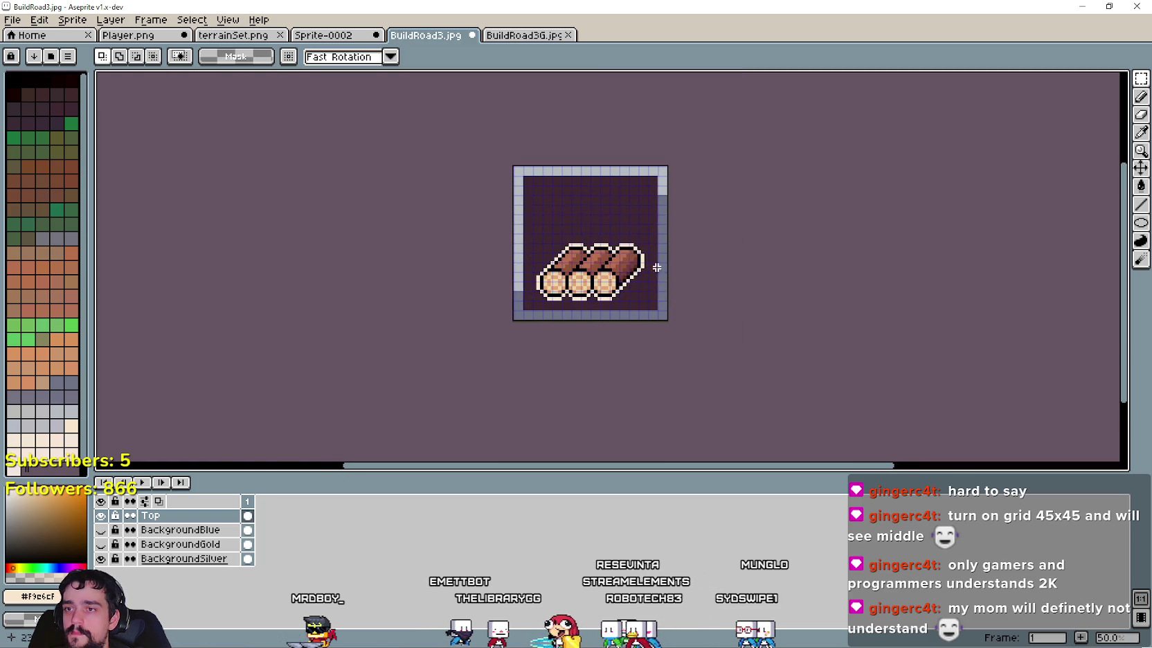
{"action": "left_click", "coordinate": [10, 19]}
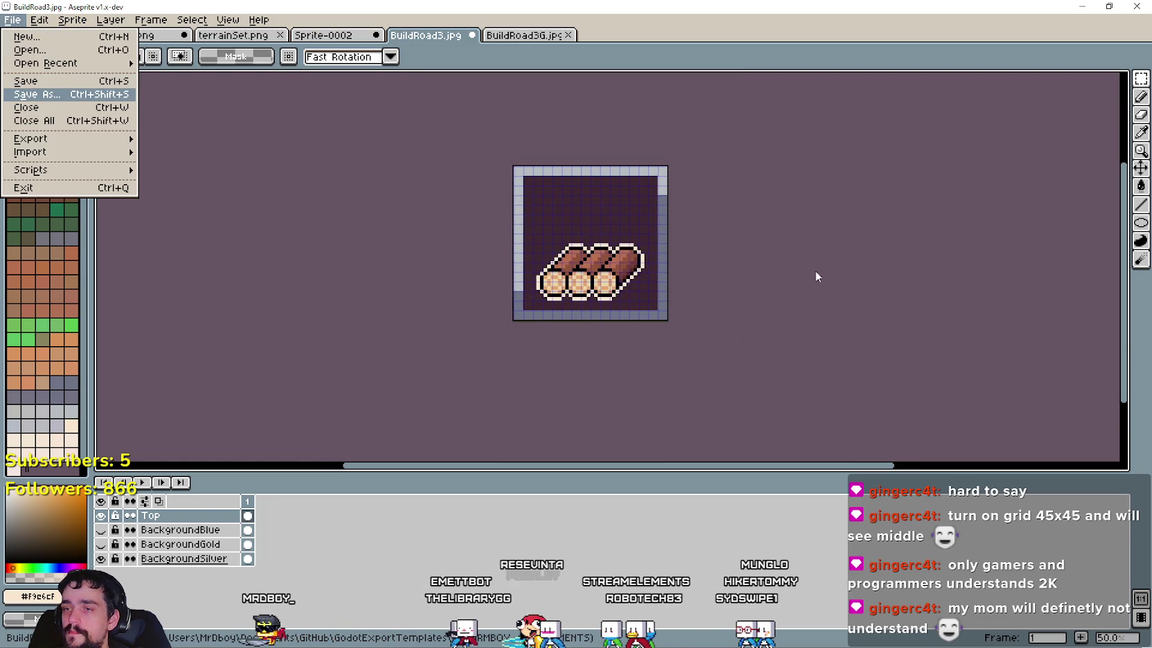
Step: Save the silver-framed icon as GatherWood1.jpg with the default JPEG quality
{"action": "key", "text": "Return"}
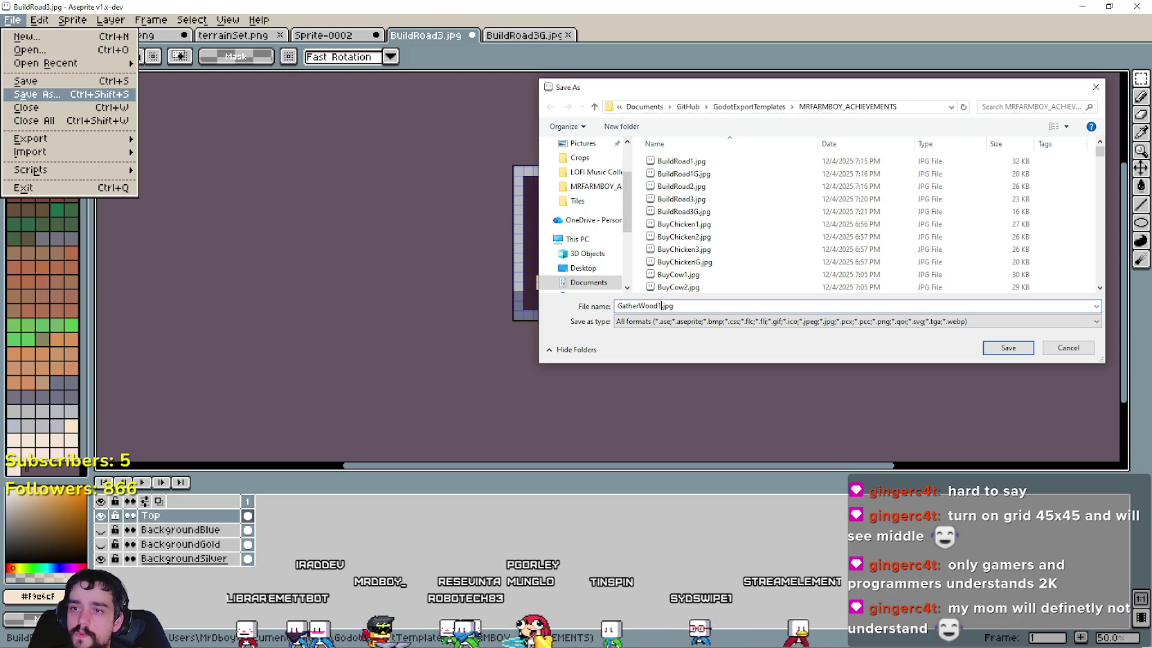
{"action": "key", "text": "Return"}
{"action": "left_click", "coordinate": [633, 355]}
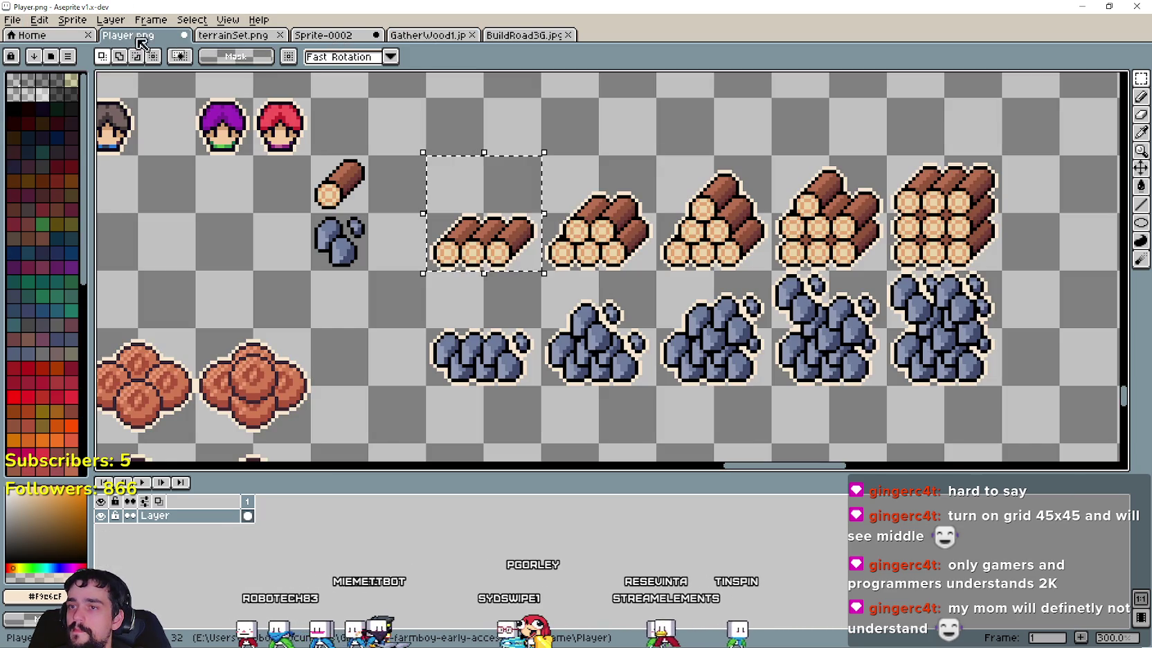
Step: Select the second log pile on the Player sheet and commit the paste in GatherWood1
{"action": "left_click", "coordinate": [132, 36]}
{"action": "left_click", "coordinate": [600, 214]}
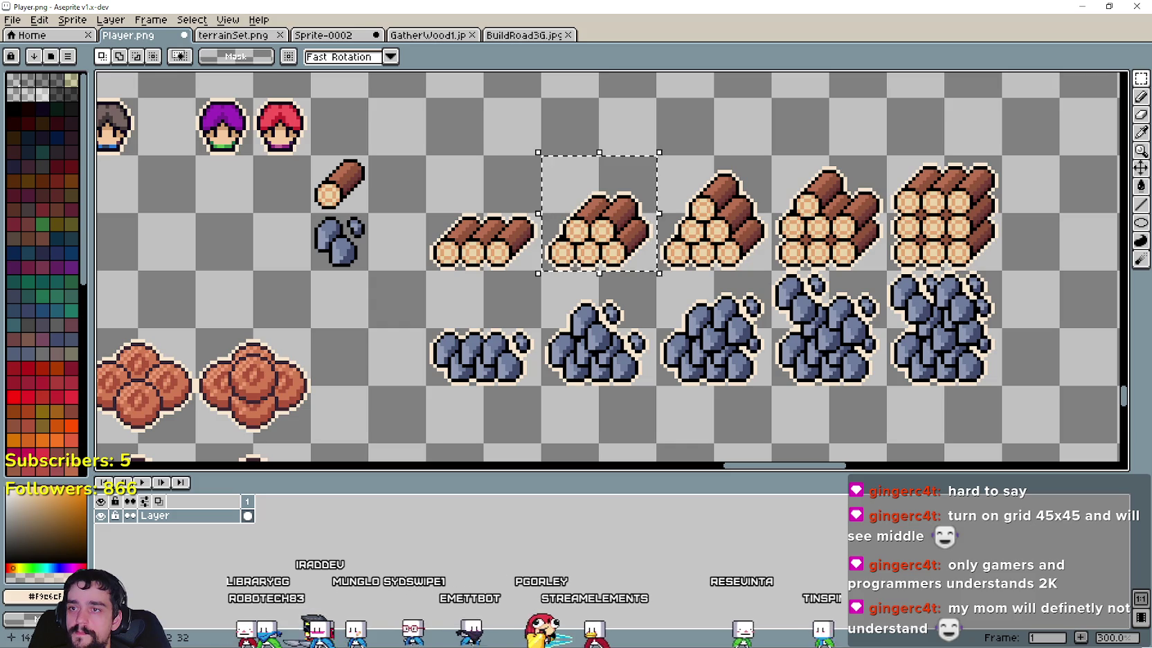
{"action": "left_click", "coordinate": [408, 39]}
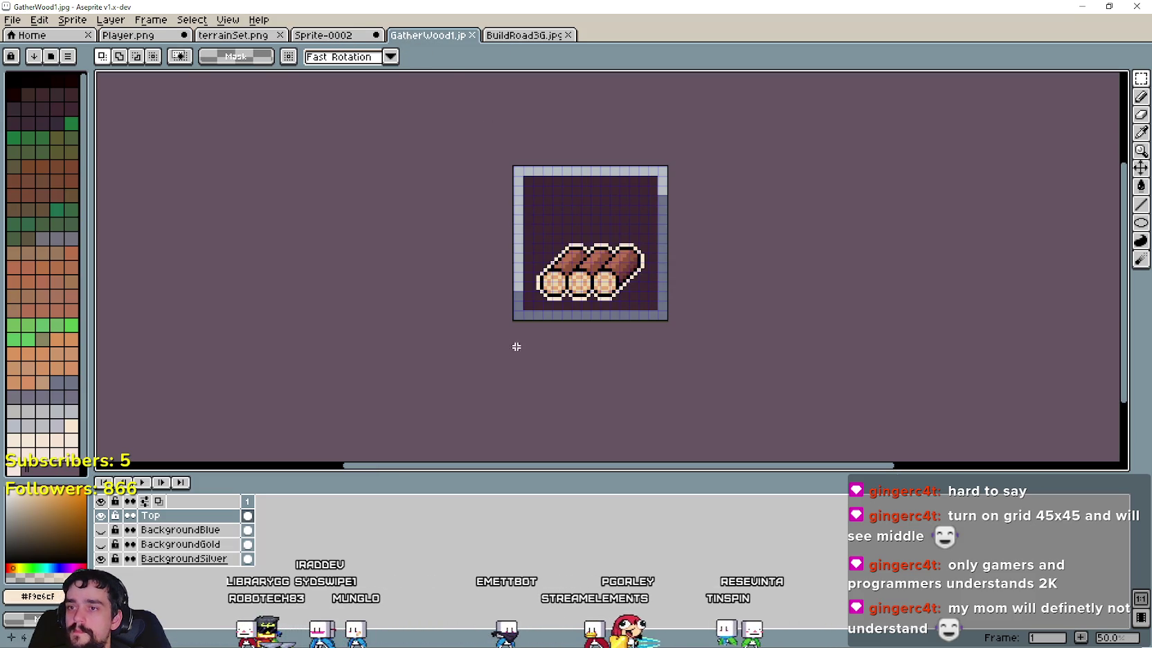
{"action": "left_click", "coordinate": [704, 418]}
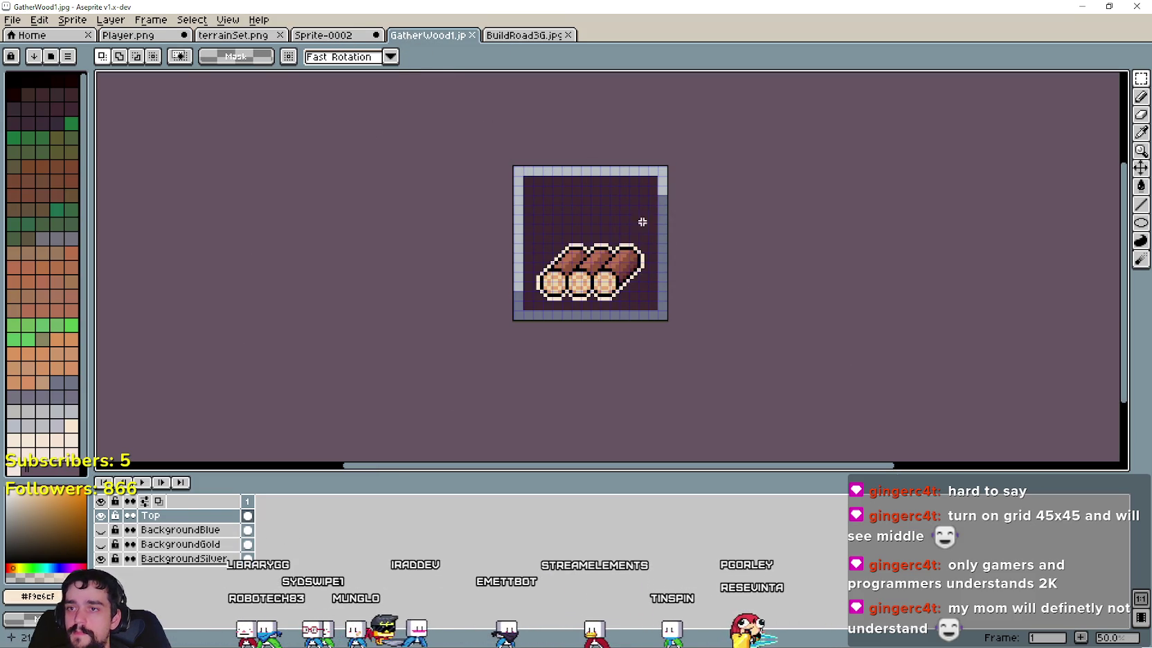
Step: Replace the circle in the grayscale BuildRoad3G tile with the grey log row
{"action": "key", "text": "ctrl+v"}
{"action": "left_click", "coordinate": [511, 34]}
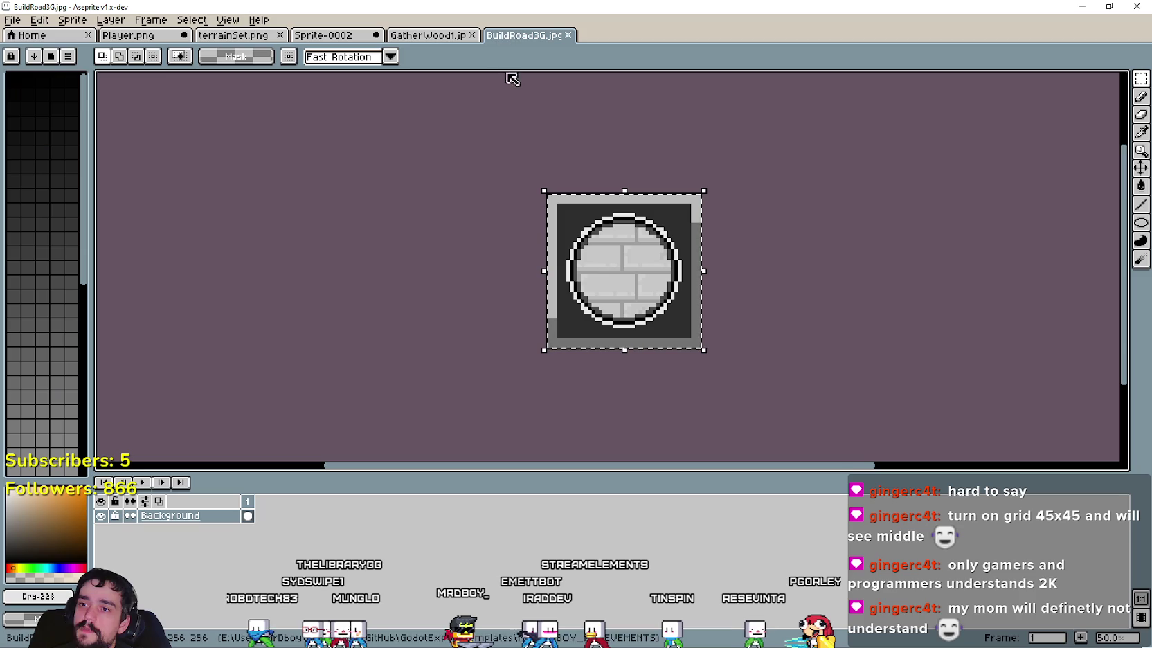
{"action": "key", "text": "ctrl+z"}
{"action": "key", "text": "ctrl+z"}
{"action": "key", "text": "ctrl+v"}
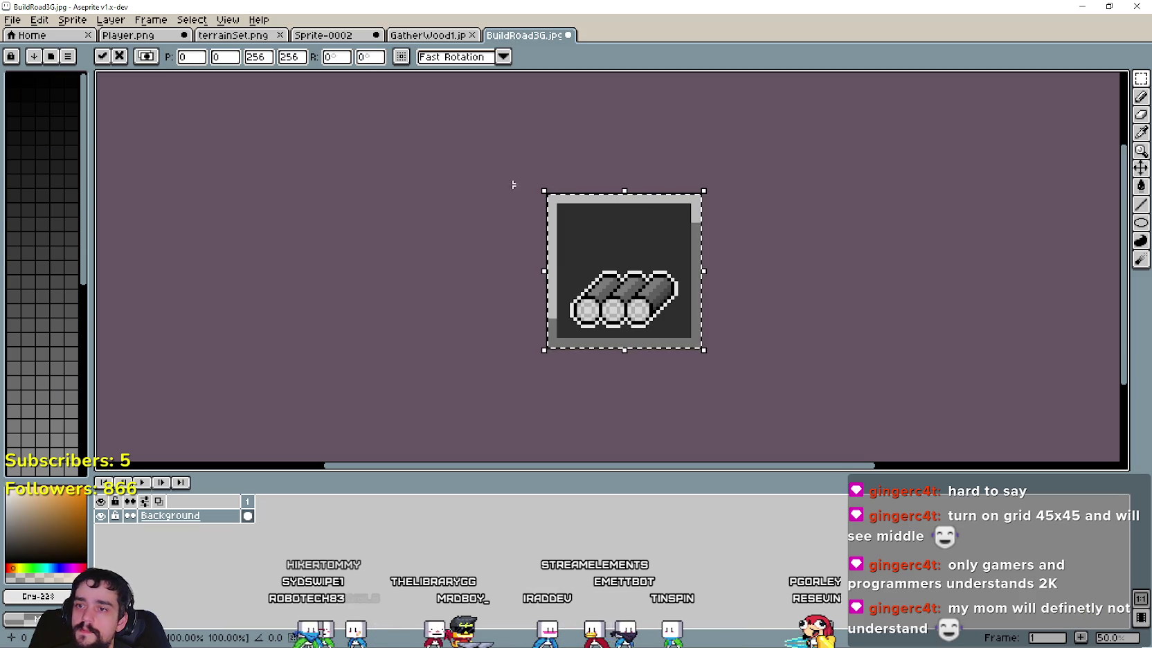
Step: Save the grayscale tile under the new name GatherWood1G.jpg
{"action": "left_click", "coordinate": [13, 20]}
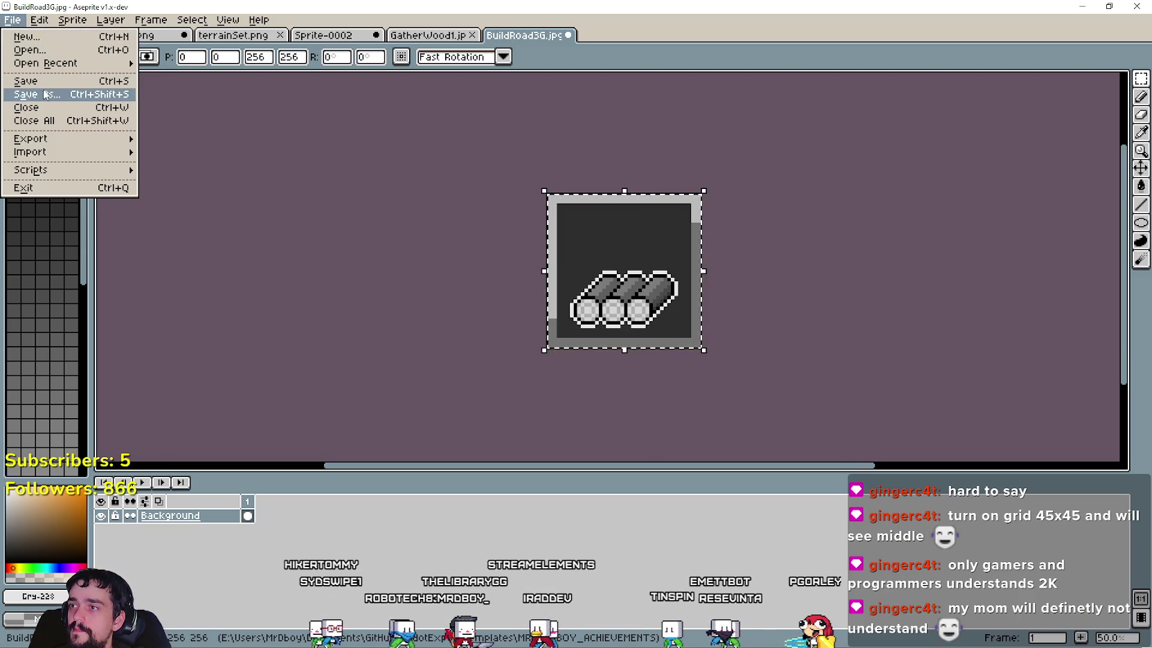
{"action": "left_click", "coordinate": [38, 94]}
{"action": "left_click", "coordinate": [648, 306]}
{"action": "left_click_drag", "start_coordinate": [648, 306], "coordinate": [616, 305]}
{"action": "type", "text": "GatherWood1G.jpg"}
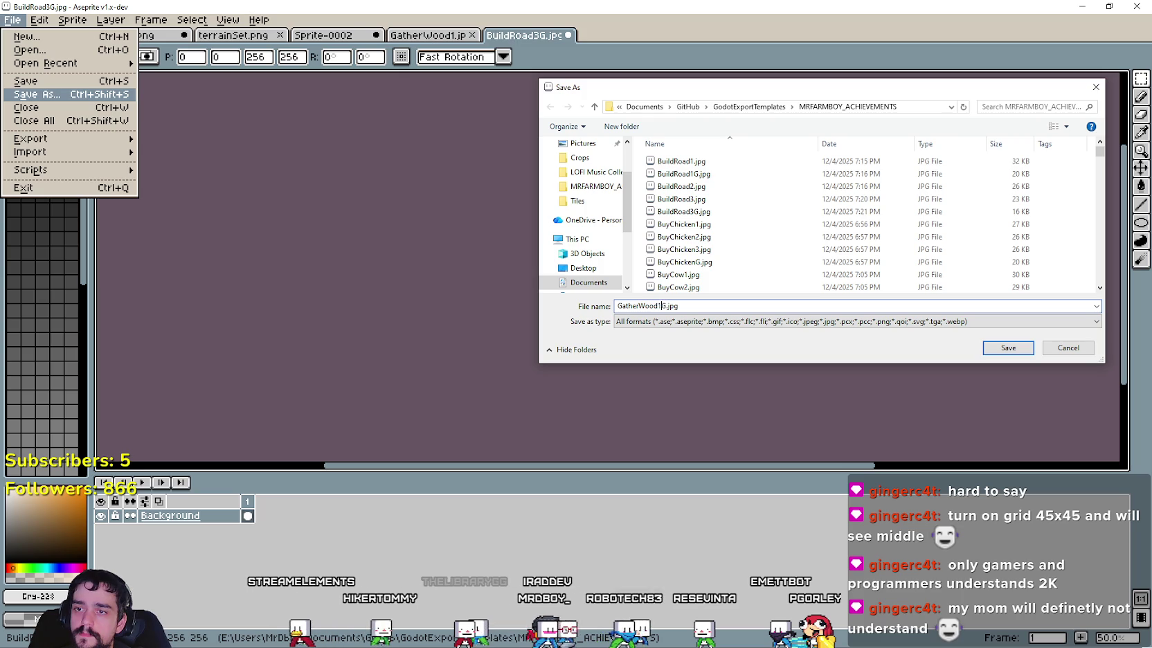
{"action": "key", "text": "Return"}
{"action": "key", "text": "Return"}
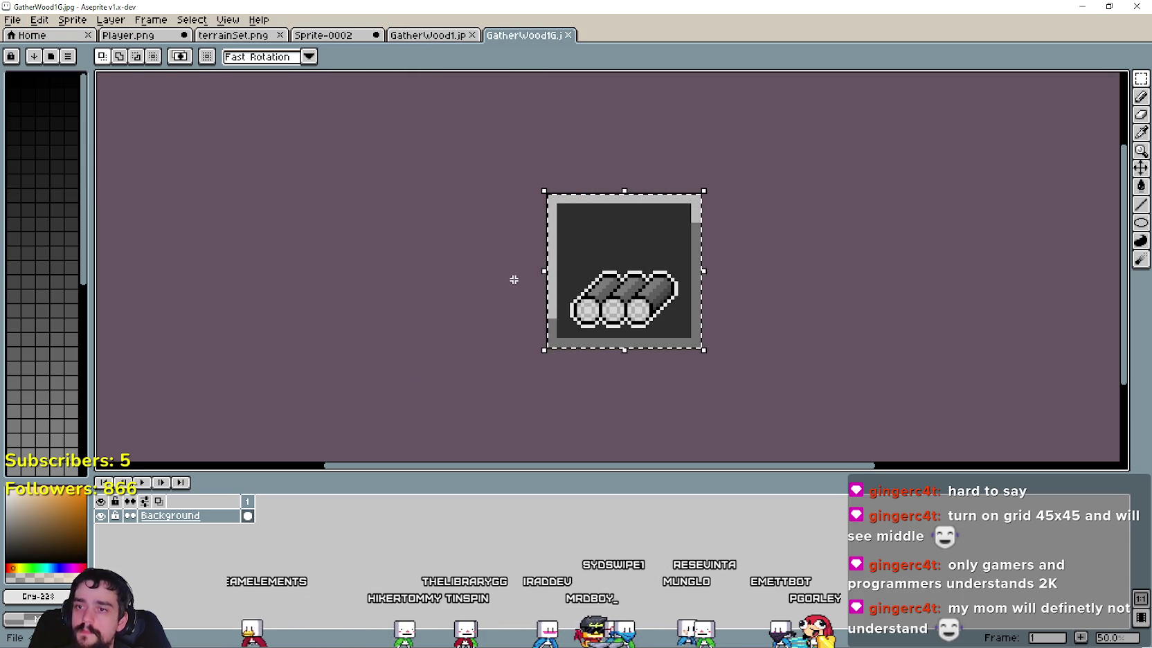
{"action": "left_click", "coordinate": [416, 35]}
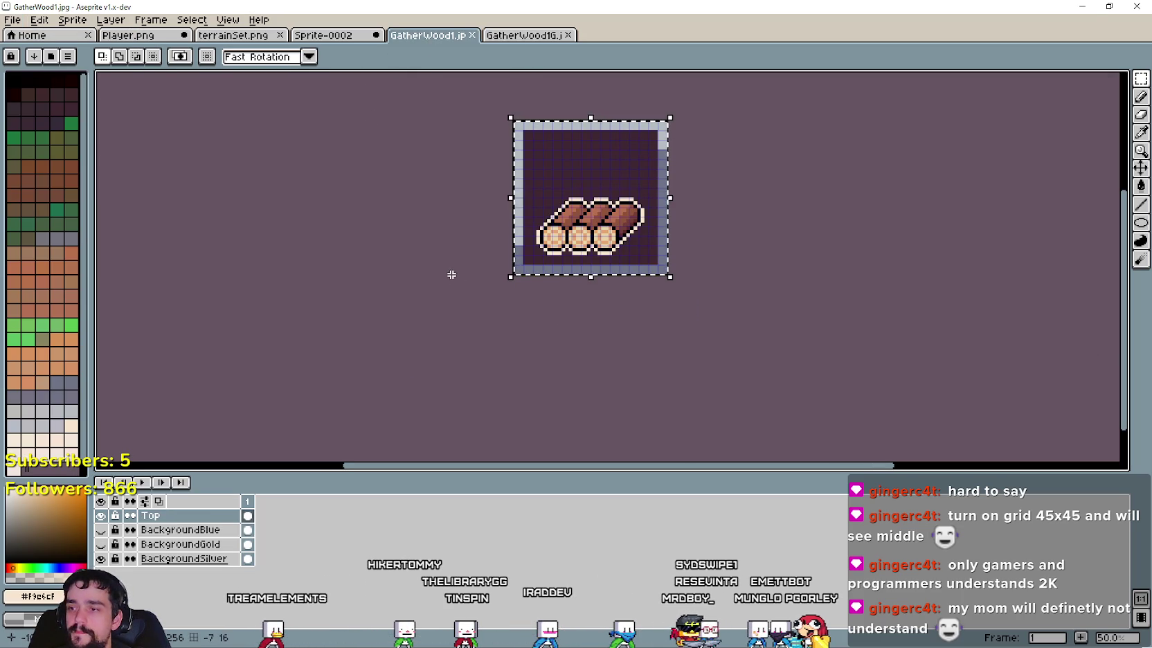
Step: Clear the old log row from GatherWood1 and paste in the five-log pile
{"action": "key", "text": "ctrl+t"}
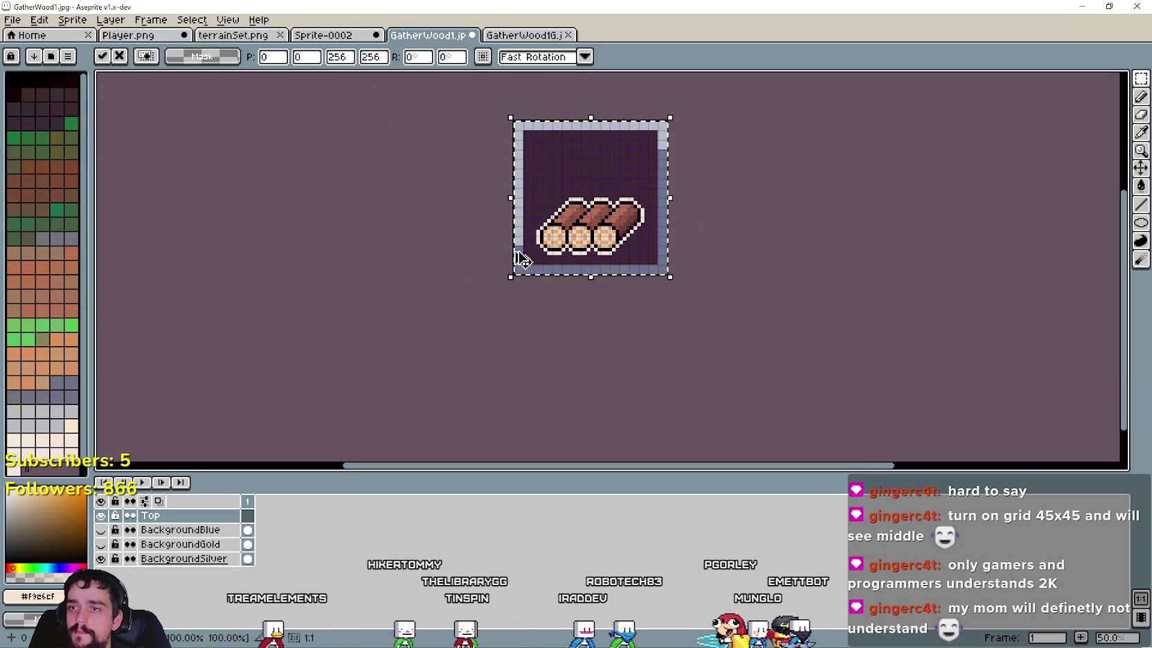
{"action": "key", "text": "ctrl+x"}
{"action": "left_click", "coordinate": [128, 35]}
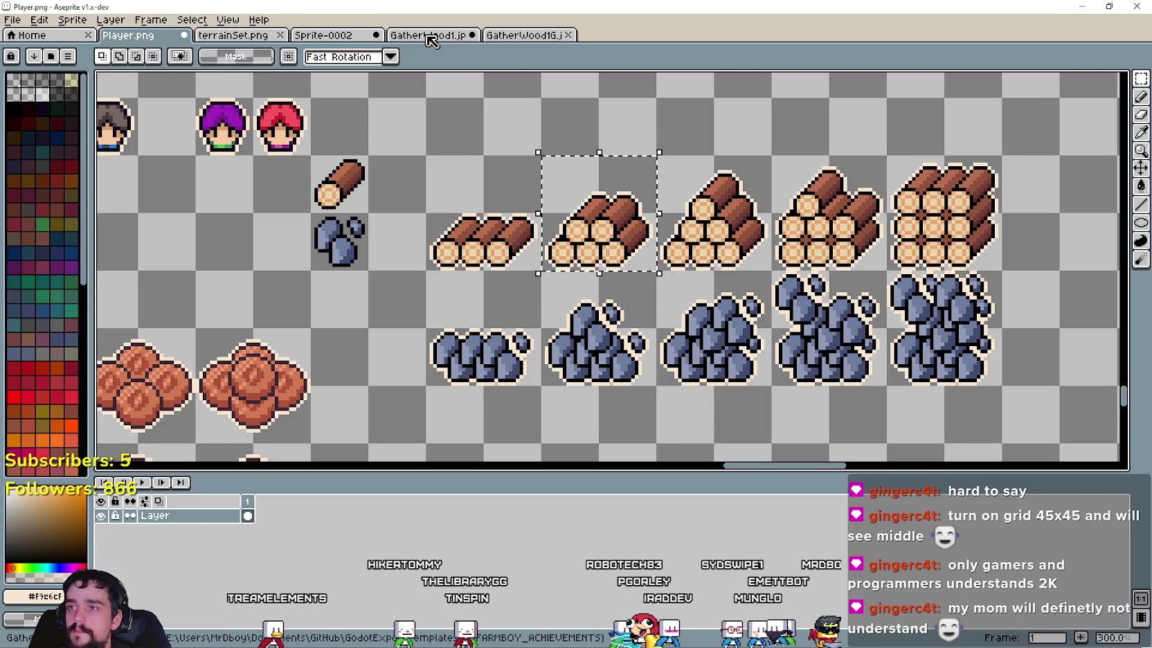
{"action": "left_click", "coordinate": [429, 35]}
{"action": "key", "text": "ctrl+v"}
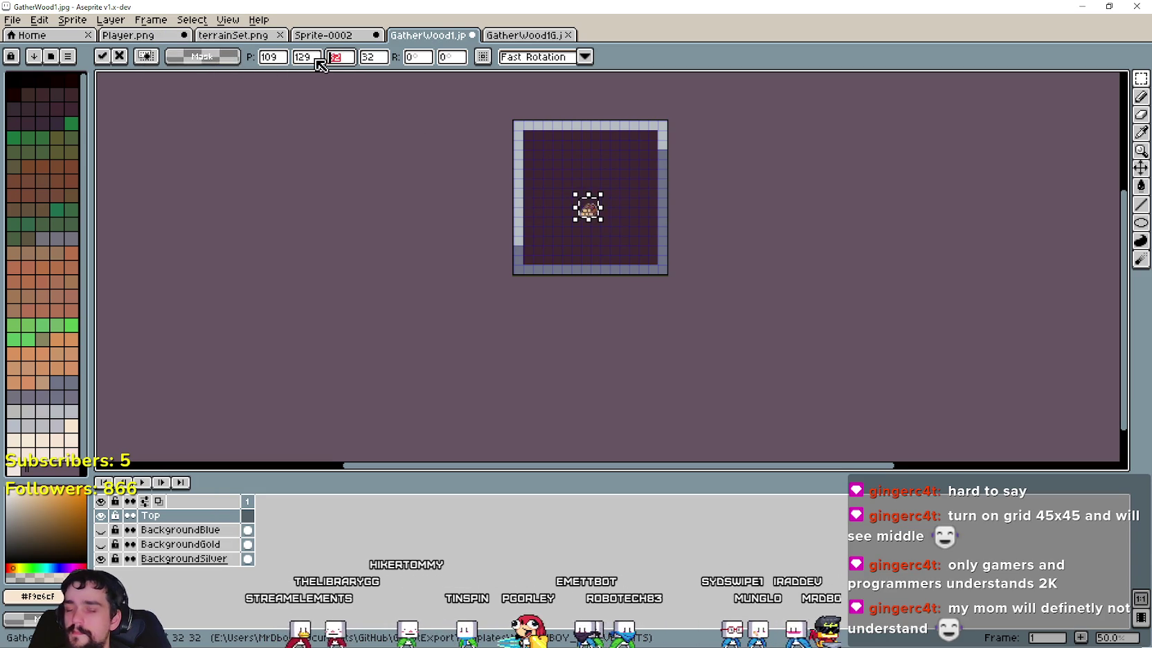
Step: Scale the five-log pile to 192×192 and drop it into place
{"action": "type", "text": "192"}
{"action": "key", "text": "Tab"}
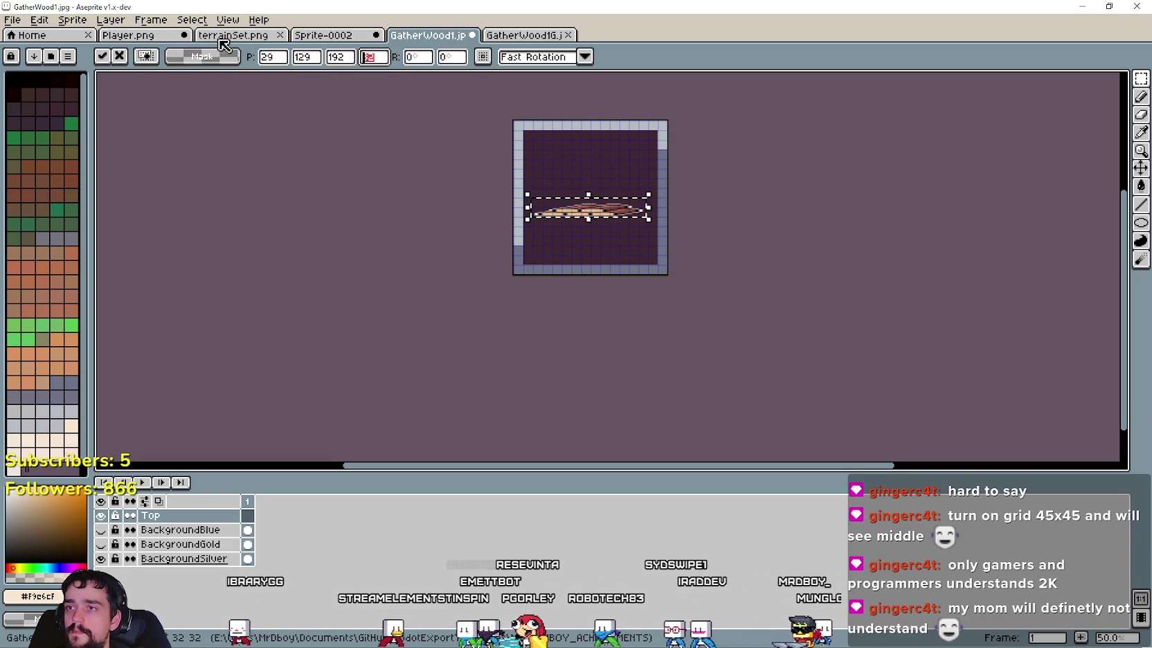
{"action": "type", "text": "192"}
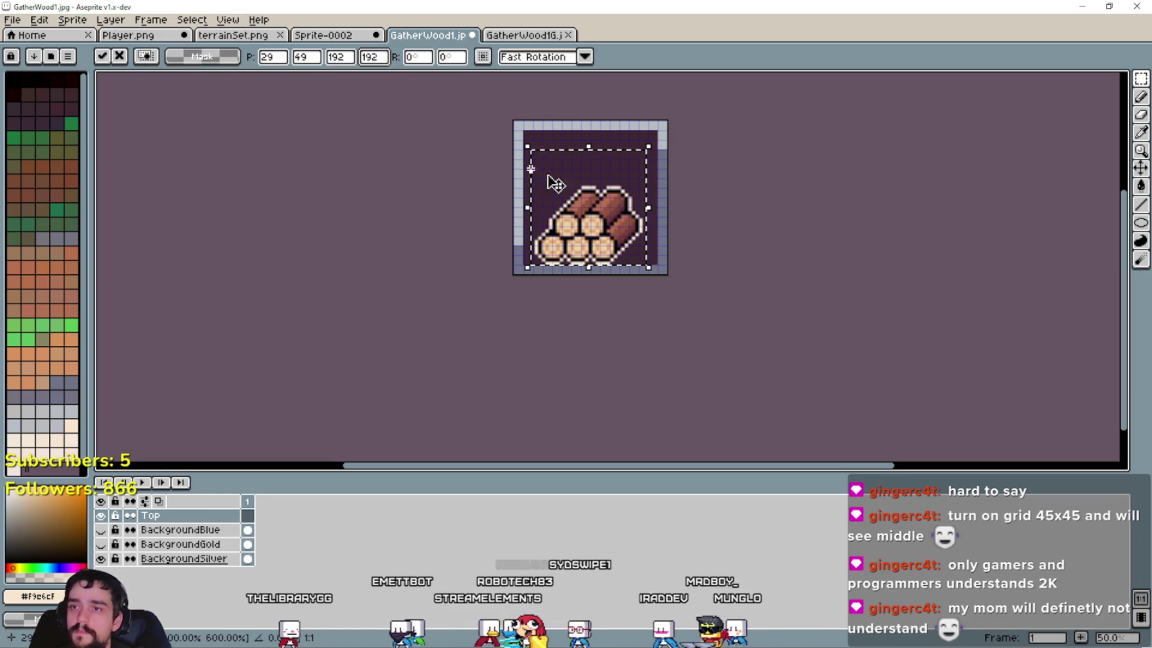
{"action": "key", "text": "Return"}
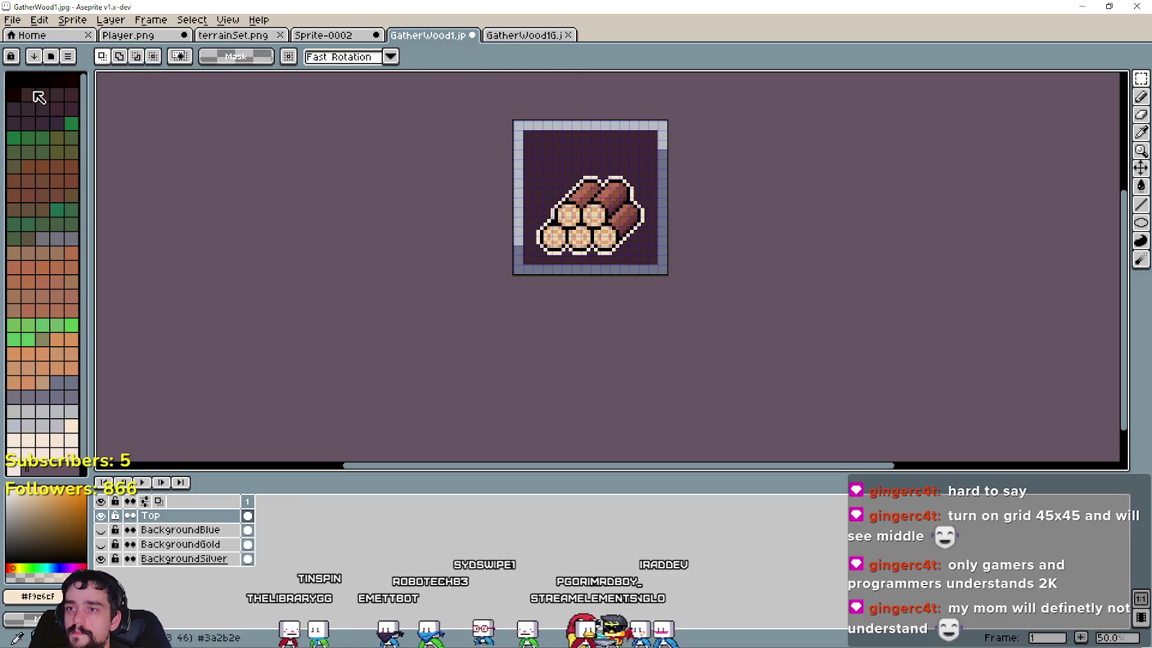
Step: Save the icon as GatherWood2.jpg with the default JPEG quality
{"action": "left_click", "coordinate": [13, 19]}
{"action": "left_click", "coordinate": [38, 94]}
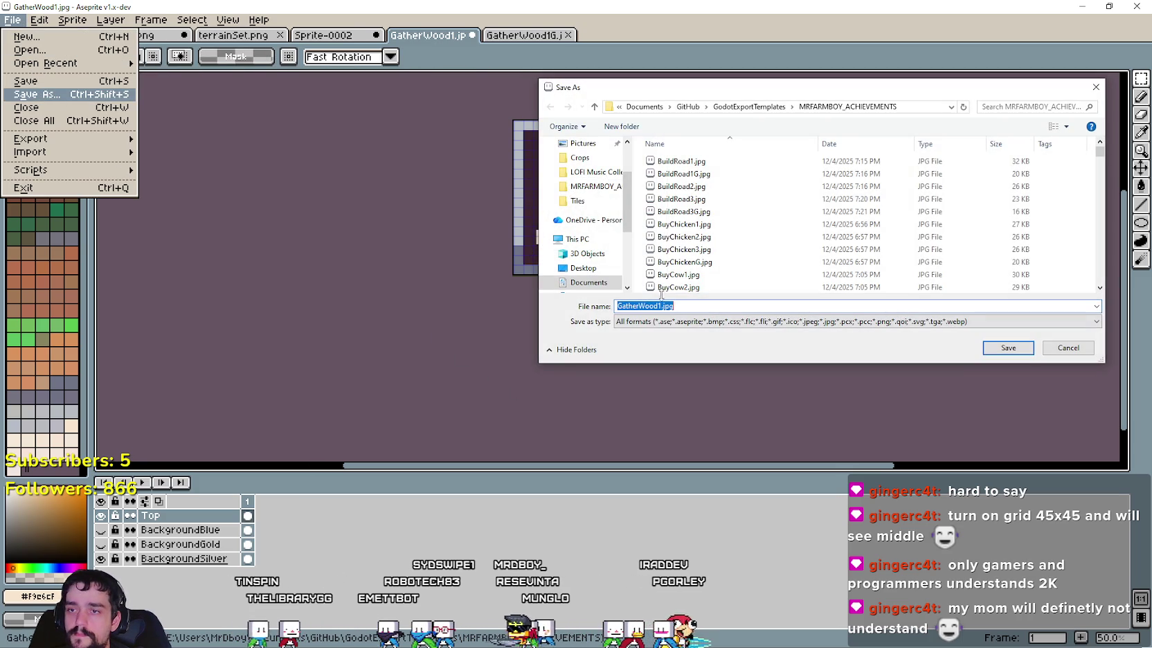
{"action": "left_click", "coordinate": [1009, 349]}
{"action": "left_click", "coordinate": [639, 355]}
Step: Clear the grayscale tile and paste in the five-log pile copied from GatherWood2
{"action": "left_click", "coordinate": [533, 38]}
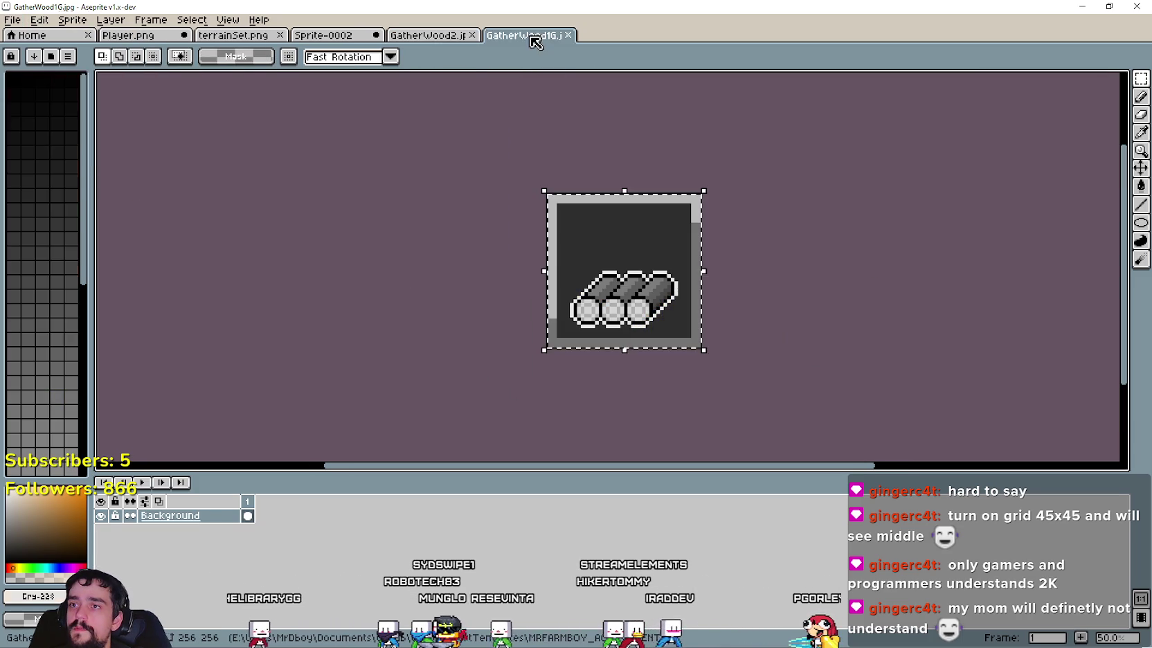
{"action": "key", "text": "ctrl+x"}
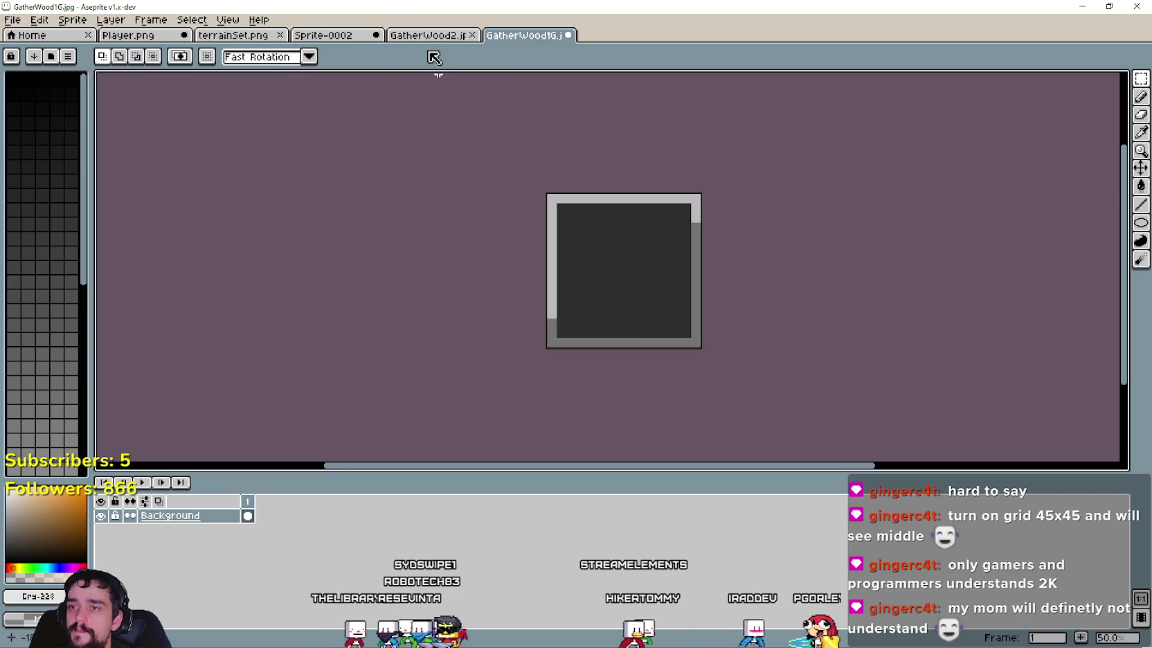
{"action": "left_click", "coordinate": [403, 34]}
{"action": "key", "text": "ctrl+a"}
{"action": "key", "text": "ctrl+c"}
{"action": "key", "text": "ctrl+Tab"}
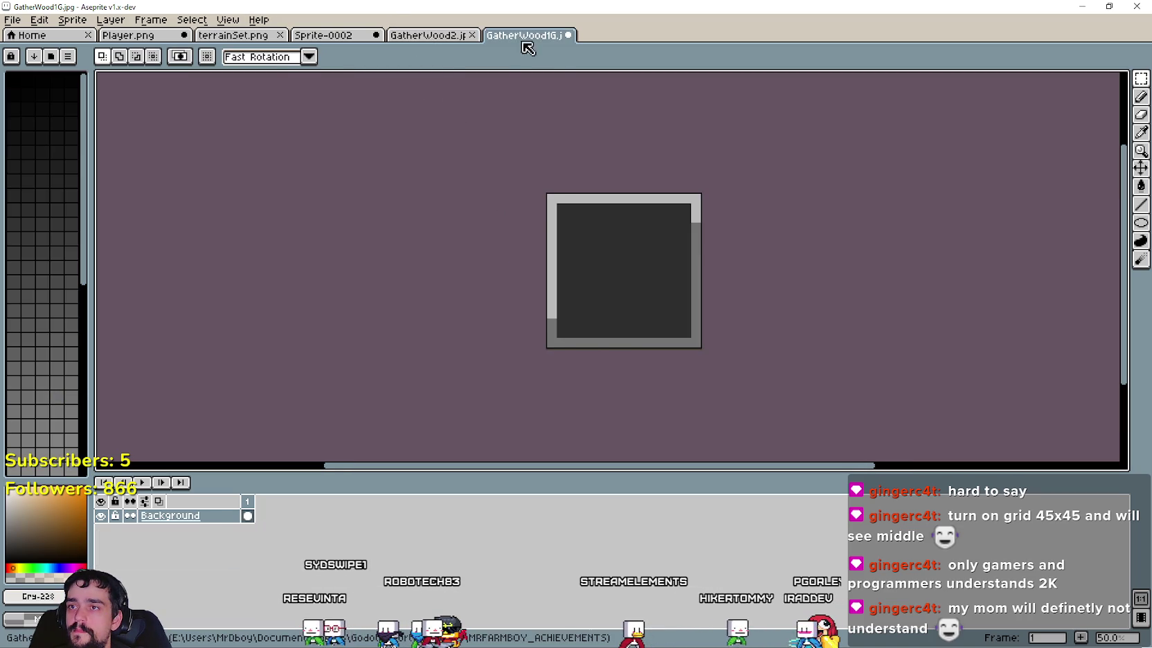
{"action": "key", "text": "ctrl+v"}
Step: Save the grayscale tile as GatherWood2G.jpg
{"action": "left_click", "coordinate": [13, 20]}
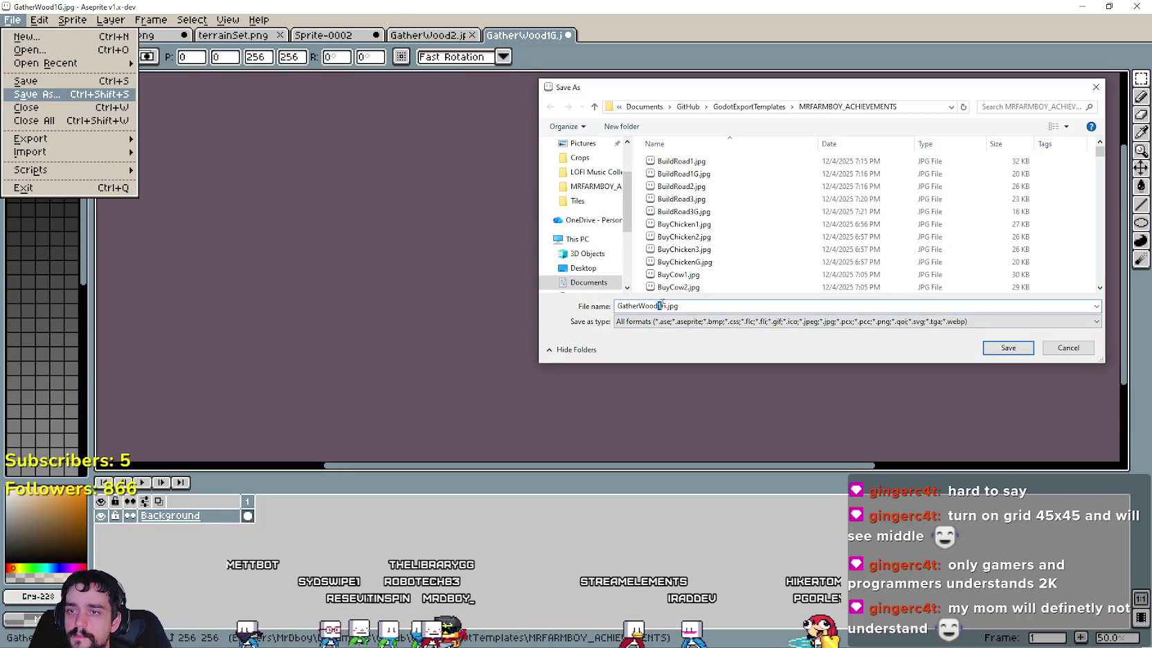
{"action": "left_click", "coordinate": [1008, 347]}
{"action": "left_click", "coordinate": [617, 353]}
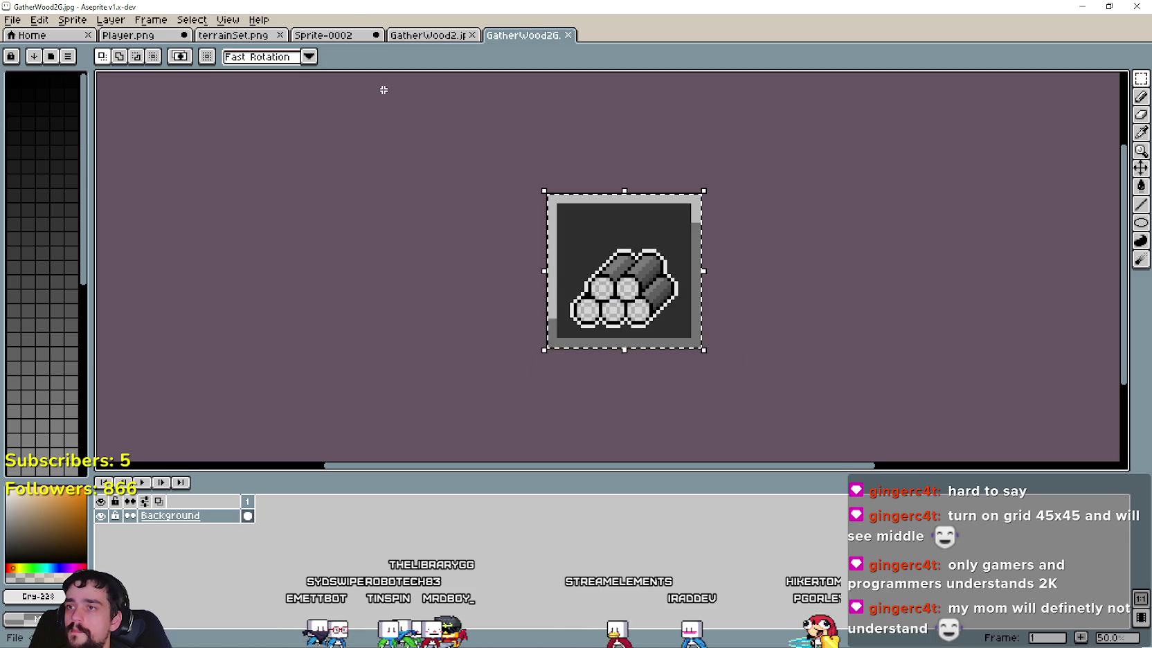
{"action": "left_click", "coordinate": [151, 35]}
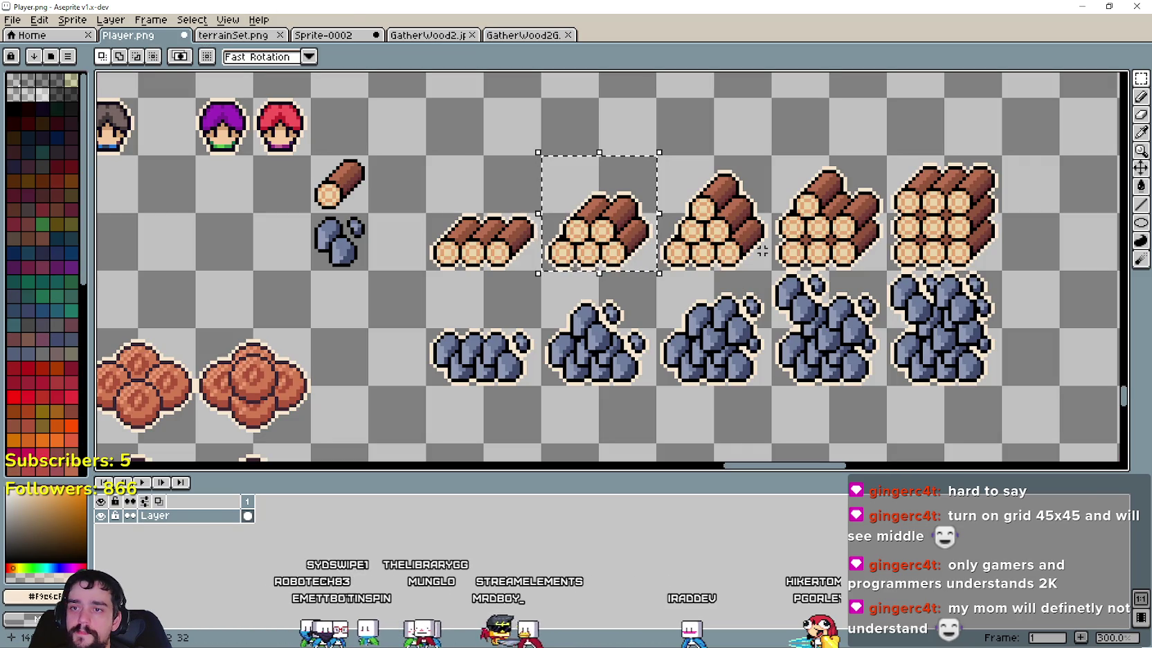
Step: Paste the six-log pile into GatherWood2, scaled to 192×192 and placed inside the frame
{"action": "left_click_drag", "start_coordinate": [763, 261], "coordinate": [656, 155]}
{"action": "left_click", "coordinate": [424, 35]}
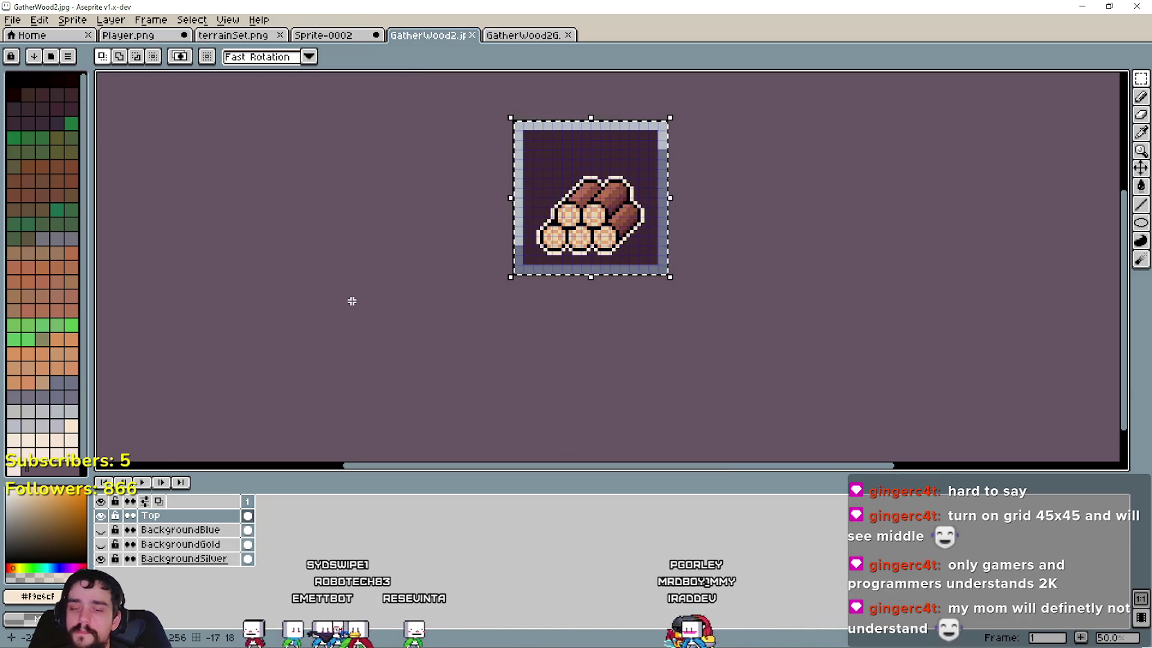
{"action": "key", "text": "ctrl+v"}
{"action": "type", "text": "192"}
{"action": "key", "text": "Tab"}
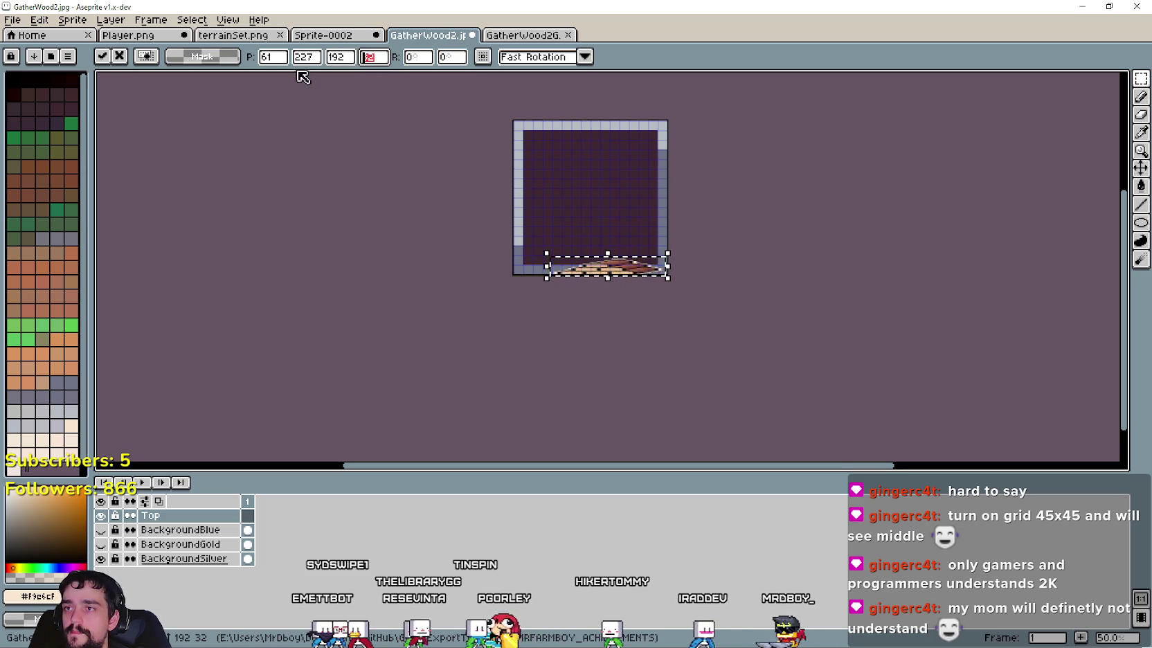
{"action": "type", "text": "192"}
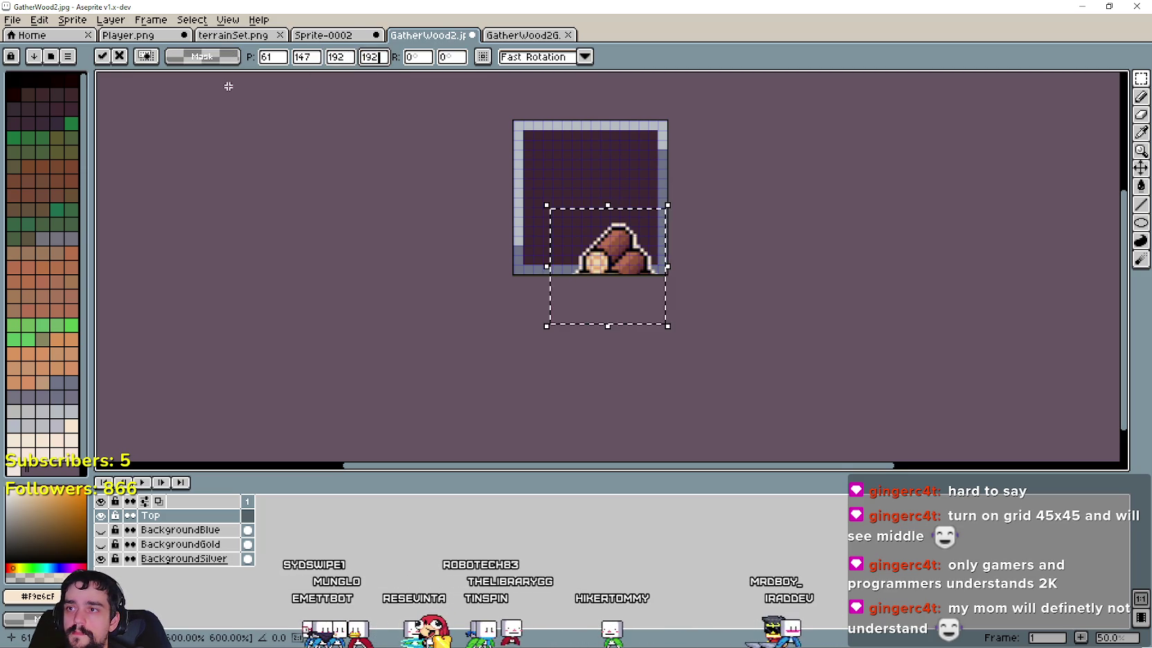
{"action": "left_click_drag", "start_coordinate": [630, 273], "coordinate": [613, 205]}
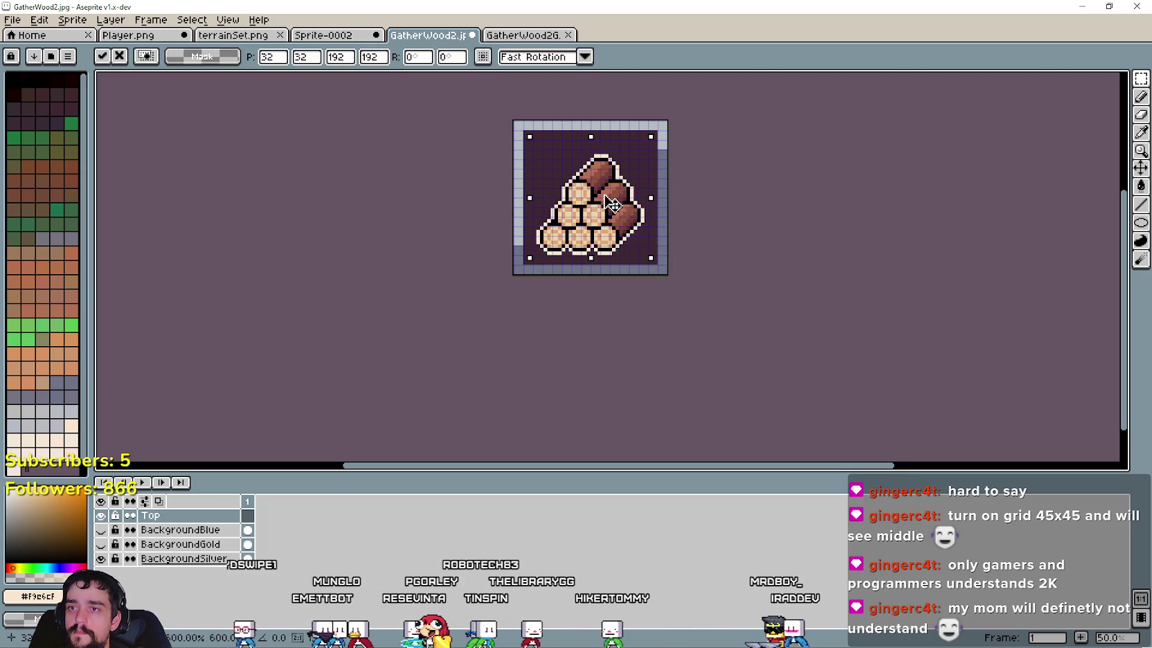
{"action": "left_click", "coordinate": [685, 210]}
Step: Show the BackgroundGold layer and save the icon as GatherWood3.jpg
{"action": "left_click", "coordinate": [101, 544]}
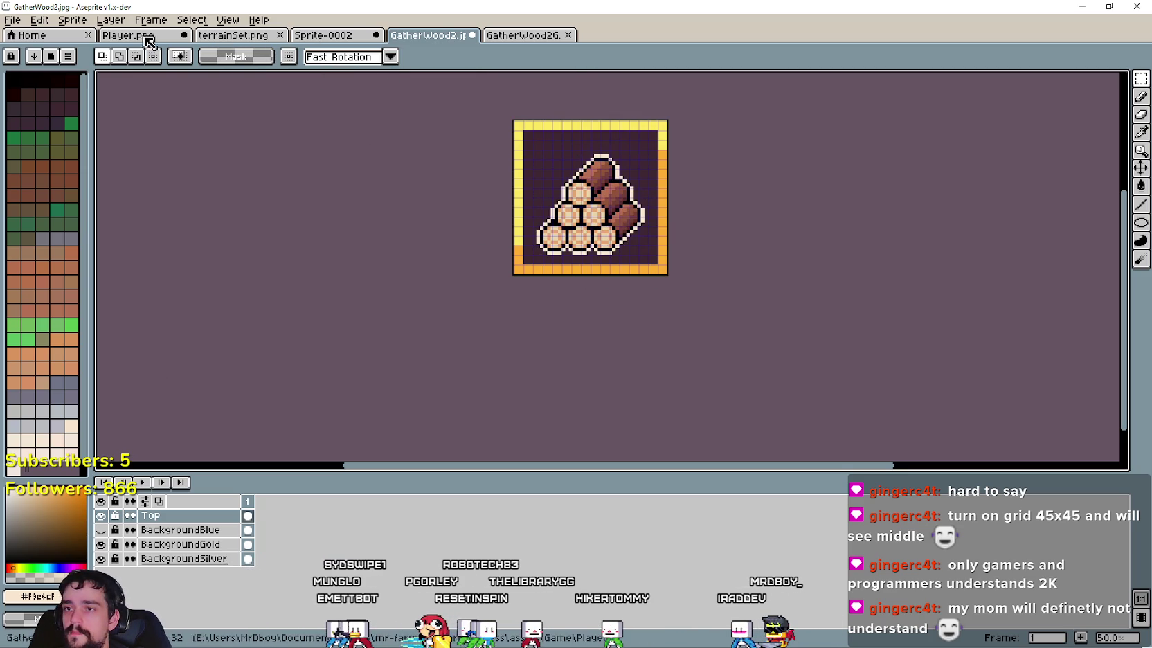
{"action": "left_click", "coordinate": [20, 20]}
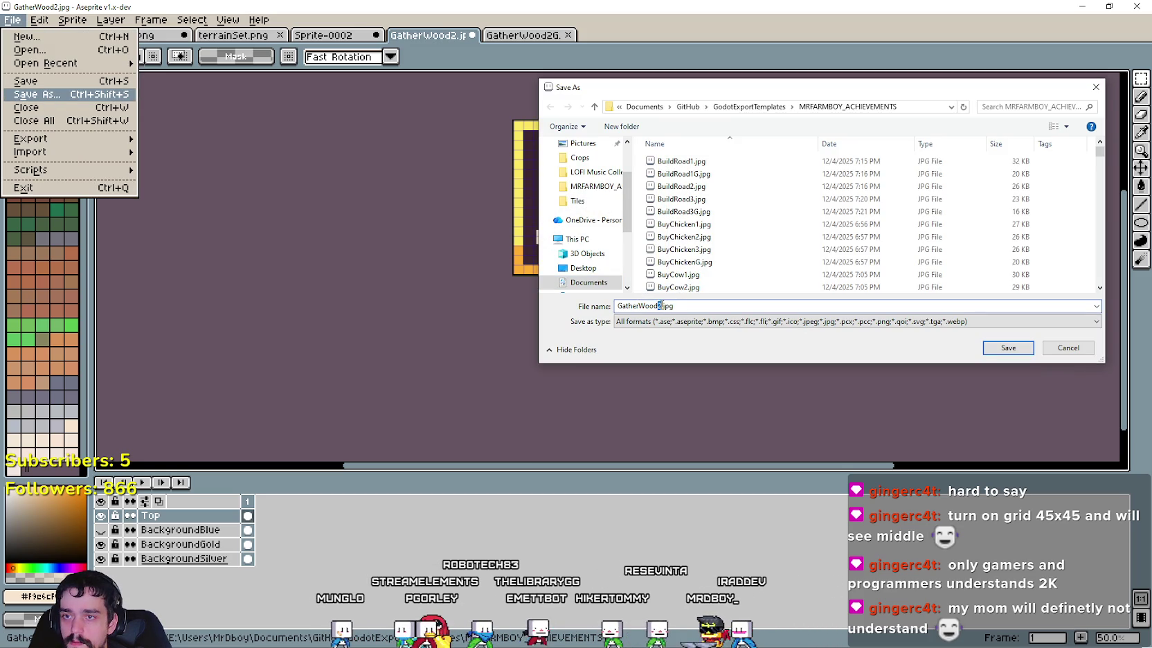
{"action": "key", "text": "Return"}
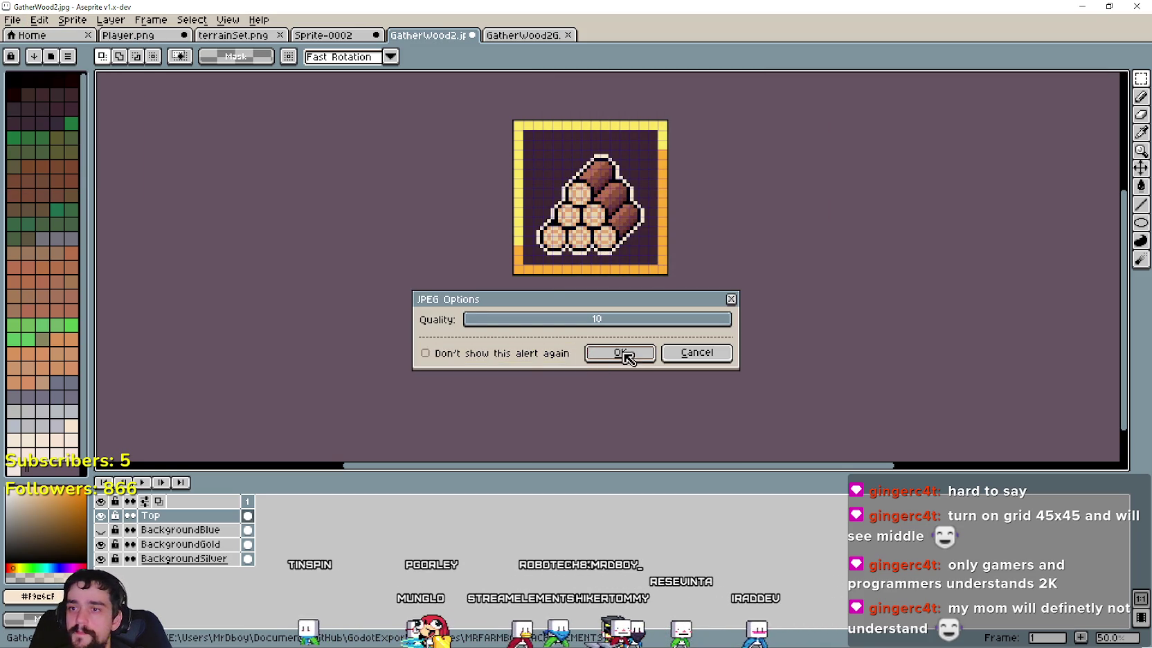
{"action": "left_click", "coordinate": [620, 353]}
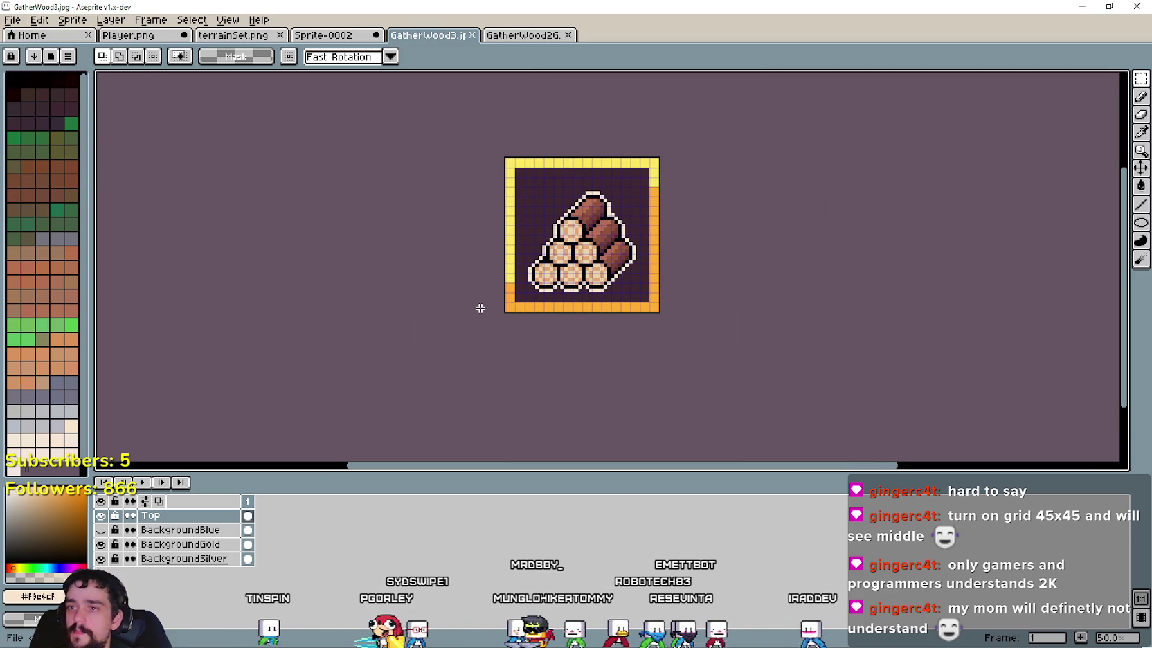
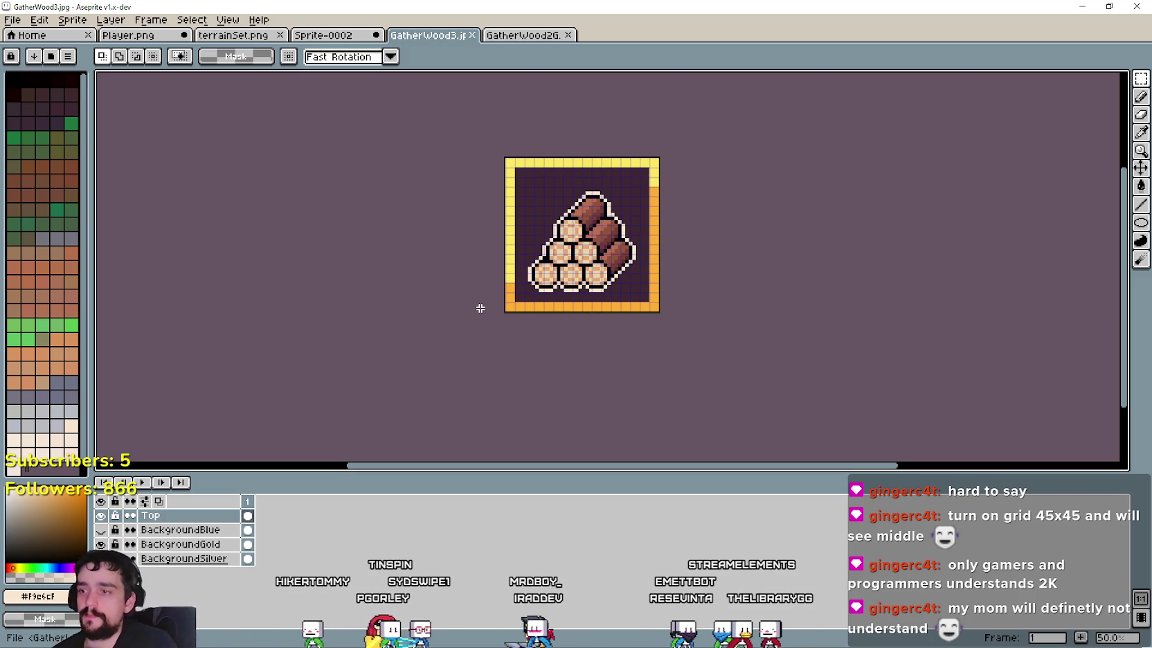
Step: Paste the log image onto the grey GatherWood2G icon
{"action": "left_click", "coordinate": [534, 38]}
{"action": "left_click", "coordinate": [456, 34]}
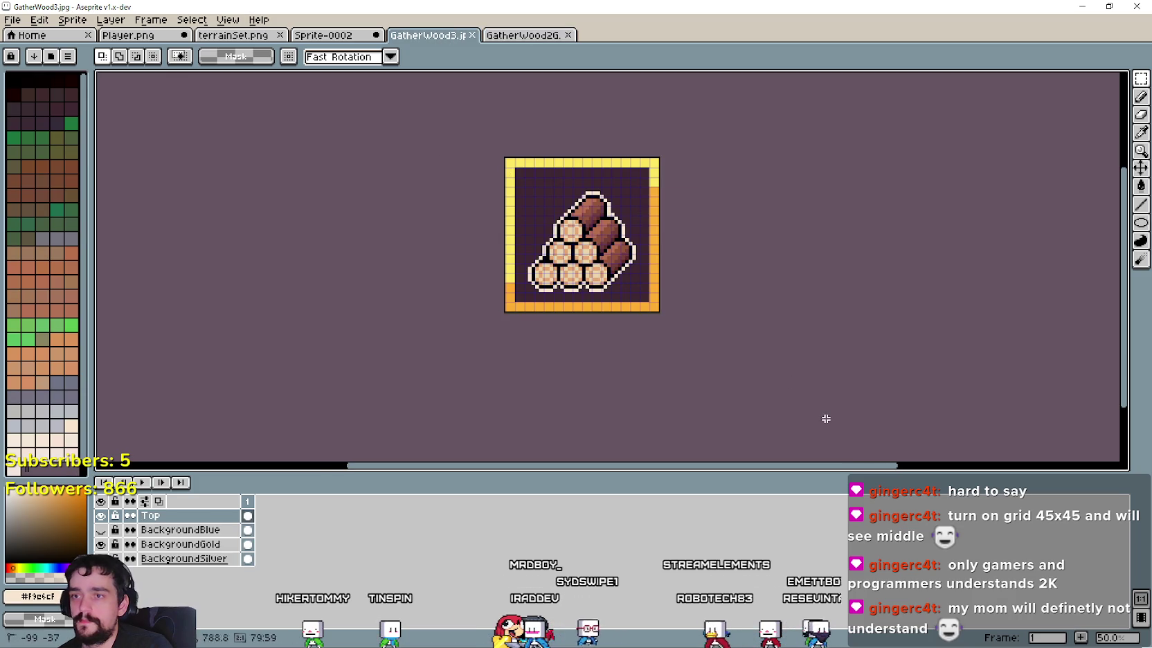
{"action": "left_click", "coordinate": [496, 35]}
{"action": "key", "text": "ctrl+v"}
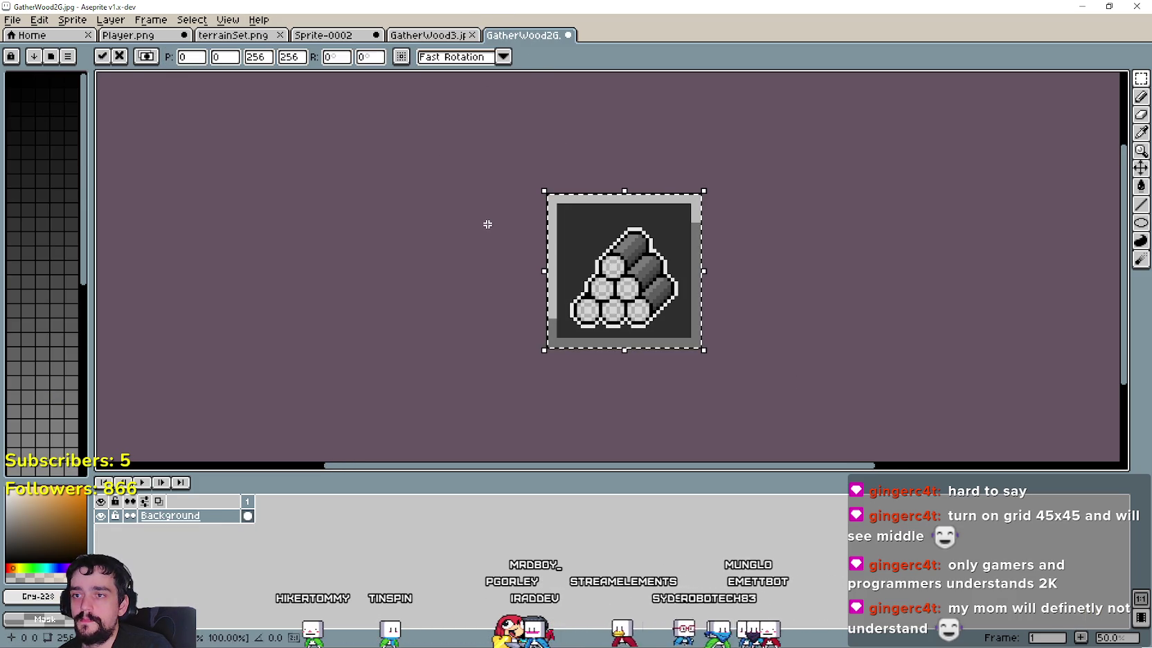
Step: Save the grey icon as GatherWood3G.jpg, then select the next, larger log pile on Player.png
{"action": "left_click", "coordinate": [12, 21]}
{"action": "left_click", "coordinate": [662, 305]}
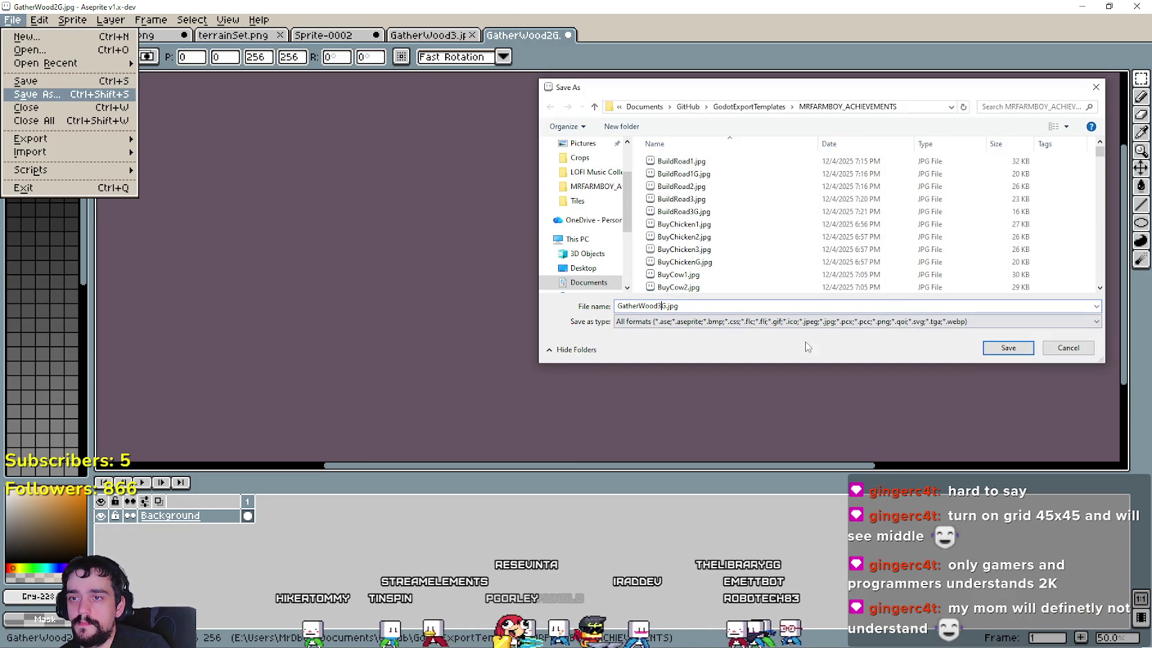
{"action": "key", "text": "Return"}
{"action": "left_click", "coordinate": [637, 352]}
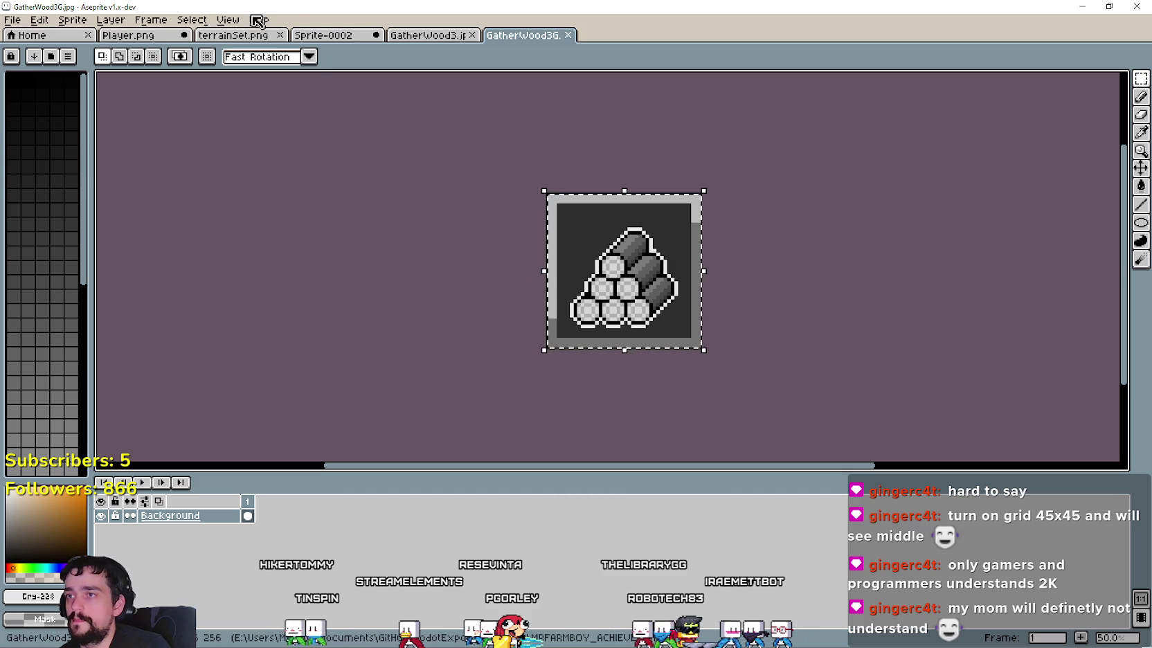
{"action": "left_click", "coordinate": [128, 35]}
{"action": "left_click_drag", "start_coordinate": [796, 255], "coordinate": [880, 267]}
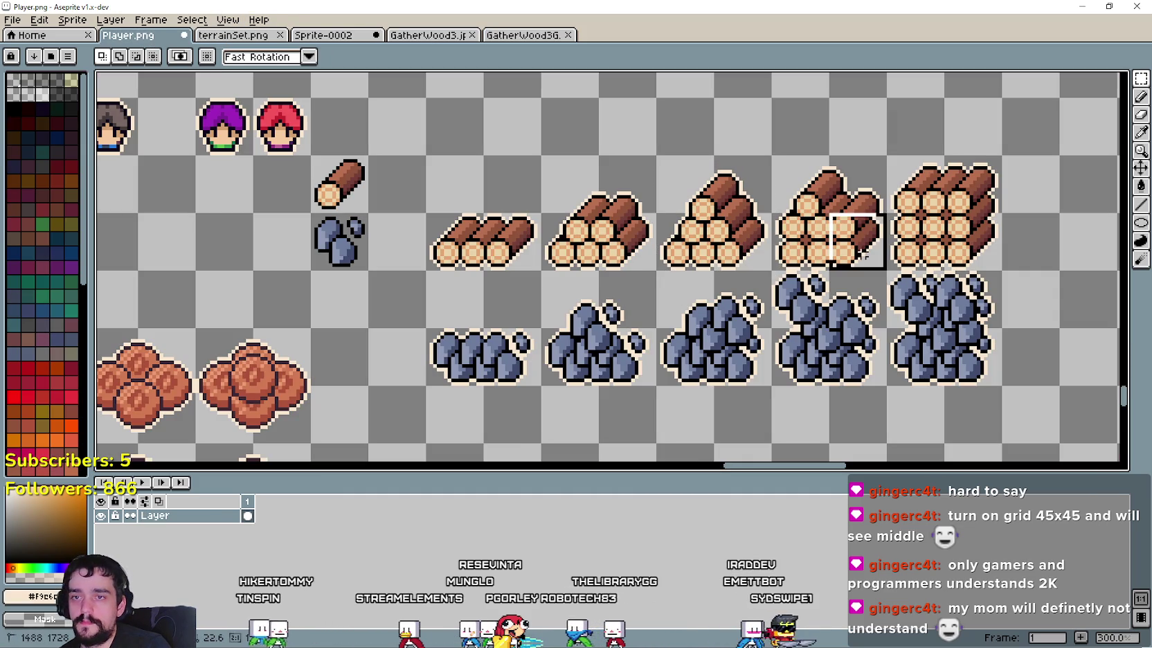
Step: Replace the logs in GatherWood3 with the larger pile, scaled to 192x192 and centred
{"action": "left_click", "coordinate": [426, 34]}
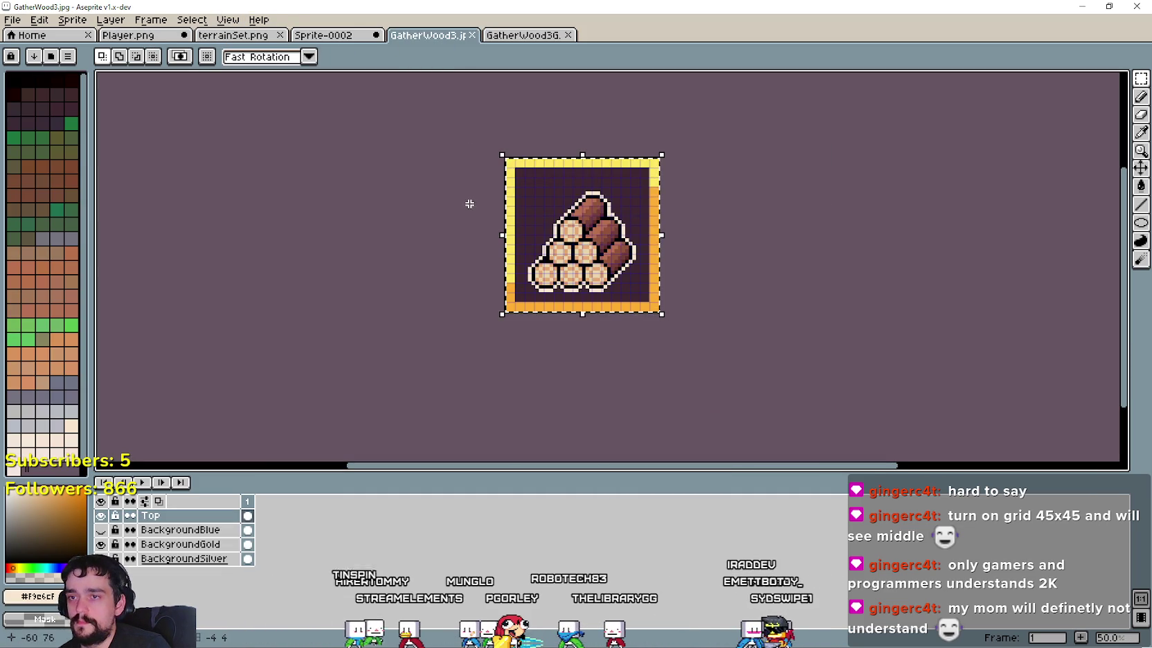
{"action": "key", "text": "Delete"}
{"action": "key", "text": "ctrl+v"}
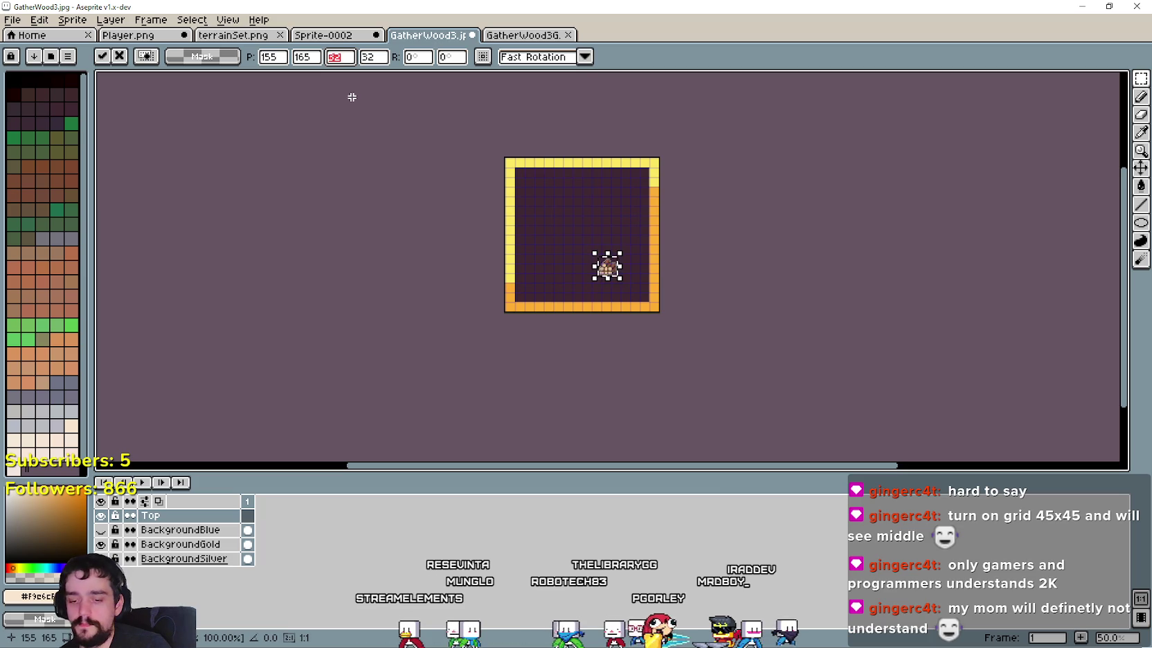
{"action": "key", "text": "Tab"}
{"action": "type", "text": "1"}
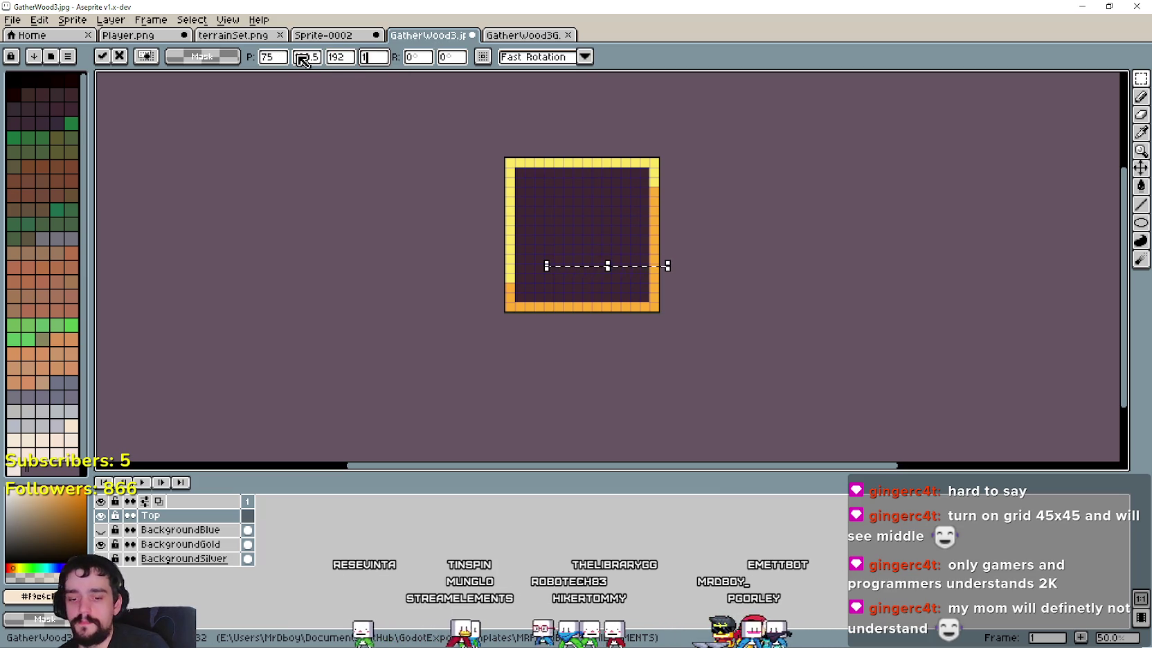
{"action": "type", "text": "92"}
{"action": "key", "text": "Return"}
{"action": "left_click_drag", "start_coordinate": [618, 255], "coordinate": [589, 220]}
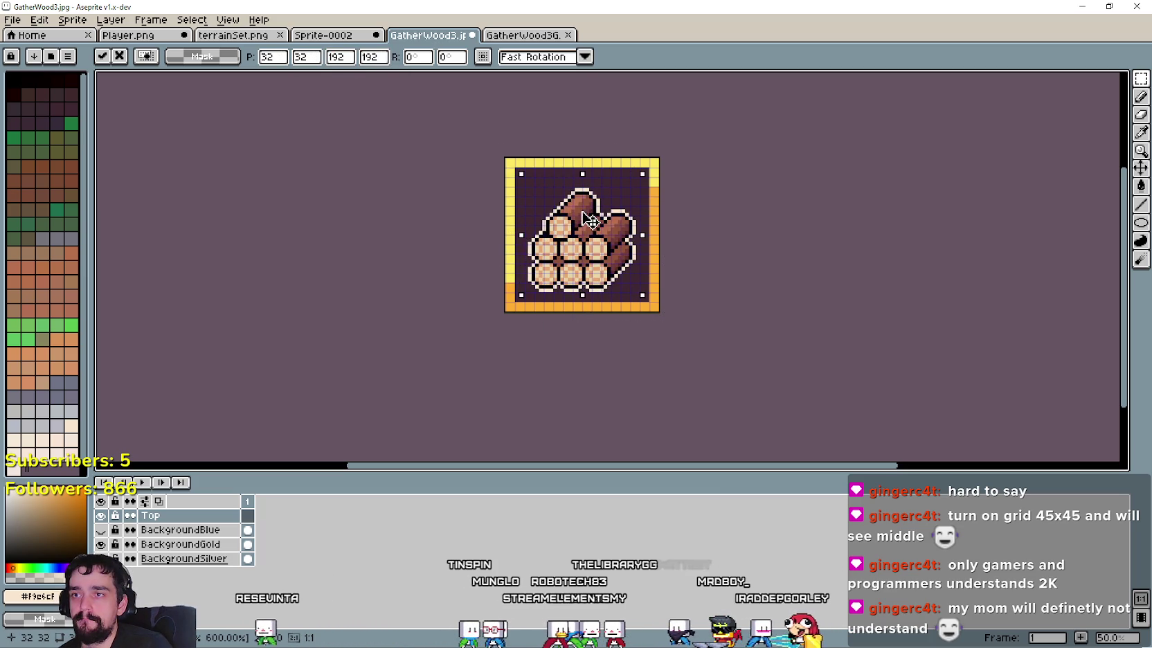
{"action": "left_click", "coordinate": [409, 204]}
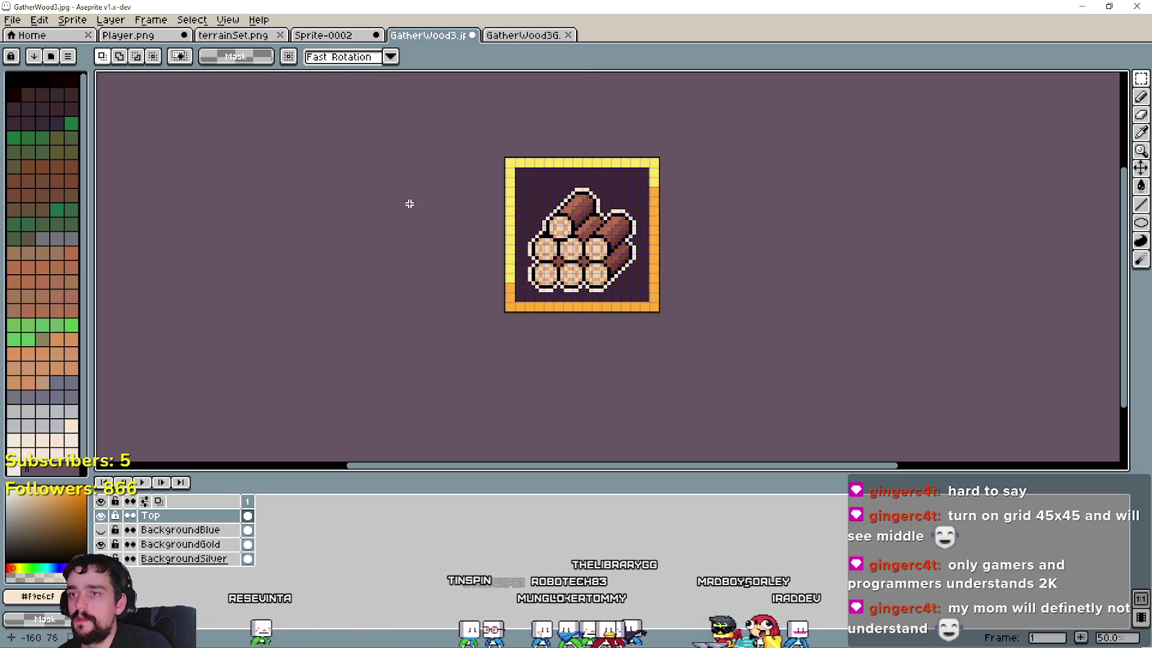
Step: Save the colour icon as GatherWood4.jpg with default JPEG quality
{"action": "left_click", "coordinate": [12, 21]}
{"action": "left_click", "coordinate": [44, 90]}
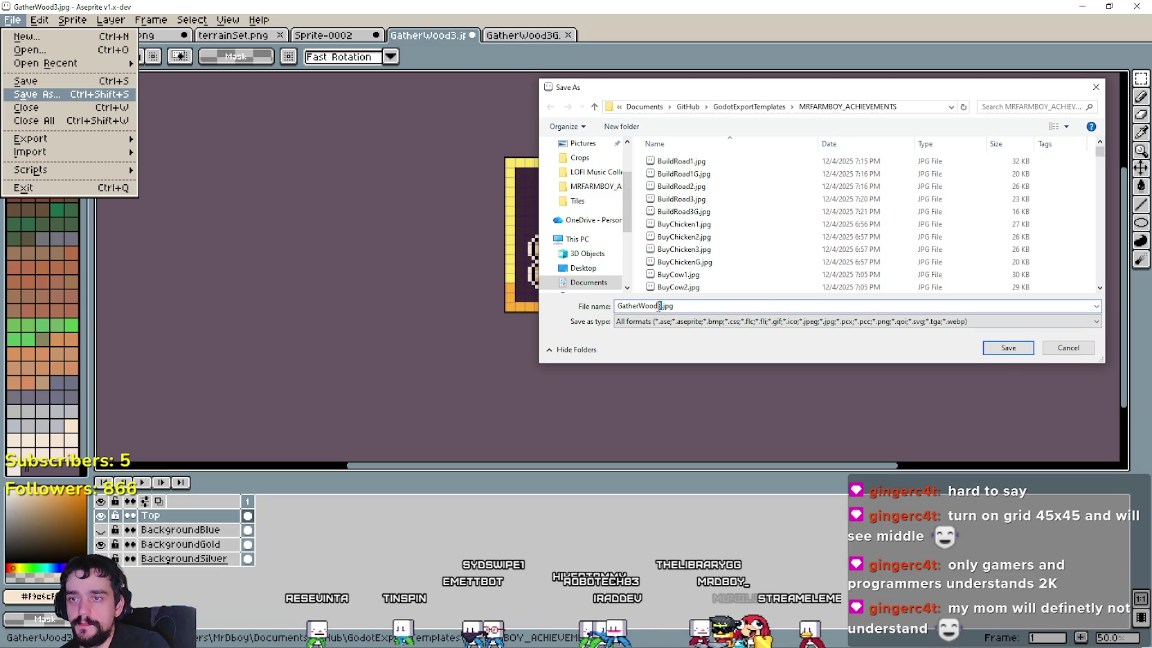
{"action": "type", "text": "4"}
{"action": "left_click", "coordinate": [1003, 349]}
{"action": "left_click", "coordinate": [627, 356]}
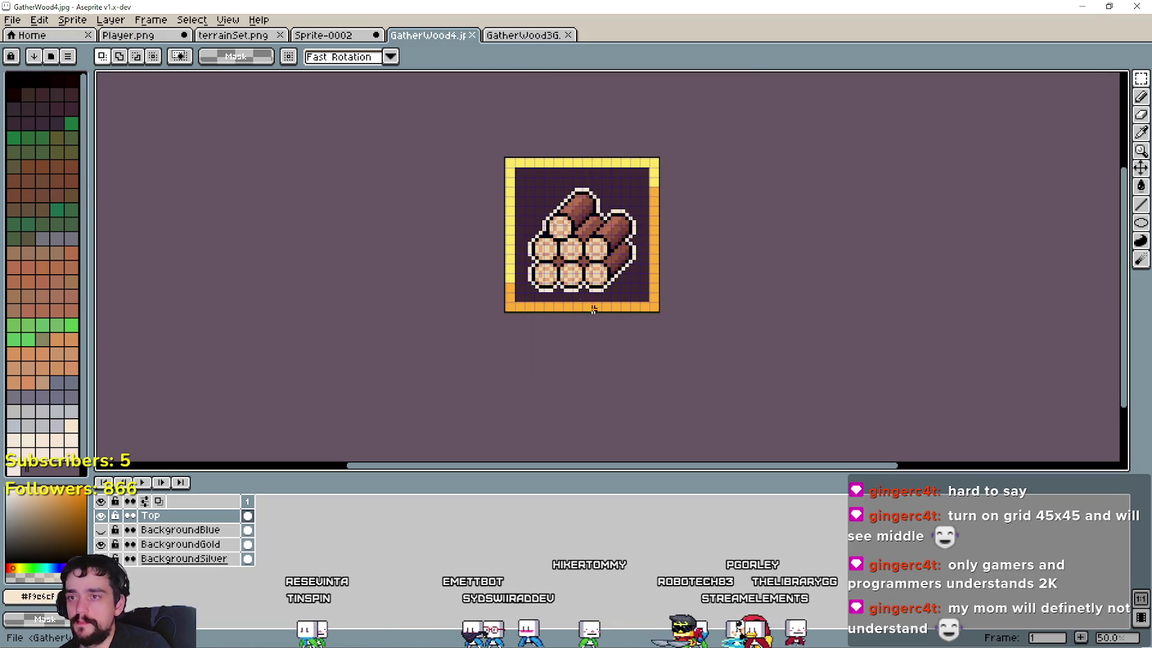
Step: Save the grey GatherWood3G icon as GatherWood4G.jpg
{"action": "left_click", "coordinate": [522, 35]}
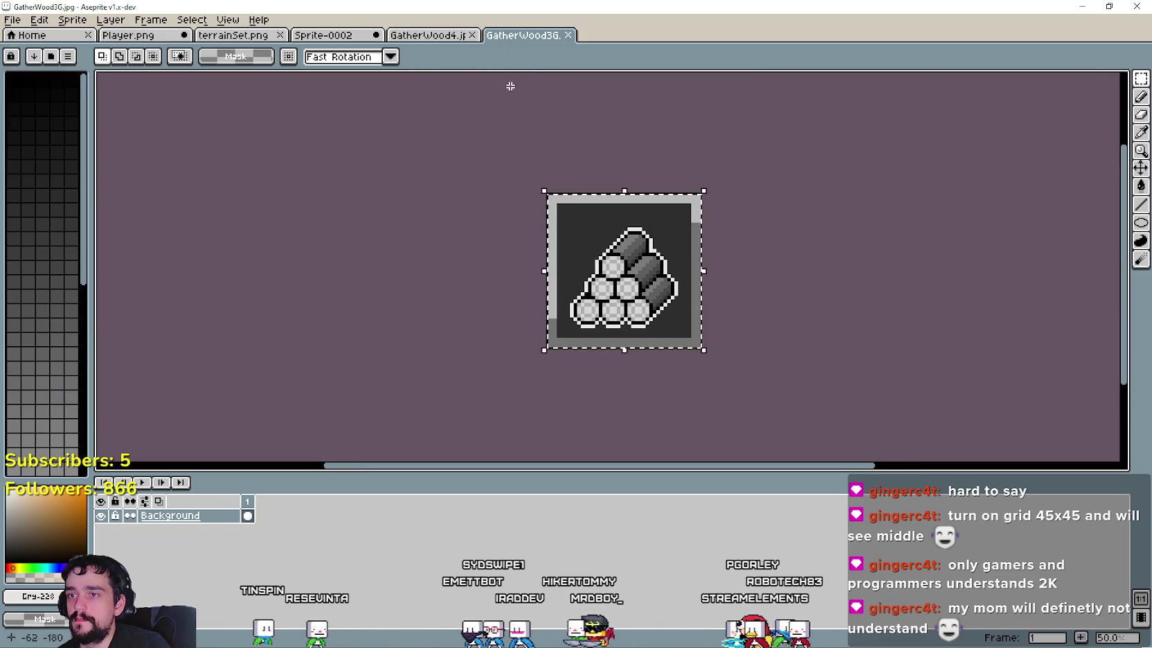
{"action": "left_click", "coordinate": [13, 20]}
{"action": "left_click", "coordinate": [38, 94]}
{"action": "type", "text": "GatherWood4G.jpg"}
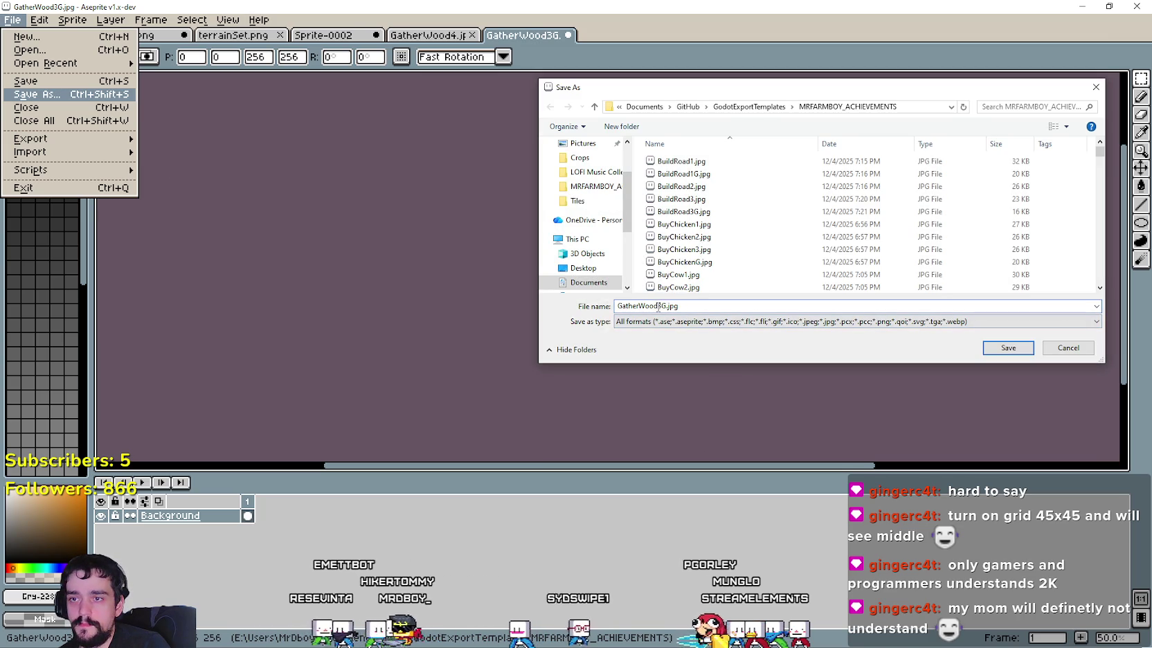
{"action": "left_click", "coordinate": [1012, 346]}
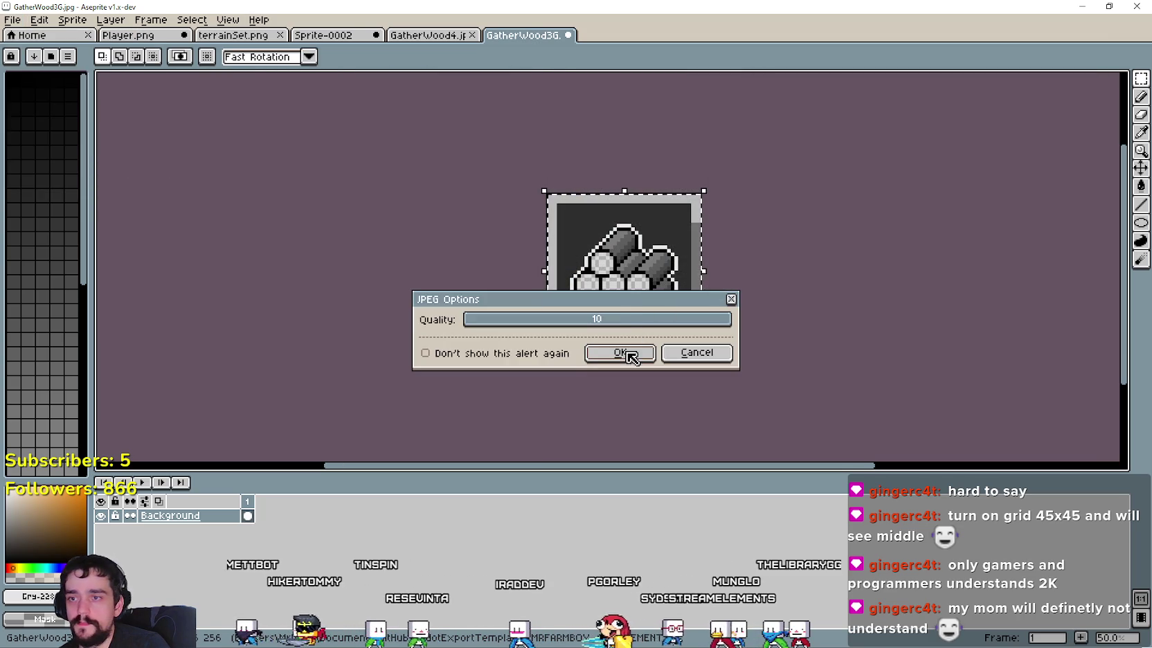
{"action": "left_click", "coordinate": [621, 352]}
{"action": "left_click", "coordinate": [115, 35]}
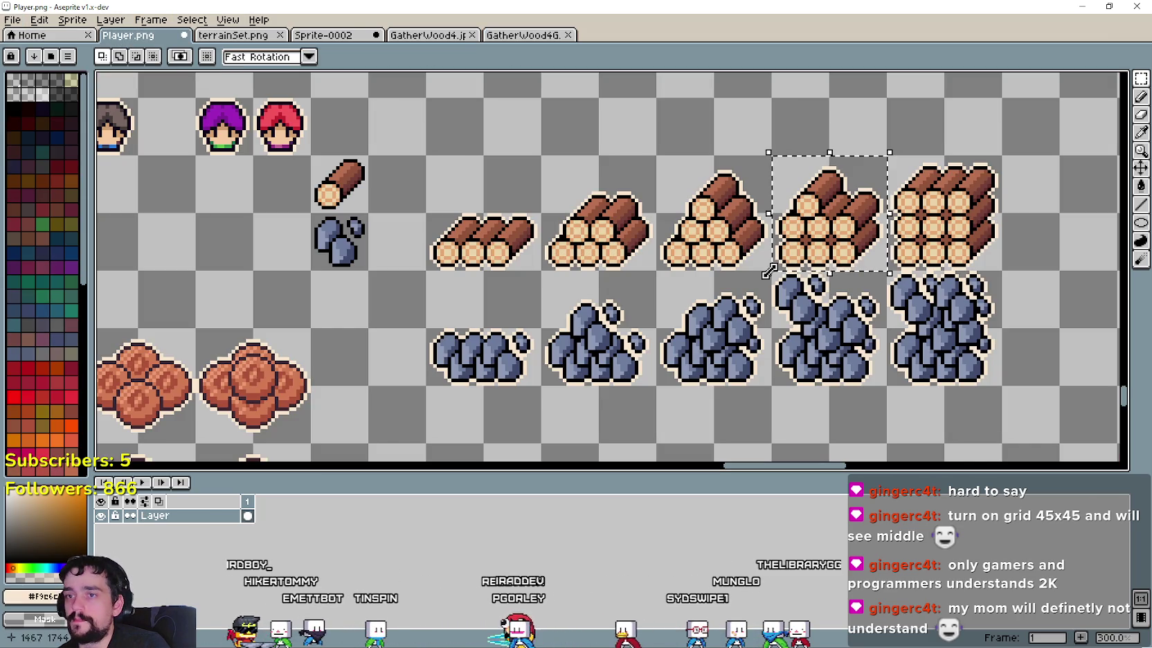
Step: Paste the largest log stack into GatherWood4 at 192x192, centred in the frame
{"action": "left_click_drag", "start_coordinate": [919, 253], "coordinate": [986, 199]}
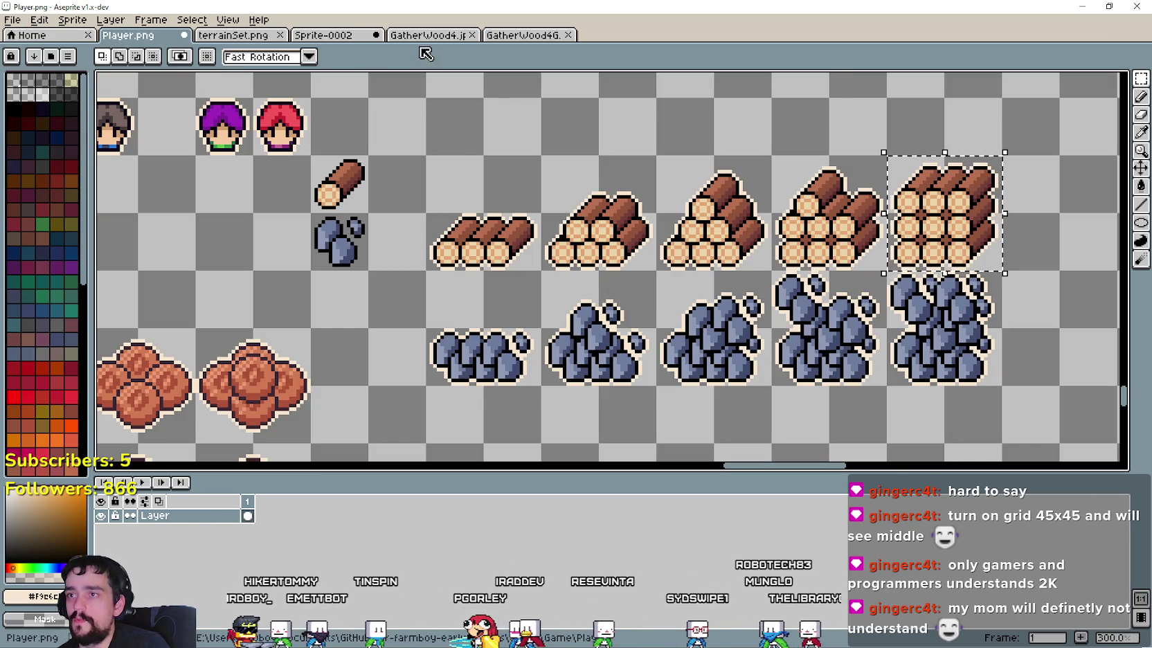
{"action": "left_click", "coordinate": [425, 35]}
{"action": "key", "text": "Delete"}
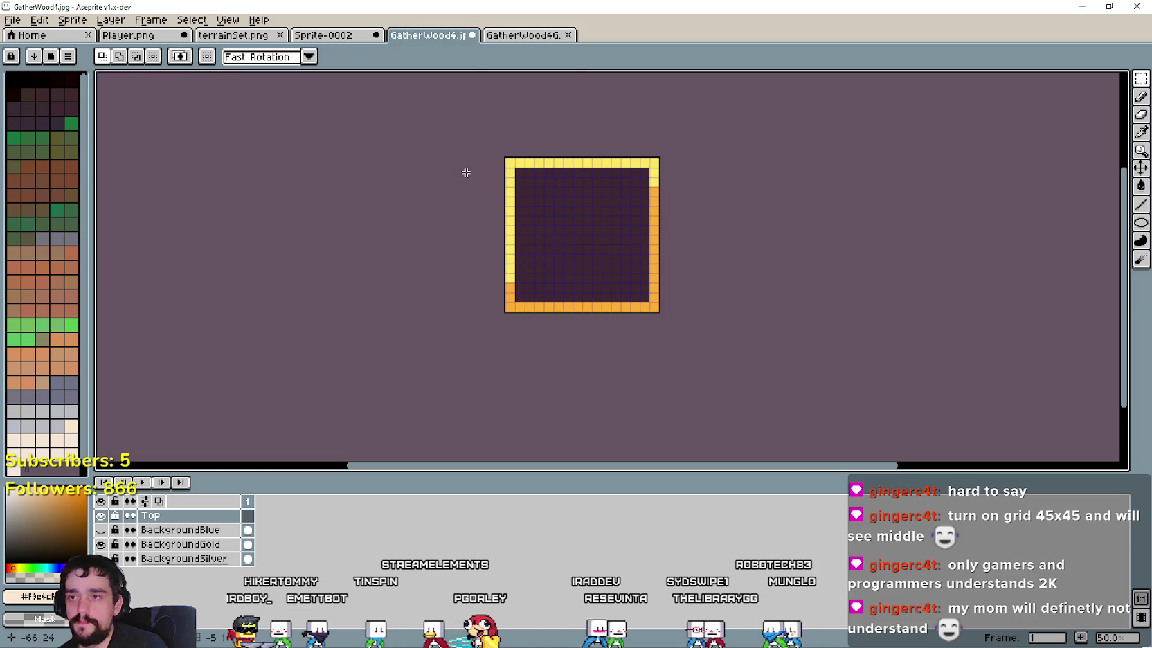
{"action": "key", "text": "ctrl+v"}
{"action": "double_click", "coordinate": [339, 57]}
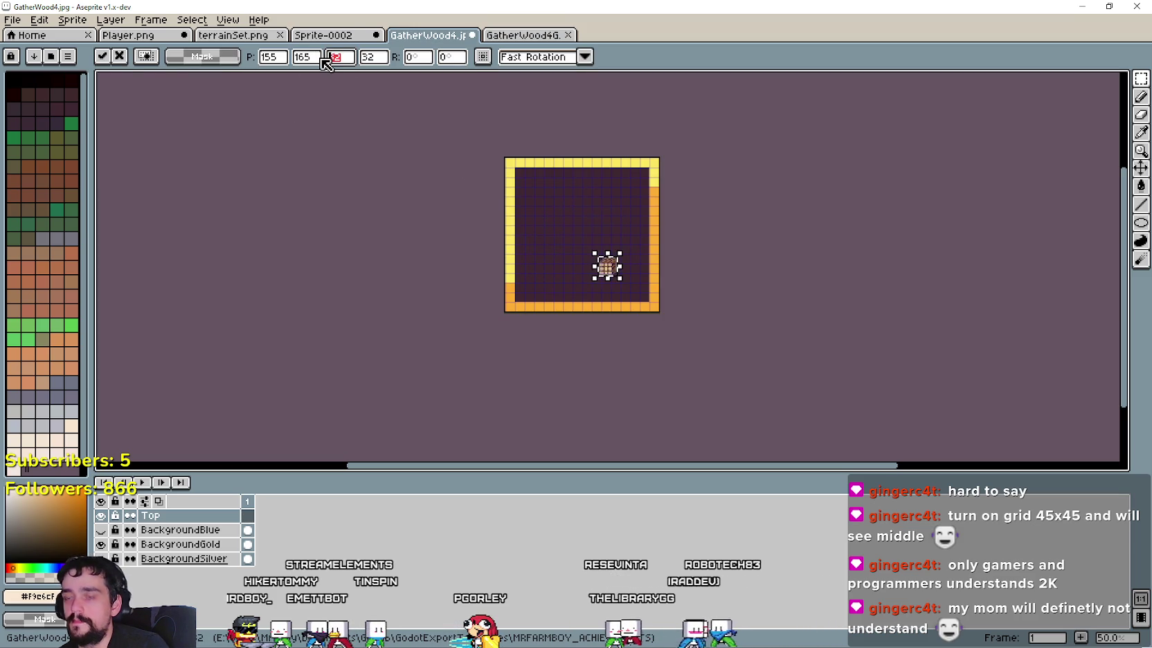
{"action": "type", "text": "192"}
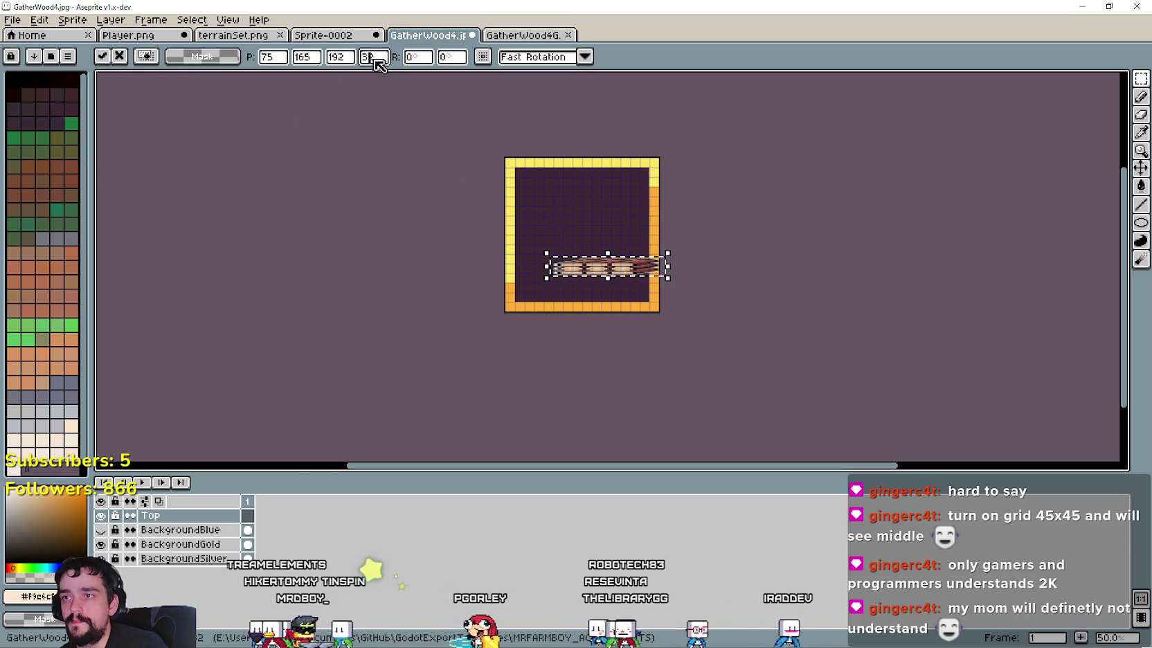
{"action": "type", "text": "192"}
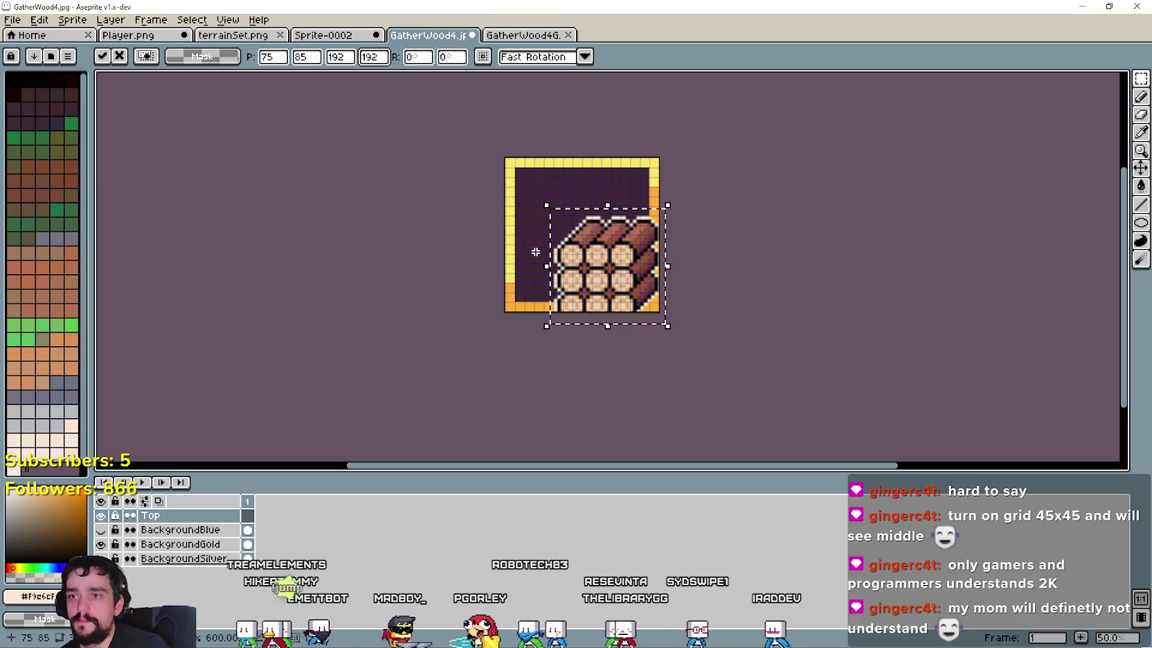
{"action": "left_click_drag", "start_coordinate": [535, 252], "coordinate": [509, 224]}
{"action": "left_click", "coordinate": [707, 260]}
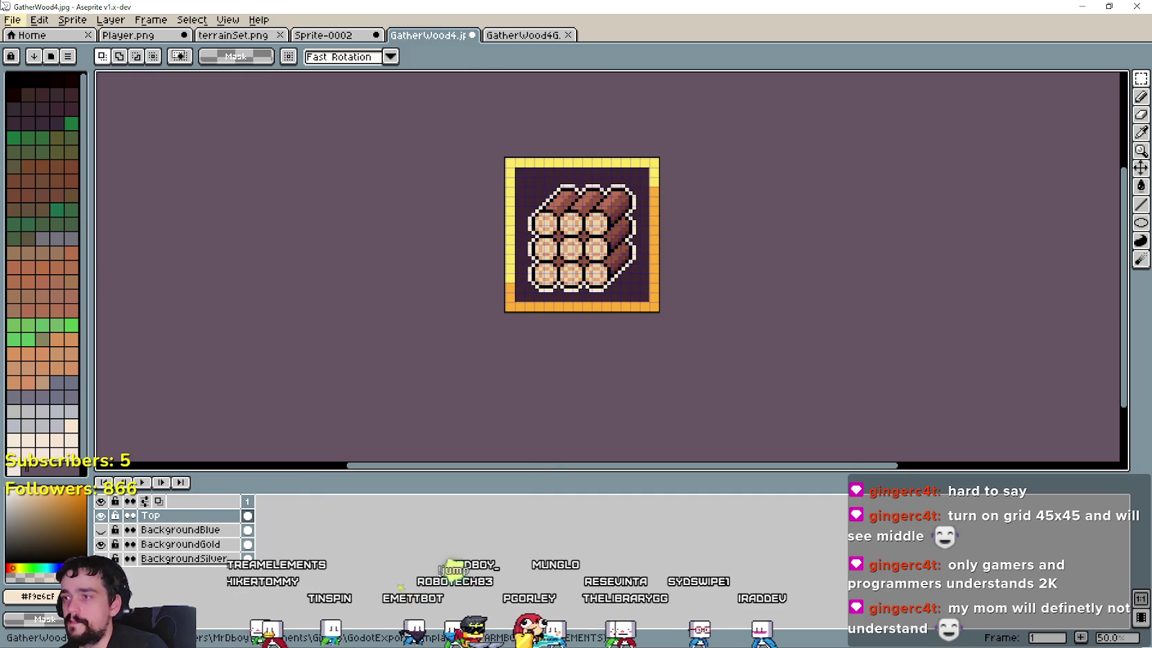
Step: Show the blue frame background and save the icon as GatherWood5.jpg
{"action": "left_click", "coordinate": [13, 20]}
{"action": "key", "text": "Escape"}
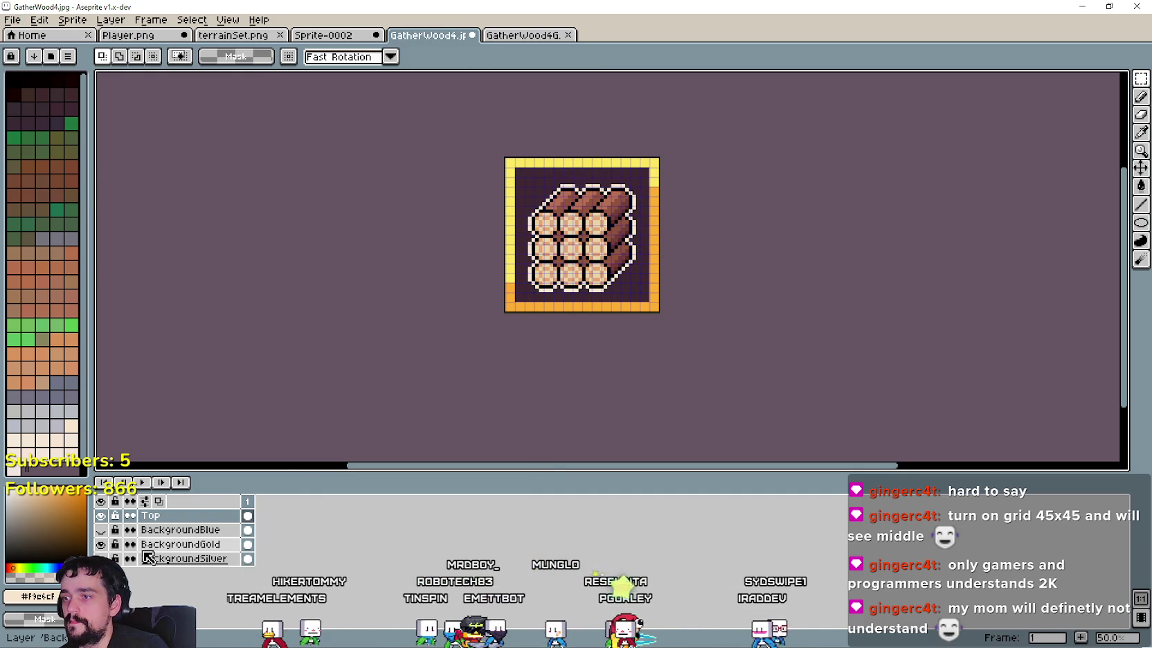
{"action": "left_click", "coordinate": [101, 529]}
{"action": "left_click", "coordinate": [12, 20]}
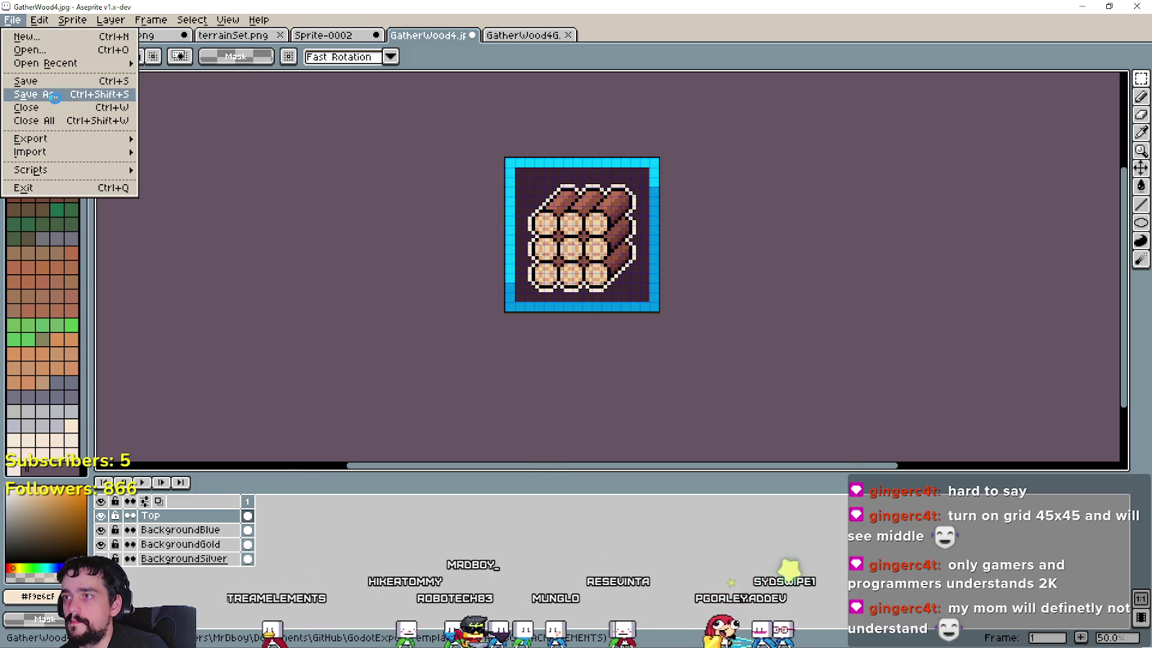
{"action": "left_click", "coordinate": [36, 94]}
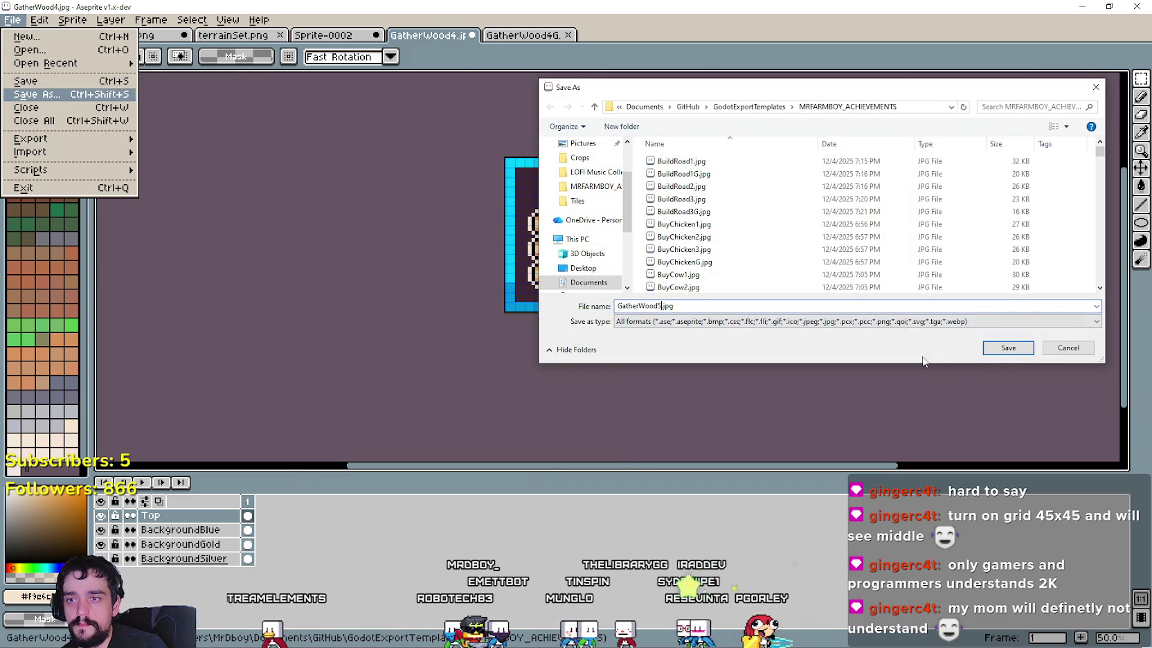
{"action": "left_click", "coordinate": [1007, 348]}
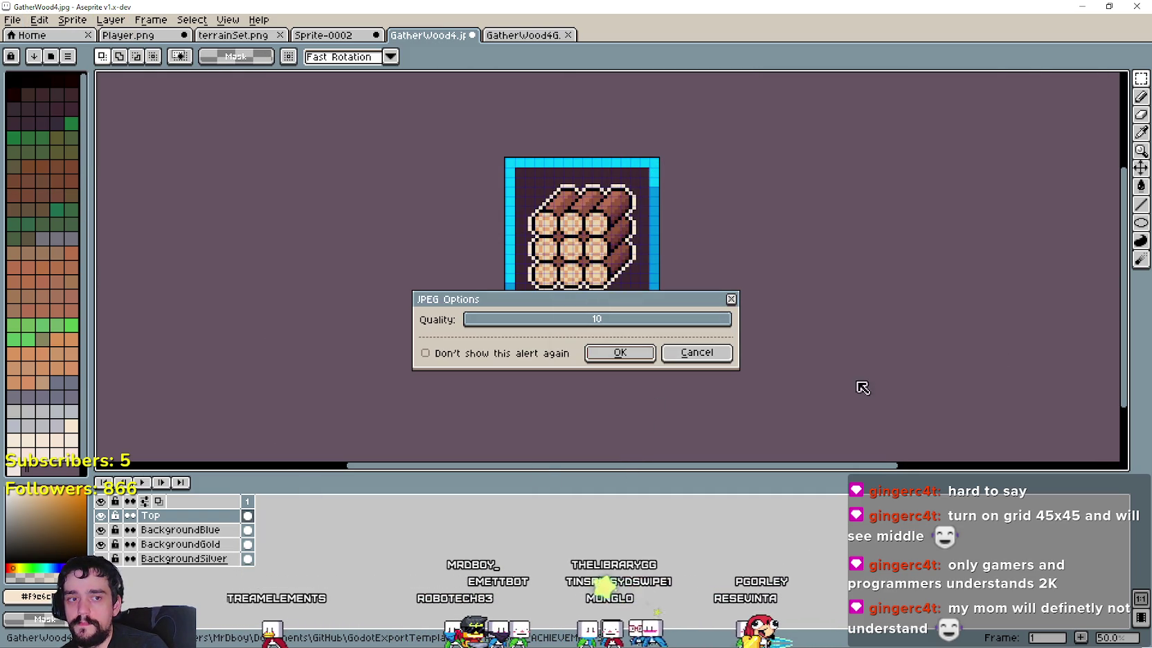
{"action": "left_click", "coordinate": [643, 356]}
Step: Paste the log stack onto the grey icon and save it as GatherWood5G.jpg
{"action": "key", "text": "ctrl+Tab"}
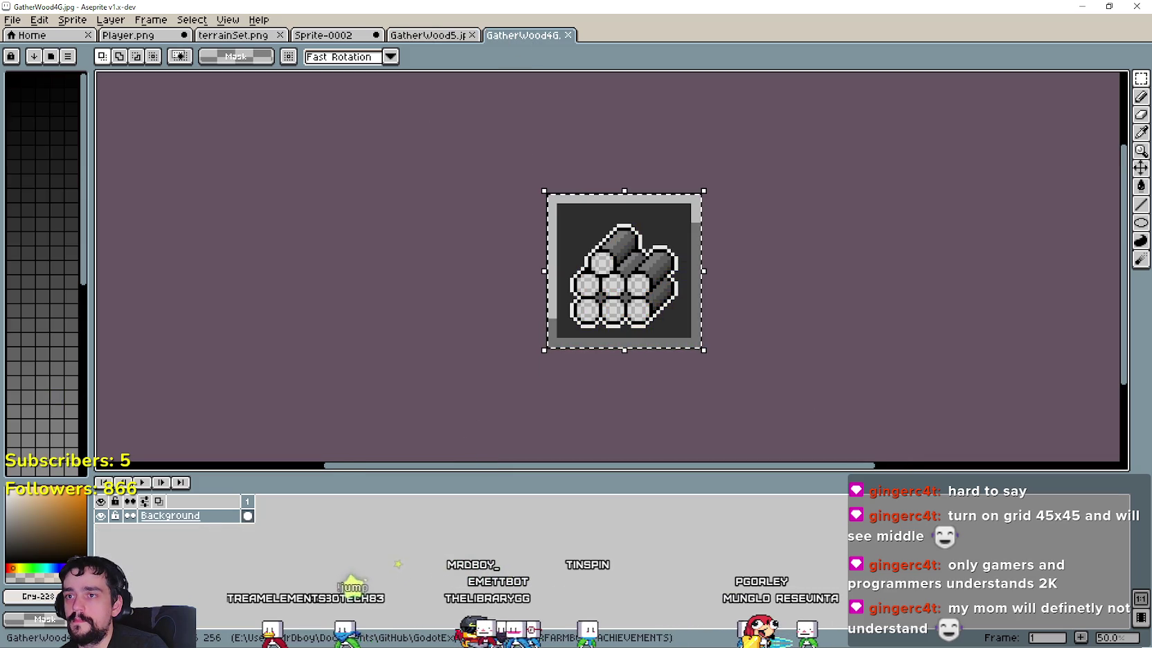
{"action": "key", "text": "ctrl+v"}
{"action": "left_click", "coordinate": [12, 19]}
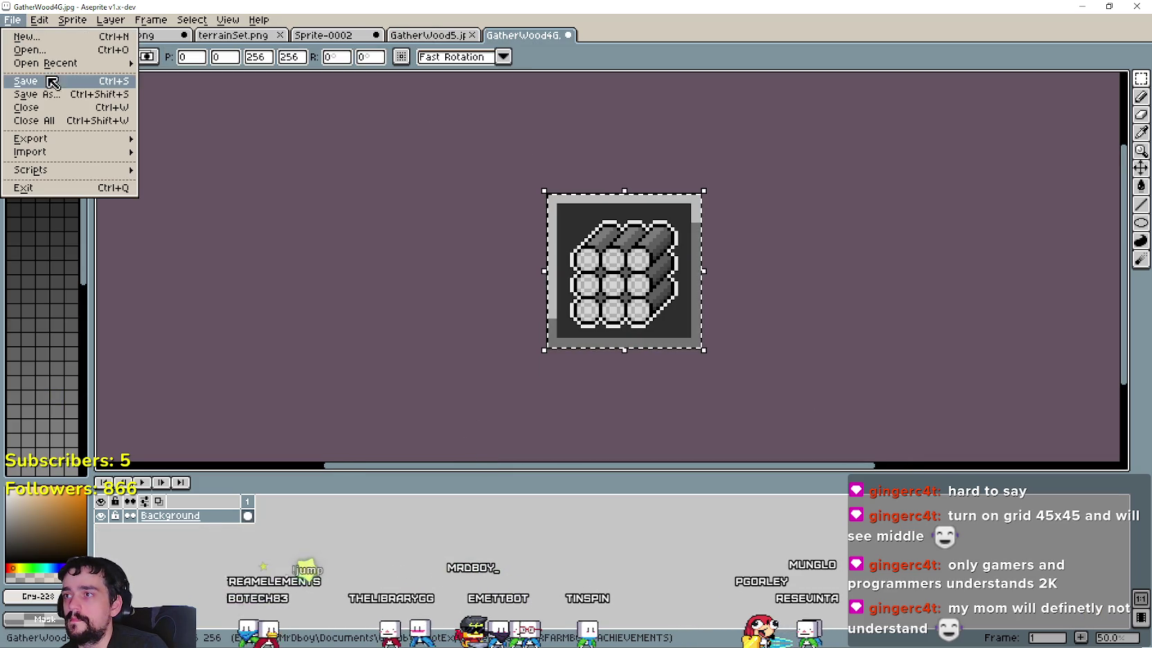
{"action": "left_click", "coordinate": [52, 94]}
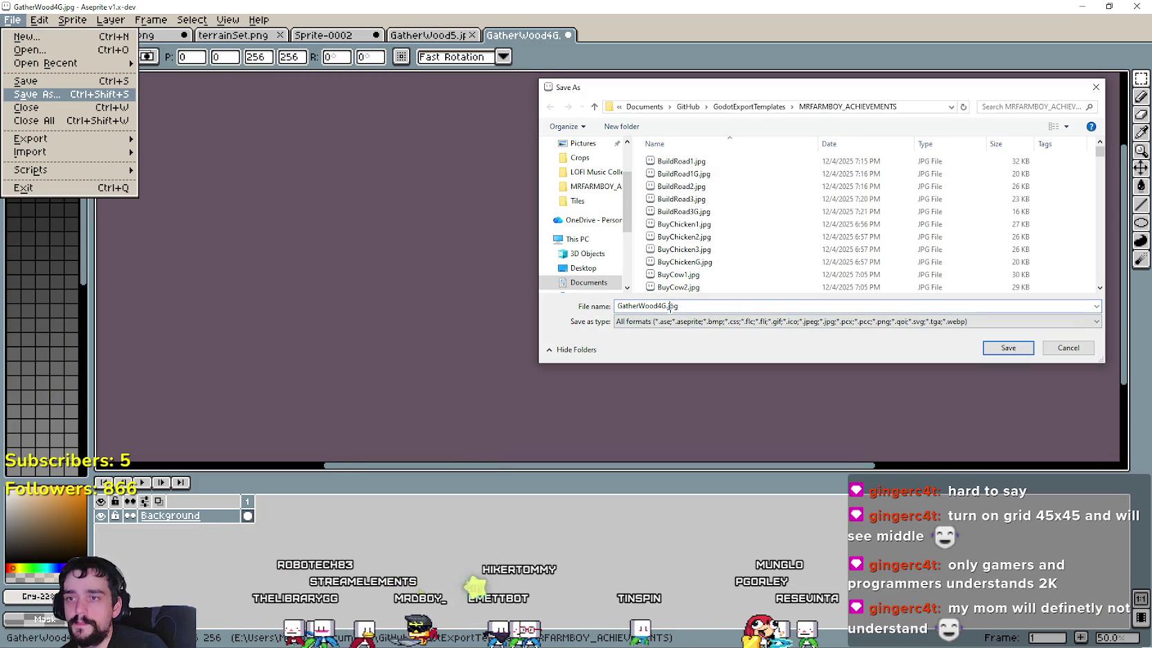
{"action": "left_click", "coordinate": [987, 348]}
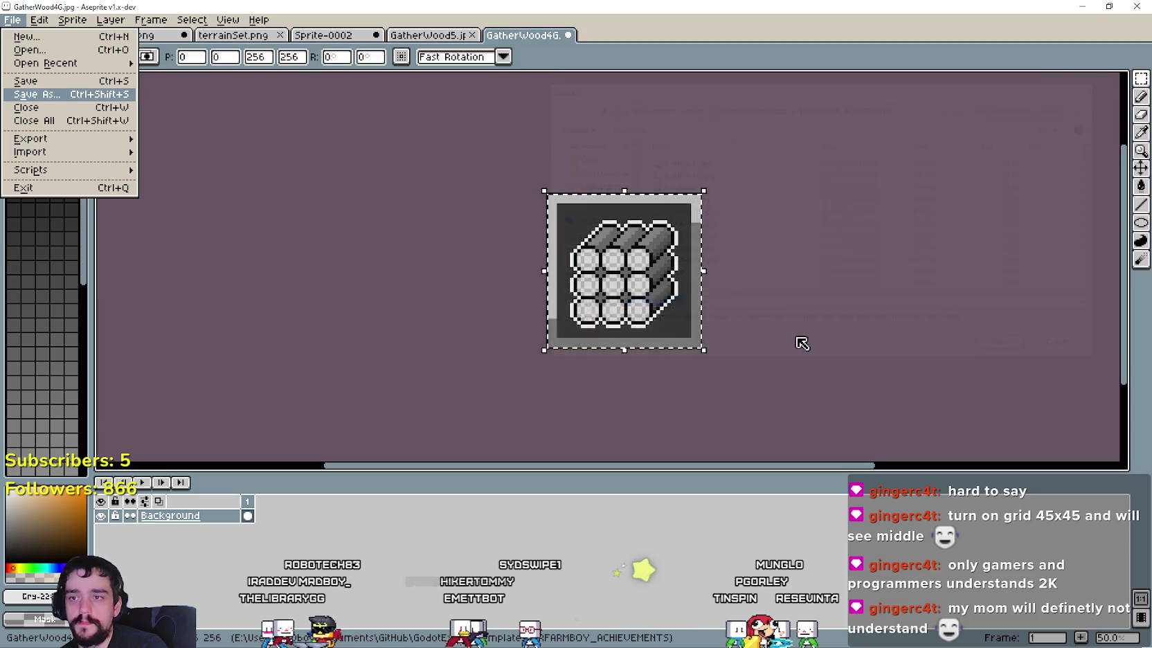
{"action": "left_click", "coordinate": [611, 354]}
{"action": "left_click", "coordinate": [114, 20]}
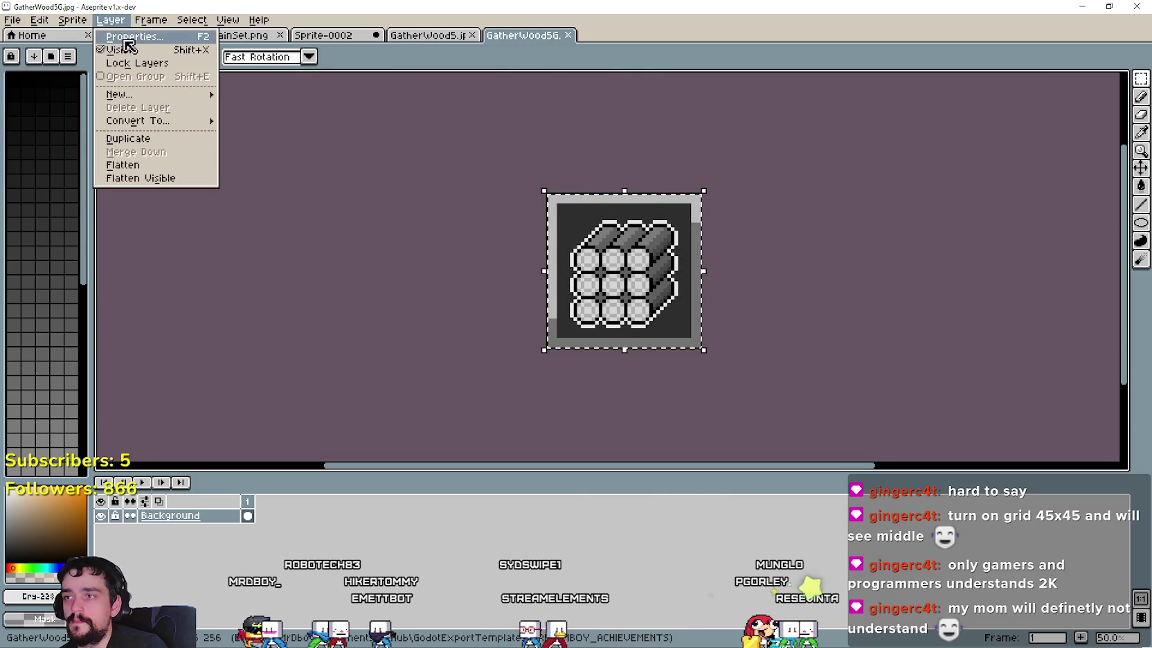
{"action": "left_click", "coordinate": [489, 216]}
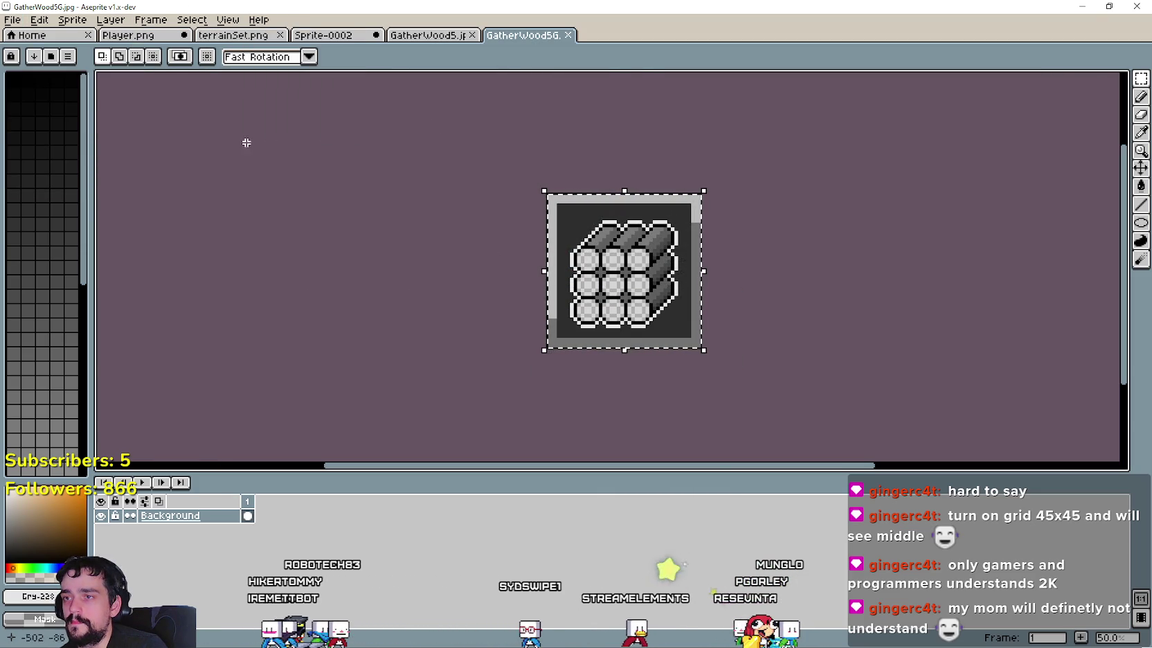
{"action": "left_click", "coordinate": [128, 34]}
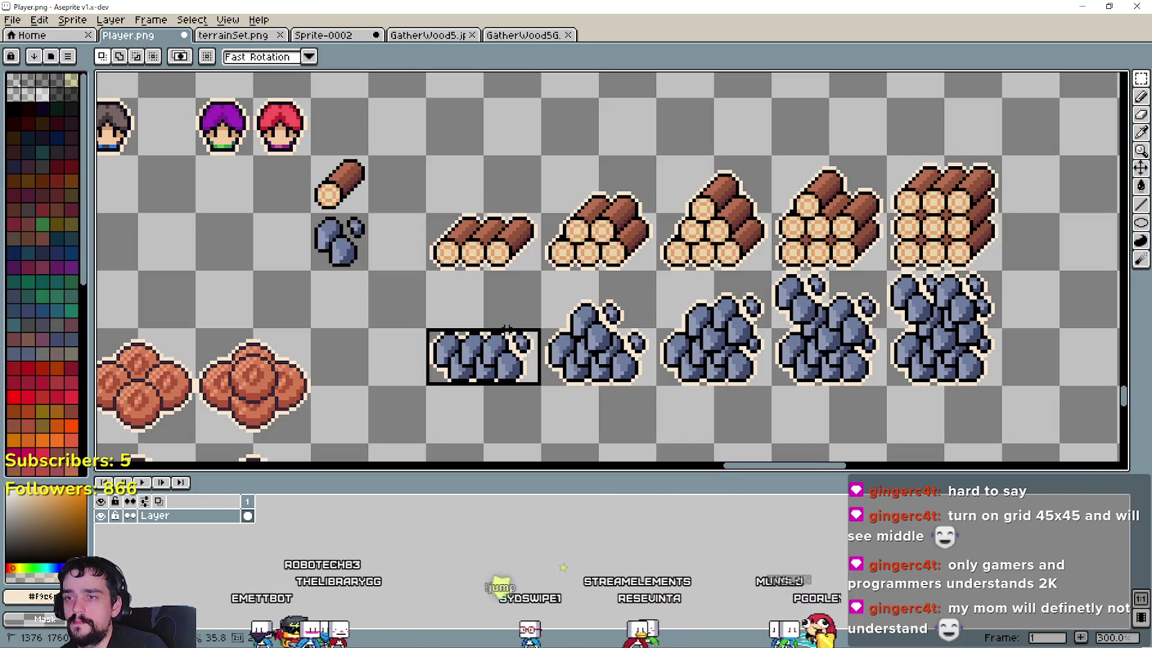
Step: Copy the first stone pile, hide the blue and gold backgrounds, and clear the logs from Top
{"action": "left_click_drag", "start_coordinate": [441, 374], "coordinate": [496, 303]}
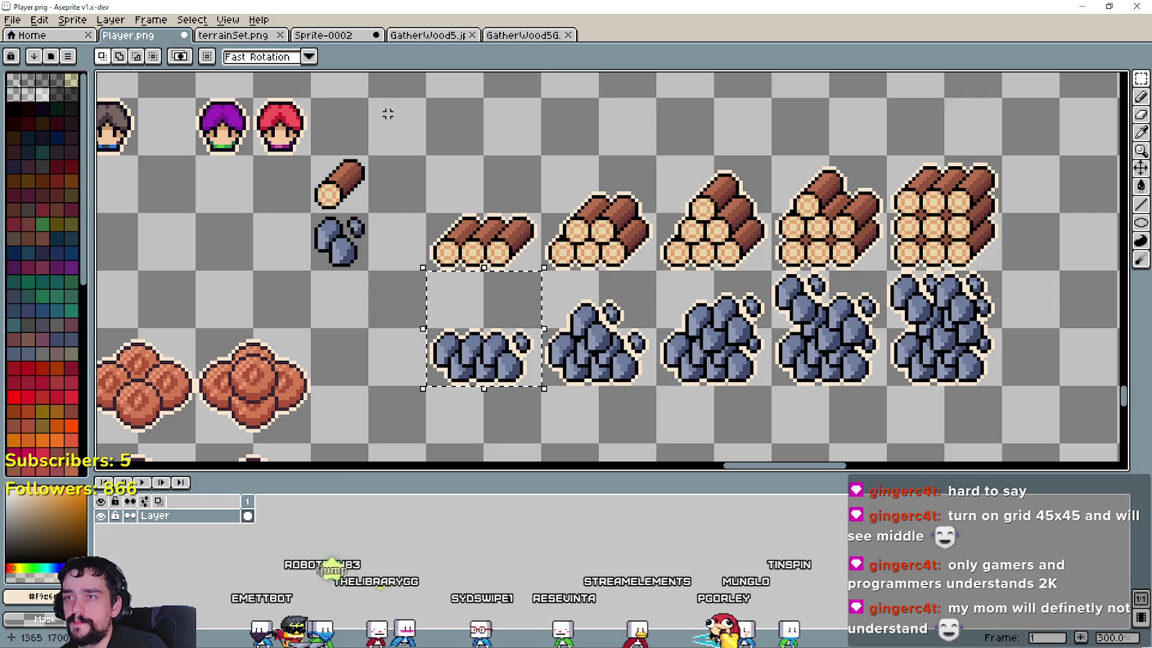
{"action": "left_click", "coordinate": [428, 34]}
{"action": "key", "text": "ctrl+z"}
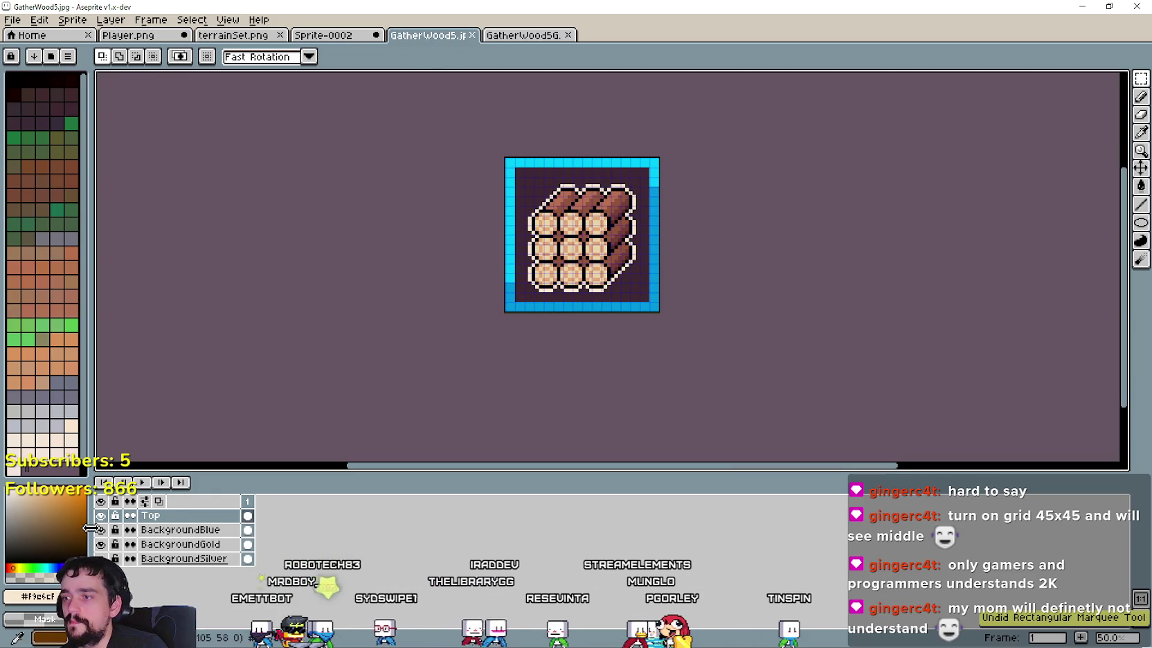
{"action": "left_click", "coordinate": [101, 530]}
{"action": "left_click", "coordinate": [101, 544]}
{"action": "scroll", "coordinate": [745, 352], "scroll_direction": "down", "scroll_amount": 1}
{"action": "key", "text": "ctrl+a"}
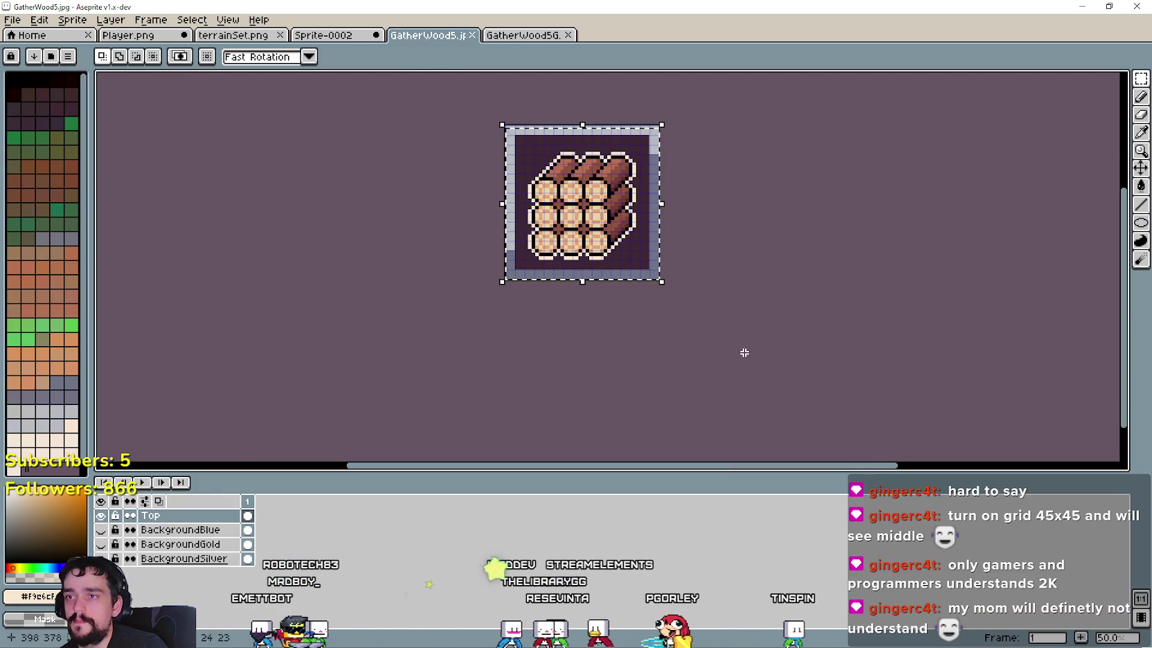
{"action": "key", "text": "ctrl+d"}
{"action": "scroll", "coordinate": [694, 259], "scroll_direction": "down", "scroll_amount": 1}
{"action": "key", "text": "Delete"}
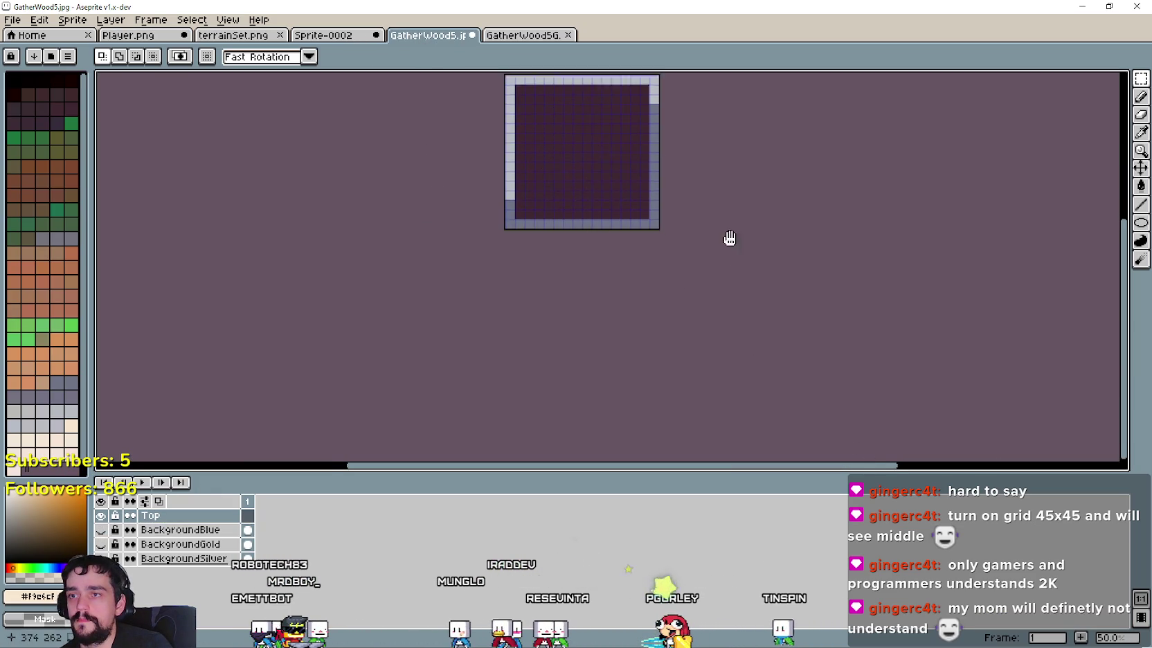
{"action": "left_click_drag", "start_coordinate": [729, 238], "coordinate": [790, 374]}
Step: Paste the stone pile scaled to 192x192 and centre it in the silver frame
{"action": "key", "text": "ctrl+v"}
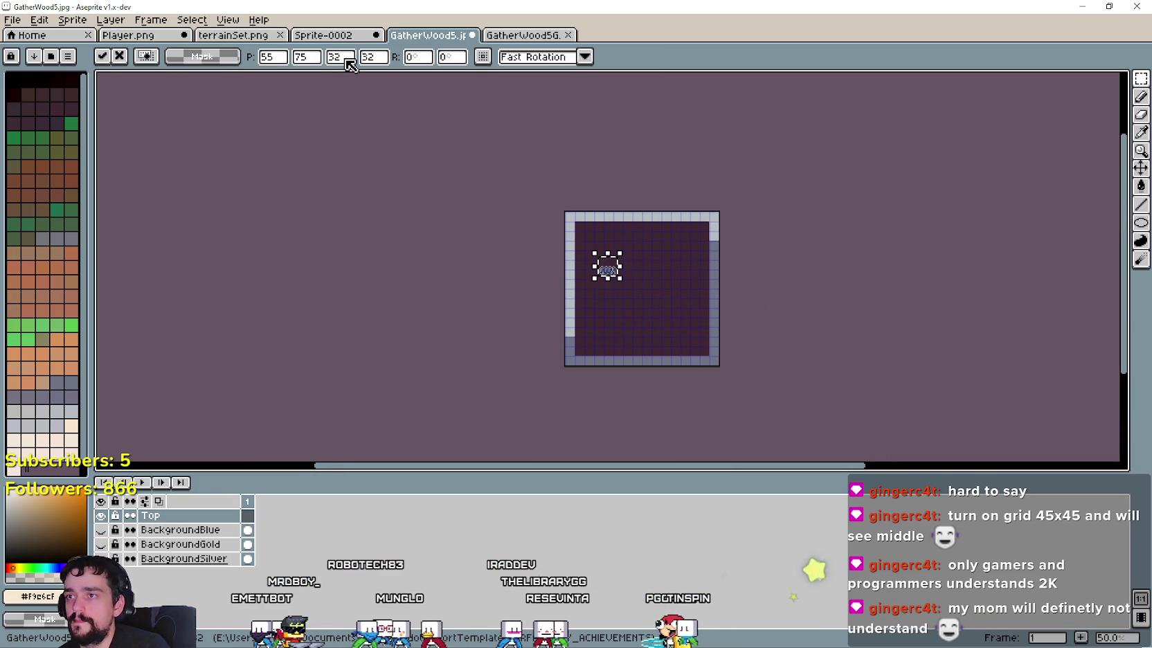
{"action": "left_click", "coordinate": [347, 60]}
{"action": "type", "text": "192"}
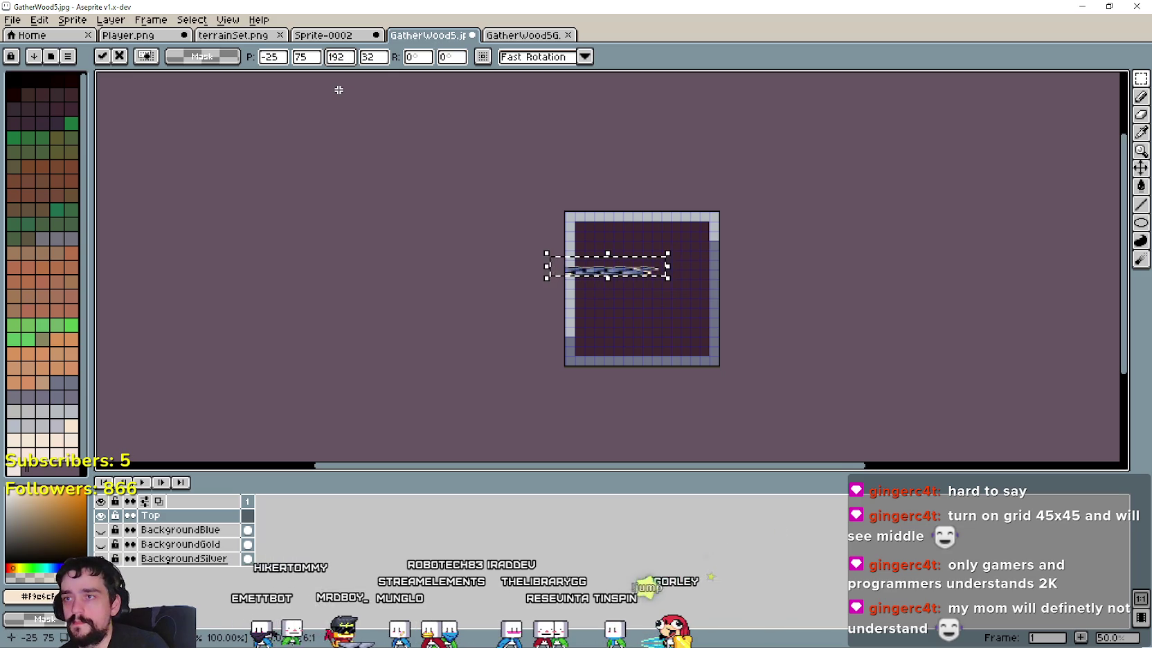
{"action": "type", "text": "2"}
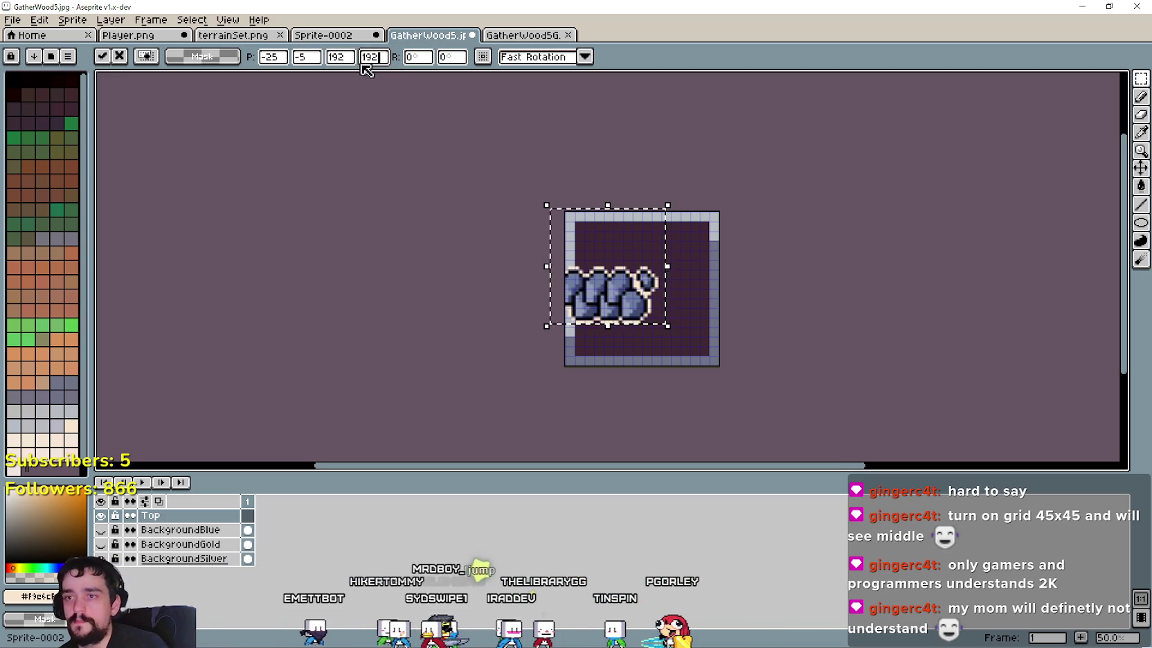
{"action": "left_click_drag", "start_coordinate": [613, 289], "coordinate": [649, 315]}
{"action": "left_click", "coordinate": [795, 267]}
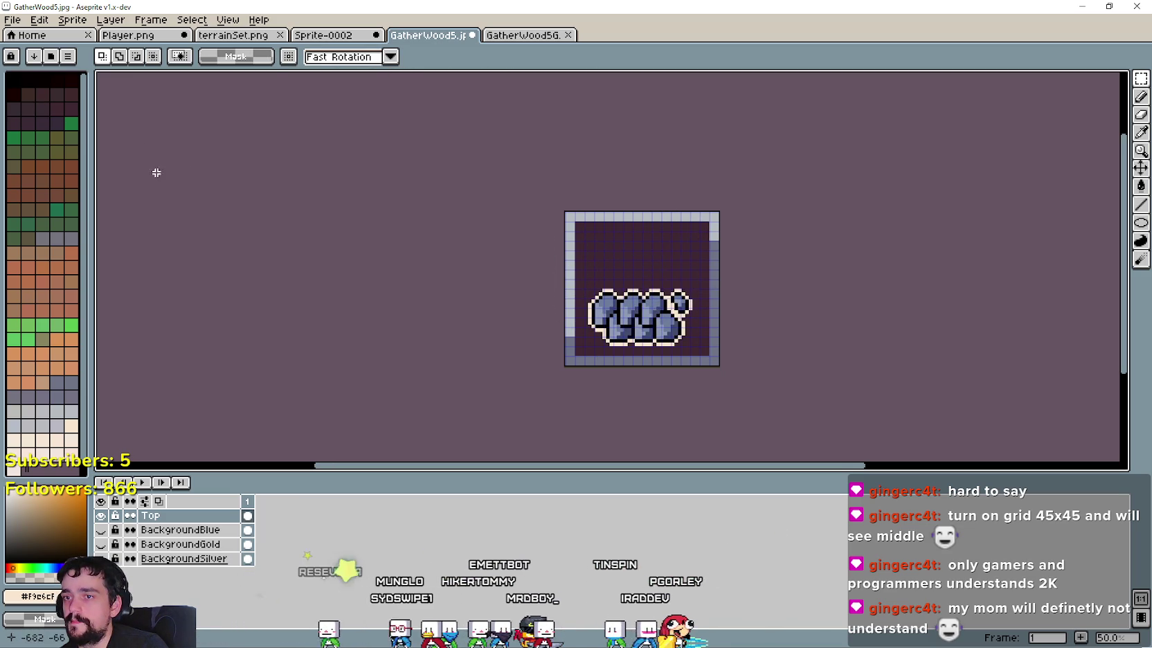
Step: Save the stone icon as GatherStone1.jpg with default JPEG quality
{"action": "left_click", "coordinate": [12, 19]}
{"action": "left_click", "coordinate": [71, 98]}
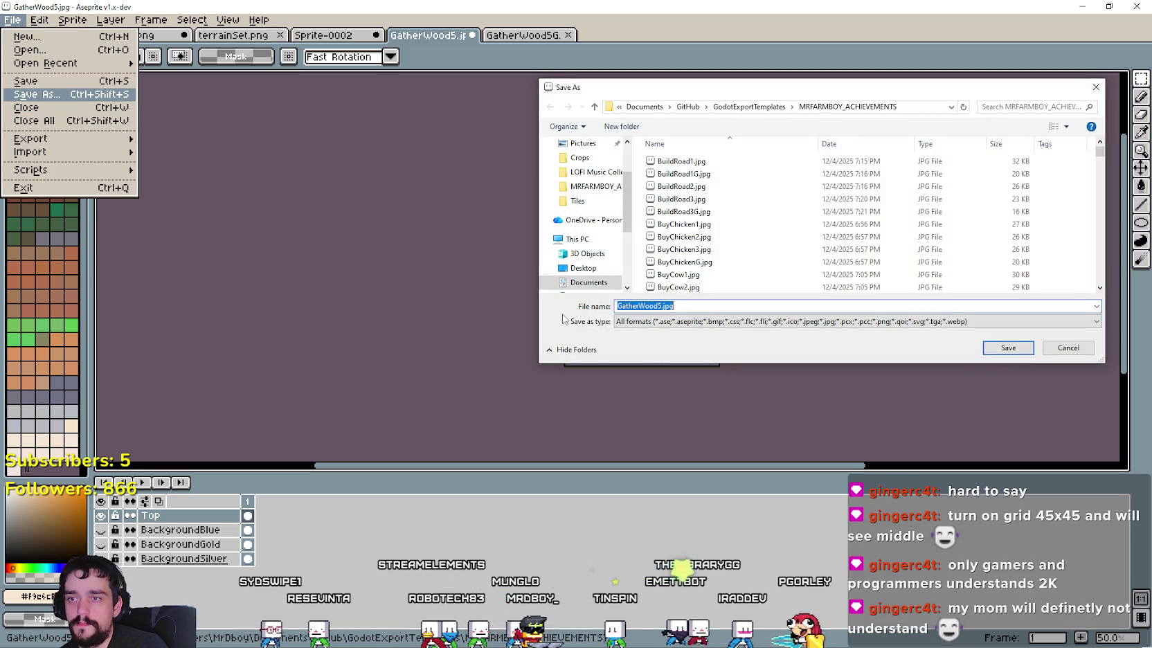
{"action": "left_click", "coordinate": [659, 305]}
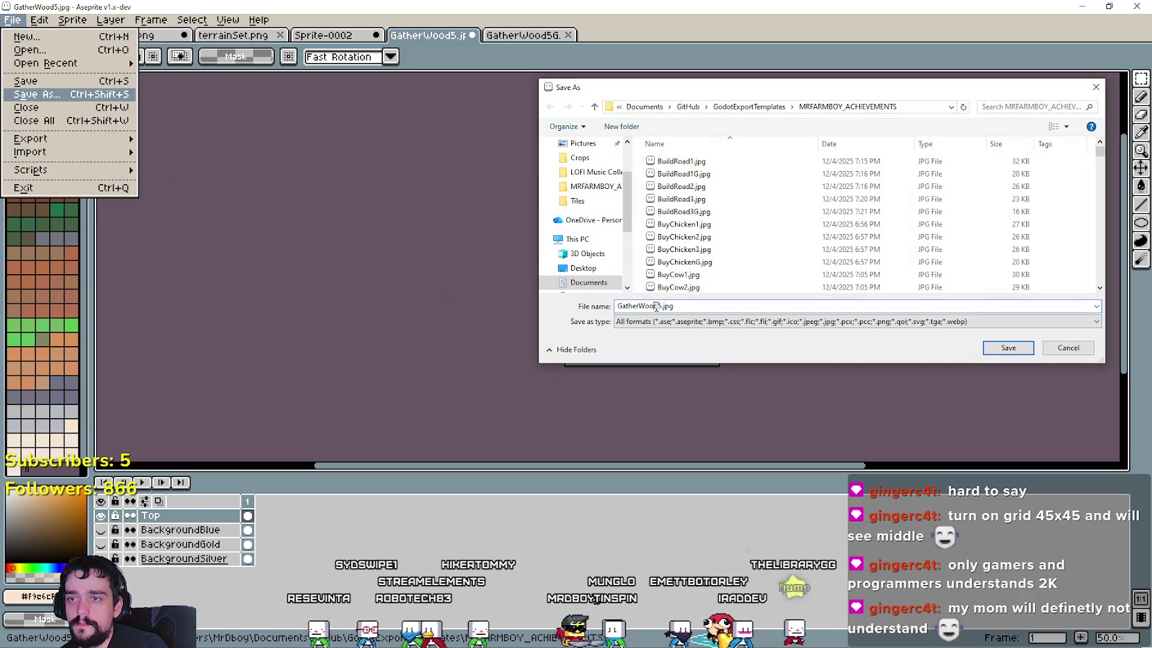
{"action": "left_click_drag", "start_coordinate": [659, 305], "coordinate": [637, 305]}
{"action": "type", "text": "Sto"}
{"action": "key", "text": "Return"}
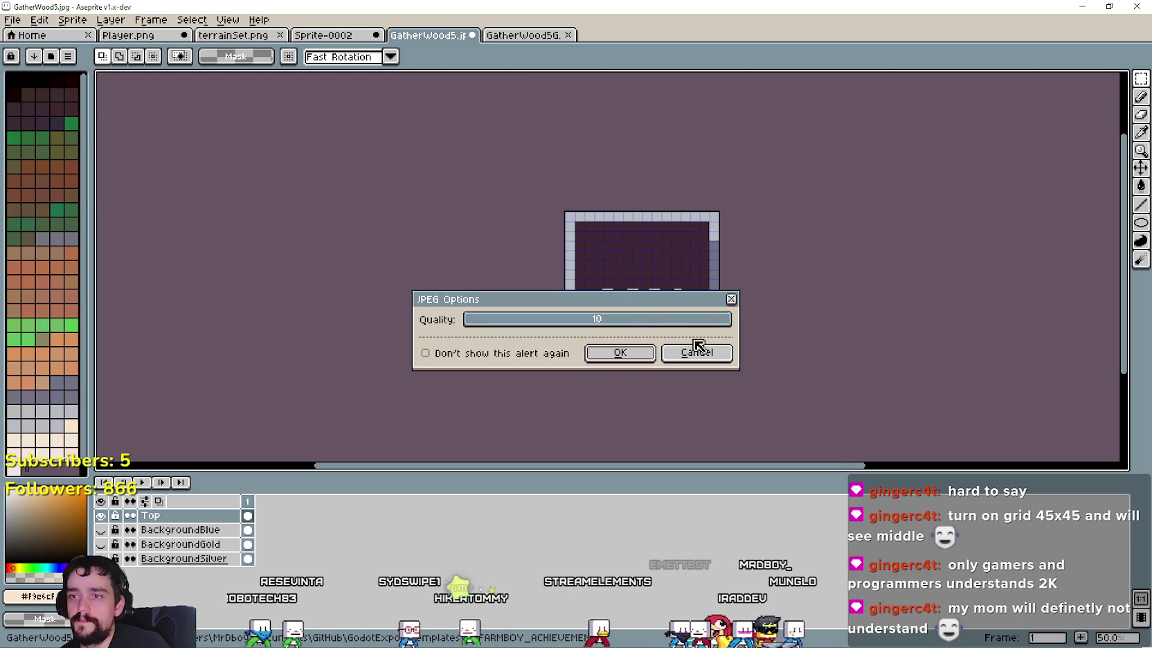
{"action": "key", "text": "Return"}
Step: Copy the stone icon and paste it into the grayscale GatherWood5G document
{"action": "key", "text": "ctrl+a"}
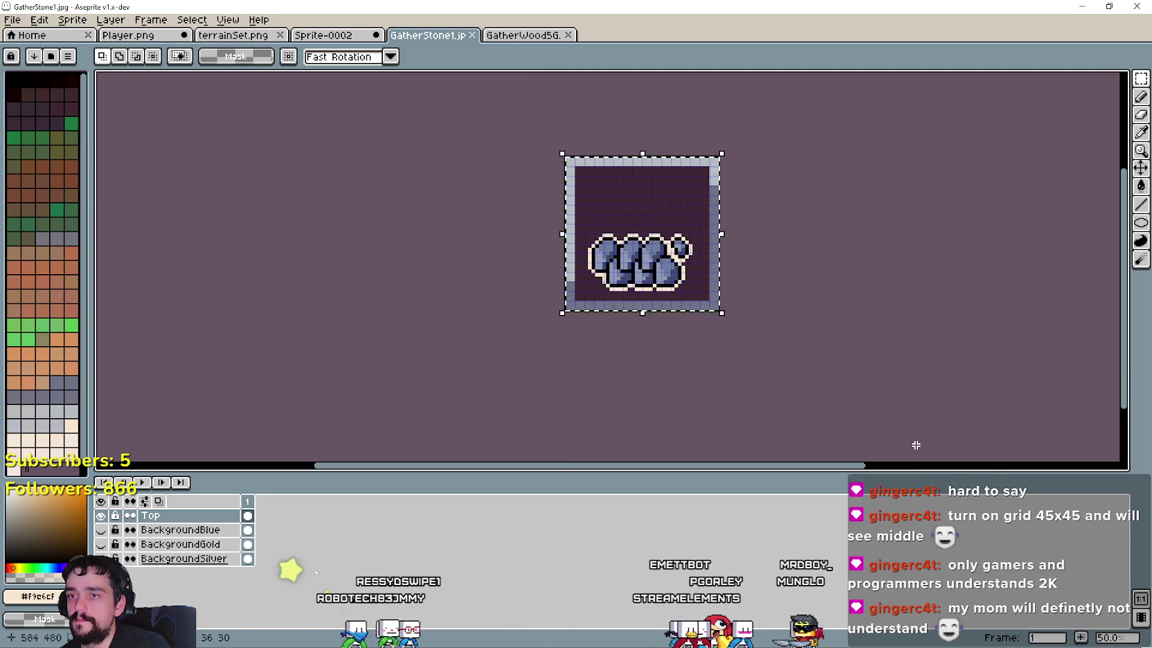
{"action": "key", "text": "ctrl+Tab"}
{"action": "key", "text": "ctrl+z"}
{"action": "key", "text": "ctrl+v"}
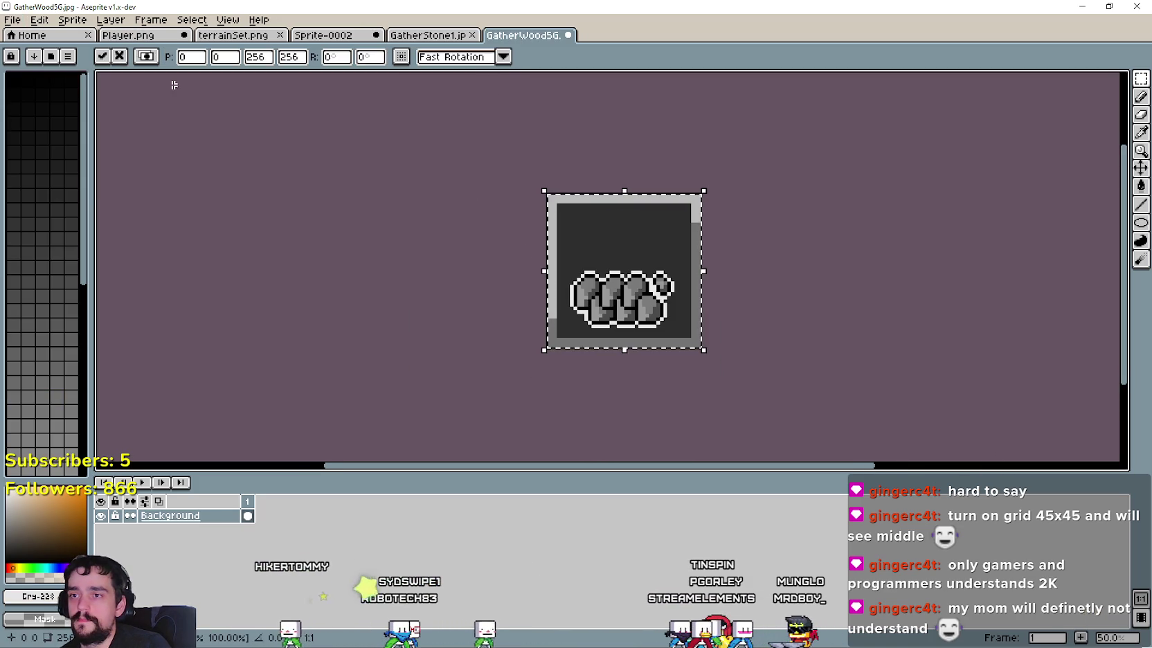
Step: Save the grayscale stone icon as GatherStone1G.jpg with default JPEG quality
{"action": "left_click", "coordinate": [13, 19]}
{"action": "key", "text": "Return"}
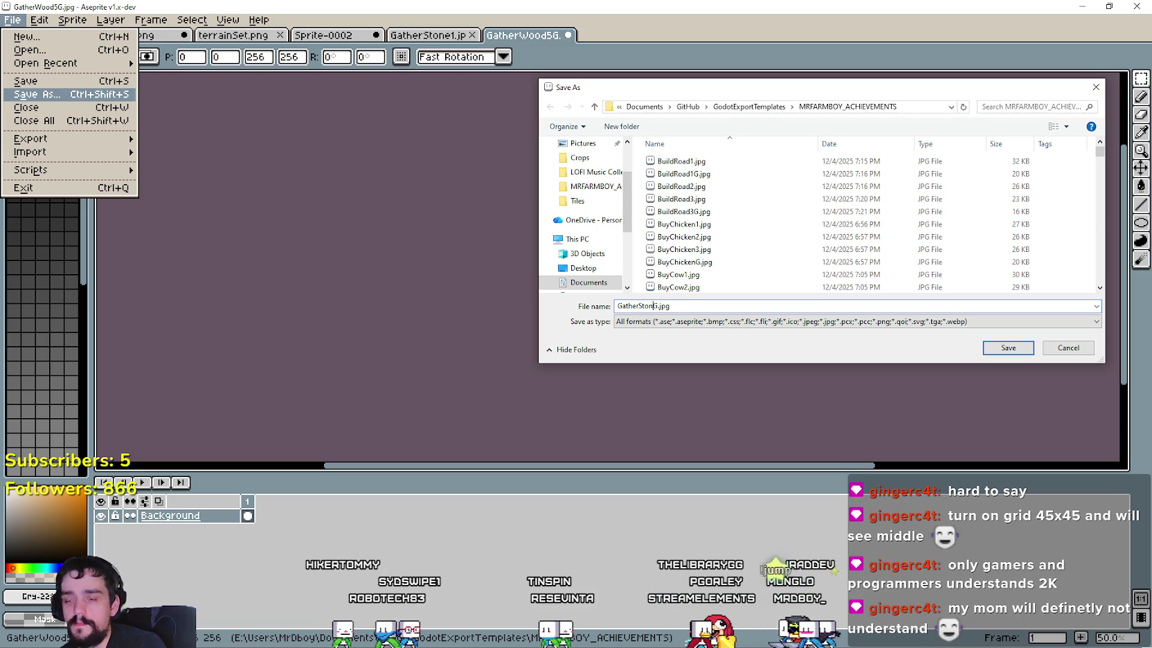
{"action": "key", "text": "Return"}
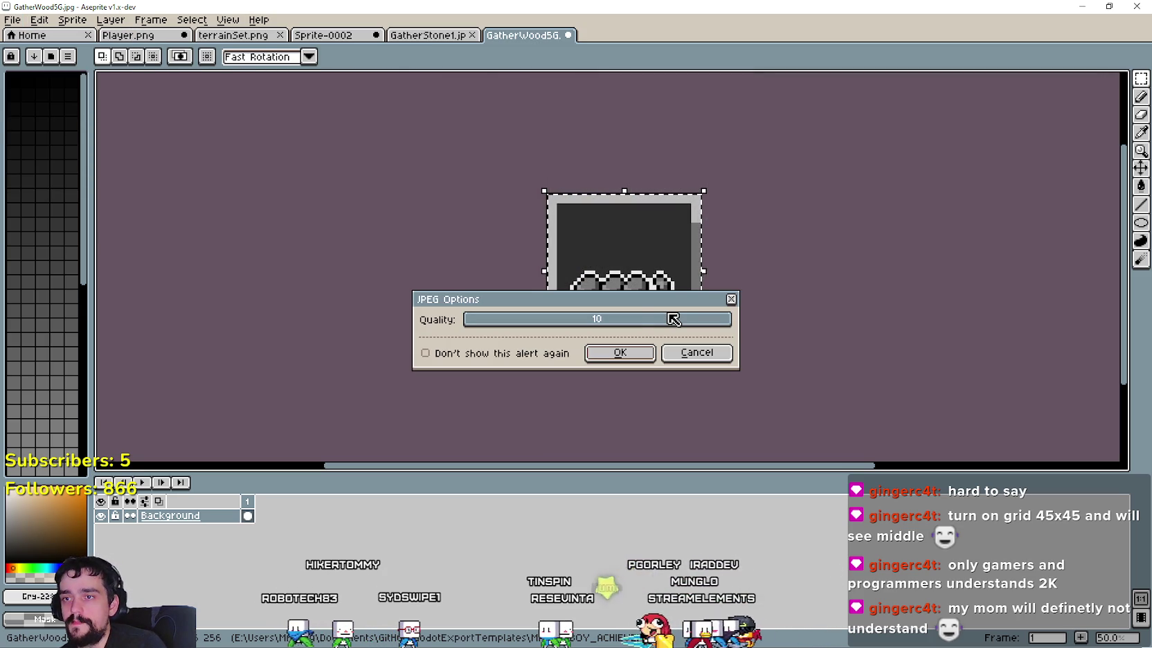
{"action": "left_click", "coordinate": [637, 353]}
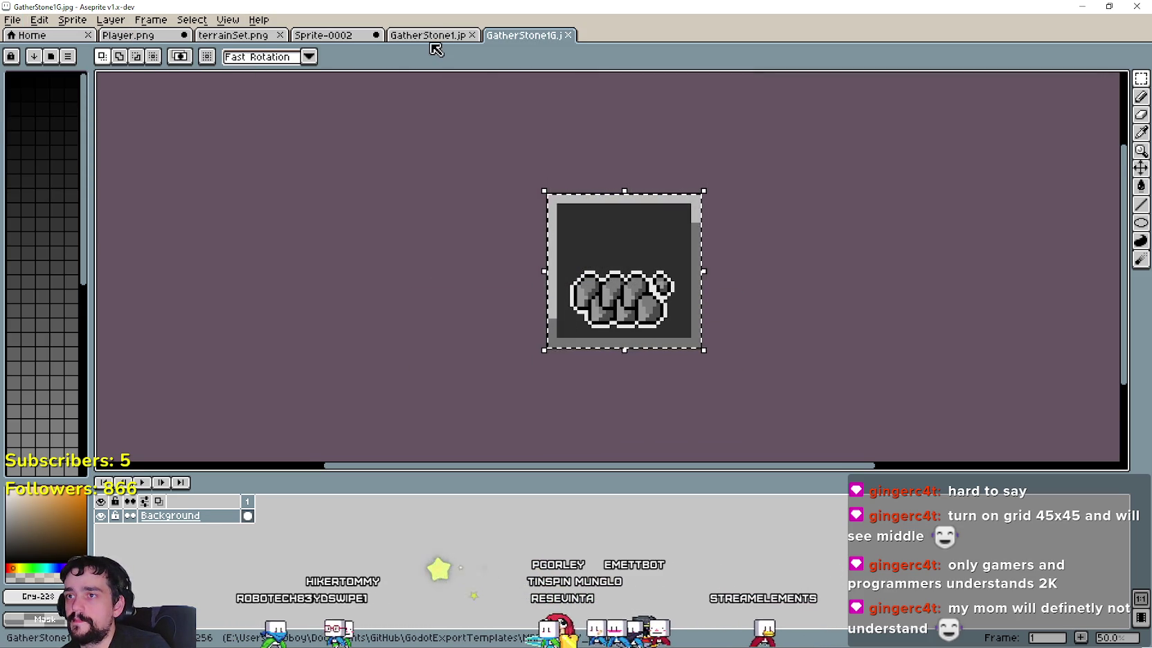
{"action": "left_click", "coordinate": [432, 36]}
Step: Replace the stone in GatherStone1 with the second stone pile at 192x192, centred
{"action": "left_click", "coordinate": [128, 35]}
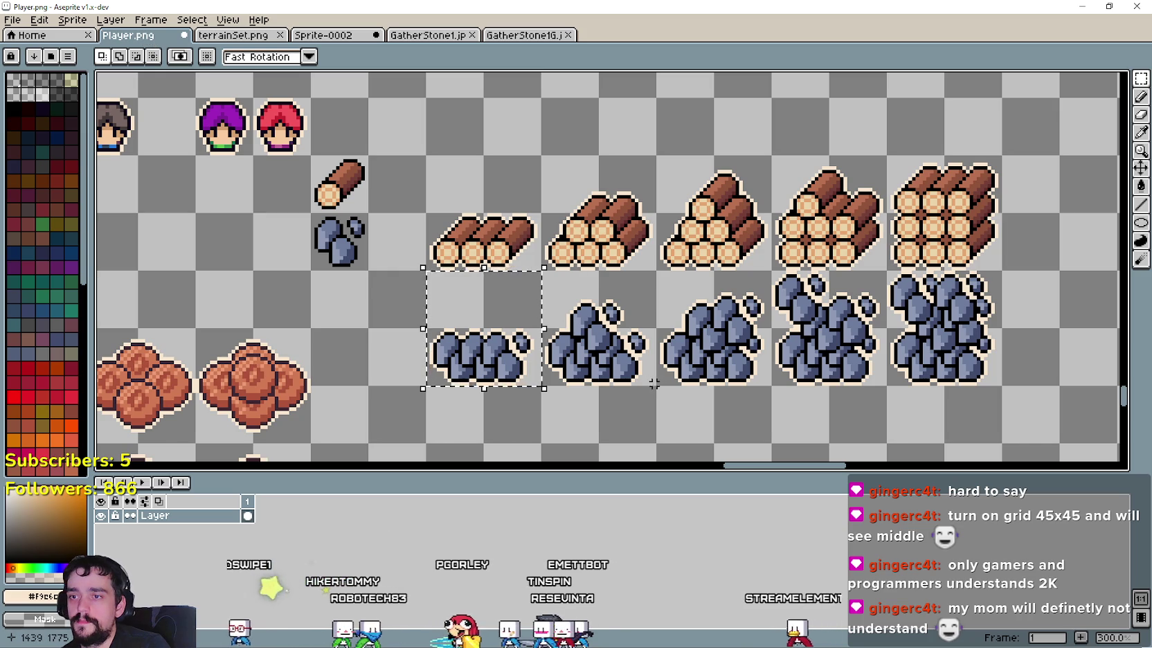
{"action": "key", "text": "ctrl+z"}
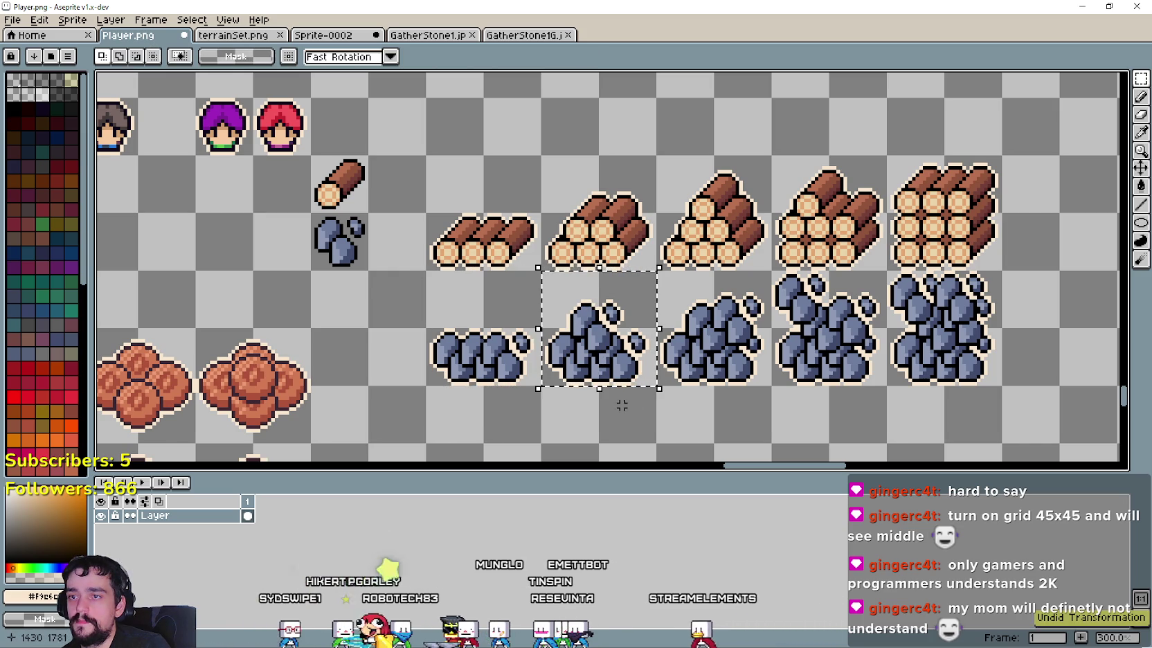
{"action": "left_click", "coordinate": [415, 36]}
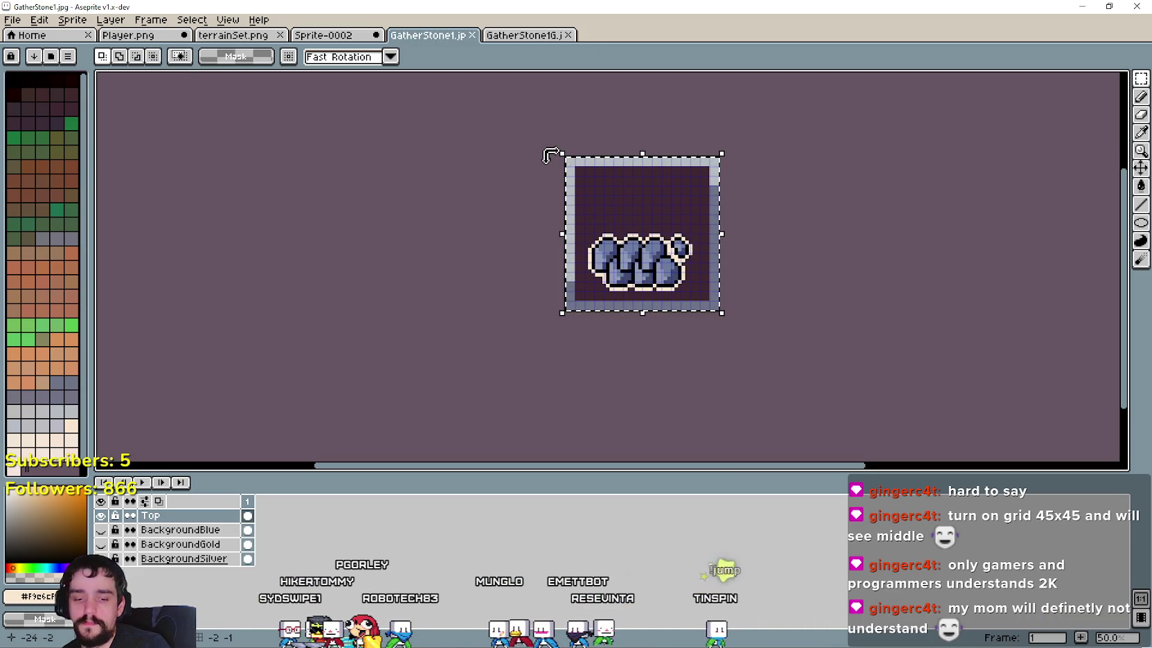
{"action": "key", "text": "Delete"}
{"action": "key", "text": "ctrl+v"}
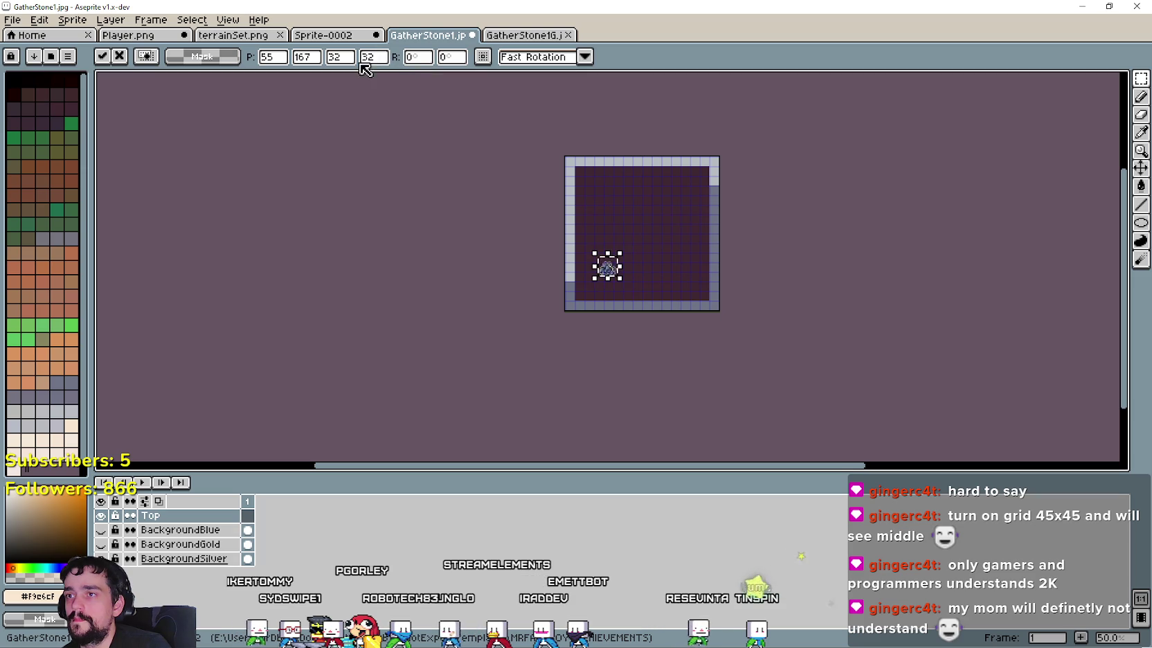
{"action": "type", "text": "192"}
{"action": "key", "text": "Tab"}
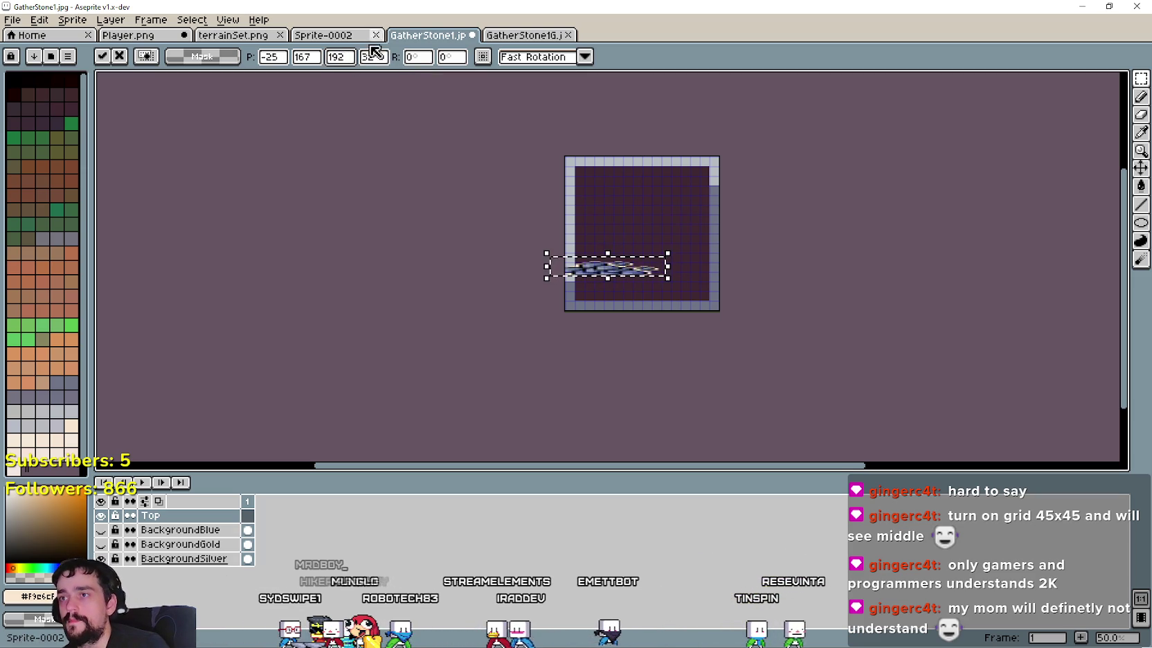
{"action": "type", "text": "192"}
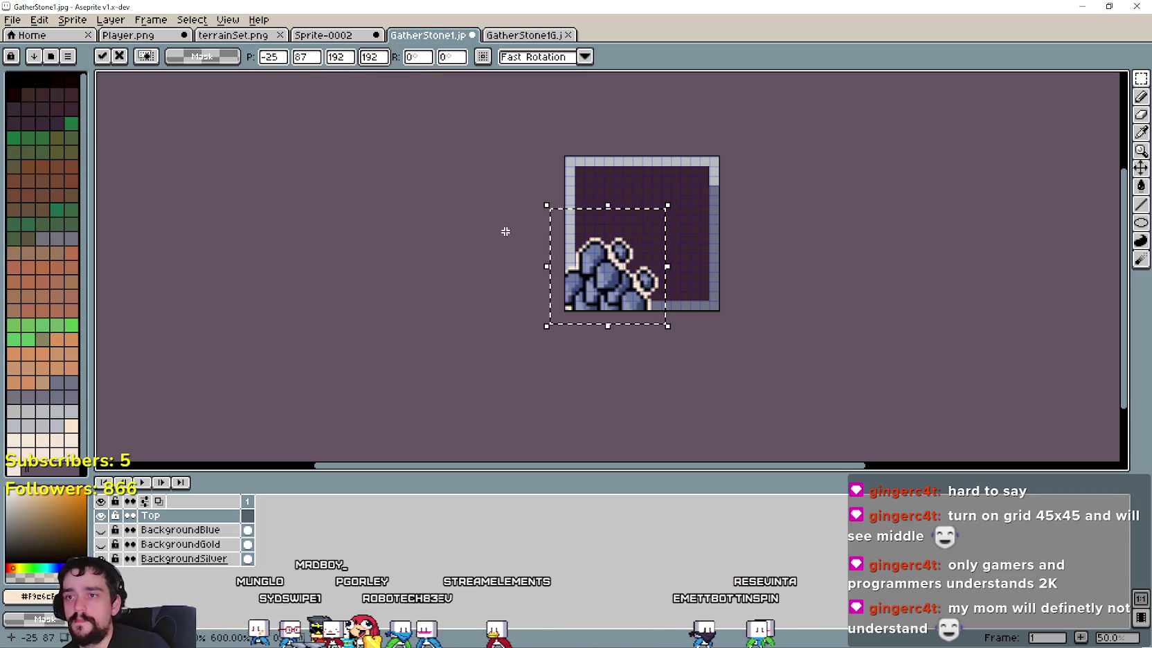
{"action": "key", "text": "Return"}
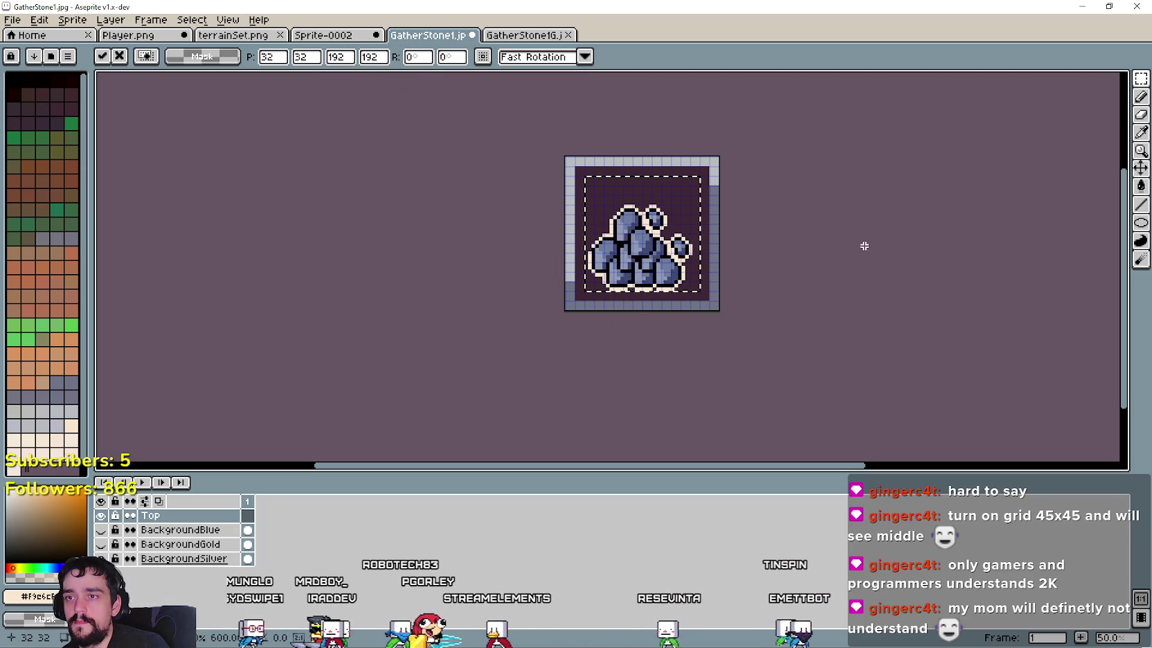
{"action": "key", "text": "ctrl+d"}
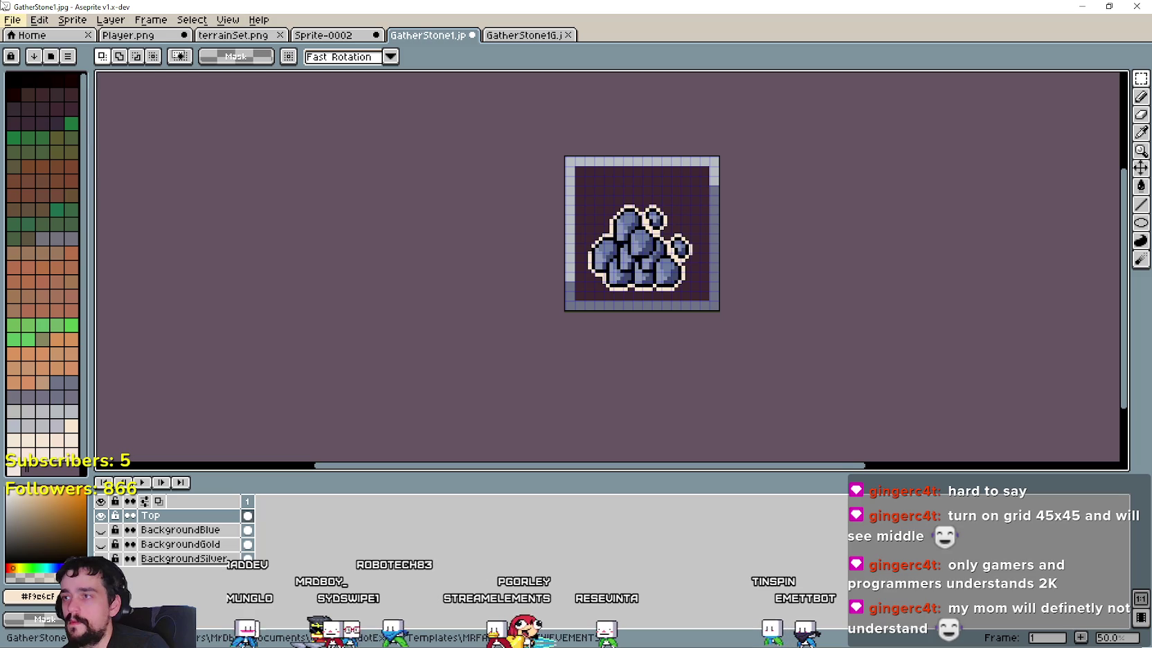
Step: Save the silver-framed stone icon as GatherStone2.jpg
{"action": "left_click", "coordinate": [12, 20]}
{"action": "left_click", "coordinate": [38, 95]}
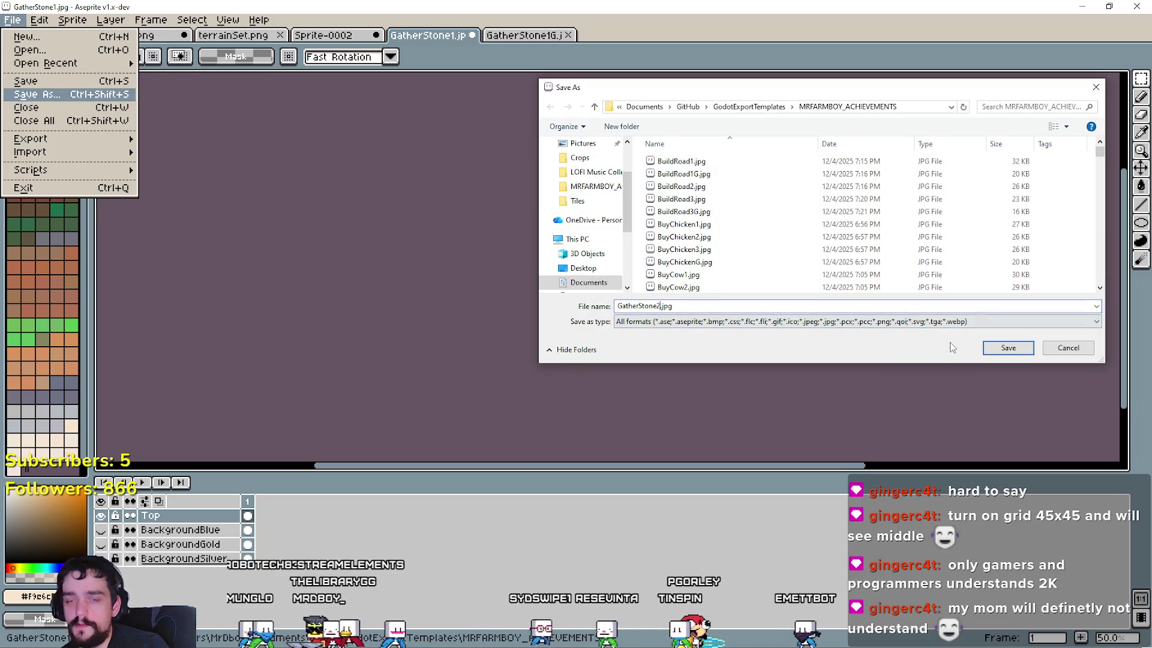
{"action": "left_click", "coordinate": [1008, 348]}
{"action": "left_click", "coordinate": [618, 352]}
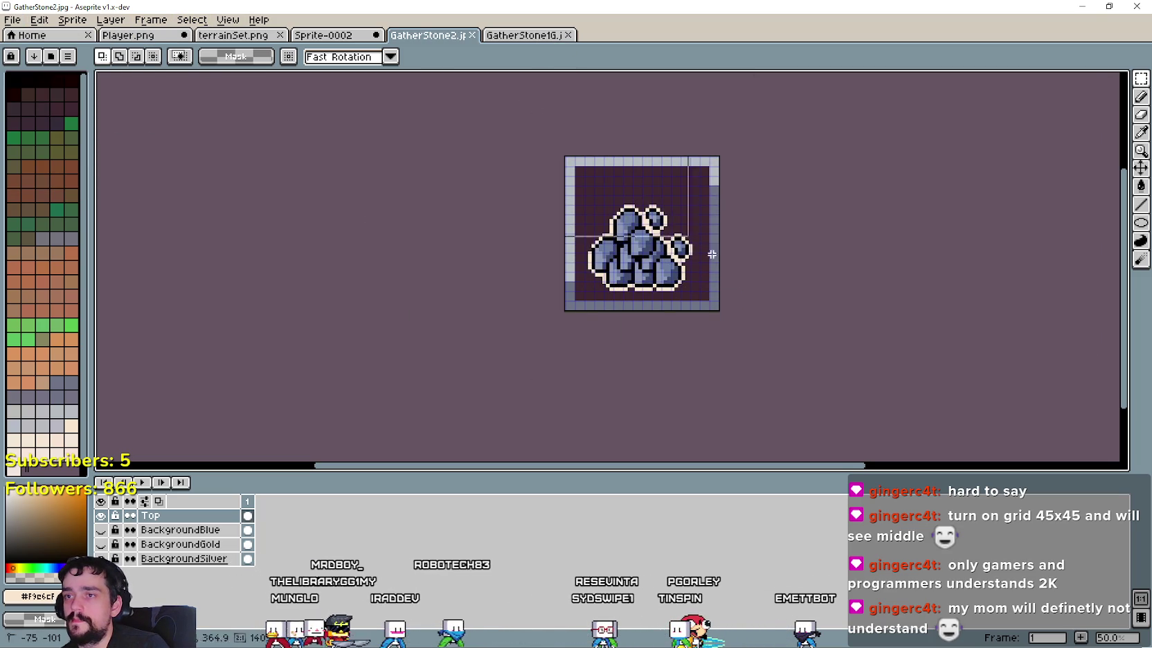
Step: Paste the fuller stone pile into the grayscale icon and save it as GatherStone2G.jpg
{"action": "left_click", "coordinate": [512, 35]}
{"action": "key", "text": "ctrl+z"}
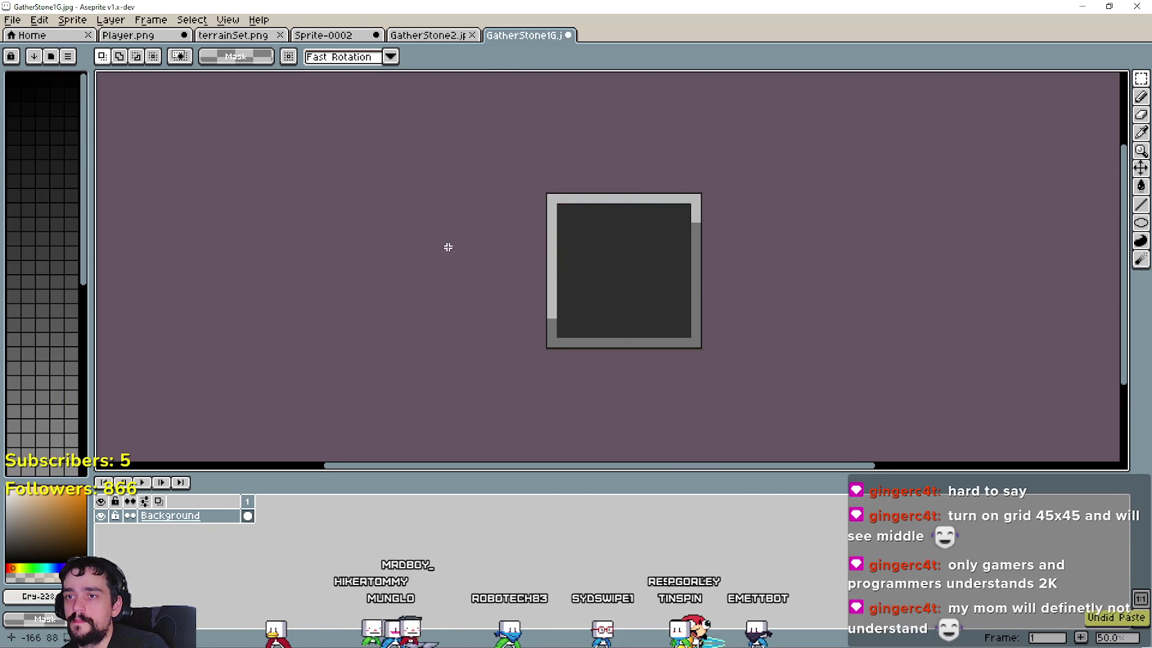
{"action": "key", "text": "ctrl+v"}
{"action": "left_click", "coordinate": [12, 20]}
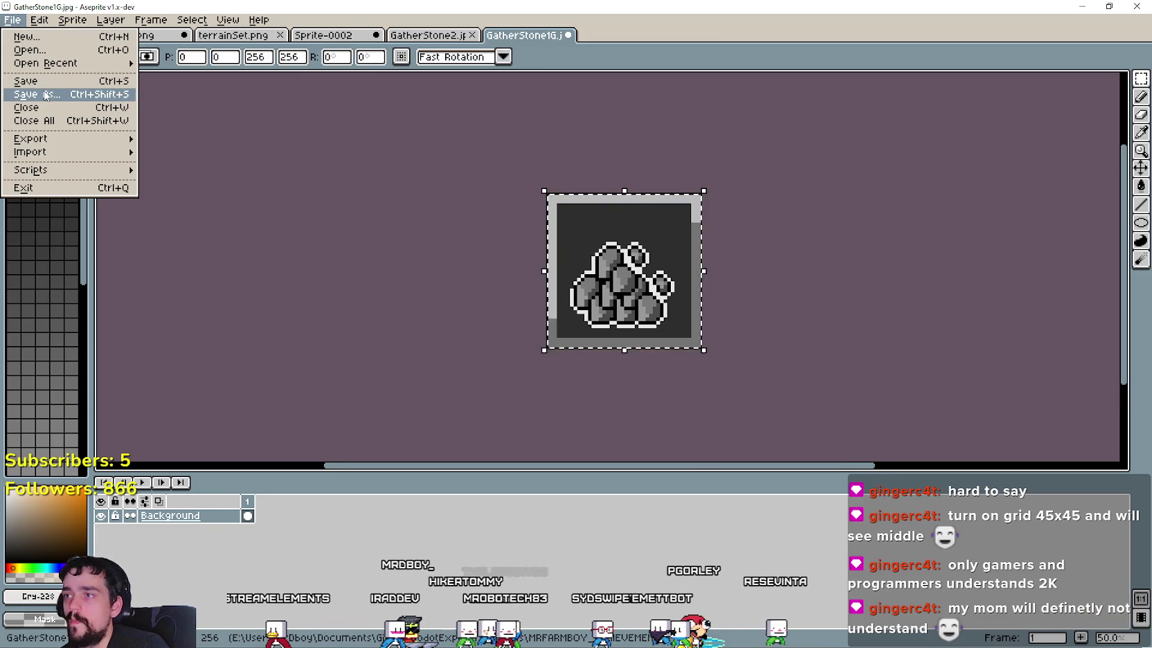
{"action": "left_click", "coordinate": [44, 96]}
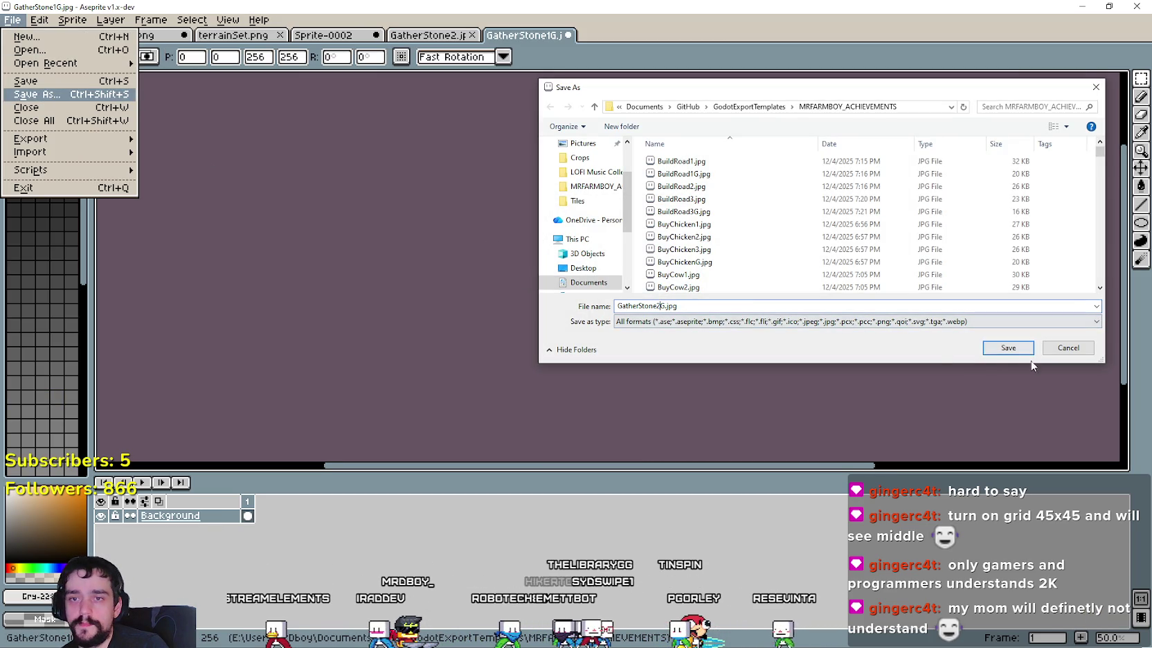
{"action": "left_click", "coordinate": [1019, 349]}
{"action": "left_click", "coordinate": [597, 352]}
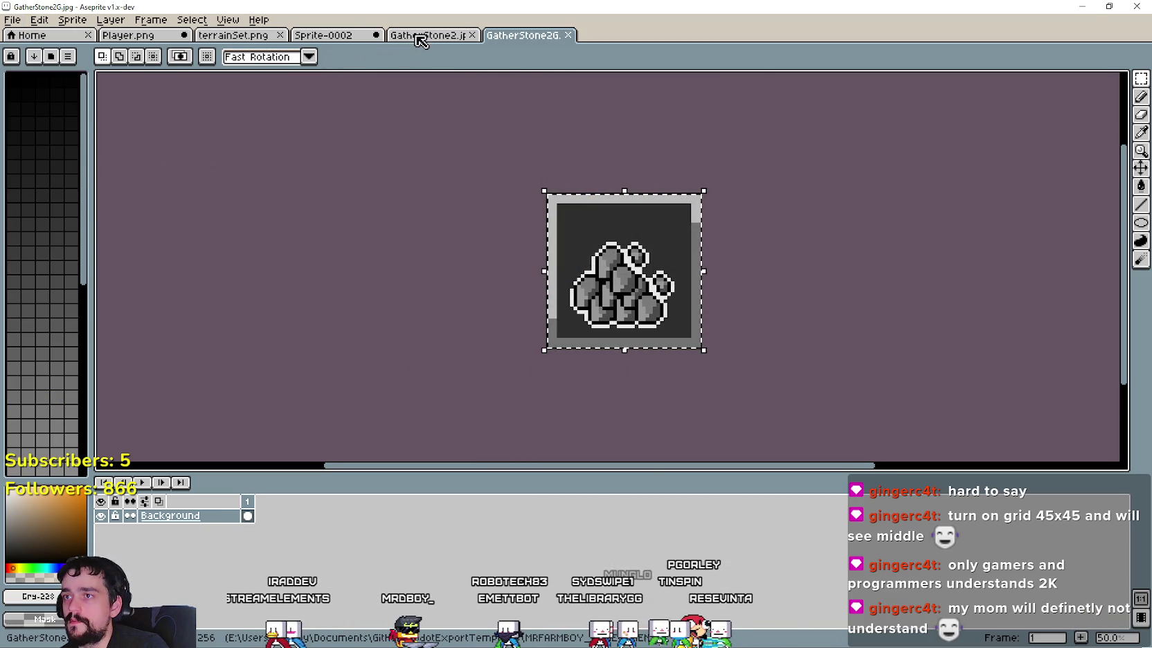
{"action": "left_click", "coordinate": [418, 36]}
{"action": "left_click", "coordinate": [232, 35]}
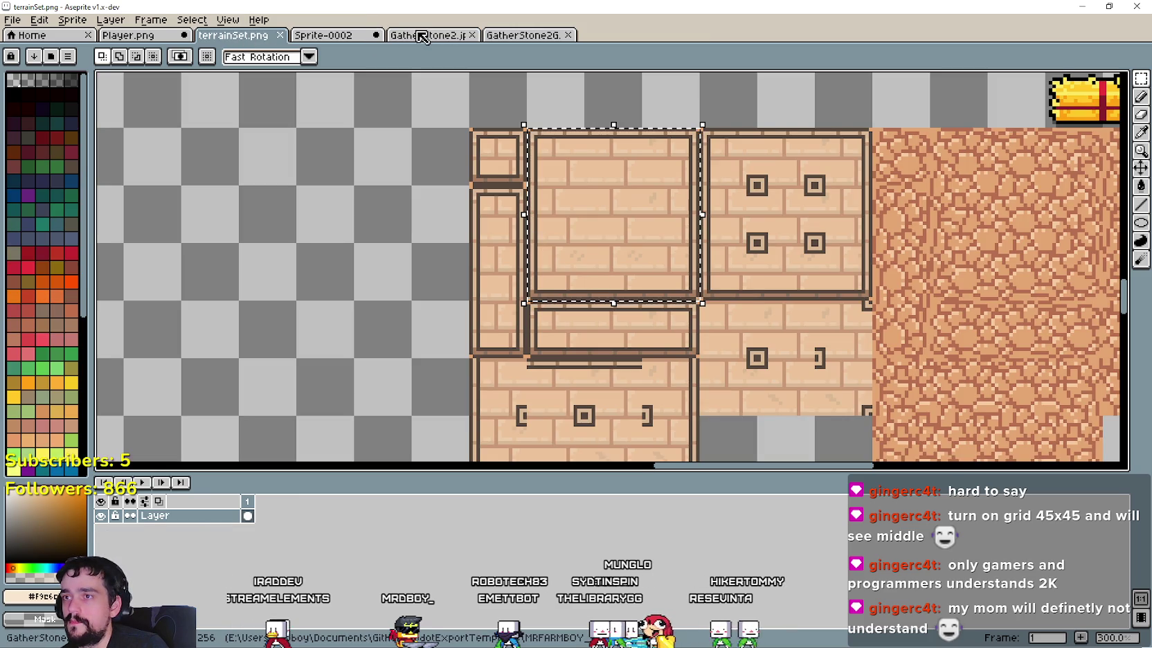
Step: Copy the third, larger stone pile and show the gold frame background in GatherStone2
{"action": "left_click", "coordinate": [427, 34]}
{"action": "left_click", "coordinate": [142, 35]}
{"action": "left_click_drag", "start_coordinate": [656, 271], "coordinate": [770, 385]}
{"action": "left_click", "coordinate": [428, 35]}
{"action": "left_click", "coordinate": [100, 544]}
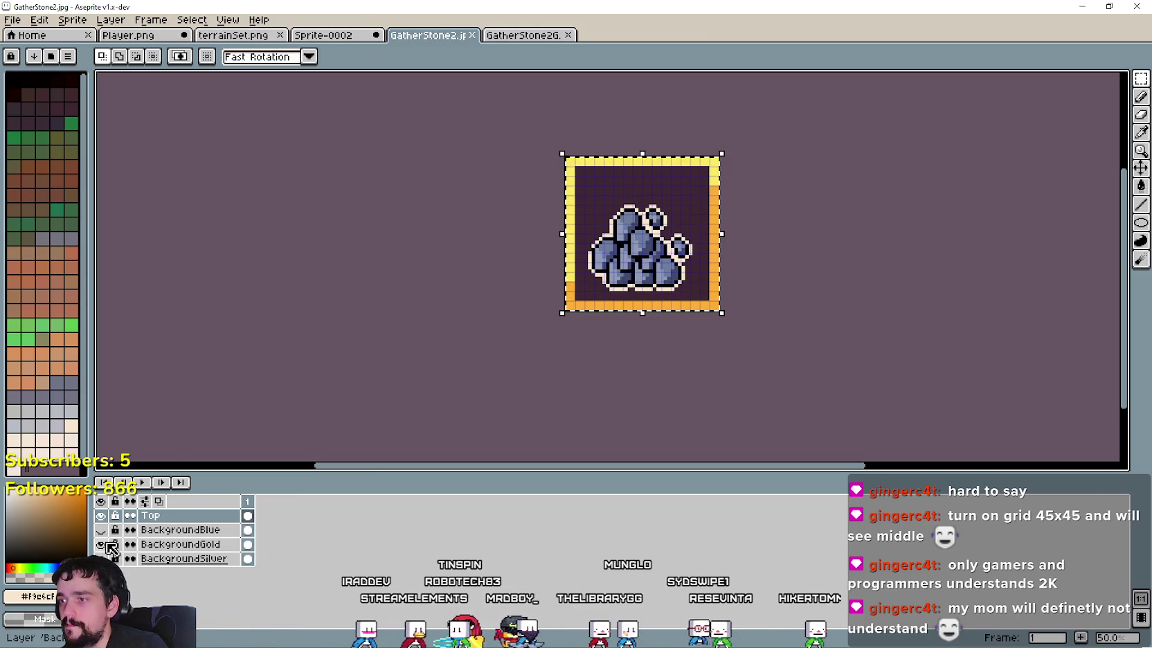
{"action": "key", "text": "ctrl+z"}
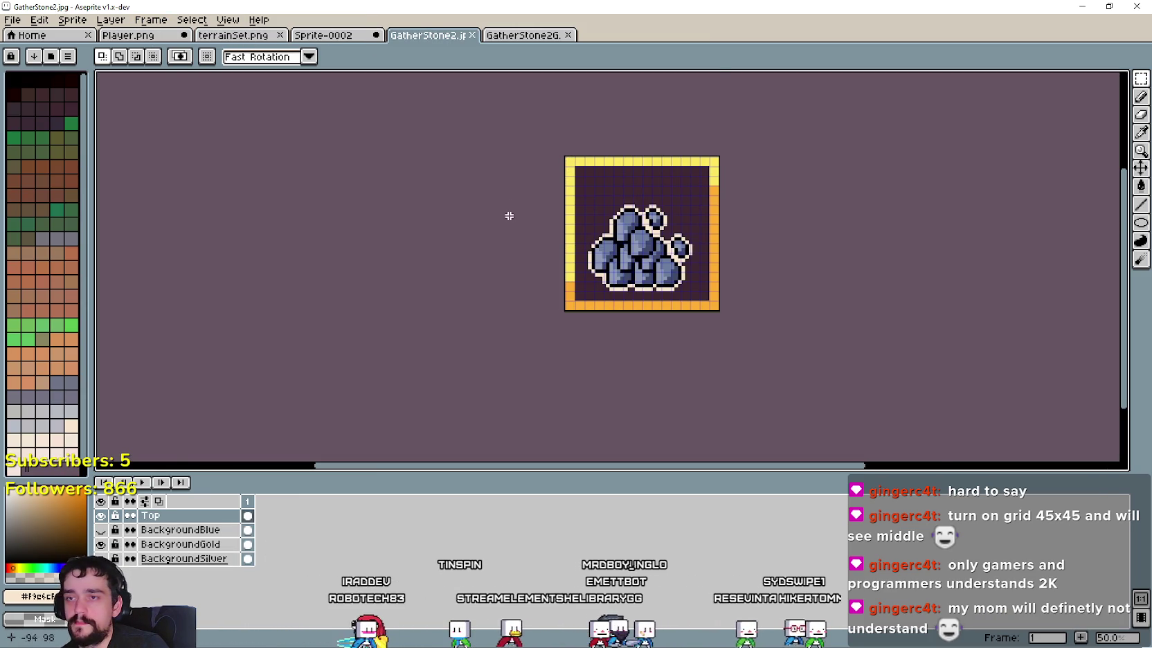
Step: Replace the old stones with the new pile at 192x192, positioned inside the gold frame
{"action": "scroll", "coordinate": [939, 455], "scroll_direction": "down", "scroll_amount": 2}
{"action": "key", "text": "ctrl+z"}
{"action": "key", "text": "ctrl+v"}
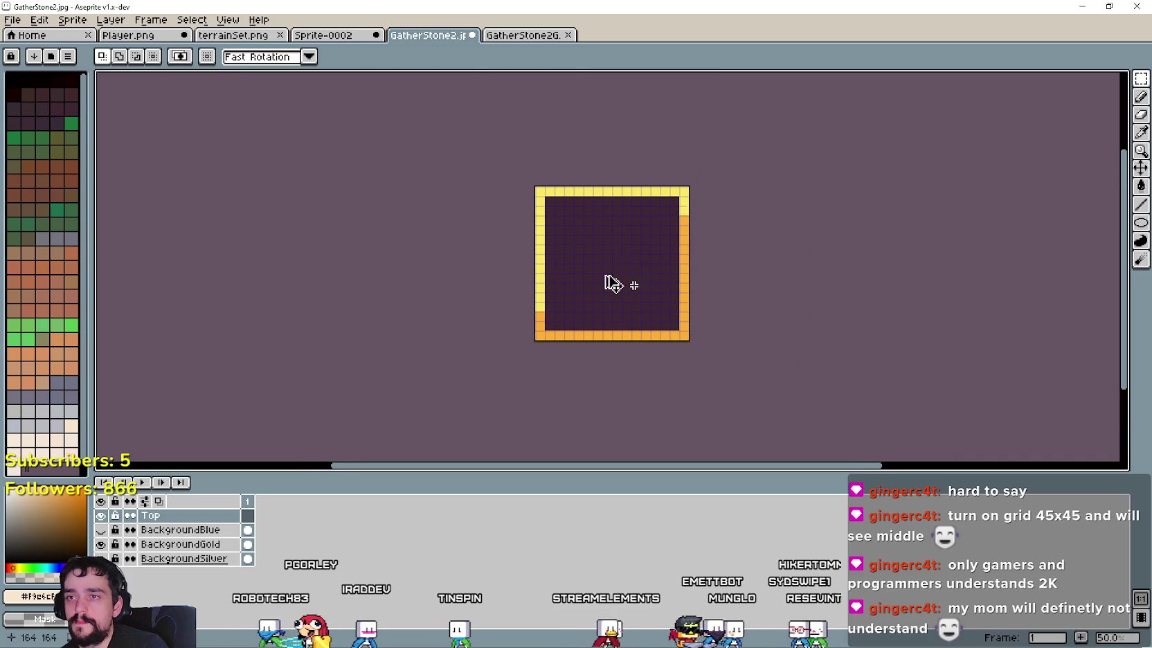
{"action": "type", "text": "192"}
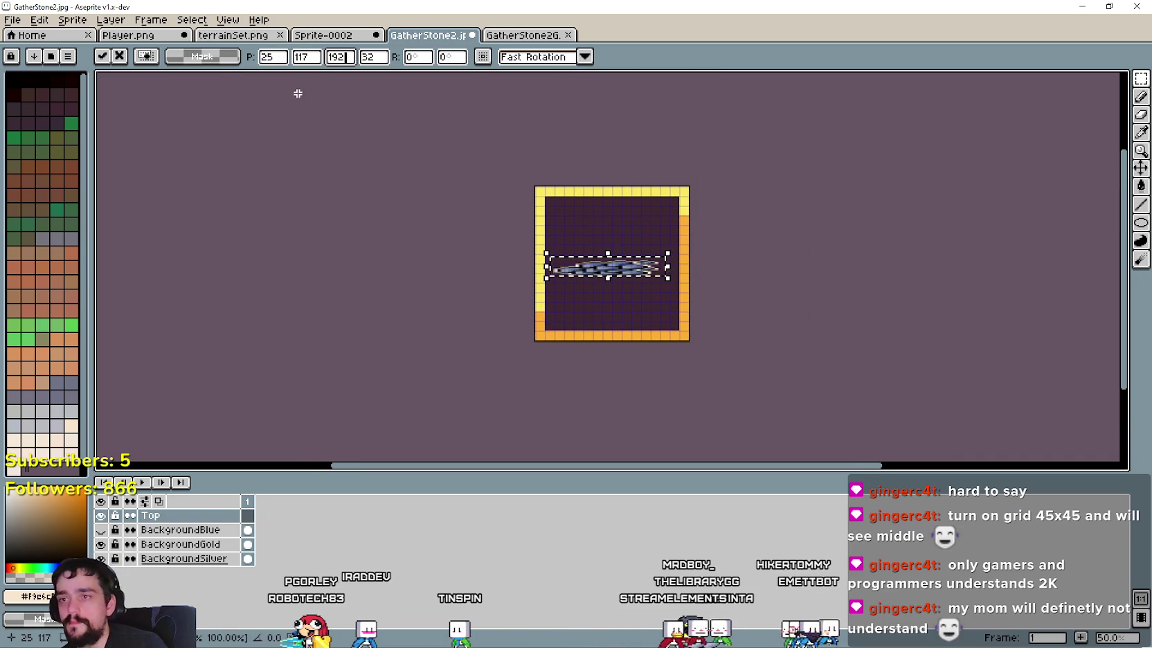
{"action": "key", "text": "Tab"}
{"action": "type", "text": "192"}
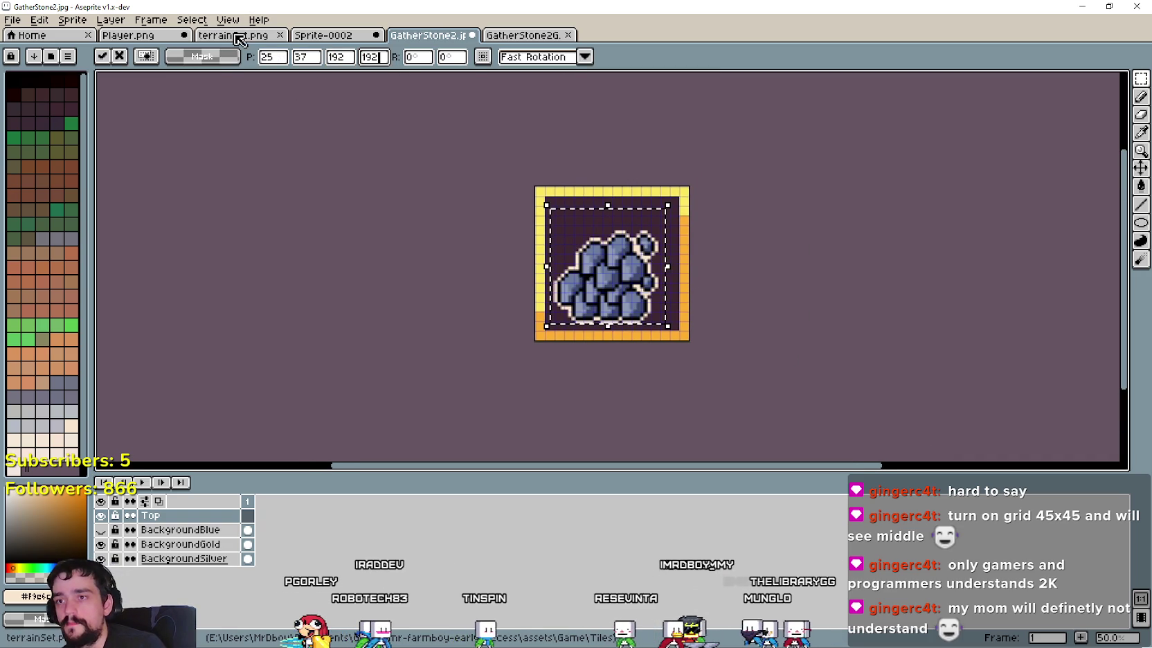
{"action": "left_click_drag", "start_coordinate": [616, 270], "coordinate": [628, 272]}
{"action": "scroll", "coordinate": [609, 264], "scroll_direction": "up", "scroll_amount": 1}
{"action": "key", "text": "Return"}
{"action": "scroll", "coordinate": [824, 280], "scroll_direction": "down", "scroll_amount": 1}
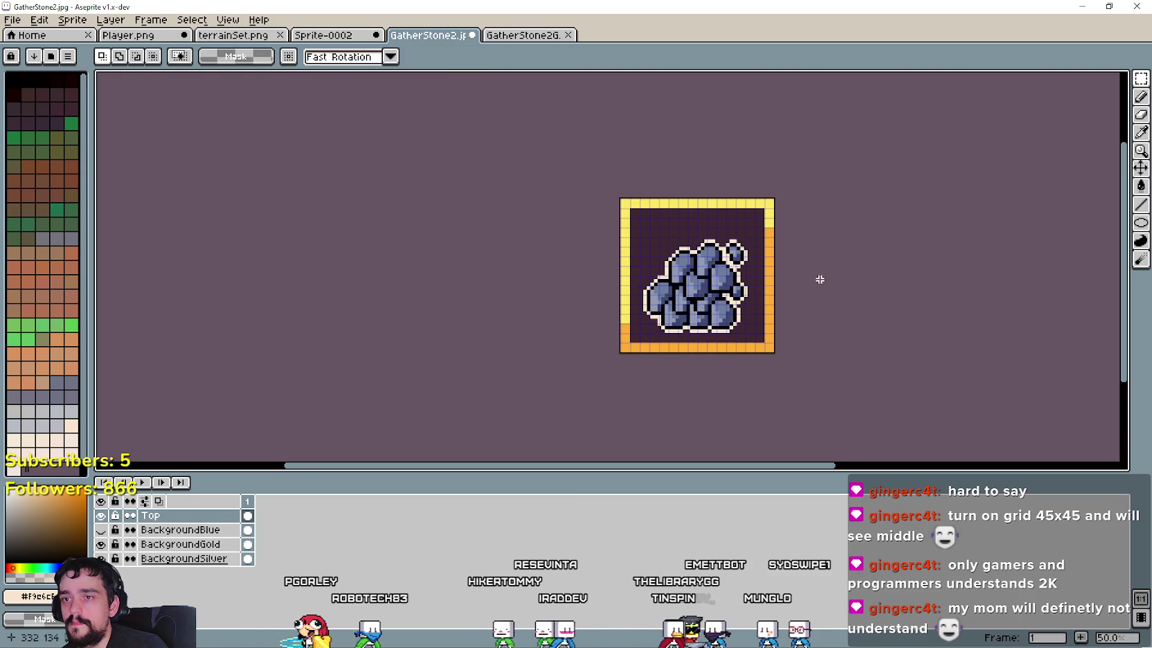
Step: Save the gold-framed stone icon as GatherStone3.jpg
{"action": "left_click", "coordinate": [13, 20]}
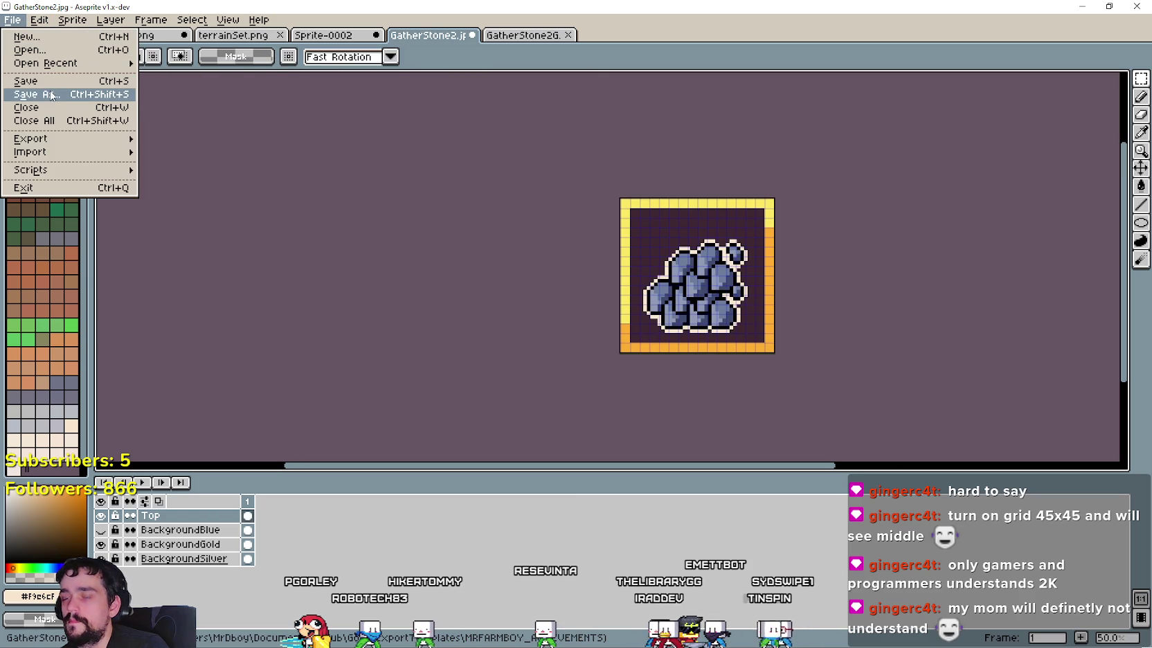
{"action": "left_click", "coordinate": [51, 96]}
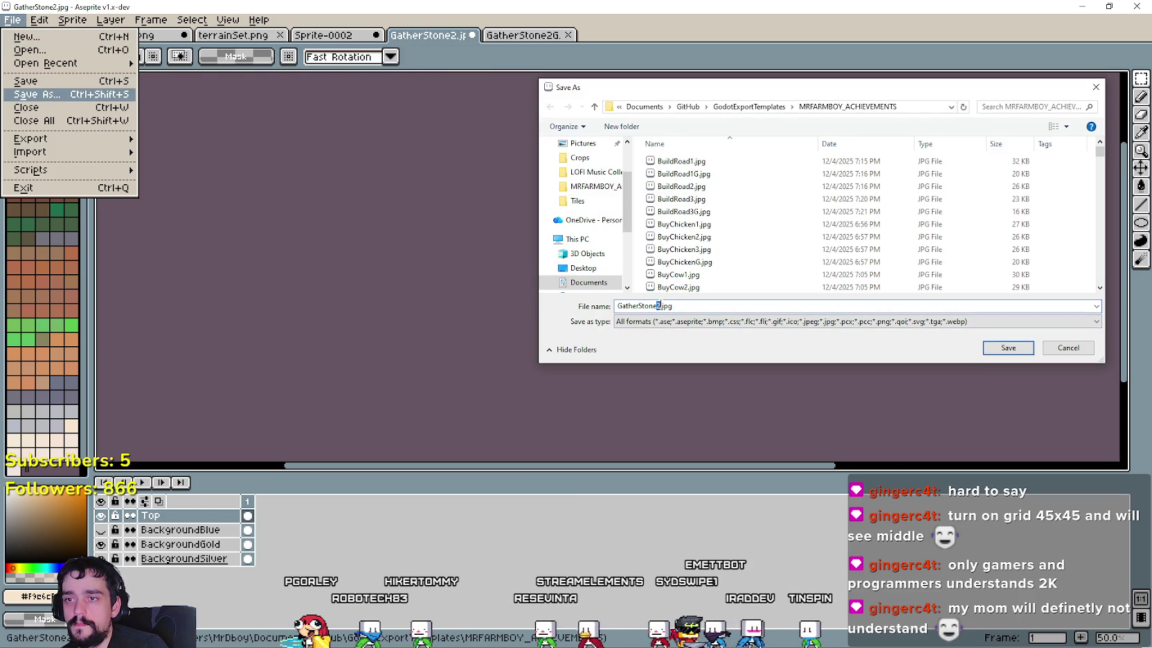
{"action": "left_click", "coordinate": [1008, 348]}
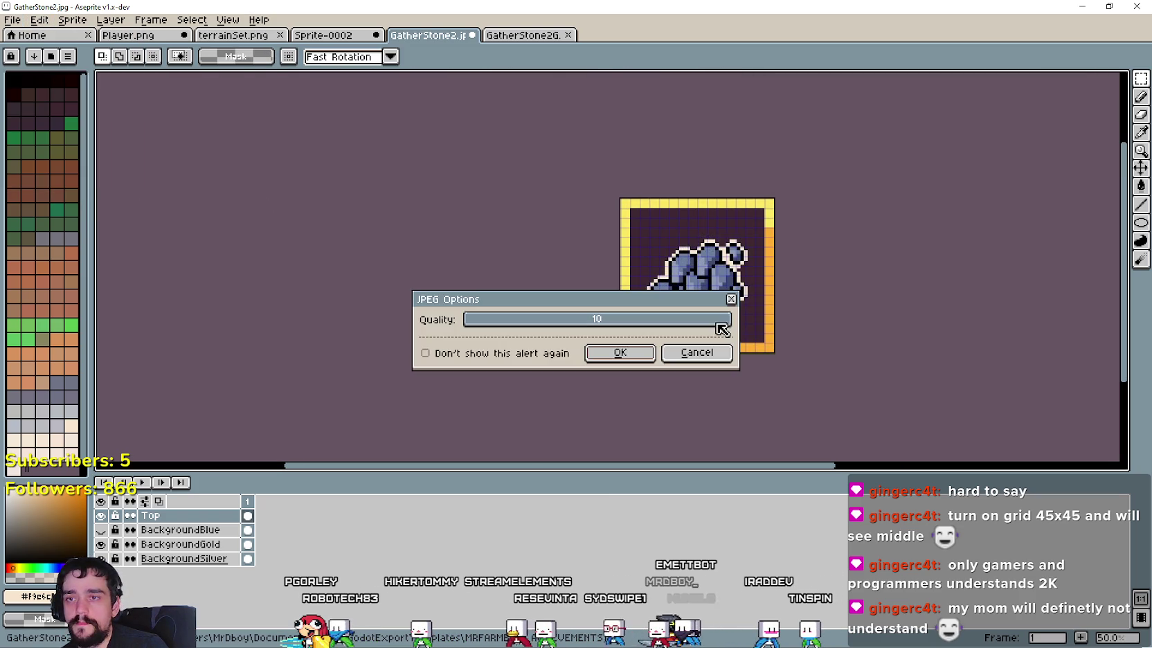
{"action": "left_click", "coordinate": [618, 353]}
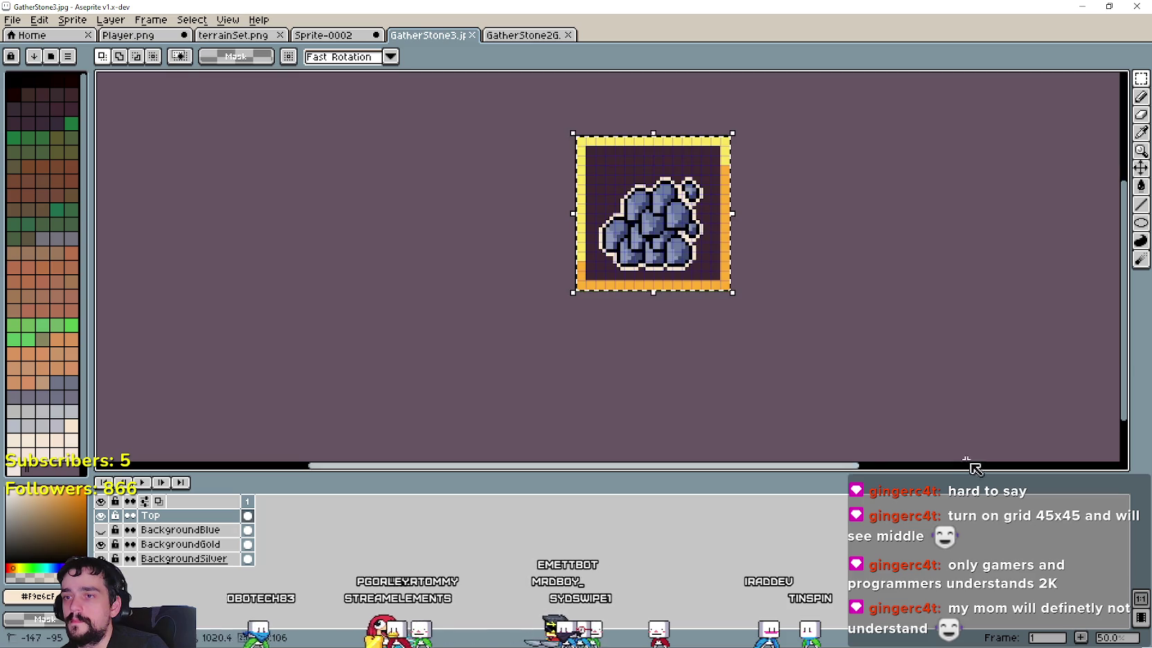
Step: Save the grayscale stone icon as GatherStone3G.jpg
{"action": "left_click", "coordinate": [523, 34]}
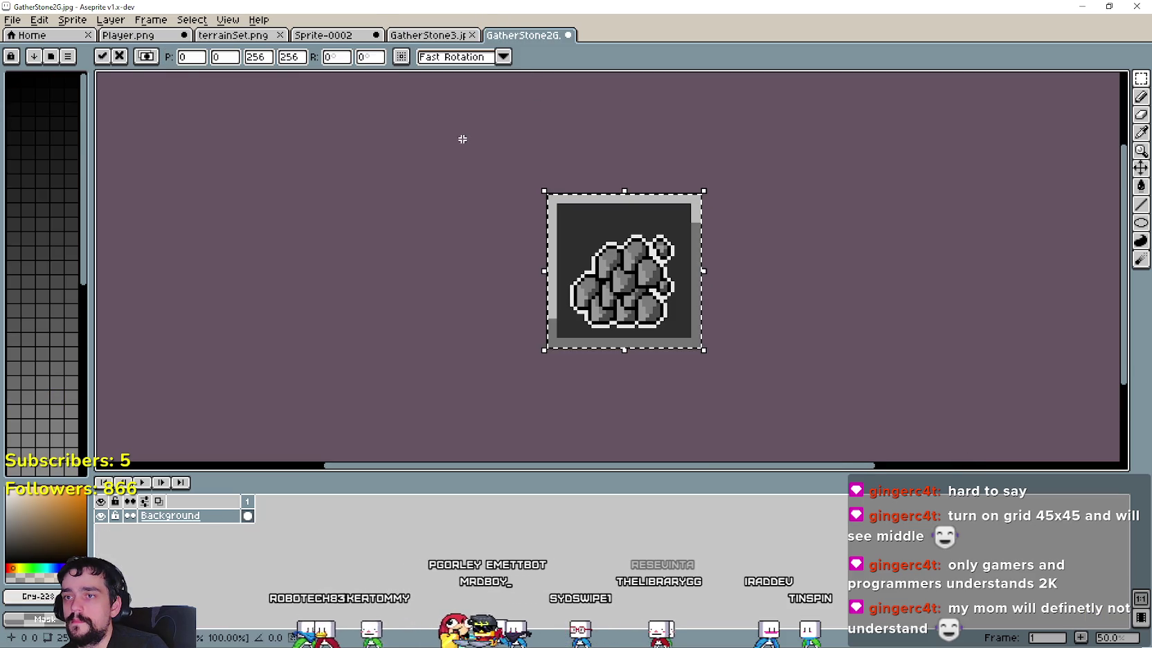
{"action": "left_click", "coordinate": [12, 20]}
{"action": "left_click", "coordinate": [36, 94]}
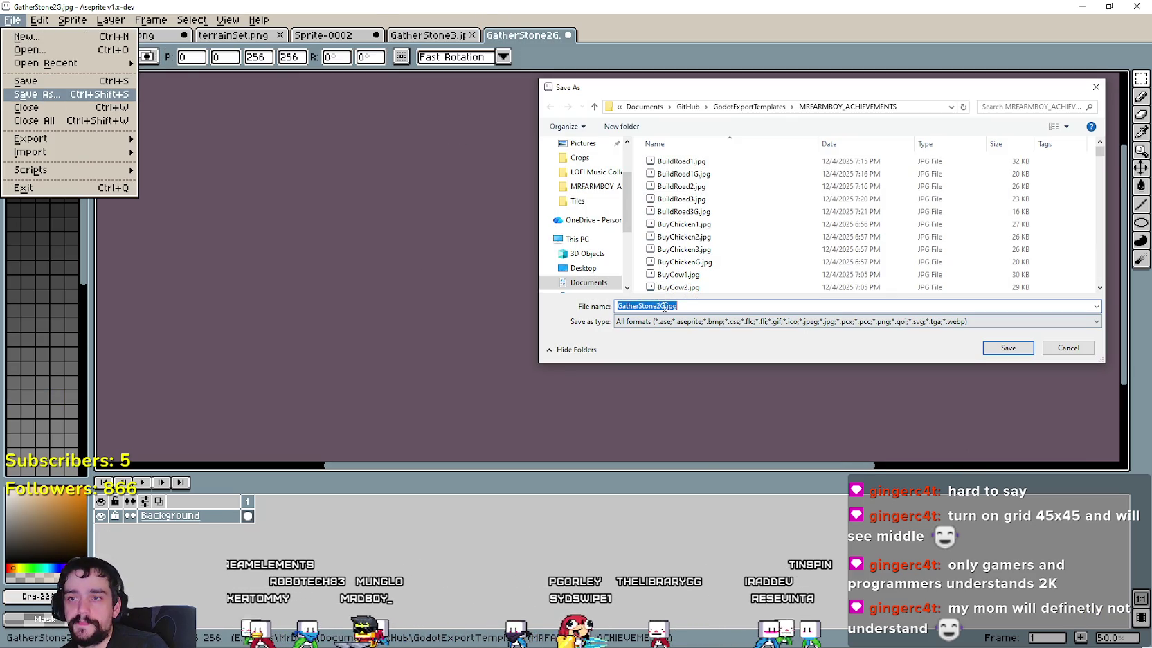
{"action": "left_click", "coordinate": [1008, 347]}
{"action": "key", "text": "Return"}
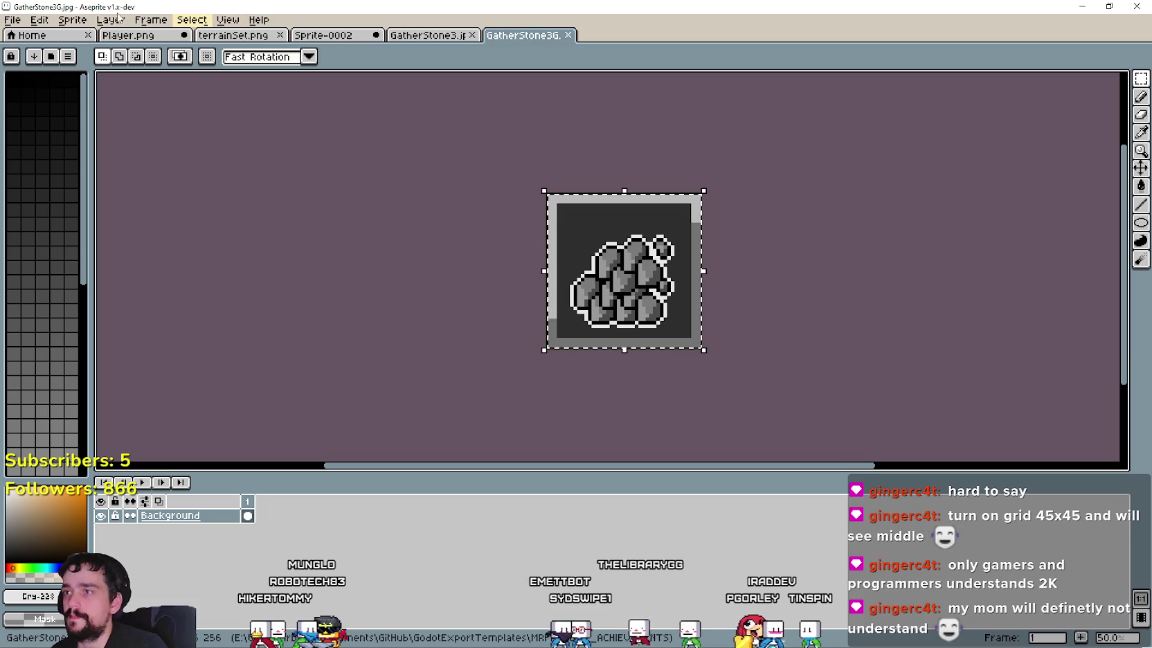
{"action": "left_click", "coordinate": [128, 34]}
Step: Replace the GatherStone3 icon's stones with the larger stone pile, stretched to 192x192 inside the frame
{"action": "scroll", "coordinate": [752, 359], "scroll_direction": "right", "scroll_amount": 2}
{"action": "left_click_drag", "start_coordinate": [751, 359], "coordinate": [654, 247]}
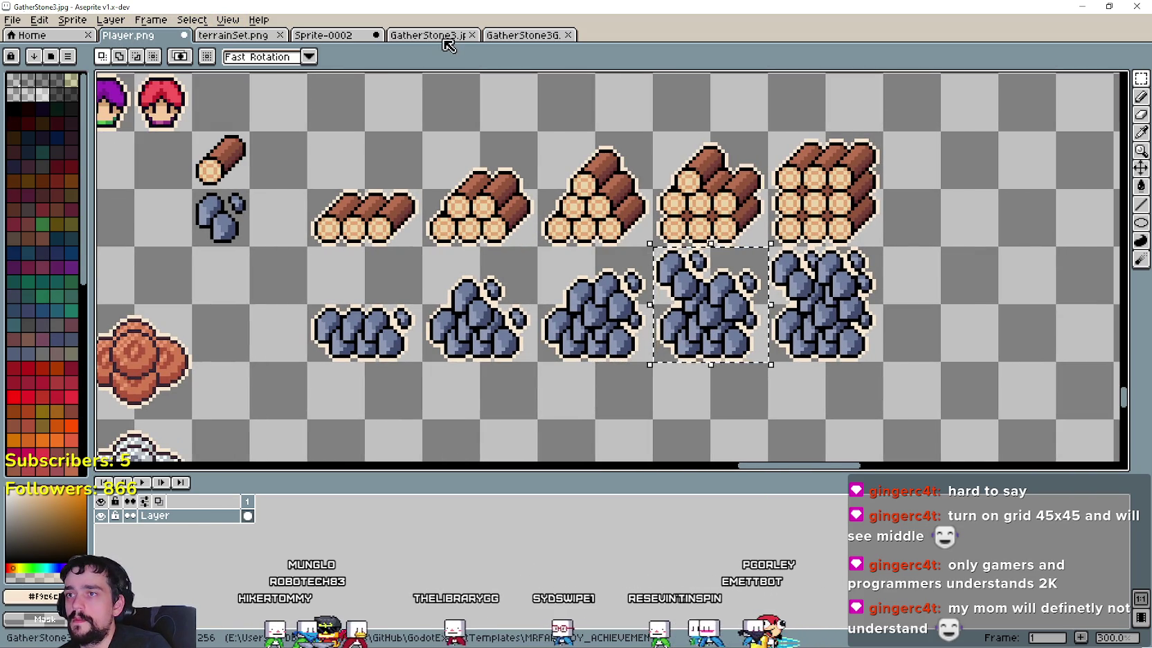
{"action": "left_click", "coordinate": [444, 38]}
{"action": "key", "text": "Delete"}
{"action": "key", "text": "ctrl+v"}
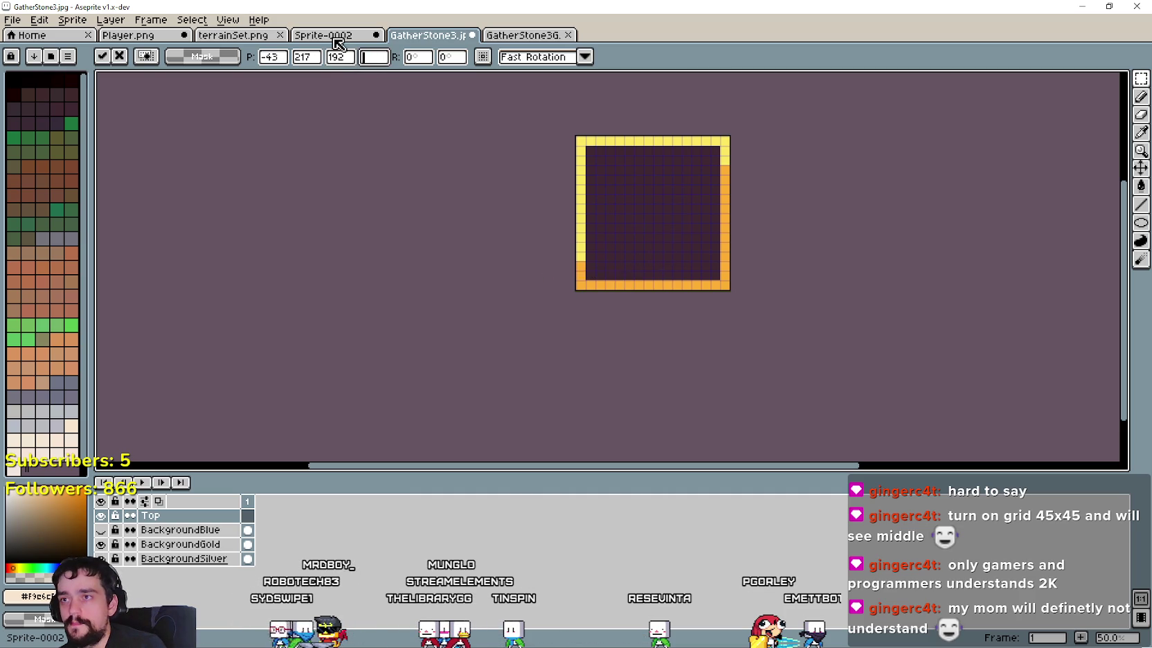
{"action": "left_click_drag", "start_coordinate": [608, 280], "coordinate": [609, 379]}
{"action": "left_click_drag", "start_coordinate": [620, 322], "coordinate": [677, 211]}
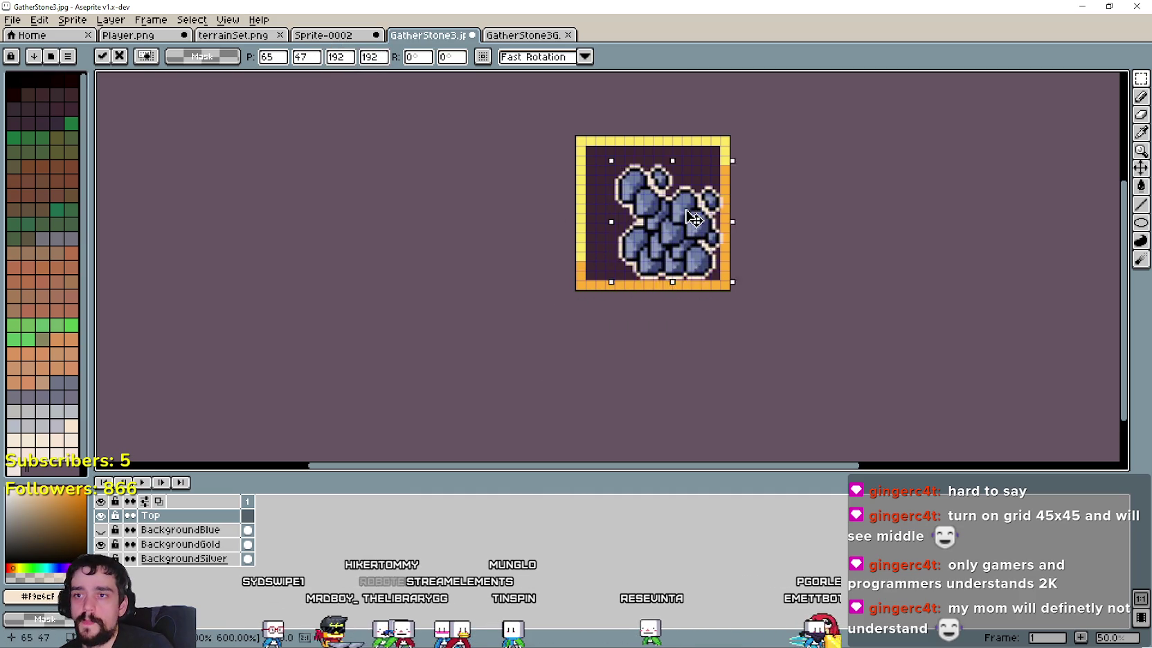
{"action": "left_click", "coordinate": [836, 198]}
{"action": "scroll", "coordinate": [712, 252], "scroll_direction": "up", "scroll_amount": 1}
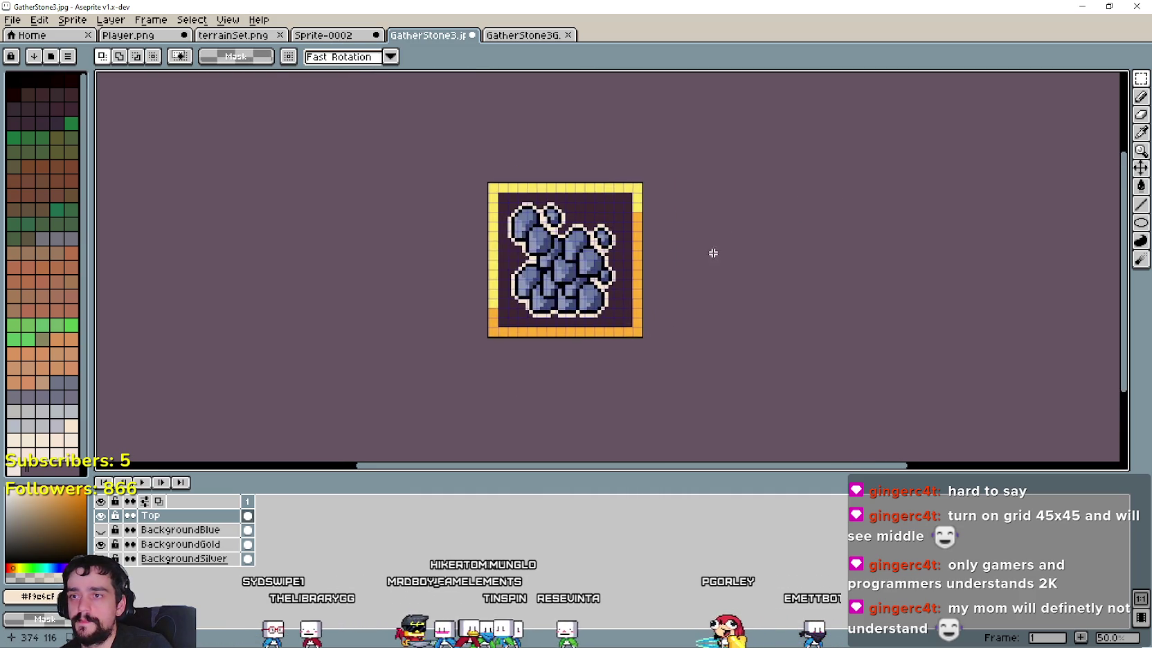
{"action": "scroll", "coordinate": [625, 248], "scroll_direction": "up", "scroll_amount": 1}
Step: Save the icon as GatherStone4.jpg with the default JPEG quality
{"action": "left_click", "coordinate": [13, 19]}
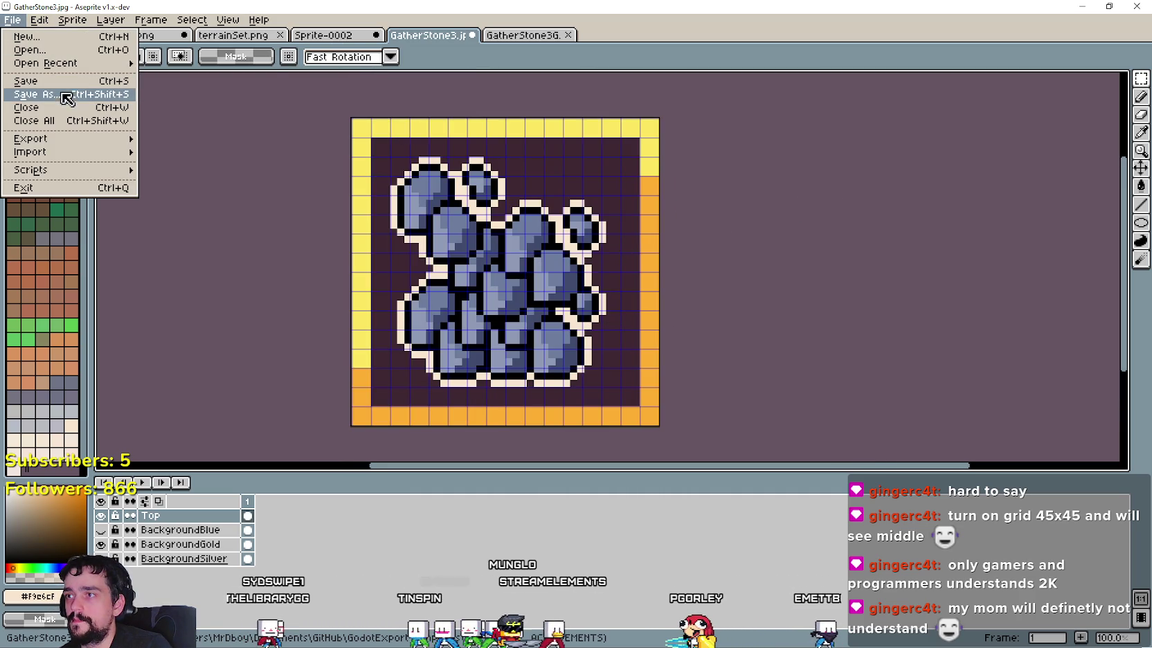
{"action": "left_click", "coordinate": [639, 305]}
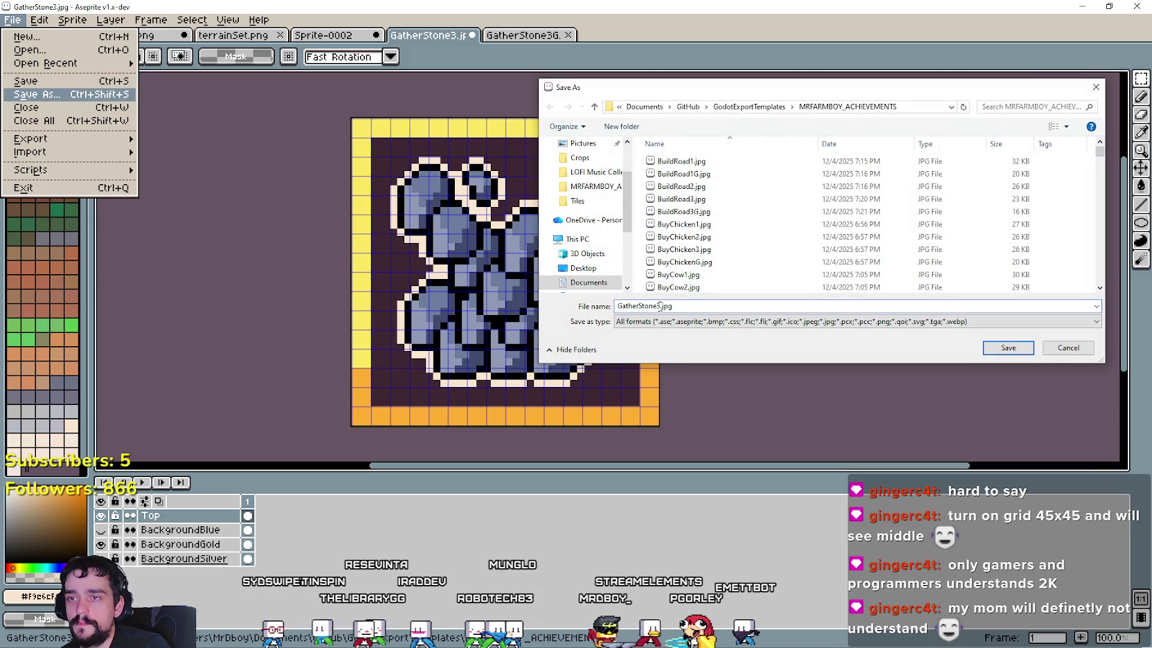
{"action": "key", "text": "shift+Right"}
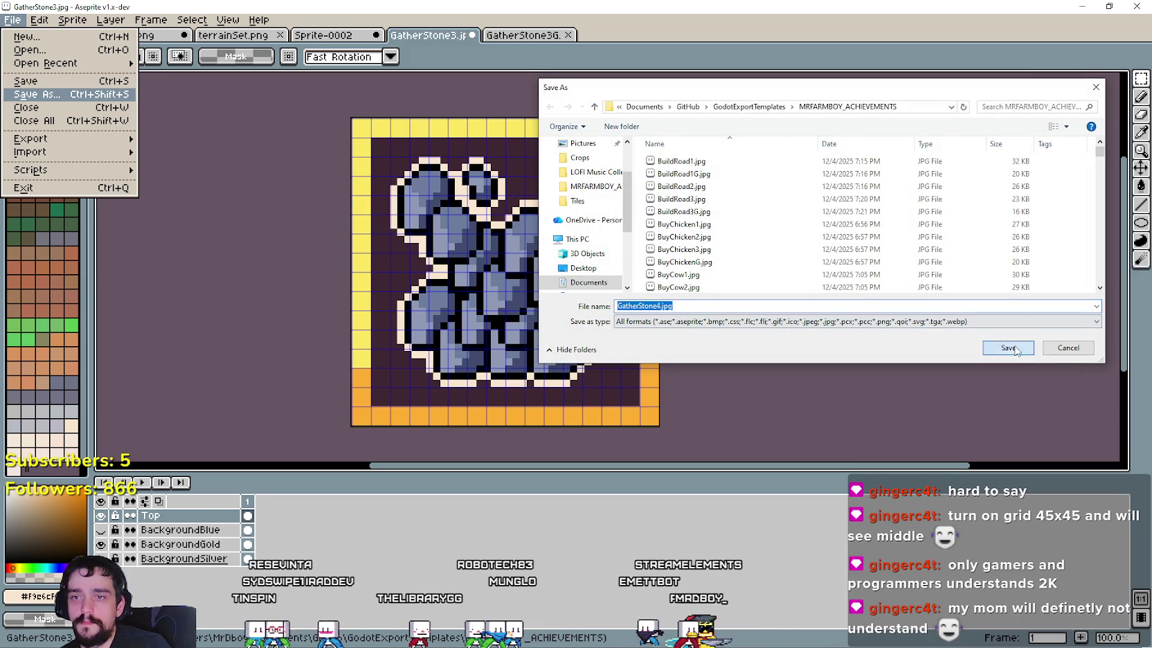
{"action": "left_click", "coordinate": [1014, 348]}
{"action": "left_click", "coordinate": [638, 354]}
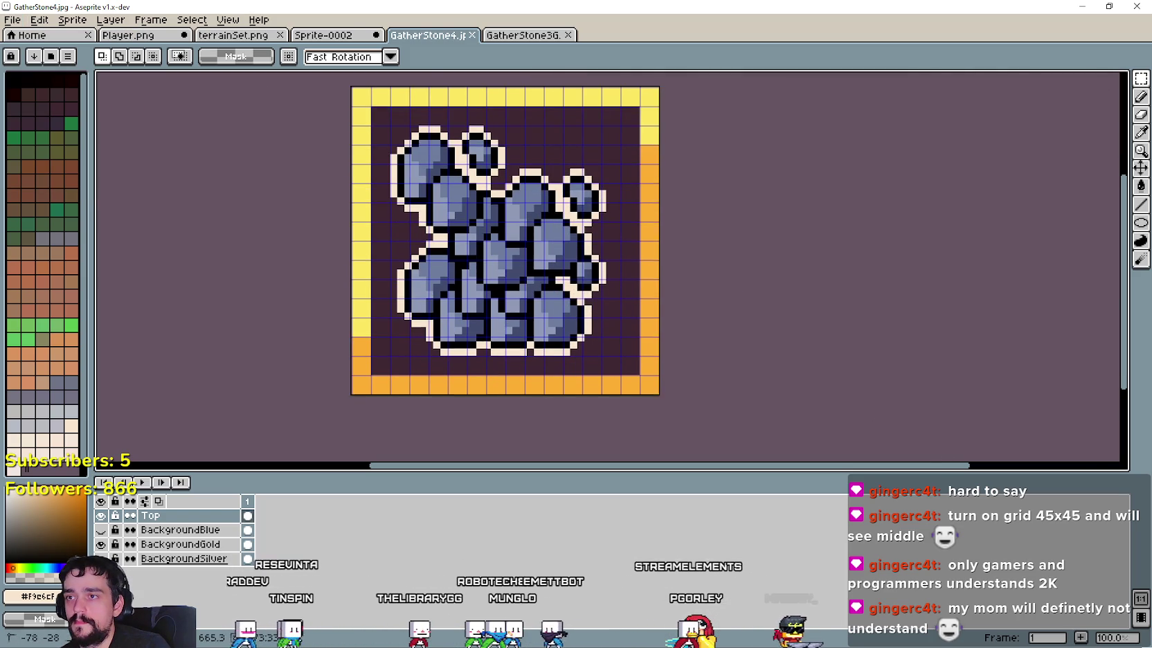
Step: Paste the larger grayscale stone pile into GatherStone3G and save it as GatherStone4G.jpg
{"action": "left_click", "coordinate": [519, 34]}
{"action": "key", "text": "Delete"}
{"action": "key", "text": "ctrl+v"}
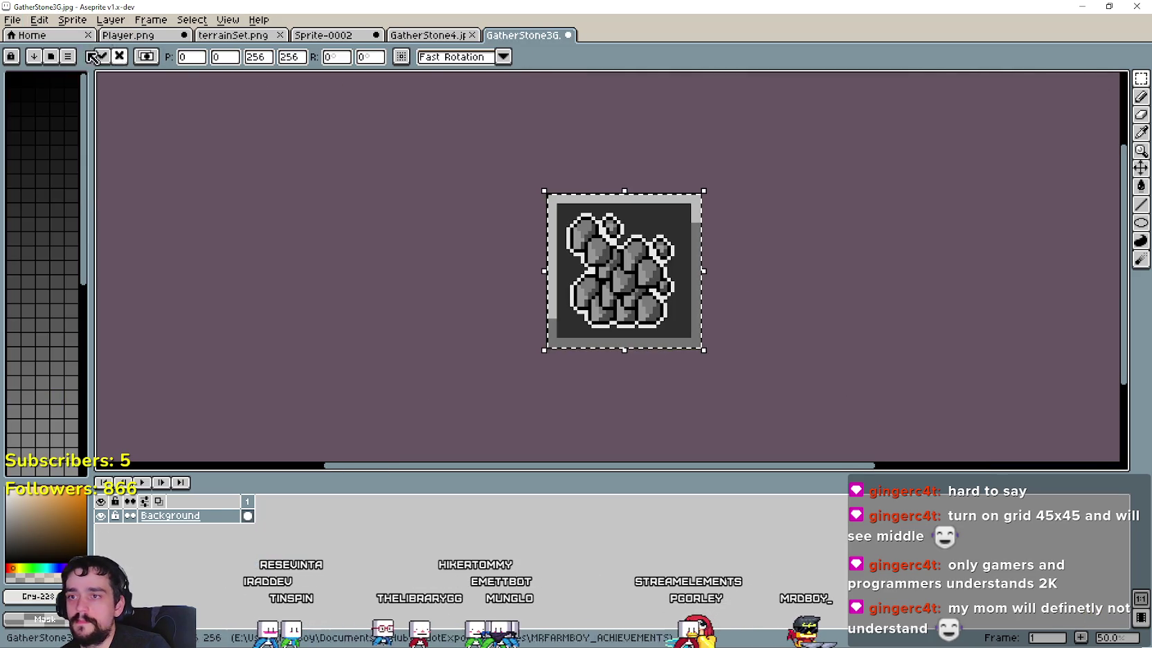
{"action": "left_click", "coordinate": [13, 21]}
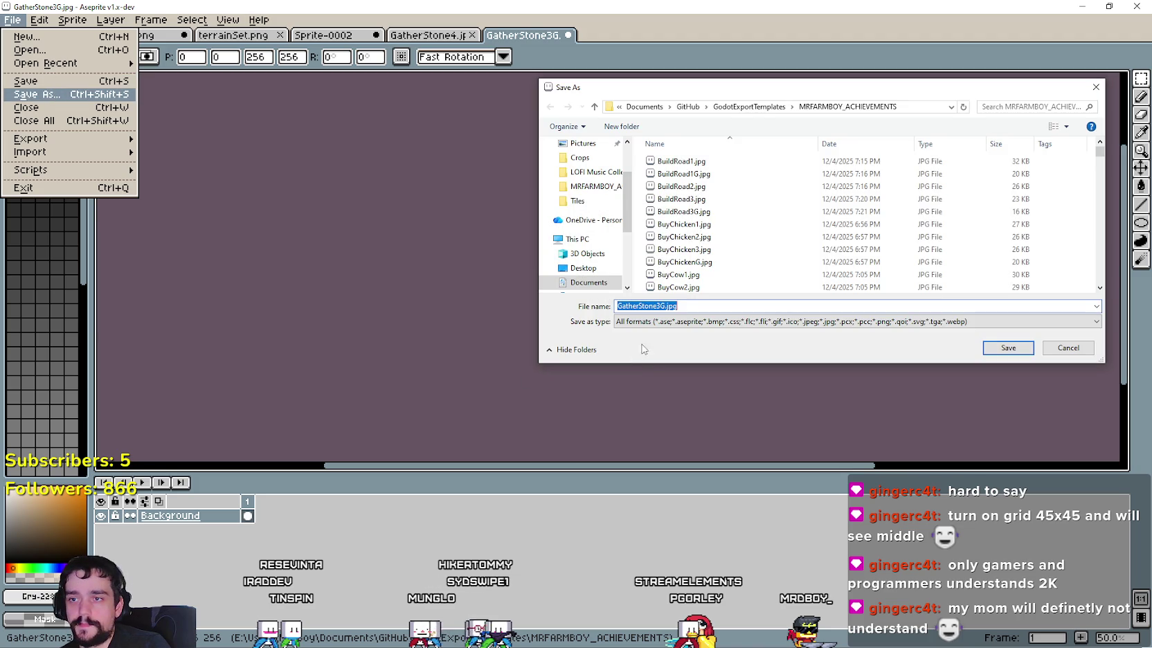
{"action": "left_click", "coordinate": [1025, 352]}
{"action": "left_click", "coordinate": [612, 354]}
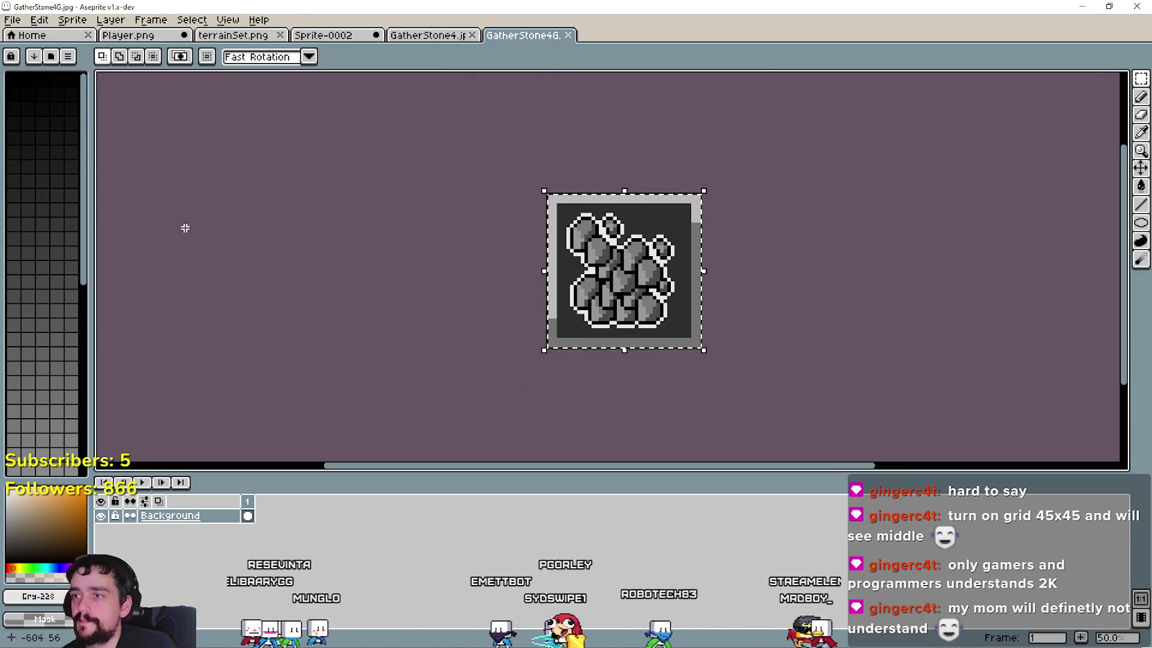
Step: In GatherStone4.jpg, show the BackgroundBlue layer and delete the old stone artwork
{"action": "left_click", "coordinate": [133, 37]}
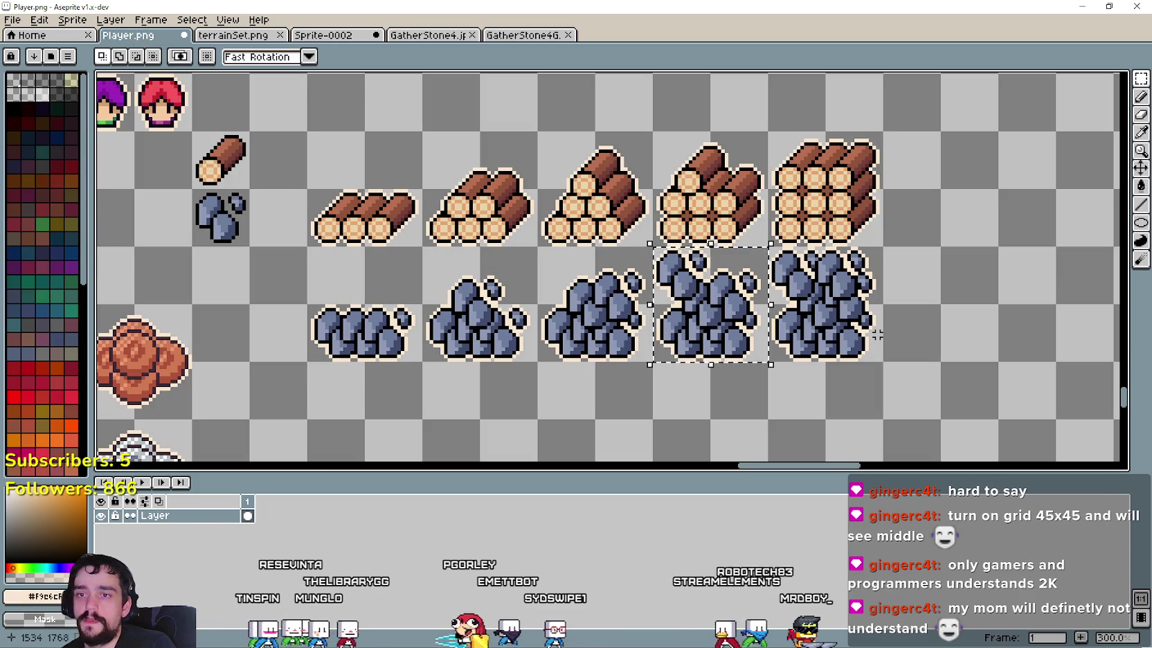
{"action": "key", "text": "ctrl+Tab"}
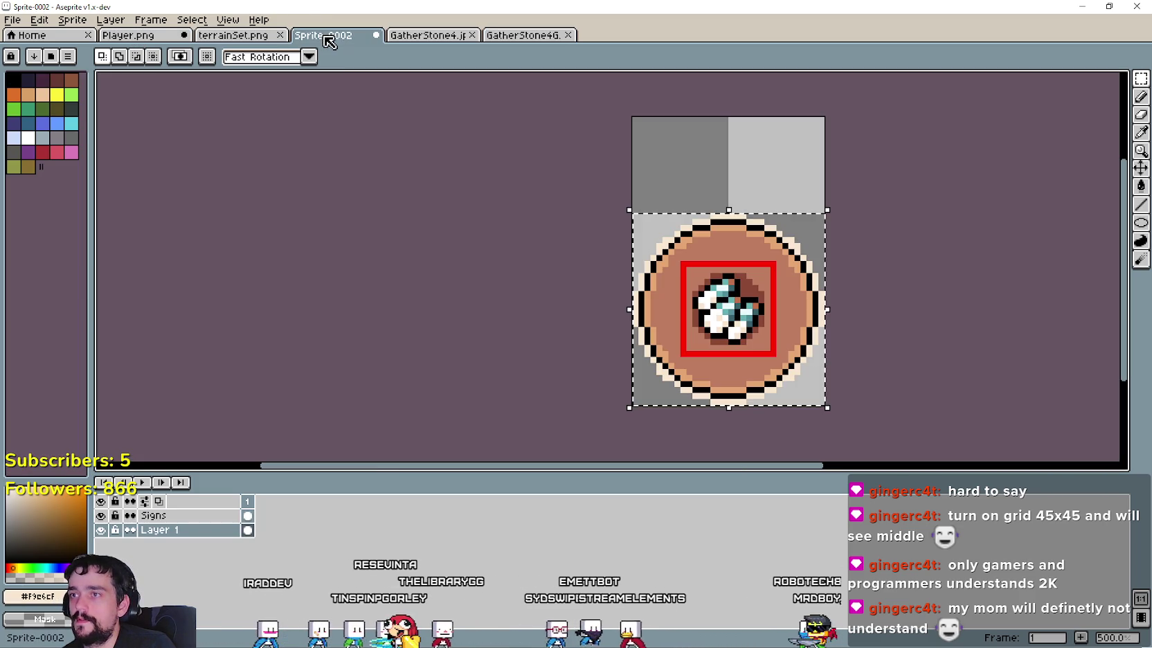
{"action": "left_click", "coordinate": [433, 36]}
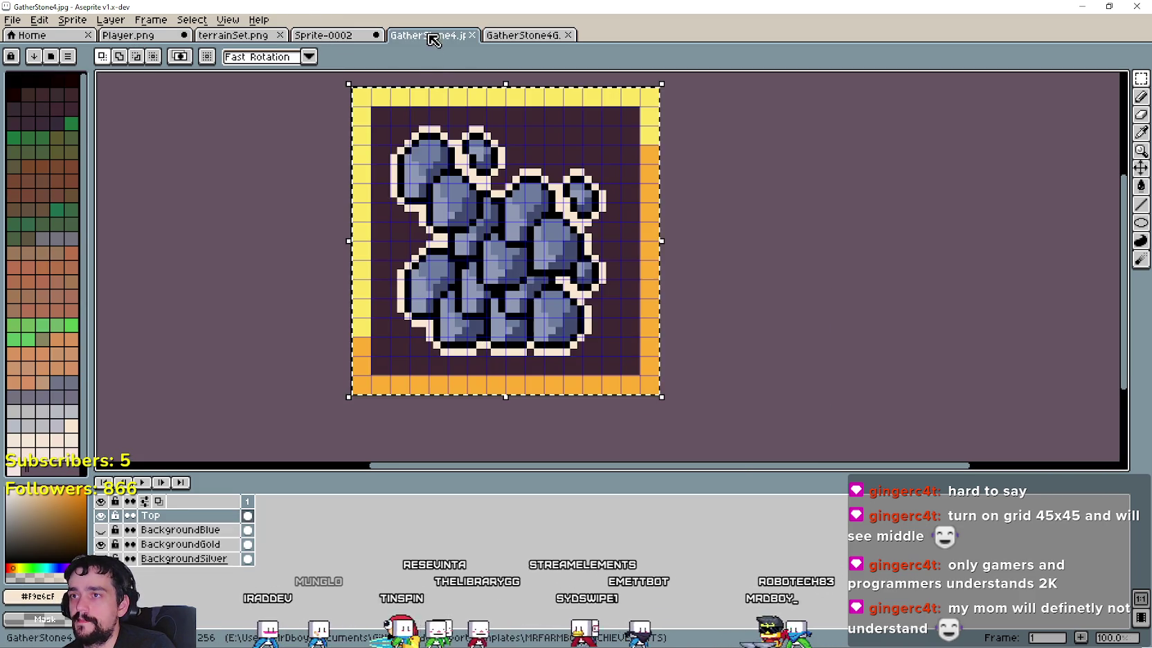
{"action": "left_click", "coordinate": [101, 530]}
{"action": "key", "text": "Delete"}
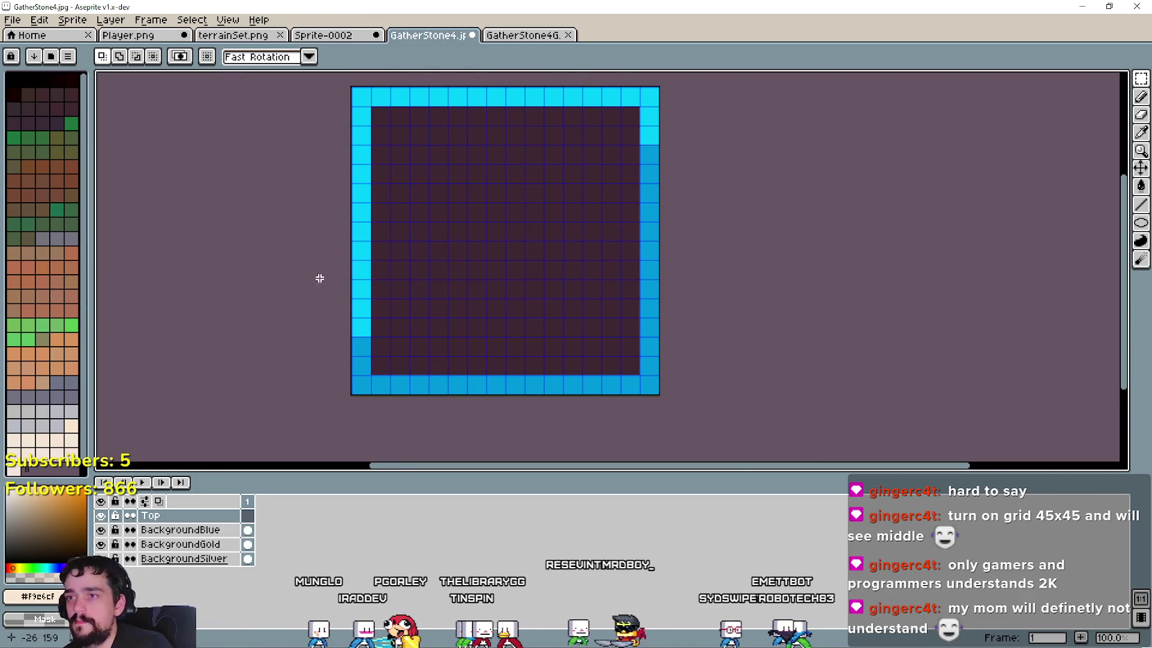
Step: Paste the stone pile into the blue frame, resized to 192x192 and positioned inside it
{"action": "key", "text": "ctrl+v"}
{"action": "left_click_drag", "start_coordinate": [621, 285], "coordinate": [561, 265]}
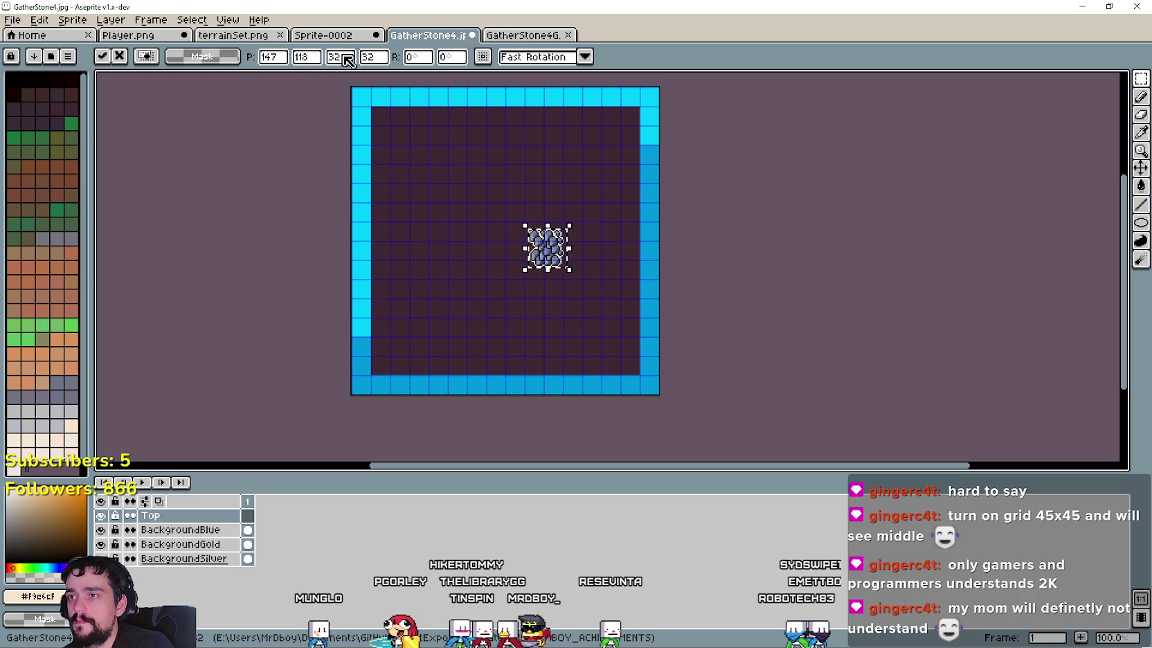
{"action": "type", "text": "192"}
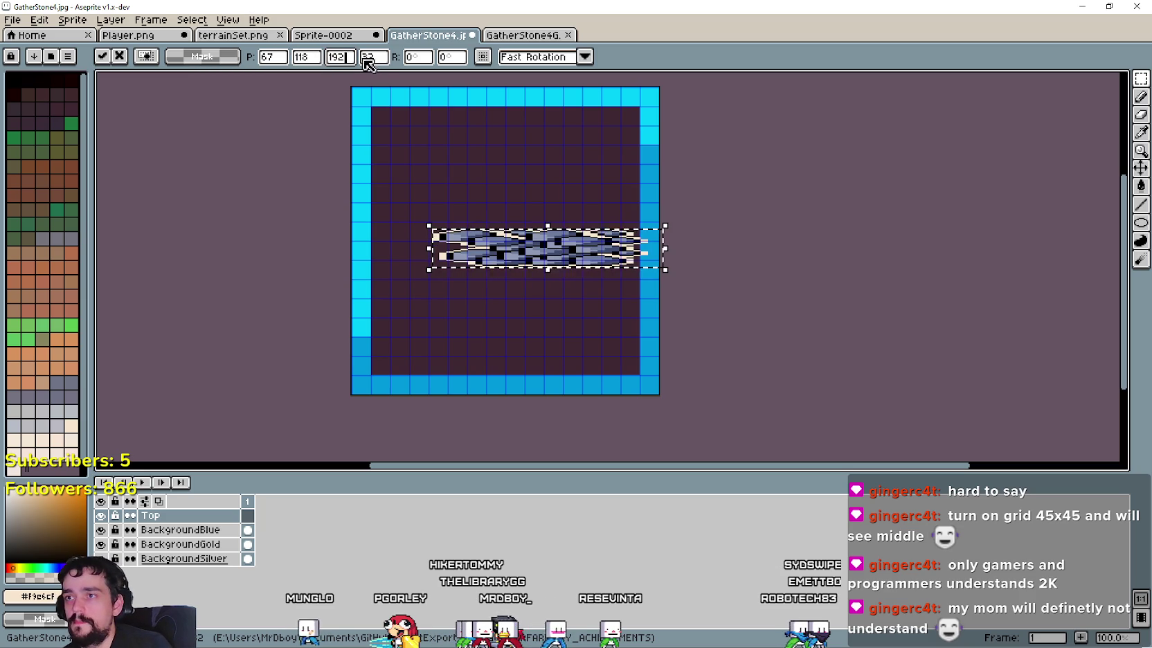
{"action": "type", "text": "192"}
{"action": "left_click_drag", "start_coordinate": [543, 256], "coordinate": [505, 255]}
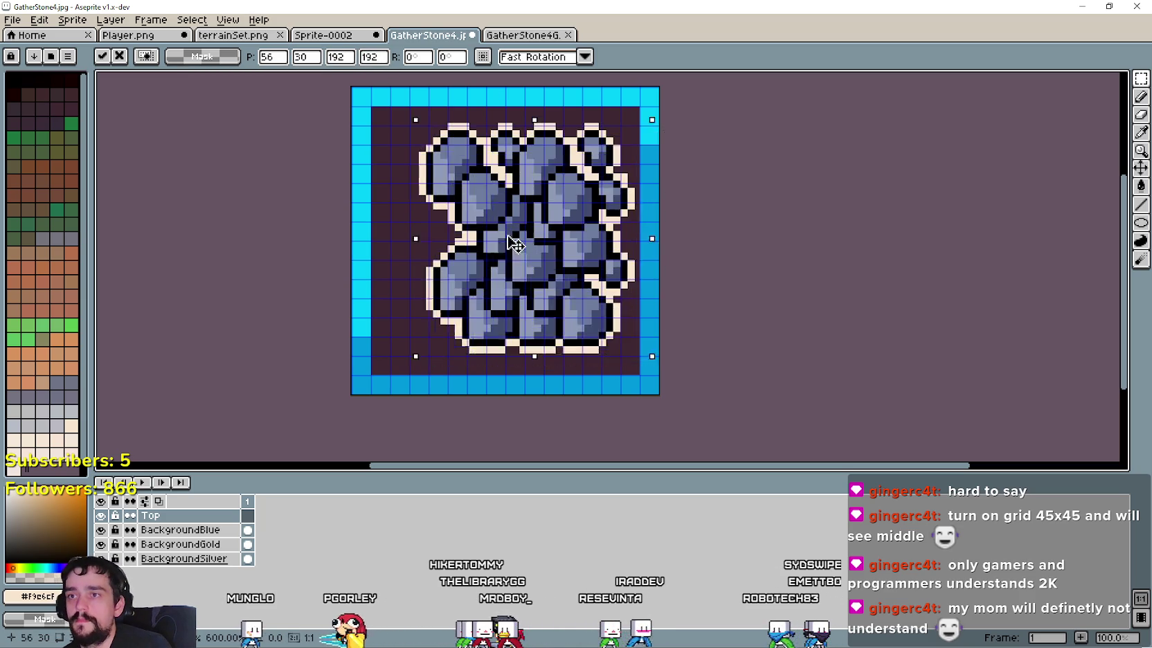
{"action": "left_click", "coordinate": [711, 236]}
Step: Save the blue-framed icon as GatherStone5.jpg, accepting the JPEG quality
{"action": "key", "text": "alt+f"}
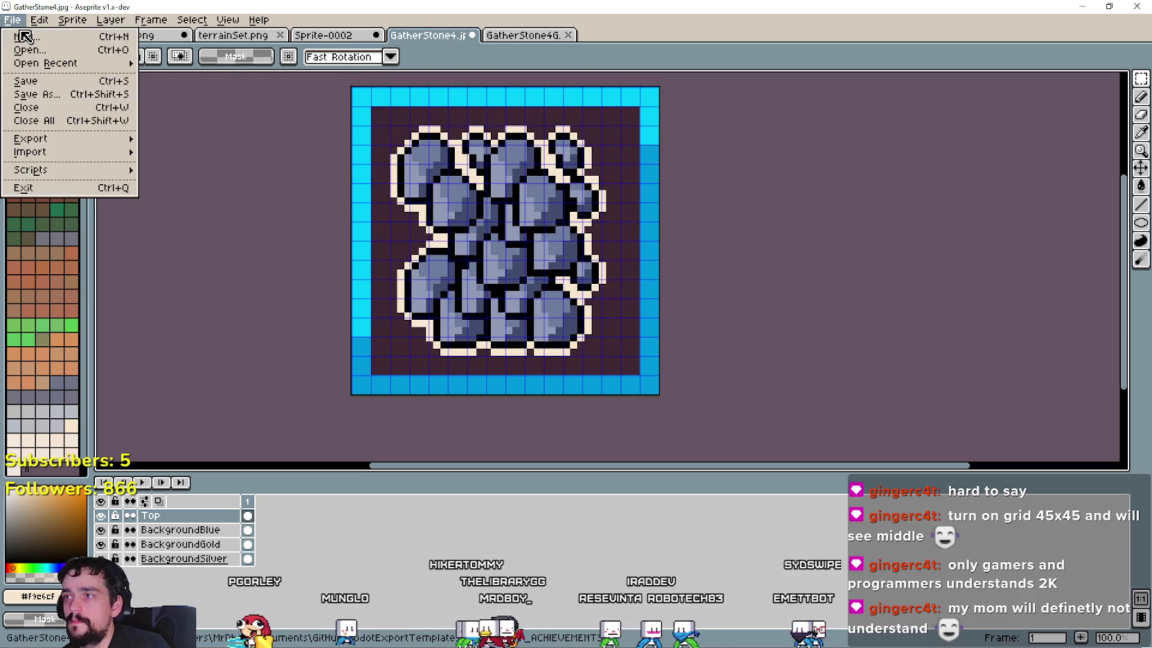
{"action": "key", "text": "a"}
{"action": "key", "text": "Right"}
{"action": "key", "text": "BackSpace"}
{"action": "type", "text": "5"}
{"action": "left_click", "coordinate": [1005, 347]}
{"action": "left_click", "coordinate": [612, 353]}
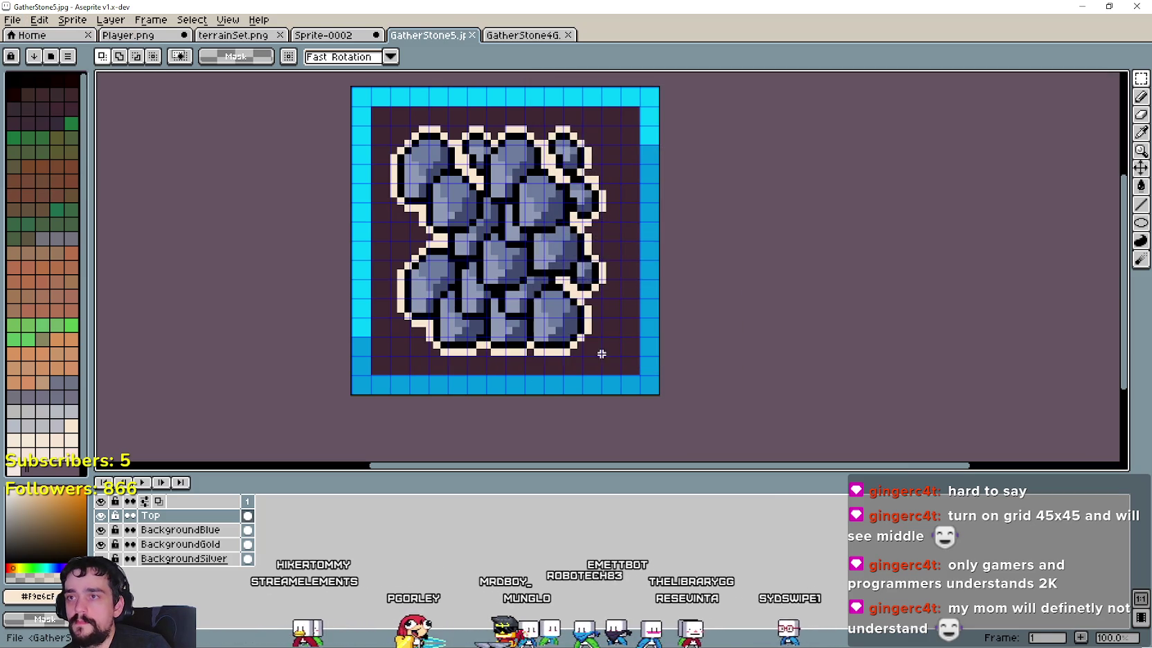
Step: Paste the stone into the grayscale icon, save it as GatherStone5G.jpg, then switch to Spotify
{"action": "left_click", "coordinate": [516, 36]}
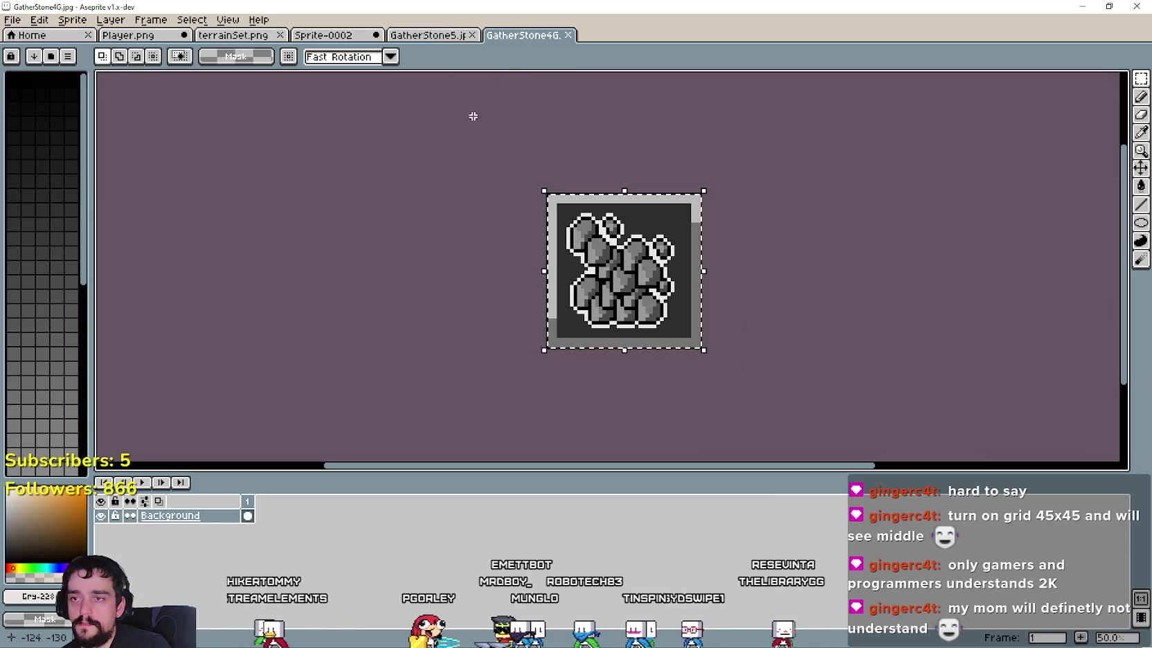
{"action": "key", "text": "ctrl+shift+Tab"}
{"action": "scroll", "coordinate": [689, 248], "scroll_direction": "down", "scroll_amount": 3}
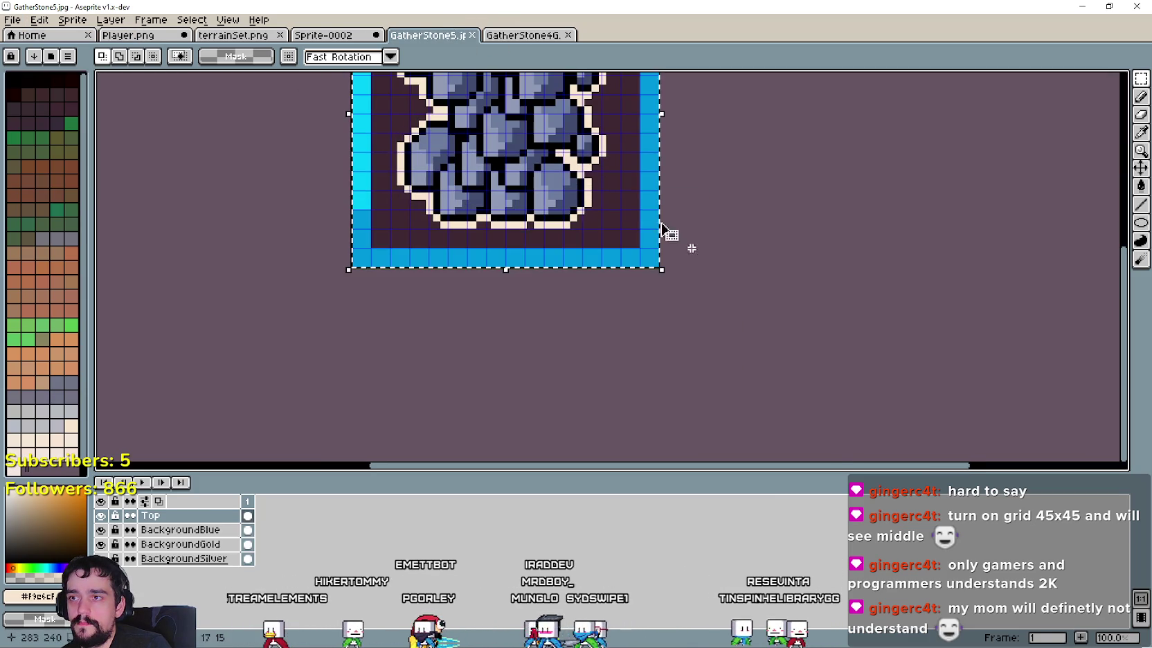
{"action": "key", "text": "ctrl+Tab"}
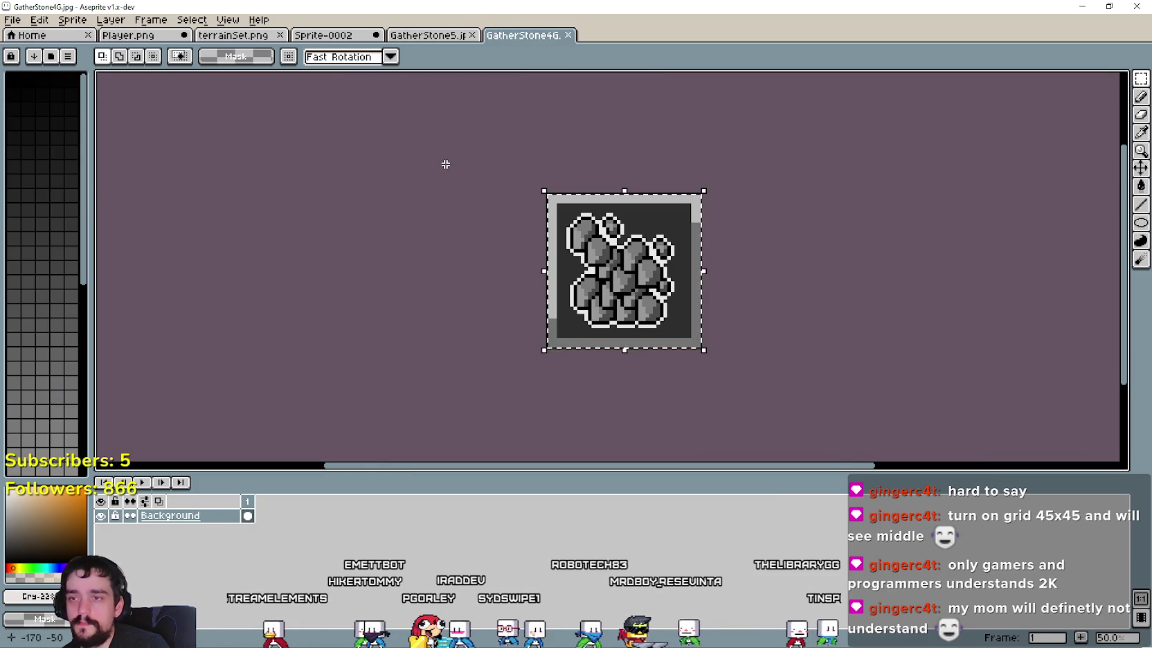
{"action": "key", "text": "ctrl+v"}
{"action": "key", "text": "alt+f"}
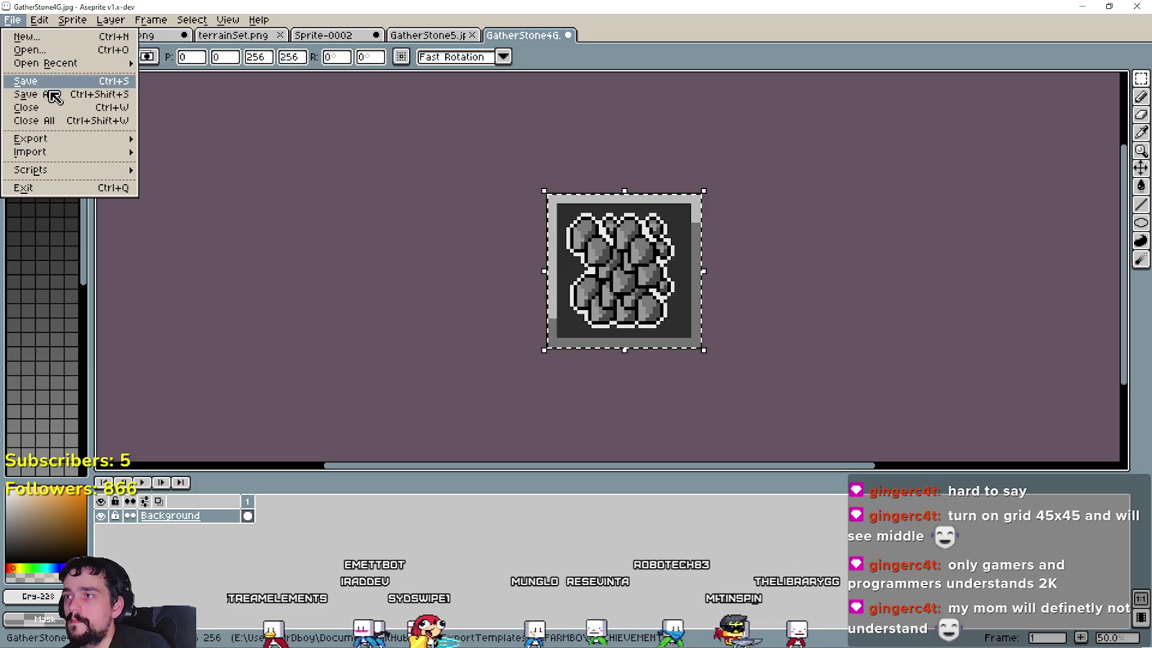
{"action": "key", "text": "Down"}
{"action": "key", "text": "Down"}
{"action": "key", "text": "Down"}
{"action": "key", "text": "Return"}
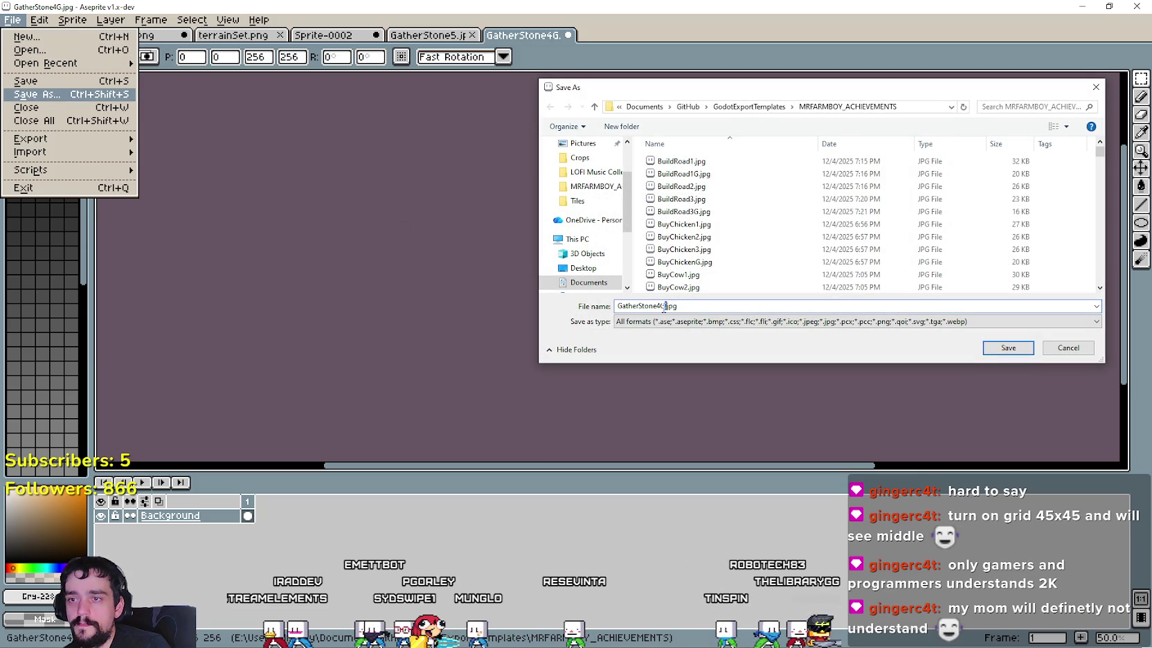
{"action": "key", "text": "Return"}
{"action": "key", "text": "Return"}
{"action": "key", "text": "alt+Tab"}
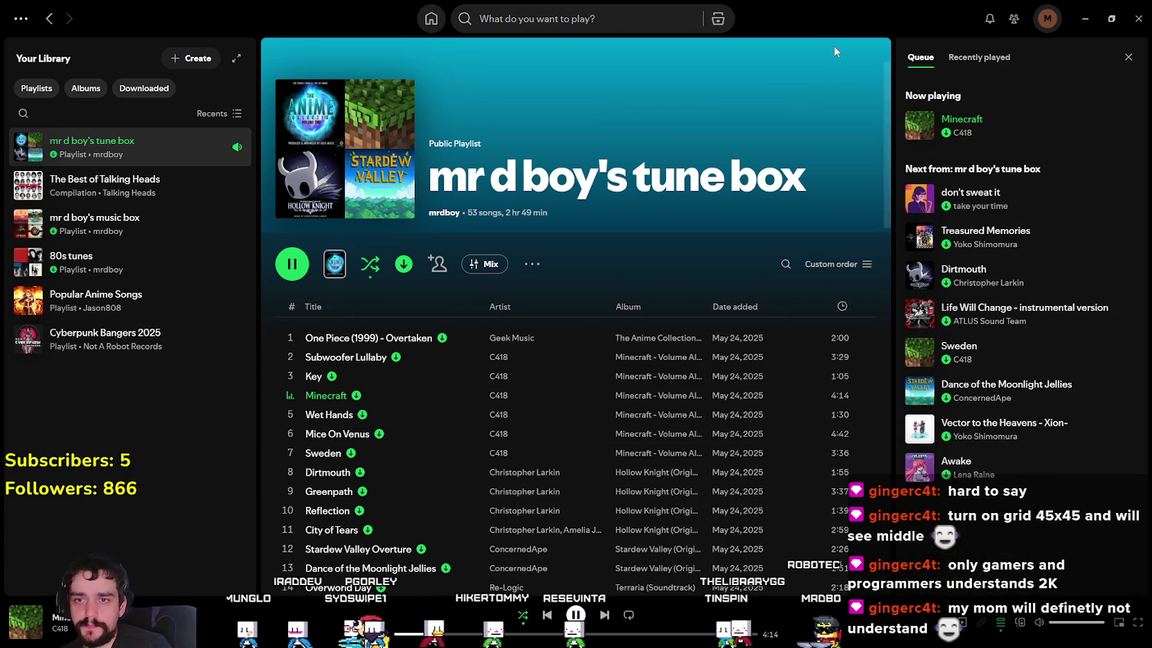
Step: Try a search for 'Expedti', clear it, and return to the tune box playlist
{"action": "left_click", "coordinate": [484, 19]}
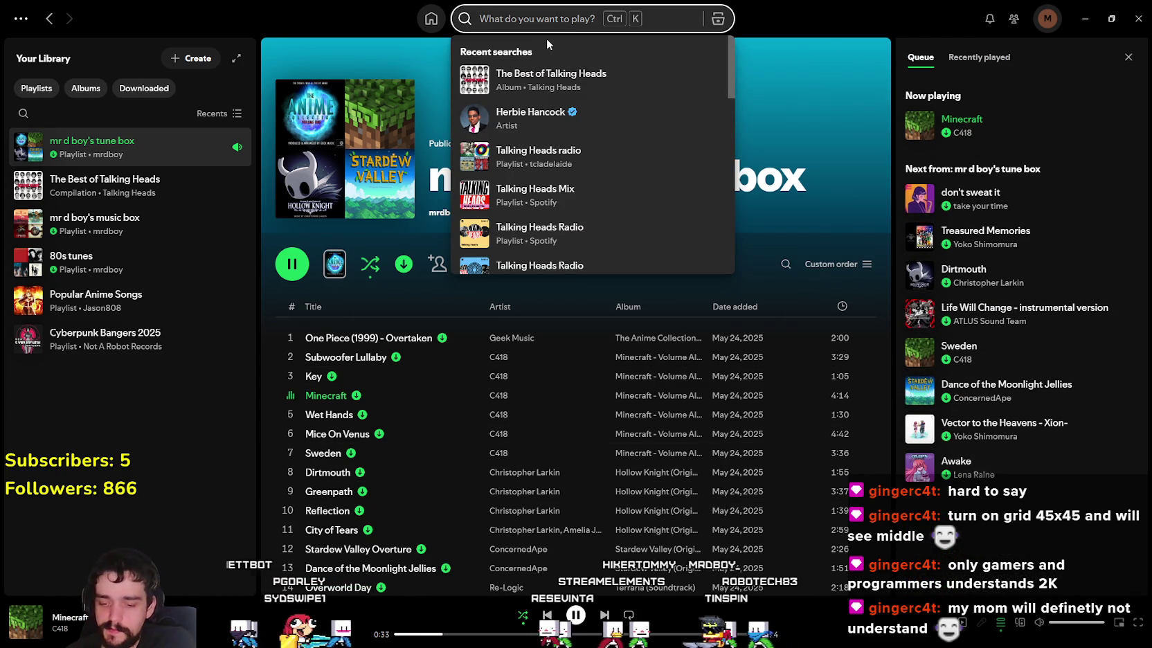
{"action": "type", "text": "Expedti"}
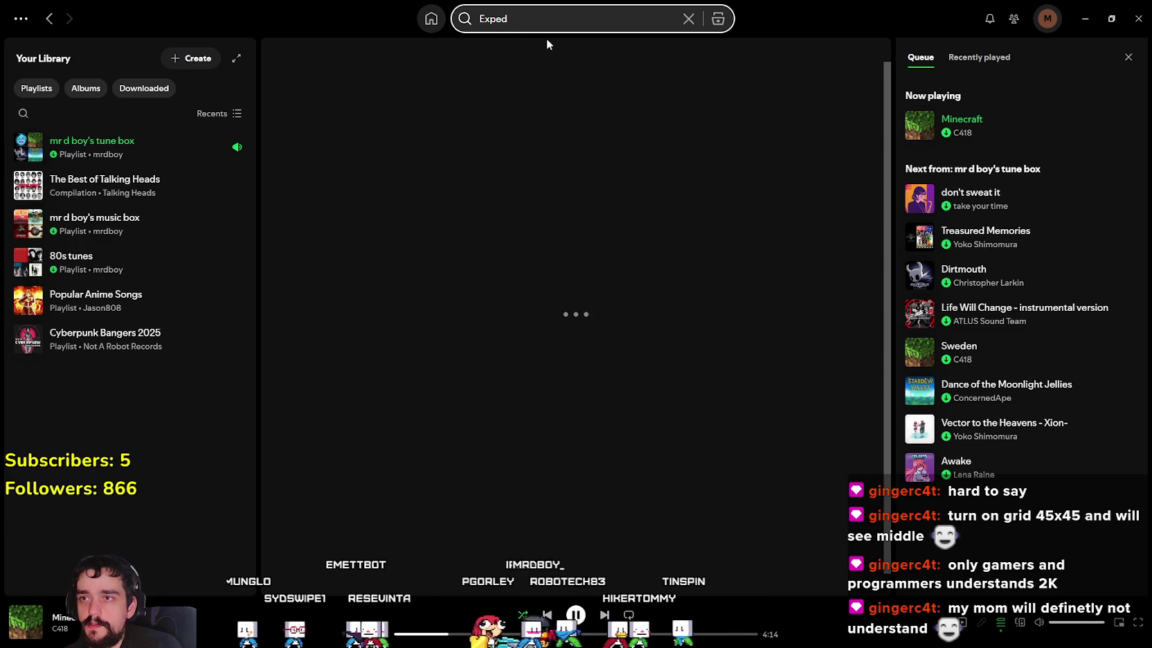
{"action": "key", "text": "BackSpace"}
{"action": "key", "text": "BackSpace"}
{"action": "key", "text": "BackSpace"}
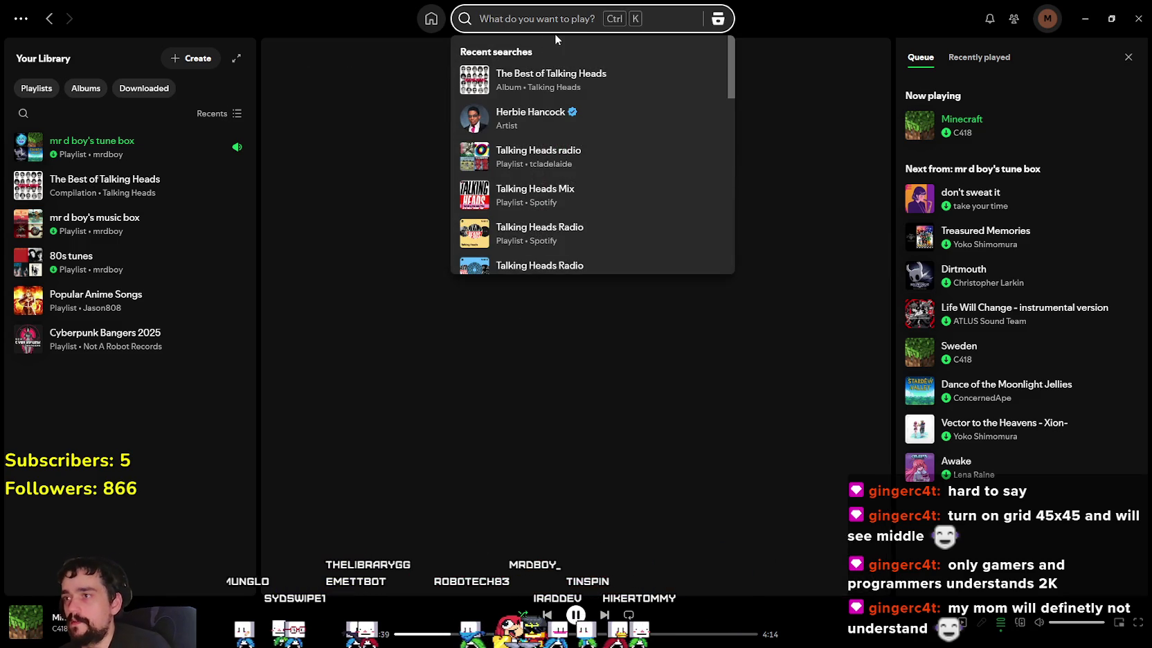
{"action": "left_click", "coordinate": [97, 135]}
Step: Scroll the tune box playlist to its last track, expand suggestions, then search 'Expeditio'
{"action": "scroll", "coordinate": [524, 350], "scroll_direction": "down", "scroll_amount": 4}
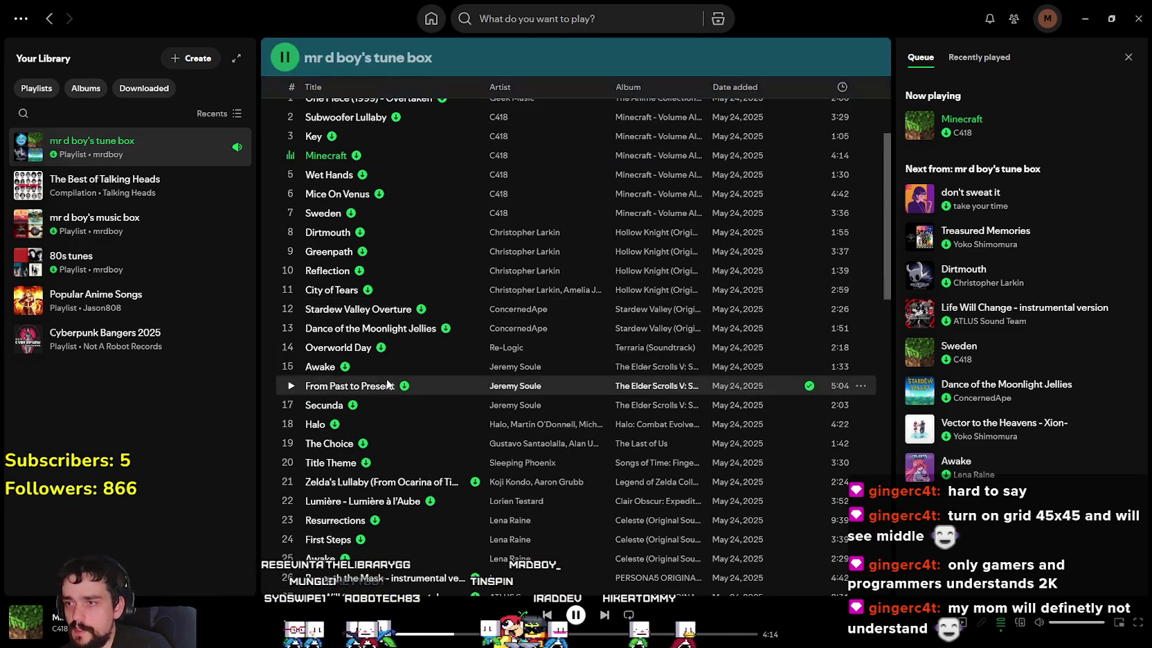
{"action": "scroll", "coordinate": [711, 333], "scroll_direction": "down", "scroll_amount": 3}
{"action": "scroll", "coordinate": [700, 342], "scroll_direction": "down", "scroll_amount": 2}
{"action": "scroll", "coordinate": [682, 357], "scroll_direction": "down", "scroll_amount": 4}
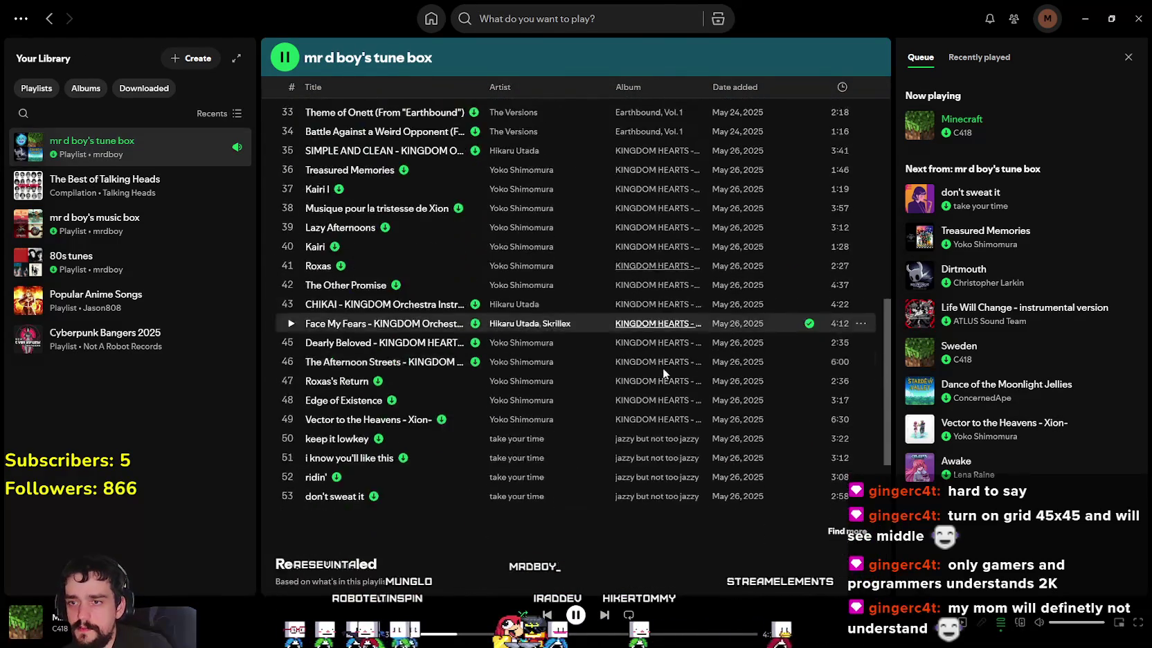
{"action": "scroll", "coordinate": [663, 367], "scroll_direction": "down", "scroll_amount": 2}
{"action": "scroll", "coordinate": [592, 364], "scroll_direction": "up", "scroll_amount": 3}
{"action": "scroll", "coordinate": [819, 457], "scroll_direction": "down", "scroll_amount": 2}
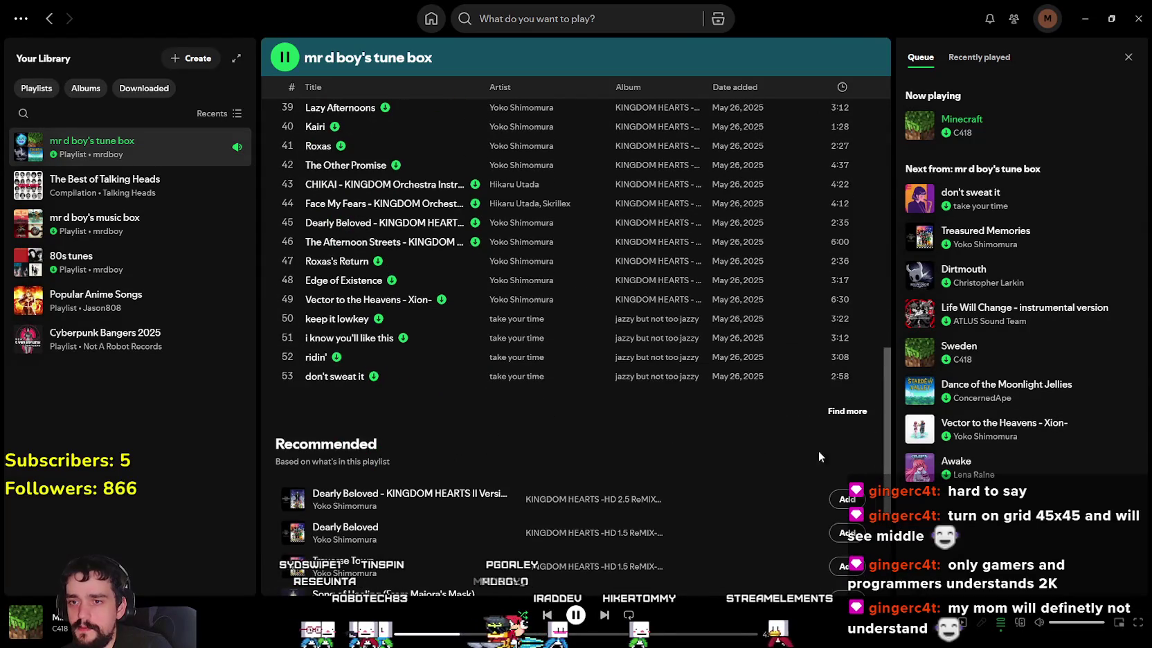
{"action": "scroll", "coordinate": [678, 411], "scroll_direction": "up", "scroll_amount": 5}
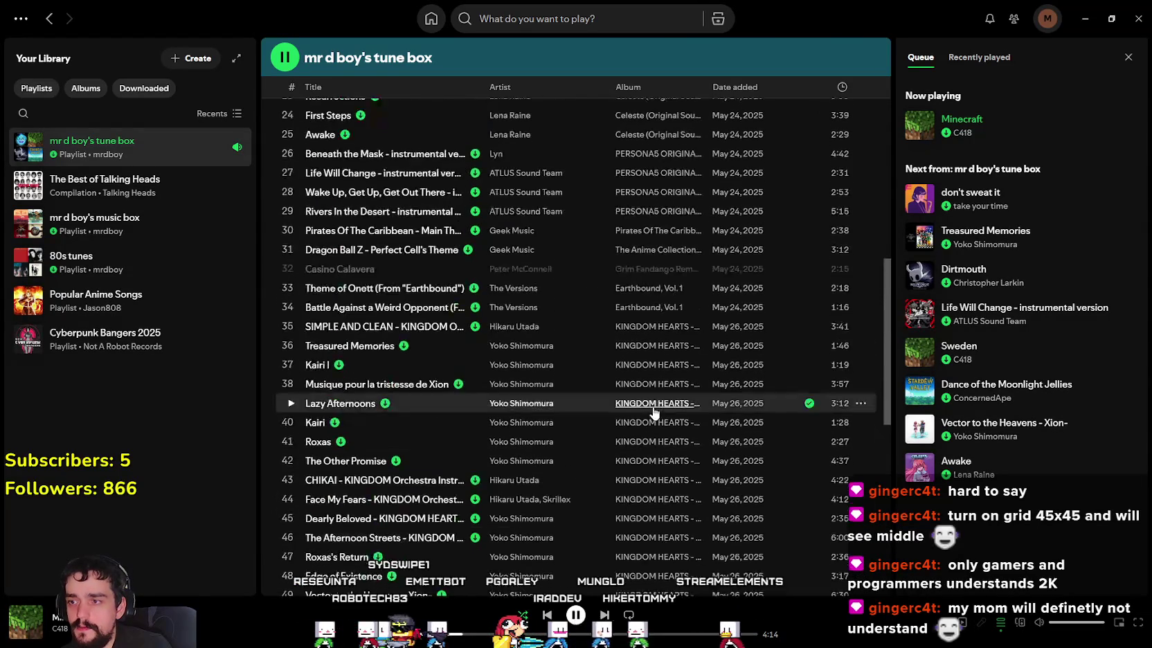
{"action": "scroll", "coordinate": [753, 447], "scroll_direction": "down", "scroll_amount": 4}
{"action": "left_click", "coordinate": [846, 472]}
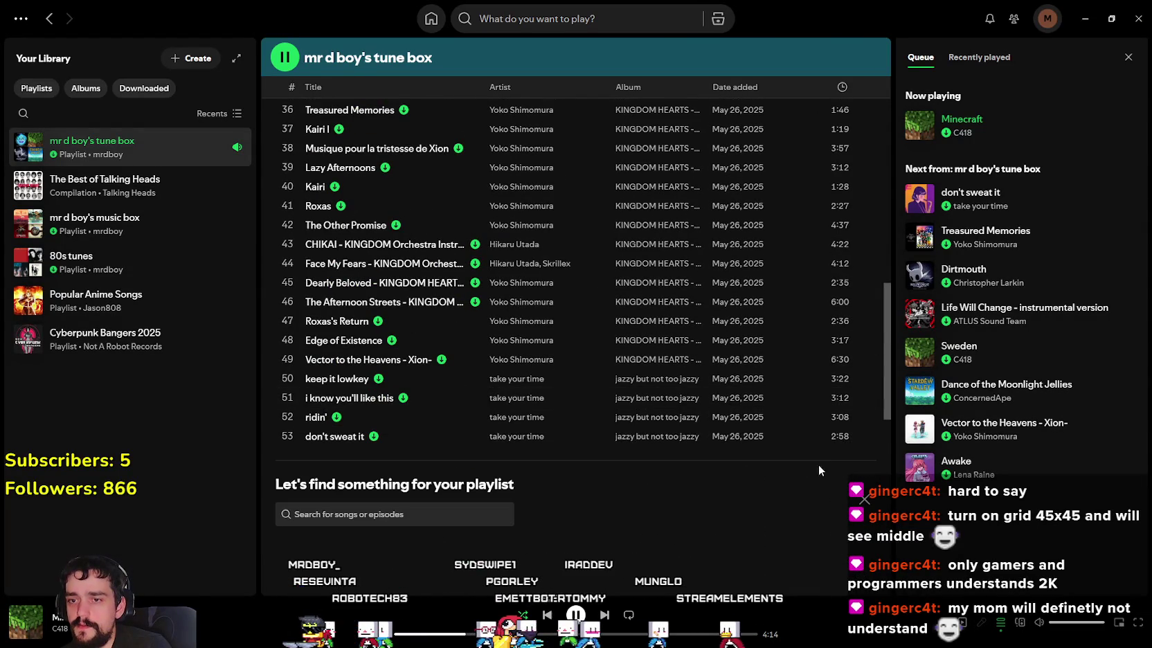
{"action": "scroll", "coordinate": [616, 400], "scroll_direction": "up", "scroll_amount": 6}
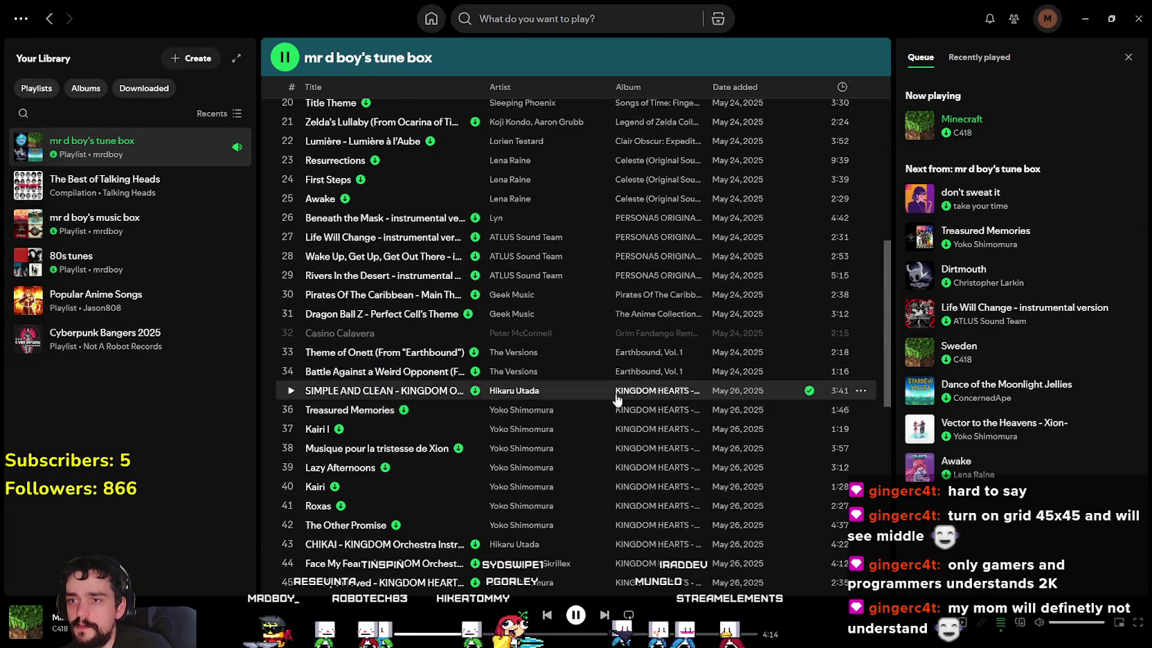
{"action": "scroll", "coordinate": [651, 415], "scroll_direction": "up", "scroll_amount": 1}
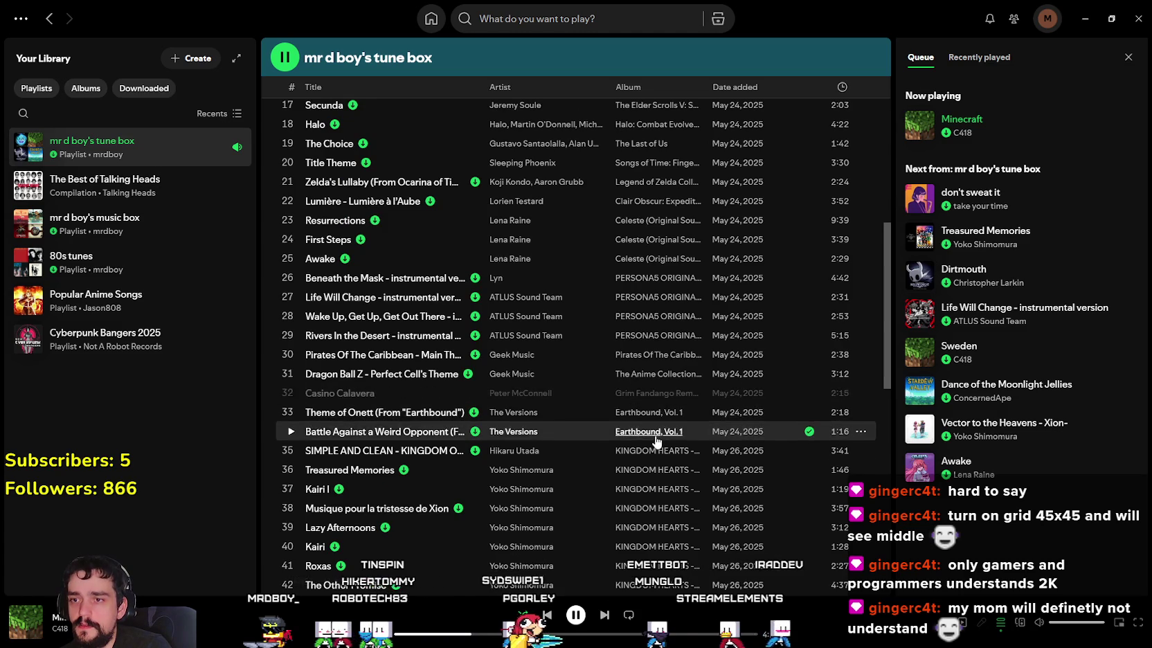
{"action": "scroll", "coordinate": [654, 429], "scroll_direction": "up", "scroll_amount": 3}
{"action": "scroll", "coordinate": [631, 294], "scroll_direction": "up", "scroll_amount": 2}
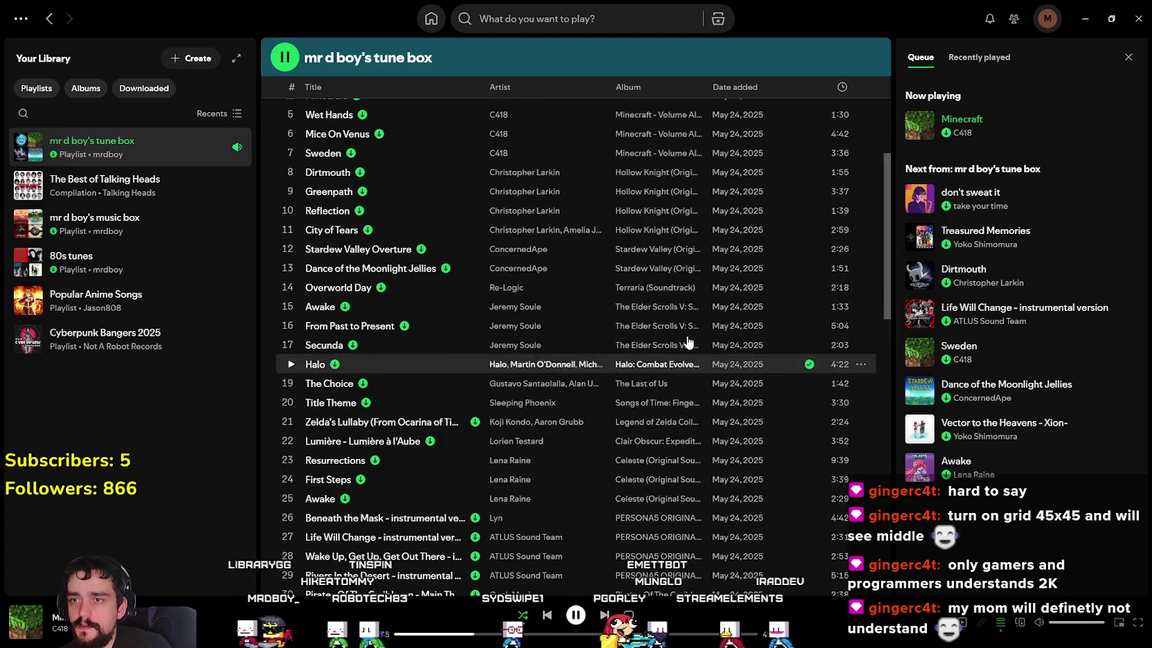
{"action": "scroll", "coordinate": [631, 293], "scroll_direction": "up", "scroll_amount": 2}
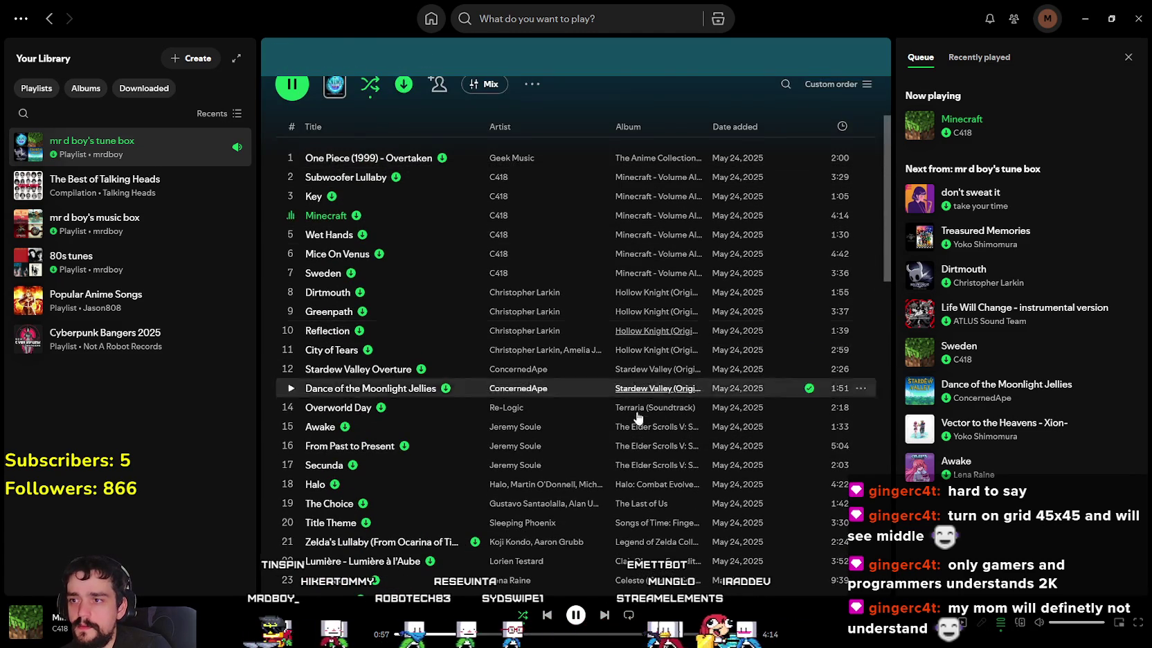
{"action": "scroll", "coordinate": [635, 401], "scroll_direction": "down", "scroll_amount": 2}
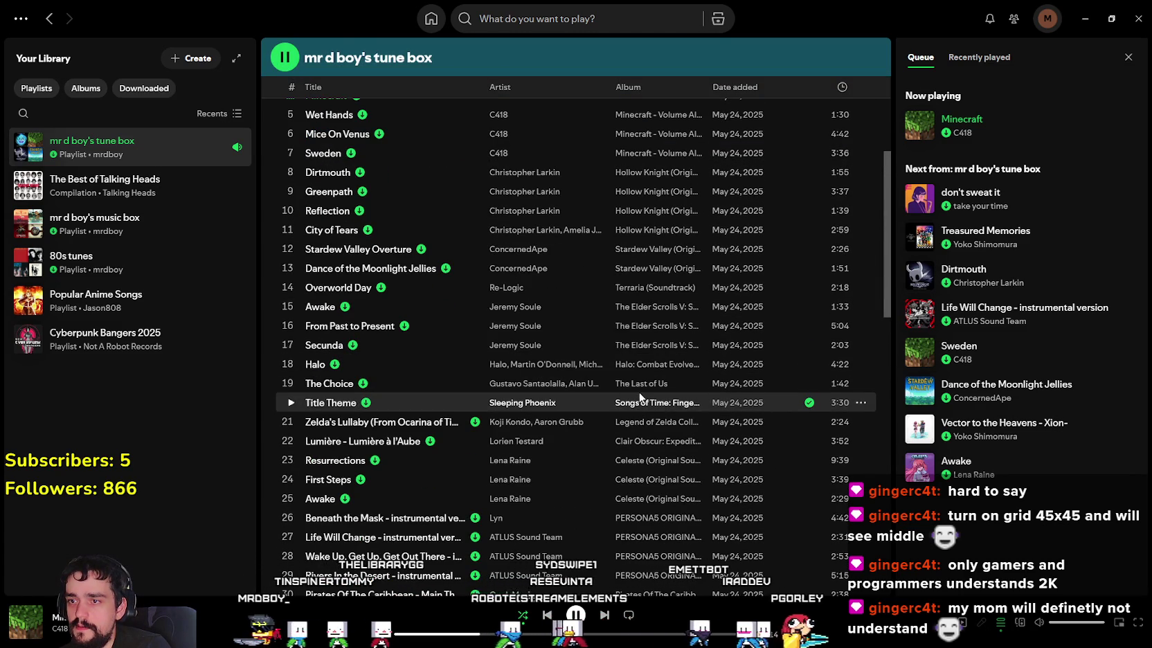
{"action": "scroll", "coordinate": [655, 436], "scroll_direction": "down", "scroll_amount": 2}
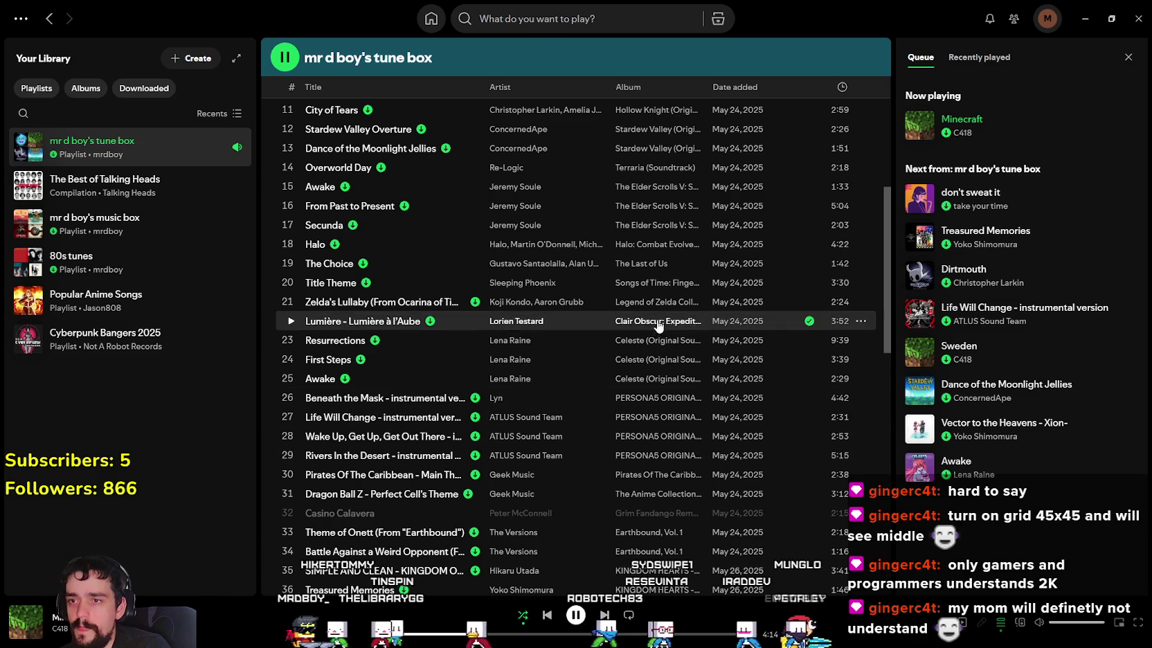
{"action": "scroll", "coordinate": [661, 360], "scroll_direction": "down", "scroll_amount": 1}
{"action": "scroll", "coordinate": [659, 432], "scroll_direction": "down", "scroll_amount": 1}
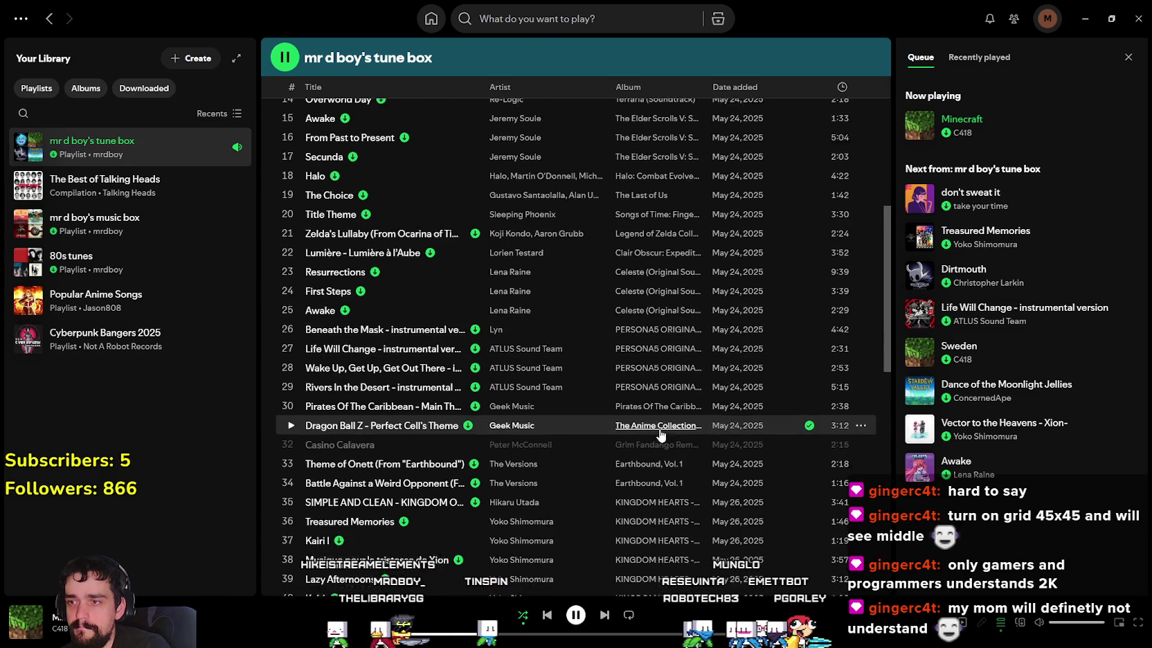
{"action": "scroll", "coordinate": [659, 425], "scroll_direction": "down", "scroll_amount": 1}
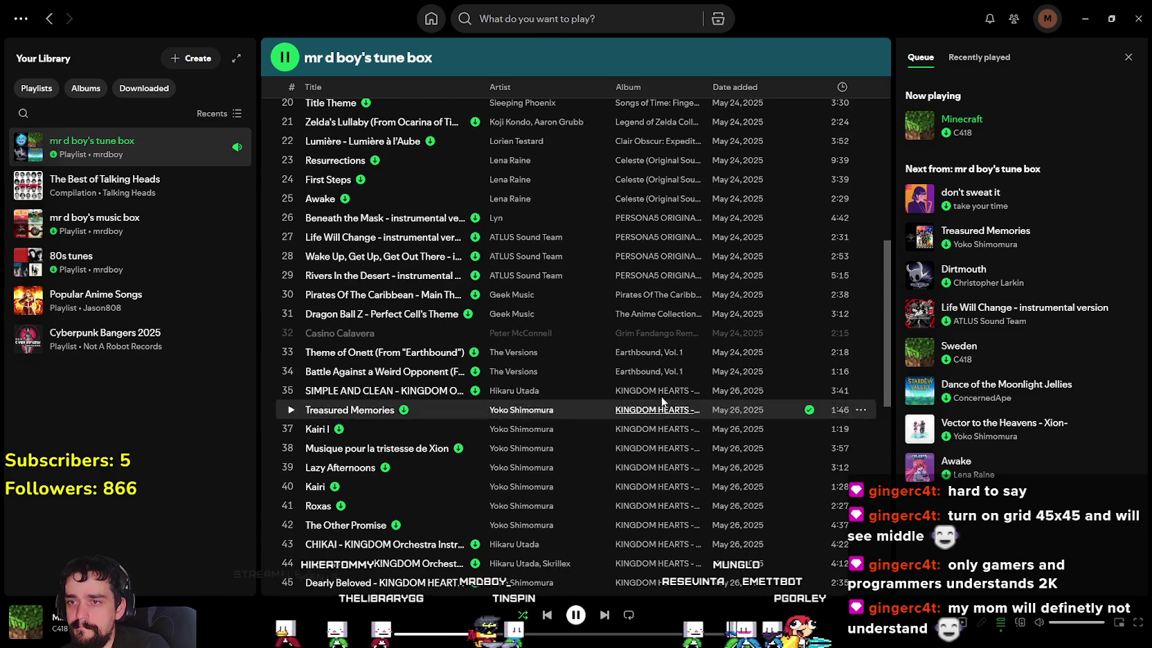
{"action": "scroll", "coordinate": [659, 402], "scroll_direction": "down", "scroll_amount": 2}
{"action": "scroll", "coordinate": [659, 392], "scroll_direction": "down", "scroll_amount": 1}
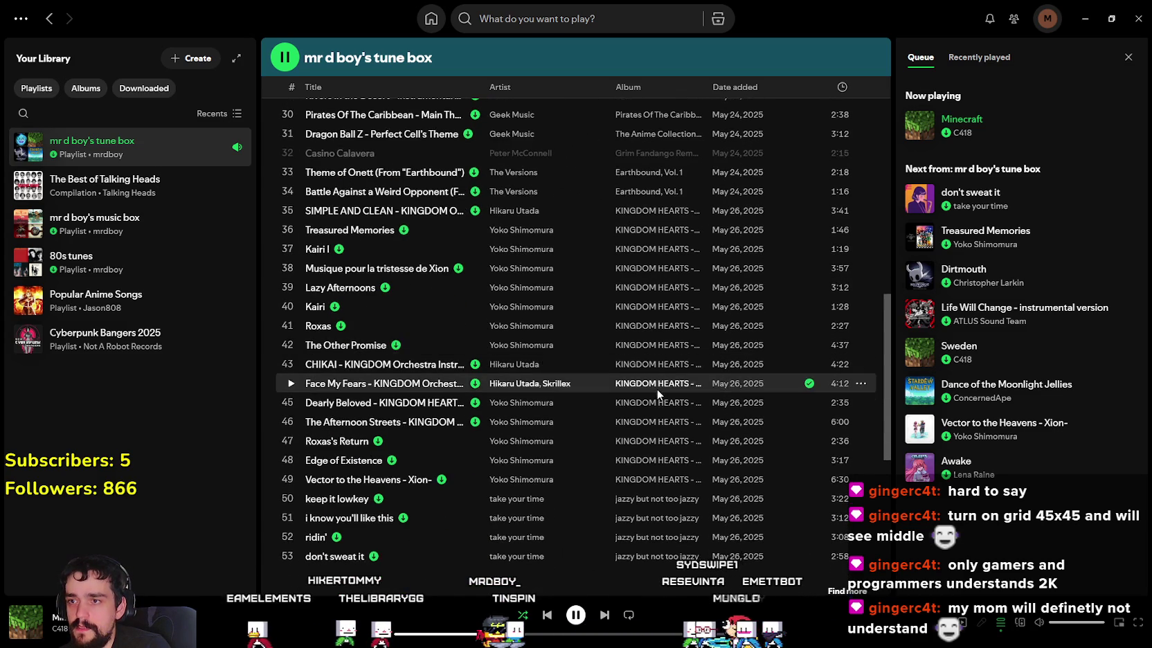
{"action": "scroll", "coordinate": [659, 393], "scroll_direction": "down", "scroll_amount": 2}
{"action": "scroll", "coordinate": [658, 477], "scroll_direction": "down", "scroll_amount": 1}
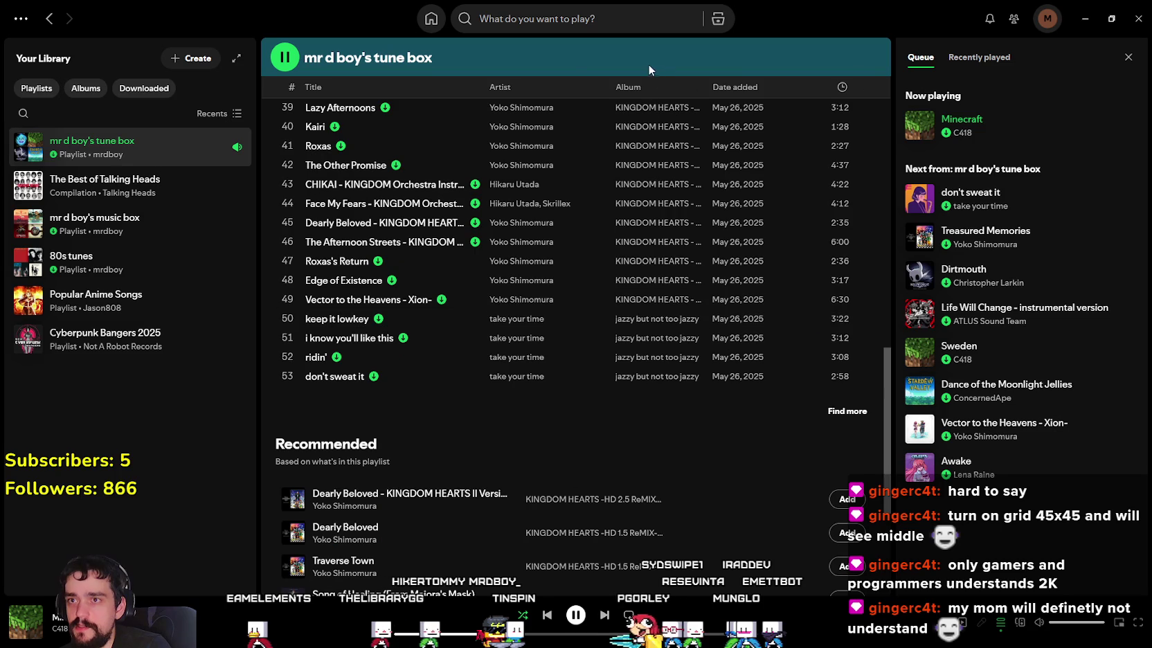
{"action": "left_click", "coordinate": [572, 25]}
{"action": "type", "text": "E"}
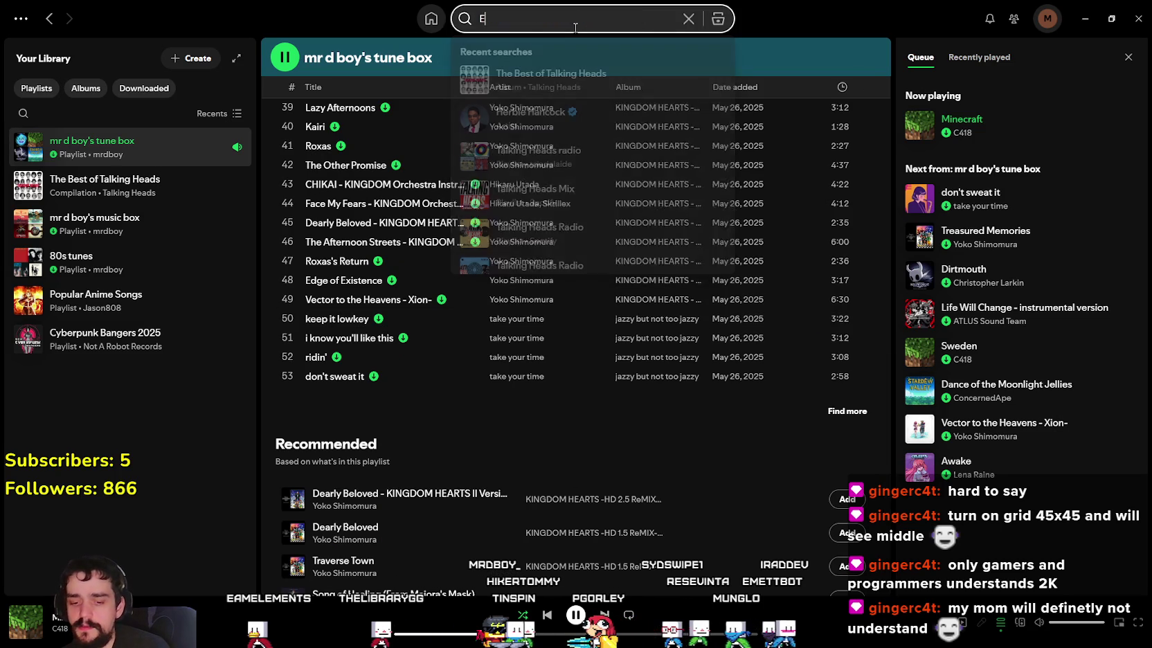
{"action": "type", "text": "xpedition"}
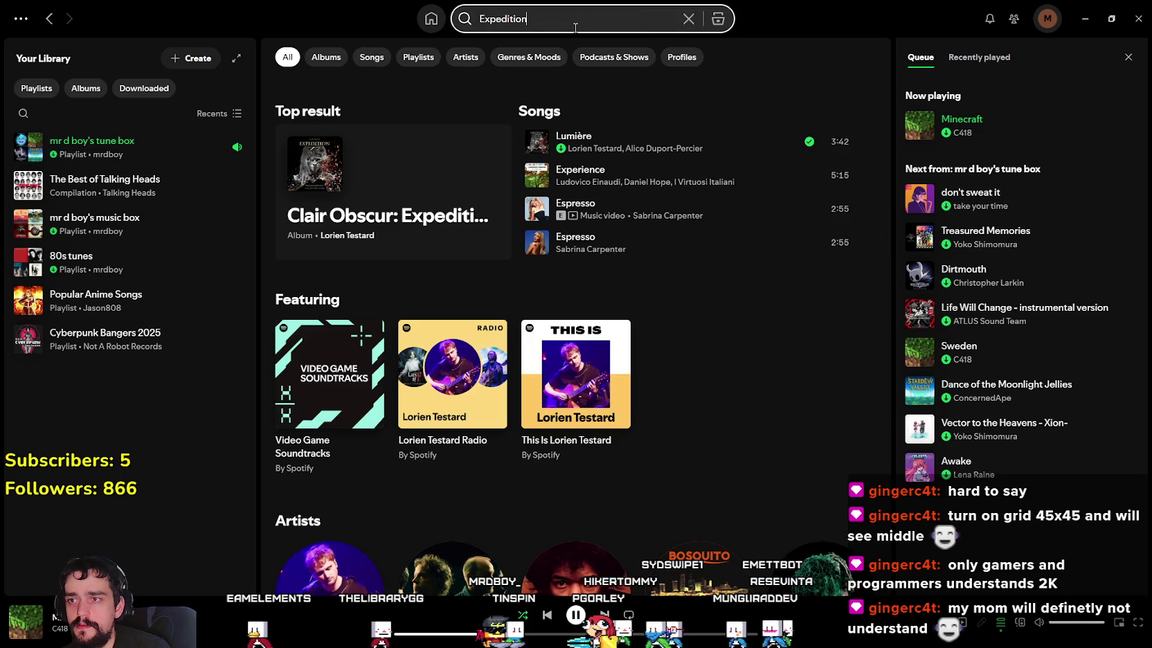
Step: Open the Expedition 33 soundtrack album and scroll through Discs 1–3 to 'More by Lorien Testard'
{"action": "left_click", "coordinate": [431, 19]}
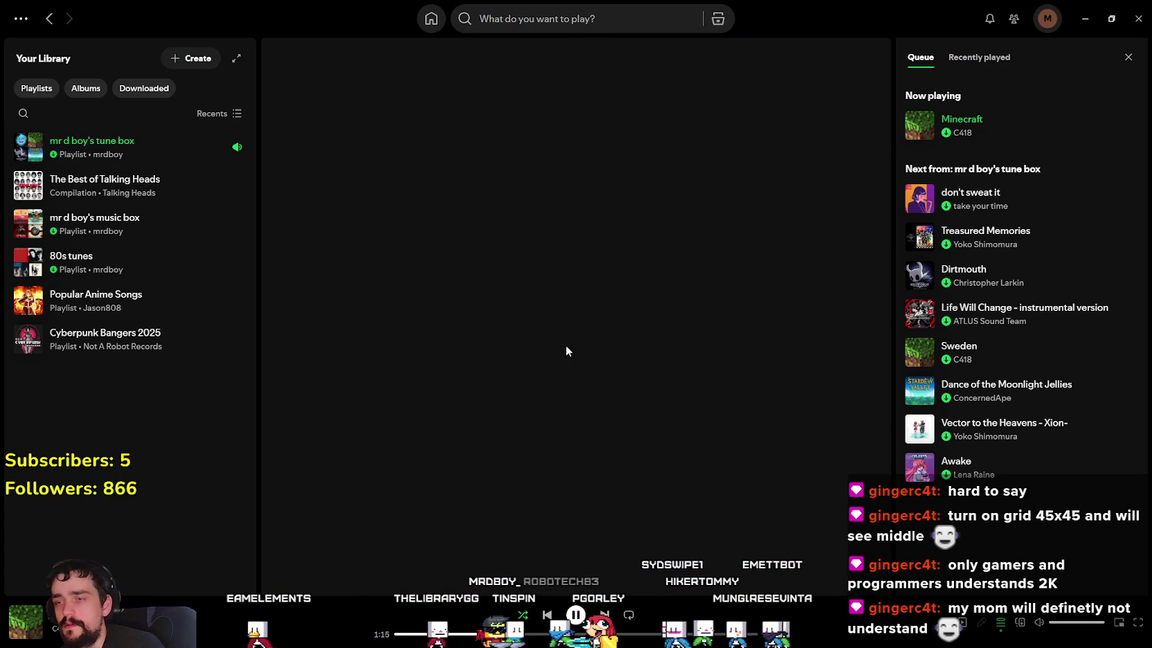
{"action": "scroll", "coordinate": [573, 353], "scroll_direction": "down", "scroll_amount": 3}
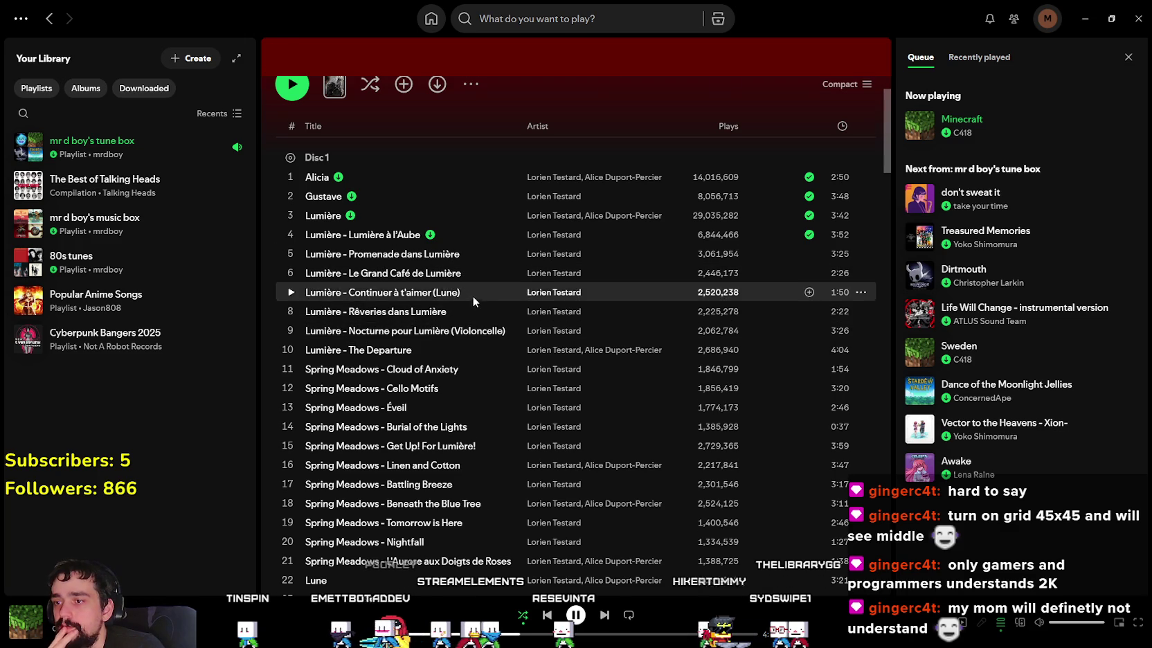
{"action": "scroll", "coordinate": [474, 297], "scroll_direction": "down", "scroll_amount": 3}
{"action": "scroll", "coordinate": [623, 430], "scroll_direction": "down", "scroll_amount": 5}
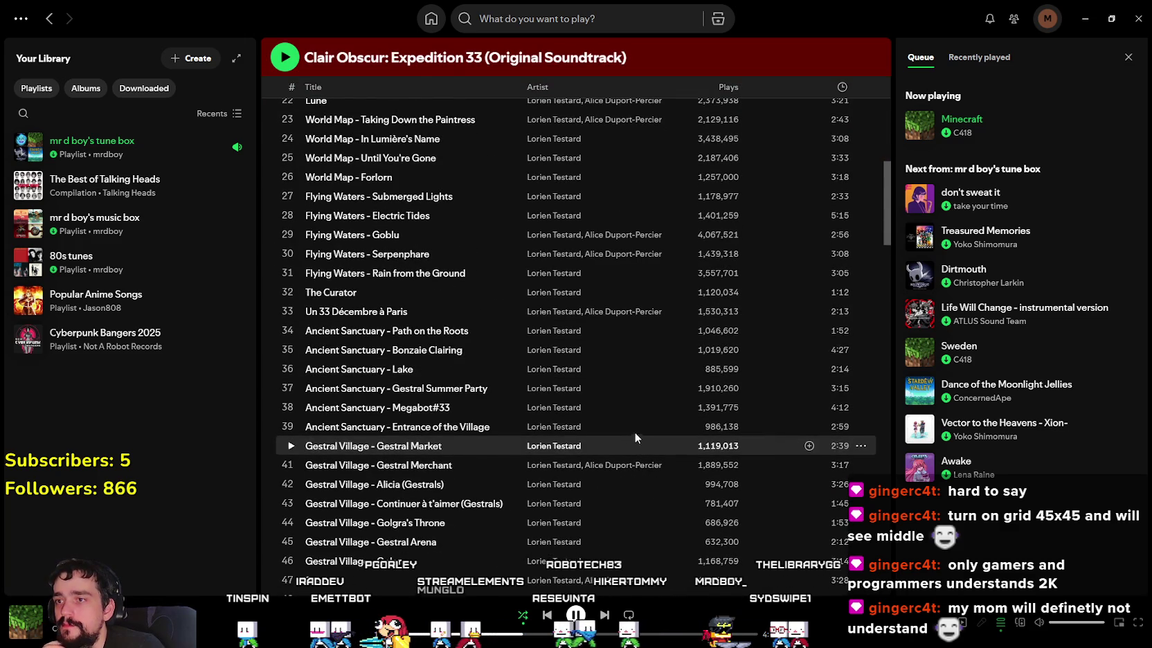
{"action": "scroll", "coordinate": [631, 411], "scroll_direction": "down", "scroll_amount": 3}
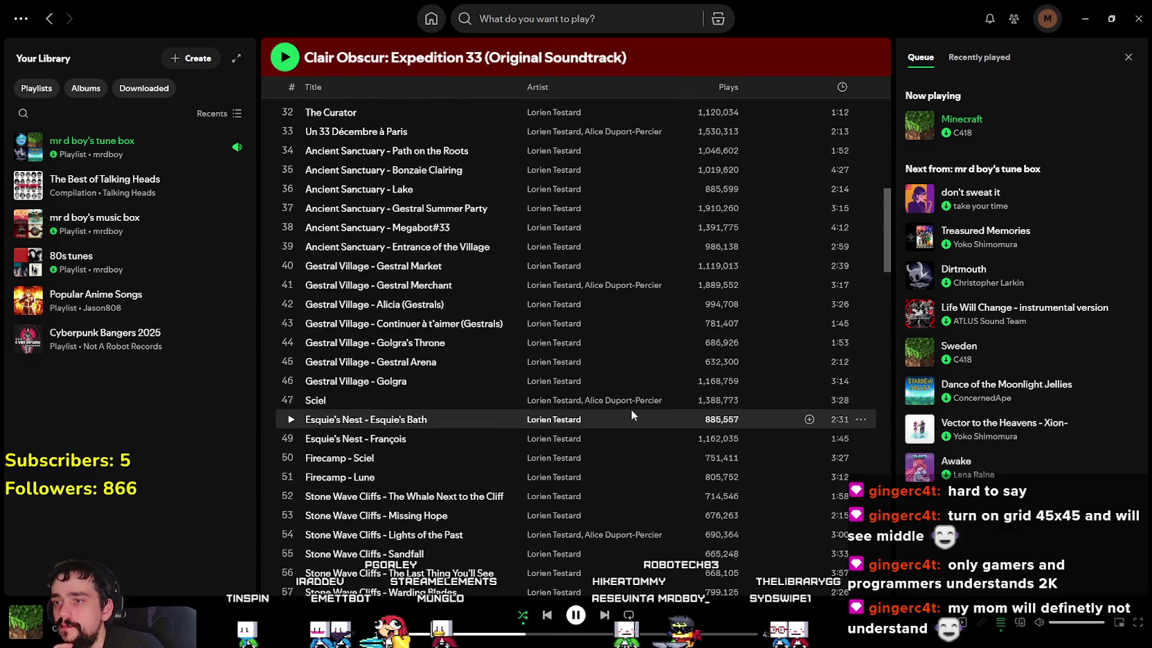
{"action": "scroll", "coordinate": [632, 413], "scroll_direction": "down", "scroll_amount": 2}
{"action": "scroll", "coordinate": [639, 458], "scroll_direction": "down", "scroll_amount": 2}
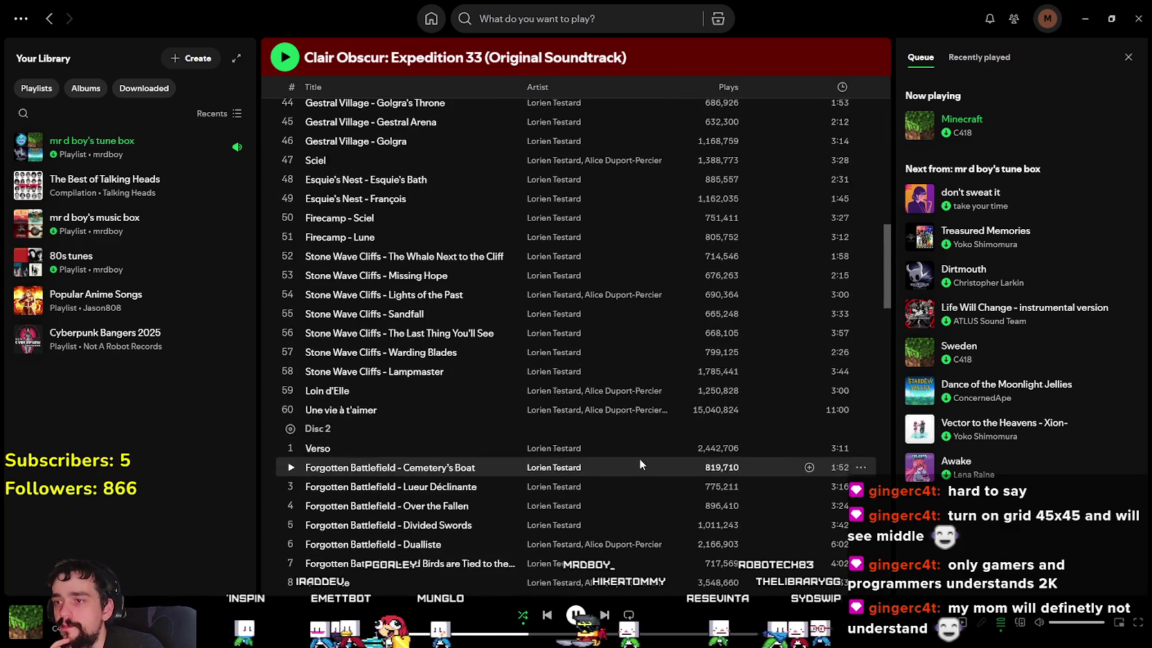
{"action": "scroll", "coordinate": [639, 455], "scroll_direction": "down", "scroll_amount": 4}
{"action": "scroll", "coordinate": [633, 457], "scroll_direction": "down", "scroll_amount": 2}
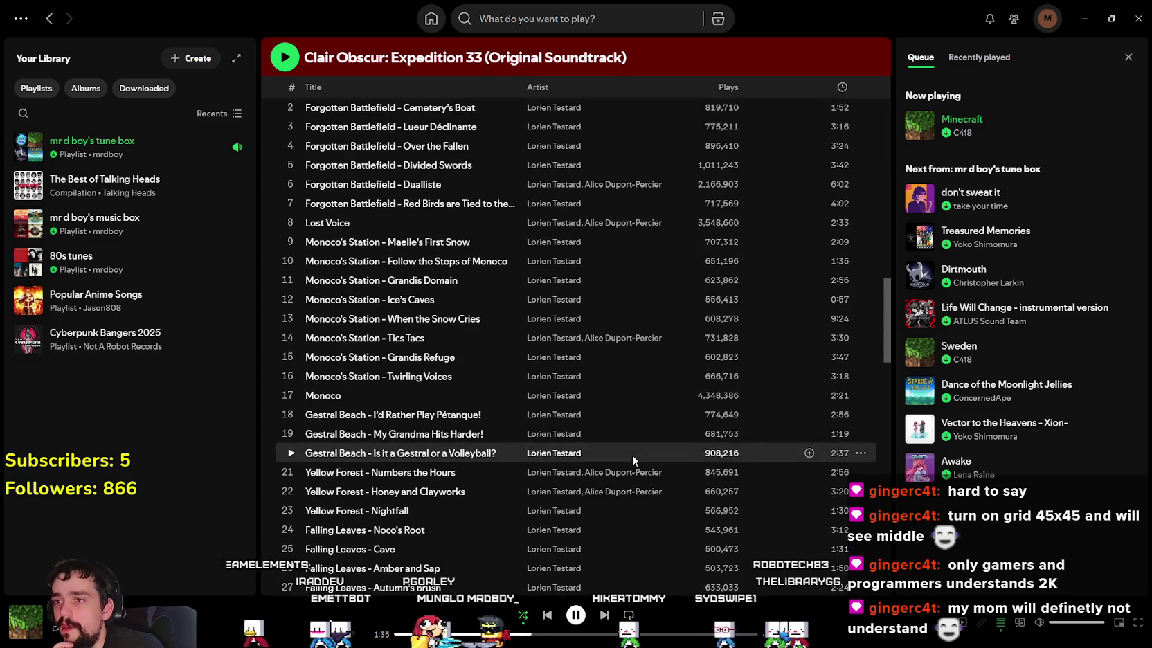
{"action": "scroll", "coordinate": [630, 449], "scroll_direction": "down", "scroll_amount": 3}
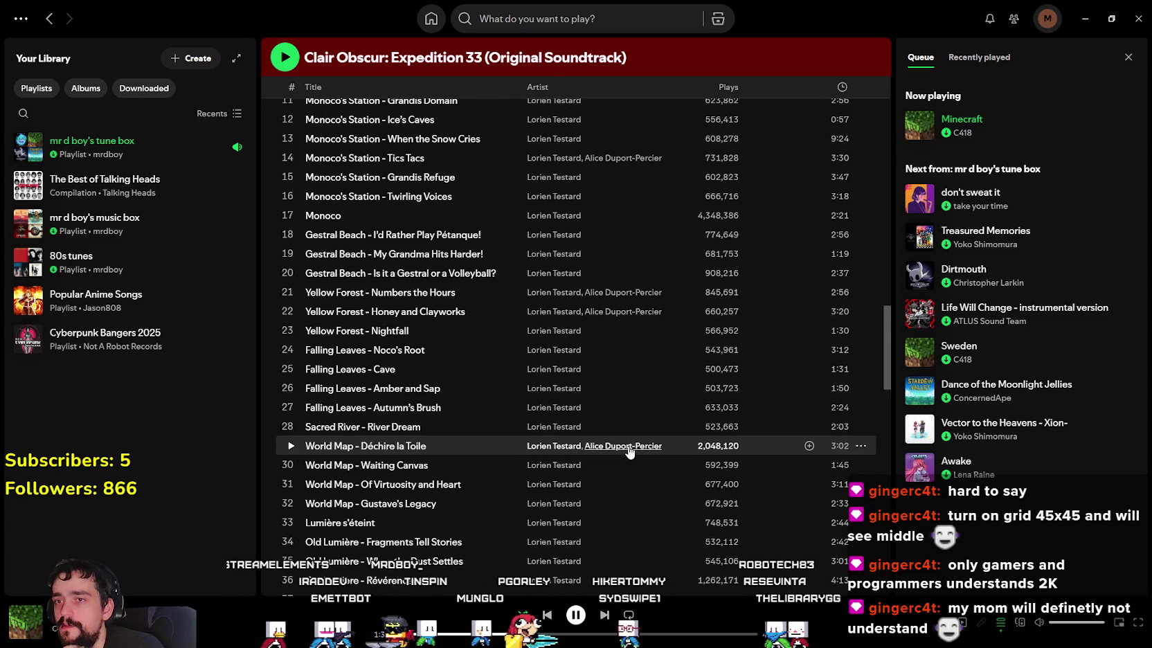
{"action": "scroll", "coordinate": [629, 445], "scroll_direction": "down", "scroll_amount": 2}
{"action": "scroll", "coordinate": [628, 443], "scroll_direction": "down", "scroll_amount": 3}
{"action": "scroll", "coordinate": [626, 443], "scroll_direction": "down", "scroll_amount": 5}
{"action": "scroll", "coordinate": [624, 439], "scroll_direction": "down", "scroll_amount": 5}
{"action": "scroll", "coordinate": [620, 432], "scroll_direction": "up", "scroll_amount": 3}
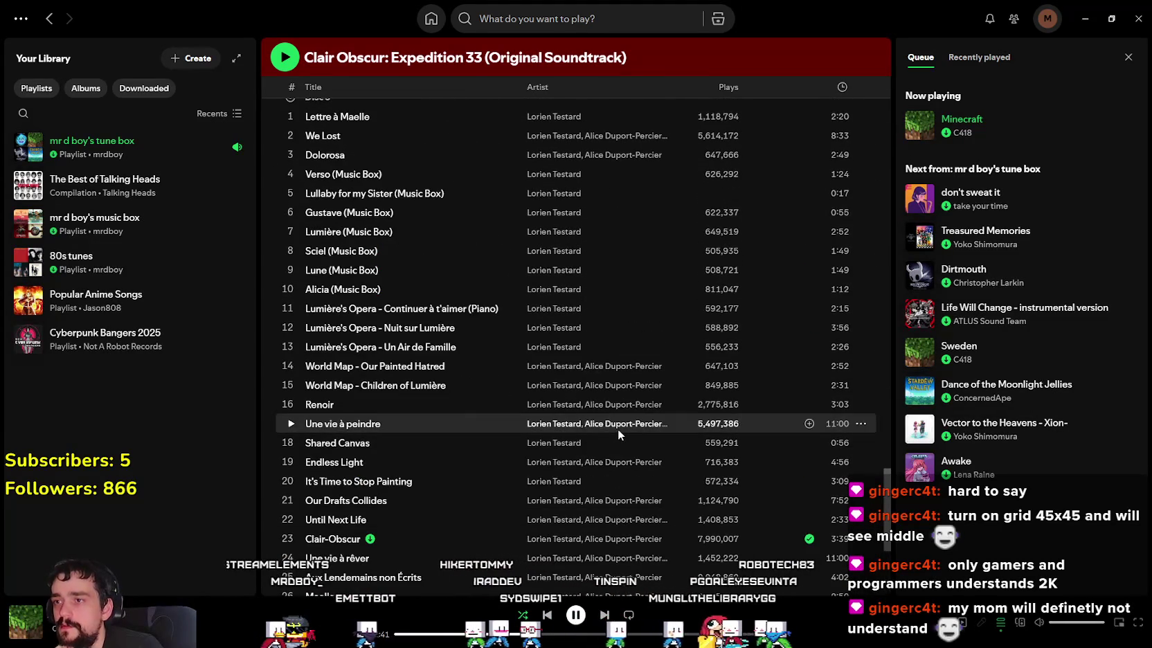
{"action": "scroll", "coordinate": [618, 430], "scroll_direction": "up", "scroll_amount": 1}
{"action": "scroll", "coordinate": [617, 427], "scroll_direction": "down", "scroll_amount": 5}
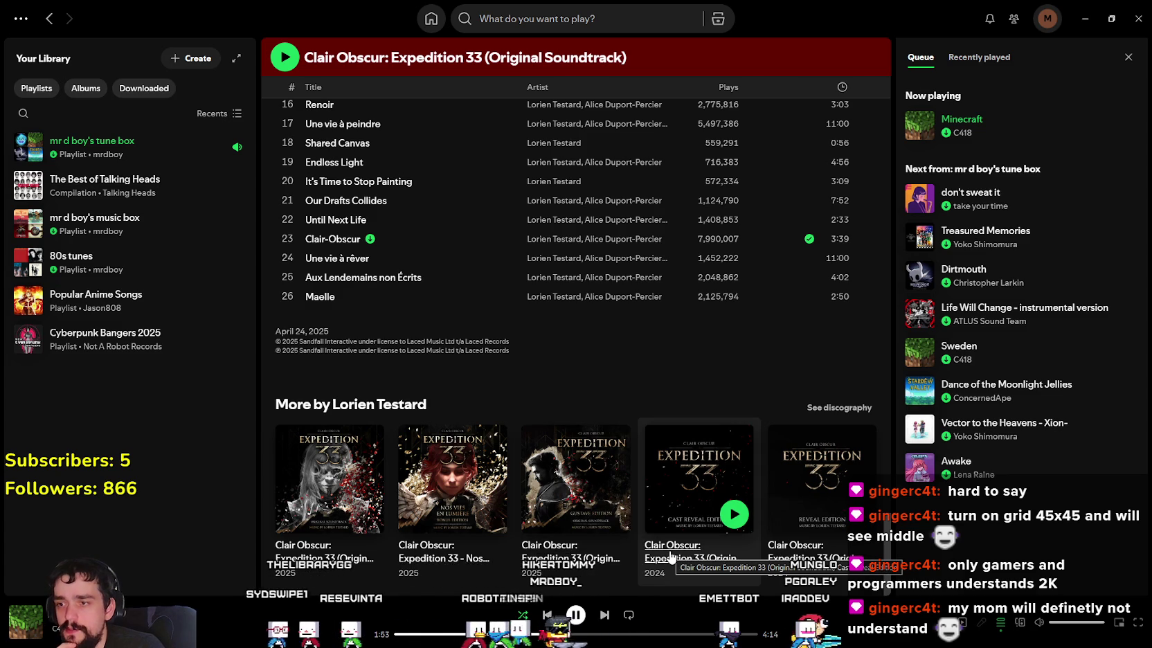
{"action": "mouse_move", "coordinate": [330, 486]}
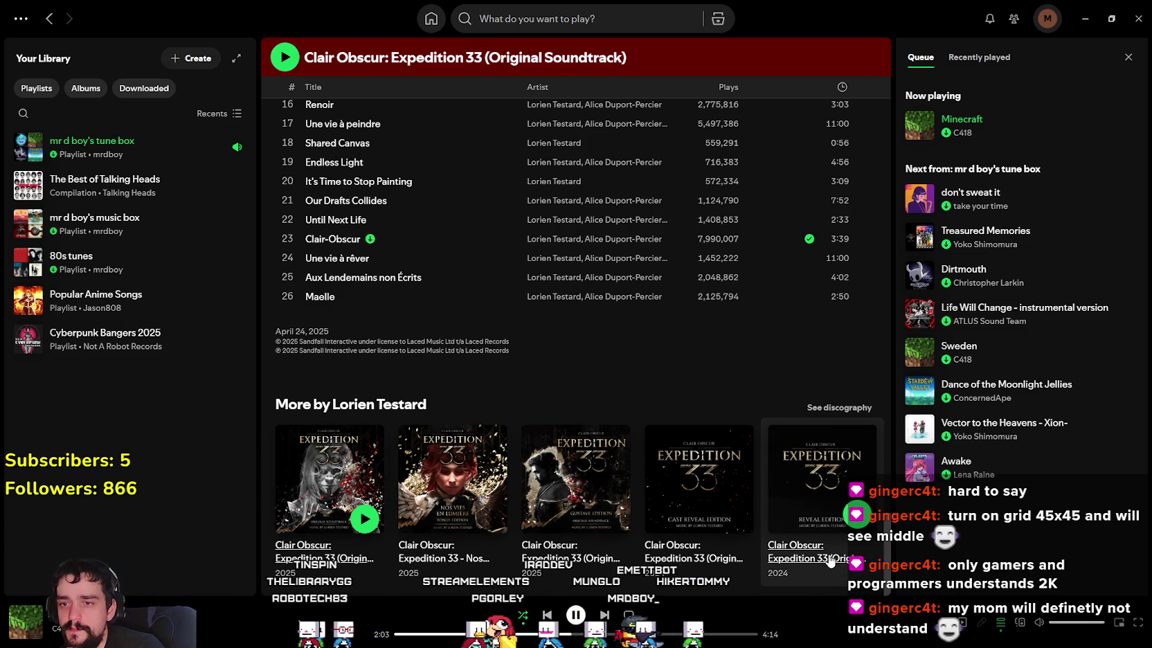
Step: Scroll back up to the top of the album page
{"action": "scroll", "coordinate": [706, 420], "scroll_direction": "up", "scroll_amount": 10}
{"action": "scroll", "coordinate": [680, 372], "scroll_direction": "up", "scroll_amount": 10}
{"action": "scroll", "coordinate": [680, 368], "scroll_direction": "up", "scroll_amount": 10}
{"action": "scroll", "coordinate": [682, 375], "scroll_direction": "up", "scroll_amount": 10}
{"action": "scroll", "coordinate": [680, 369], "scroll_direction": "up", "scroll_amount": 5}
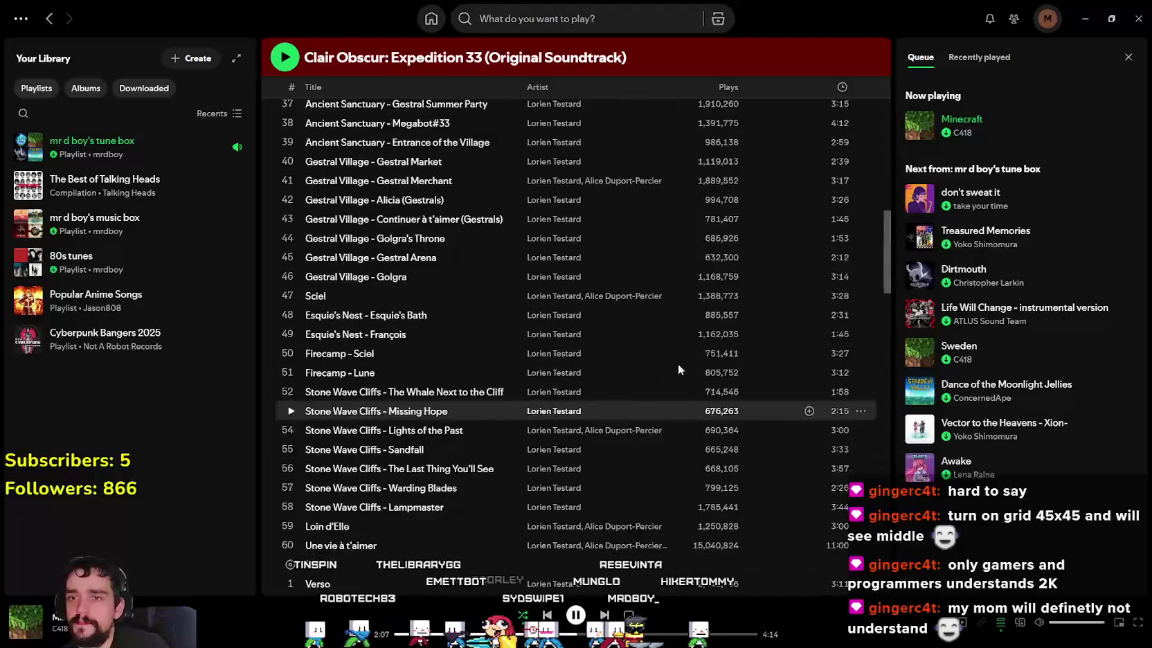
{"action": "scroll", "coordinate": [677, 364], "scroll_direction": "up", "scroll_amount": 5}
{"action": "scroll", "coordinate": [673, 361], "scroll_direction": "up", "scroll_amount": 5}
{"action": "scroll", "coordinate": [666, 359], "scroll_direction": "up", "scroll_amount": 5}
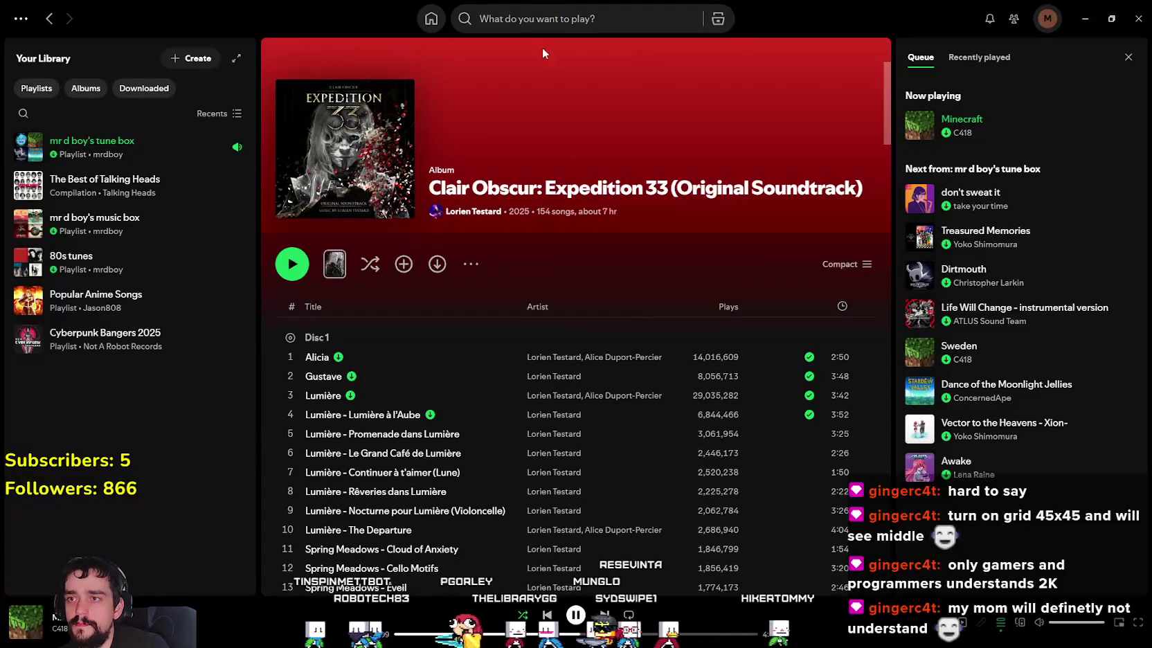
{"action": "left_click", "coordinate": [552, 19]}
{"action": "type", "text": "Expe"}
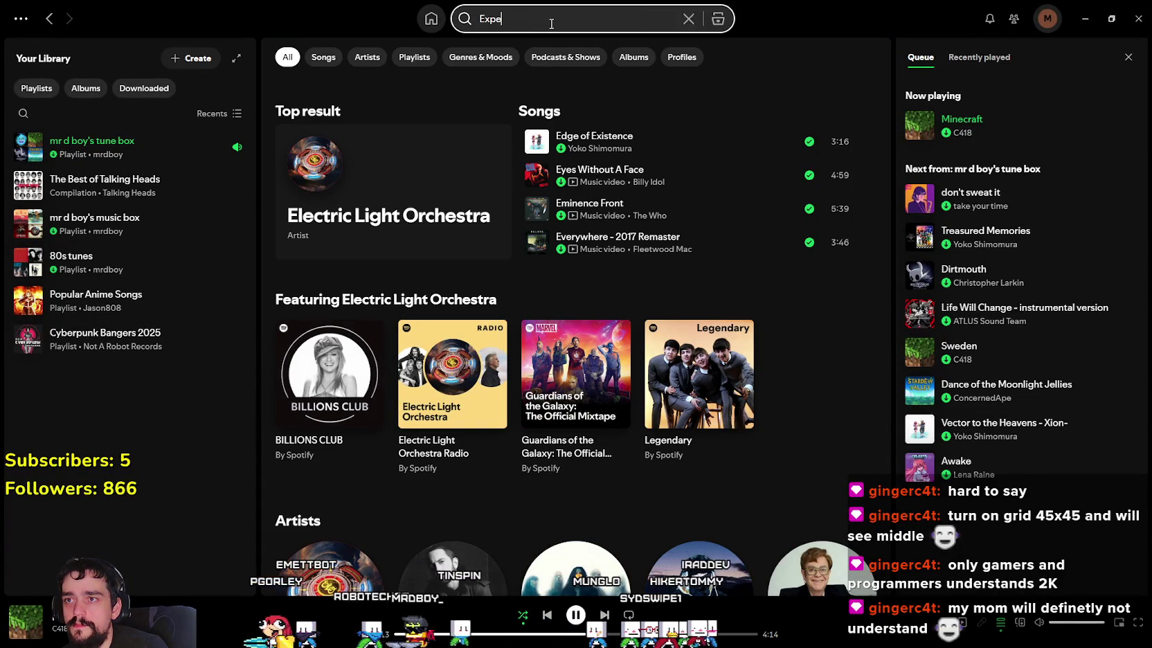
{"action": "type", "text": "dition 33 instrumental"}
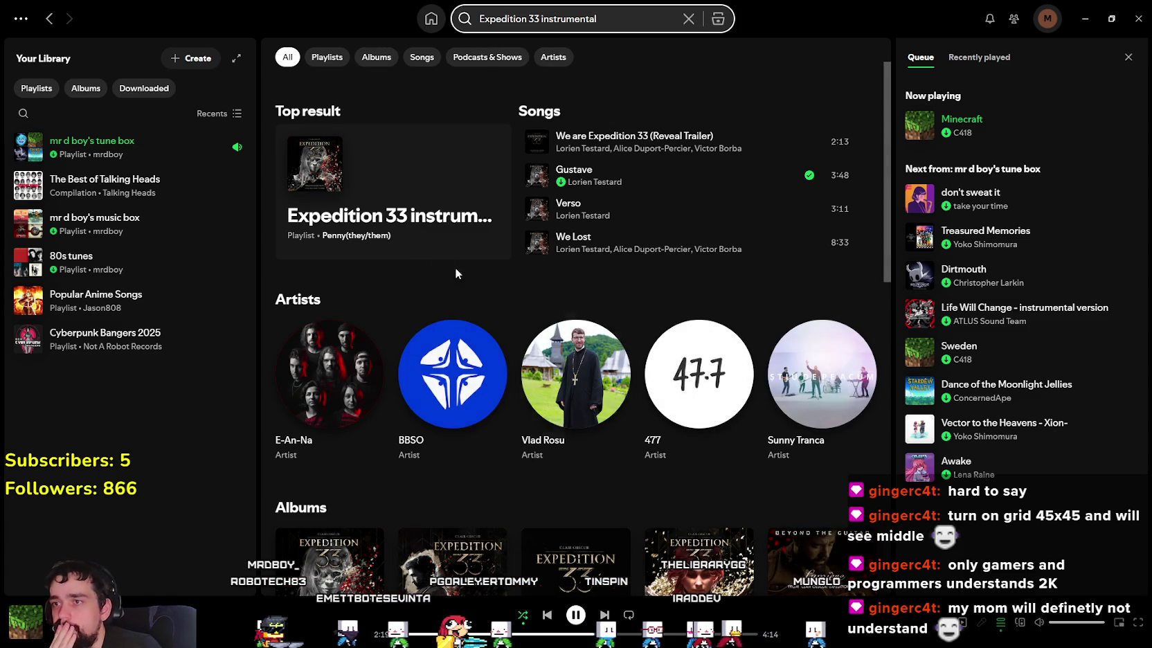
{"action": "left_click", "coordinate": [429, 218]}
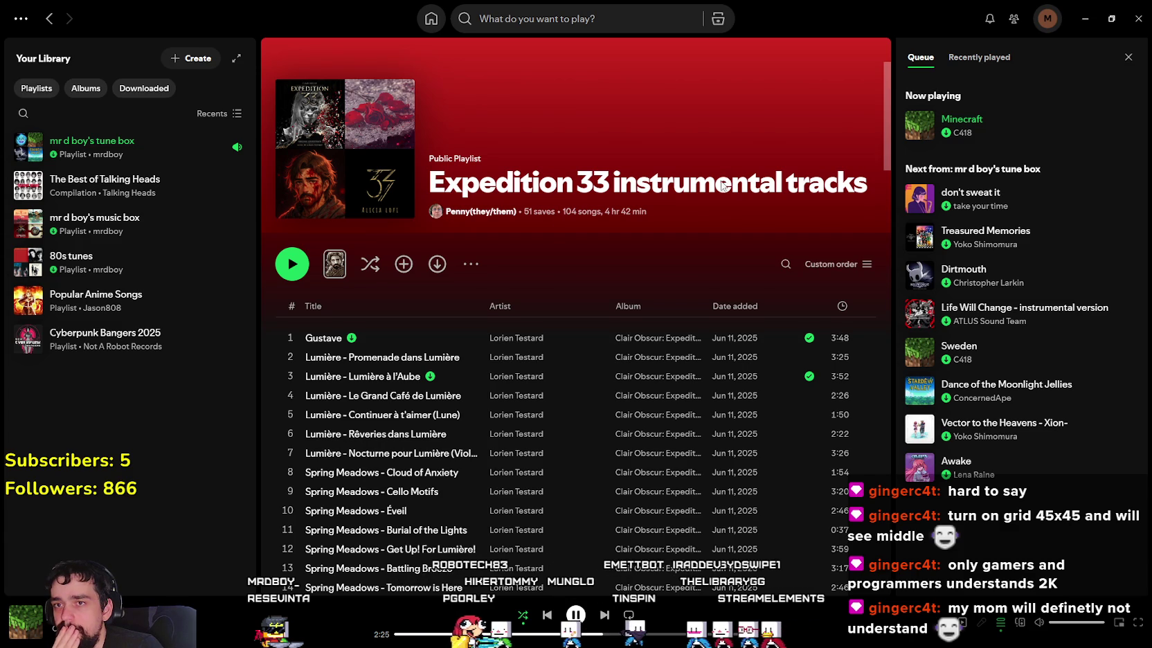
{"action": "scroll", "coordinate": [646, 315], "scroll_direction": "down", "scroll_amount": 3}
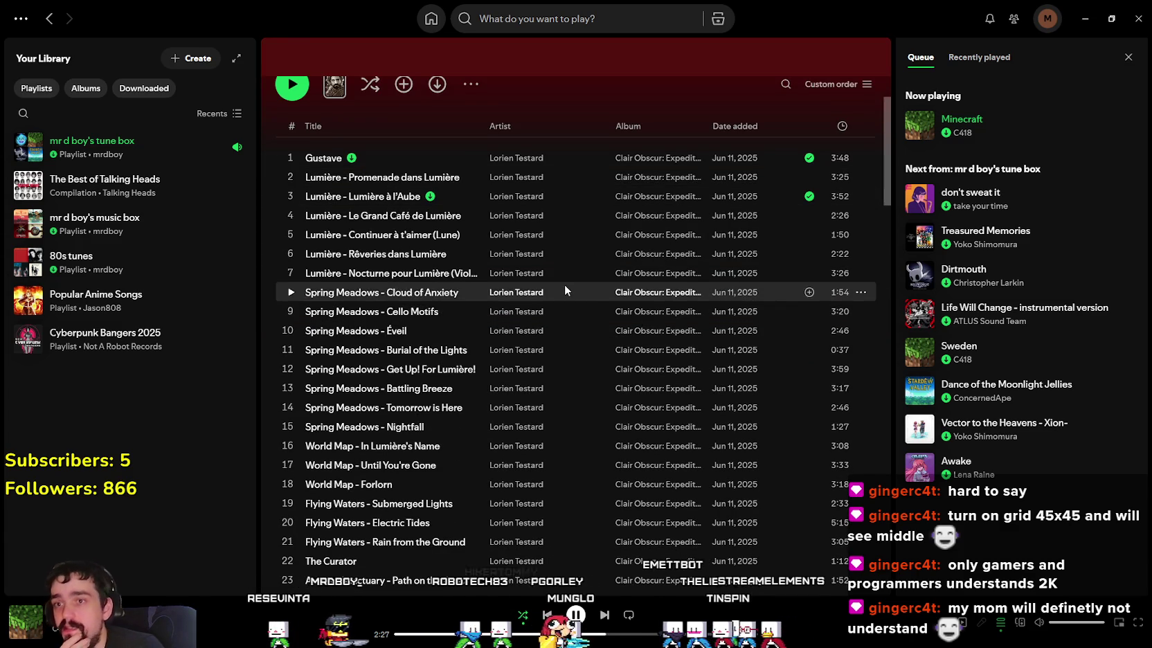
{"action": "scroll", "coordinate": [564, 284], "scroll_direction": "down", "scroll_amount": 3}
{"action": "scroll", "coordinate": [575, 336], "scroll_direction": "up", "scroll_amount": 3}
{"action": "scroll", "coordinate": [575, 336], "scroll_direction": "up", "scroll_amount": 3}
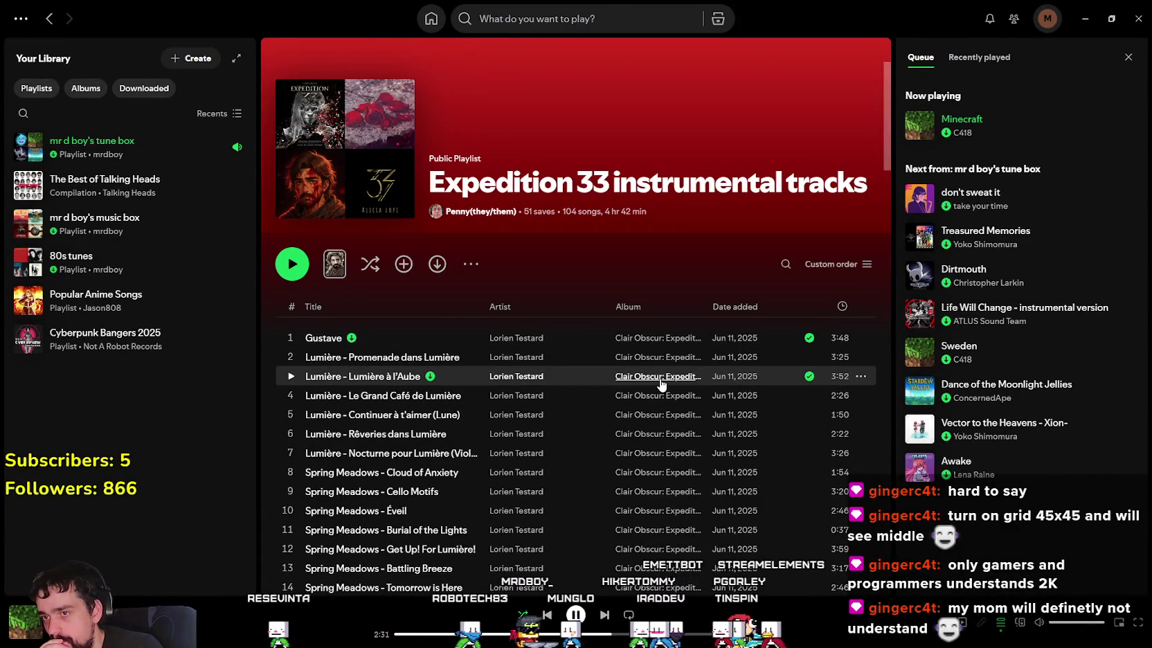
{"action": "mouse_move", "coordinate": [664, 392]}
{"action": "left_mouse_down"}
{"action": "mouse_move", "coordinate": [414, 401]}
{"action": "mouse_move", "coordinate": [304, 377]}
{"action": "left_mouse_up"}
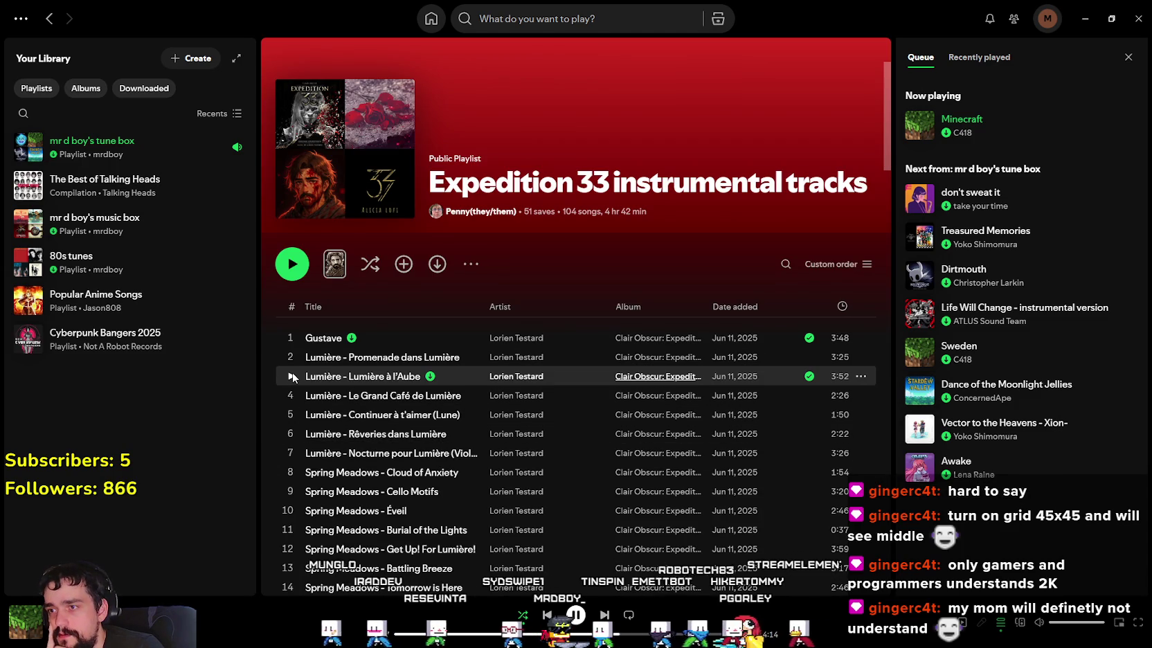
{"action": "left_click", "coordinate": [291, 374]}
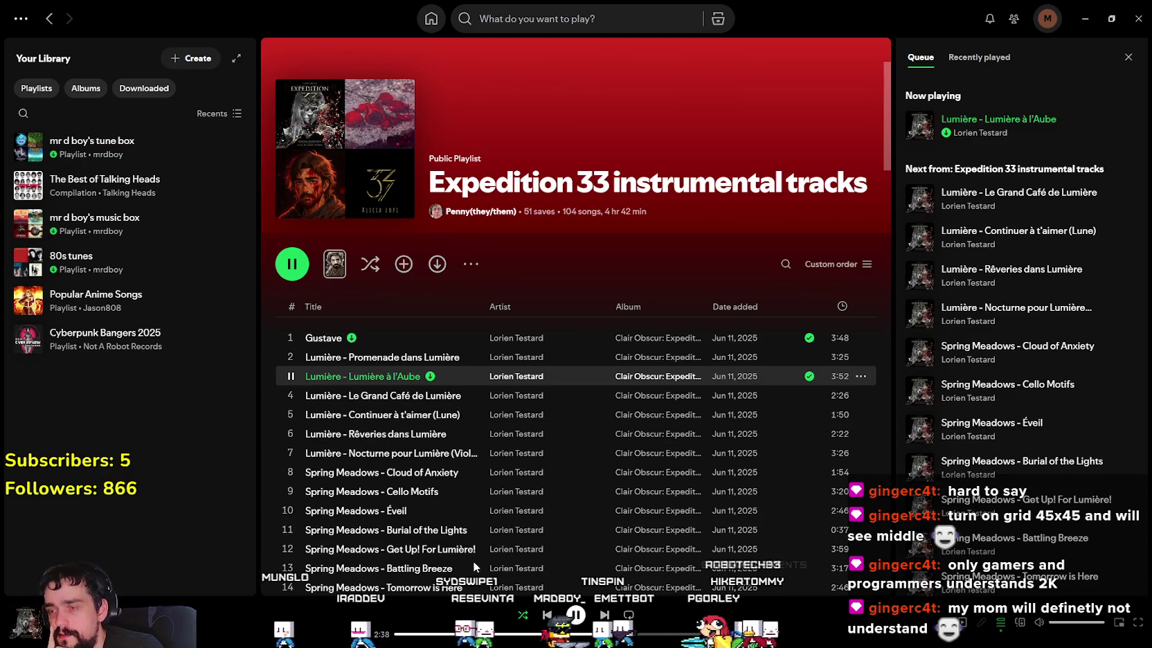
{"action": "left_click", "coordinate": [453, 634]}
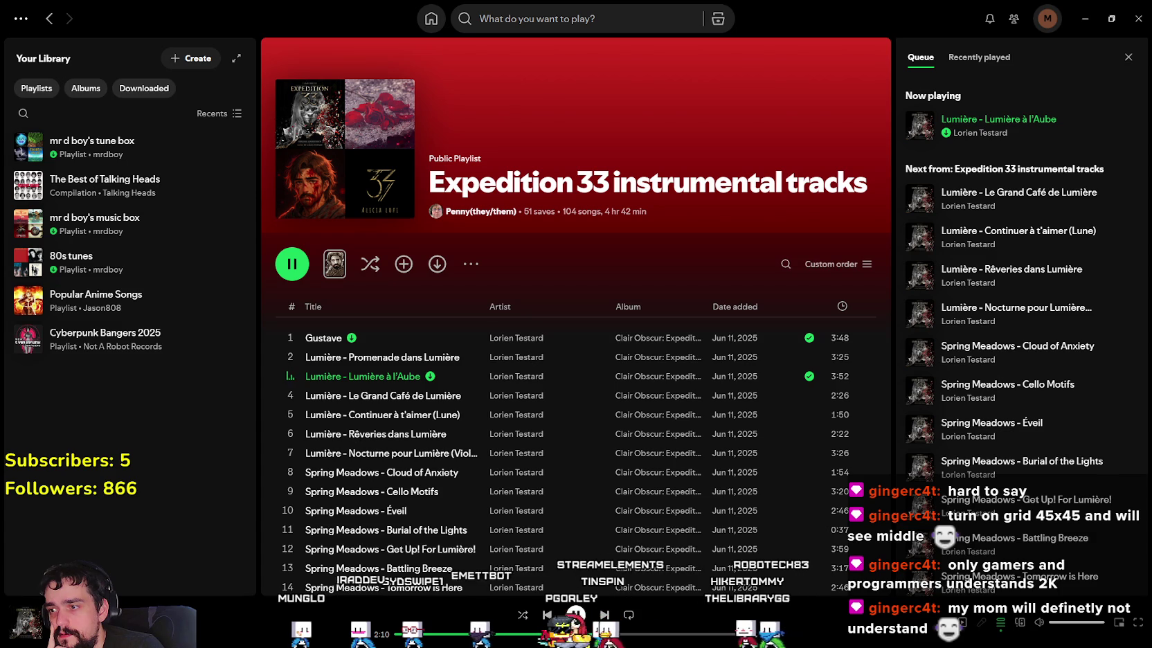
{"action": "right_click", "coordinate": [392, 377]}
{"action": "mouse_move", "coordinate": [475, 94]}
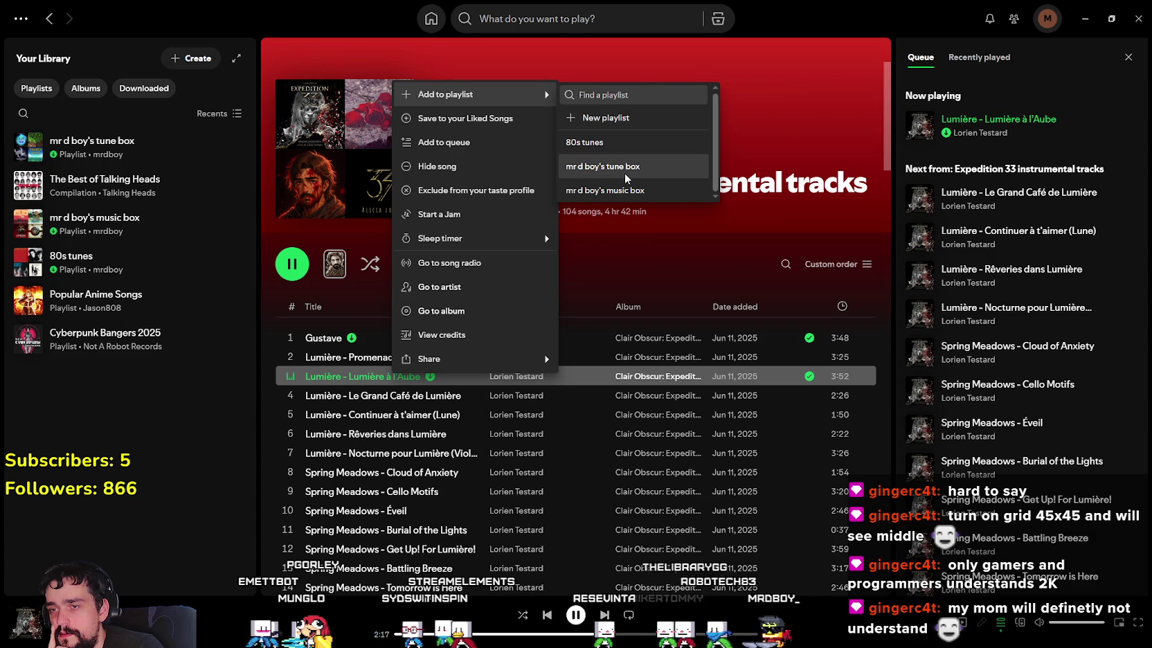
{"action": "left_click", "coordinate": [624, 170]}
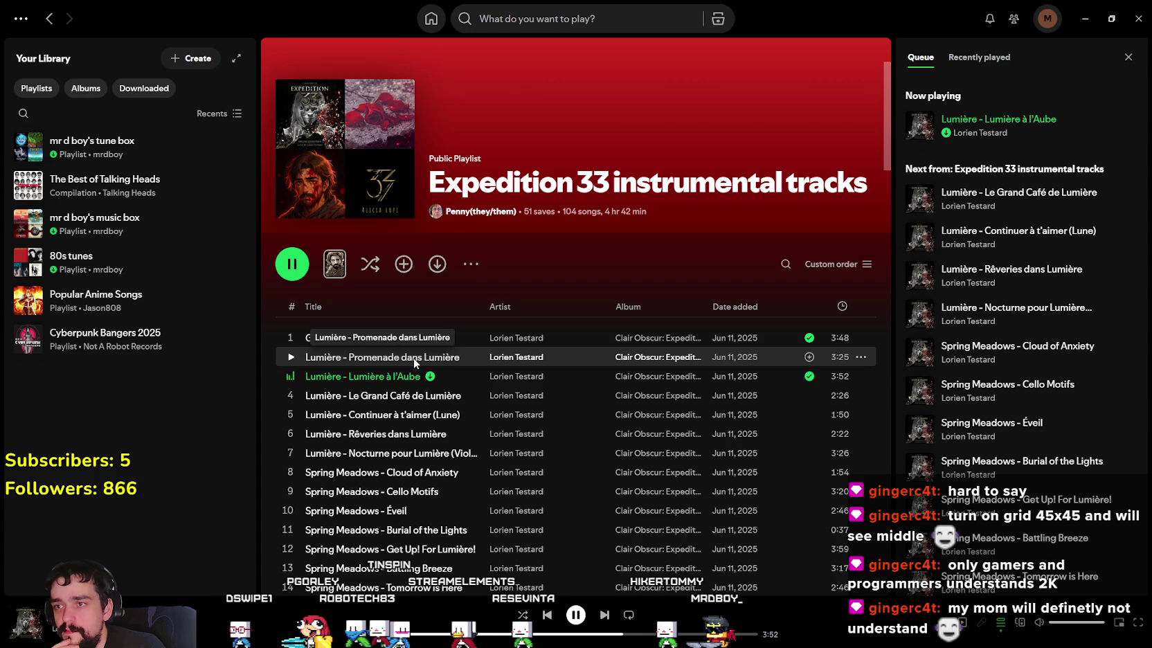
{"action": "scroll", "coordinate": [414, 357], "scroll_direction": "down", "scroll_amount": 2}
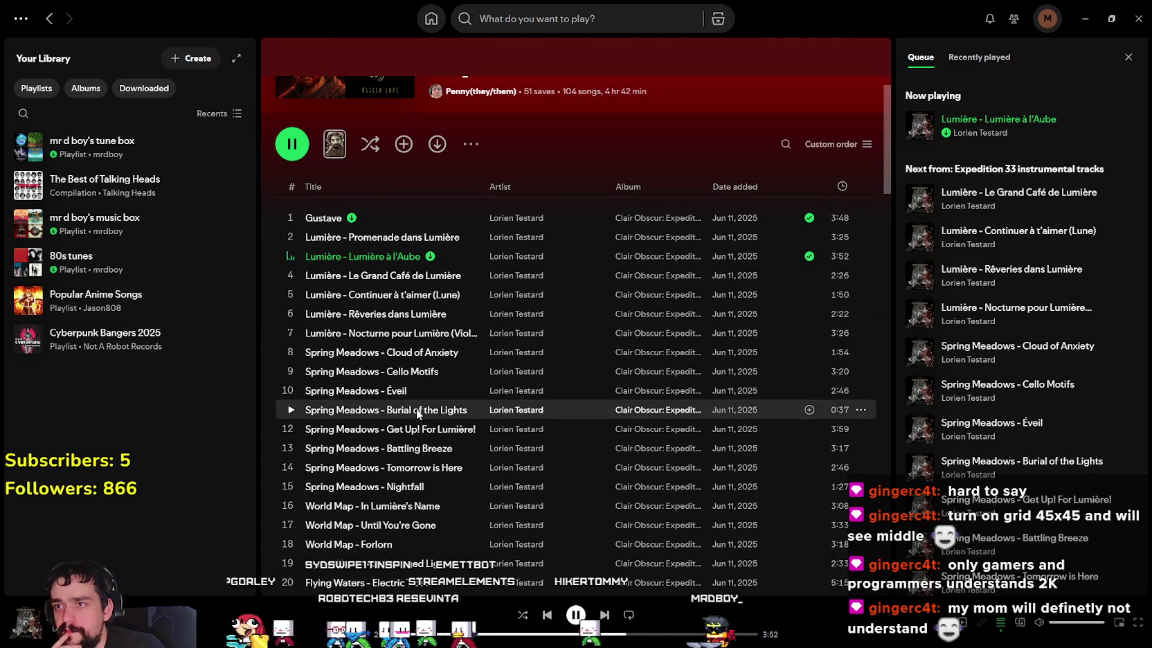
{"action": "scroll", "coordinate": [418, 411], "scroll_direction": "down", "scroll_amount": 5}
{"action": "scroll", "coordinate": [488, 473], "scroll_direction": "up", "scroll_amount": 3}
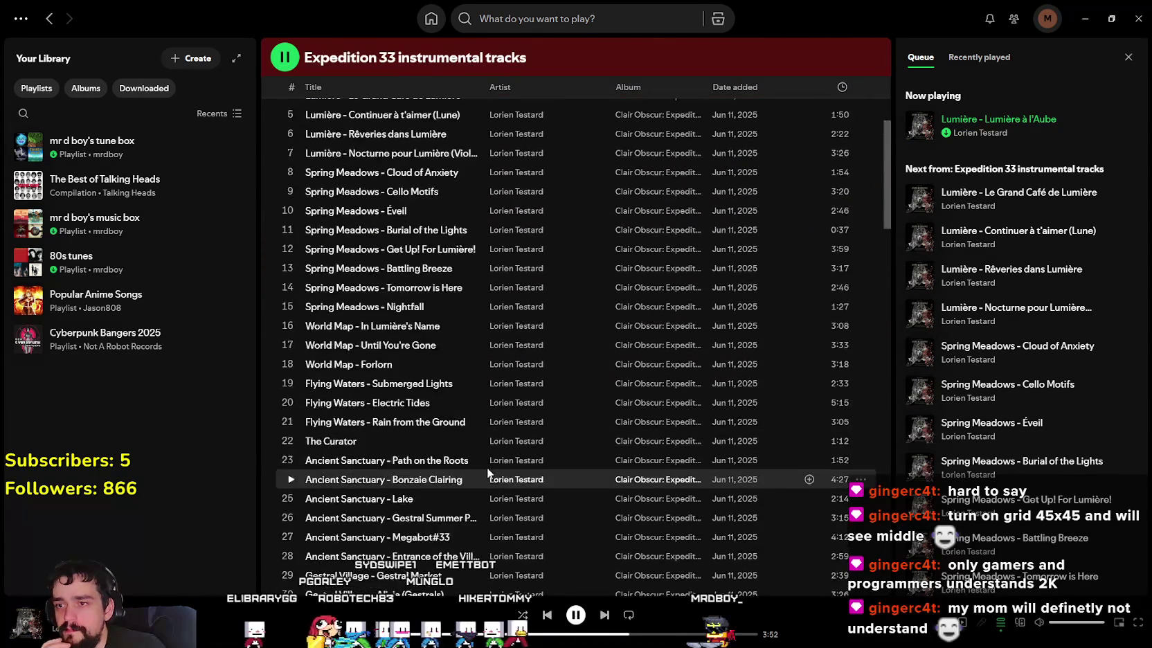
{"action": "scroll", "coordinate": [487, 466], "scroll_direction": "up", "scroll_amount": 5}
{"action": "scroll", "coordinate": [483, 461], "scroll_direction": "down", "scroll_amount": 5}
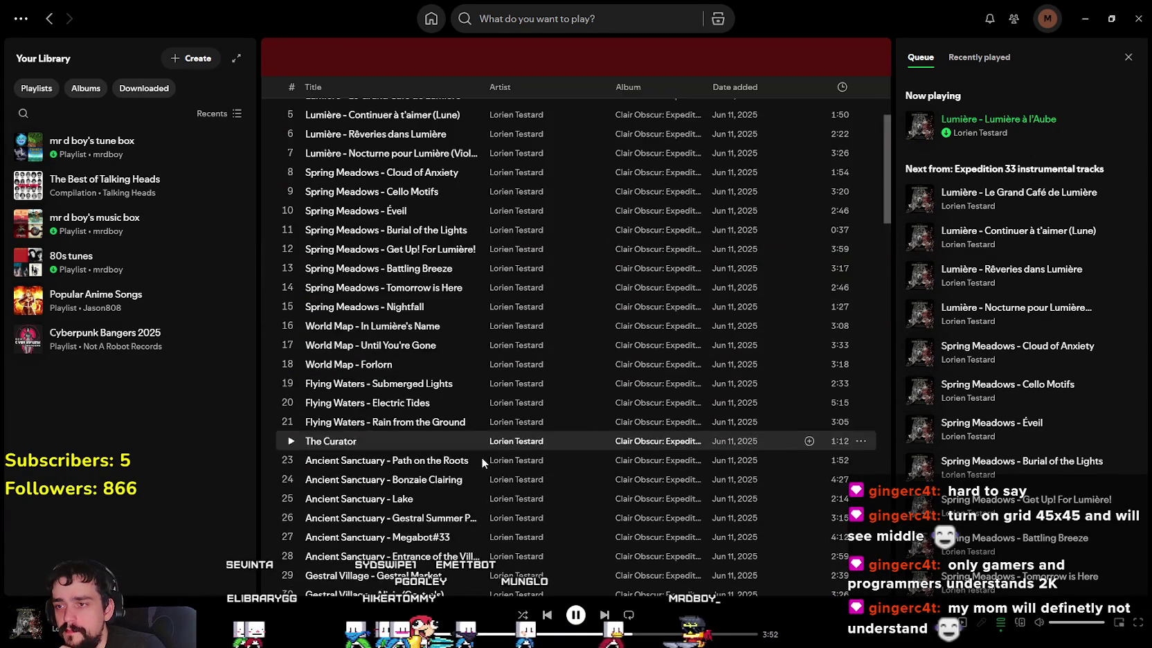
{"action": "scroll", "coordinate": [482, 457], "scroll_direction": "up", "scroll_amount": 5}
{"action": "scroll", "coordinate": [562, 470], "scroll_direction": "down", "scroll_amount": 2}
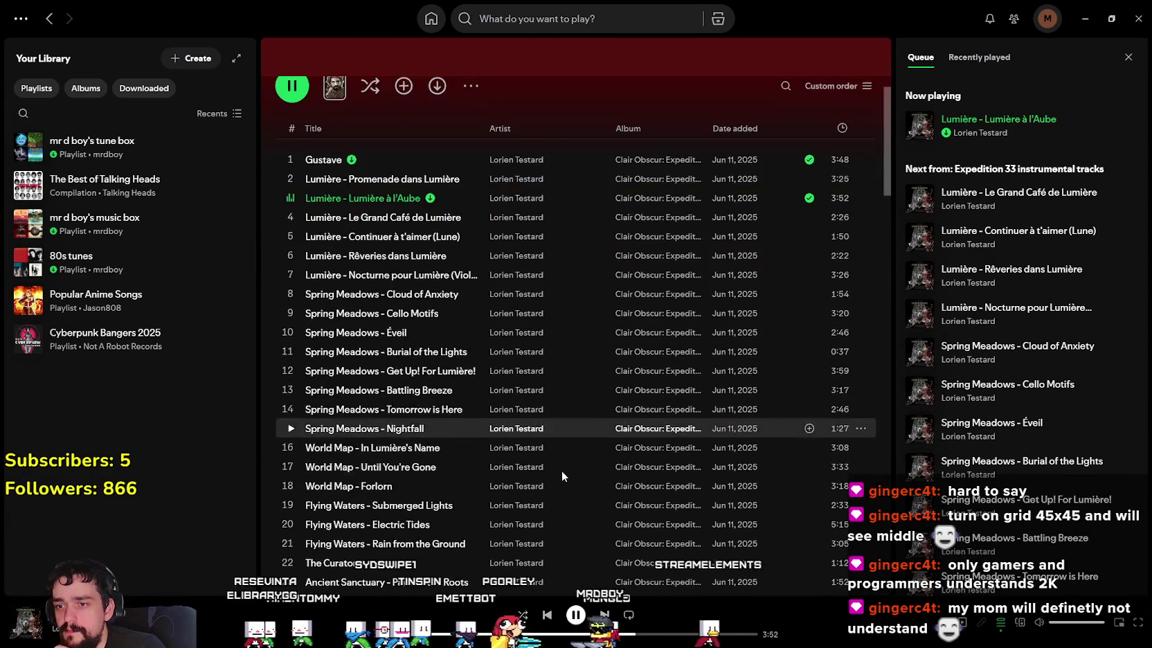
{"action": "scroll", "coordinate": [514, 374], "scroll_direction": "up", "scroll_amount": 2}
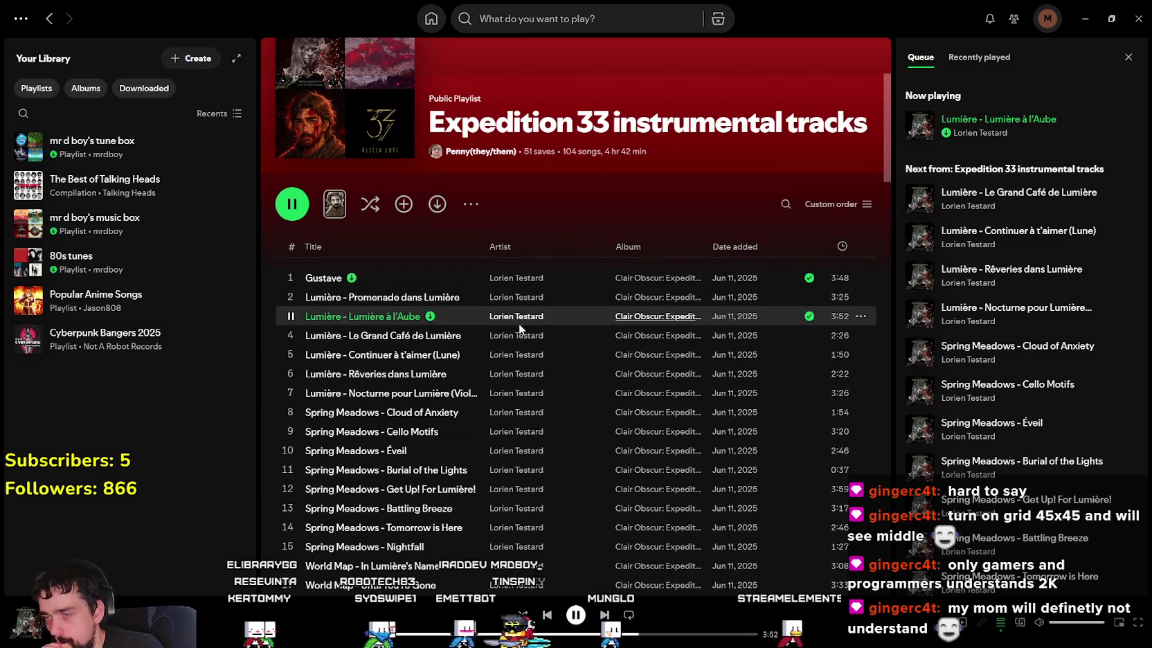
Step: Add Gustave to the tune box playlist, skipping the already-added Lumière à l'Aube
{"action": "right_click", "coordinate": [394, 319]}
{"action": "mouse_move", "coordinate": [447, 338]}
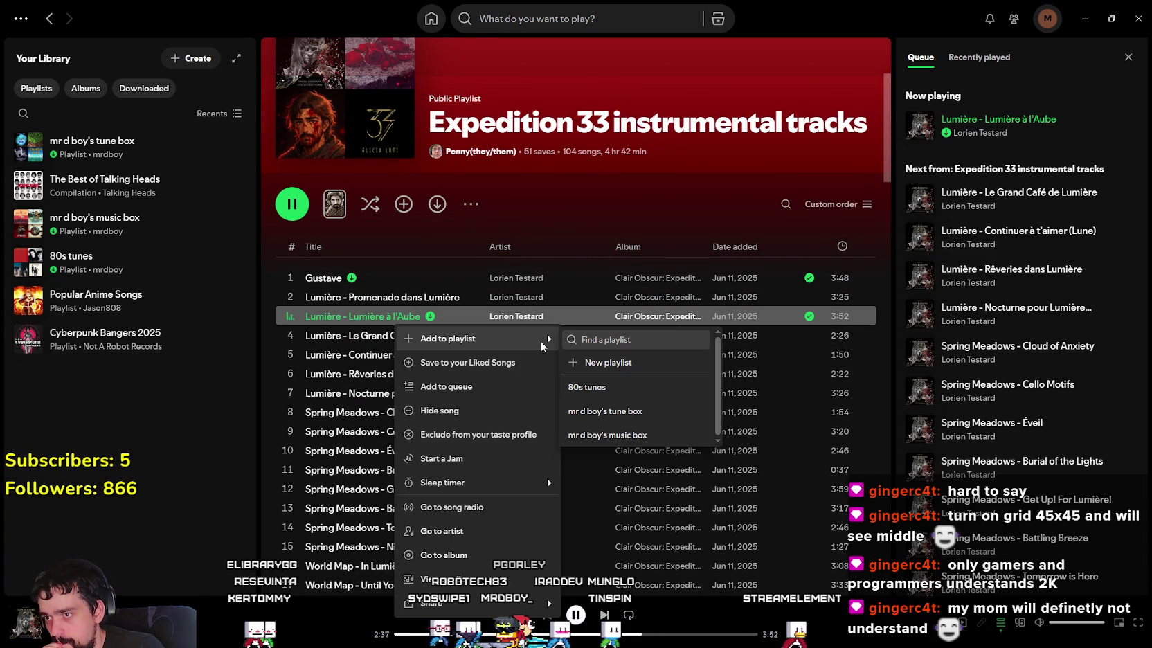
{"action": "left_click", "coordinate": [642, 411]}
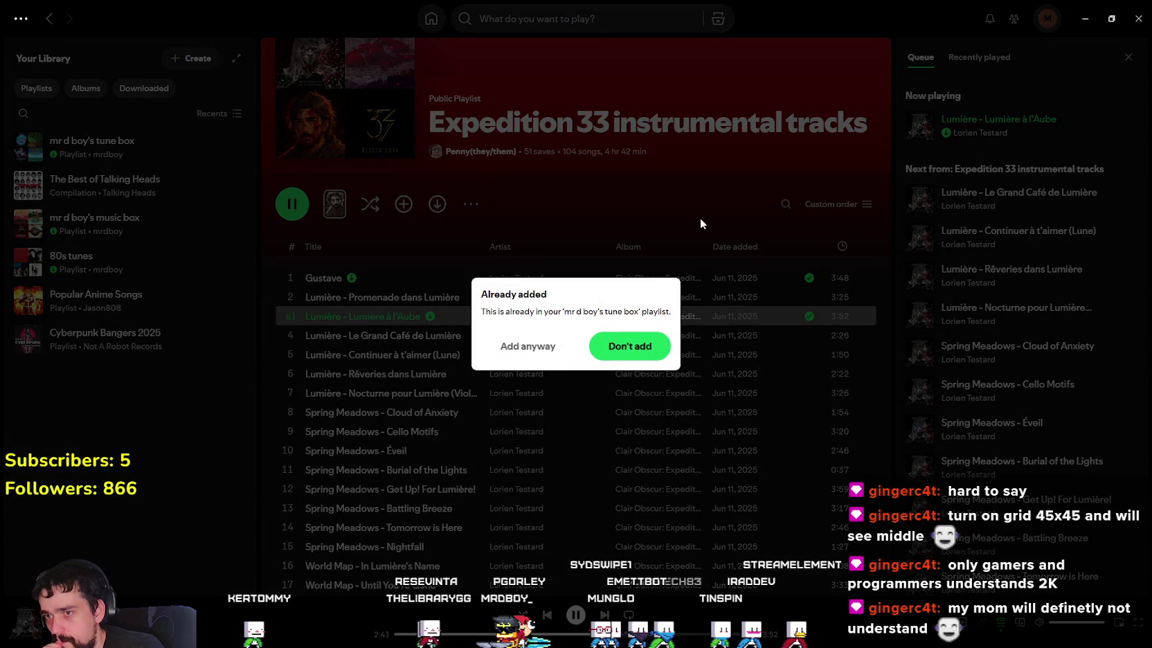
{"action": "key", "text": "Escape"}
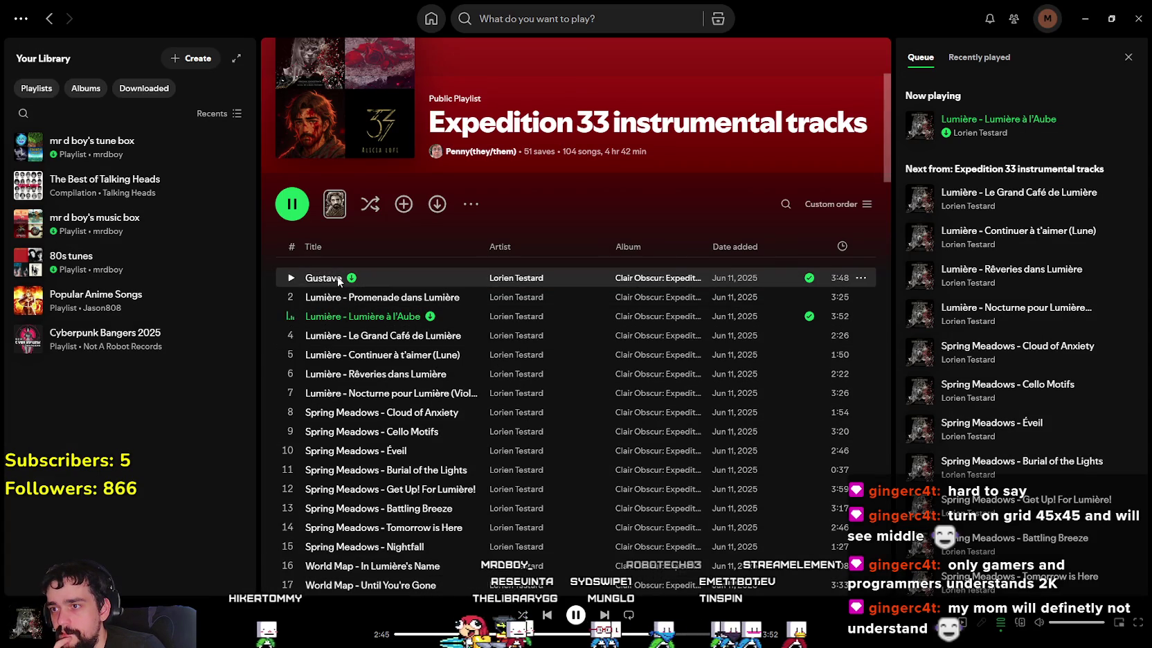
{"action": "right_click", "coordinate": [337, 281]}
{"action": "mouse_move", "coordinate": [390, 295]}
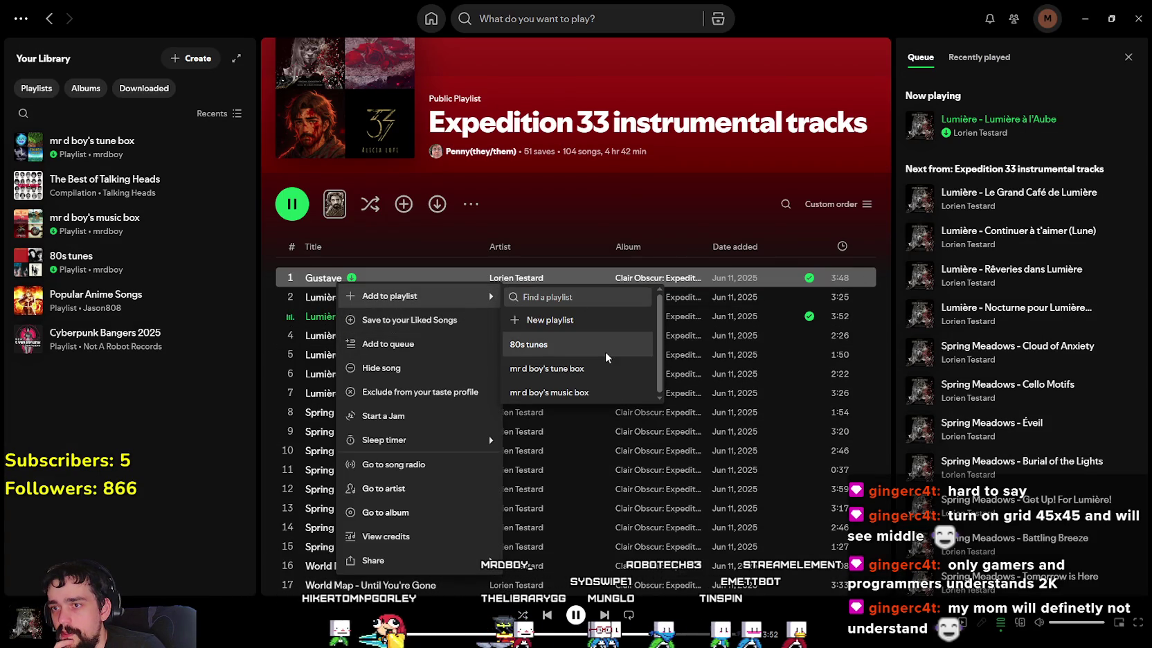
{"action": "left_click", "coordinate": [592, 368]}
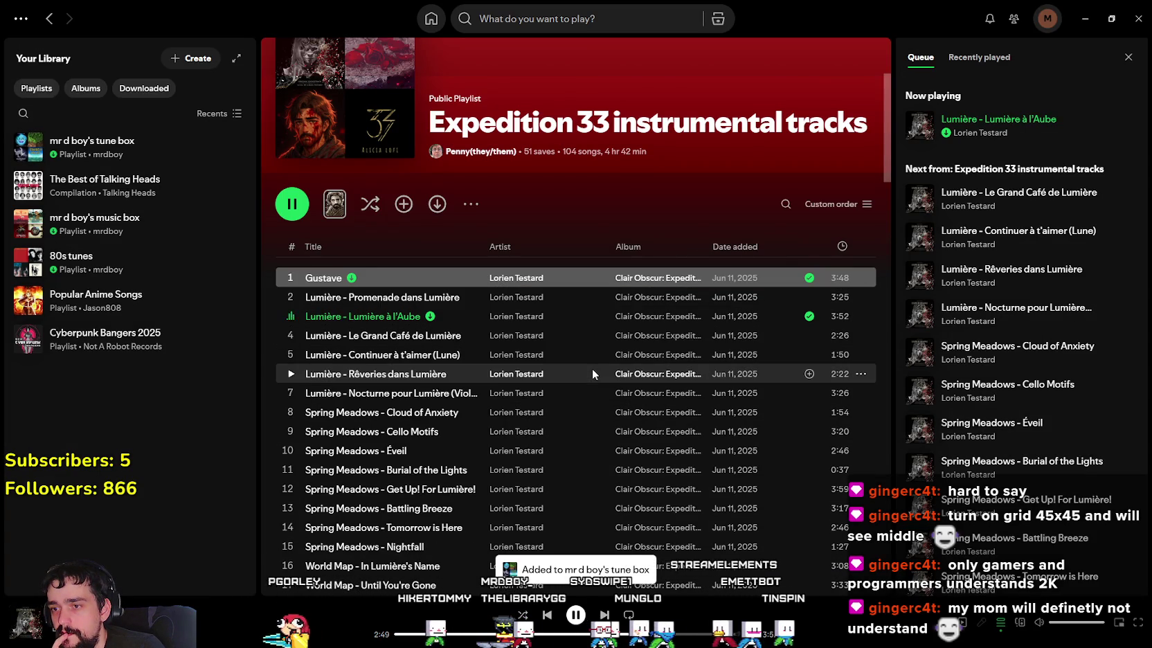
Step: Play Gustave from 2:13, then Lumière - Promenade dans Lumière from 2:52
{"action": "left_click", "coordinate": [292, 278]}
{"action": "left_click_drag", "start_coordinate": [507, 635], "coordinate": [606, 635]}
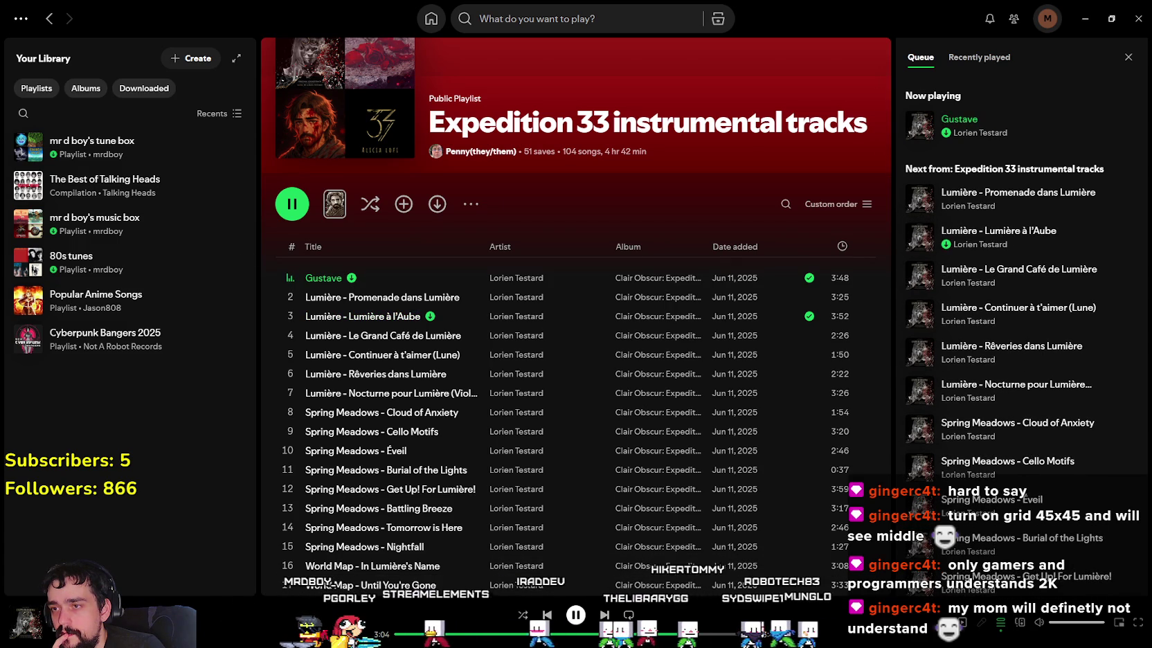
{"action": "left_click", "coordinate": [288, 300]}
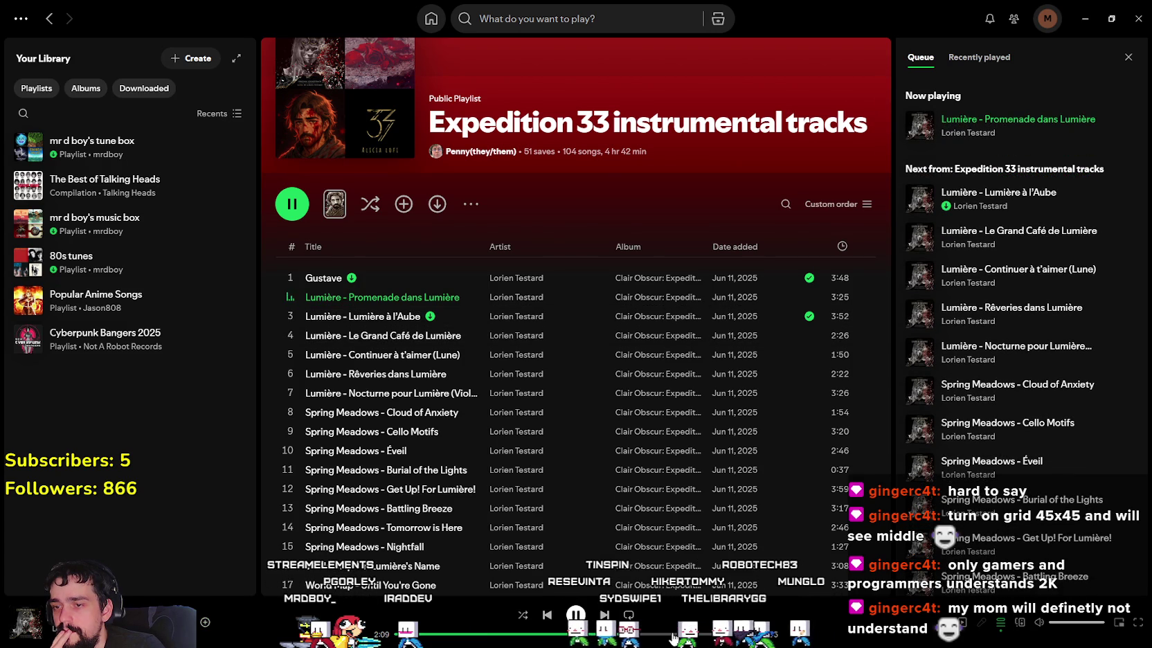
{"action": "left_click_drag", "start_coordinate": [506, 634], "coordinate": [623, 635]}
{"action": "left_click", "coordinate": [699, 634]}
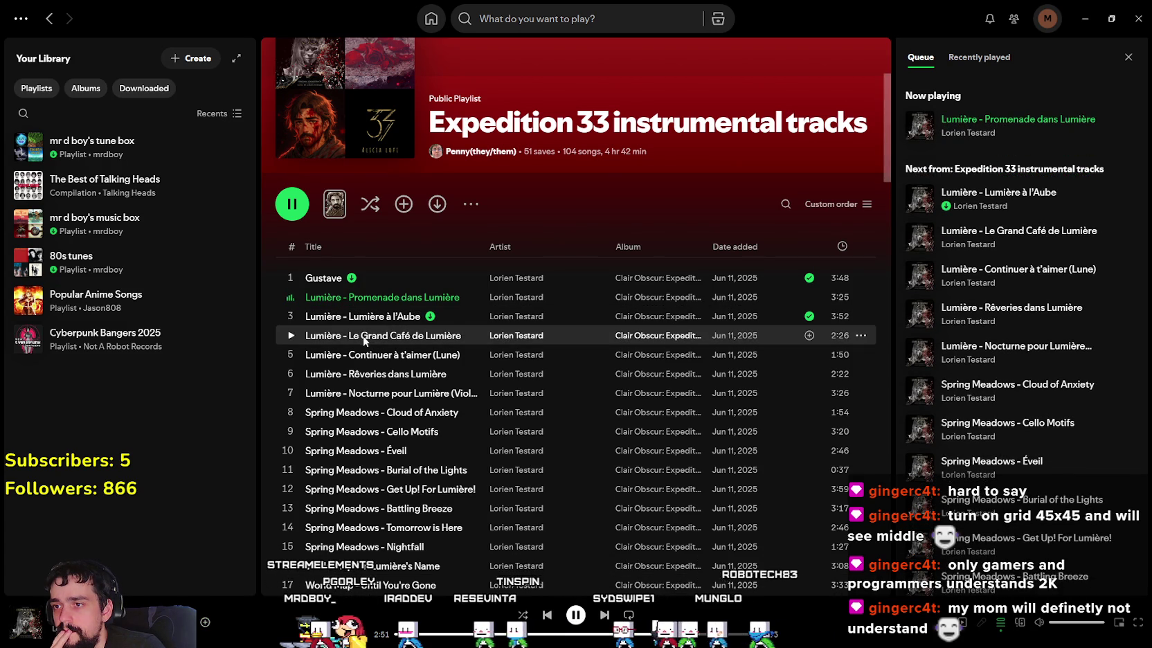
Step: Play Le Grand Café de Lumière, then Continuer à t'aimer (Lune) from 1:18
{"action": "left_click", "coordinate": [289, 336]}
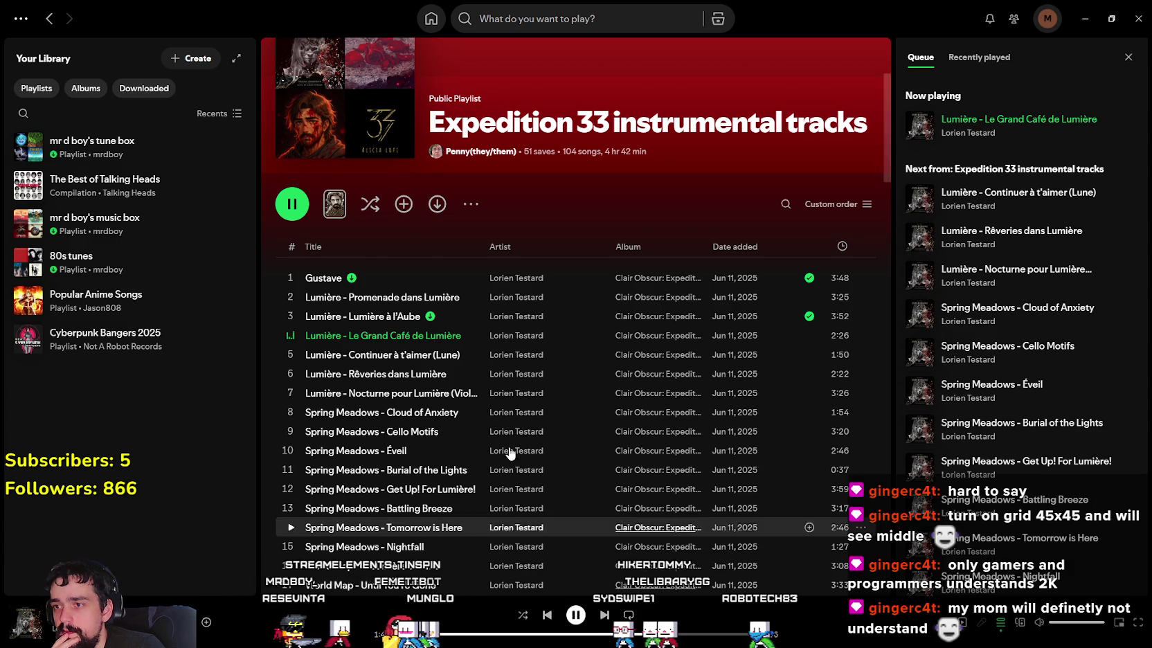
{"action": "left_click", "coordinate": [290, 355]}
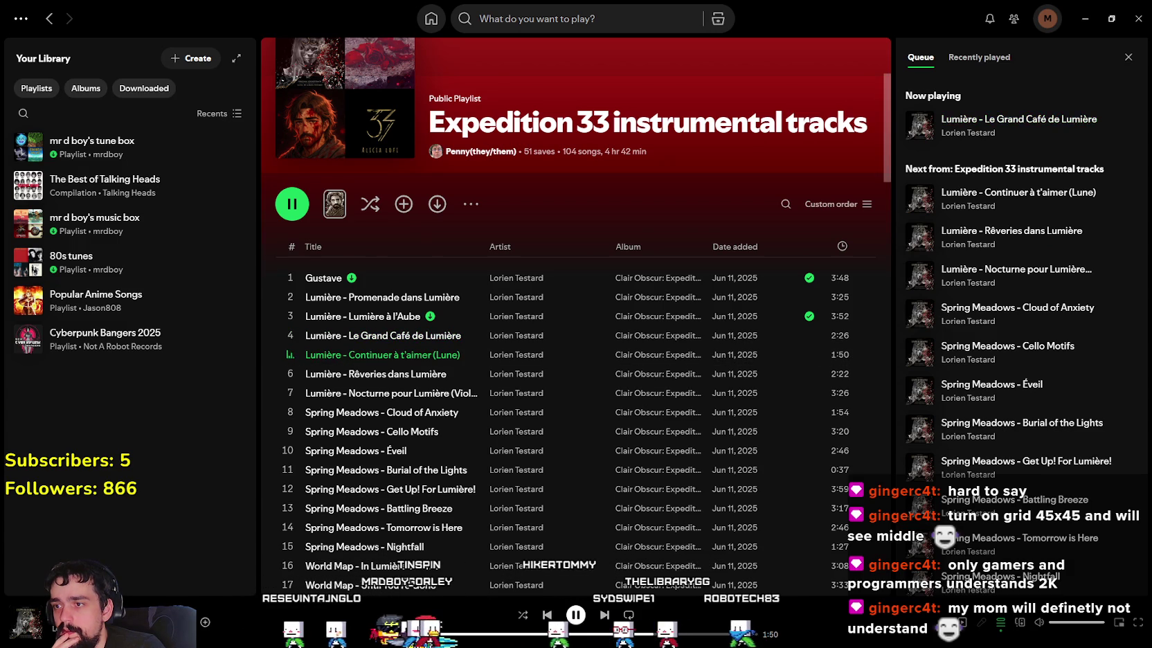
{"action": "left_click", "coordinate": [573, 634]}
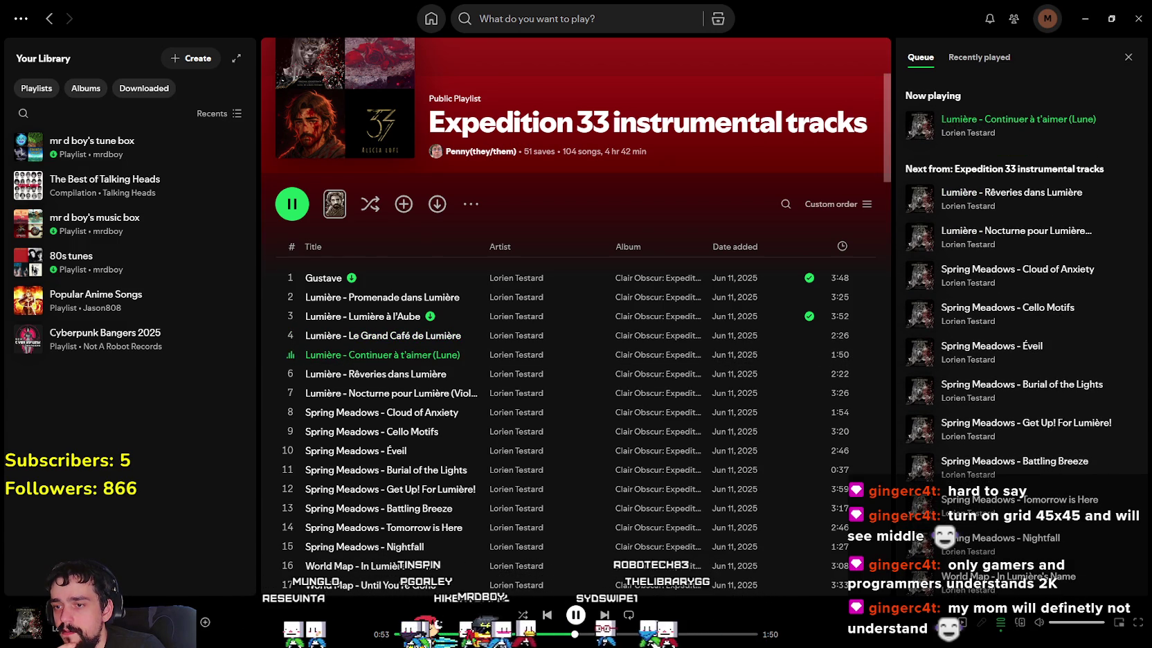
{"action": "left_click", "coordinate": [656, 634]}
{"action": "scroll", "coordinate": [475, 438], "scroll_direction": "down", "scroll_amount": 3}
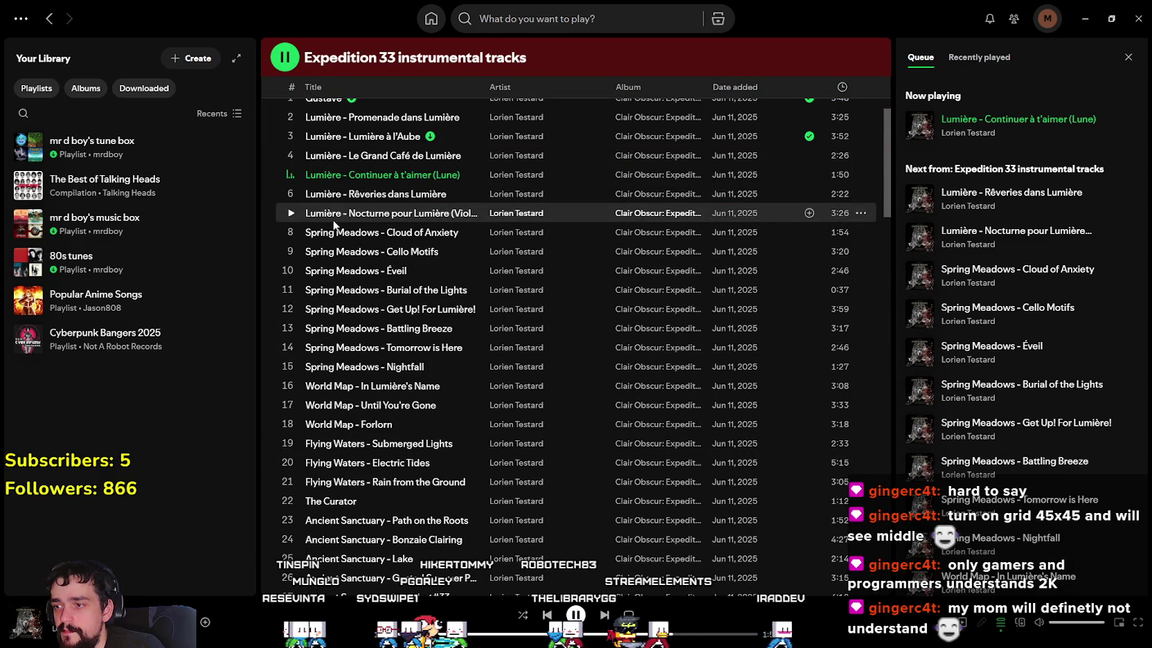
{"action": "scroll", "coordinate": [335, 223], "scroll_direction": "up", "scroll_amount": 1}
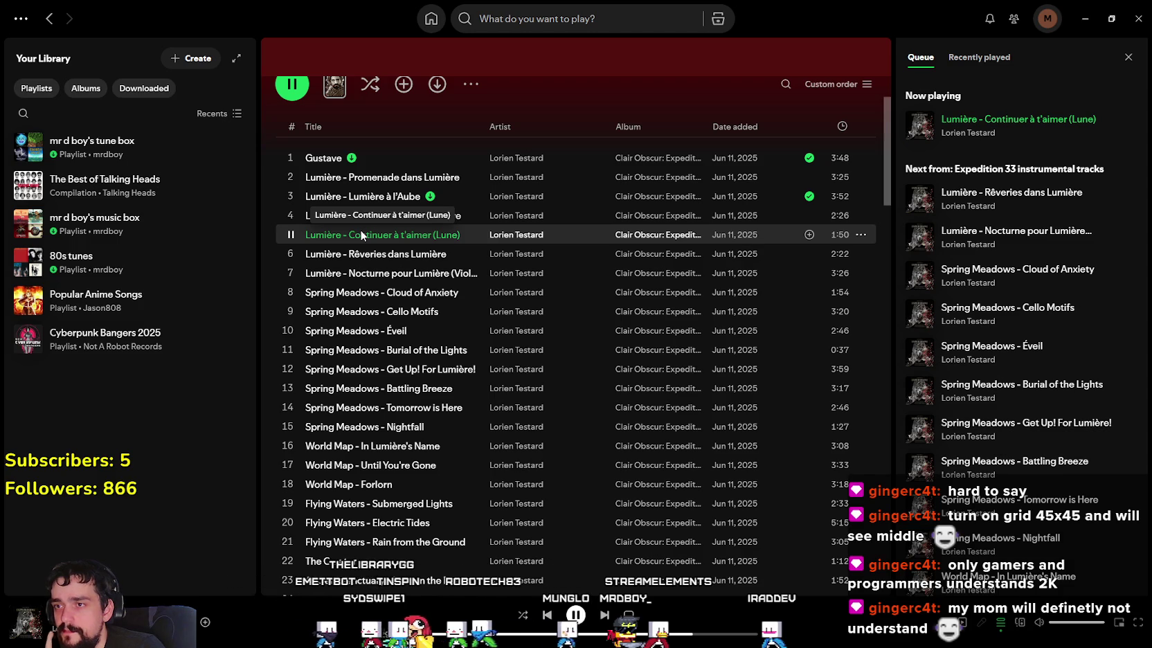
{"action": "left_click", "coordinate": [736, 635]}
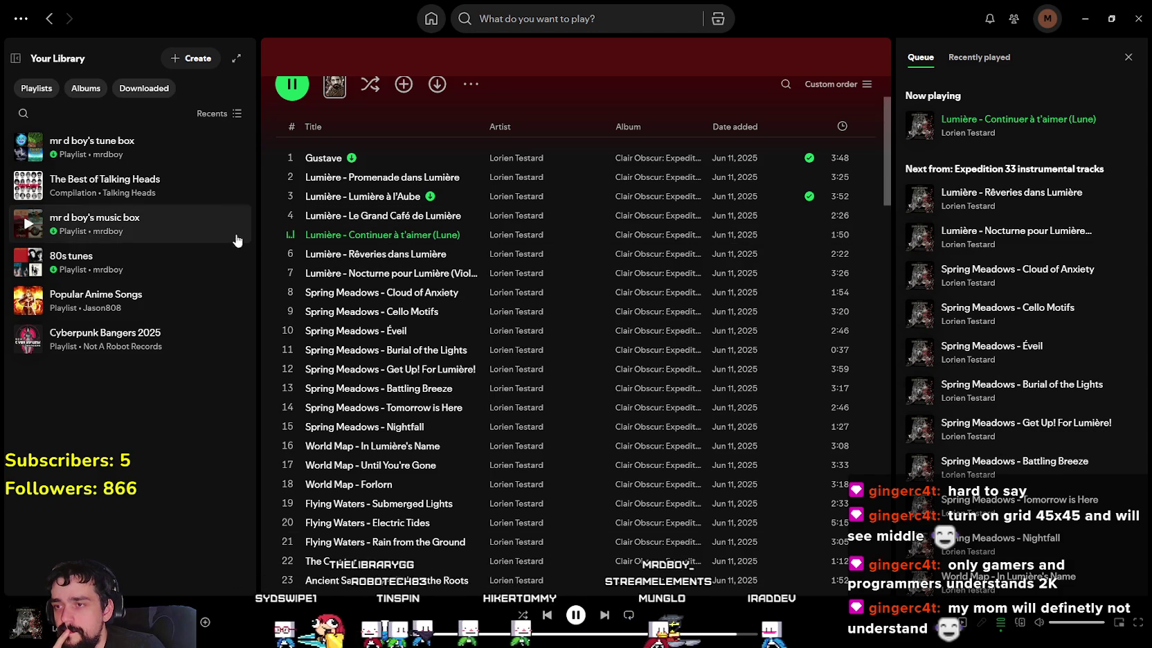
{"action": "left_click", "coordinate": [424, 635]}
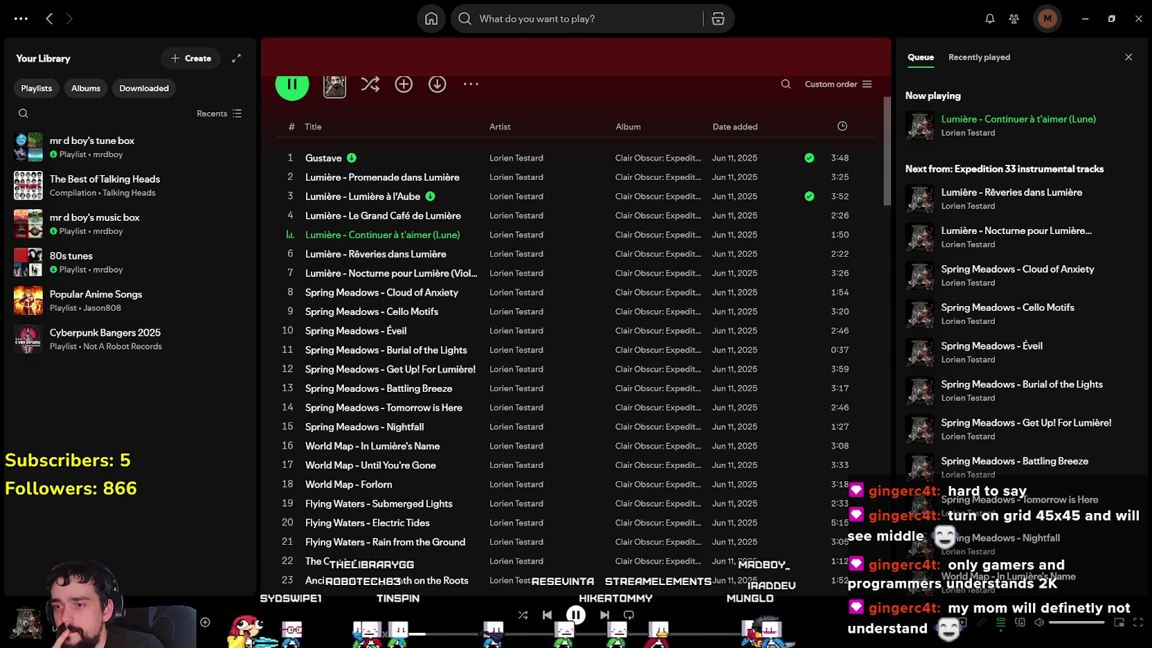
{"action": "left_click", "coordinate": [286, 254]}
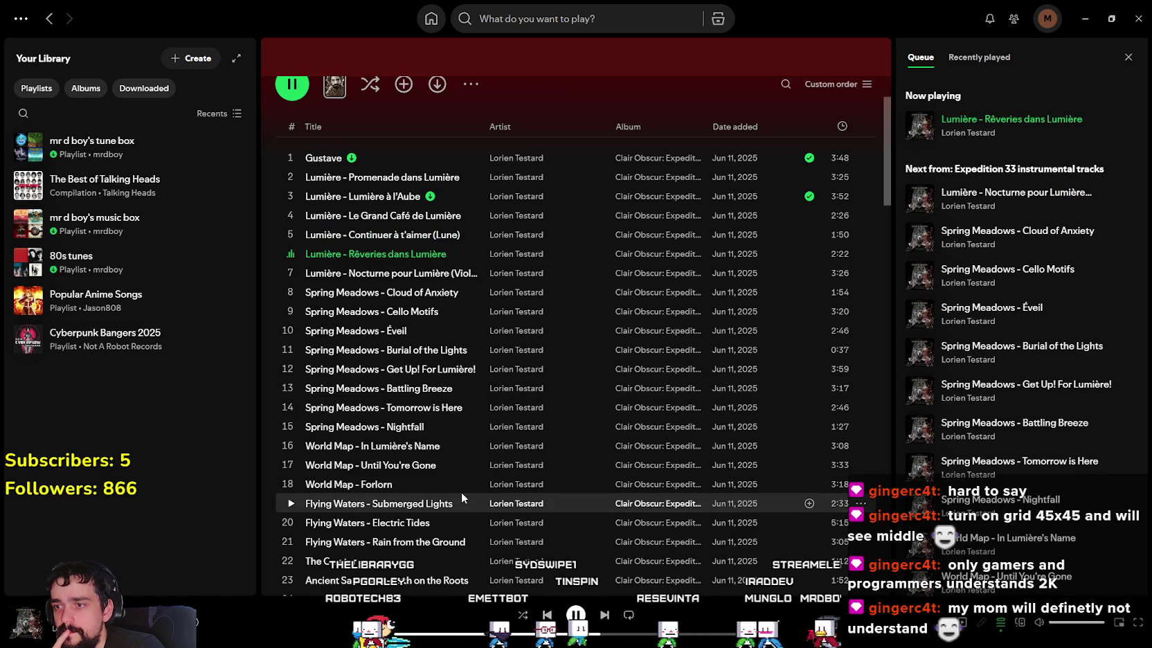
{"action": "scroll", "coordinate": [461, 490], "scroll_direction": "down", "scroll_amount": 5}
{"action": "scroll", "coordinate": [461, 490], "scroll_direction": "down", "scroll_amount": 4}
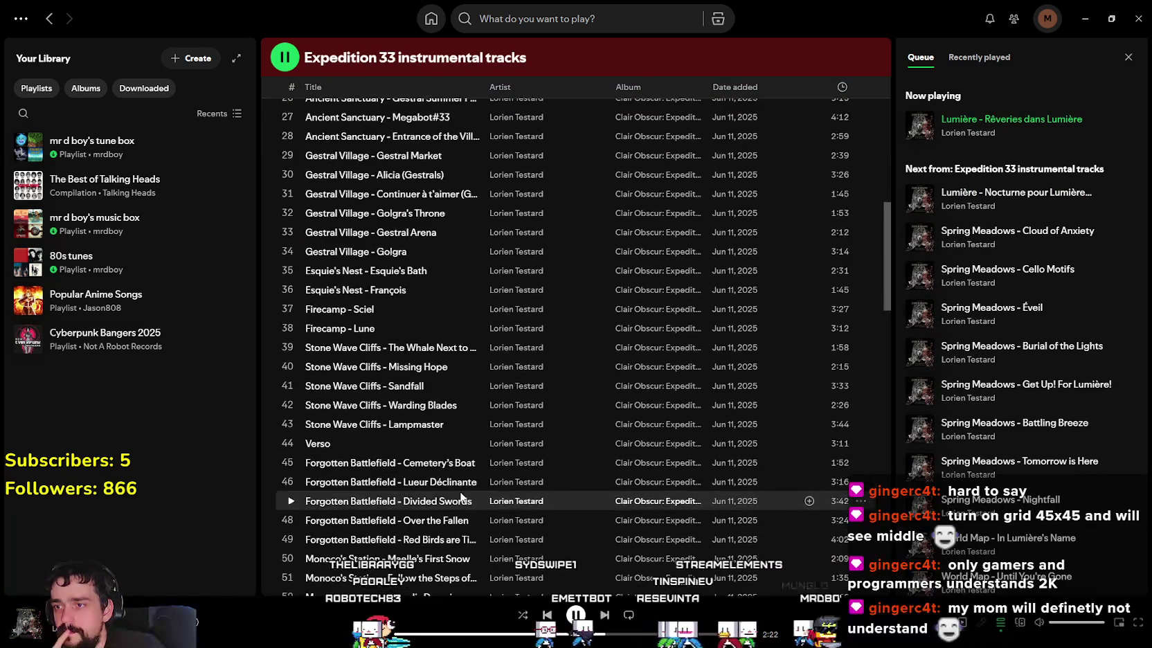
{"action": "left_click", "coordinate": [287, 175]}
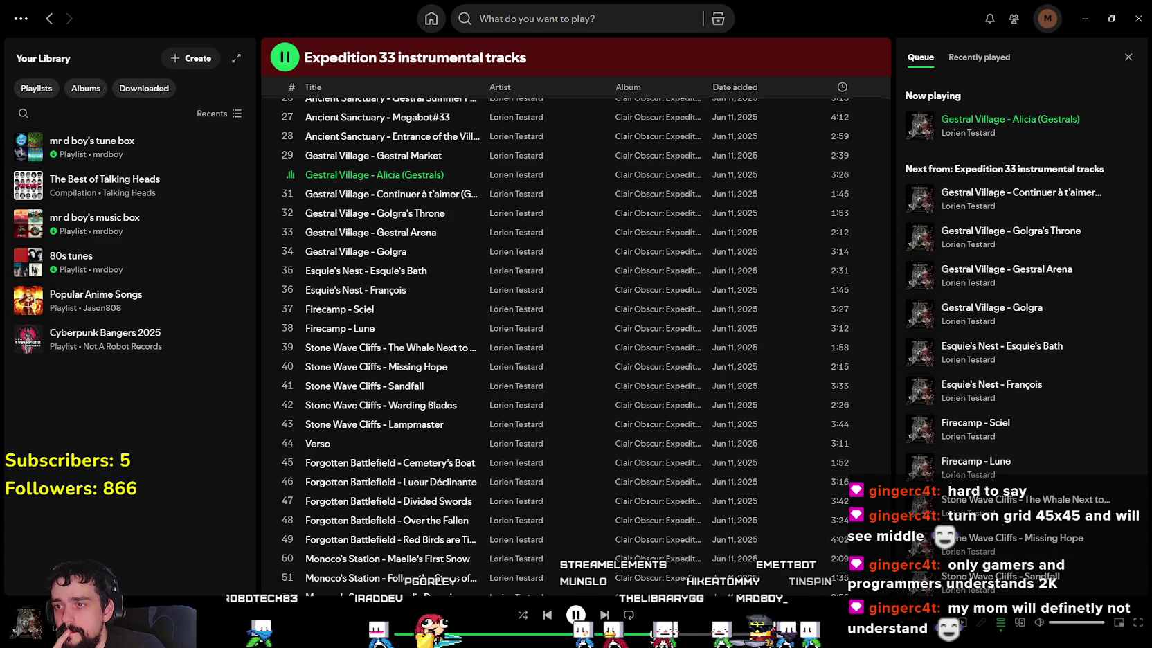
{"action": "scroll", "coordinate": [399, 405], "scroll_direction": "down", "scroll_amount": 2}
{"action": "scroll", "coordinate": [399, 405], "scroll_direction": "down", "scroll_amount": 2}
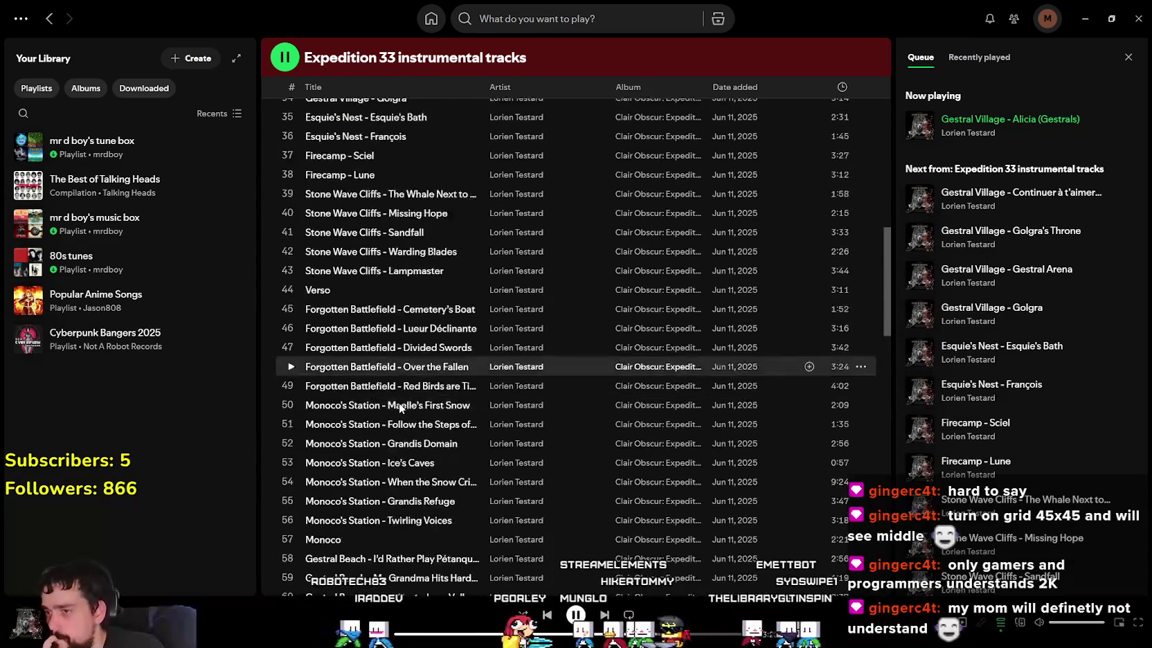
{"action": "scroll", "coordinate": [399, 405], "scroll_direction": "down", "scroll_amount": 2}
{"action": "scroll", "coordinate": [399, 404], "scroll_direction": "down", "scroll_amount": 2}
{"action": "scroll", "coordinate": [399, 405], "scroll_direction": "down", "scroll_amount": 3}
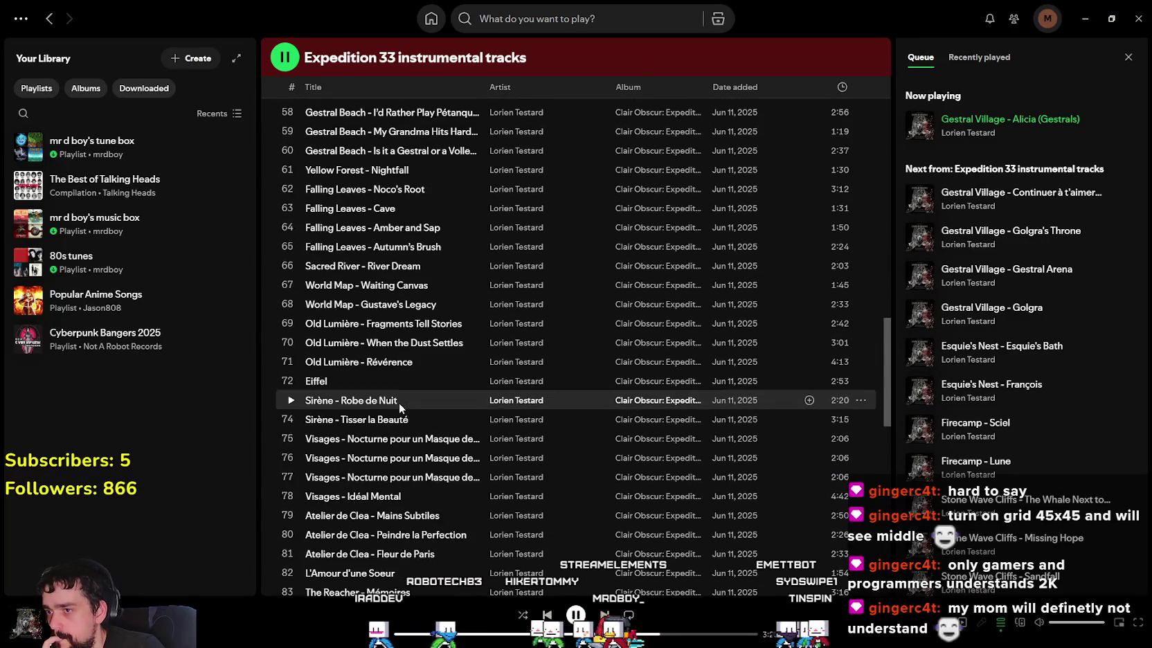
{"action": "scroll", "coordinate": [399, 403], "scroll_direction": "down", "scroll_amount": 2}
{"action": "scroll", "coordinate": [399, 403], "scroll_direction": "down", "scroll_amount": 2}
{"action": "scroll", "coordinate": [398, 403], "scroll_direction": "down", "scroll_amount": 1}
{"action": "scroll", "coordinate": [457, 486], "scroll_direction": "down", "scroll_amount": 3}
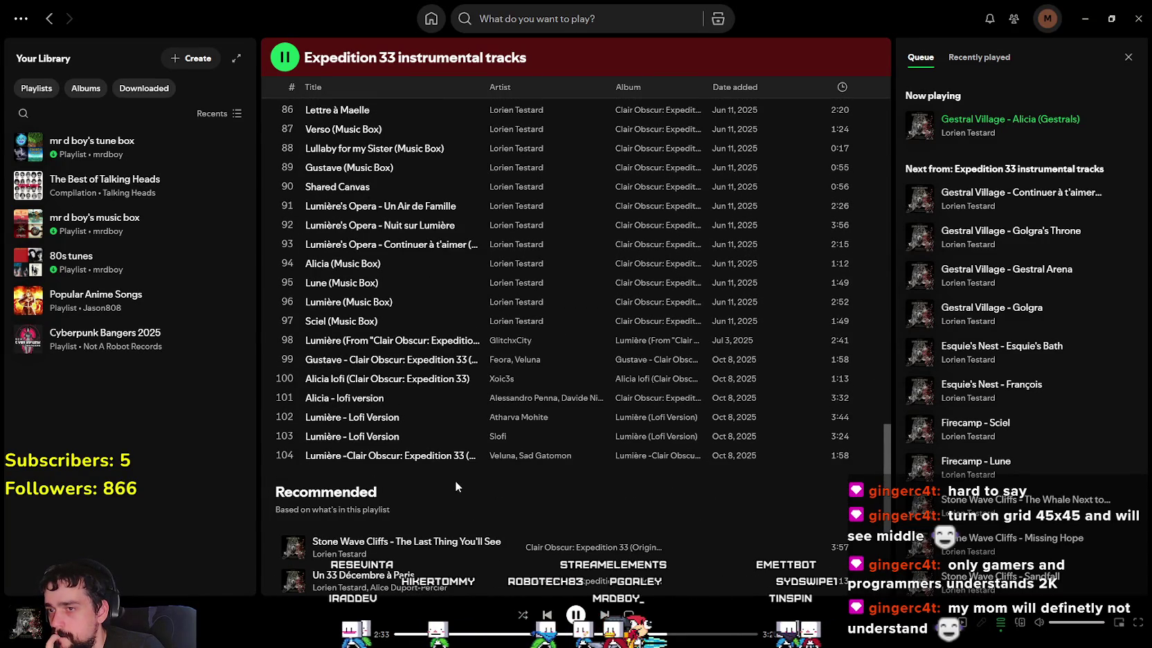
{"action": "left_click", "coordinate": [290, 417]}
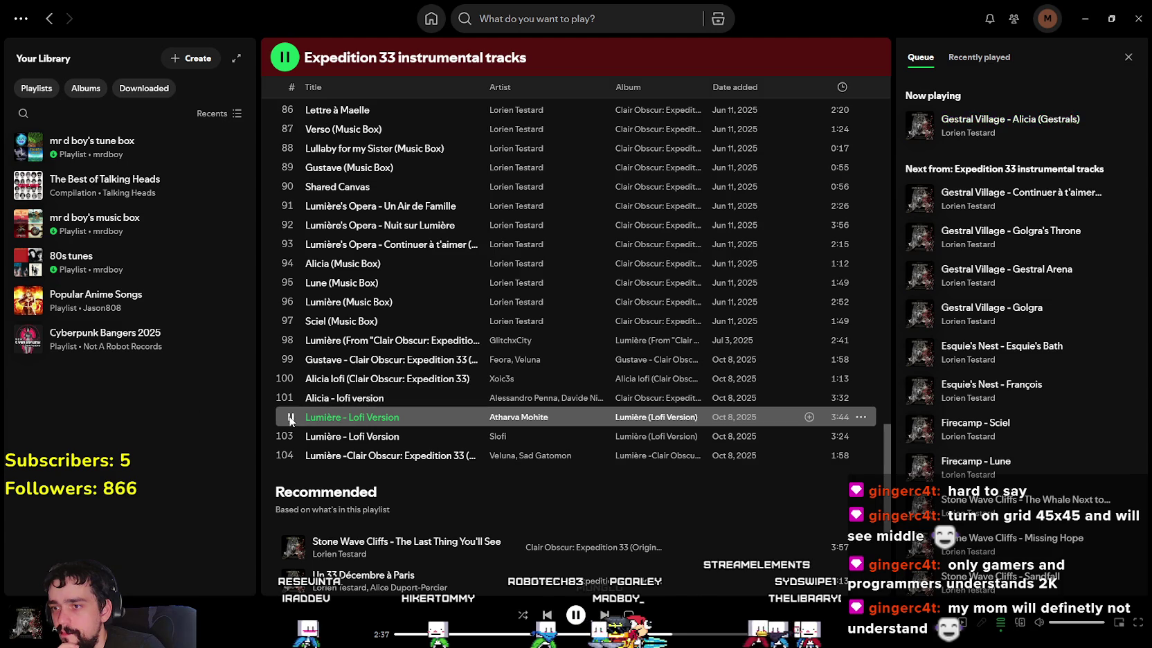
{"action": "left_click", "coordinate": [504, 634]}
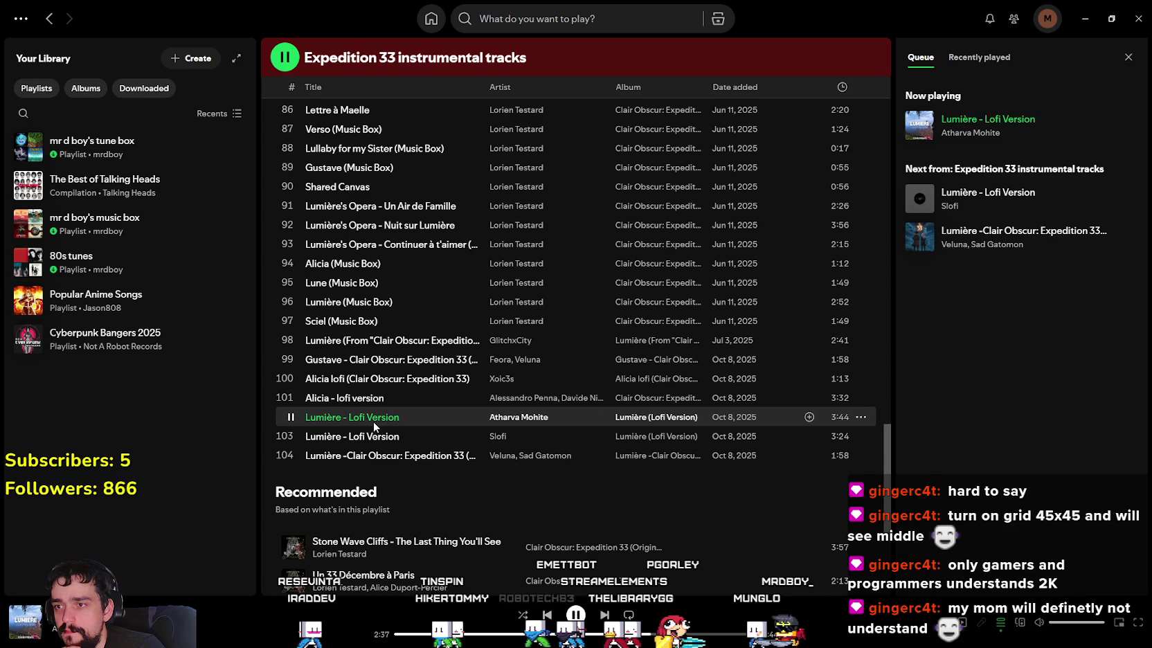
{"action": "left_click_drag", "start_coordinate": [386, 380], "coordinate": [389, 385]}
{"action": "scroll", "coordinate": [380, 304], "scroll_direction": "up", "scroll_amount": 1}
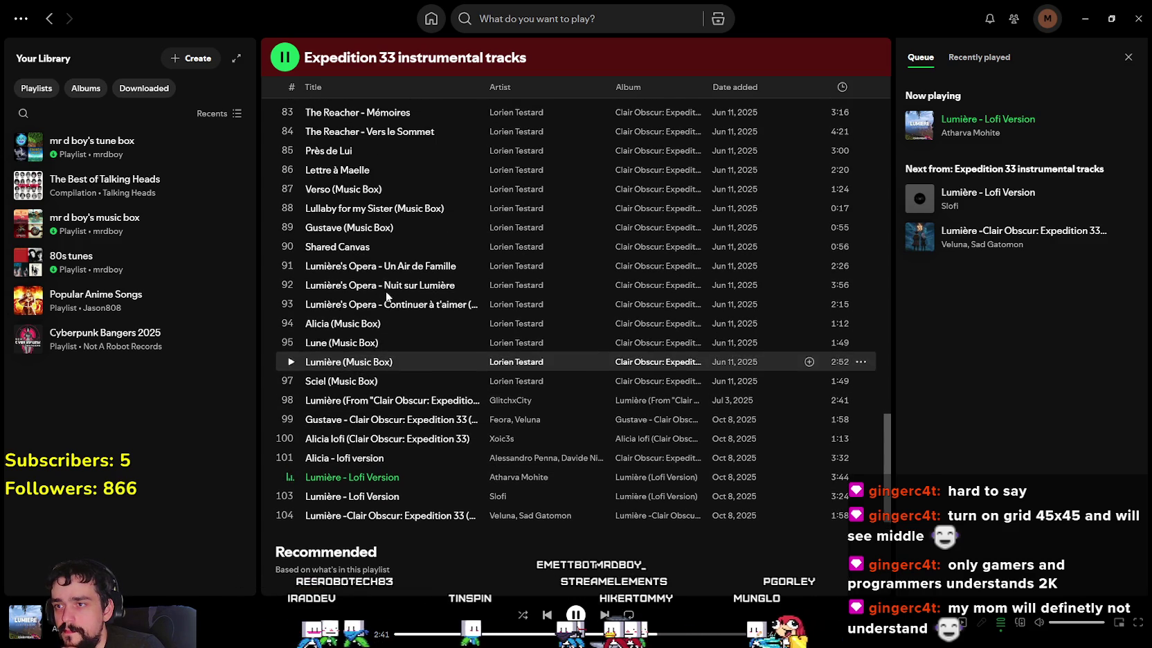
{"action": "left_click", "coordinate": [284, 360]}
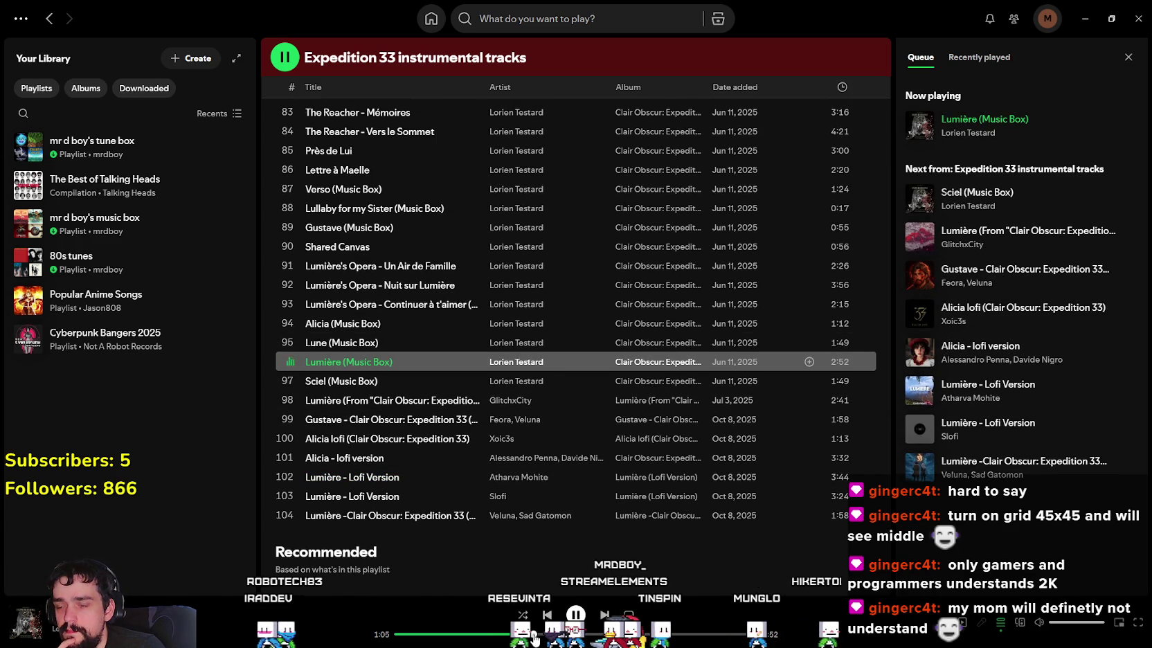
{"action": "left_click", "coordinate": [534, 637]}
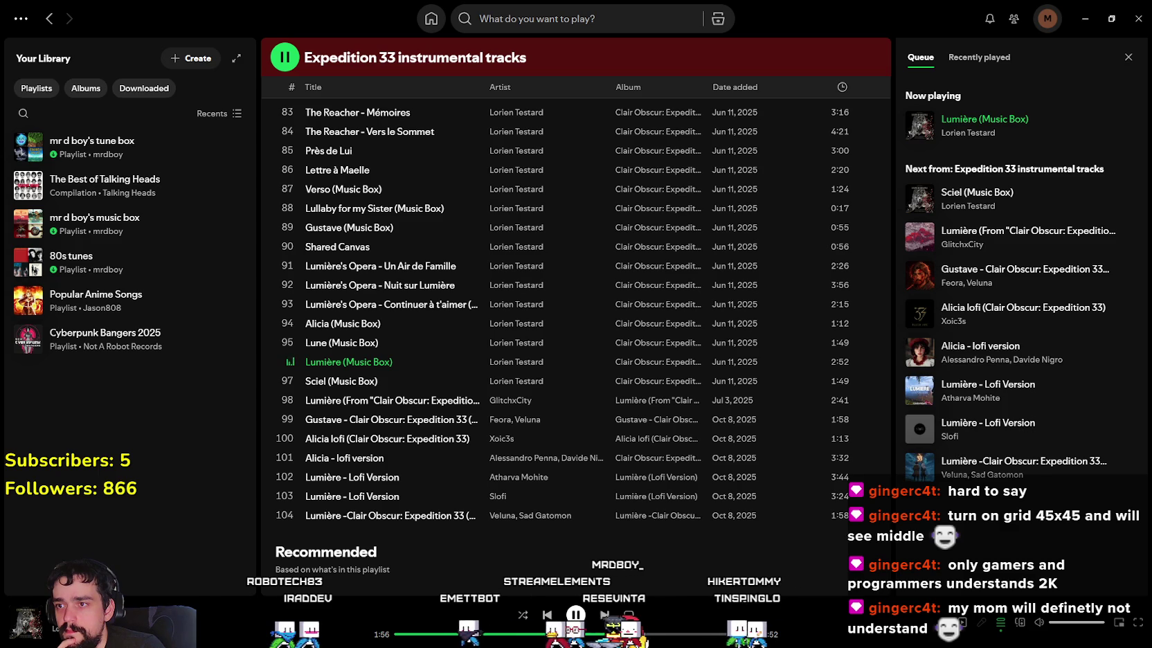
{"action": "scroll", "coordinate": [364, 359], "scroll_direction": "up", "scroll_amount": 2}
{"action": "scroll", "coordinate": [357, 450], "scroll_direction": "up", "scroll_amount": 2}
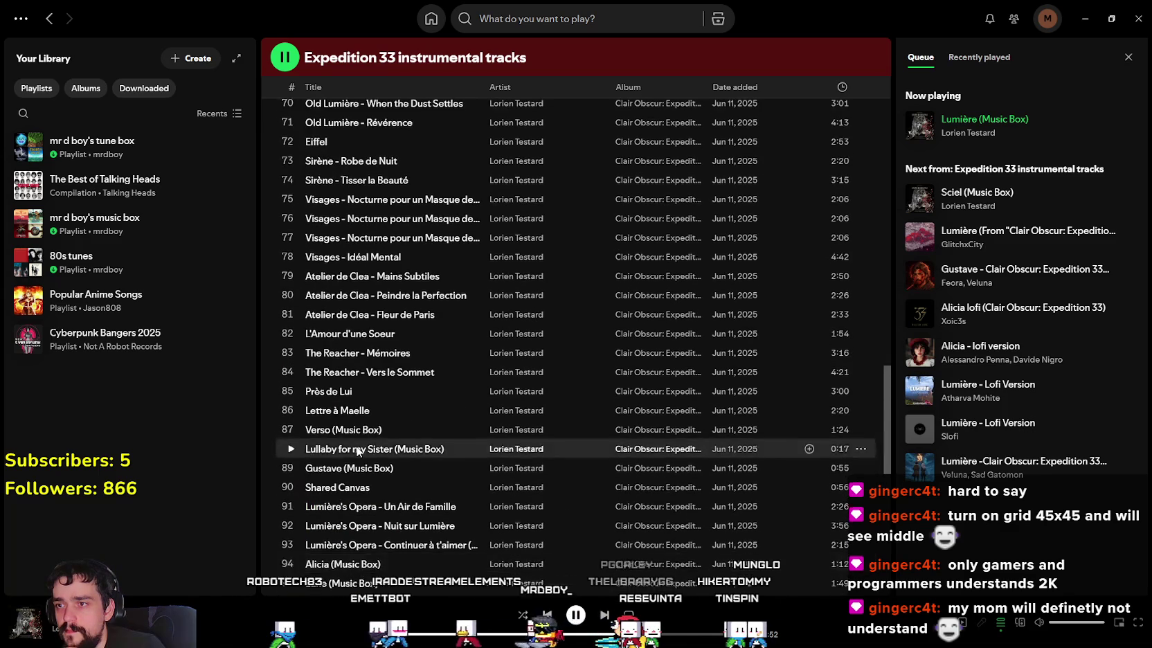
{"action": "scroll", "coordinate": [358, 450], "scroll_direction": "up", "scroll_amount": 3}
{"action": "scroll", "coordinate": [358, 450], "scroll_direction": "up", "scroll_amount": 3}
{"action": "scroll", "coordinate": [357, 450], "scroll_direction": "up", "scroll_amount": 5}
{"action": "scroll", "coordinate": [357, 448], "scroll_direction": "up", "scroll_amount": 4}
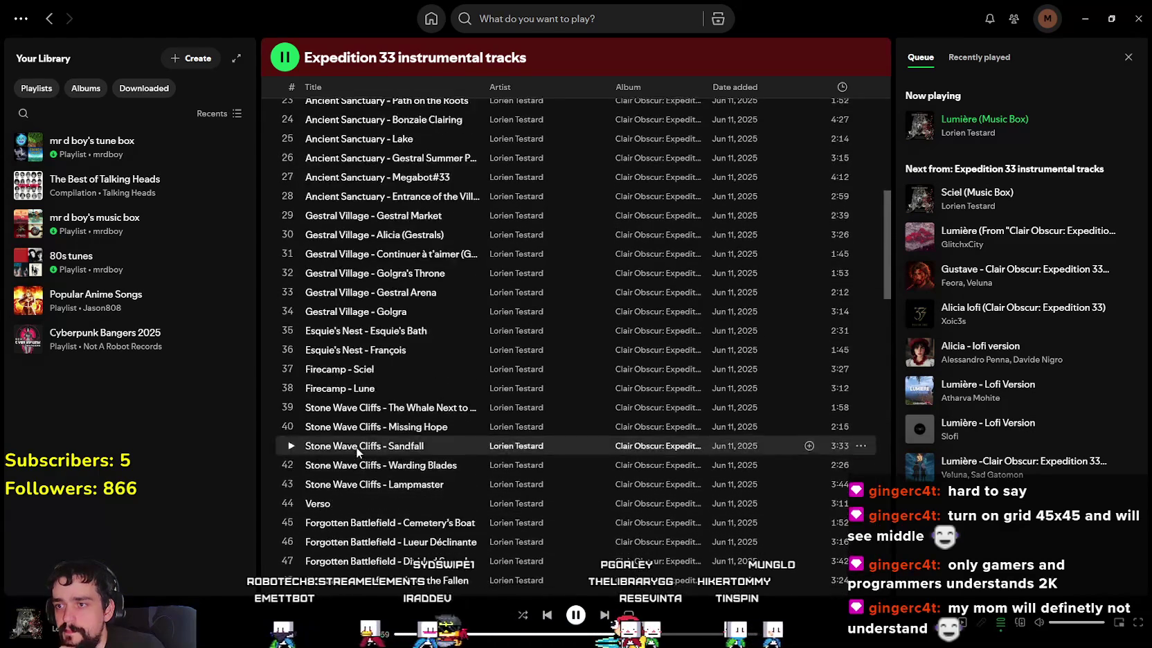
{"action": "scroll", "coordinate": [356, 446], "scroll_direction": "up", "scroll_amount": 3}
{"action": "scroll", "coordinate": [356, 447], "scroll_direction": "up", "scroll_amount": 4}
{"action": "scroll", "coordinate": [355, 447], "scroll_direction": "up", "scroll_amount": 3}
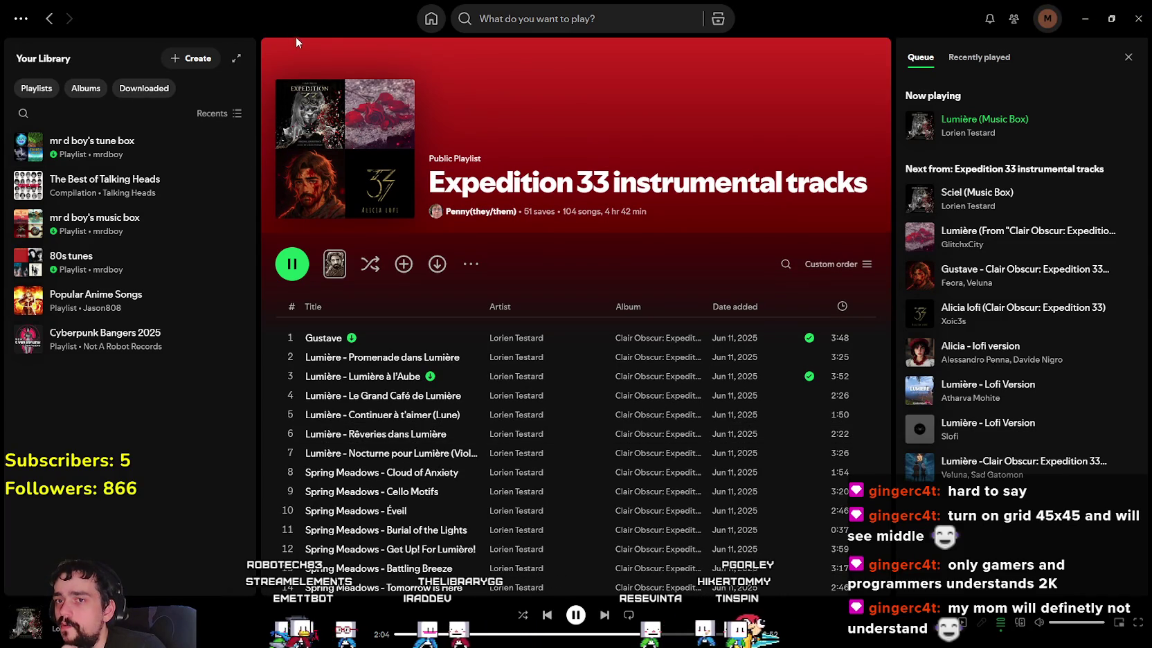
Step: Search Spotify for 'Persona' and browse the Persona 3 original soundtrack album
{"action": "left_click", "coordinate": [562, 9]}
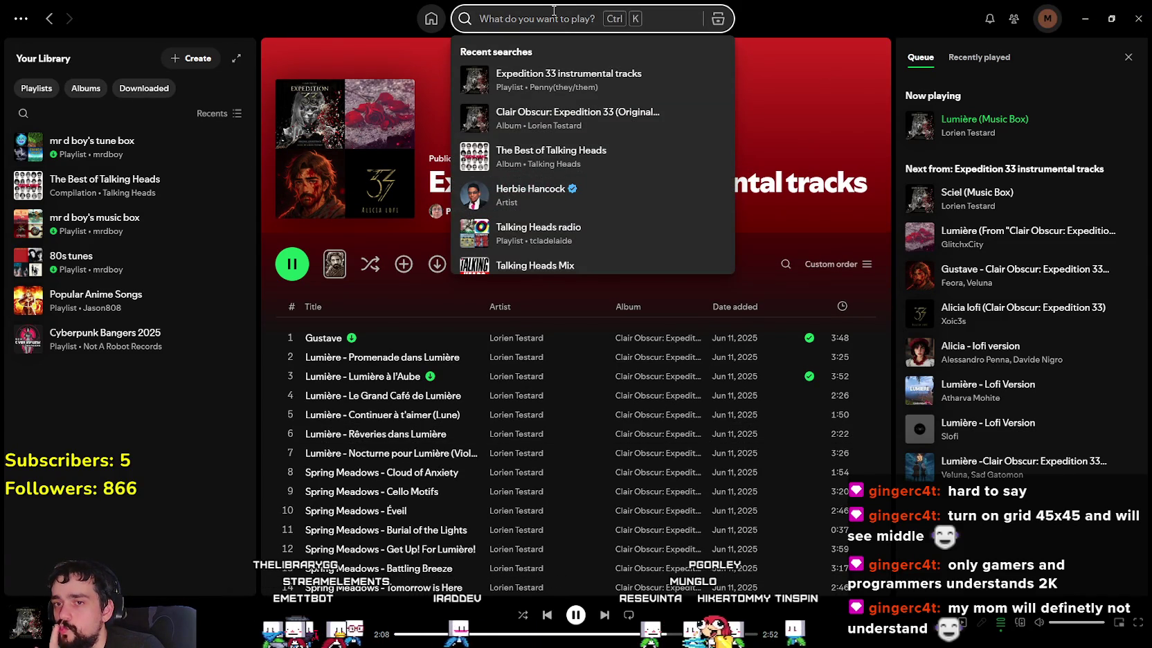
{"action": "type", "text": "P"}
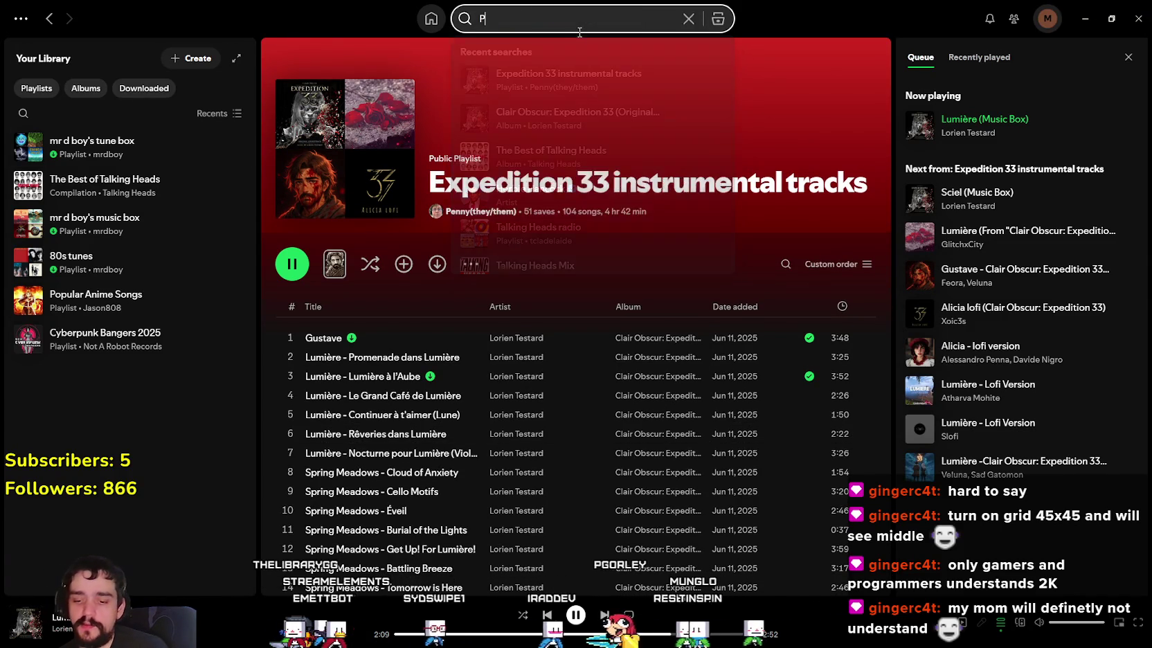
{"action": "type", "text": "ersona"}
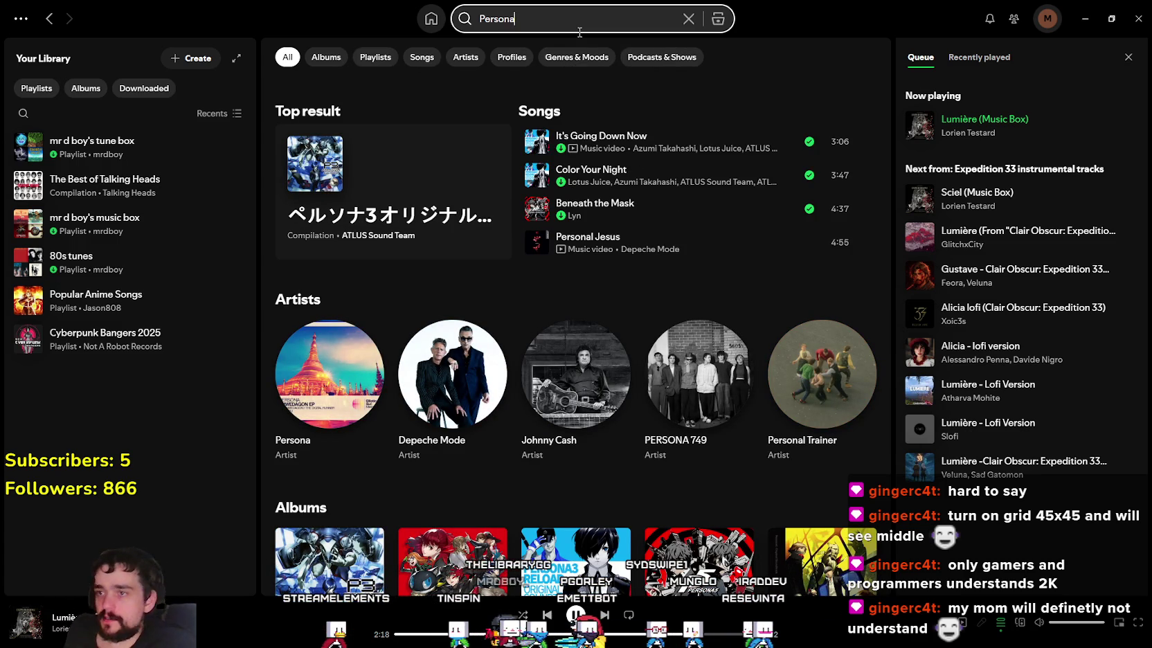
{"action": "left_click", "coordinate": [367, 230]}
{"action": "scroll", "coordinate": [450, 360], "scroll_direction": "down", "scroll_amount": 2}
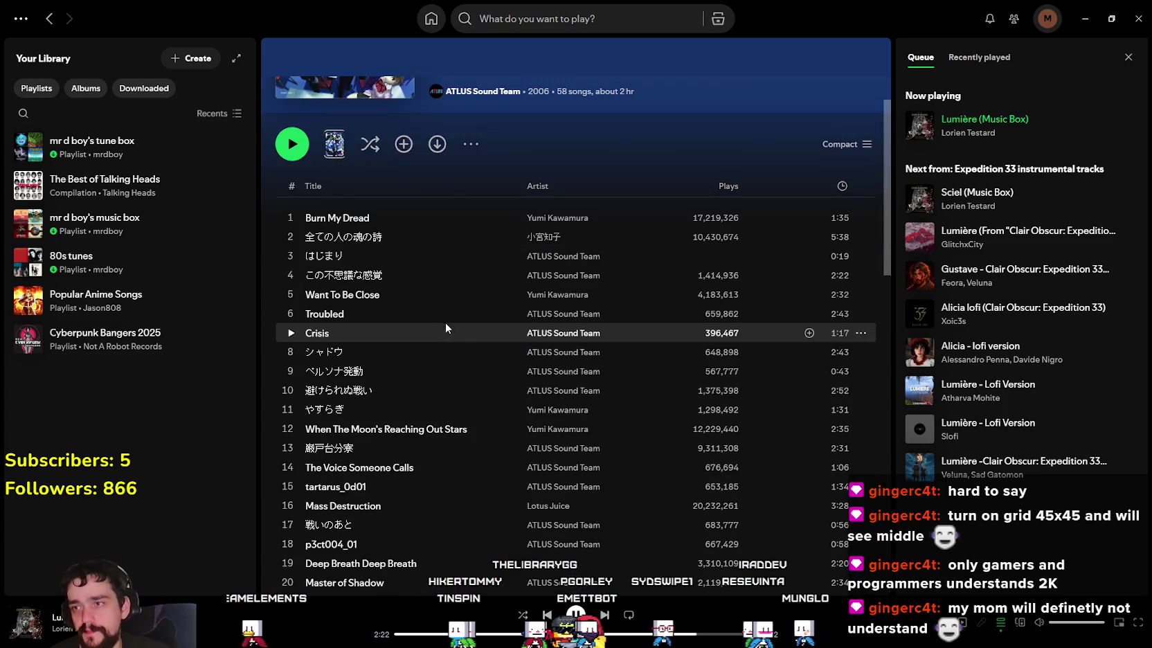
{"action": "scroll", "coordinate": [437, 340], "scroll_direction": "down", "scroll_amount": 4}
{"action": "scroll", "coordinate": [424, 326], "scroll_direction": "down", "scroll_amount": 4}
{"action": "scroll", "coordinate": [422, 319], "scroll_direction": "down", "scroll_amount": 4}
{"action": "scroll", "coordinate": [426, 322], "scroll_direction": "down", "scroll_amount": 5}
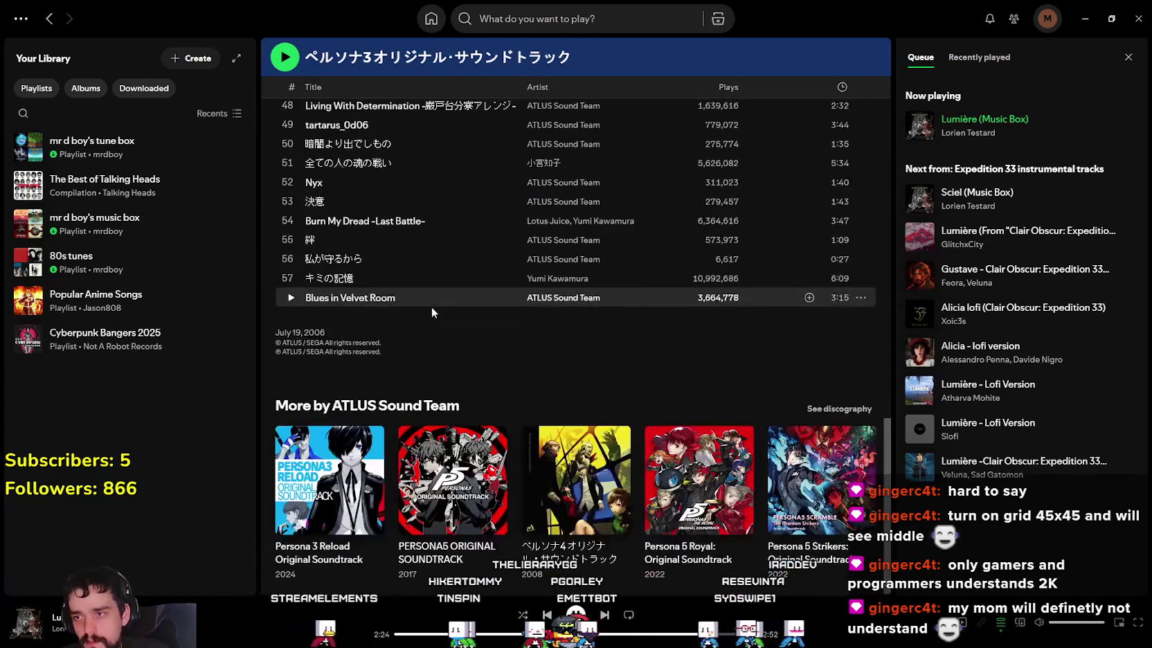
{"action": "scroll", "coordinate": [457, 332], "scroll_direction": "up", "scroll_amount": 5}
{"action": "scroll", "coordinate": [489, 398], "scroll_direction": "up", "scroll_amount": 3}
{"action": "scroll", "coordinate": [488, 407], "scroll_direction": "up", "scroll_amount": 4}
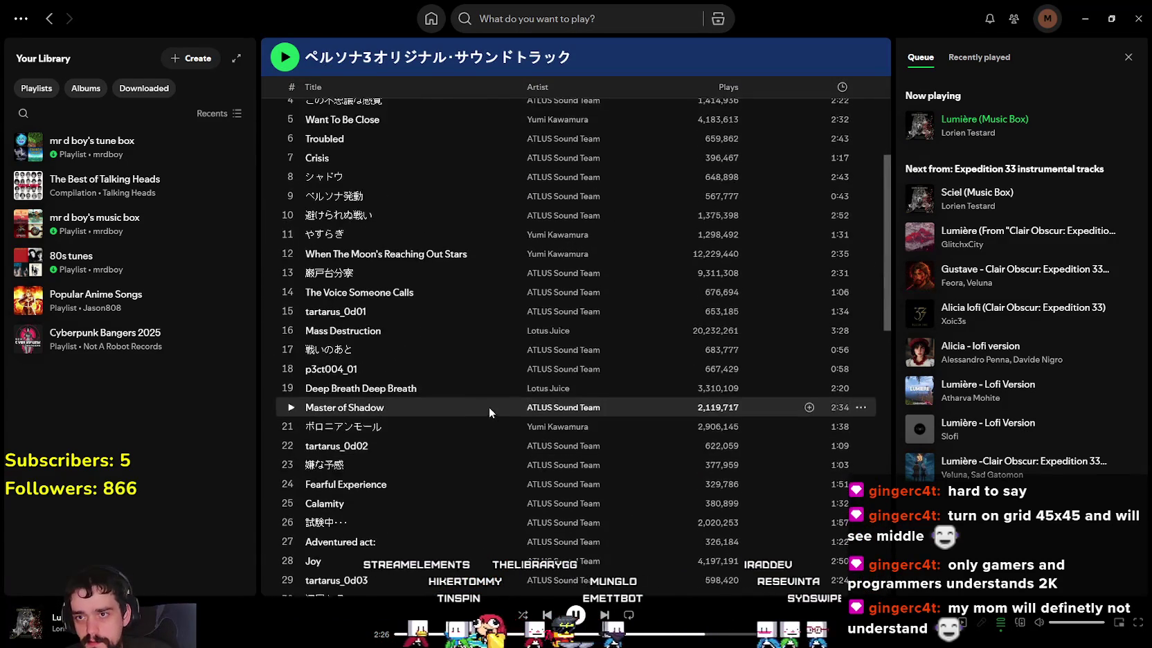
{"action": "scroll", "coordinate": [457, 298], "scroll_direction": "up", "scroll_amount": 2}
{"action": "scroll", "coordinate": [415, 183], "scroll_direction": "down", "scroll_amount": 5}
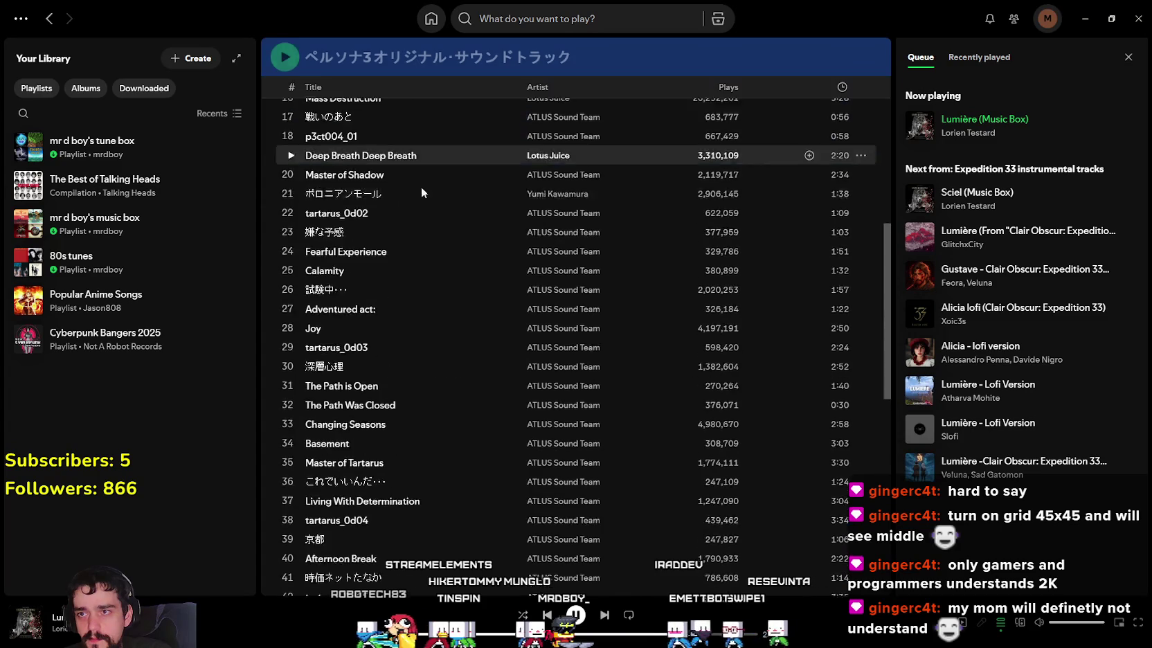
{"action": "scroll", "coordinate": [493, 326], "scroll_direction": "down", "scroll_amount": 5}
{"action": "scroll", "coordinate": [554, 342], "scroll_direction": "down", "scroll_amount": 4}
{"action": "scroll", "coordinate": [605, 353], "scroll_direction": "down", "scroll_amount": 3}
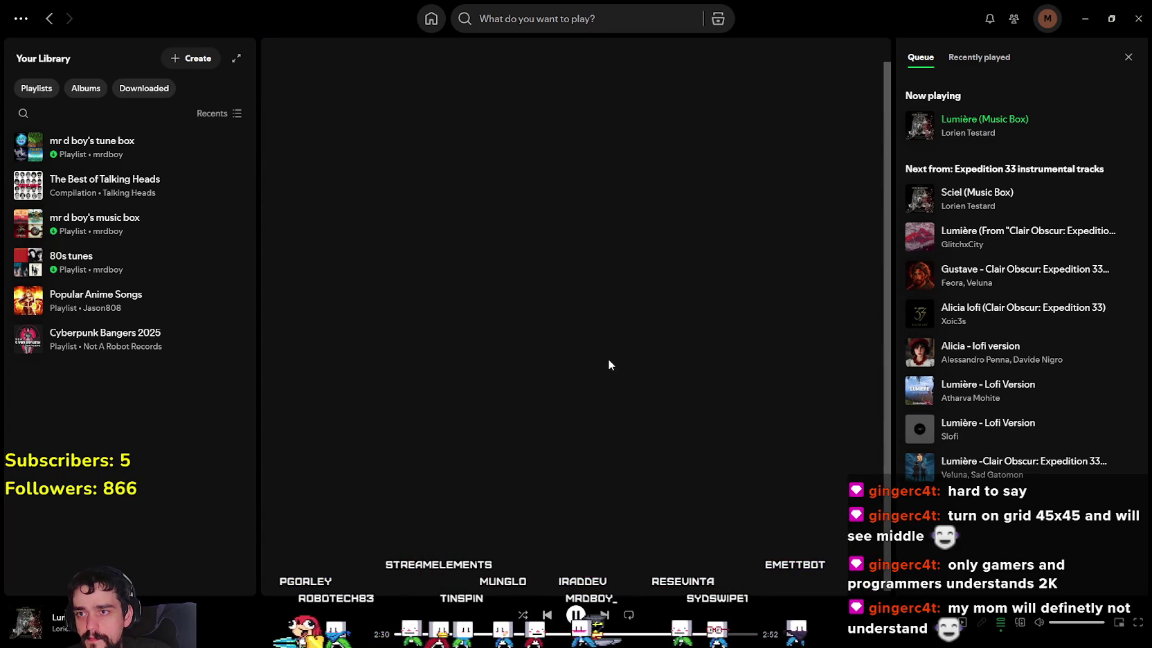
Step: Browse the ATLUS Sound Team artist page's ten popular tracks, then open the tune box playlist
{"action": "left_click", "coordinate": [600, 337]}
{"action": "scroll", "coordinate": [545, 302], "scroll_direction": "down", "scroll_amount": 2}
{"action": "left_click", "coordinate": [302, 336]}
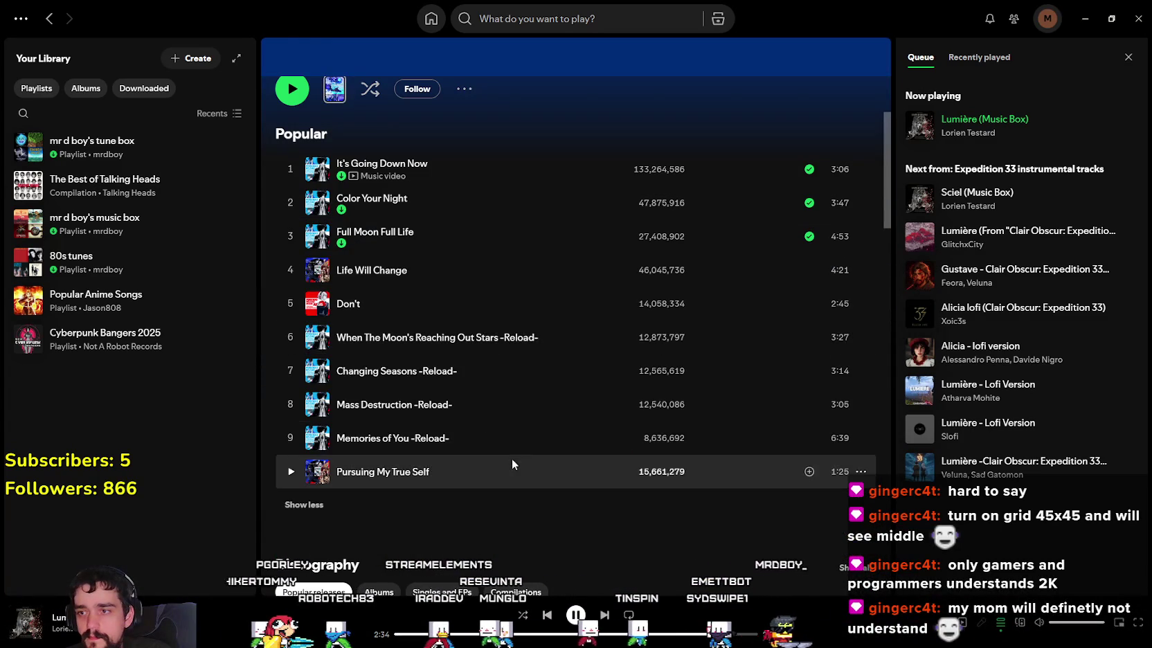
{"action": "scroll", "coordinate": [500, 453], "scroll_direction": "down", "scroll_amount": 1}
{"action": "scroll", "coordinate": [500, 456], "scroll_direction": "down", "scroll_amount": 5}
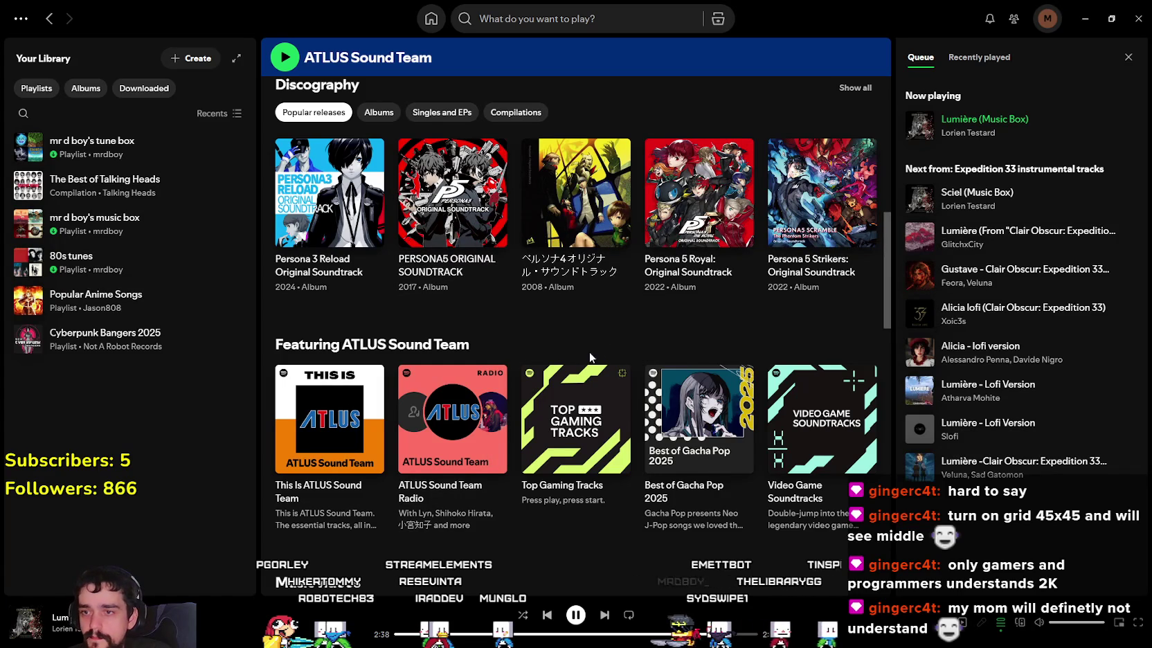
{"action": "scroll", "coordinate": [582, 297], "scroll_direction": "down", "scroll_amount": 1}
{"action": "scroll", "coordinate": [554, 278], "scroll_direction": "down", "scroll_amount": 2}
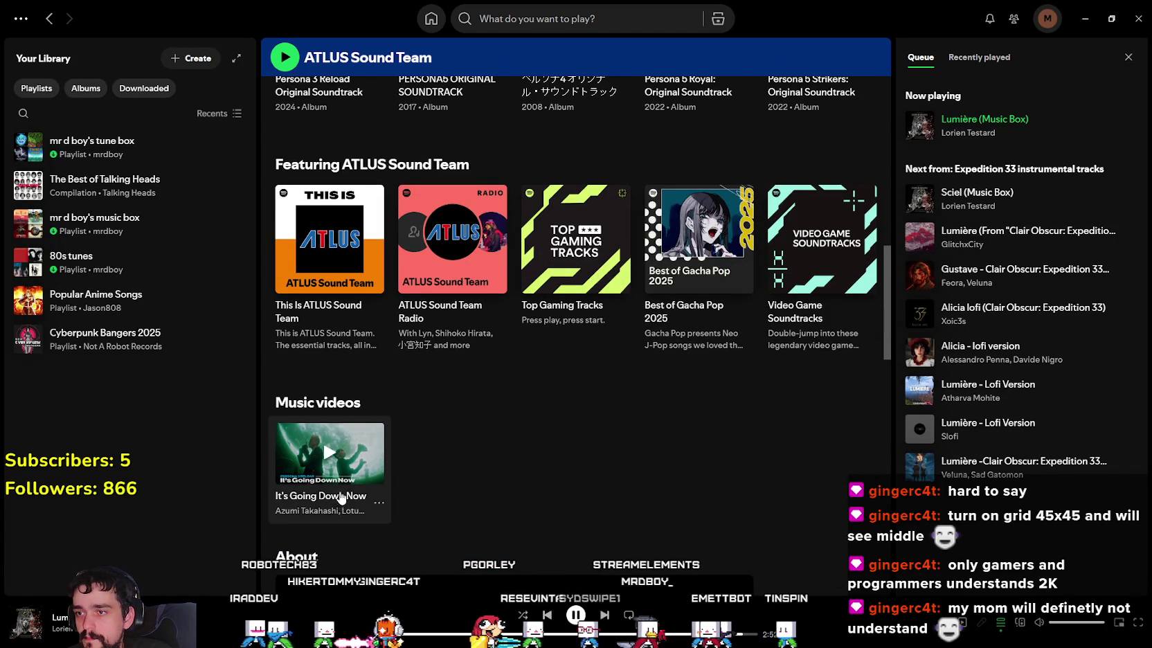
{"action": "scroll", "coordinate": [387, 485], "scroll_direction": "down", "scroll_amount": 2}
{"action": "scroll", "coordinate": [447, 418], "scroll_direction": "up", "scroll_amount": 3}
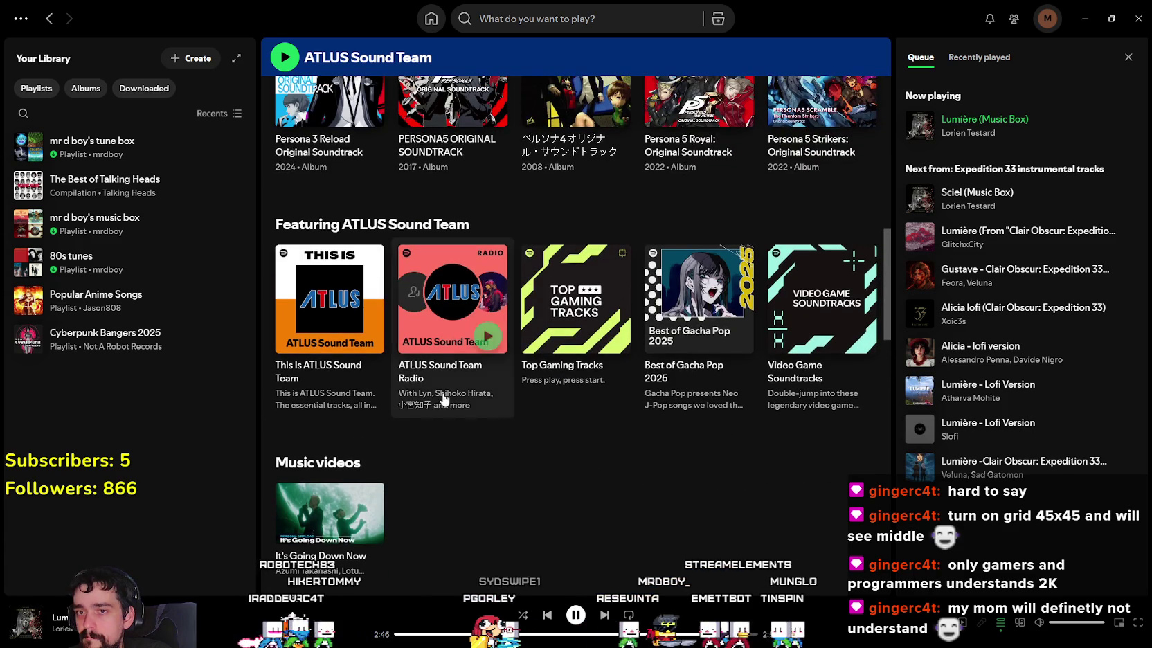
{"action": "scroll", "coordinate": [649, 504], "scroll_direction": "up", "scroll_amount": 5}
{"action": "scroll", "coordinate": [648, 508], "scroll_direction": "up", "scroll_amount": 3}
{"action": "scroll", "coordinate": [643, 510], "scroll_direction": "up", "scroll_amount": 7}
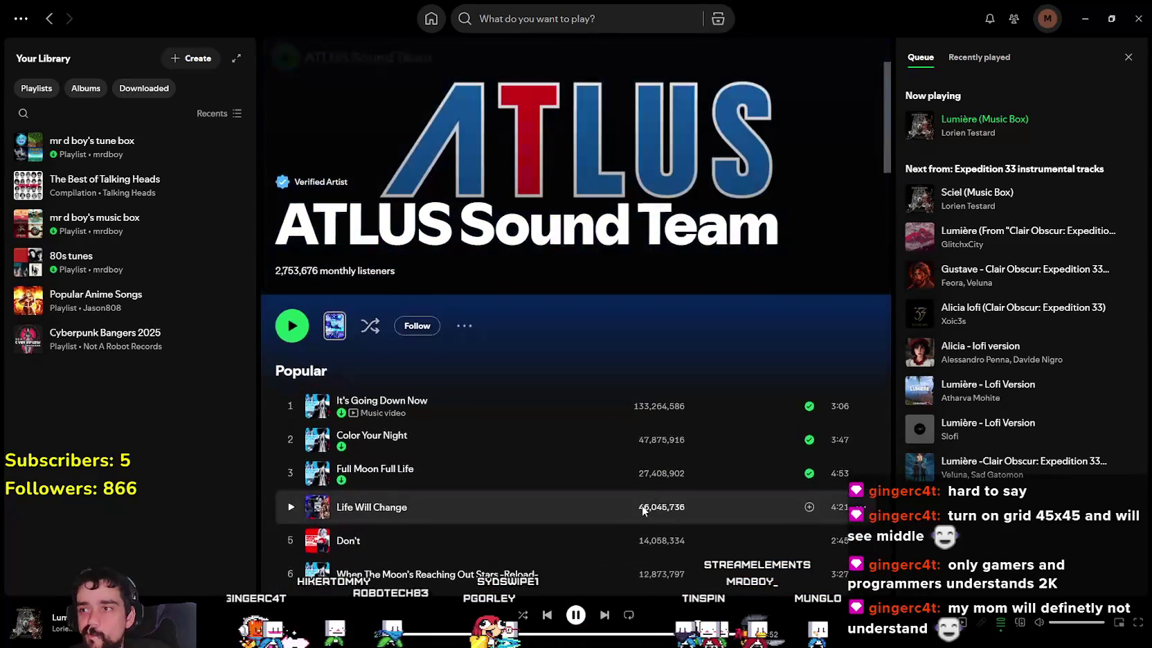
{"action": "left_click", "coordinate": [92, 147]}
{"action": "scroll", "coordinate": [596, 497], "scroll_direction": "down", "scroll_amount": 4}
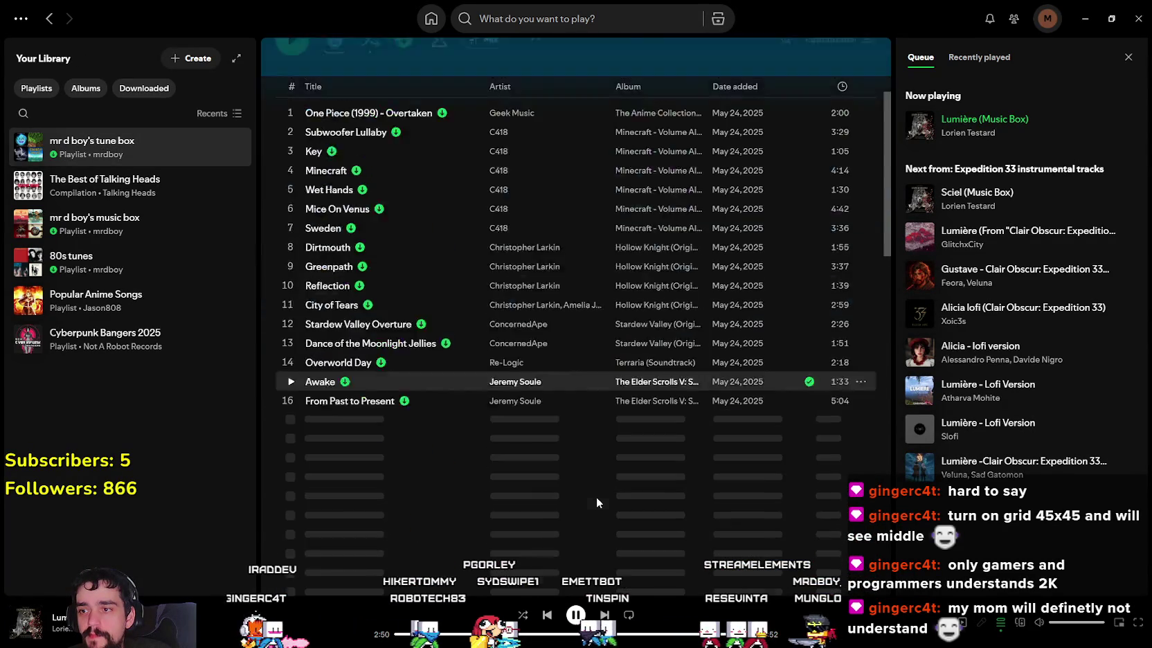
Step: Play Midna's Lament from the tune box playlist's Recommended songs
{"action": "scroll", "coordinate": [594, 495], "scroll_direction": "down", "scroll_amount": 3}
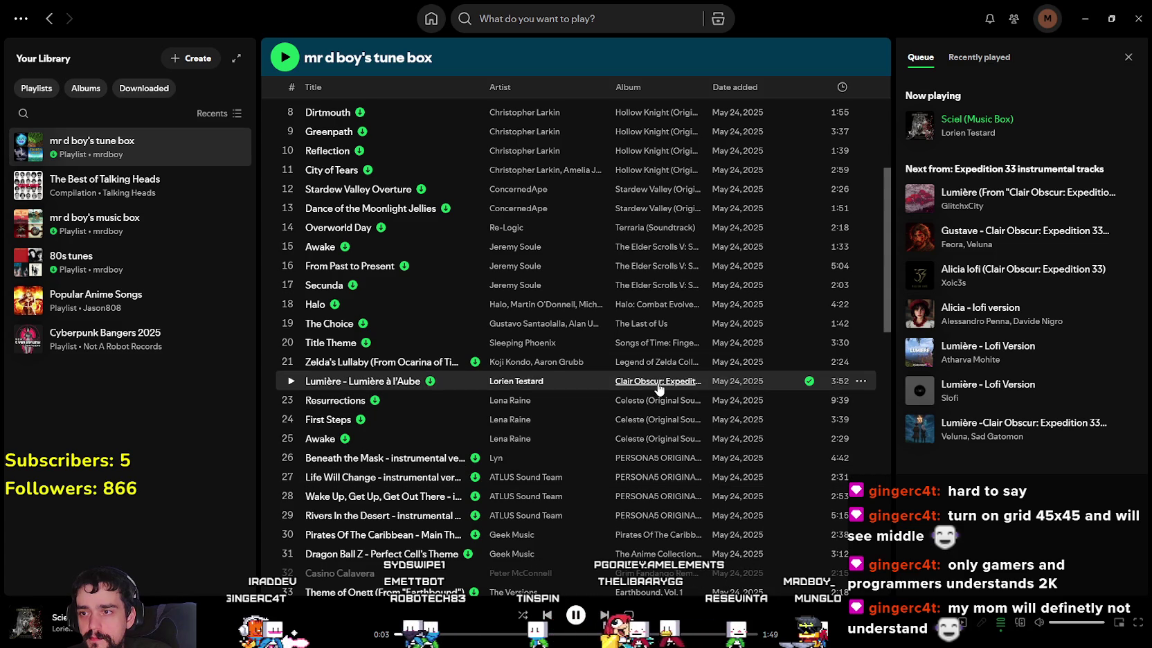
{"action": "scroll", "coordinate": [624, 463], "scroll_direction": "down", "scroll_amount": 1}
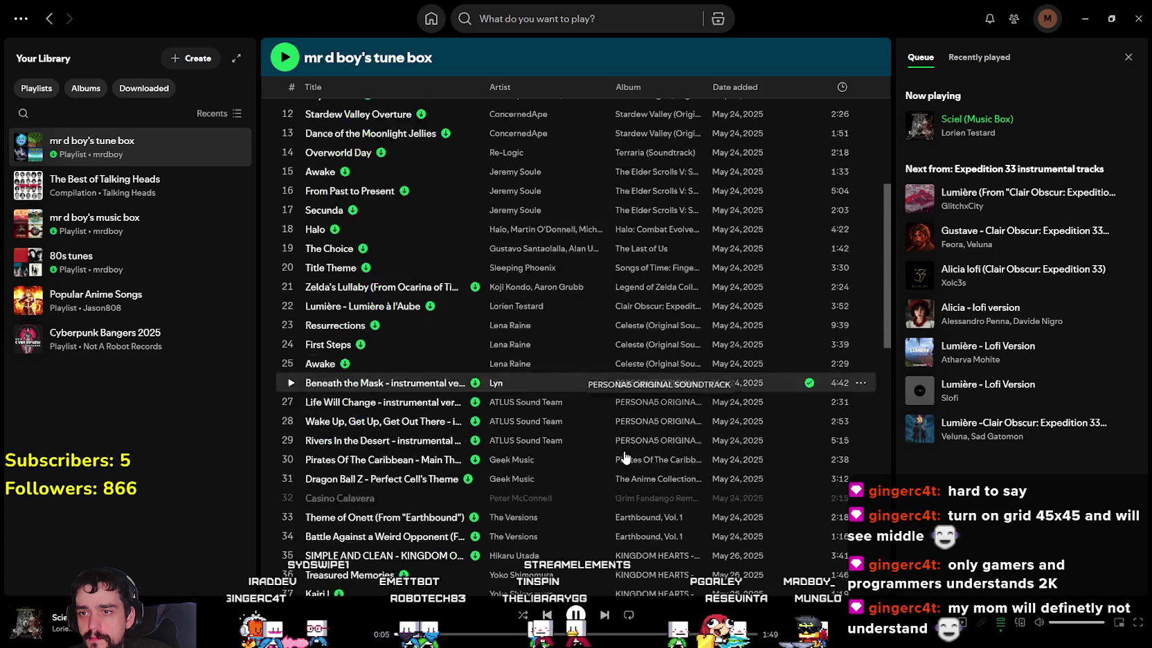
{"action": "scroll", "coordinate": [624, 463], "scroll_direction": "down", "scroll_amount": 6}
{"action": "scroll", "coordinate": [624, 457], "scroll_direction": "down", "scroll_amount": 7}
{"action": "scroll", "coordinate": [624, 444], "scroll_direction": "up", "scroll_amount": 3}
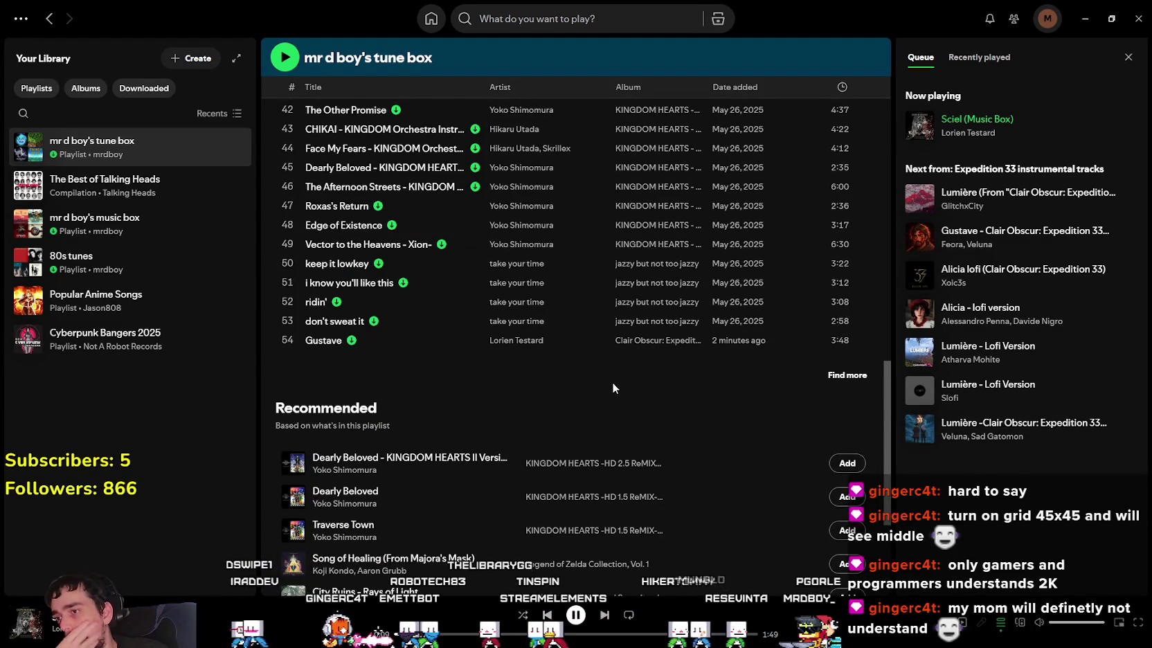
{"action": "scroll", "coordinate": [606, 377], "scroll_direction": "down", "scroll_amount": 2}
{"action": "scroll", "coordinate": [604, 376], "scroll_direction": "down", "scroll_amount": 2}
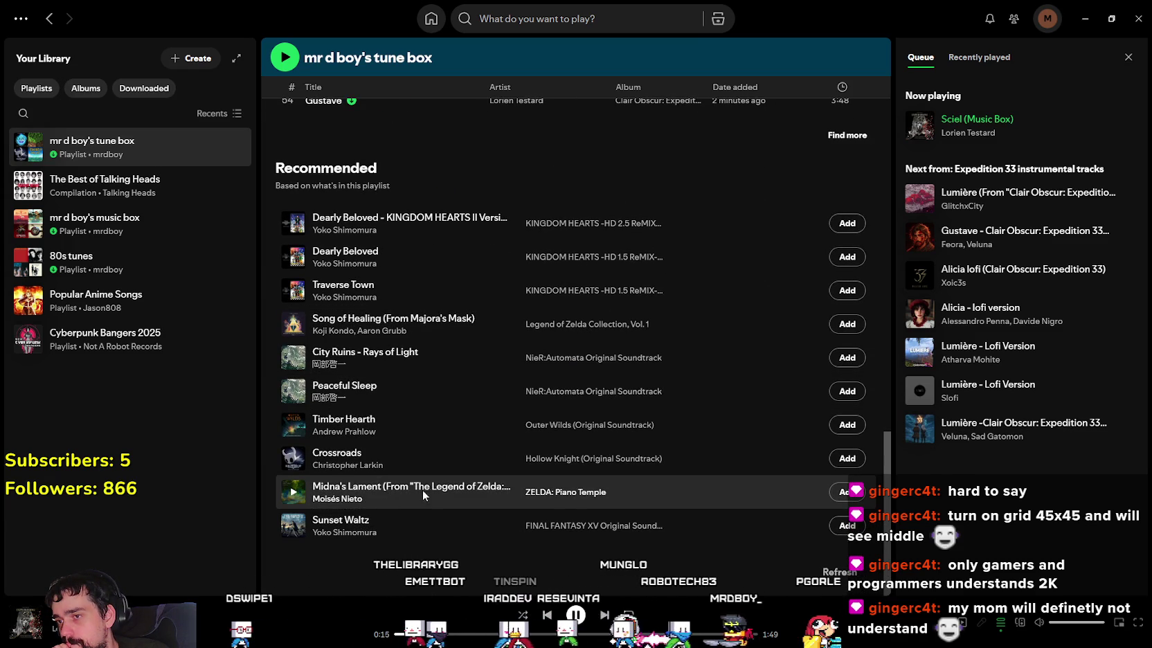
{"action": "left_click", "coordinate": [294, 493]}
{"action": "mouse_move", "coordinate": [405, 492]}
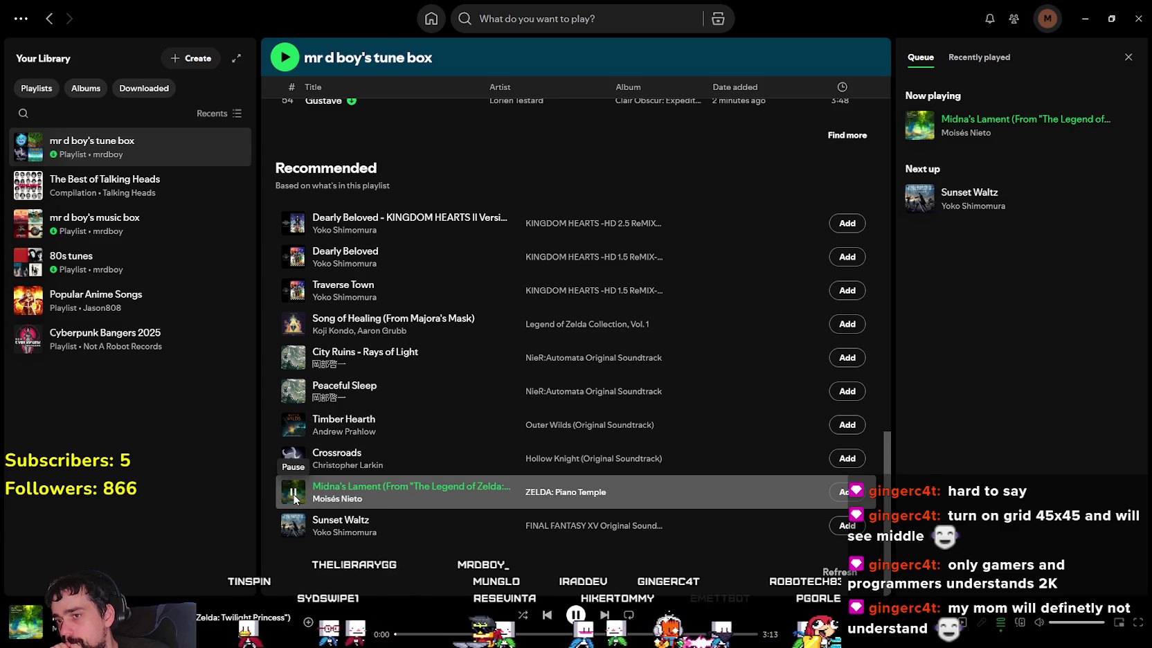
{"action": "right_click", "coordinate": [450, 480]}
{"action": "mouse_move", "coordinate": [504, 220]}
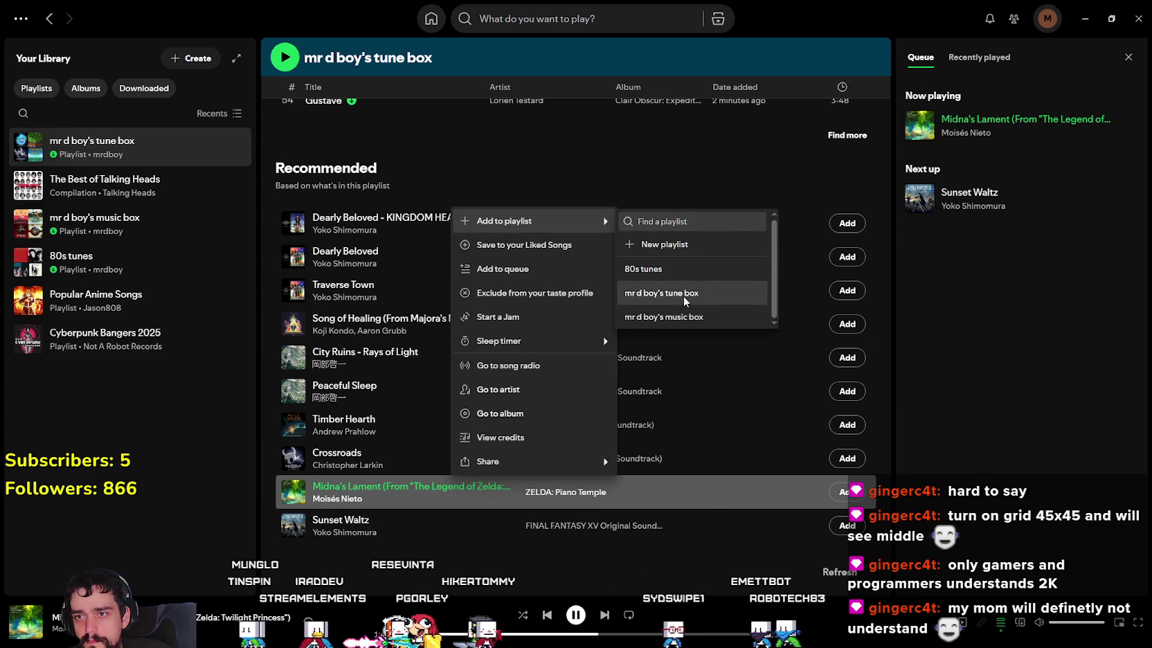
Step: Add Midna's Lament and Sunset Waltz to the tune box playlist
{"action": "left_click", "coordinate": [683, 293]}
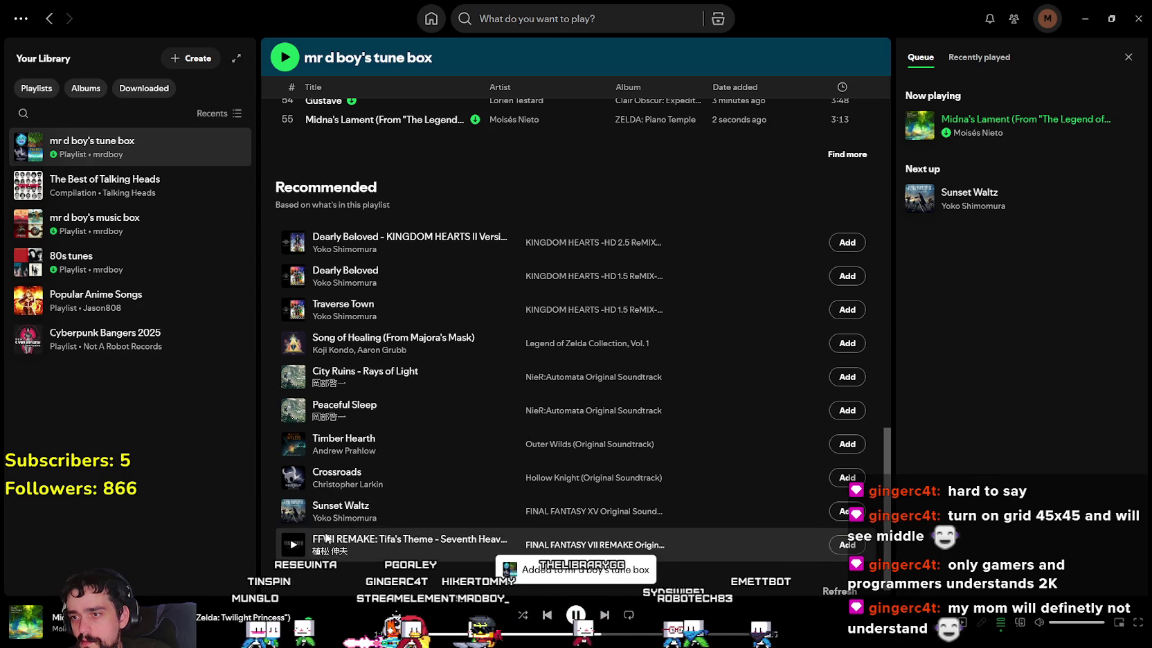
{"action": "left_click", "coordinate": [293, 511]}
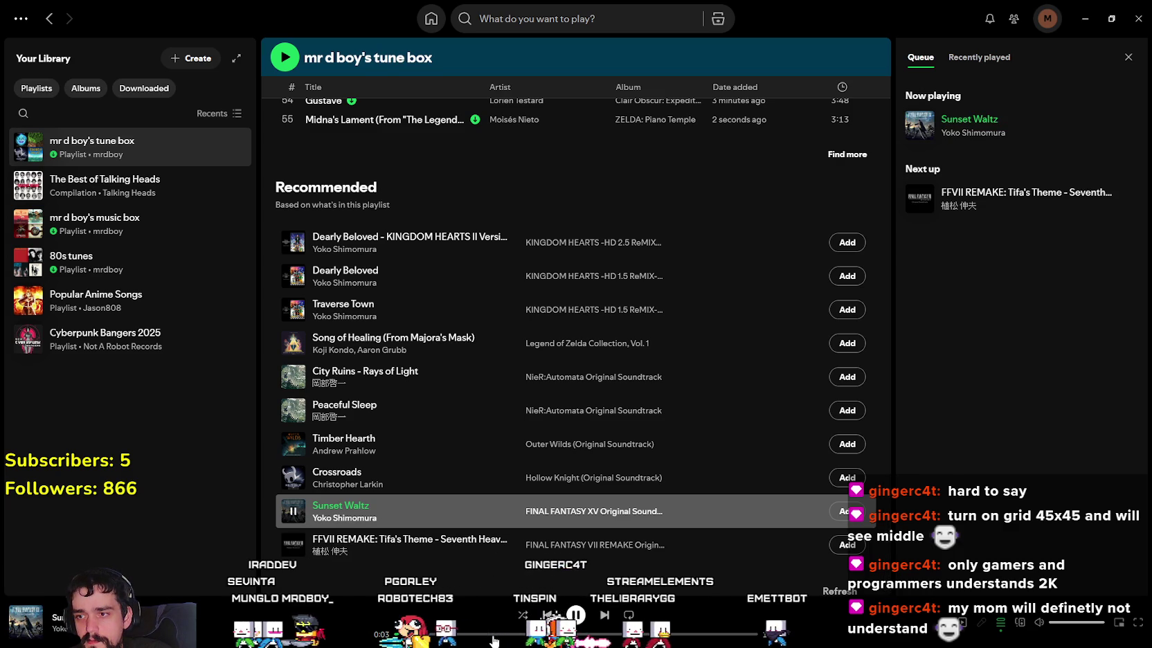
{"action": "left_click", "coordinate": [493, 634]}
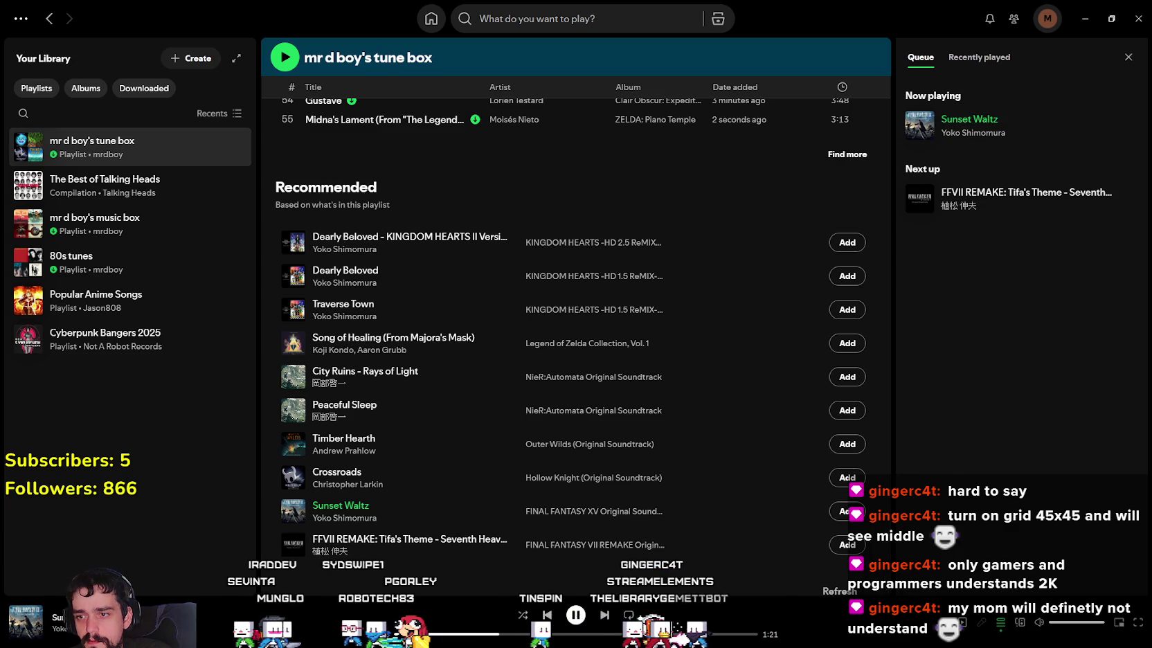
{"action": "right_click", "coordinate": [448, 504]}
{"action": "mouse_move", "coordinate": [495, 240]}
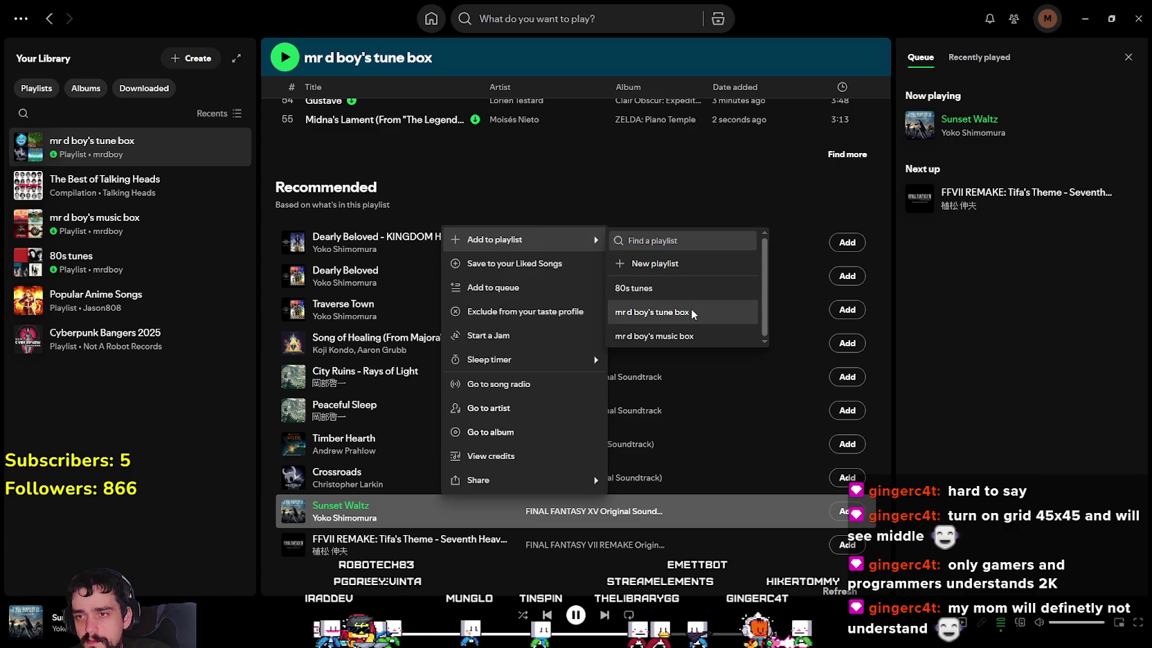
{"action": "left_click", "coordinate": [692, 313]}
{"action": "scroll", "coordinate": [391, 454], "scroll_direction": "down", "scroll_amount": 1}
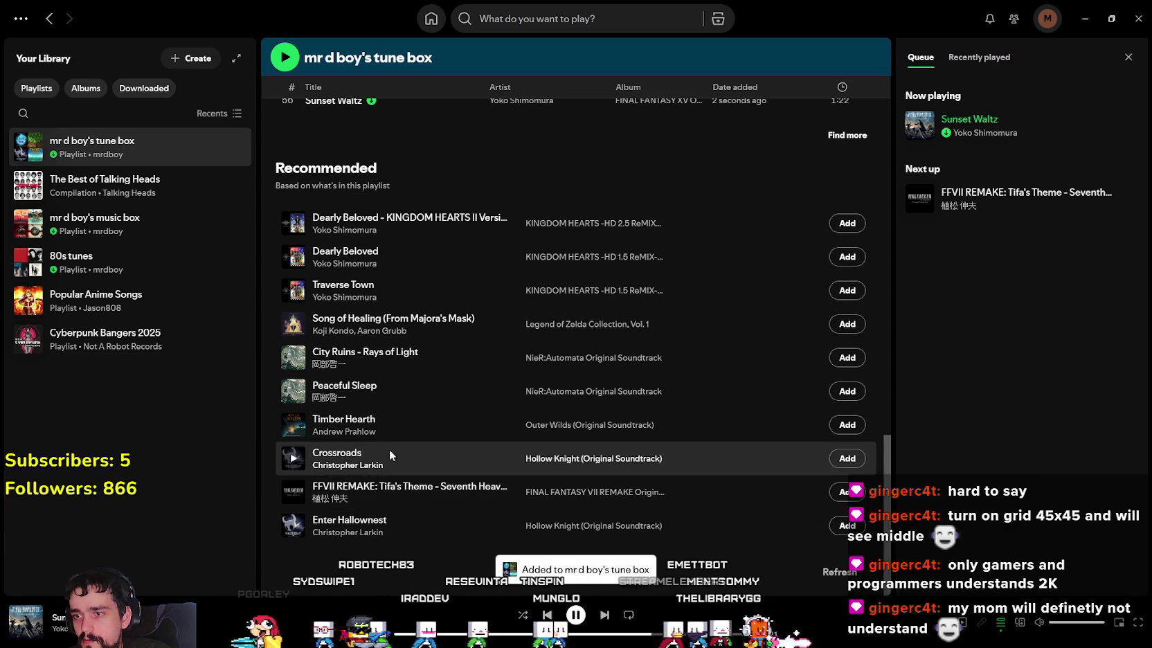
Step: Preview the recommended Crossroads, Tifa's Theme and City Ruins - Rays of Light tracks
{"action": "double_click", "coordinate": [391, 455]}
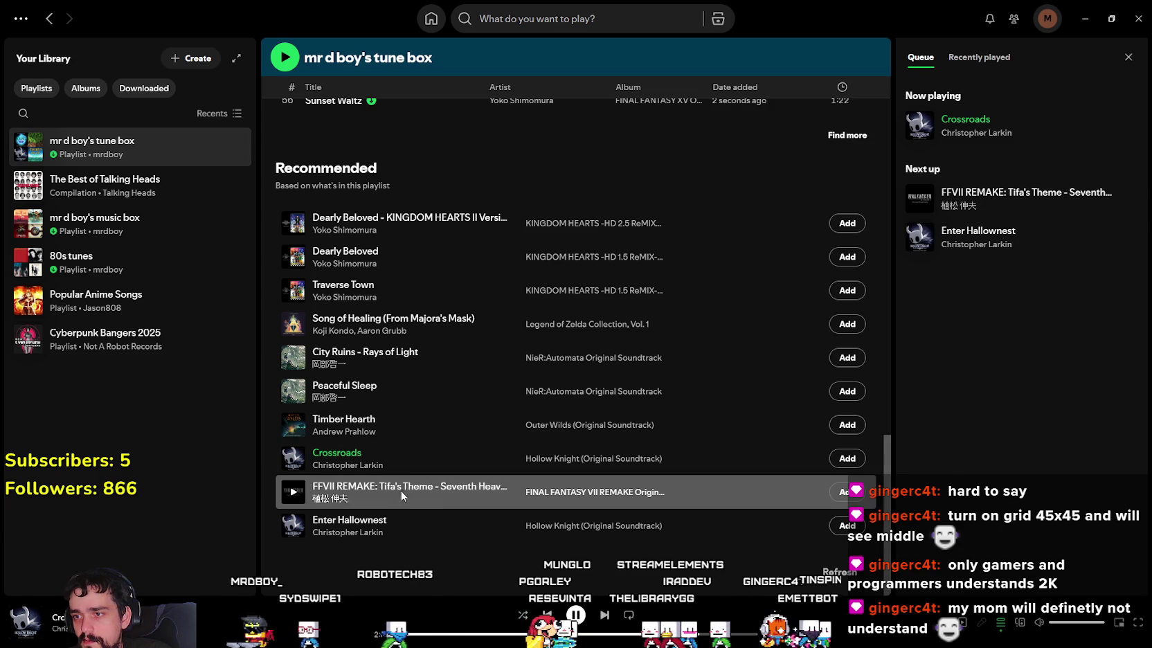
{"action": "left_click", "coordinate": [294, 493]}
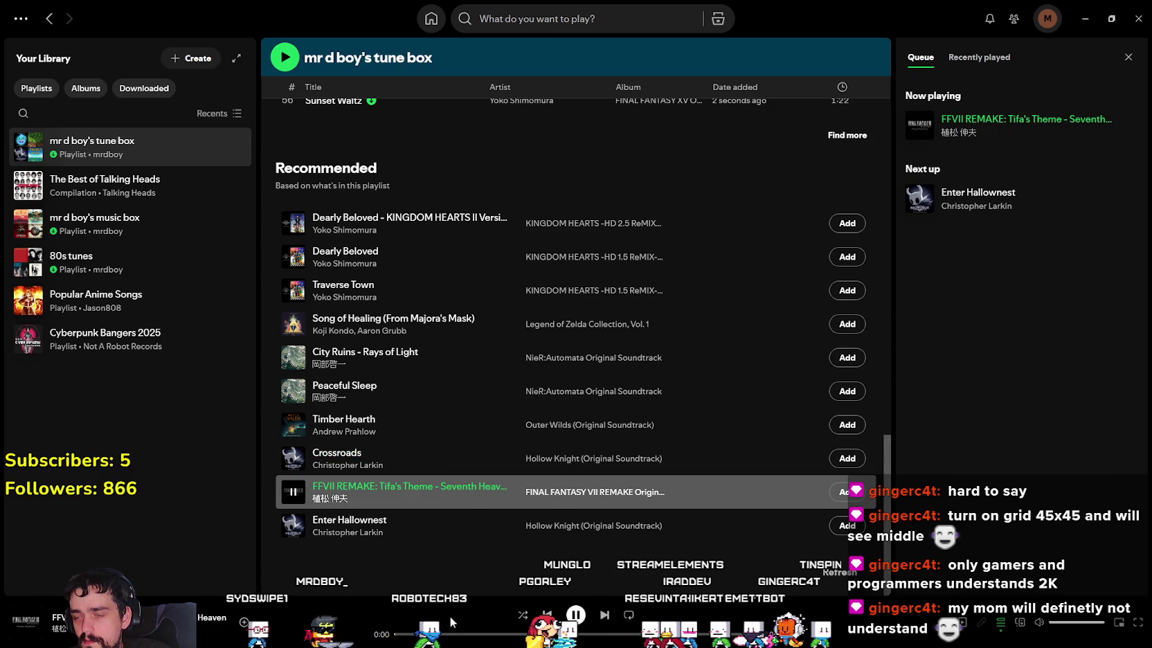
{"action": "left_click", "coordinate": [471, 634]}
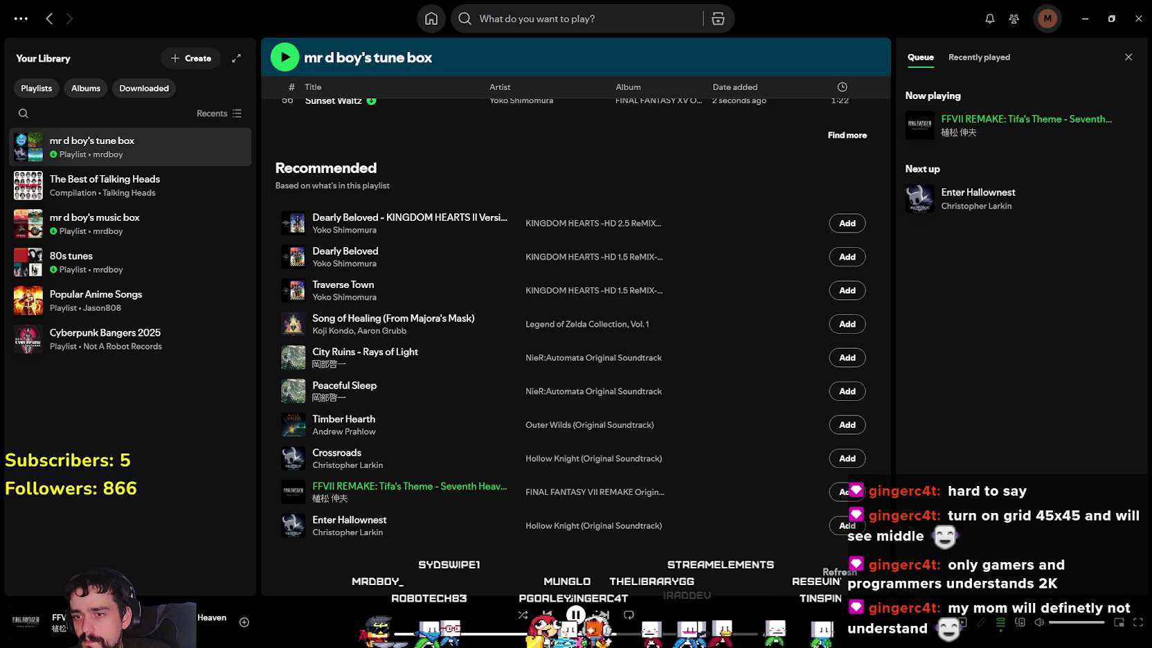
{"action": "left_click", "coordinate": [350, 355]}
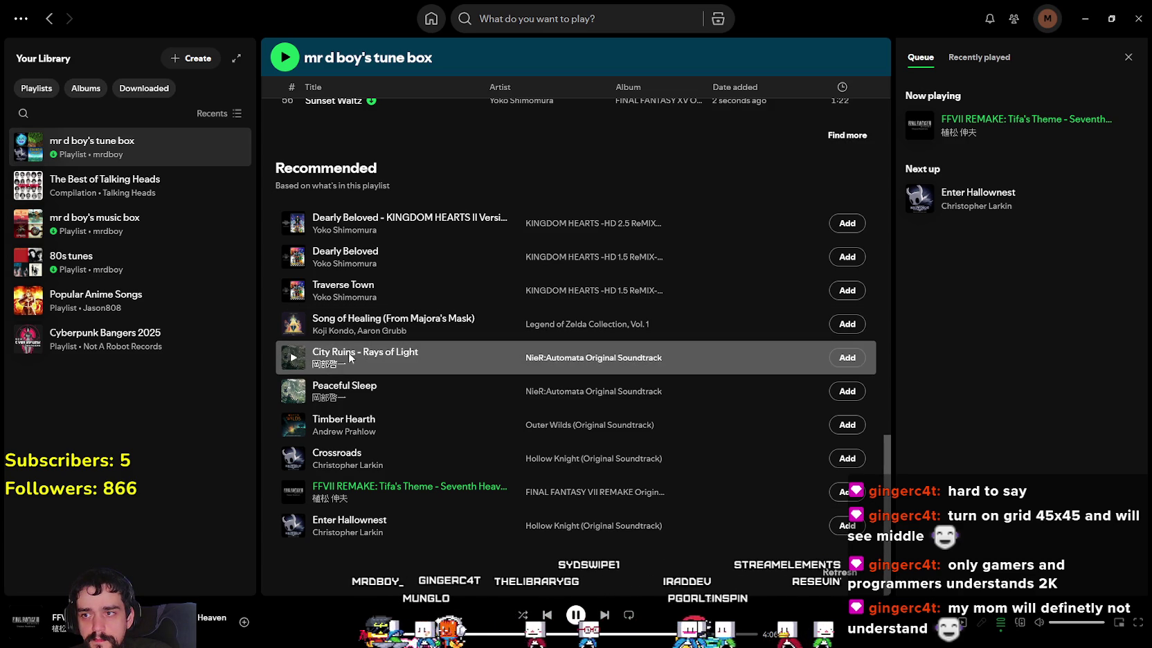
{"action": "left_click", "coordinate": [293, 359]}
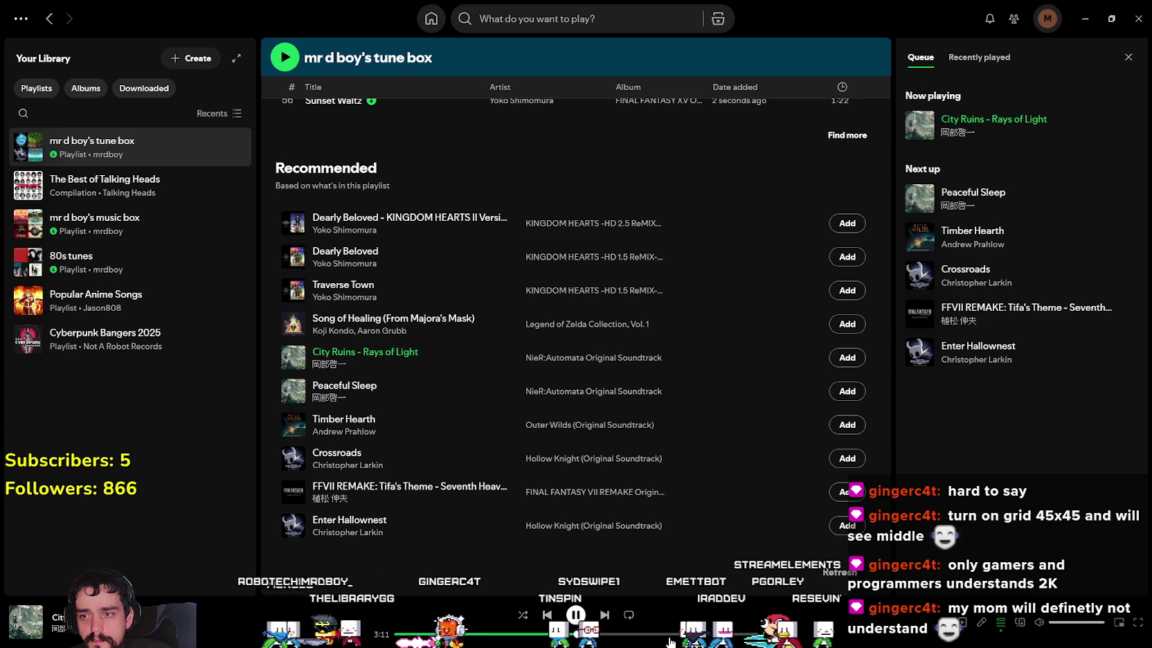
{"action": "left_click_drag", "start_coordinate": [669, 634], "coordinate": [718, 635]}
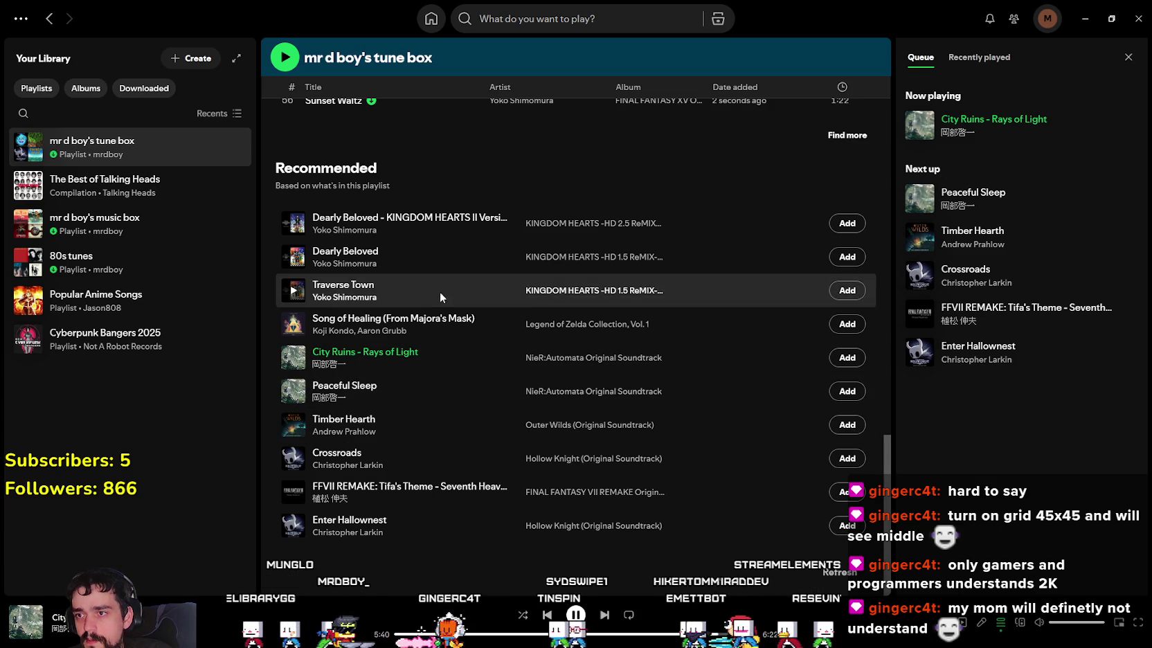
Step: Preview Song of Healing, play Timber Hearth, and open its Outer Wilds soundtrack album
{"action": "double_click", "coordinate": [313, 326]}
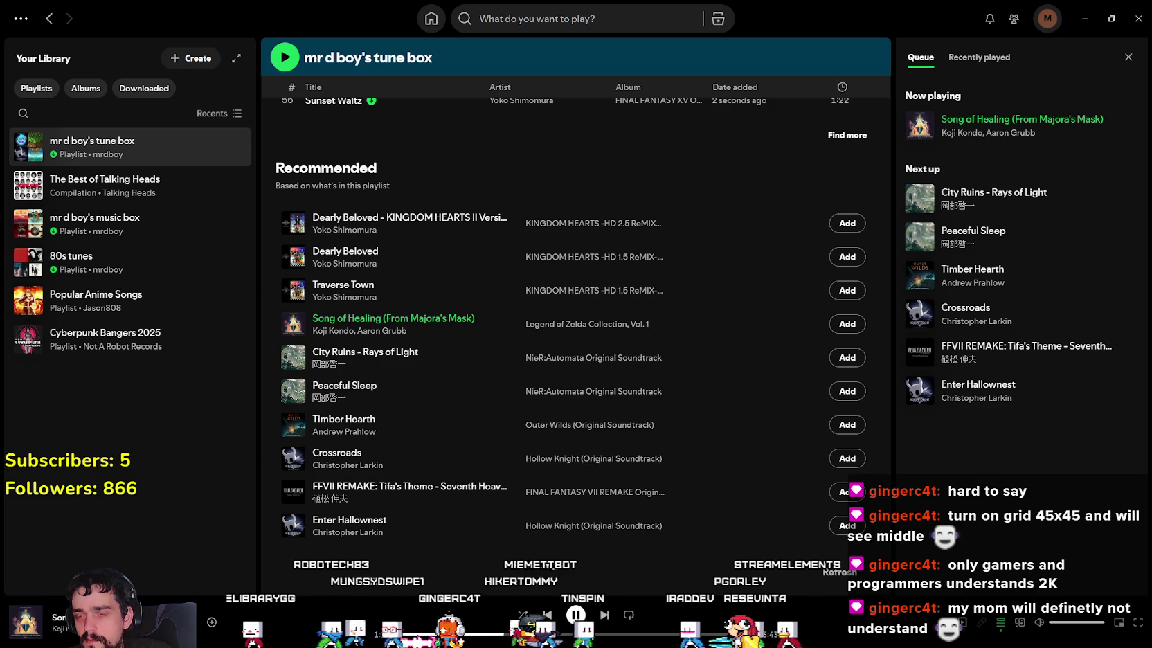
{"action": "left_click", "coordinate": [595, 634]}
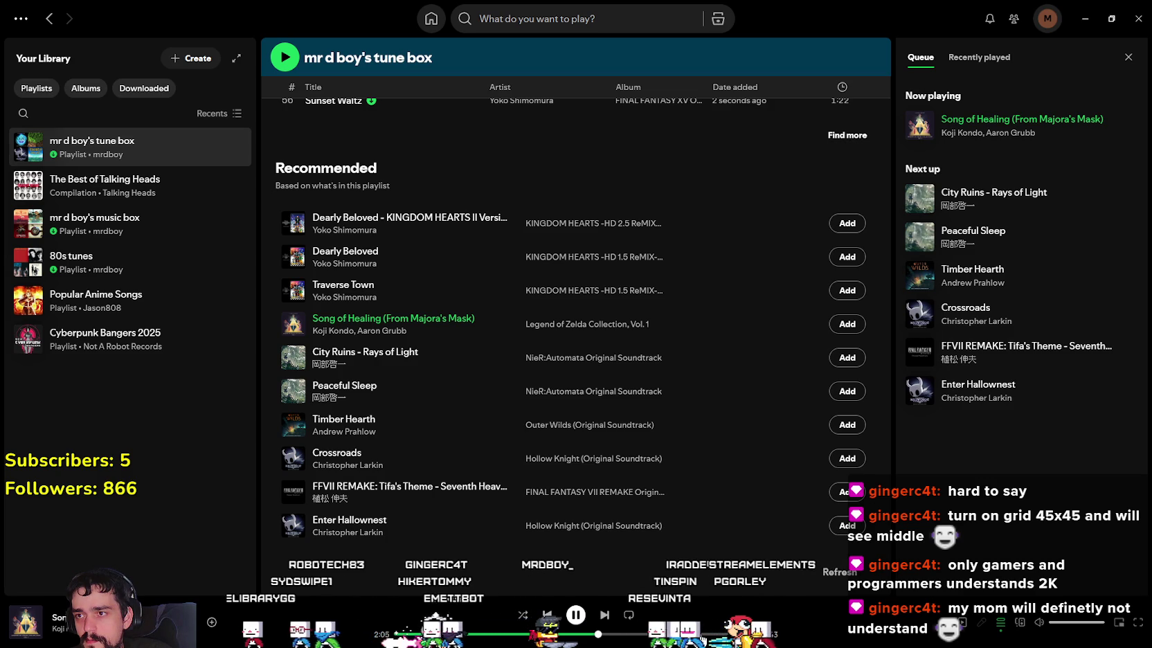
{"action": "left_click", "coordinate": [701, 634]}
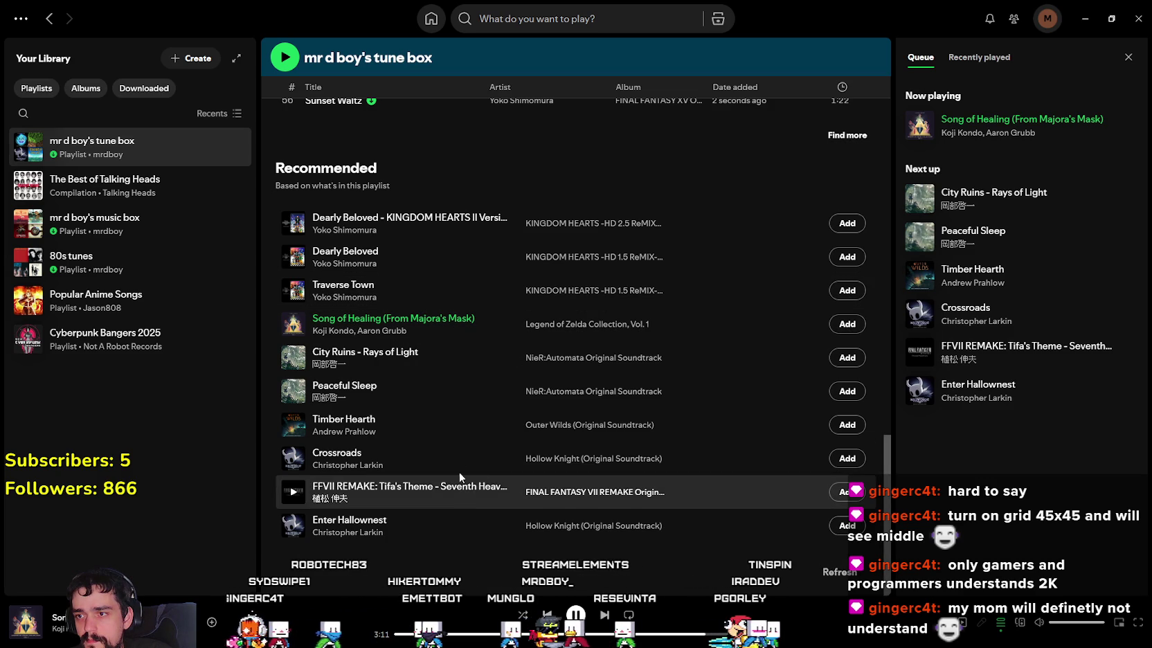
{"action": "left_click", "coordinate": [302, 430]}
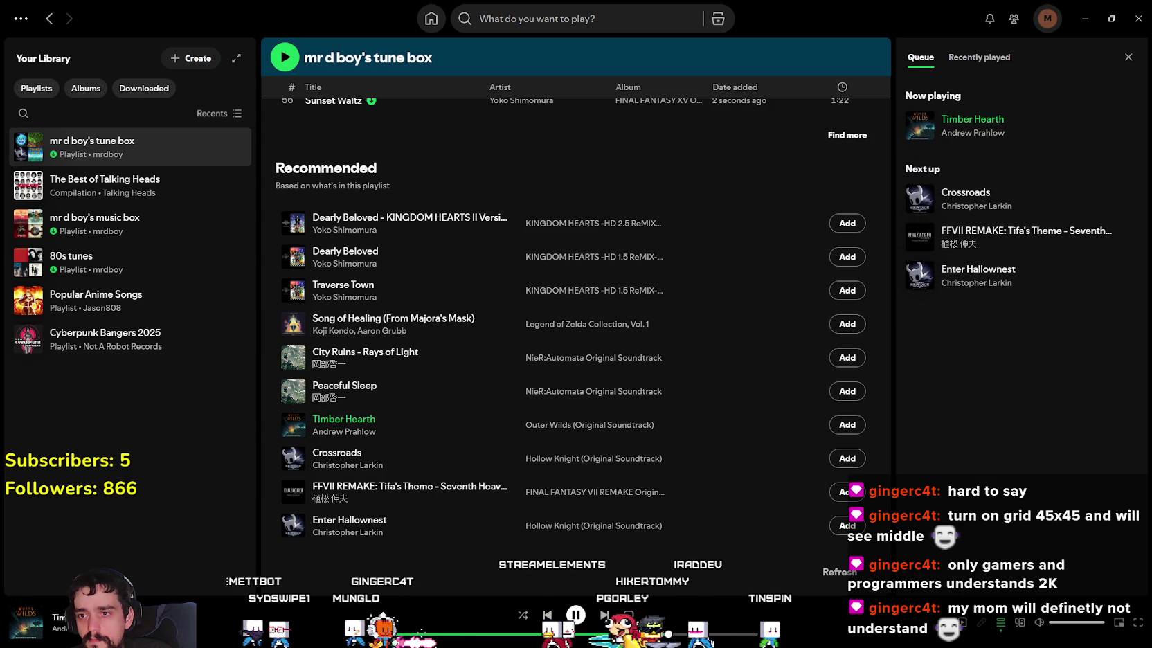
{"action": "left_click", "coordinate": [591, 433]}
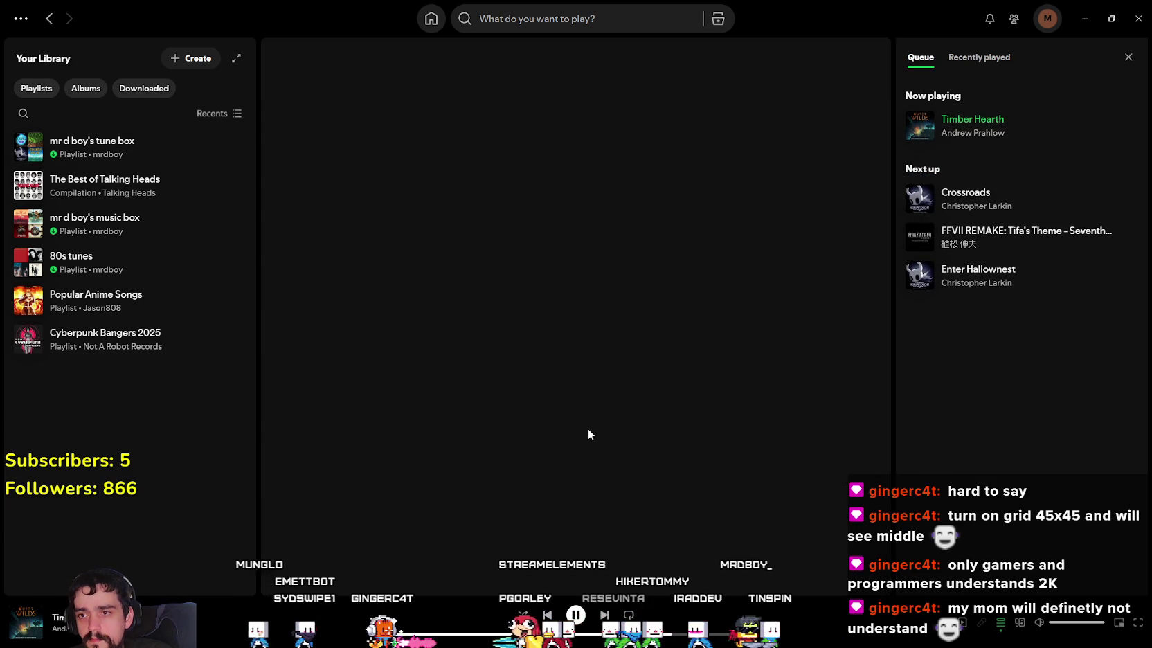
Step: Play Timber Hearth from the album and add it to mr d boy's tune box
{"action": "scroll", "coordinate": [588, 435], "scroll_direction": "down", "scroll_amount": 4}
{"action": "scroll", "coordinate": [587, 433], "scroll_direction": "down", "scroll_amount": 2}
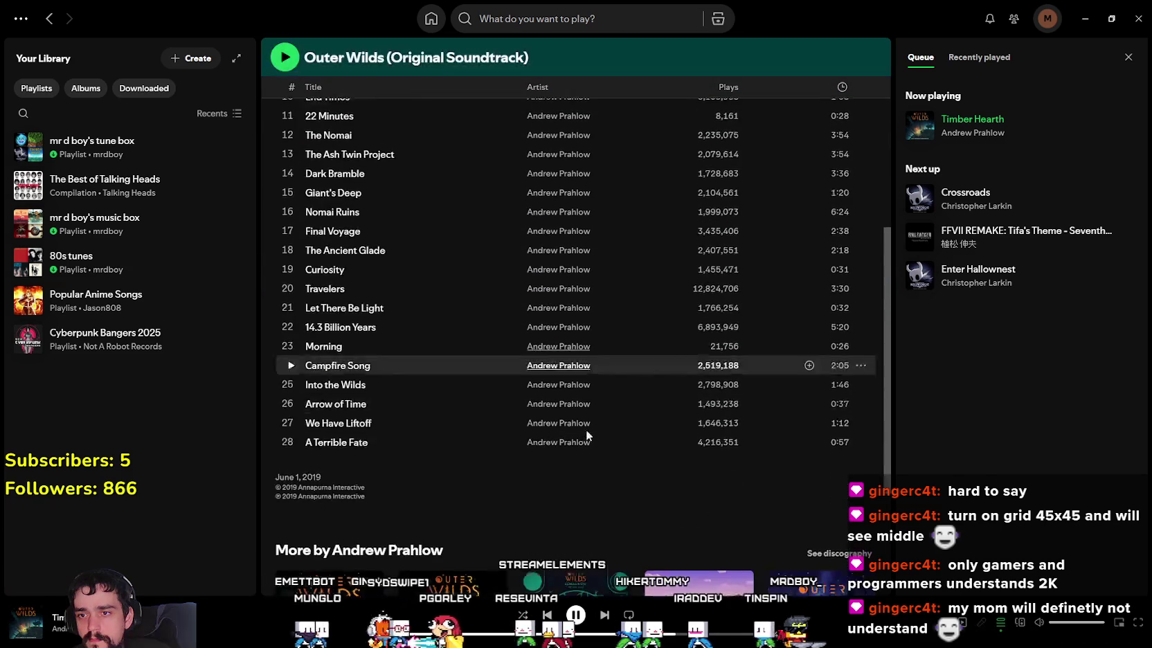
{"action": "scroll", "coordinate": [587, 435], "scroll_direction": "up", "scroll_amount": 3}
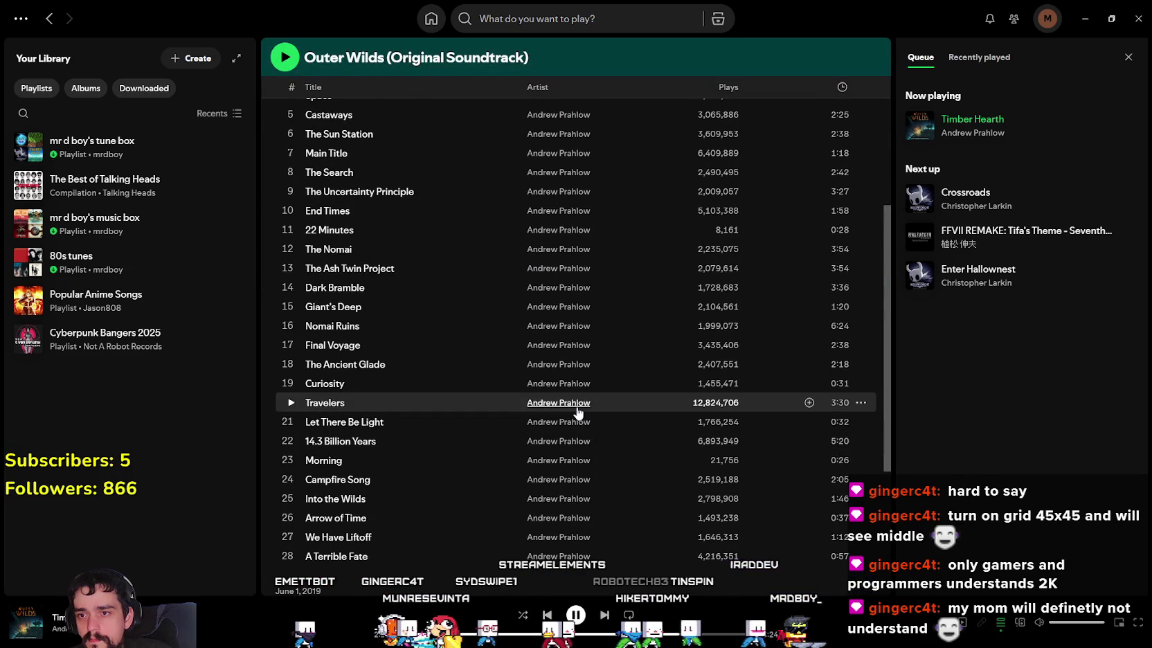
{"action": "scroll", "coordinate": [571, 412], "scroll_direction": "up", "scroll_amount": 2}
{"action": "scroll", "coordinate": [573, 407], "scroll_direction": "up", "scroll_amount": 3}
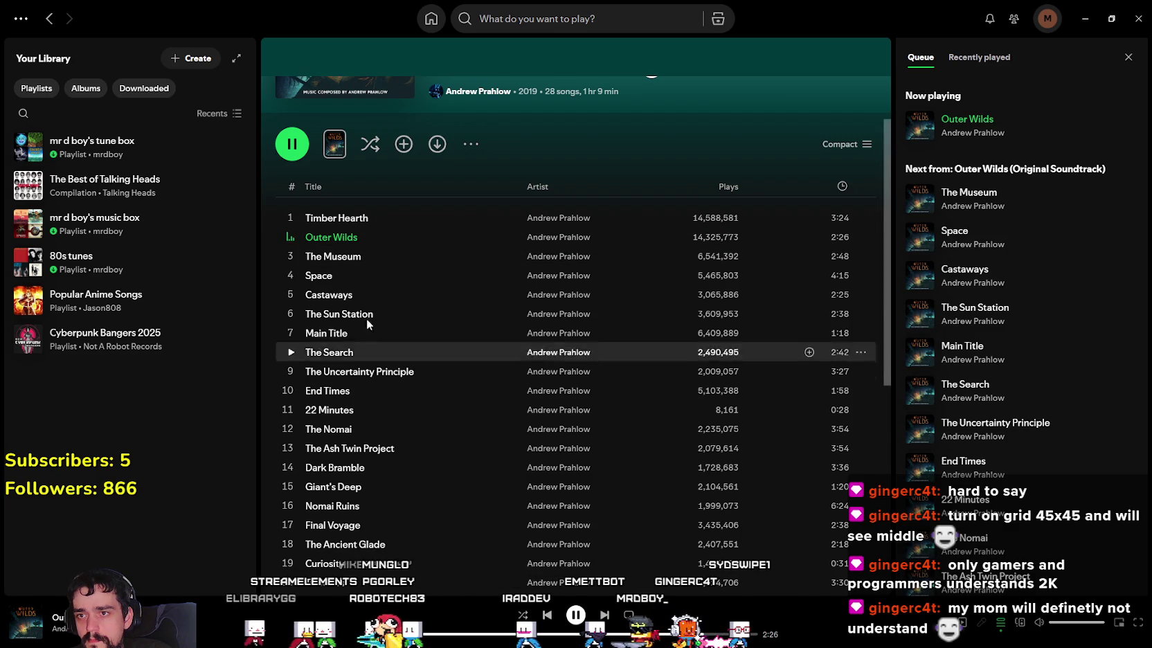
{"action": "left_click", "coordinate": [288, 217]}
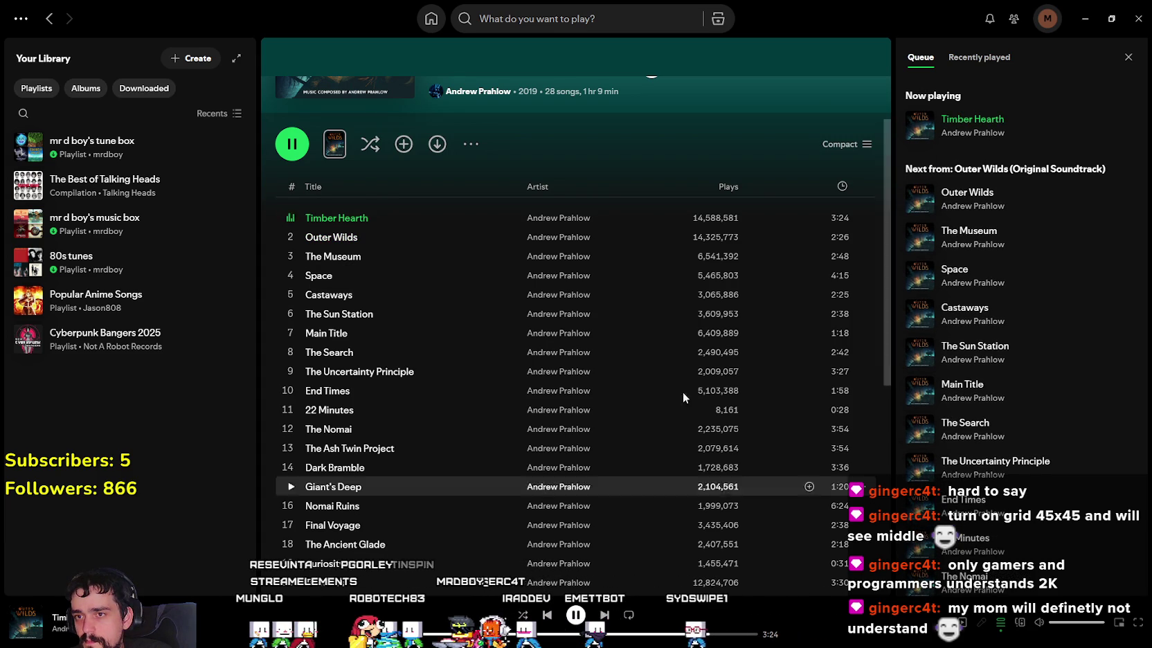
{"action": "right_click", "coordinate": [331, 220]}
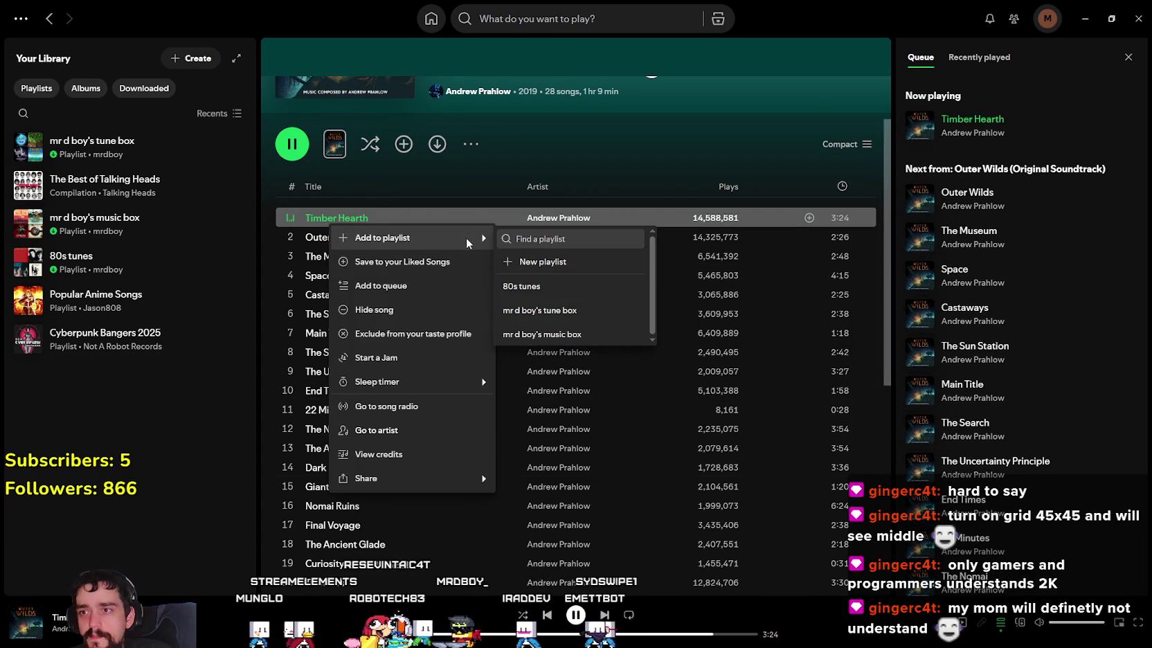
{"action": "left_click", "coordinate": [587, 309]}
Step: Add the Outer Wilds and Travelers tracks to mr d boy's tune box
{"action": "right_click", "coordinate": [354, 238]}
{"action": "mouse_move", "coordinate": [406, 252]}
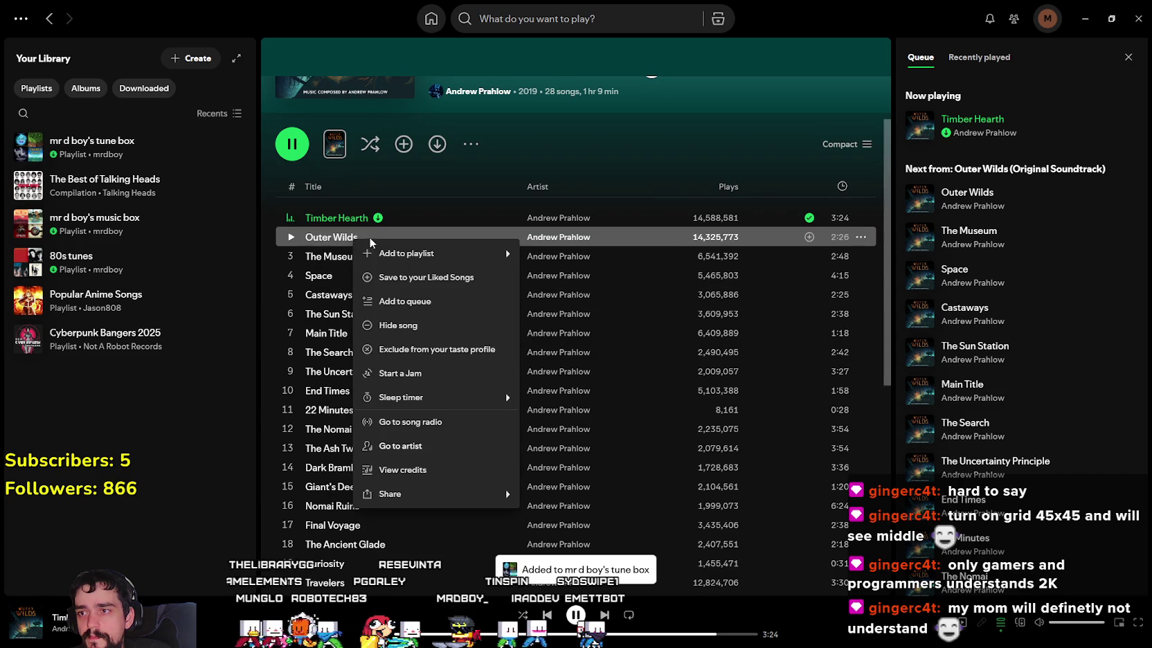
{"action": "left_click", "coordinate": [581, 327]}
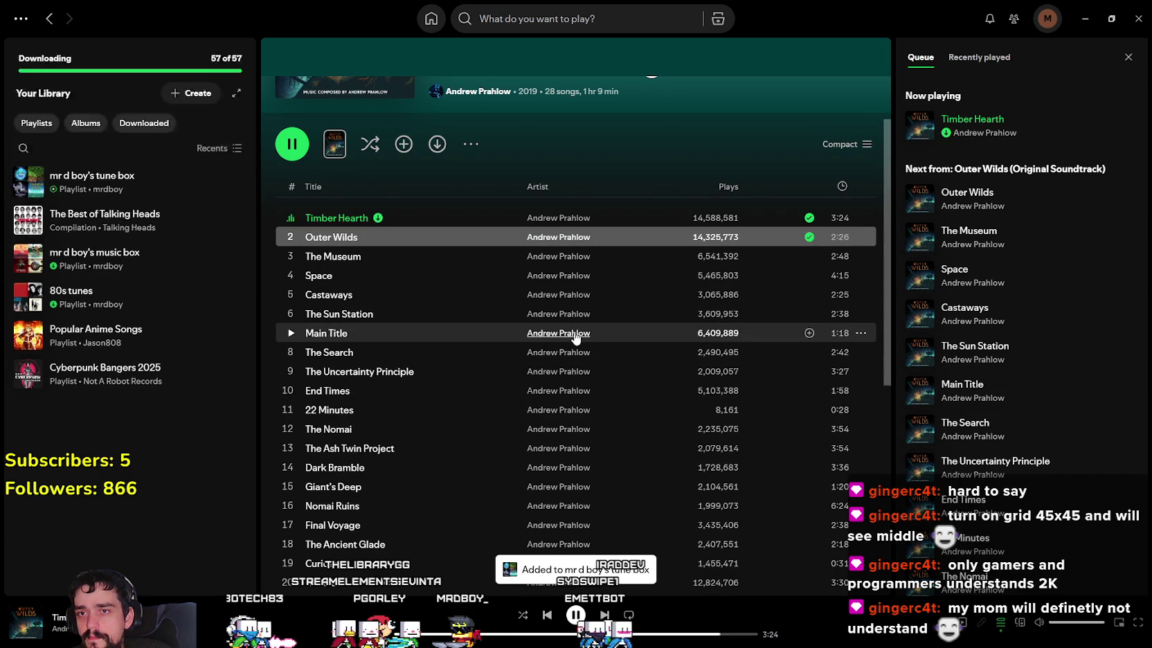
{"action": "scroll", "coordinate": [582, 339], "scroll_direction": "down", "scroll_amount": 5}
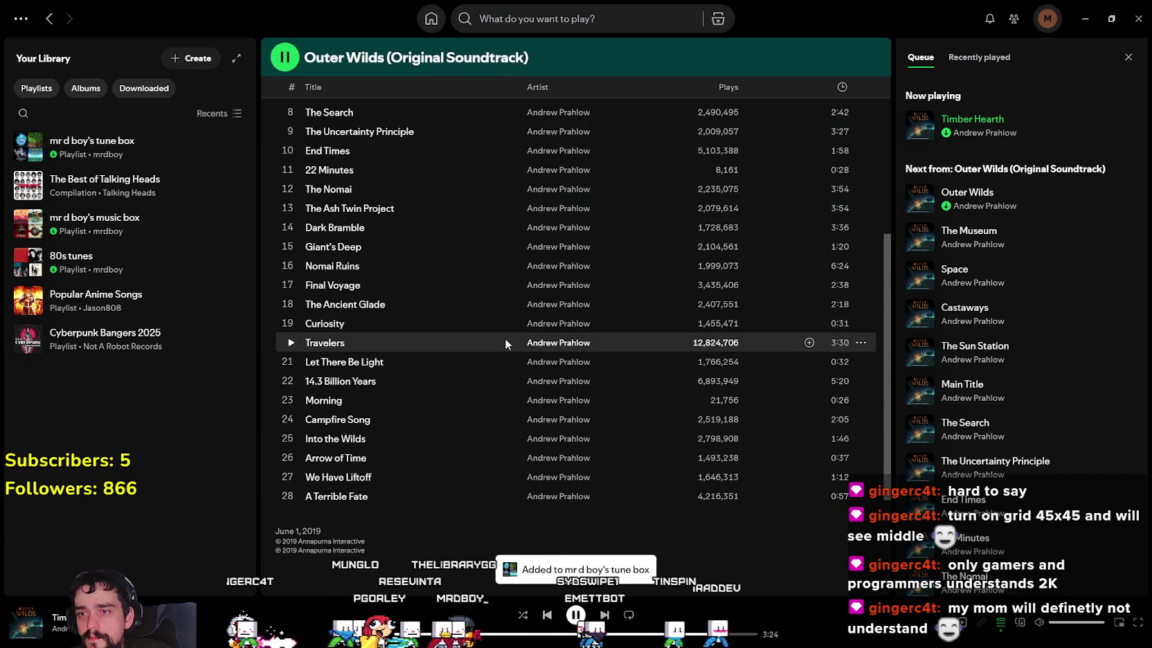
{"action": "right_click", "coordinate": [330, 346]}
{"action": "mouse_move", "coordinate": [383, 364]}
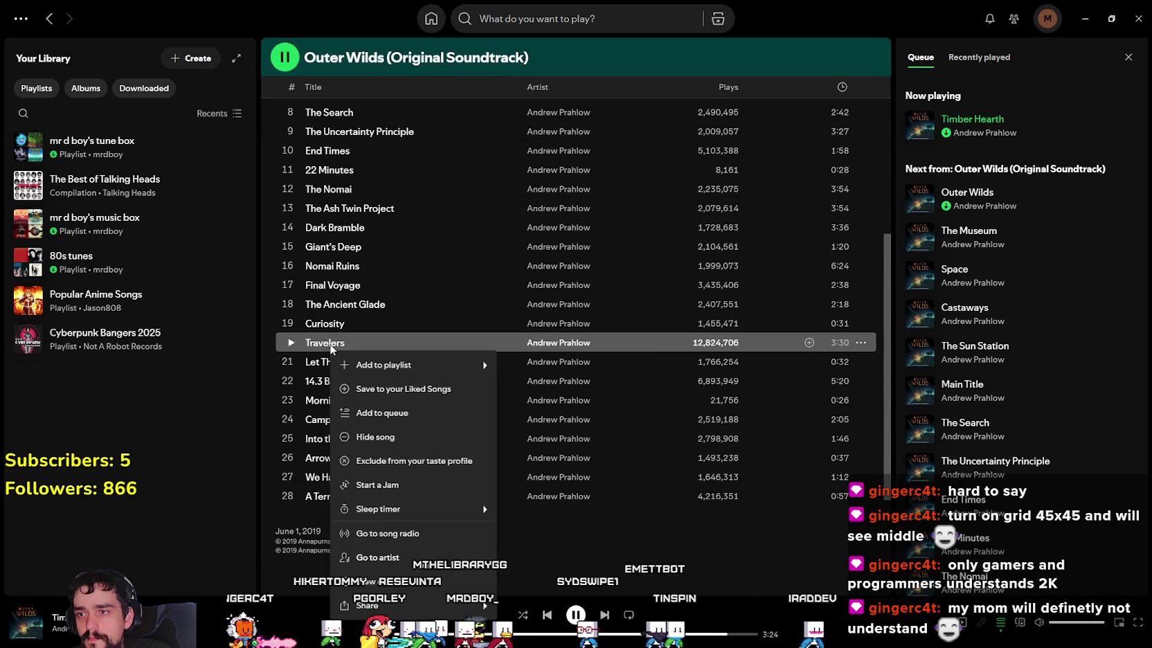
{"action": "left_click", "coordinate": [551, 438]}
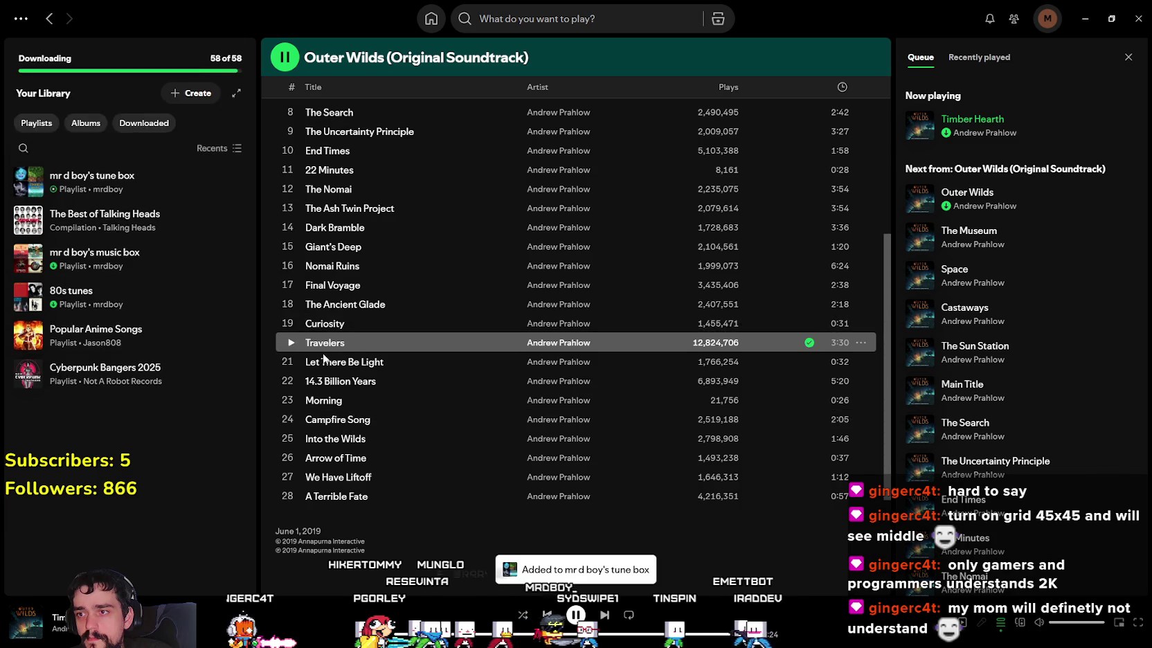
{"action": "scroll", "coordinate": [308, 355], "scroll_direction": "up", "scroll_amount": 5}
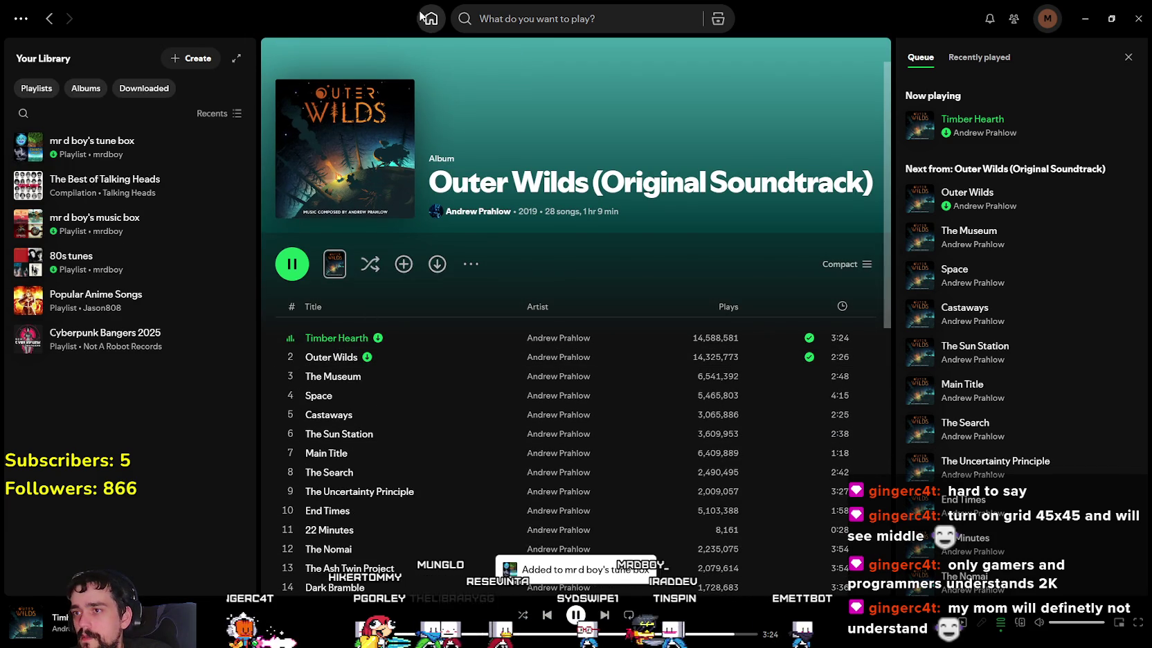
{"action": "left_click", "coordinate": [485, 19]}
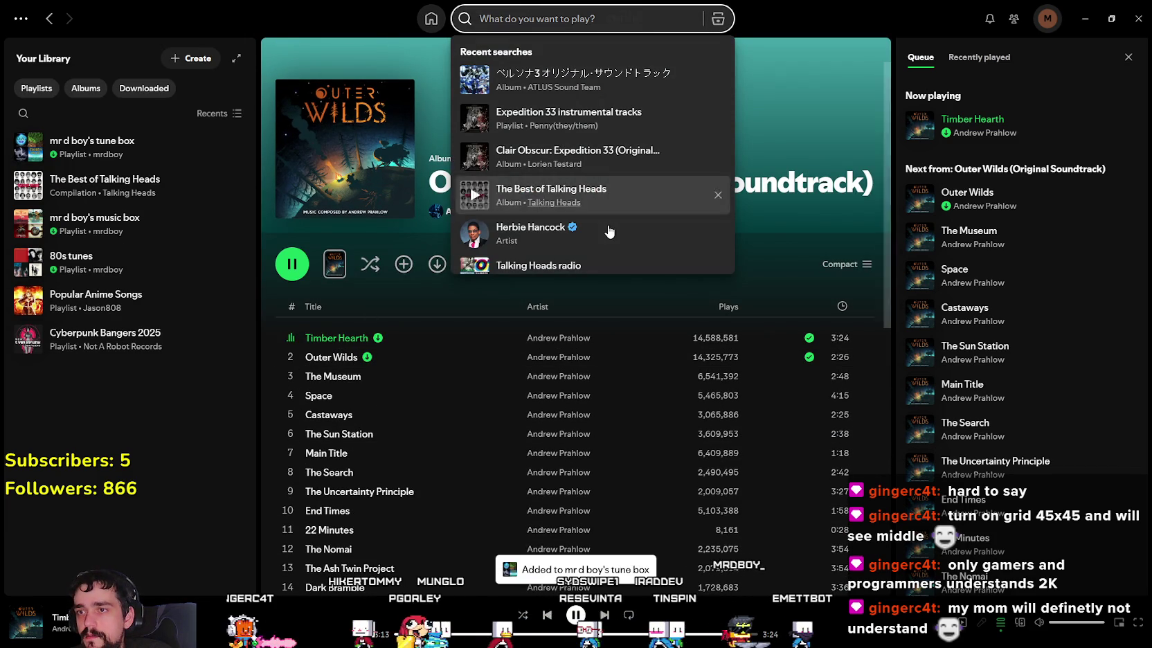
Step: Search Spotify for 'Bleach instrumental' to list matching songs, artists and albums
{"action": "scroll", "coordinate": [610, 230], "scroll_direction": "down", "scroll_amount": 3}
{"action": "scroll", "coordinate": [616, 228], "scroll_direction": "down", "scroll_amount": 5}
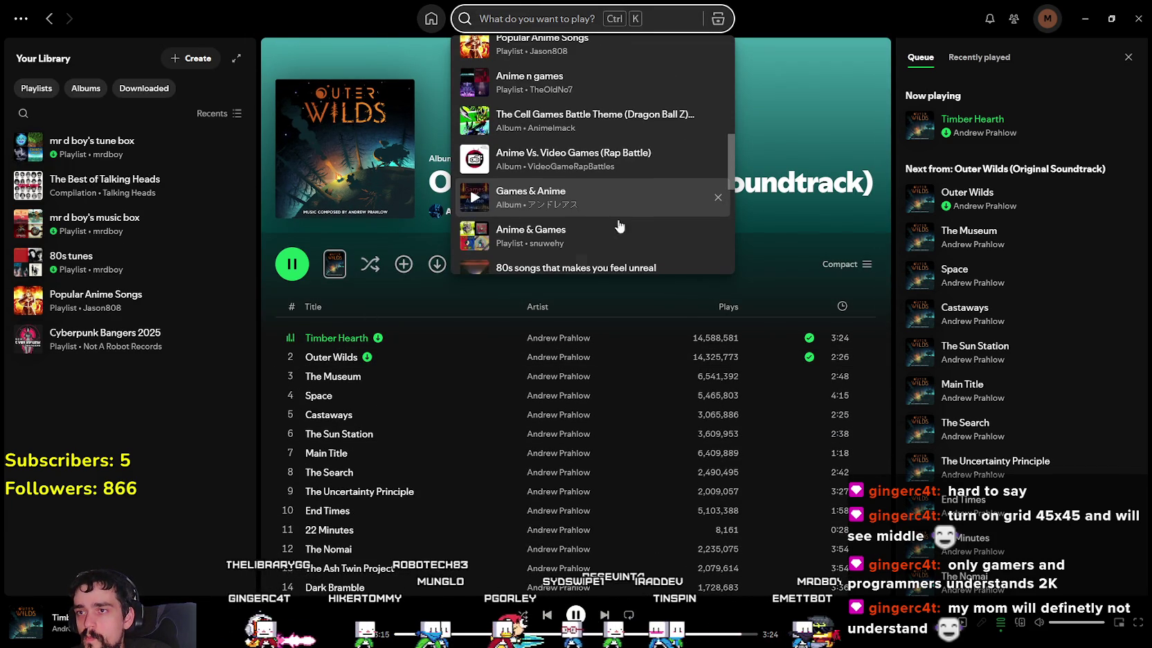
{"action": "scroll", "coordinate": [663, 312], "scroll_direction": "down", "scroll_amount": 4}
{"action": "mouse_move", "coordinate": [576, 83]}
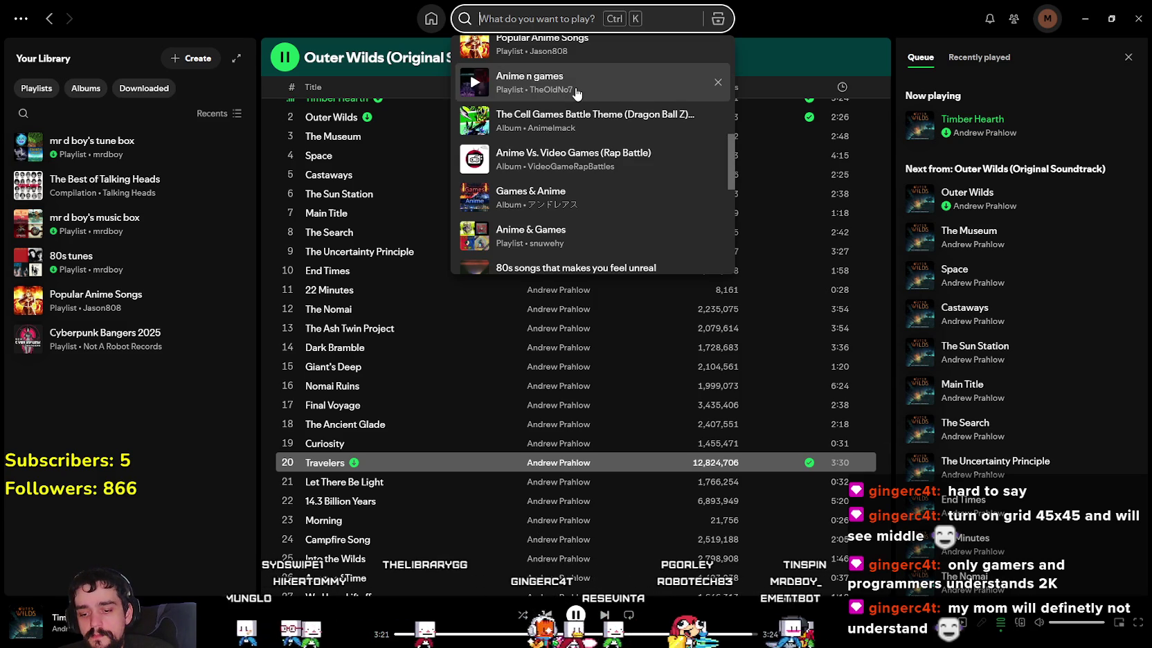
{"action": "type", "text": "Bleach instrumental"}
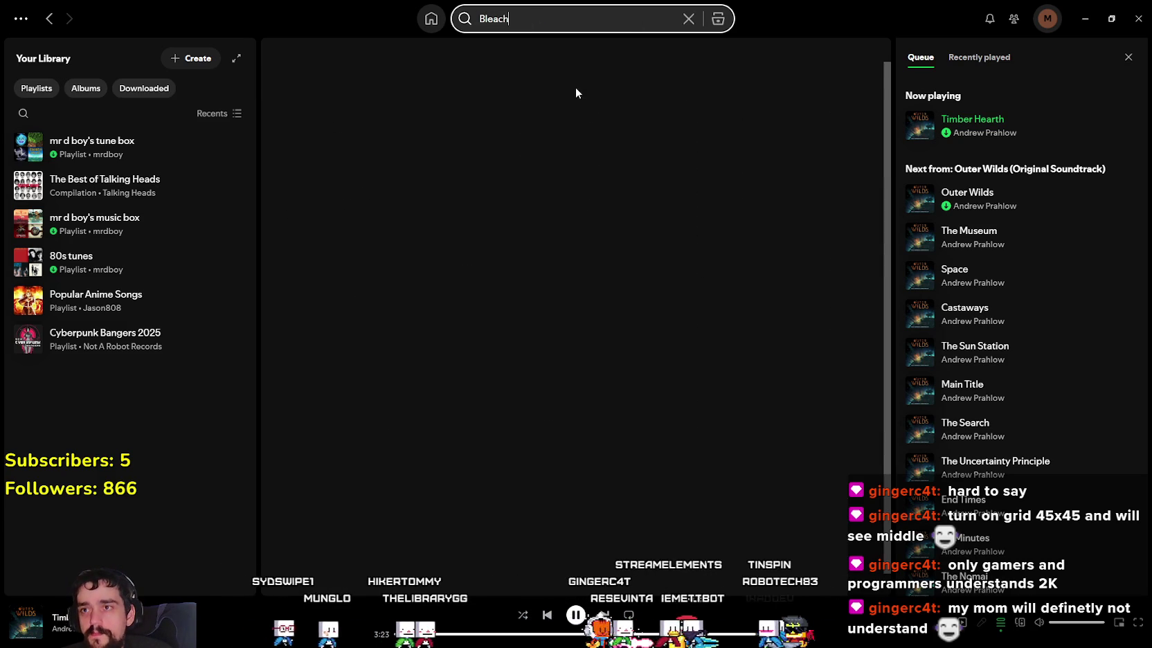
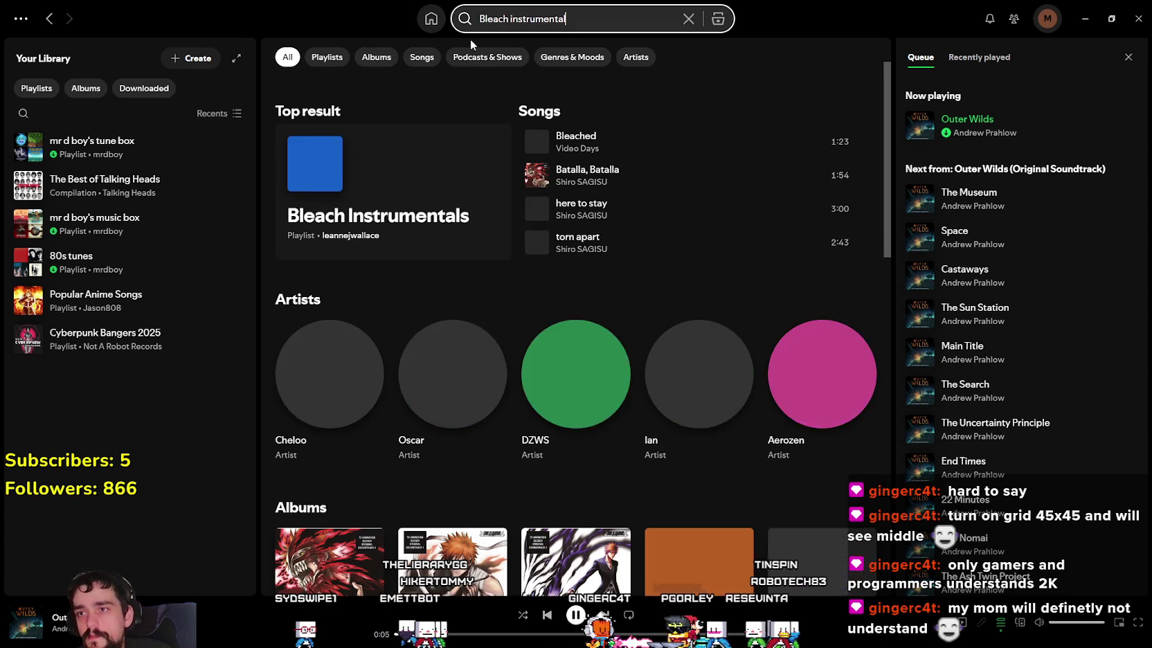
Step: Open the Bleach Instrumentals playlist and play 'Never Meant to Belong (From "Bleach")'
{"action": "left_click", "coordinate": [457, 237]}
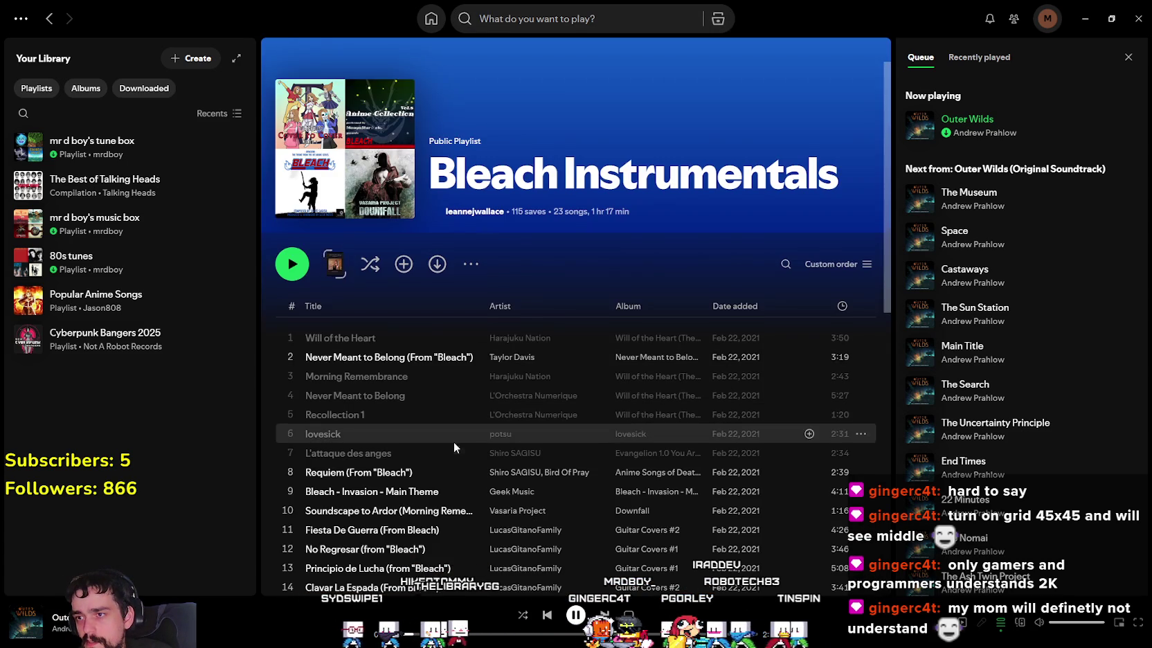
{"action": "scroll", "coordinate": [429, 416], "scroll_direction": "down", "scroll_amount": 1}
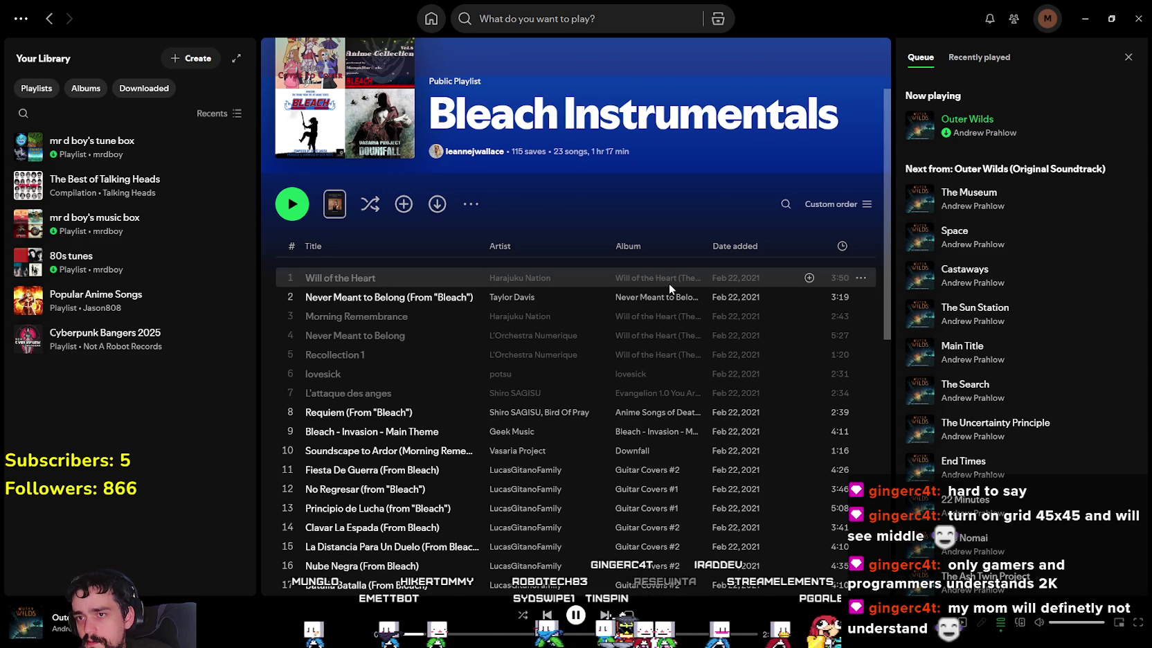
{"action": "left_click", "coordinate": [325, 276]}
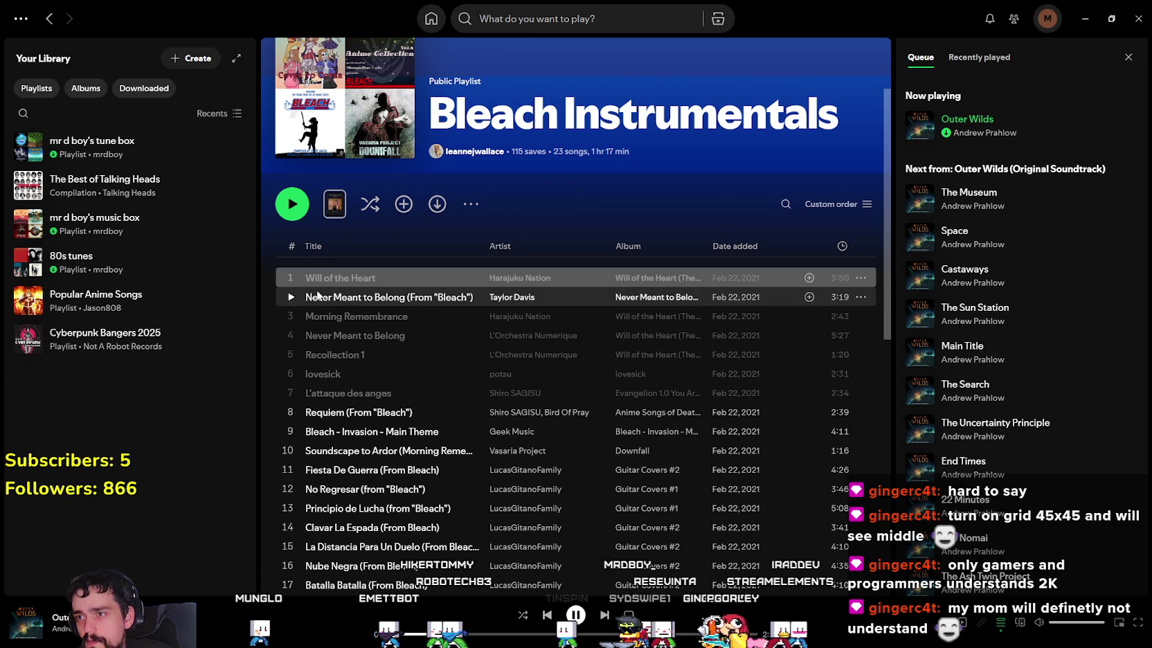
{"action": "left_click", "coordinate": [392, 312]}
{"action": "left_click", "coordinate": [308, 298]}
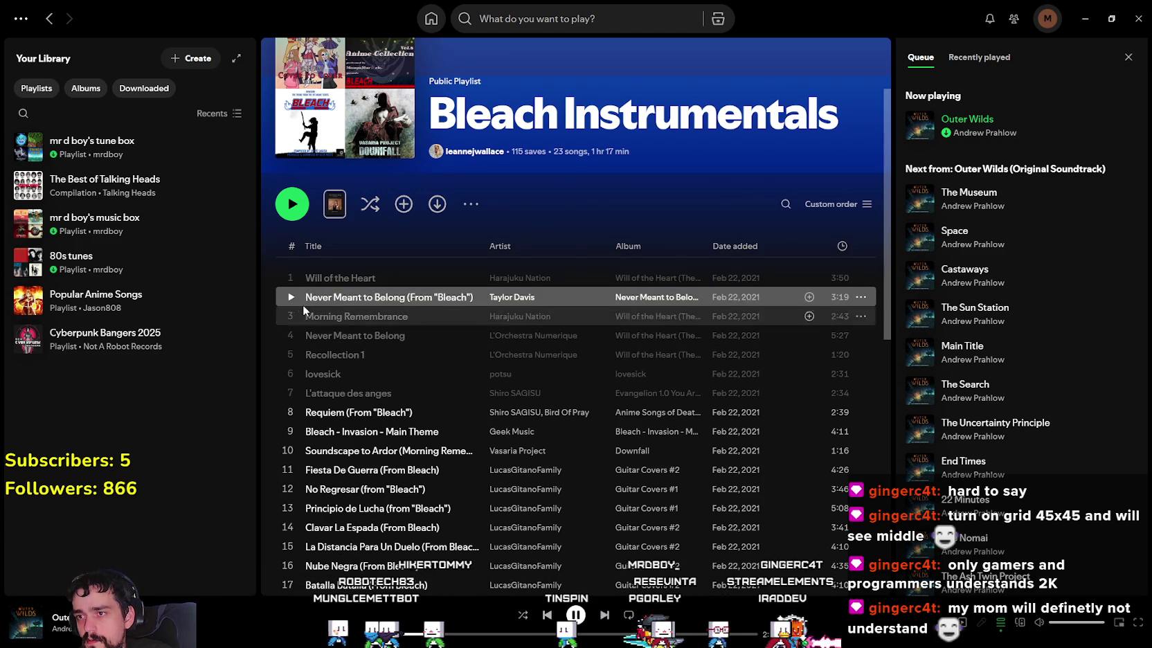
{"action": "left_click", "coordinate": [291, 298]}
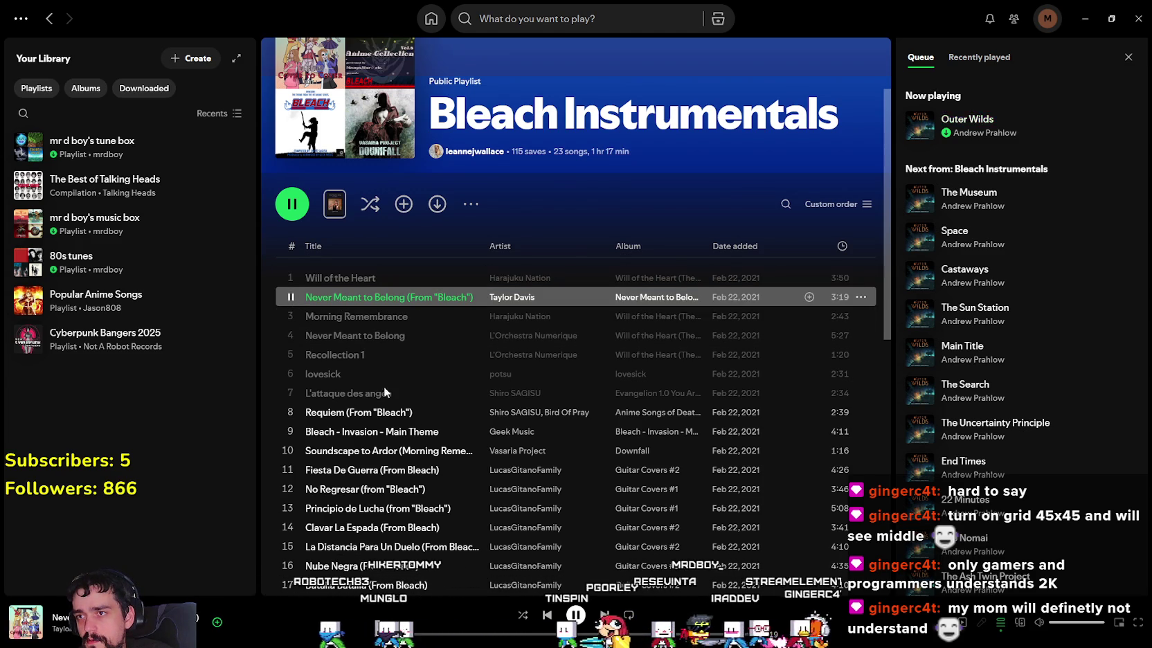
{"action": "left_click", "coordinate": [477, 634]}
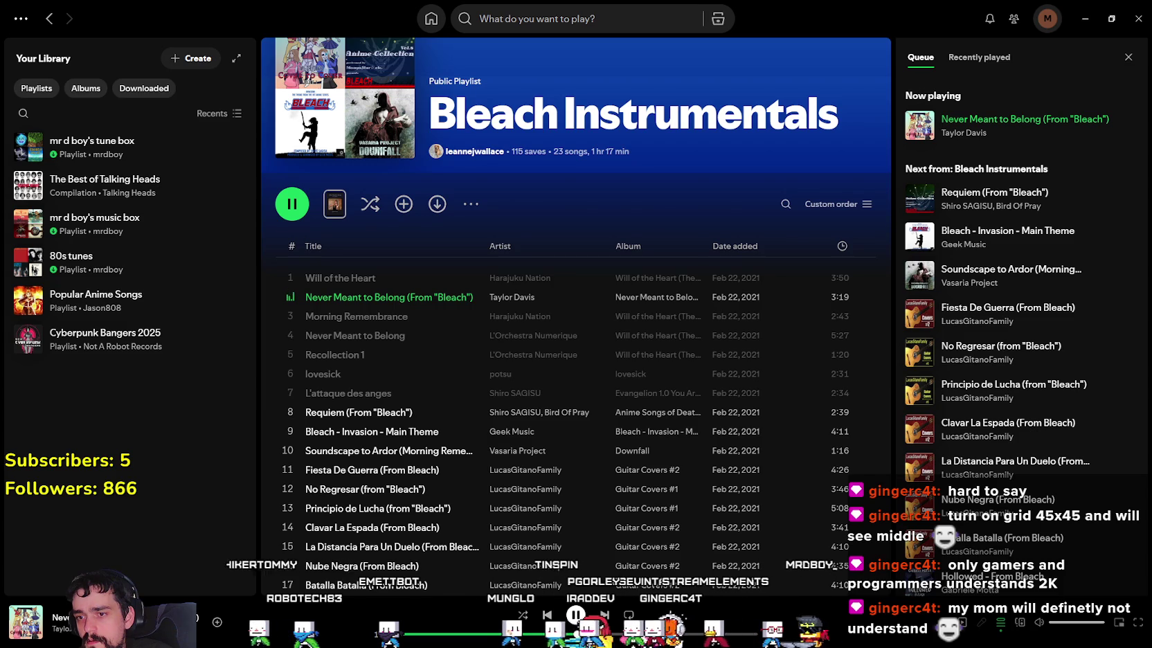
{"action": "mouse_move", "coordinate": [540, 355]}
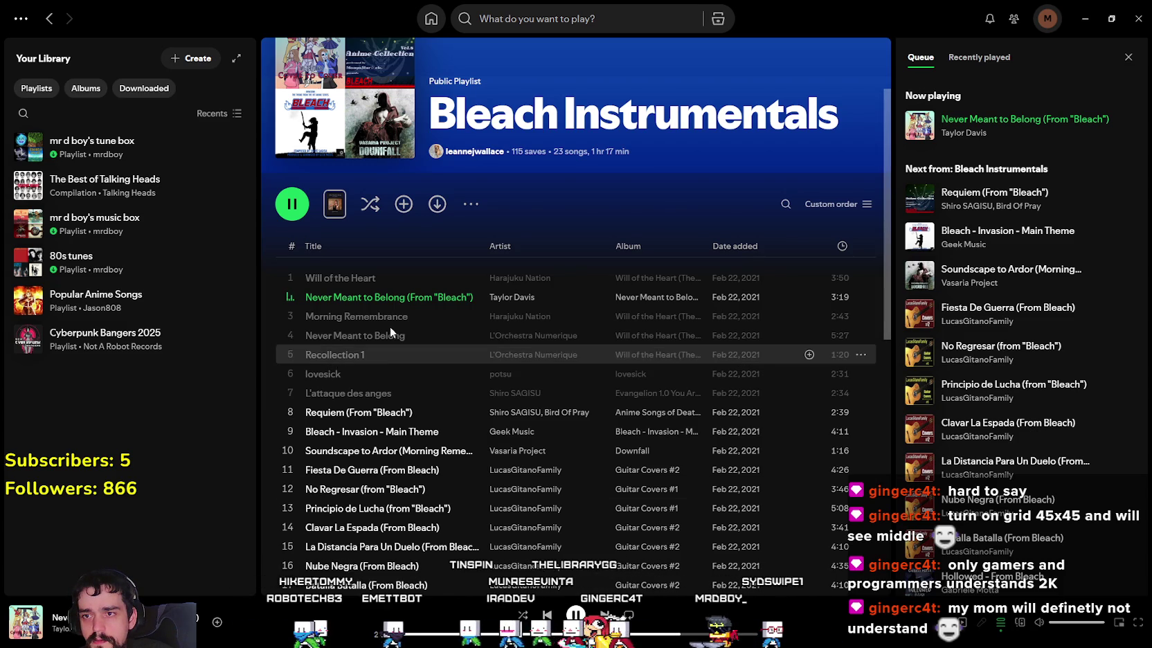
{"action": "scroll", "coordinate": [416, 356], "scroll_direction": "down", "scroll_amount": 3}
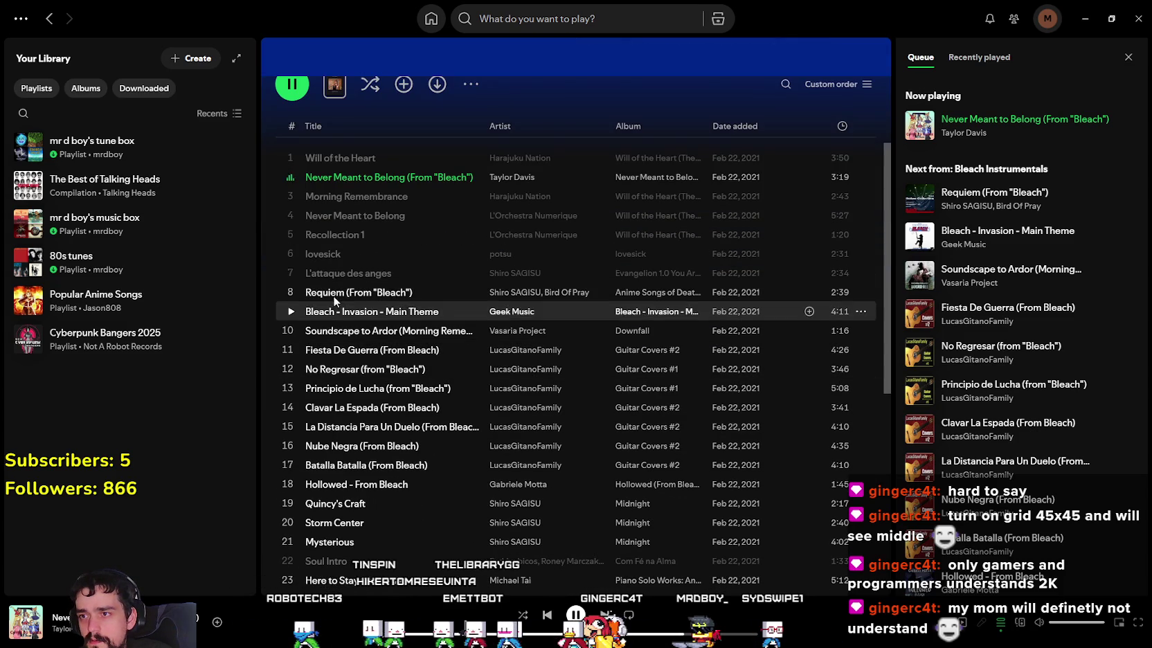
Step: Play Requiem, then Here to Stay, then Bleach - Invasion - Main Theme
{"action": "left_click", "coordinate": [290, 292]}
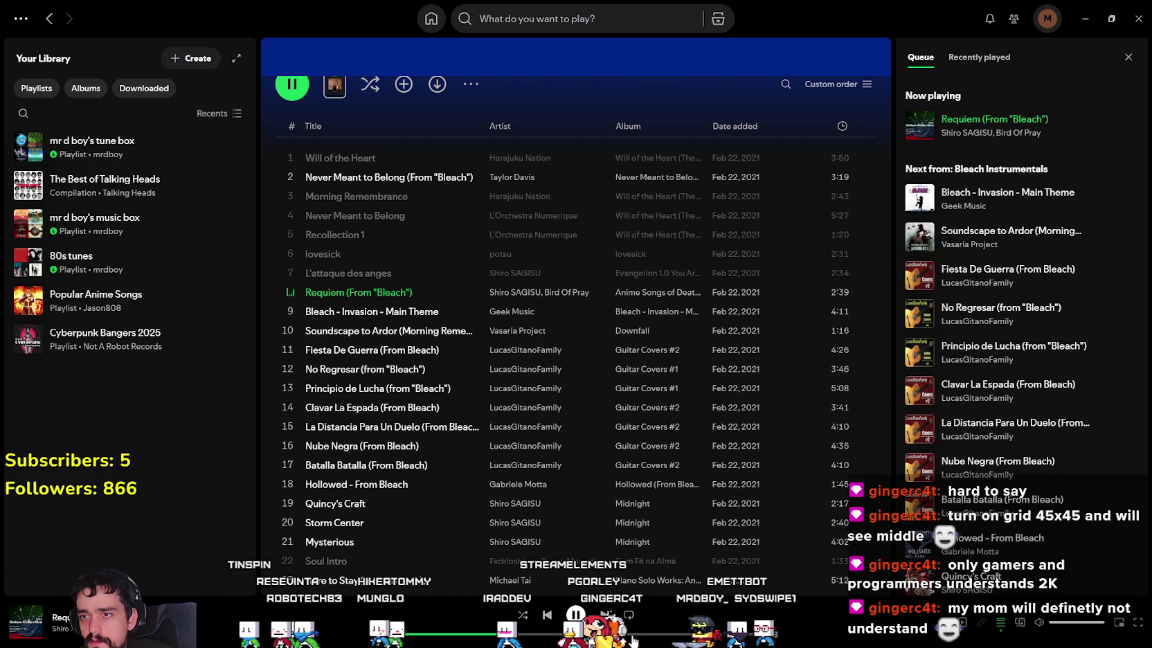
{"action": "scroll", "coordinate": [288, 362], "scroll_direction": "down", "scroll_amount": 3}
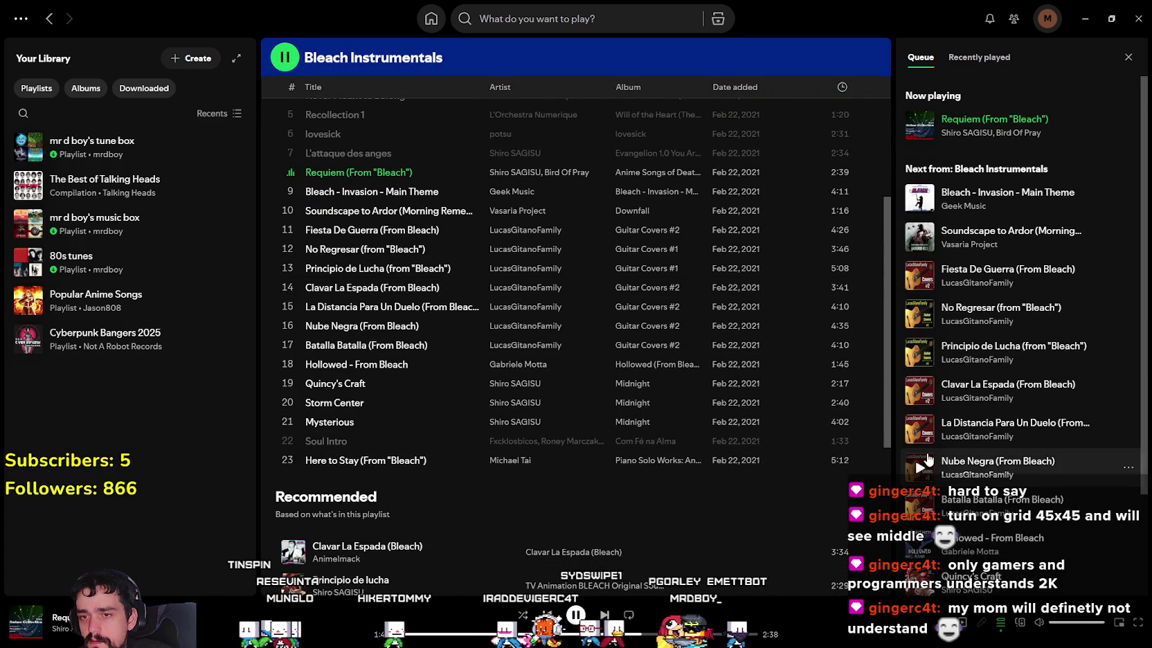
{"action": "mouse_move", "coordinate": [366, 460]}
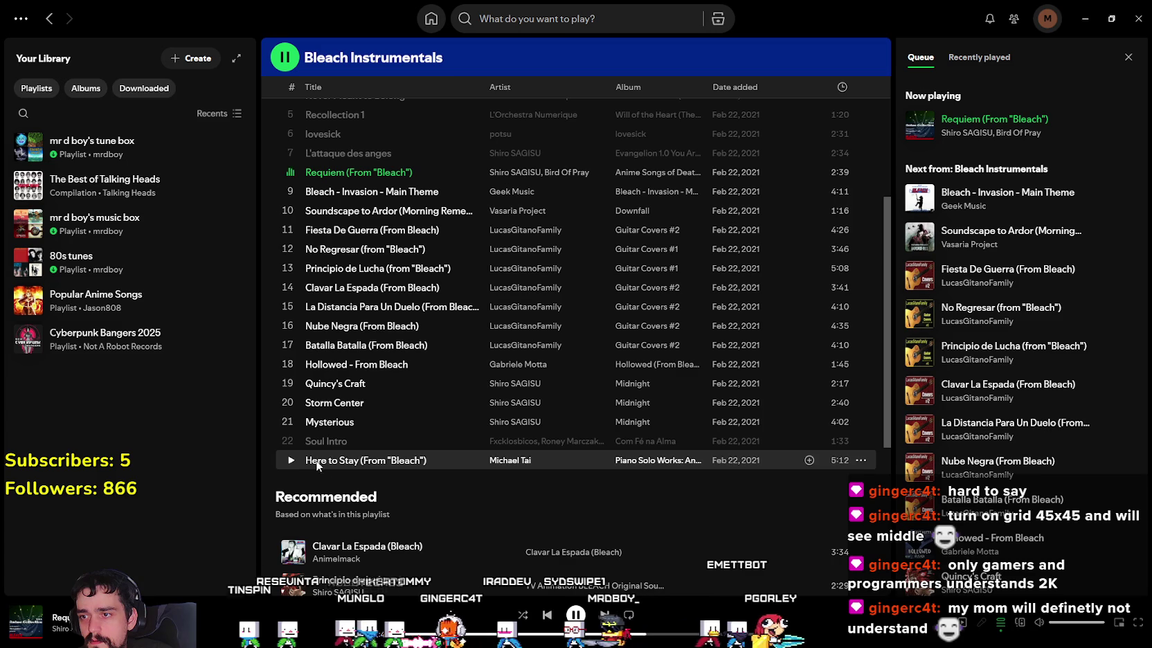
{"action": "left_click", "coordinate": [281, 461]}
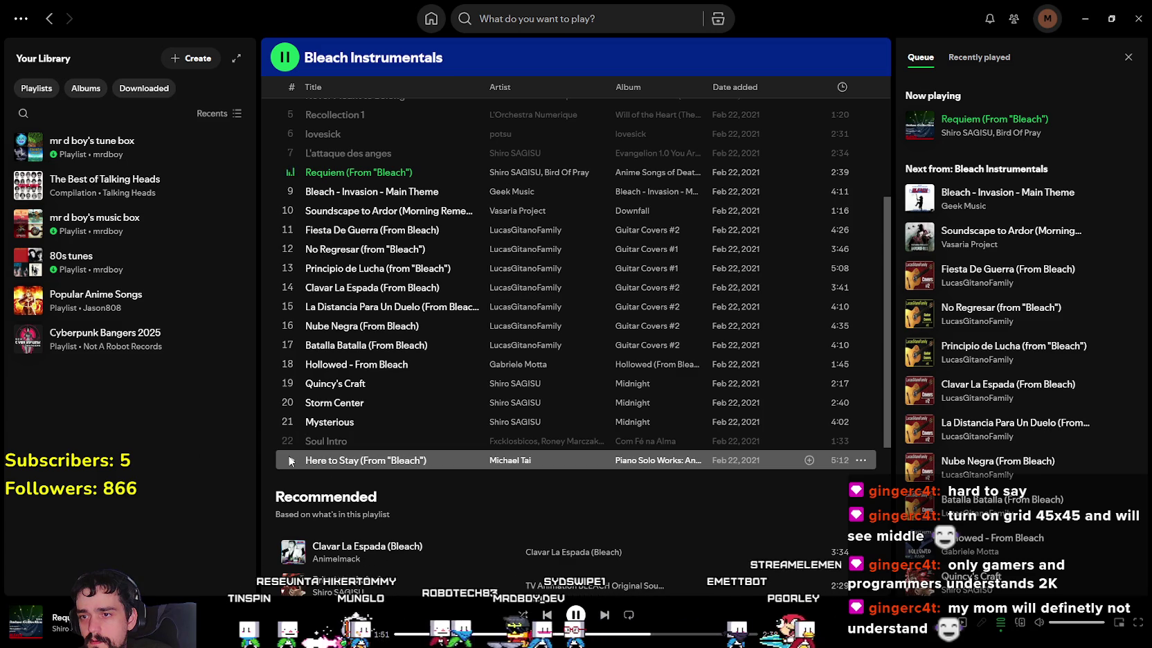
{"action": "double_click", "coordinate": [279, 461]}
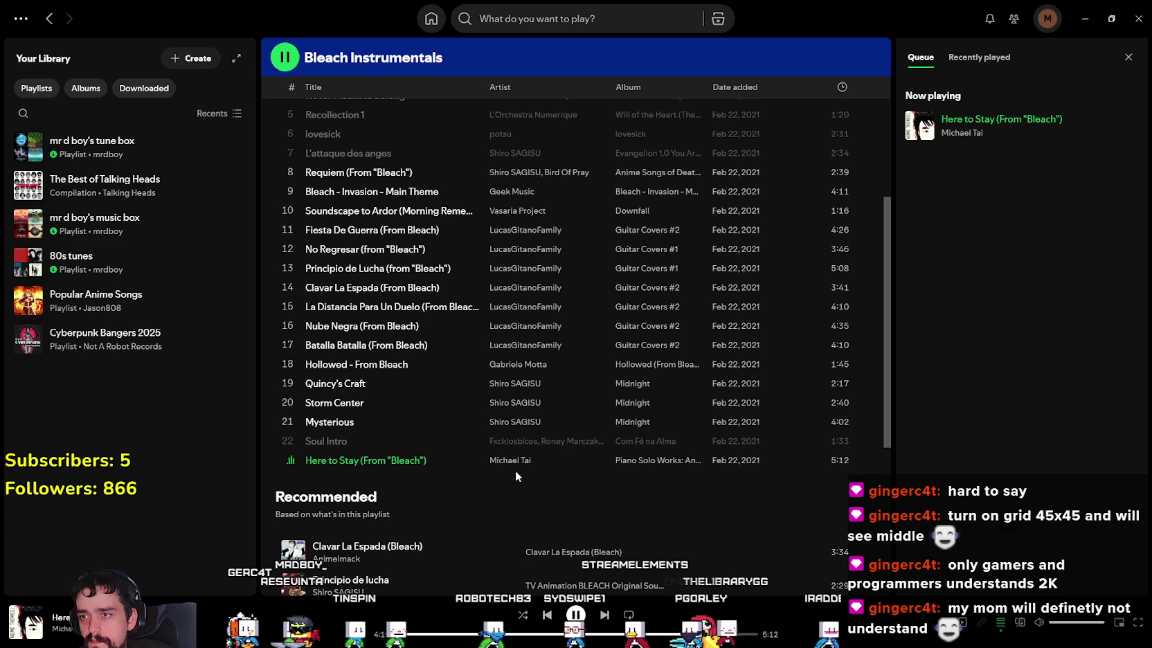
{"action": "scroll", "coordinate": [516, 471], "scroll_direction": "up", "scroll_amount": 3}
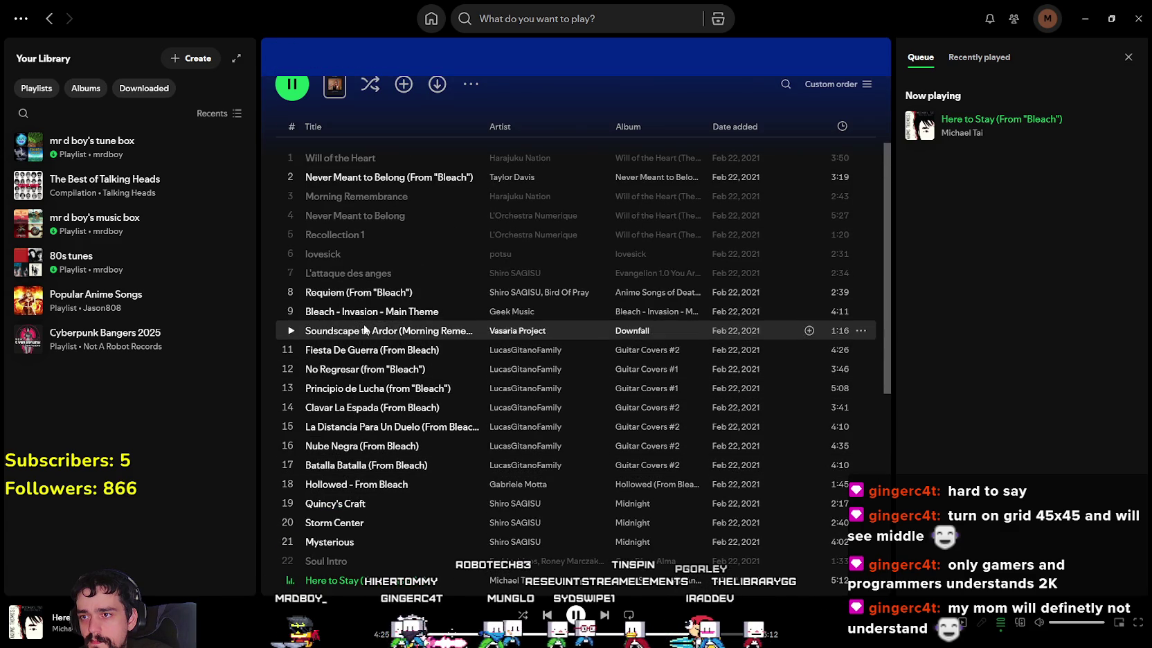
{"action": "left_click", "coordinate": [291, 311]}
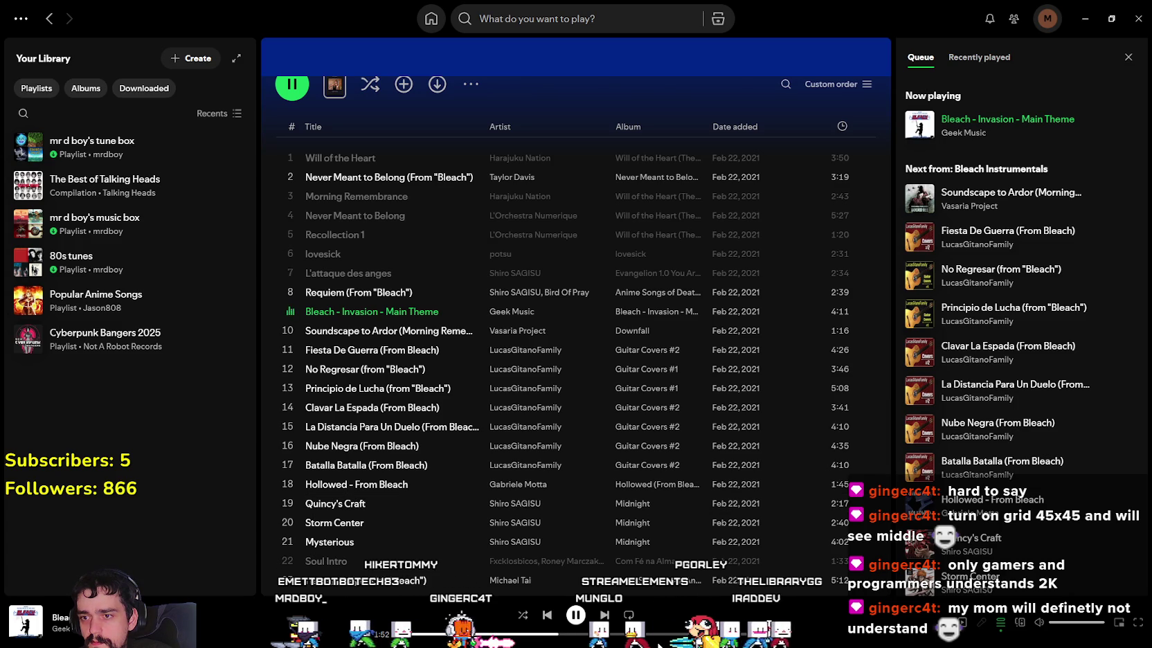
{"action": "right_click", "coordinate": [379, 311]}
{"action": "mouse_move", "coordinate": [429, 322]}
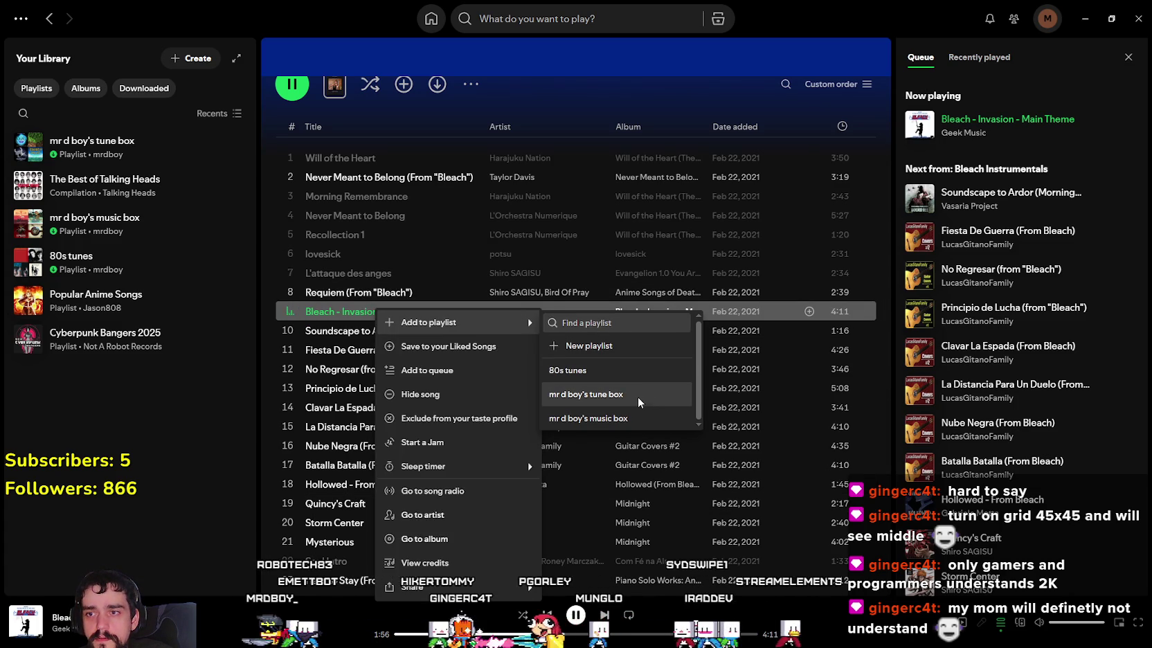
Step: Add Bleach - Invasion - Main Theme, Clavar La Espada and La Distancia Para Un Duelo to tune box
{"action": "left_click", "coordinate": [638, 398]}
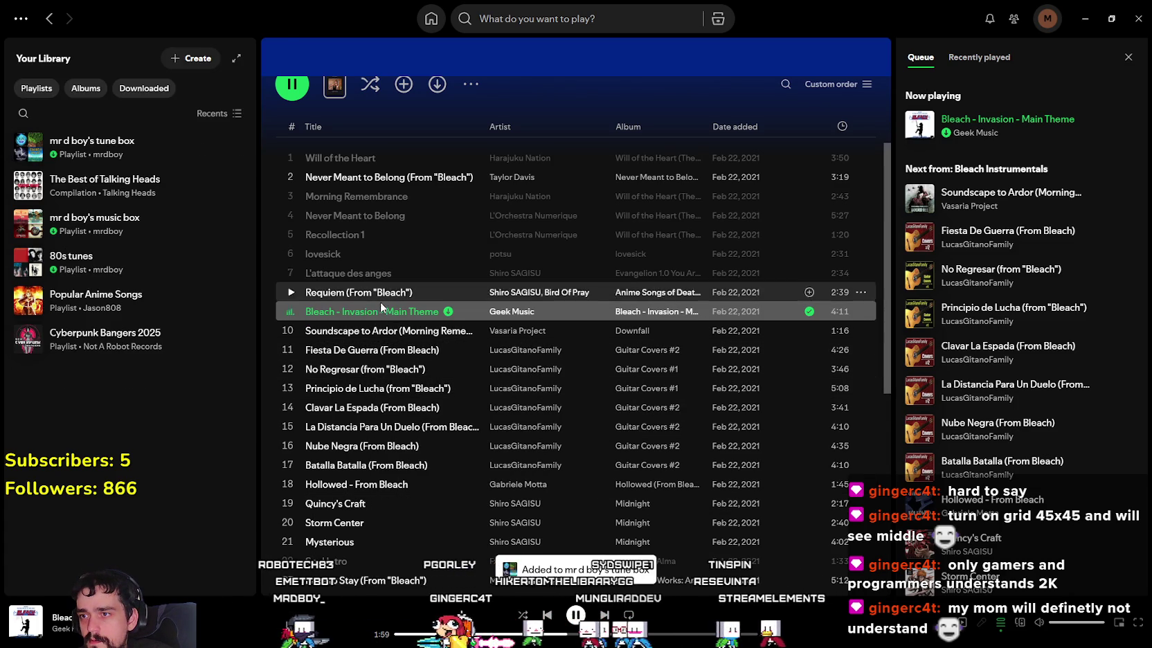
{"action": "scroll", "coordinate": [380, 302], "scroll_direction": "down", "scroll_amount": 1}
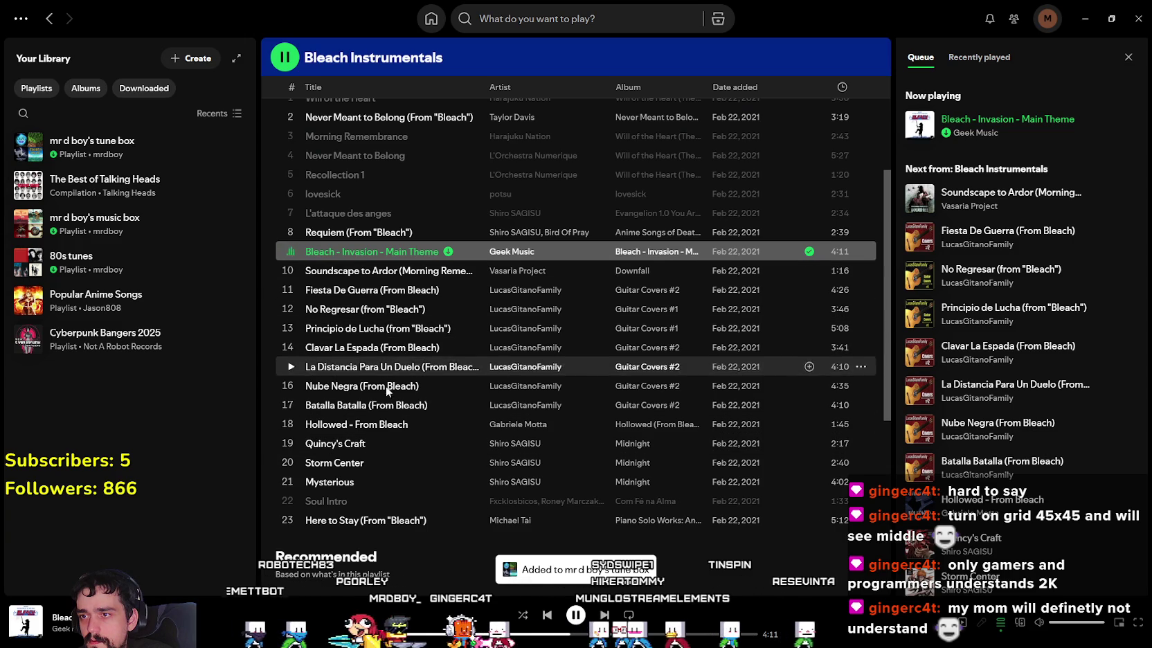
{"action": "left_click", "coordinate": [290, 347]}
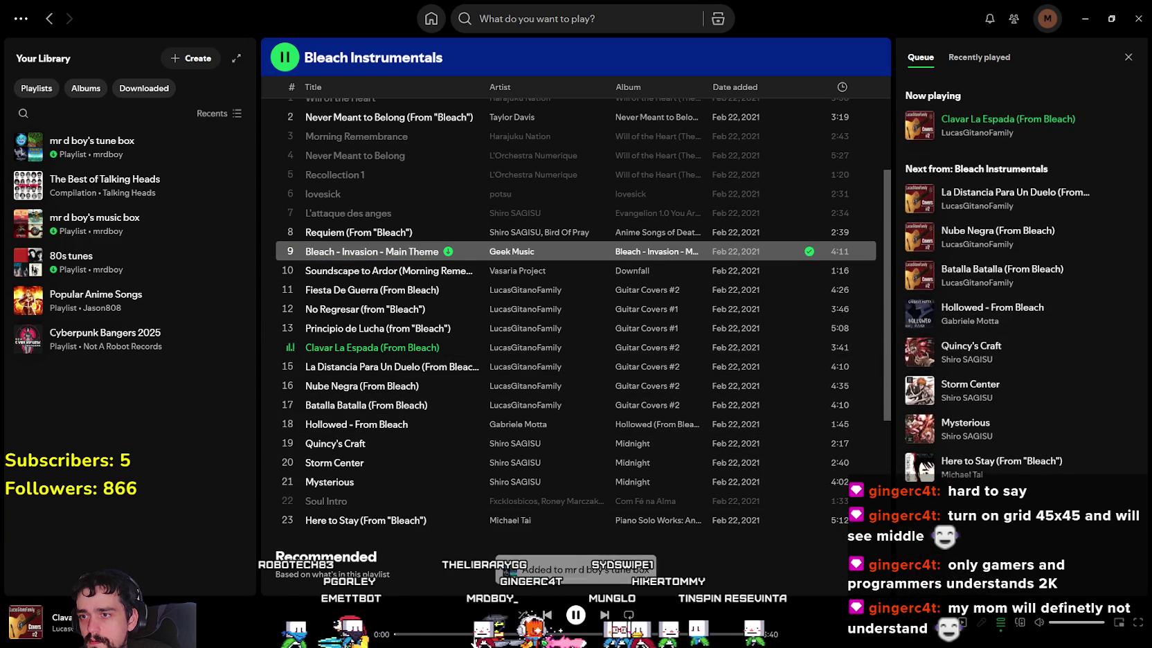
{"action": "right_click", "coordinate": [348, 346]}
{"action": "mouse_move", "coordinate": [399, 70]}
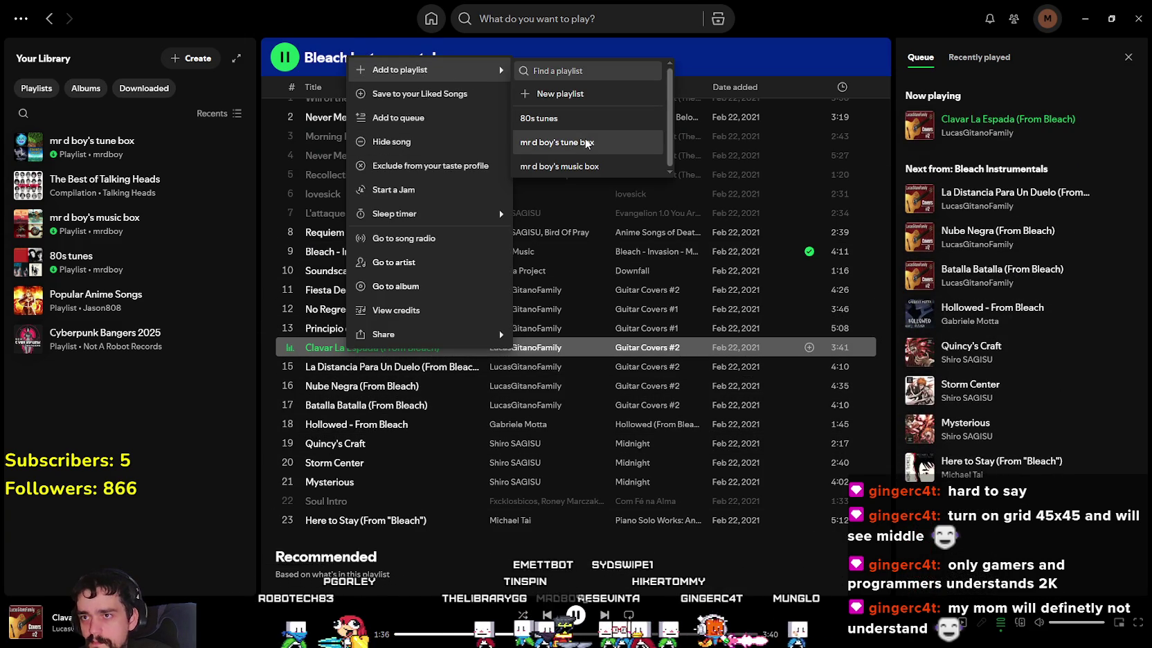
{"action": "left_click", "coordinate": [568, 143]}
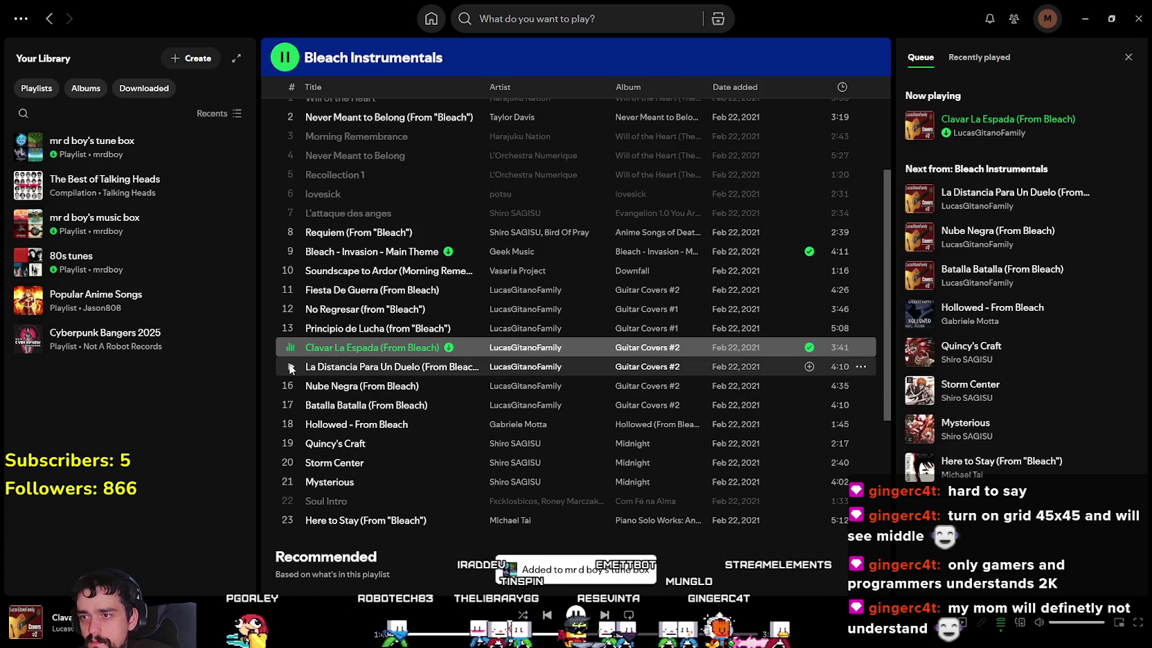
{"action": "double_click", "coordinate": [324, 372]}
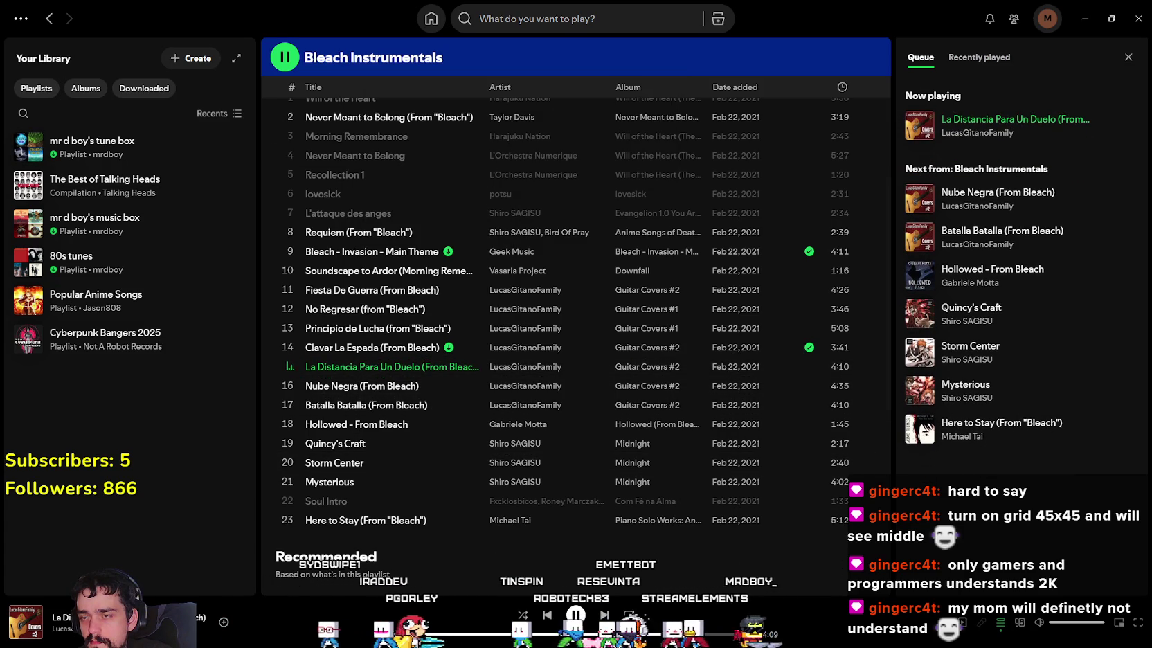
{"action": "right_click", "coordinate": [394, 366]}
{"action": "mouse_move", "coordinate": [447, 83]}
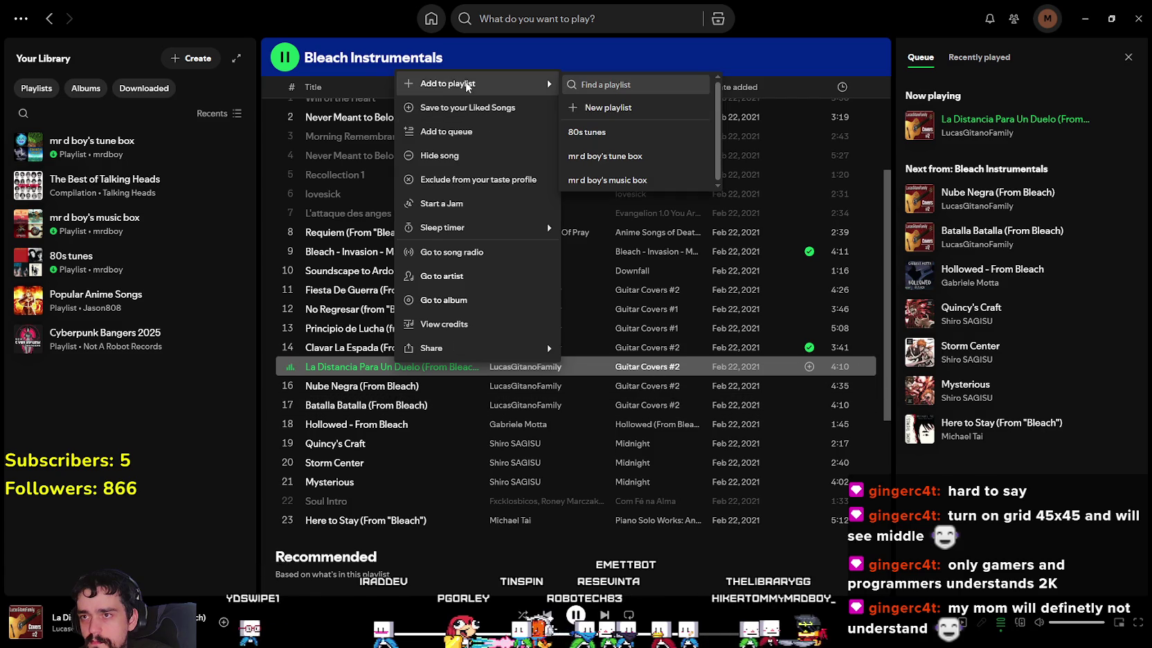
{"action": "left_click", "coordinate": [626, 157]}
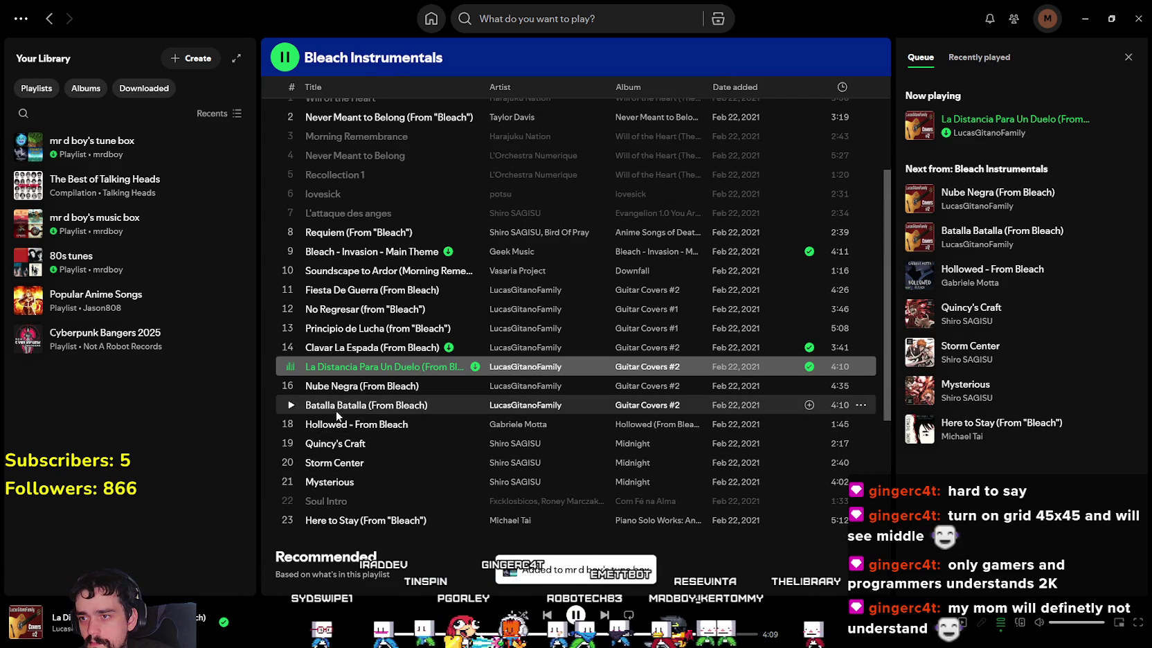
Step: Play 'Hollowed - From Bleach' and skip ahead to about 1:13
{"action": "left_click", "coordinate": [381, 424]}
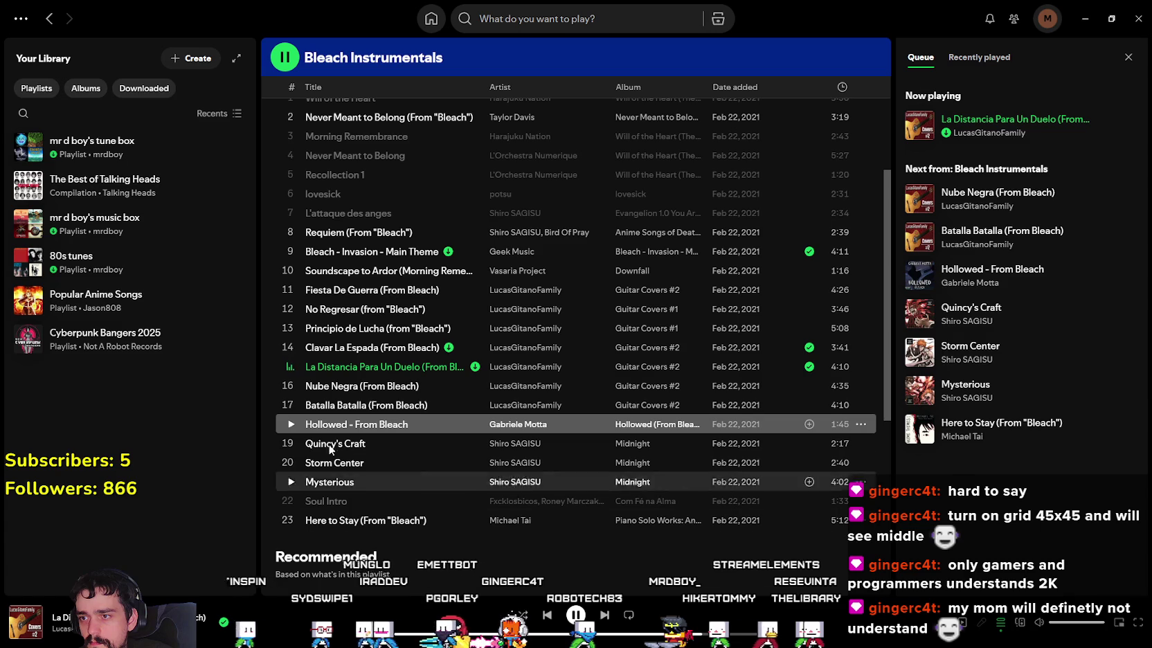
{"action": "key", "text": "Return"}
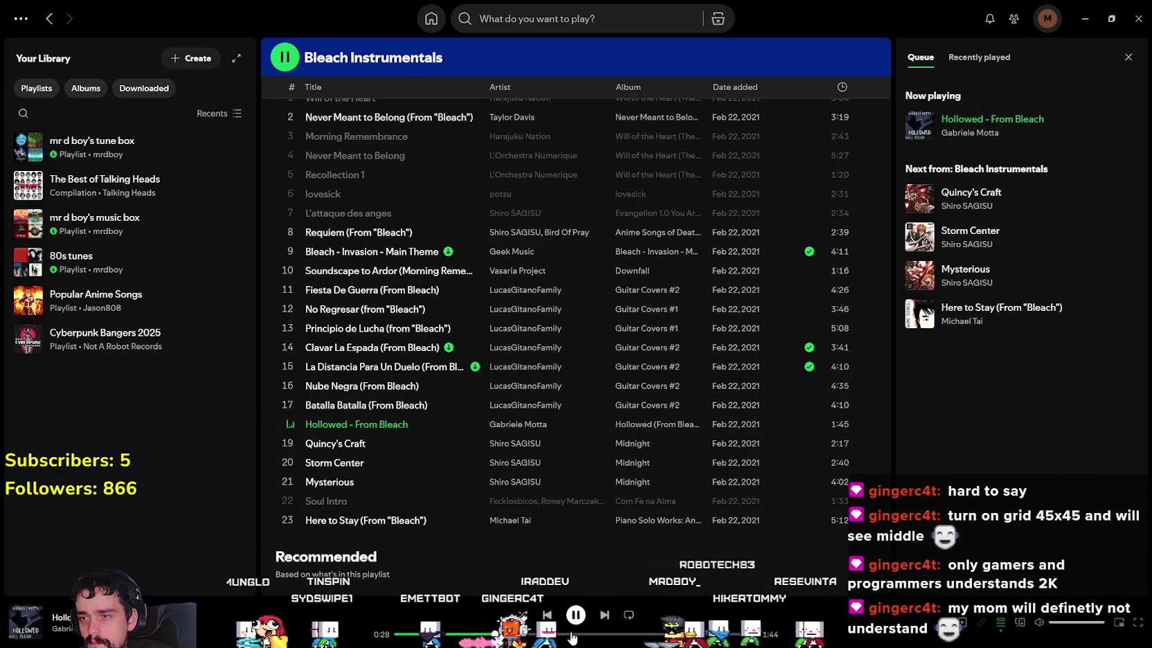
{"action": "left_click_drag", "start_coordinate": [569, 633], "coordinate": [647, 633]}
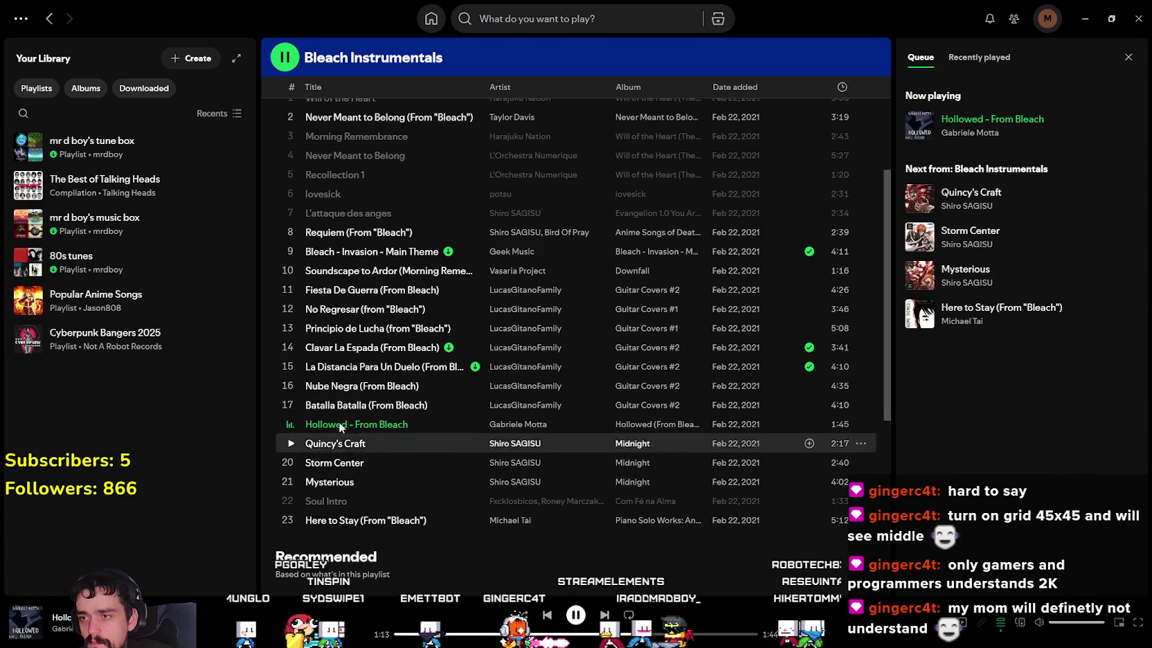
Step: Play Quincy's Craft and add it to the tune box playlist
{"action": "left_click", "coordinate": [288, 444]}
{"action": "left_click", "coordinate": [520, 634]}
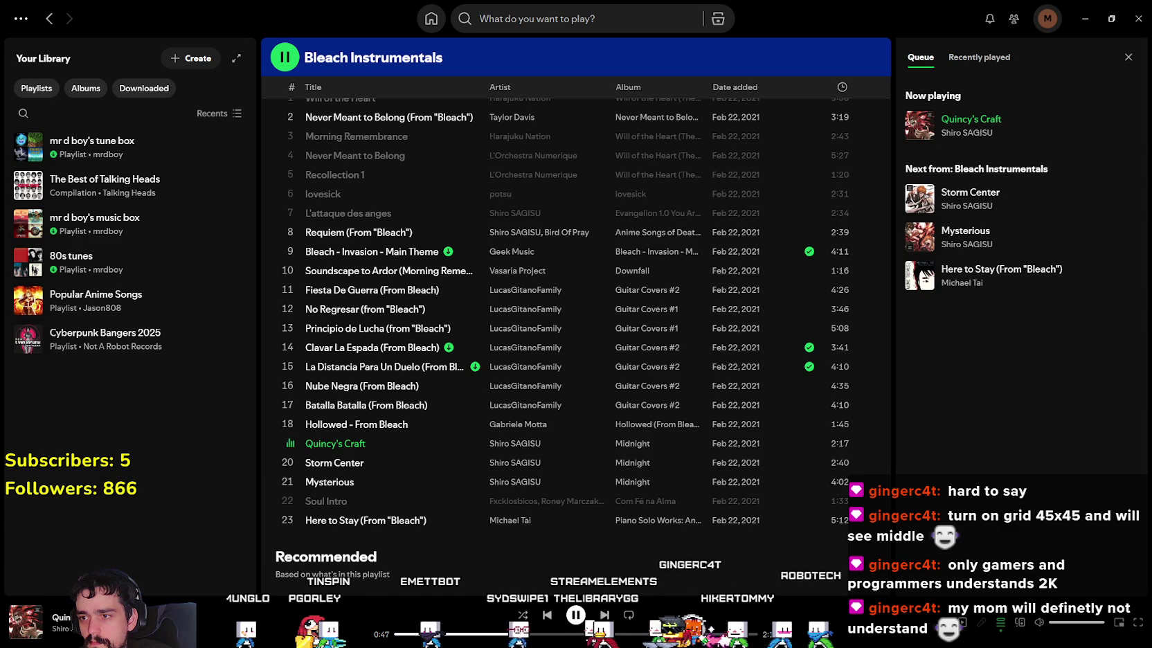
{"action": "left_click", "coordinate": [648, 634]}
{"action": "right_click", "coordinate": [346, 447]}
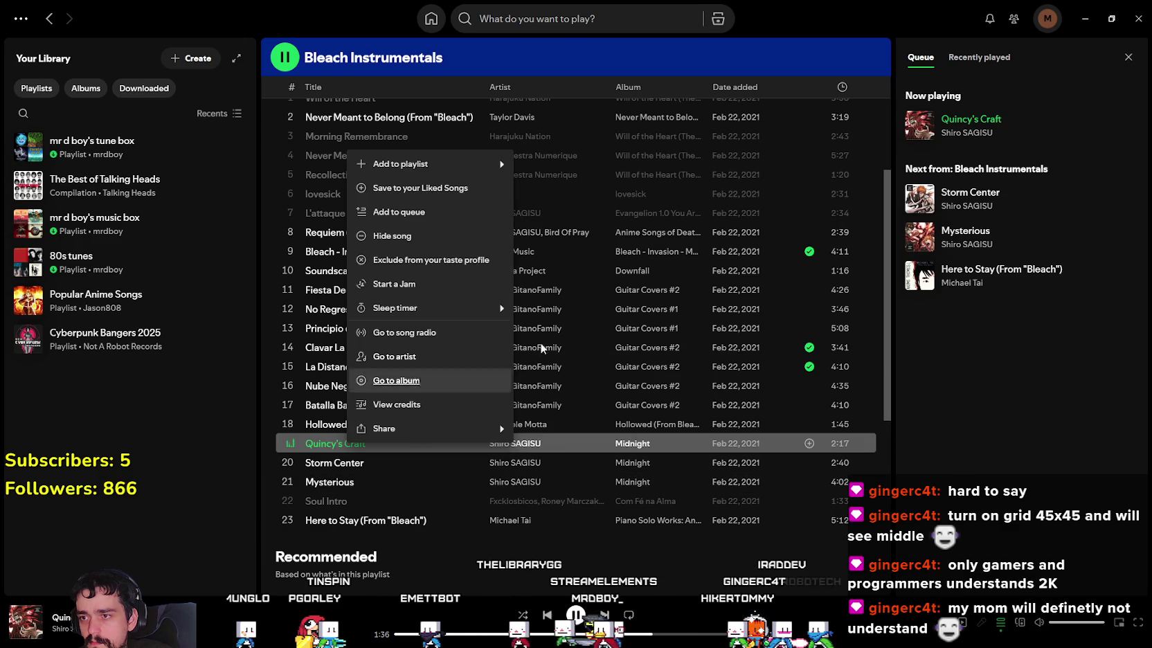
{"action": "mouse_move", "coordinate": [400, 164]}
{"action": "left_click", "coordinate": [559, 253]}
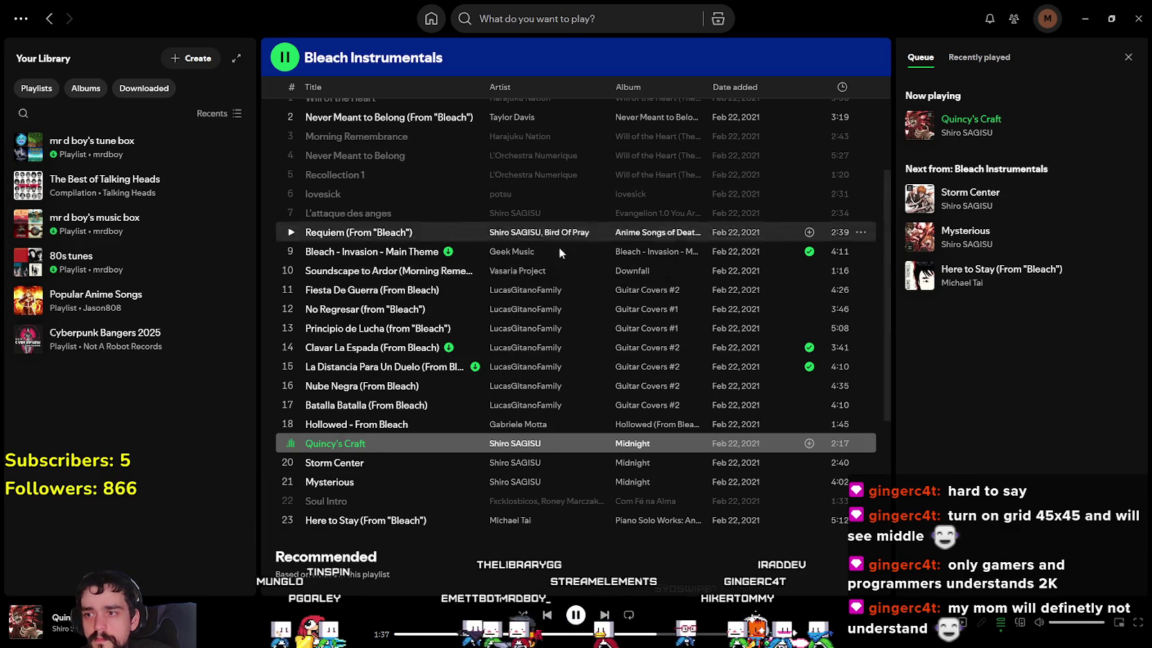
Step: Play Storm Center, skip ahead, and add it to the tune box playlist
{"action": "left_click", "coordinate": [285, 461]}
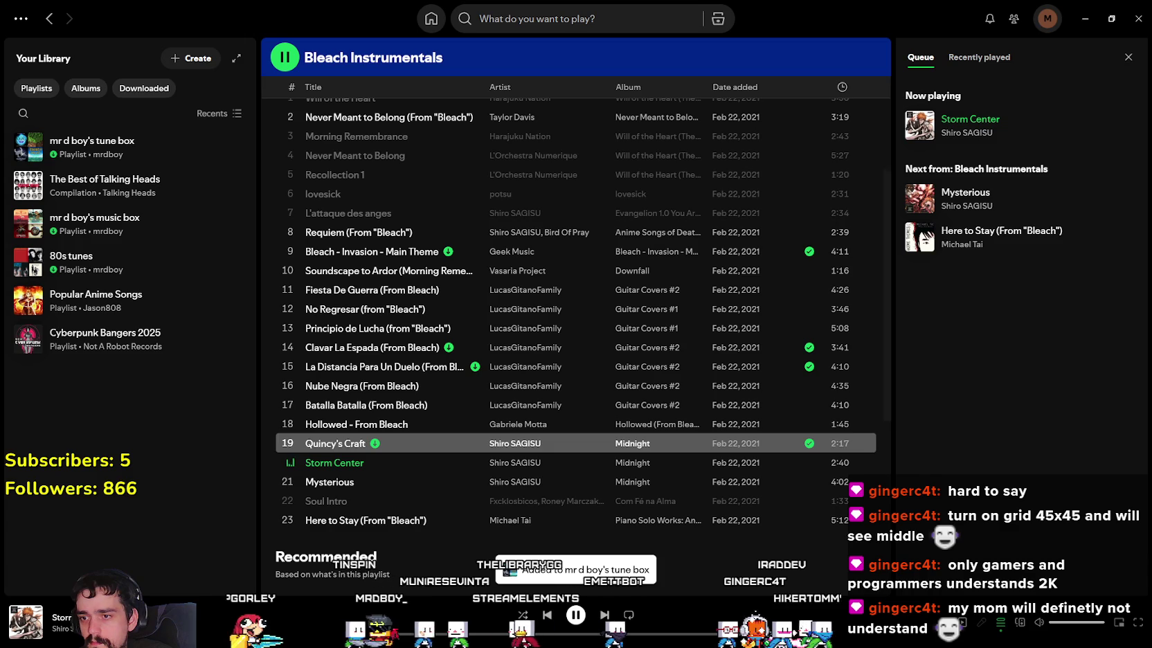
{"action": "left_click", "coordinate": [516, 634]}
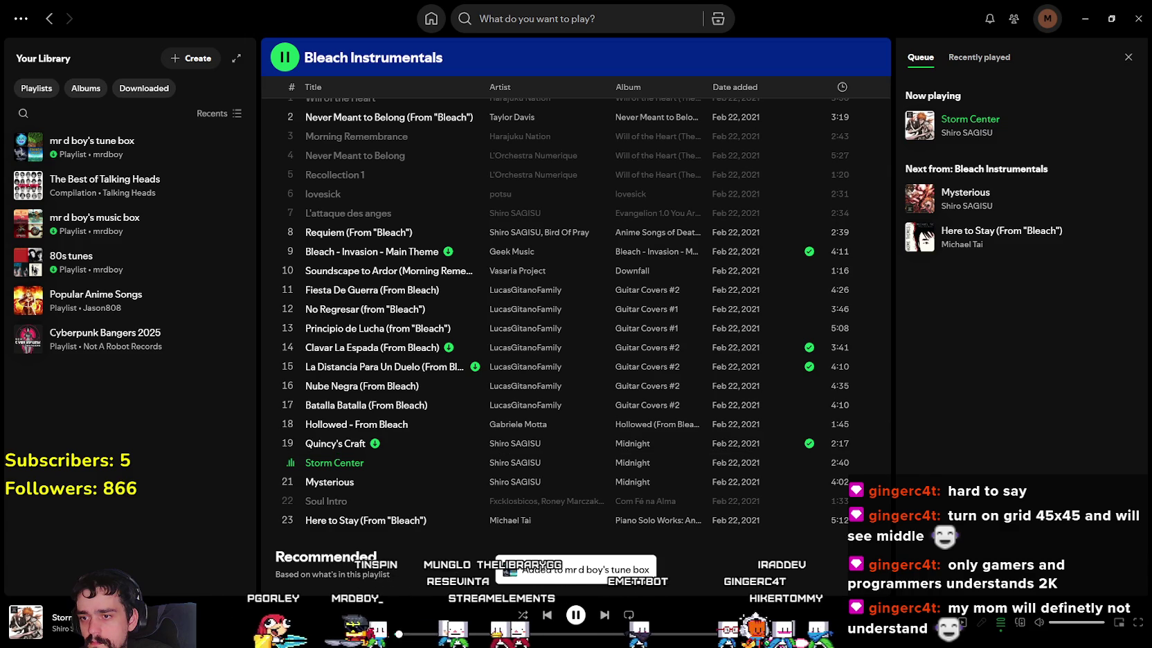
{"action": "left_click", "coordinate": [671, 632]}
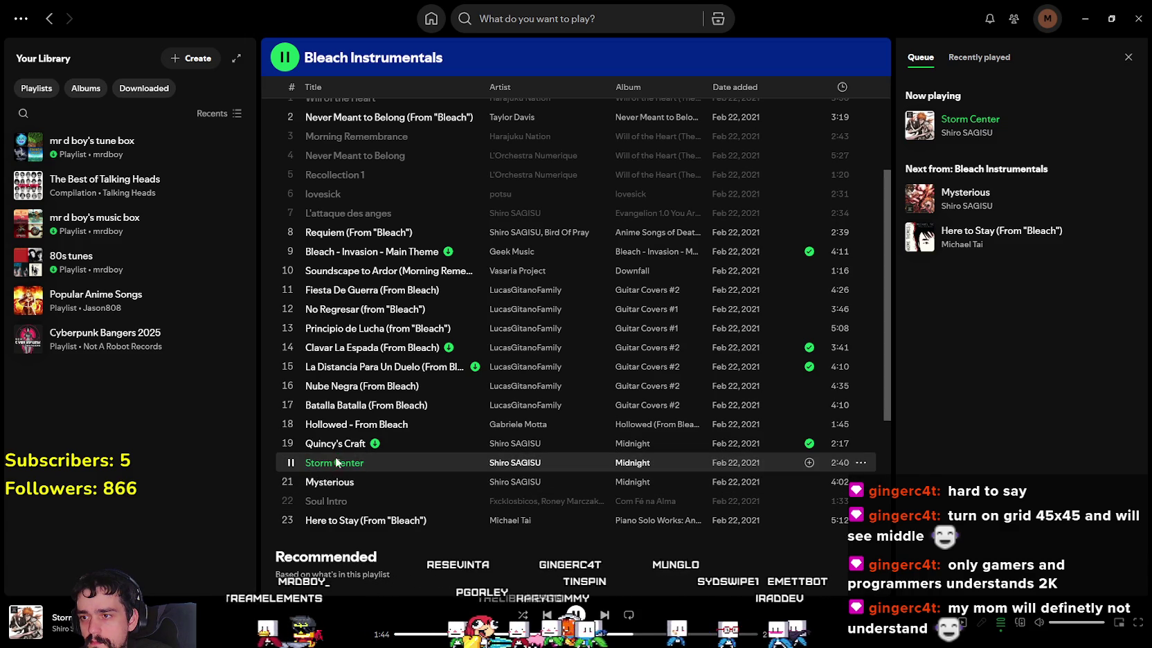
{"action": "left_click", "coordinate": [678, 634]}
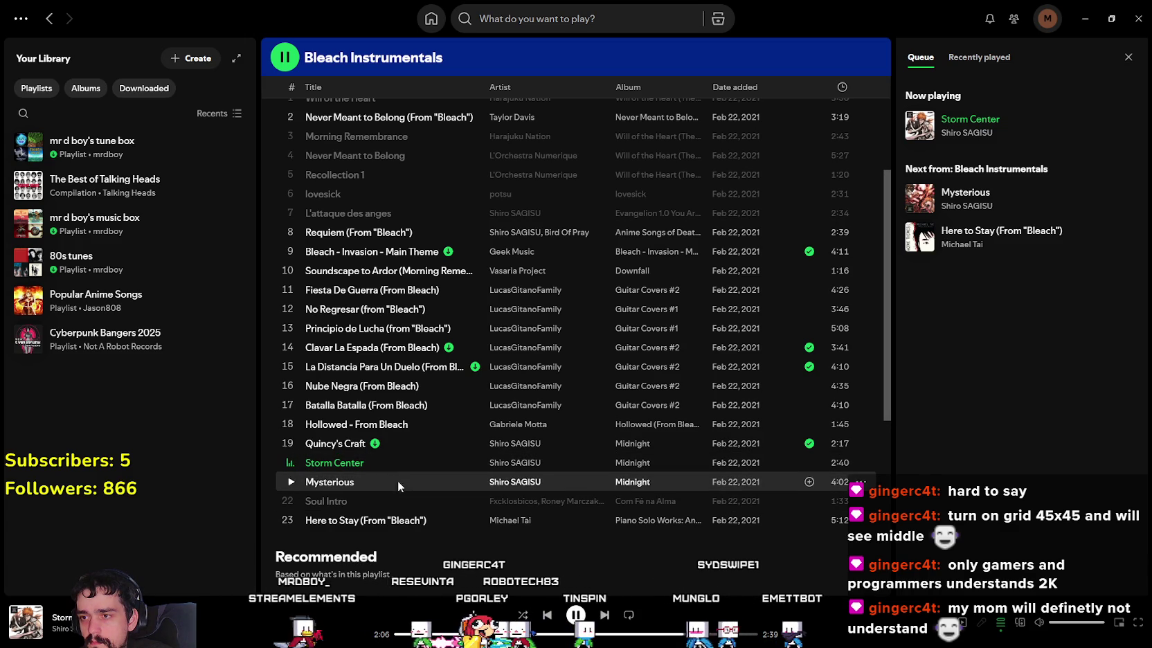
{"action": "right_click", "coordinate": [378, 462]}
{"action": "left_click", "coordinate": [378, 472]}
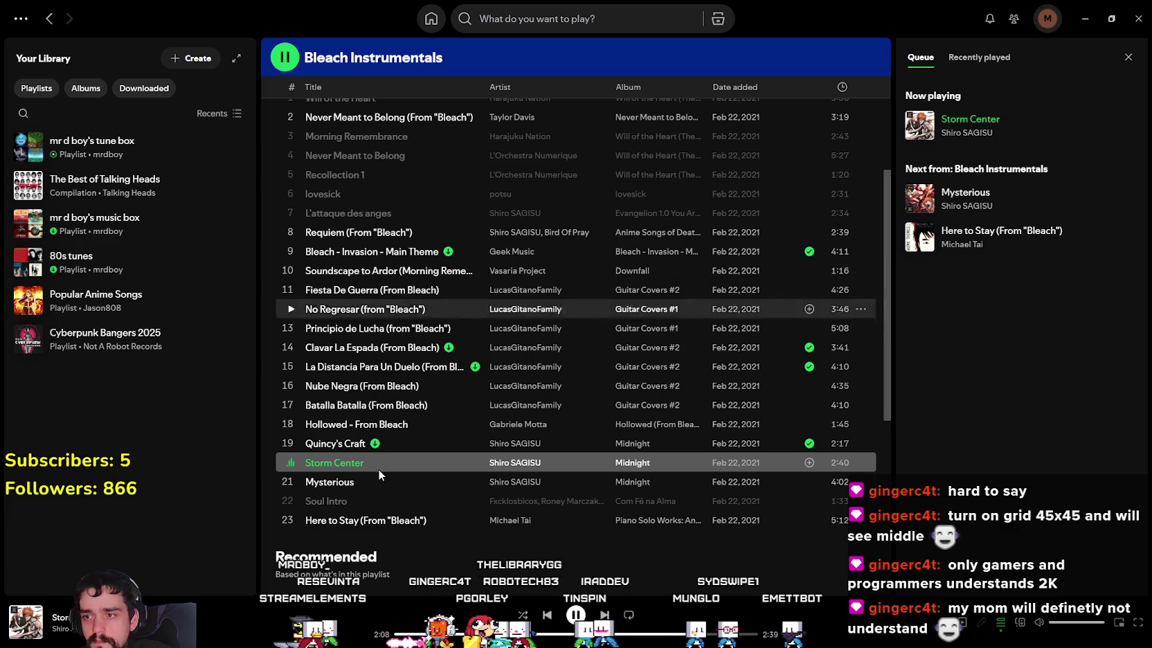
{"action": "key", "text": "ctrl+Right"}
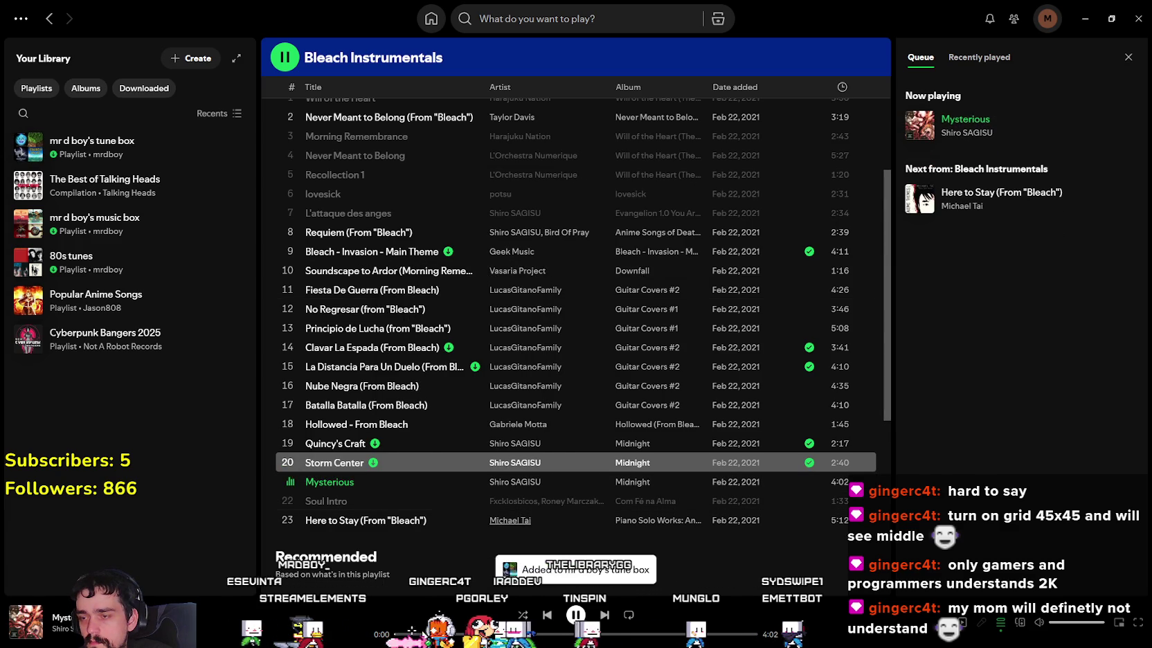
Step: Add Mysterious to the tune box playlist and return to the top of Bleach Instrumentals
{"action": "left_click", "coordinate": [452, 634]}
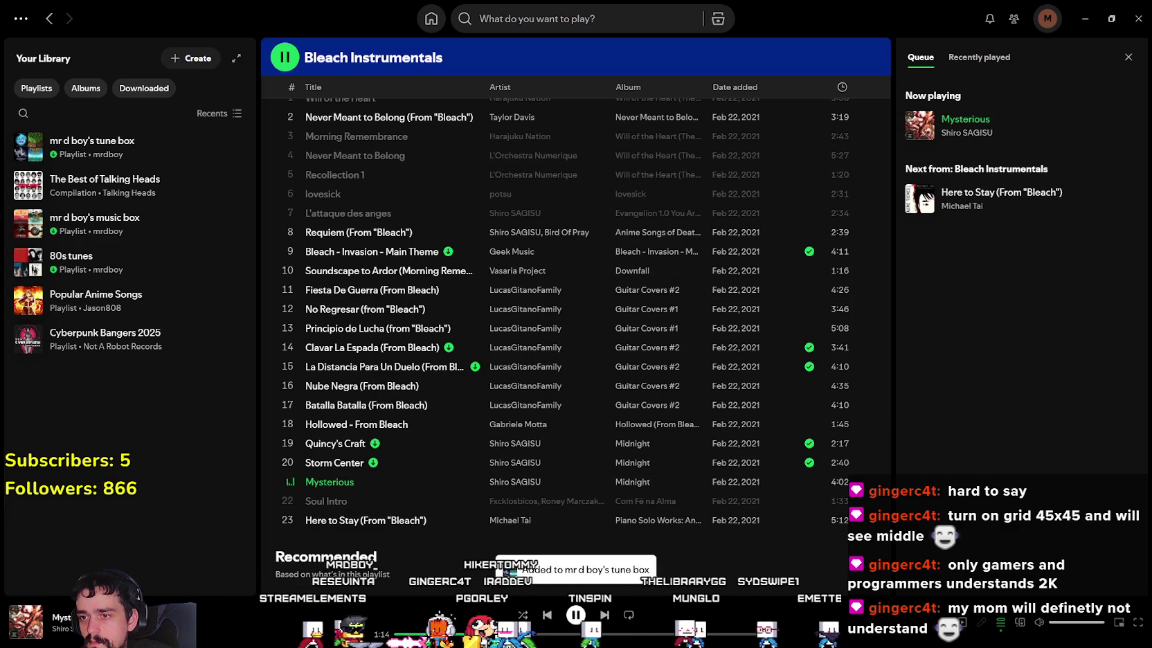
{"action": "right_click", "coordinate": [346, 481]}
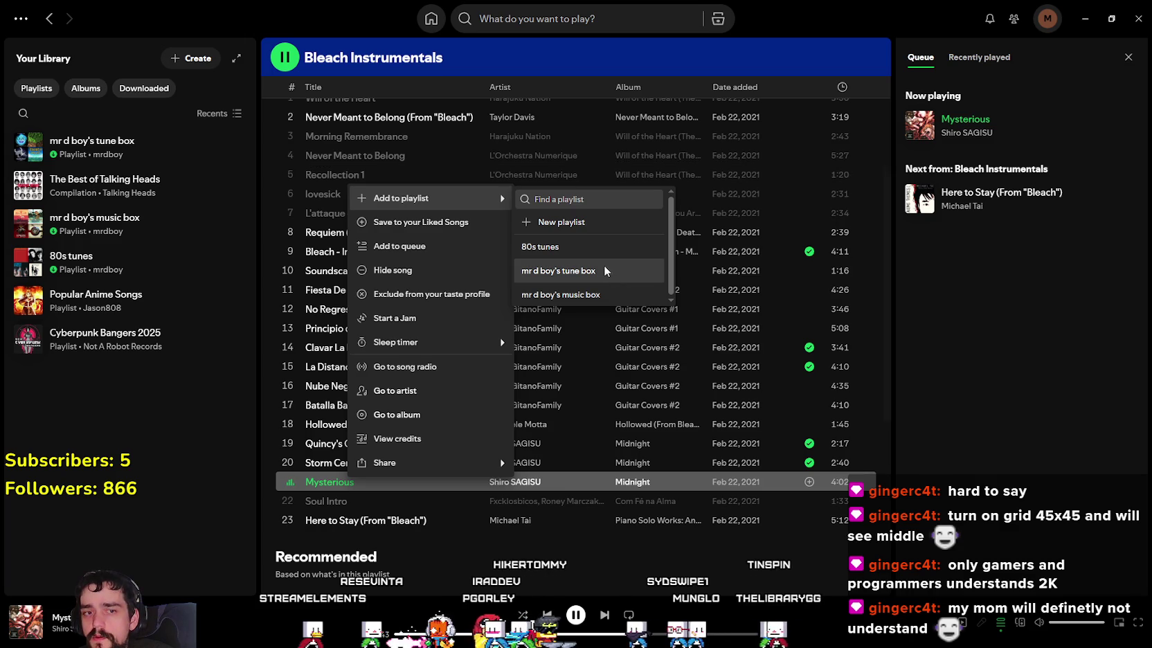
{"action": "left_click", "coordinate": [604, 266]}
{"action": "scroll", "coordinate": [543, 469], "scroll_direction": "up", "scroll_amount": 3}
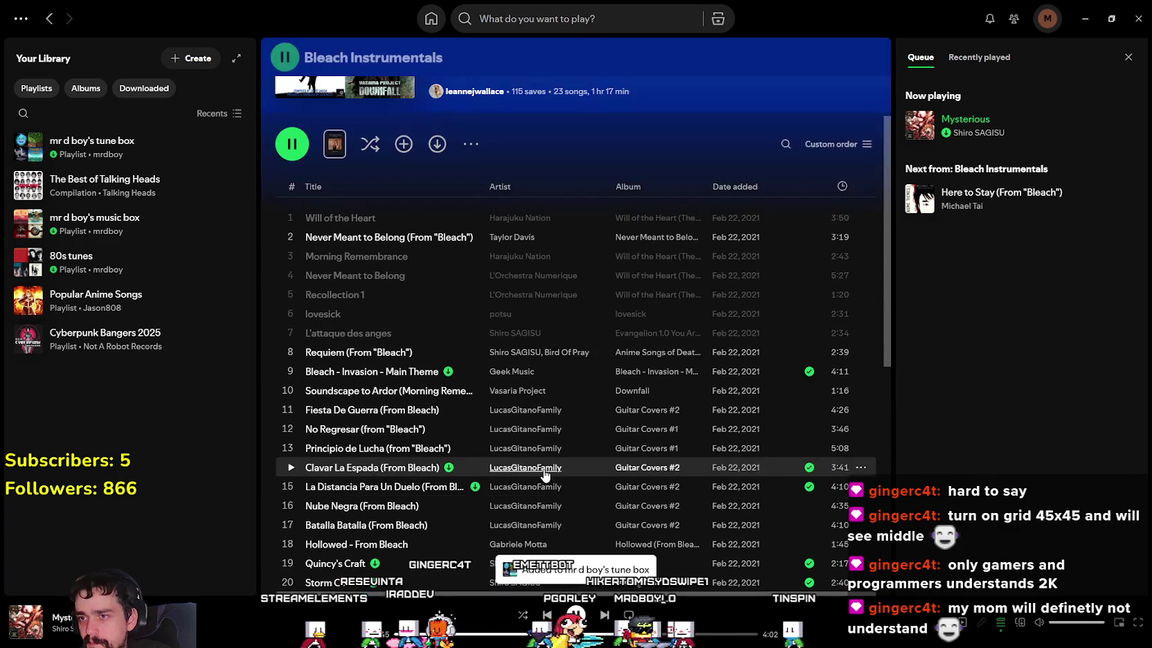
{"action": "scroll", "coordinate": [351, 471], "scroll_direction": "up", "scroll_amount": 3}
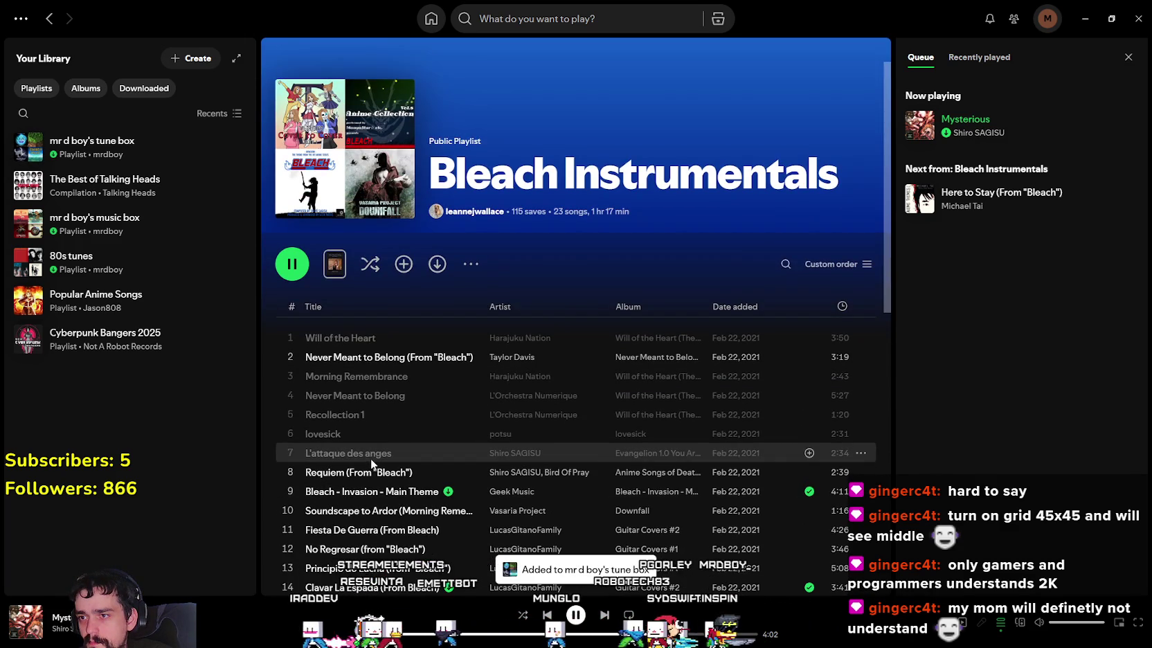
Step: Search 'Bleach Number One instrumental', play Number One (inst ver.), and add it to tune box
{"action": "left_click", "coordinate": [537, 18]}
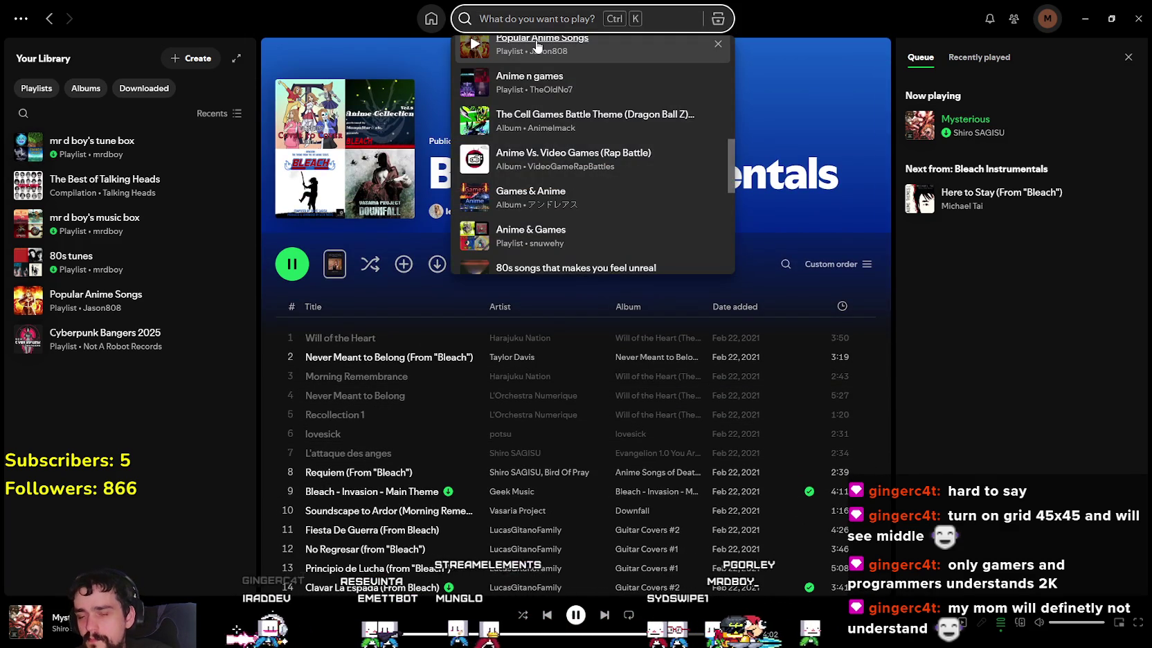
{"action": "type", "text": "Bleach Number"}
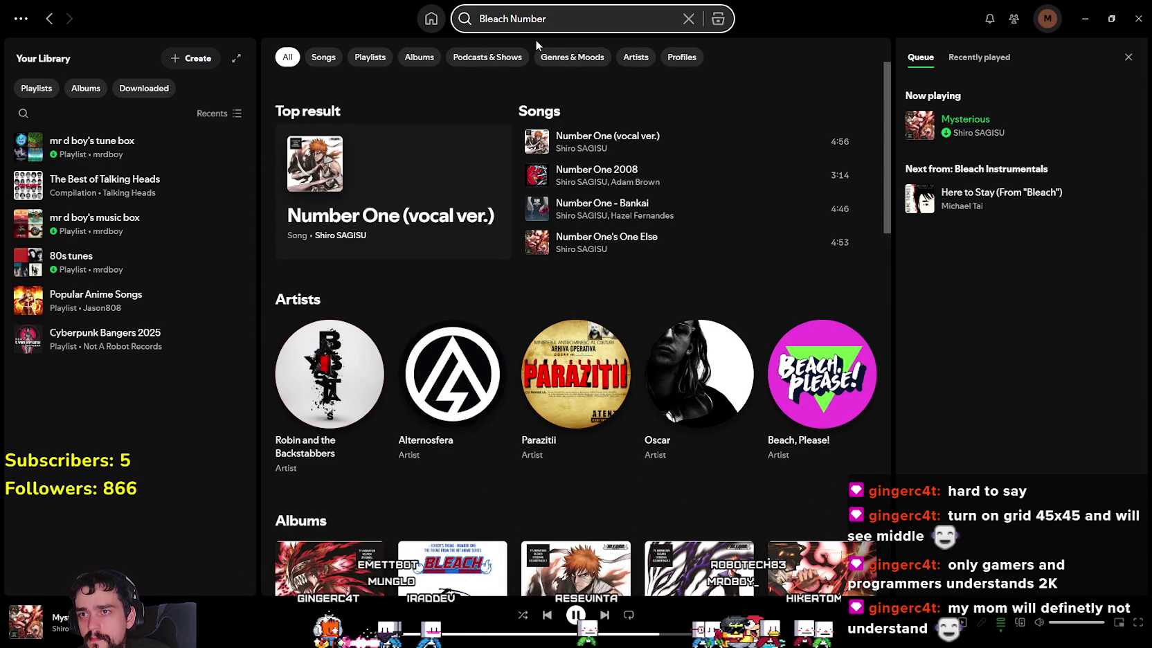
{"action": "type", "text": " One"}
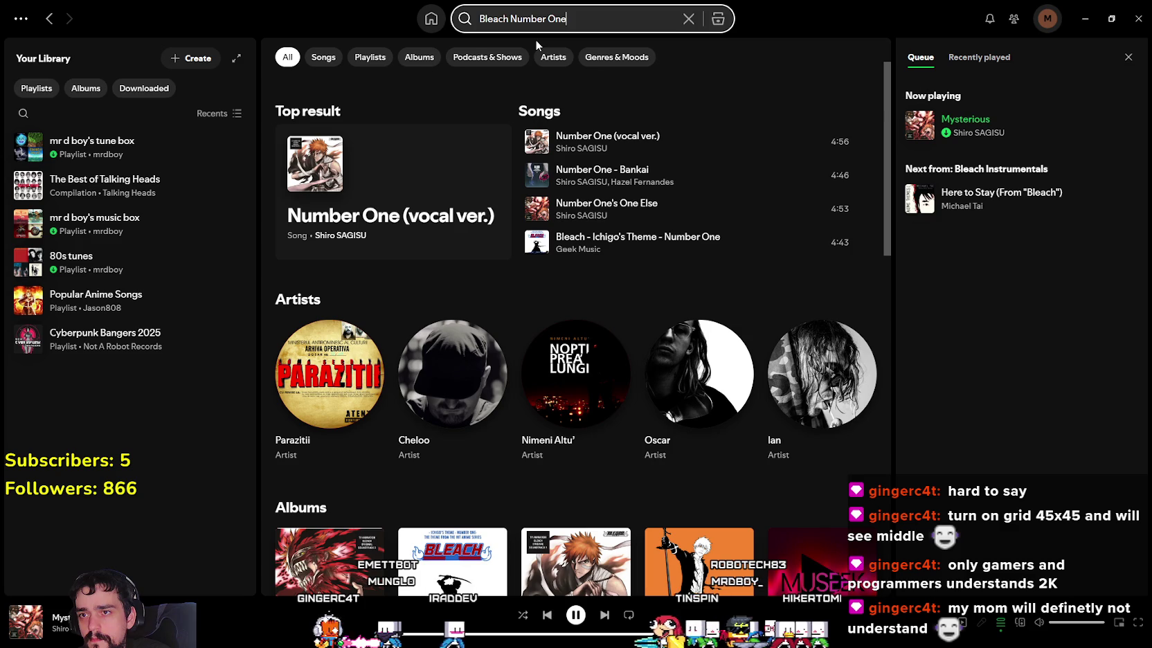
{"action": "type", "text": " i"}
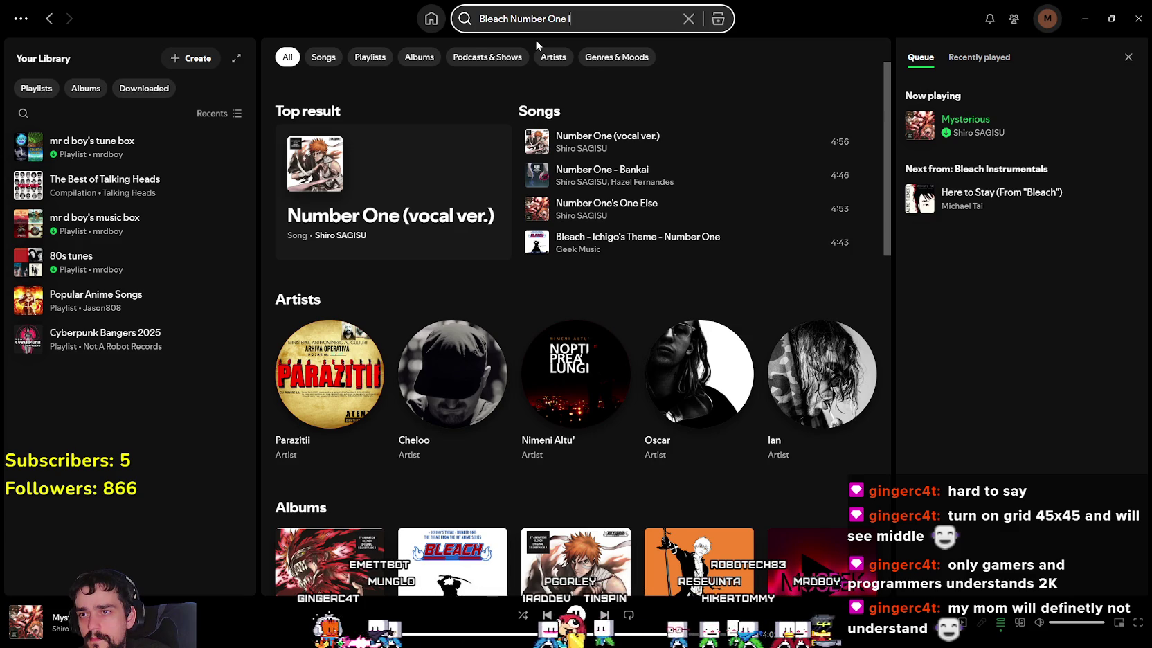
{"action": "type", "text": "n"}
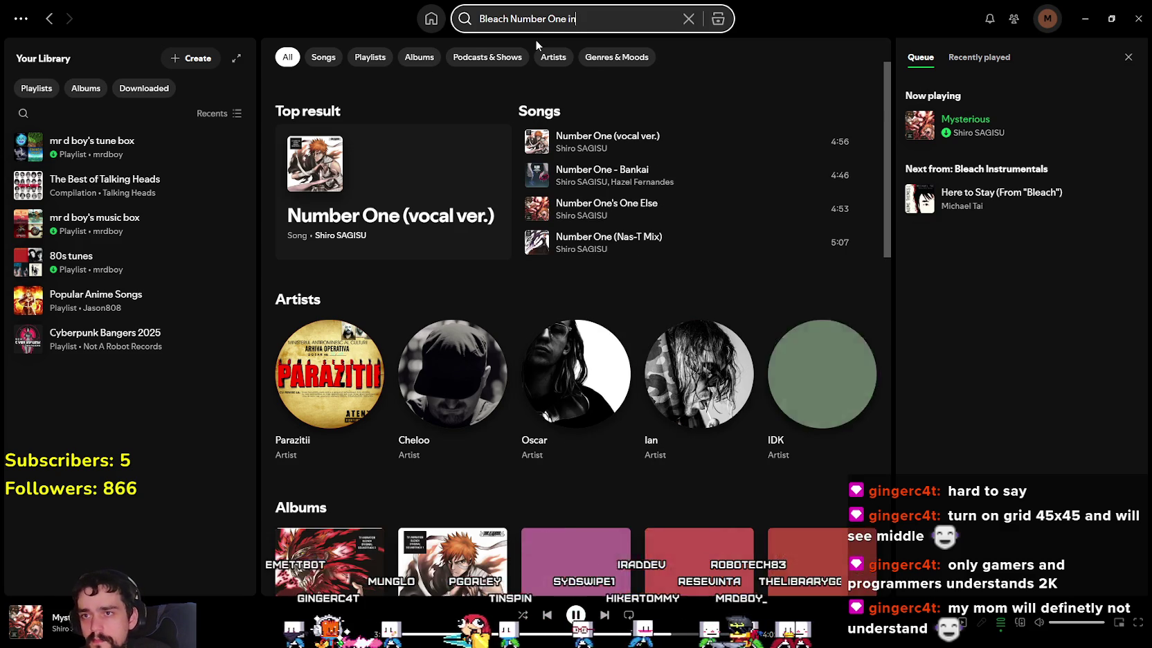
{"action": "type", "text": "strumental"}
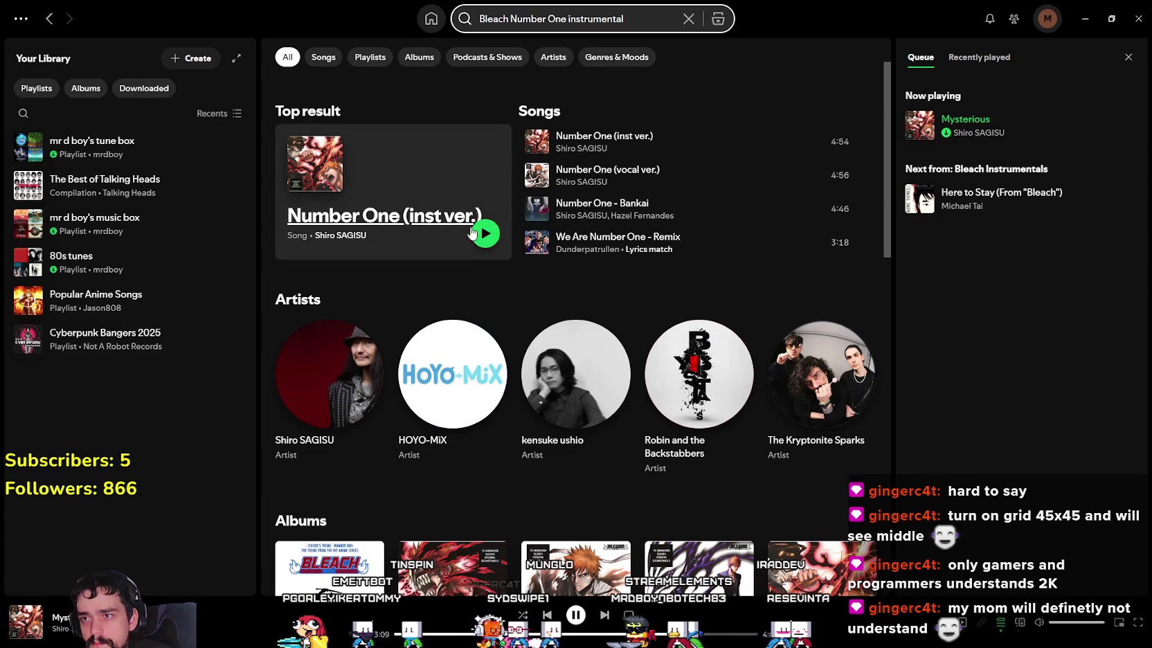
{"action": "left_click", "coordinate": [481, 234]}
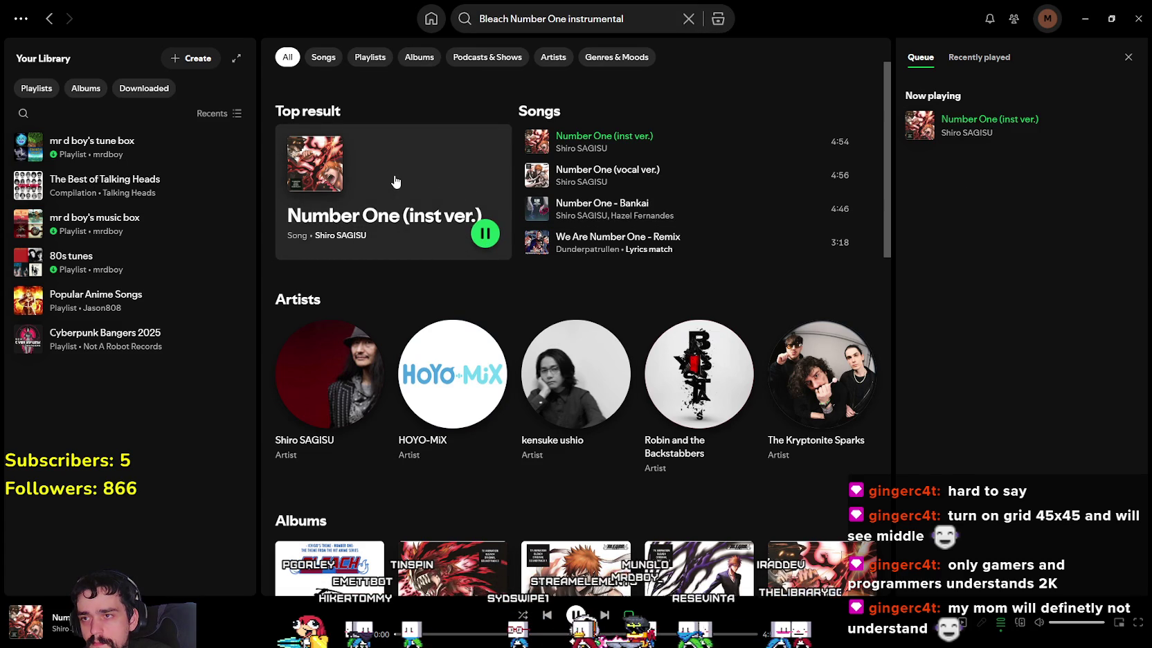
{"action": "right_click", "coordinate": [395, 182]}
{"action": "left_click", "coordinate": [668, 266]}
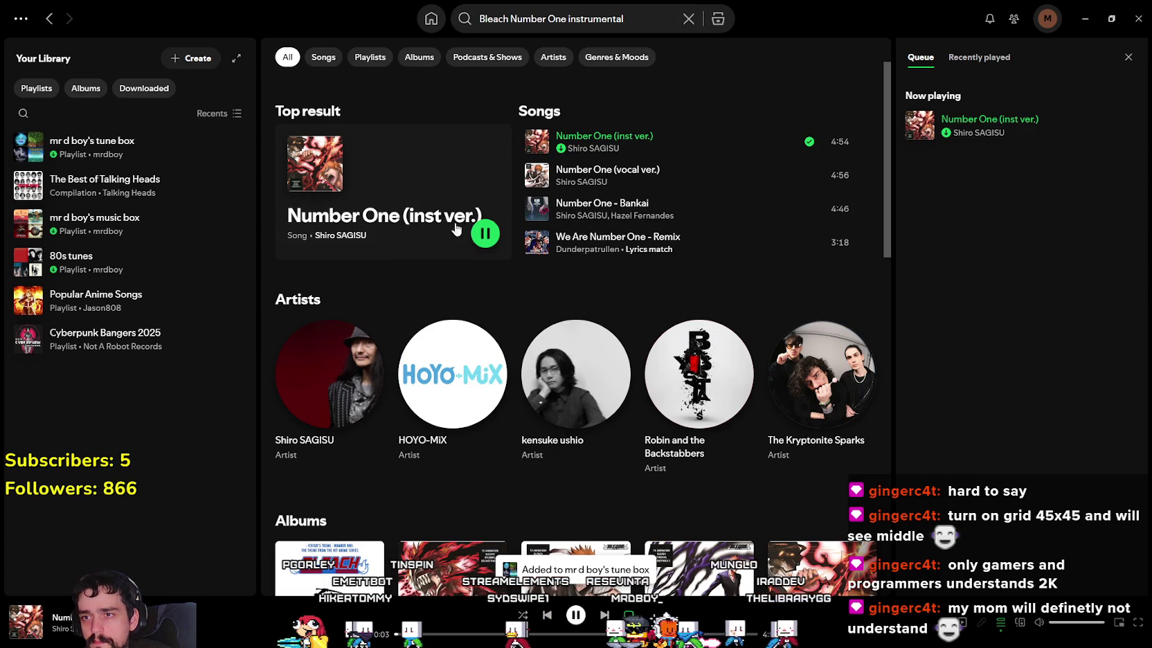
Step: On Shiro SAGISU's artist page, show all popular tracks and play Number One - Bankai
{"action": "left_click", "coordinate": [361, 236]}
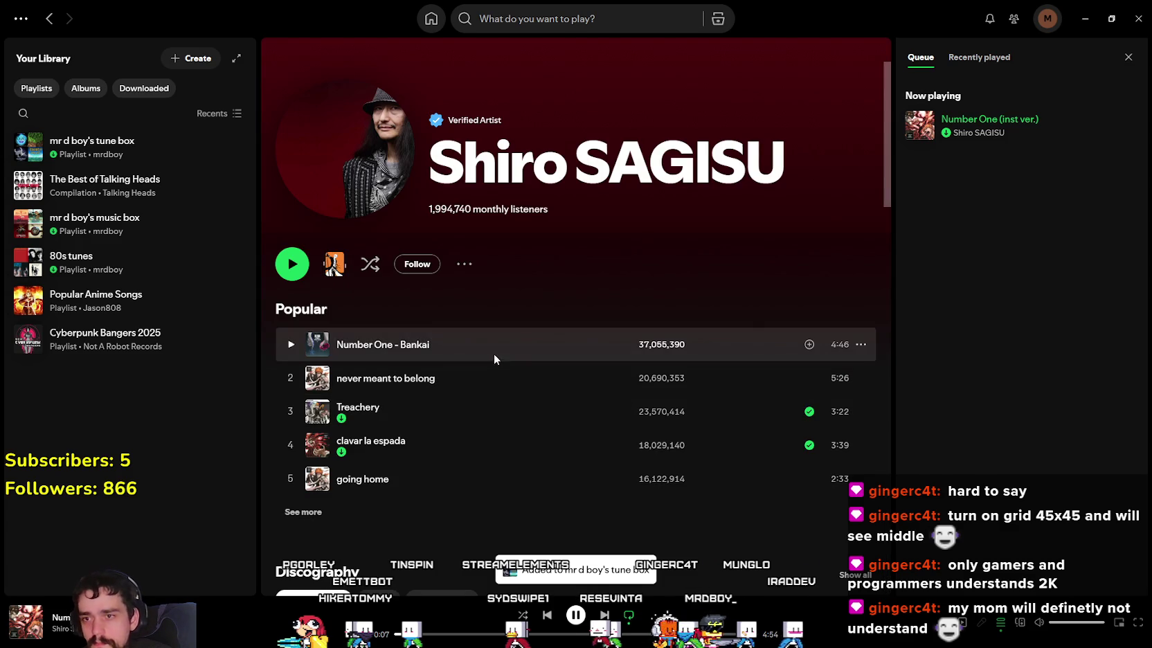
{"action": "scroll", "coordinate": [437, 477], "scroll_direction": "down", "scroll_amount": 1}
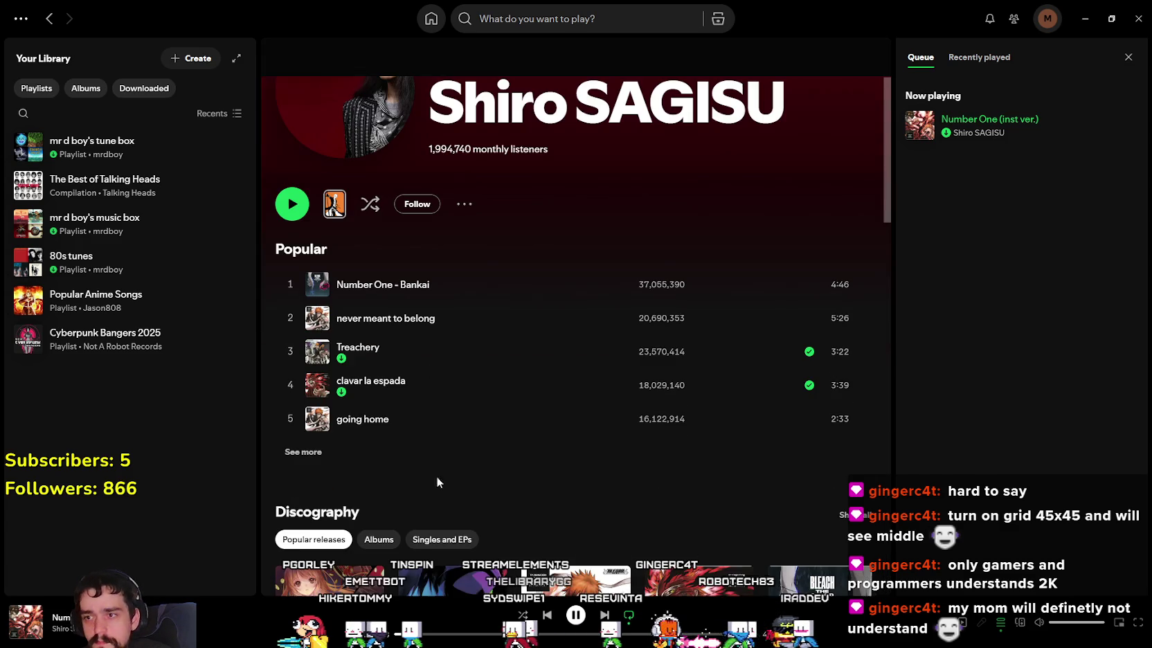
{"action": "left_click", "coordinate": [303, 451]}
{"action": "scroll", "coordinate": [491, 482], "scroll_direction": "down", "scroll_amount": 4}
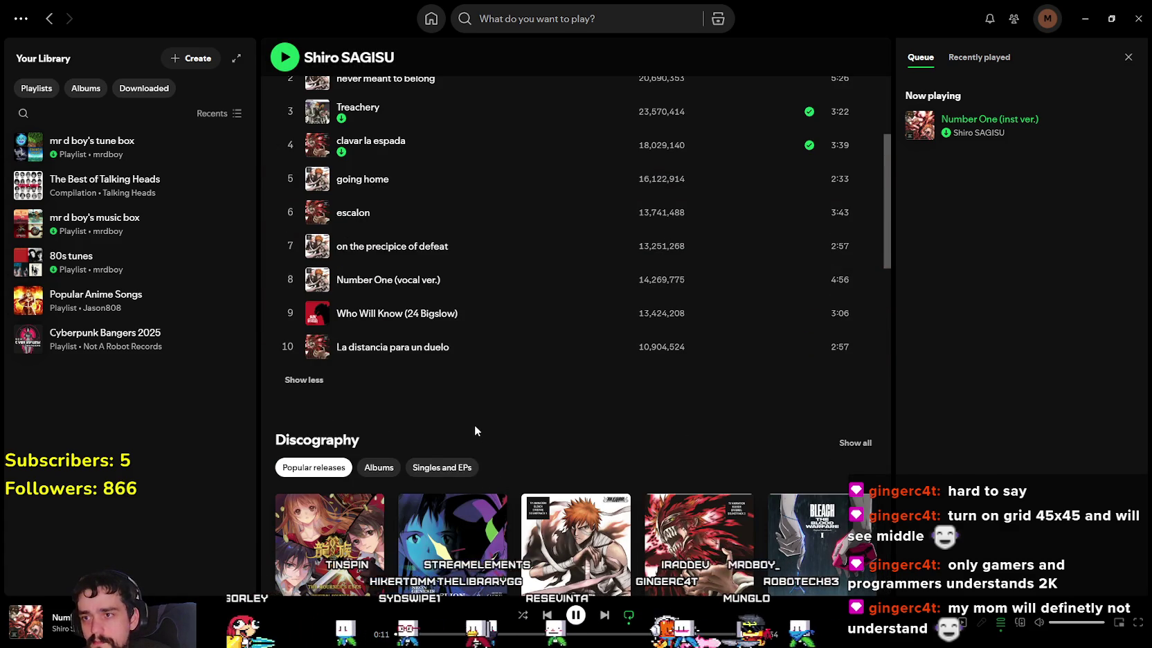
{"action": "scroll", "coordinate": [472, 421], "scroll_direction": "up", "scroll_amount": 2}
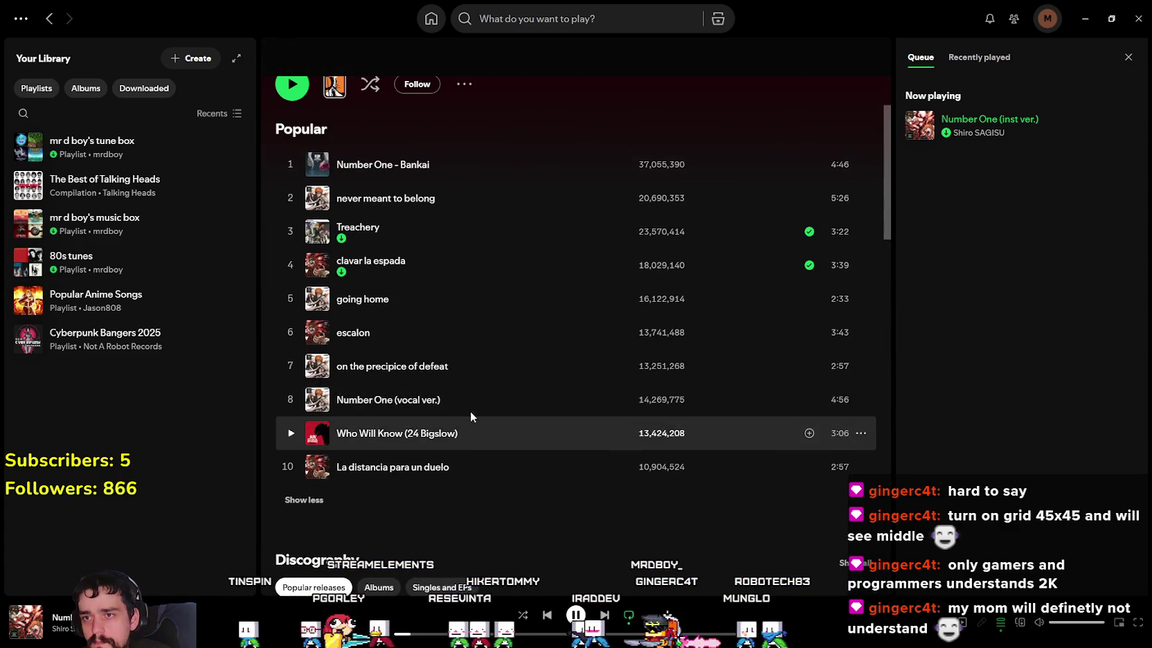
{"action": "scroll", "coordinate": [470, 411], "scroll_direction": "down", "scroll_amount": 1}
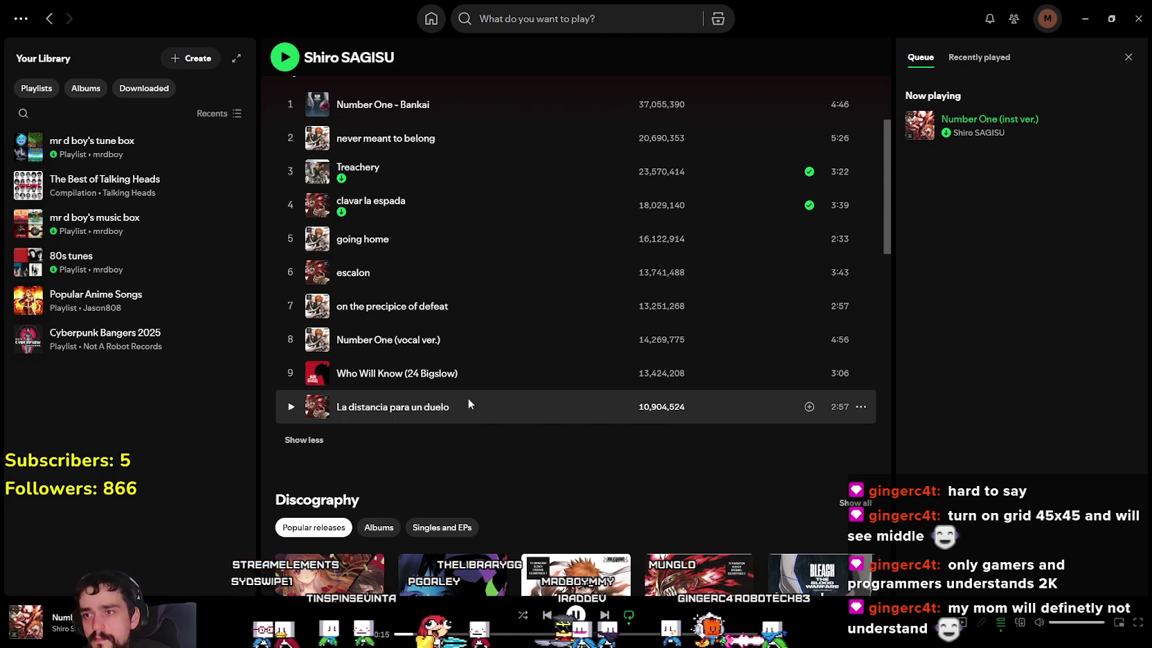
{"action": "scroll", "coordinate": [465, 408], "scroll_direction": "up", "scroll_amount": 1}
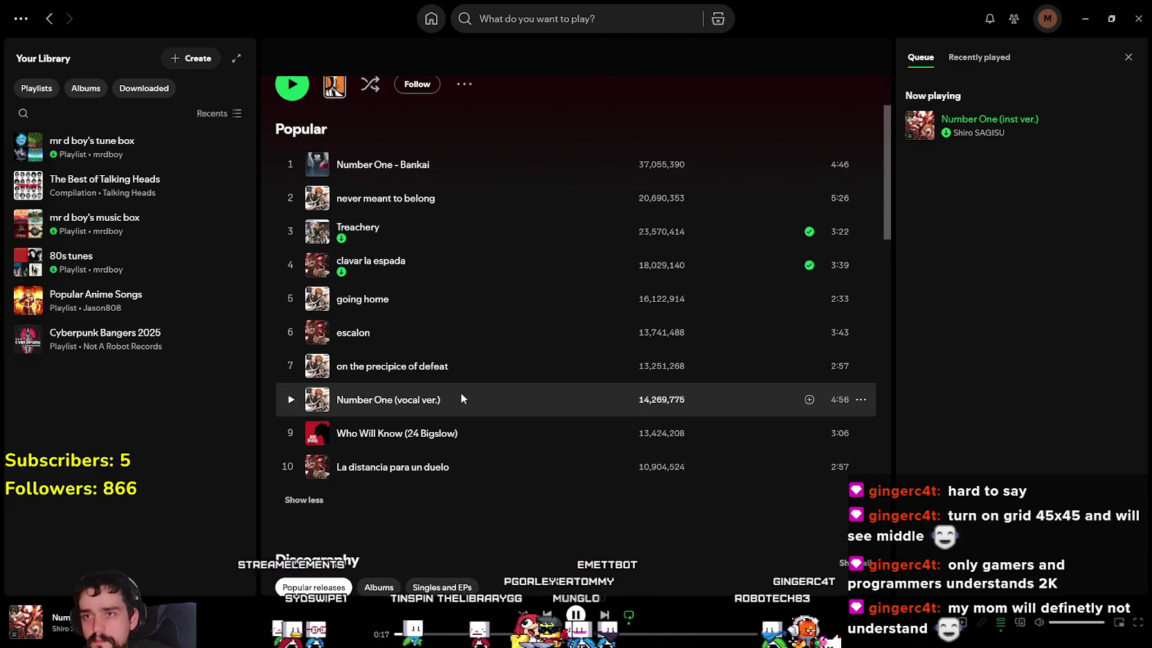
{"action": "left_click", "coordinate": [306, 165]}
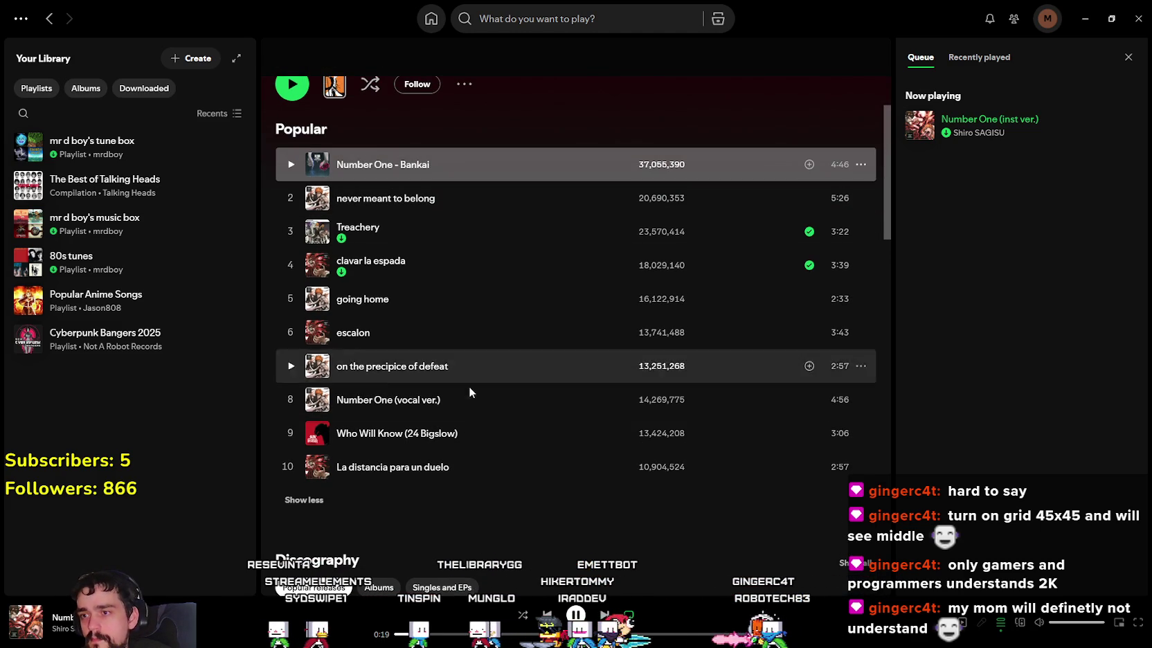
{"action": "left_click", "coordinate": [292, 166]}
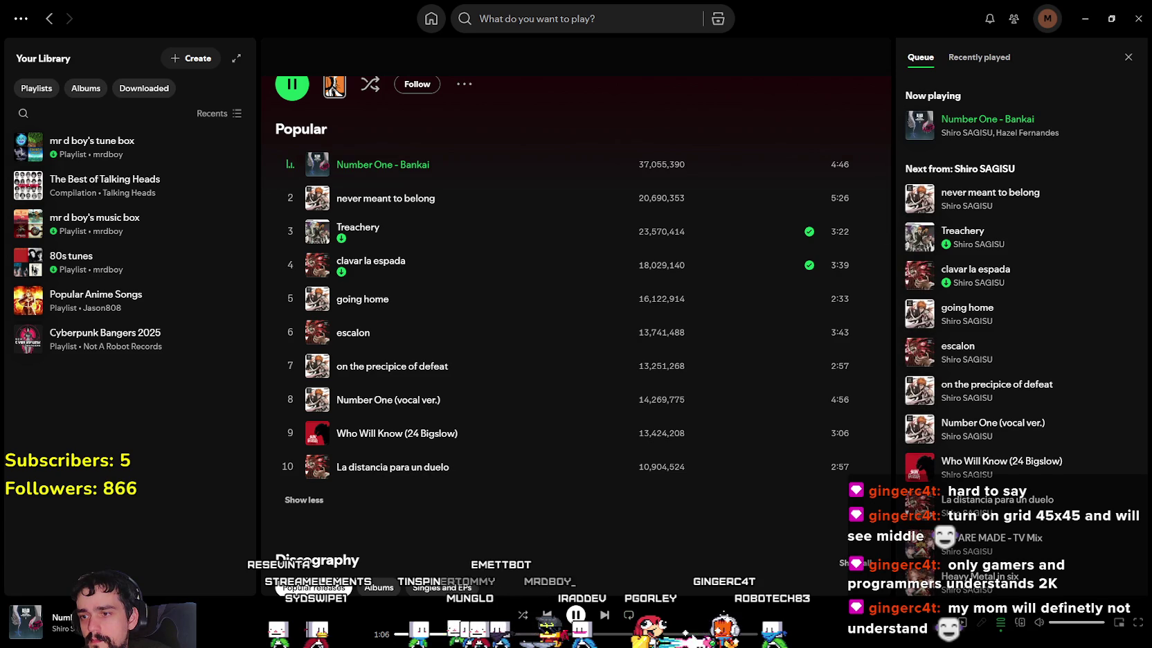
Step: Pause playback, browse the artist page, and open the public BLEACH playlist
{"action": "left_click", "coordinate": [575, 614]}
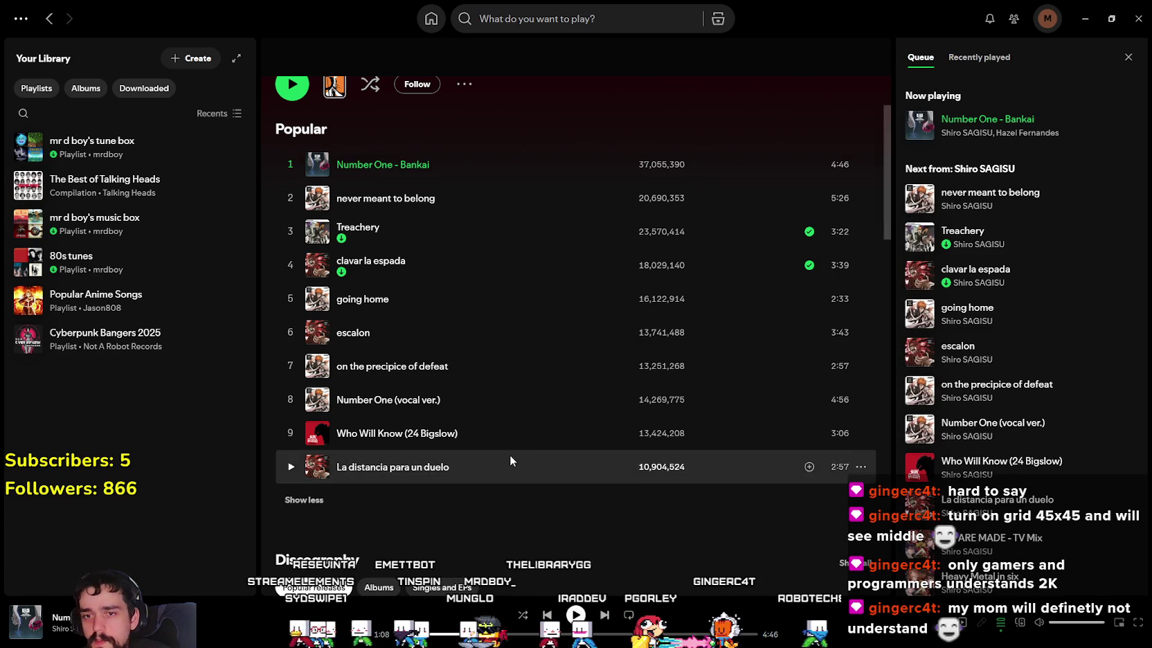
{"action": "scroll", "coordinate": [1025, 312], "scroll_direction": "down", "scroll_amount": 3}
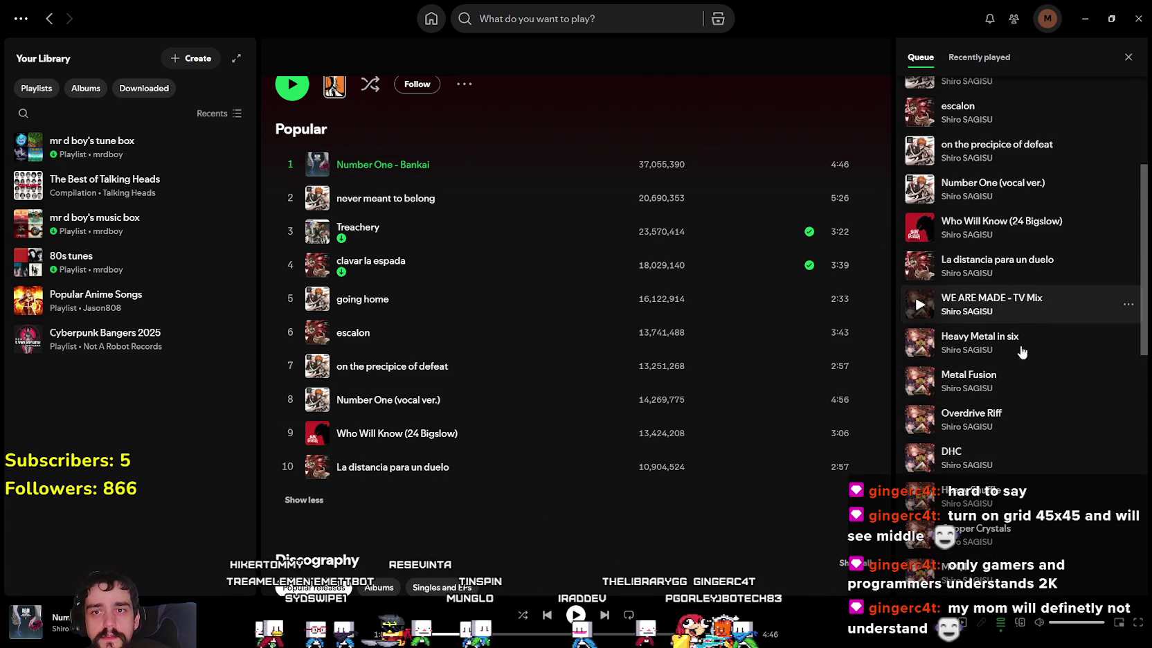
{"action": "scroll", "coordinate": [554, 415], "scroll_direction": "down", "scroll_amount": 4}
{"action": "scroll", "coordinate": [554, 450], "scroll_direction": "down", "scroll_amount": 3}
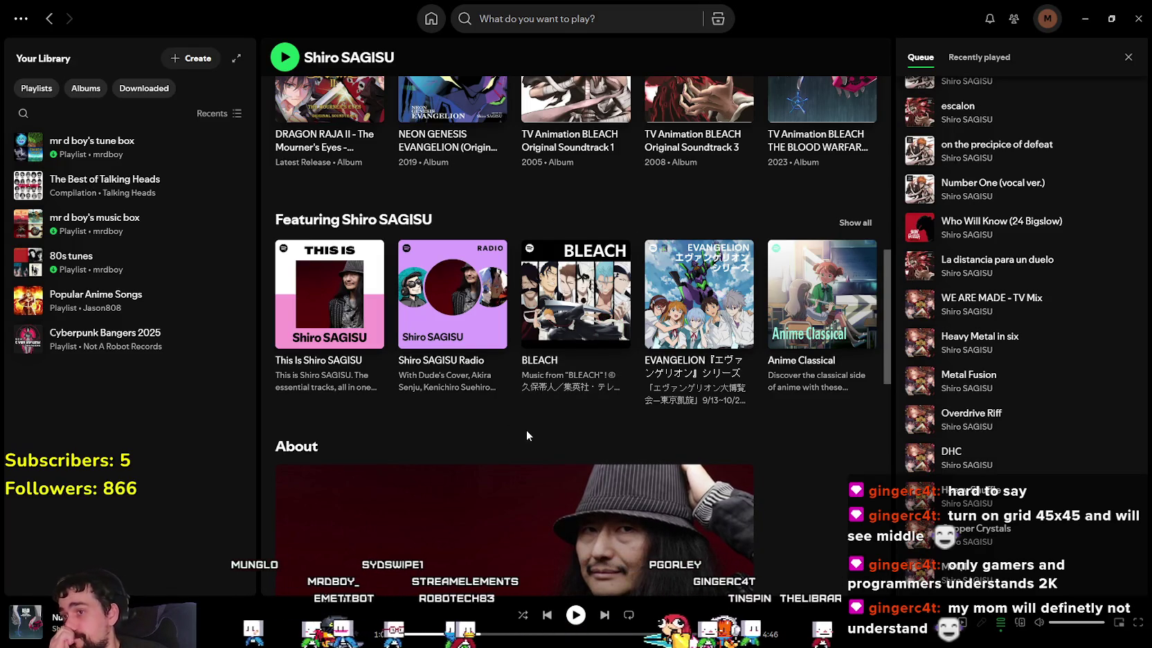
{"action": "scroll", "coordinate": [522, 424], "scroll_direction": "down", "scroll_amount": 3}
{"action": "scroll", "coordinate": [512, 382], "scroll_direction": "up", "scroll_amount": 5}
{"action": "scroll", "coordinate": [485, 402], "scroll_direction": "up", "scroll_amount": 3}
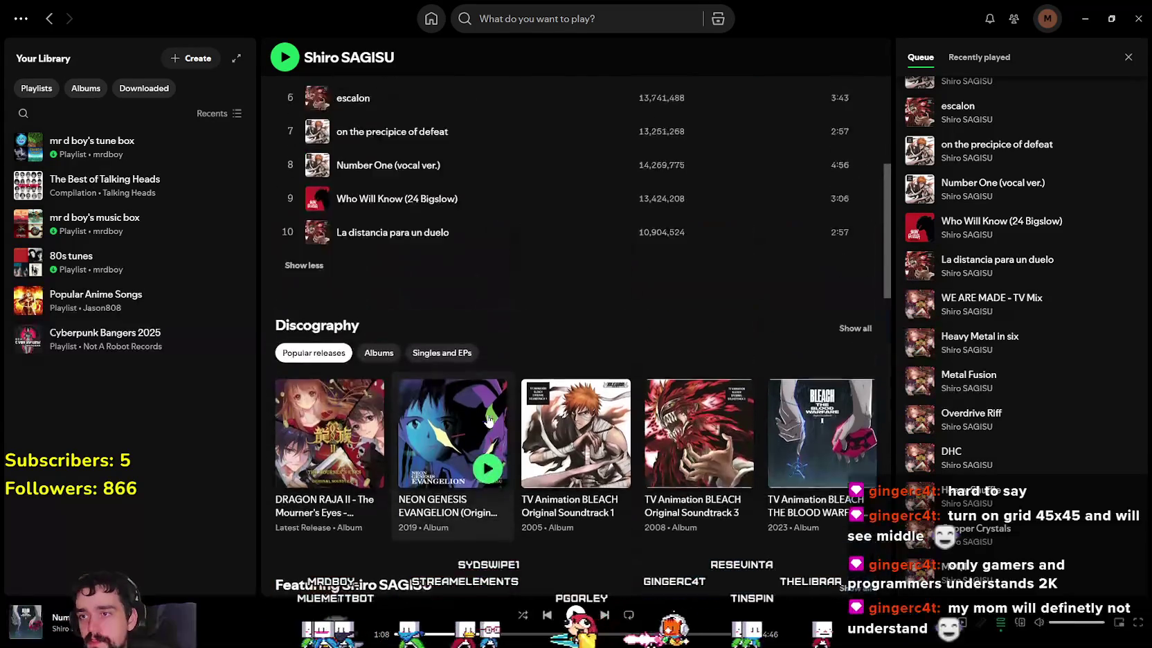
{"action": "scroll", "coordinate": [490, 430], "scroll_direction": "up", "scroll_amount": 3}
{"action": "scroll", "coordinate": [490, 430], "scroll_direction": "up", "scroll_amount": 2}
{"action": "scroll", "coordinate": [490, 428], "scroll_direction": "down", "scroll_amount": 5}
{"action": "scroll", "coordinate": [490, 430], "scroll_direction": "down", "scroll_amount": 4}
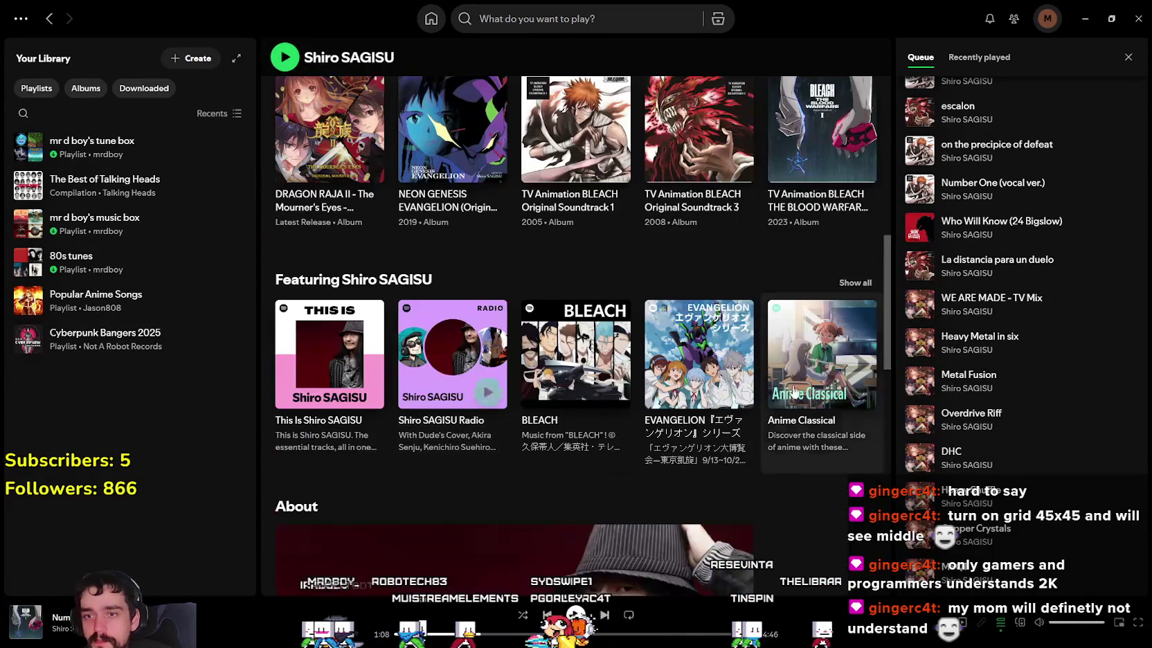
{"action": "scroll", "coordinate": [746, 450], "scroll_direction": "up", "scroll_amount": 2}
{"action": "scroll", "coordinate": [745, 414], "scroll_direction": "down", "scroll_amount": 2}
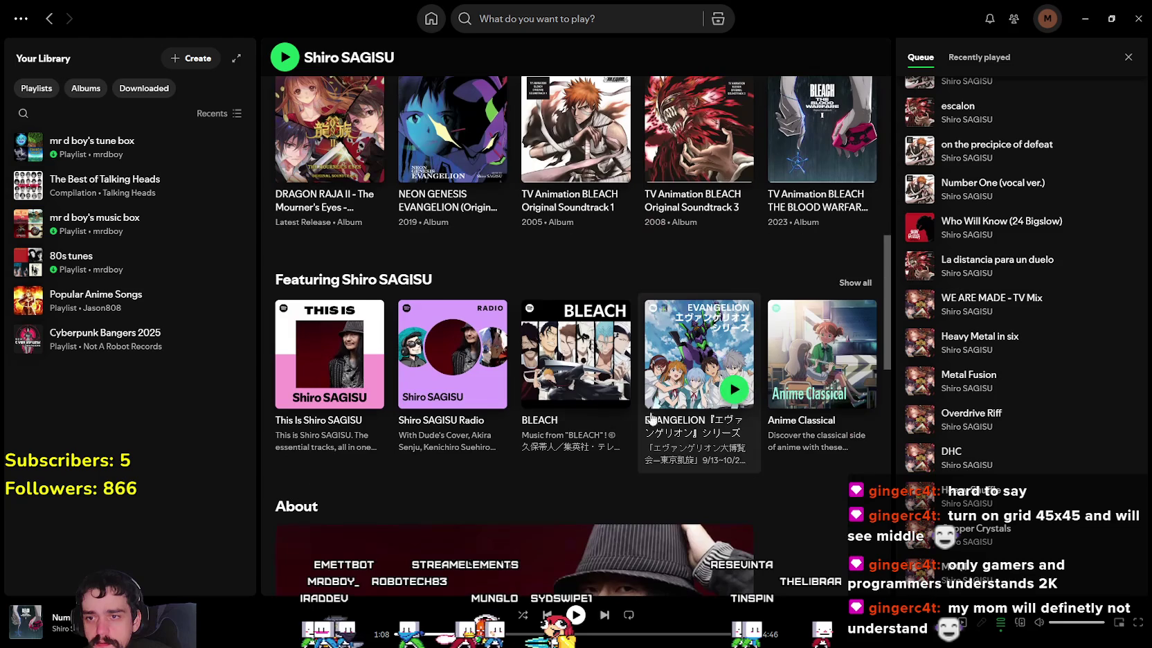
{"action": "left_click", "coordinate": [548, 423]}
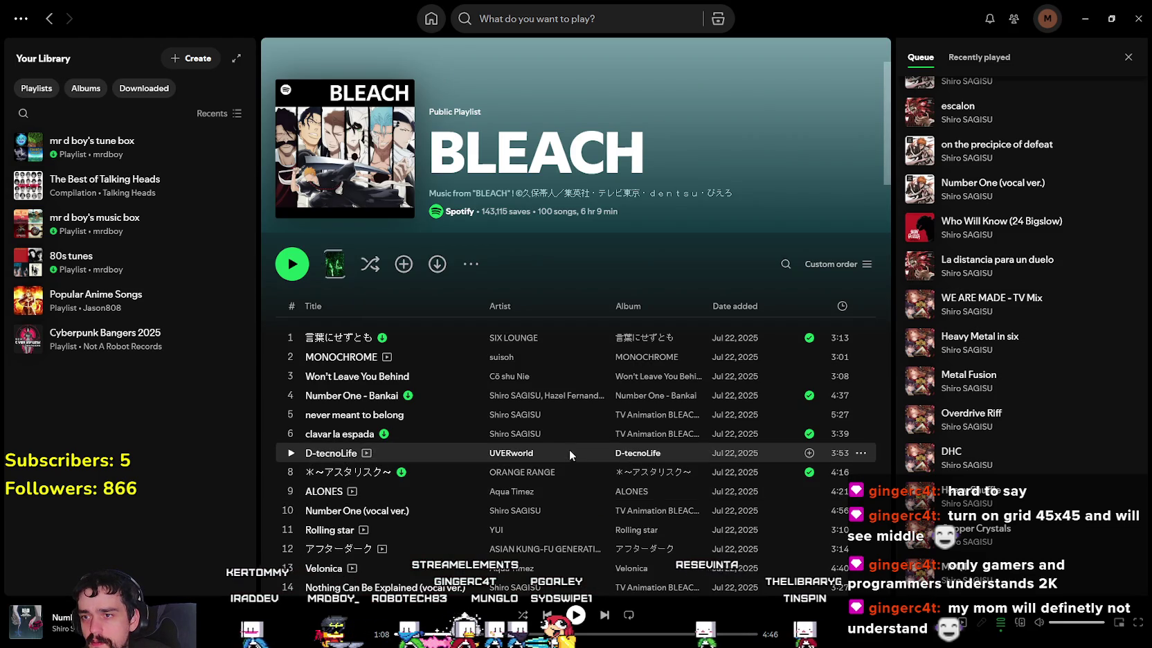
Step: Open the tune box playlist and scroll down to its last tracks
{"action": "scroll", "coordinate": [569, 450], "scroll_direction": "down", "scroll_amount": 3}
{"action": "scroll", "coordinate": [564, 450], "scroll_direction": "down", "scroll_amount": 5}
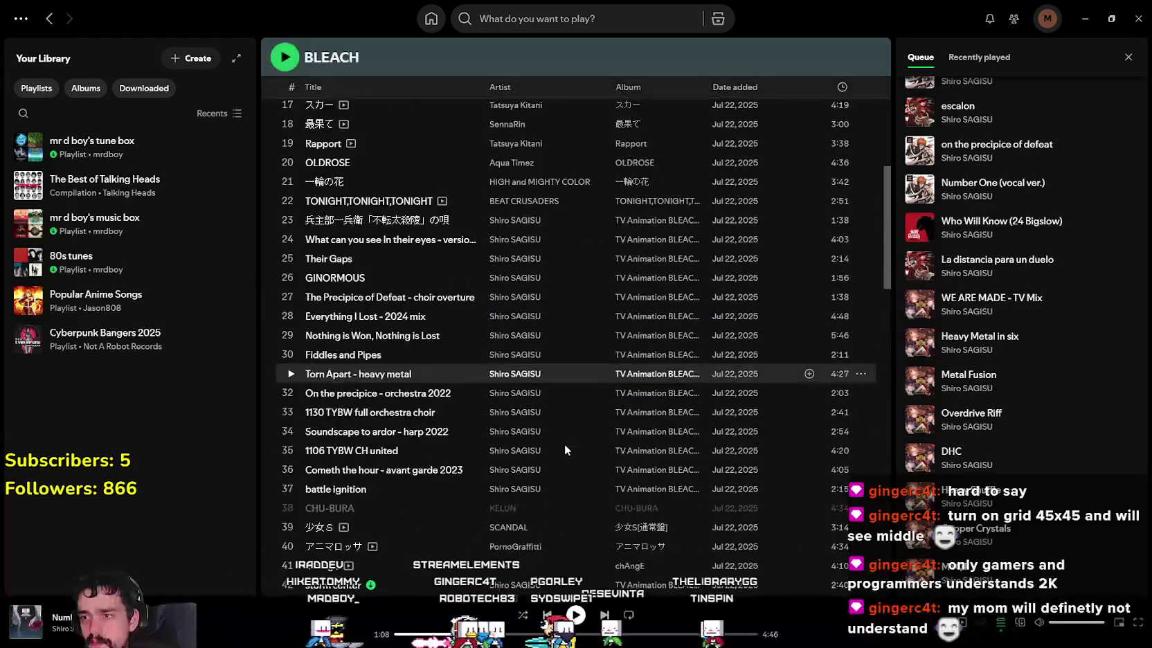
{"action": "scroll", "coordinate": [564, 446], "scroll_direction": "down", "scroll_amount": 2}
{"action": "scroll", "coordinate": [564, 449], "scroll_direction": "down", "scroll_amount": 6}
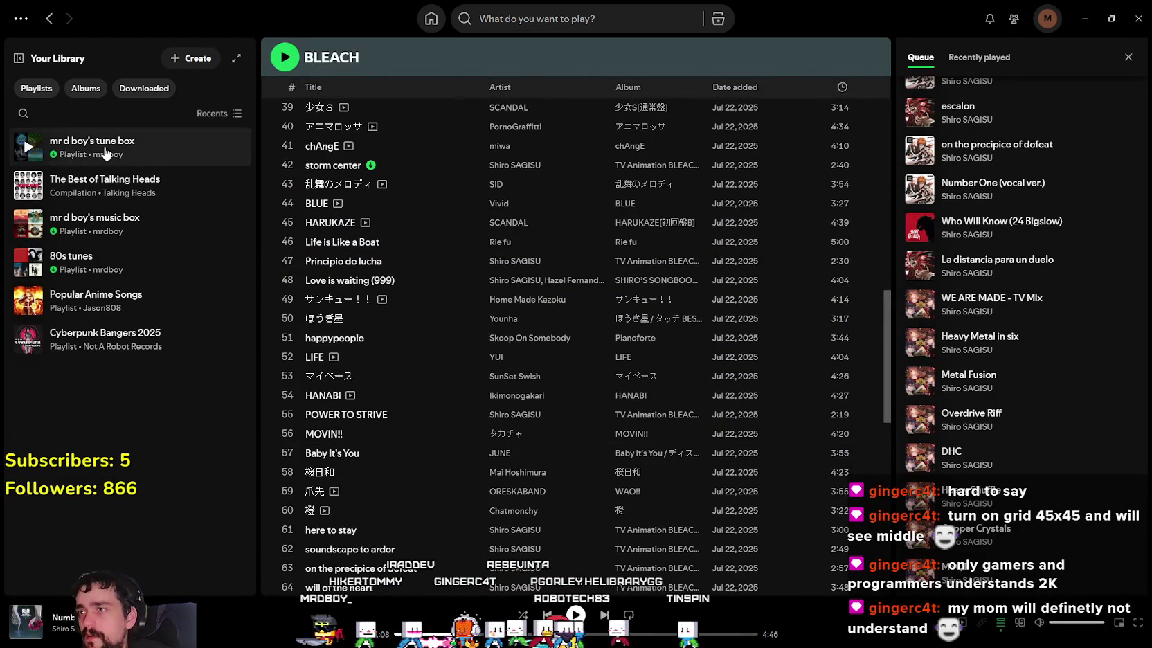
{"action": "left_click", "coordinate": [92, 147]}
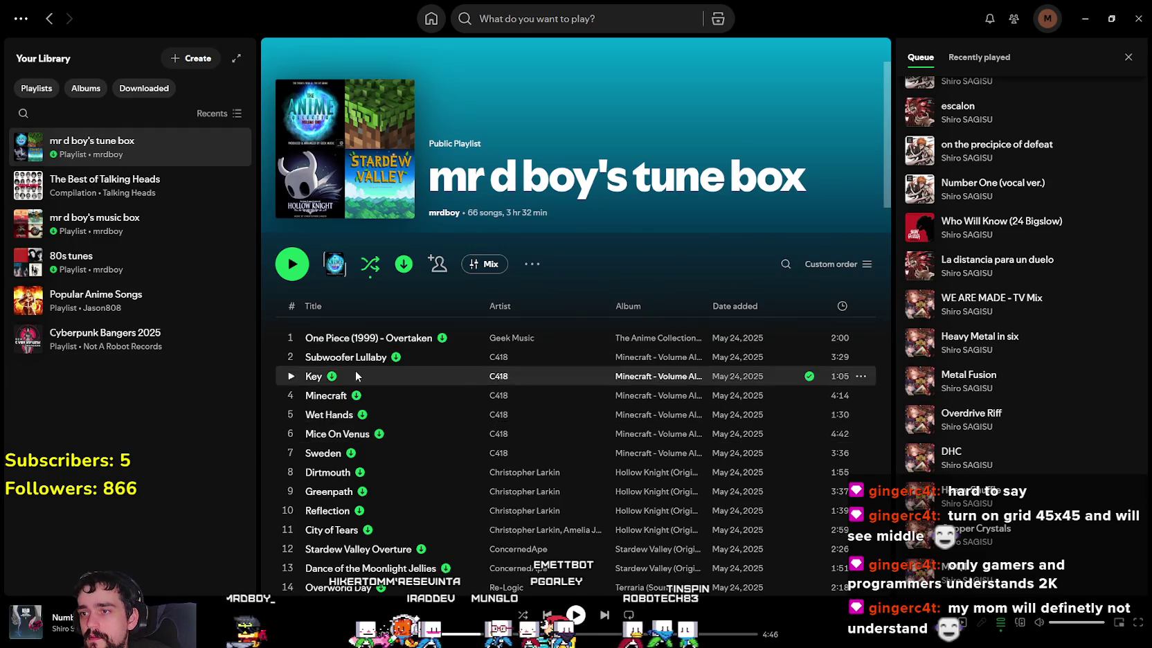
{"action": "scroll", "coordinate": [367, 375], "scroll_direction": "down", "scroll_amount": 5}
{"action": "scroll", "coordinate": [367, 375], "scroll_direction": "down", "scroll_amount": 8}
{"action": "scroll", "coordinate": [364, 373], "scroll_direction": "down", "scroll_amount": 8}
{"action": "scroll", "coordinate": [372, 358], "scroll_direction": "down", "scroll_amount": 2}
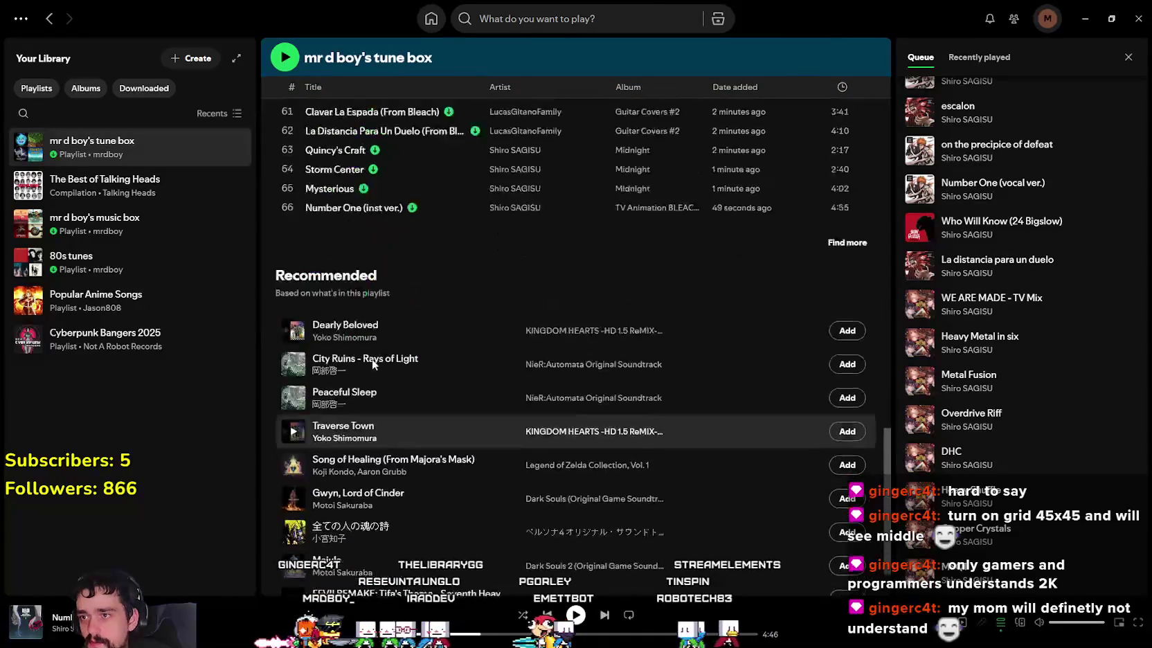
{"action": "scroll", "coordinate": [406, 388], "scroll_direction": "up", "scroll_amount": 4}
Step: Play track 66 'Number One (inst ver.)' and minimize Spotify
{"action": "left_click", "coordinate": [287, 385]}
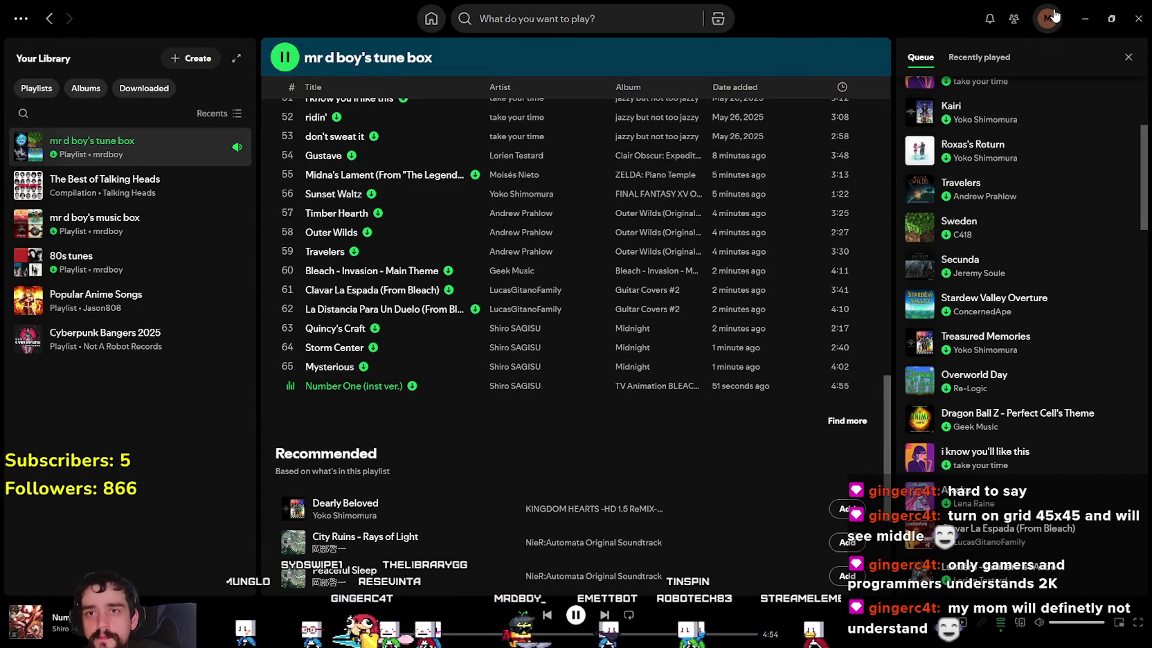
{"action": "scroll", "coordinate": [526, 441], "scroll_direction": "up", "scroll_amount": 3}
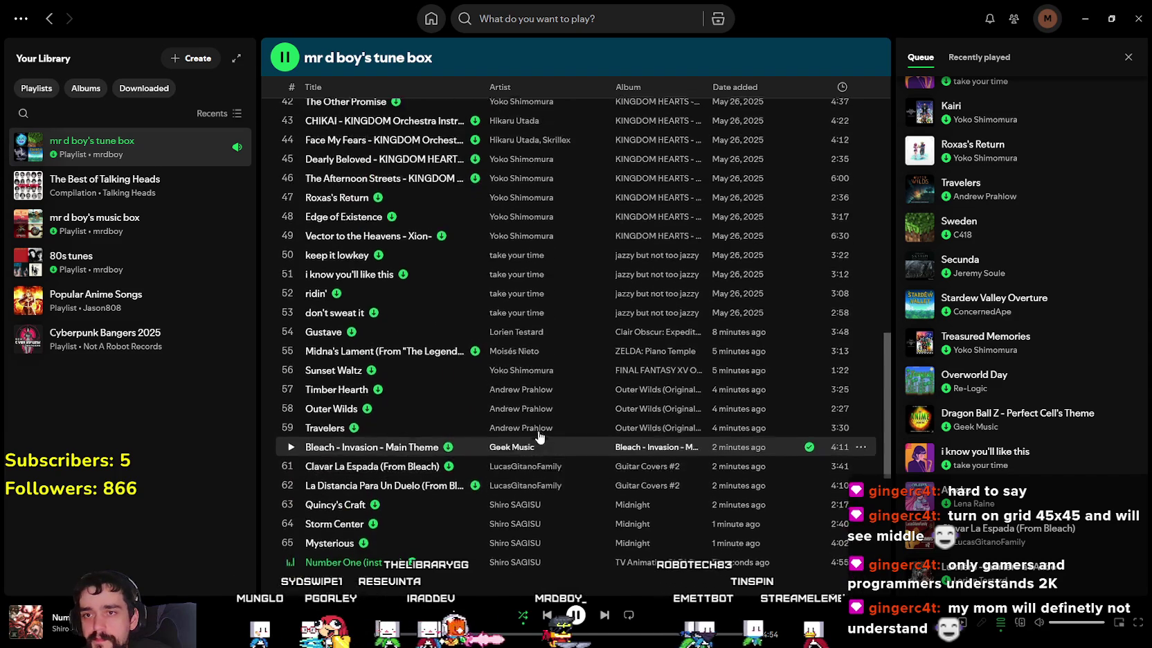
{"action": "scroll", "coordinate": [539, 436], "scroll_direction": "down", "scroll_amount": 4}
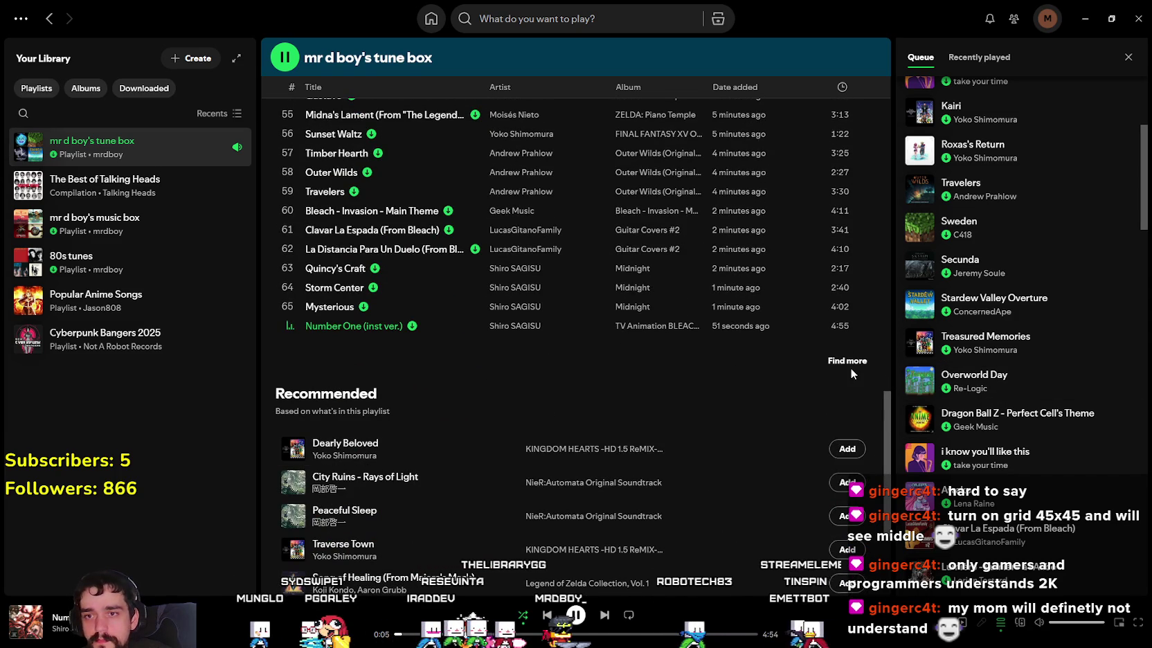
{"action": "scroll", "coordinate": [513, 457], "scroll_direction": "up", "scroll_amount": 4}
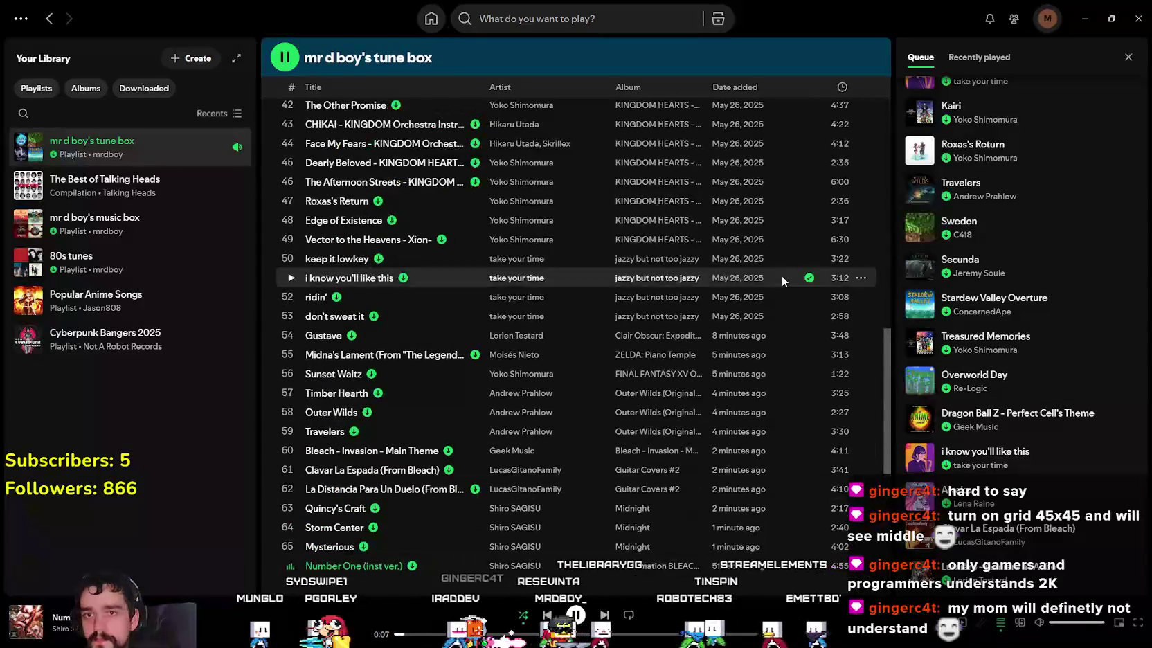
{"action": "scroll", "coordinate": [1017, 312], "scroll_direction": "down", "scroll_amount": 5}
{"action": "scroll", "coordinate": [1018, 312], "scroll_direction": "up", "scroll_amount": 8}
{"action": "scroll", "coordinate": [1018, 312], "scroll_direction": "up", "scroll_amount": 2}
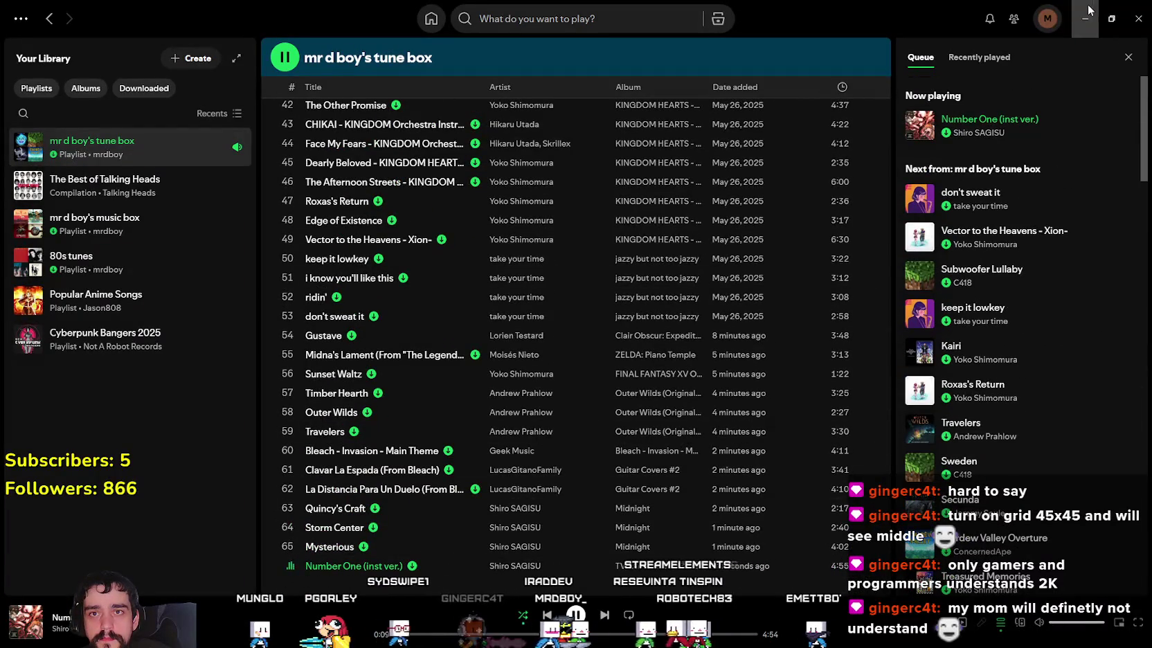
{"action": "left_click", "coordinate": [1086, 10]}
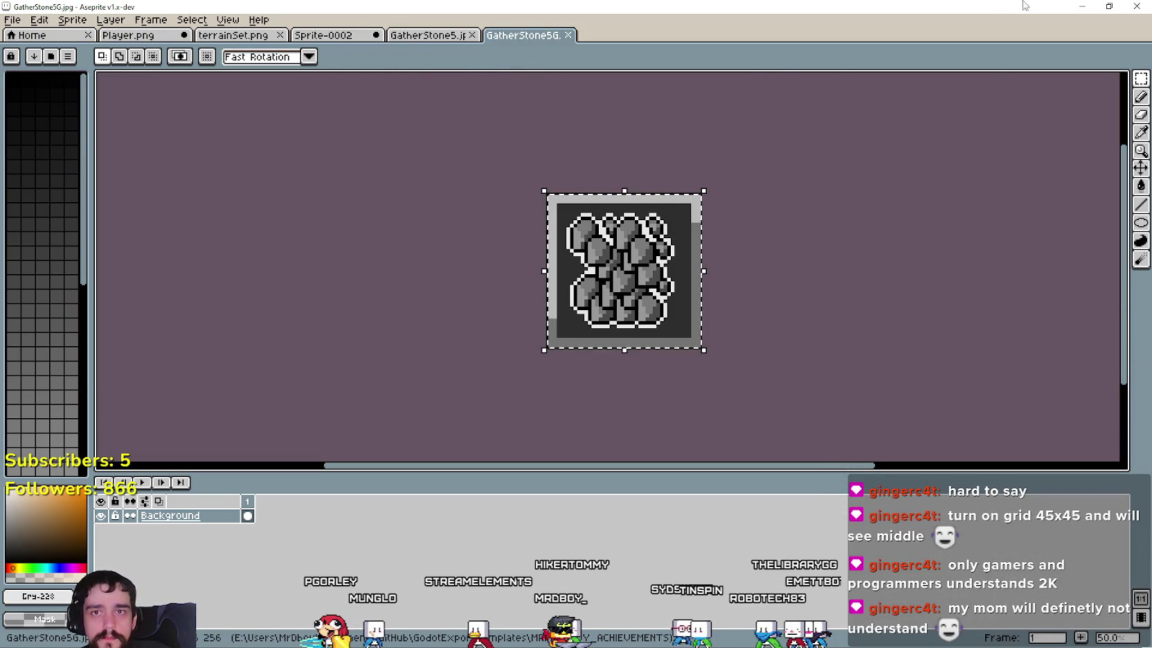
Step: Minimize Aseprite, switch to the Steamworks achievements page, and edit ACHIEVEMENT_GATHER_WOOD_100
{"action": "left_click", "coordinate": [1082, 6]}
{"action": "left_click", "coordinate": [1126, 299]}
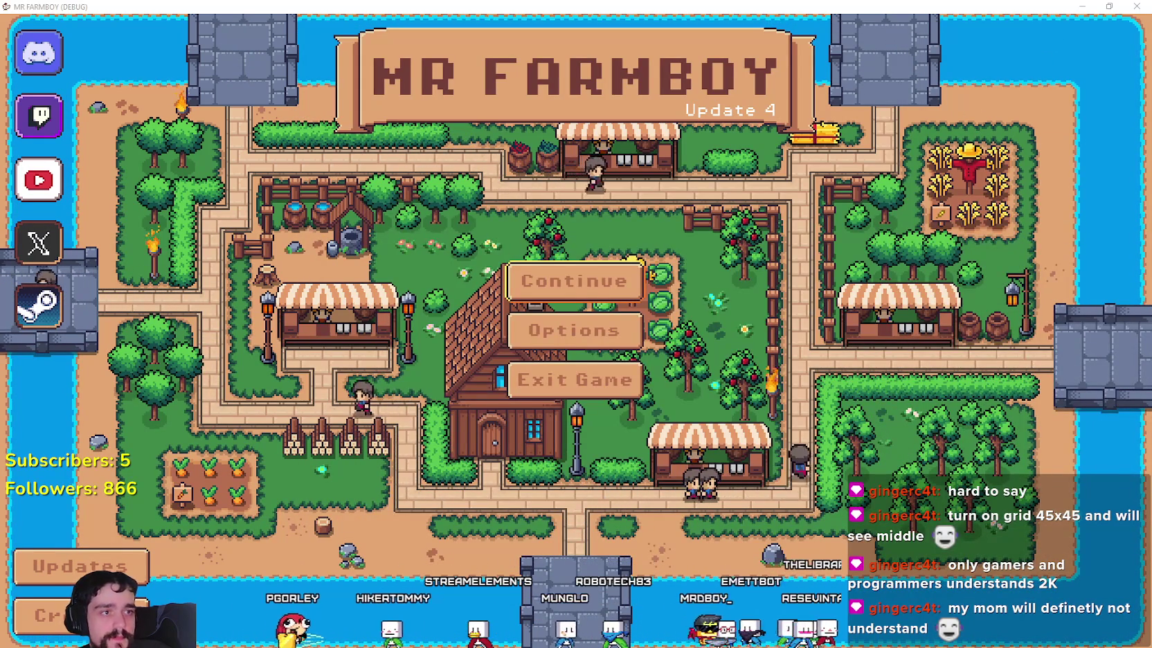
{"action": "key", "text": "alt+Tab"}
{"action": "scroll", "coordinate": [569, 322], "scroll_direction": "down", "scroll_amount": 1}
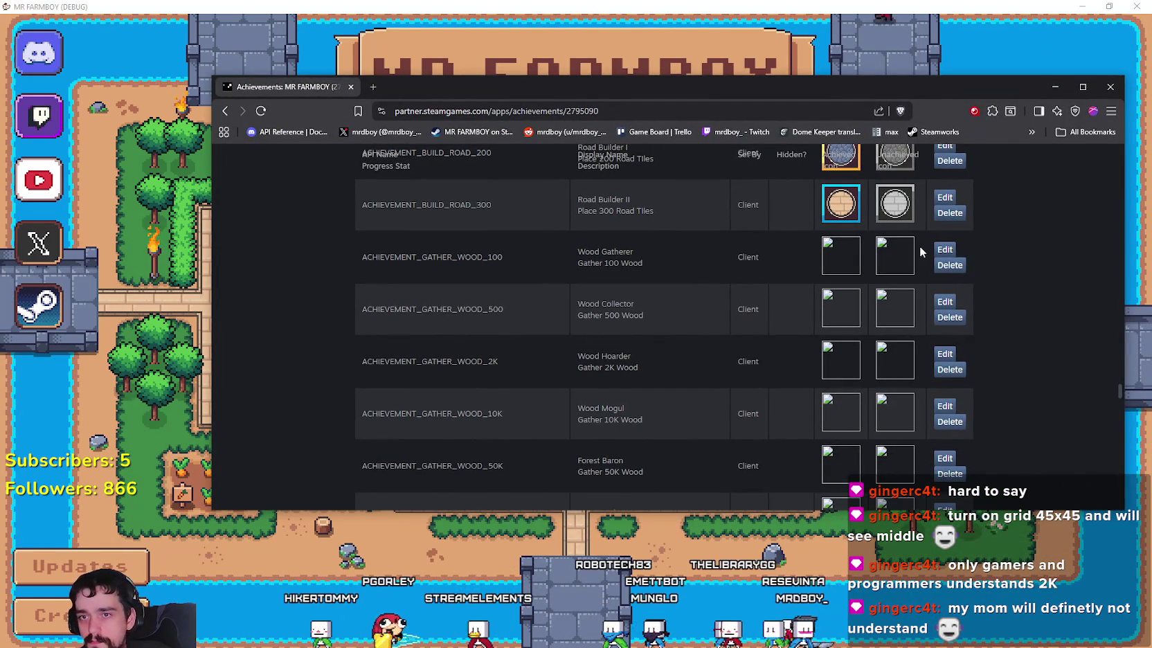
{"action": "left_click", "coordinate": [943, 249]}
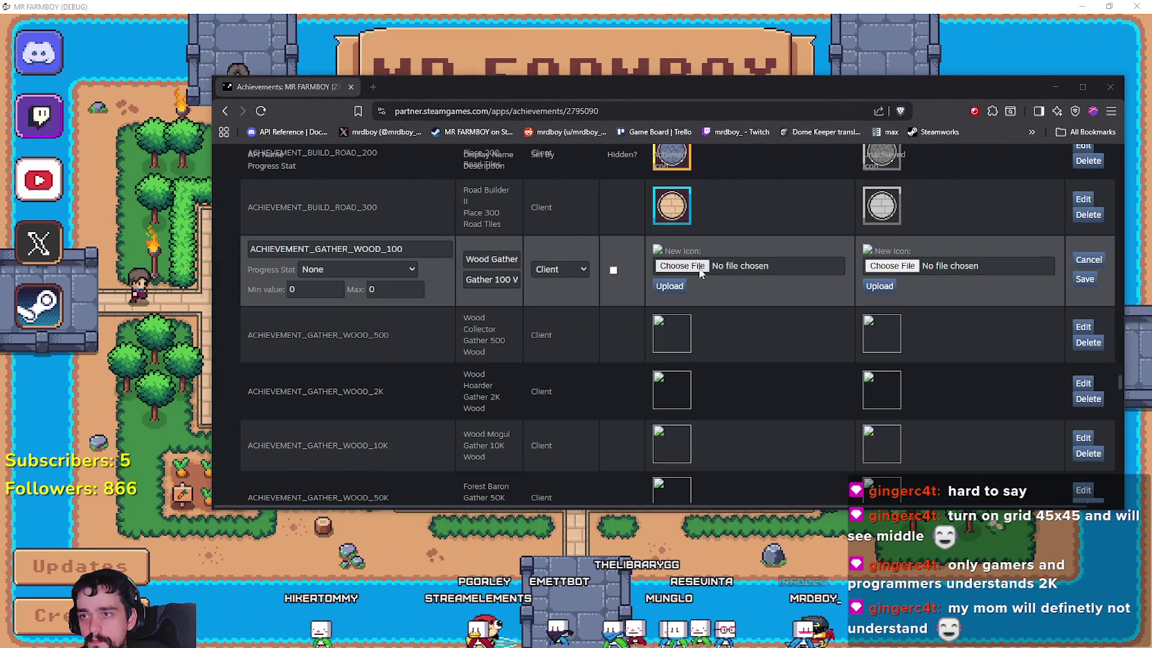
Step: Choose GatherWood1.jpg as the Wood Gatherer's unlocked icon
{"action": "left_click", "coordinate": [700, 269]}
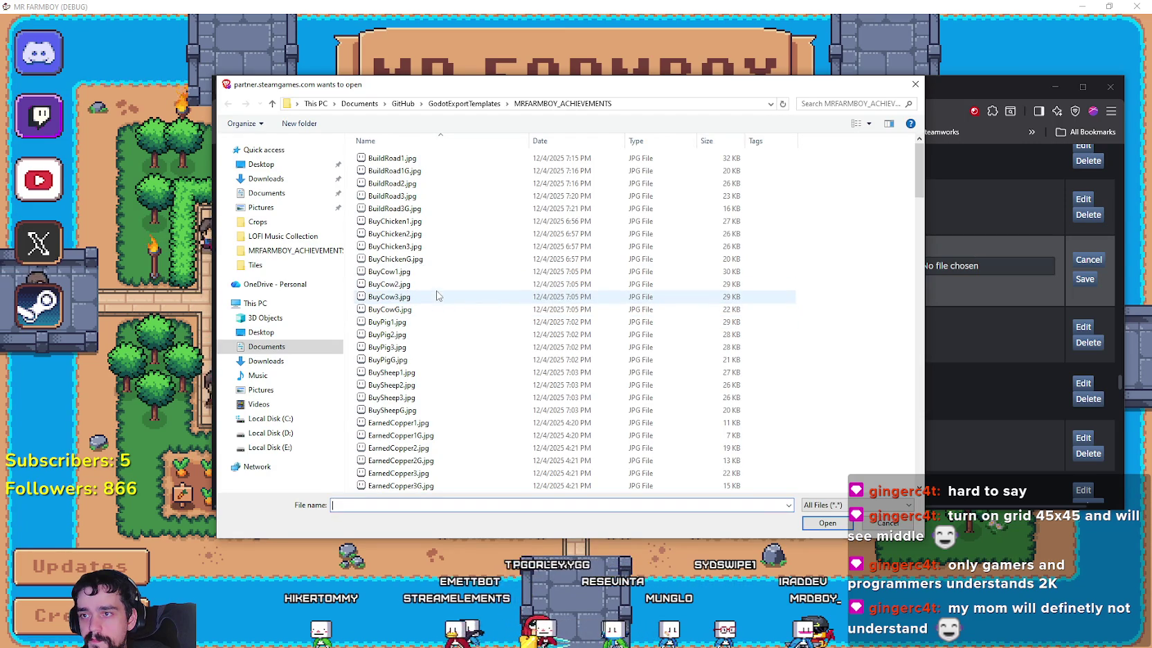
{"action": "scroll", "coordinate": [429, 388], "scroll_direction": "down", "scroll_amount": 8}
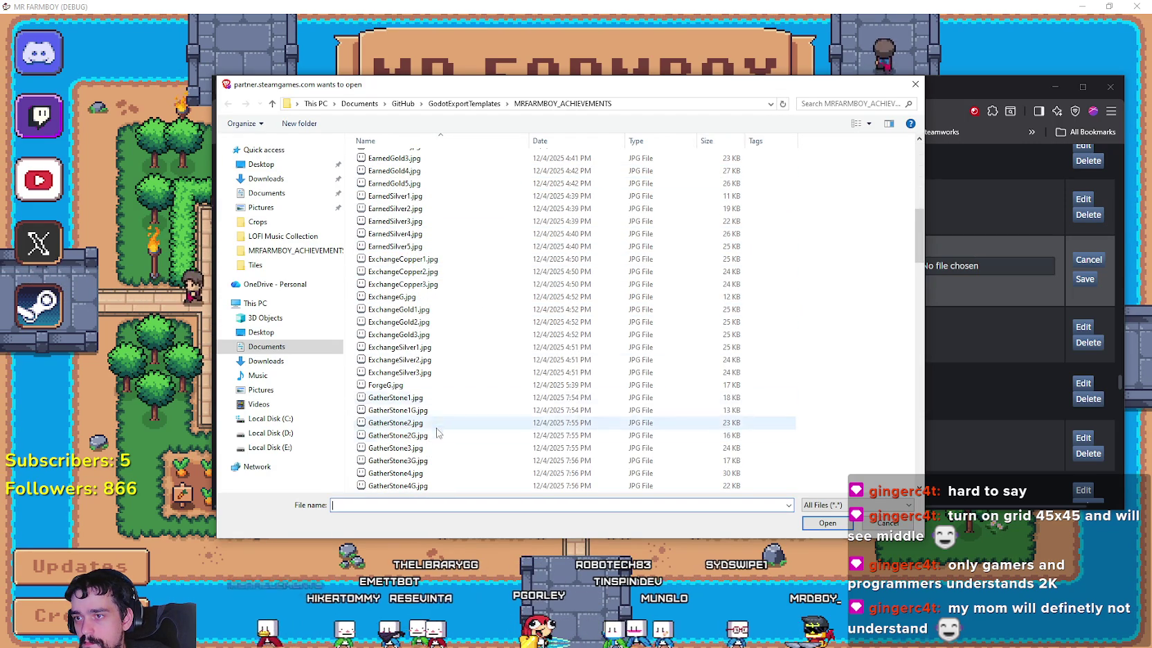
{"action": "scroll", "coordinate": [433, 457], "scroll_direction": "down", "scroll_amount": 3}
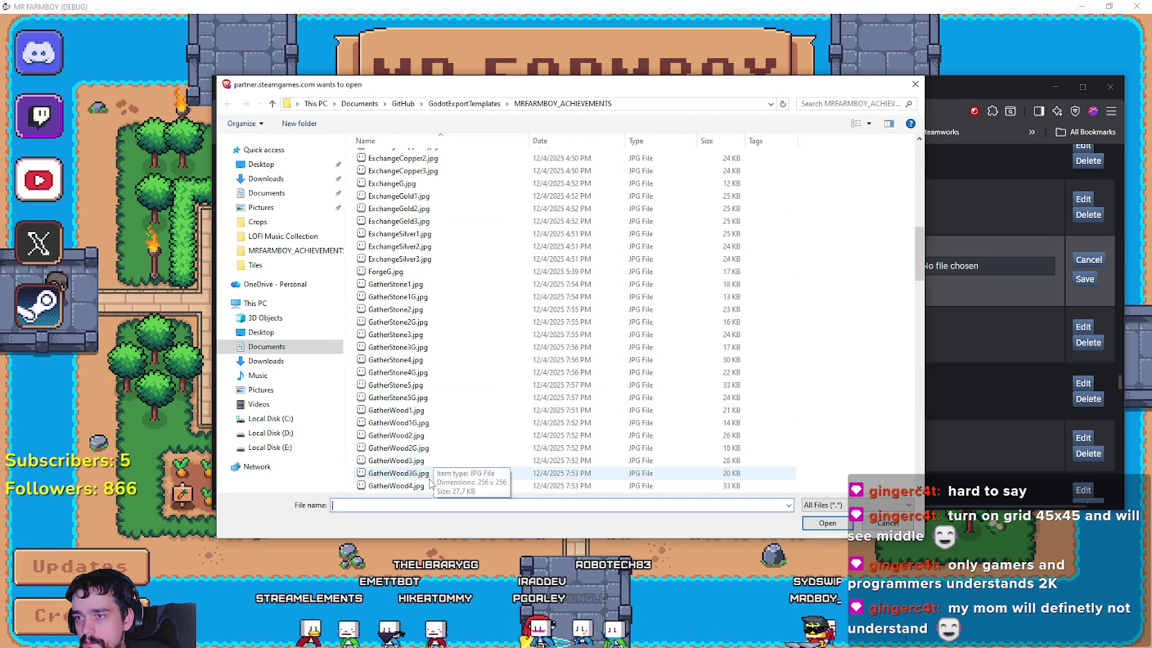
{"action": "double_click", "coordinate": [422, 411]}
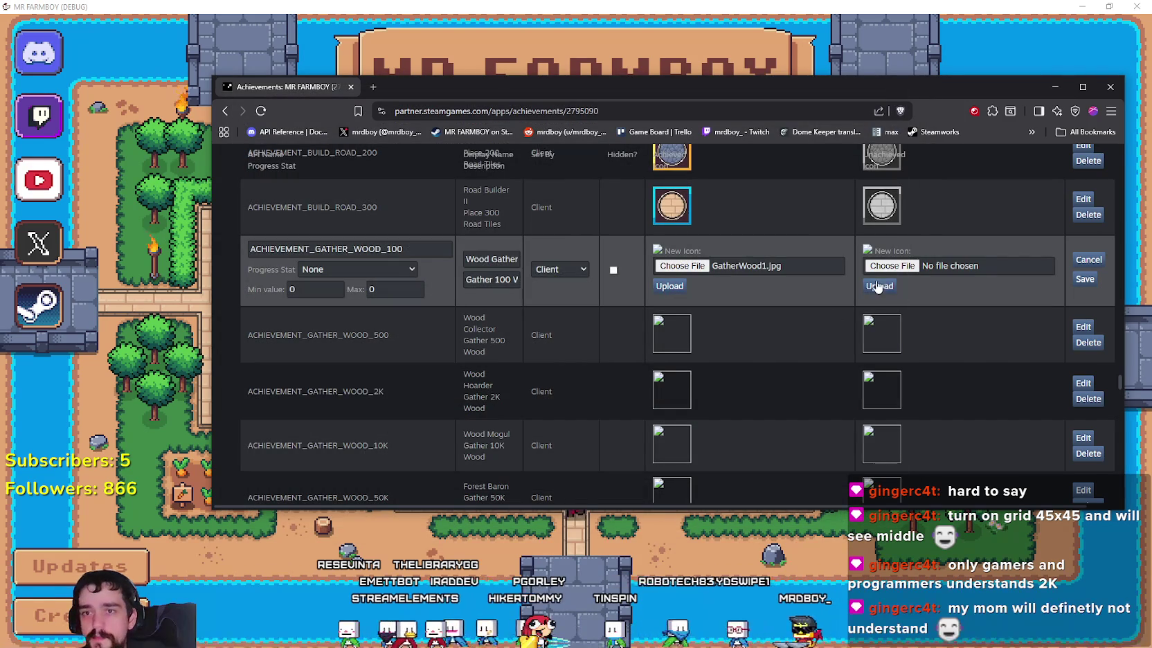
Step: Choose GatherWood1G.jpg as the locked icon, upload both icons and save the achievement
{"action": "left_click", "coordinate": [865, 270]}
{"action": "scroll", "coordinate": [360, 477], "scroll_direction": "down", "scroll_amount": 4}
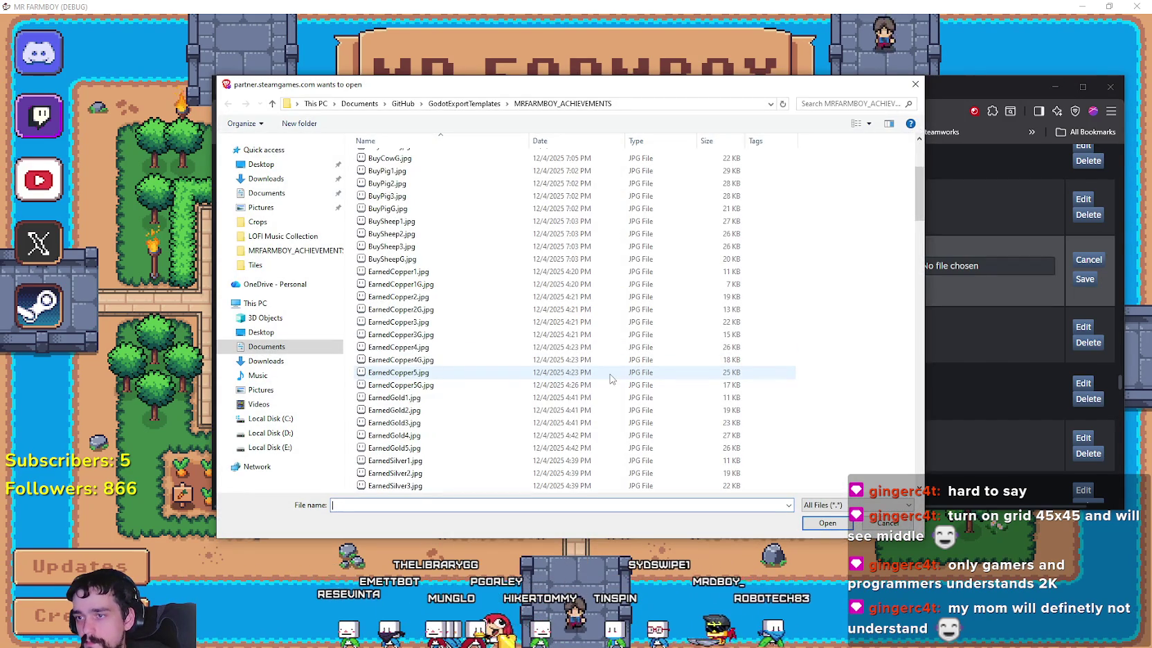
{"action": "scroll", "coordinate": [360, 478], "scroll_direction": "down", "scroll_amount": 3}
{"action": "scroll", "coordinate": [360, 478], "scroll_direction": "down", "scroll_amount": 4}
{"action": "scroll", "coordinate": [360, 478], "scroll_direction": "down", "scroll_amount": 4}
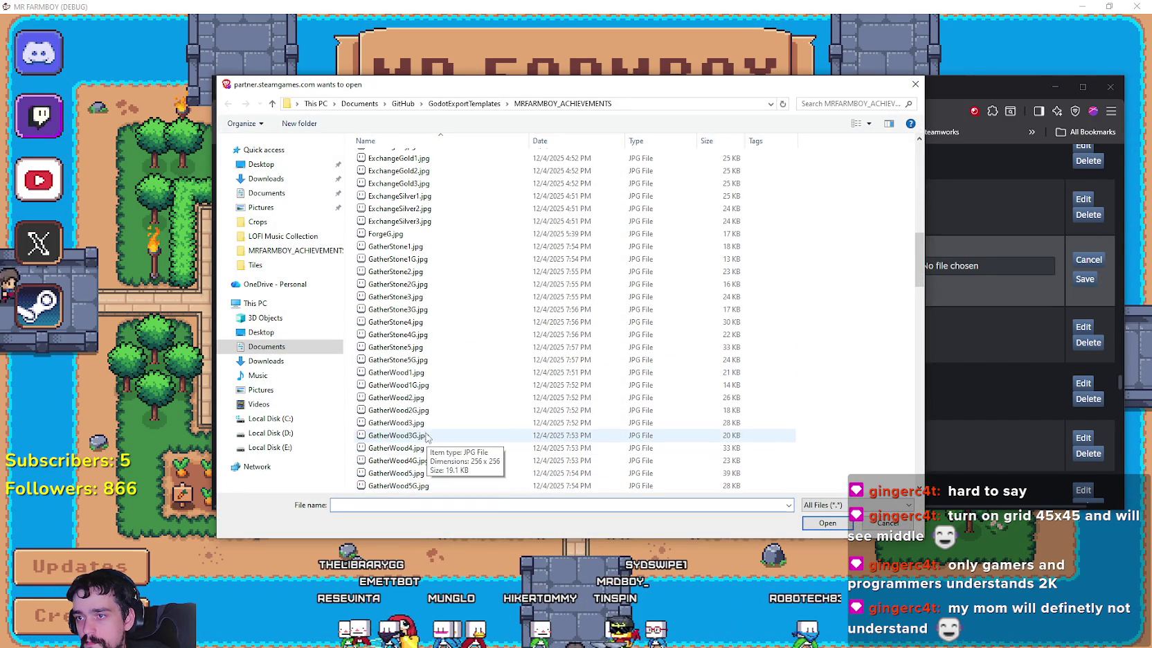
{"action": "double_click", "coordinate": [413, 388]}
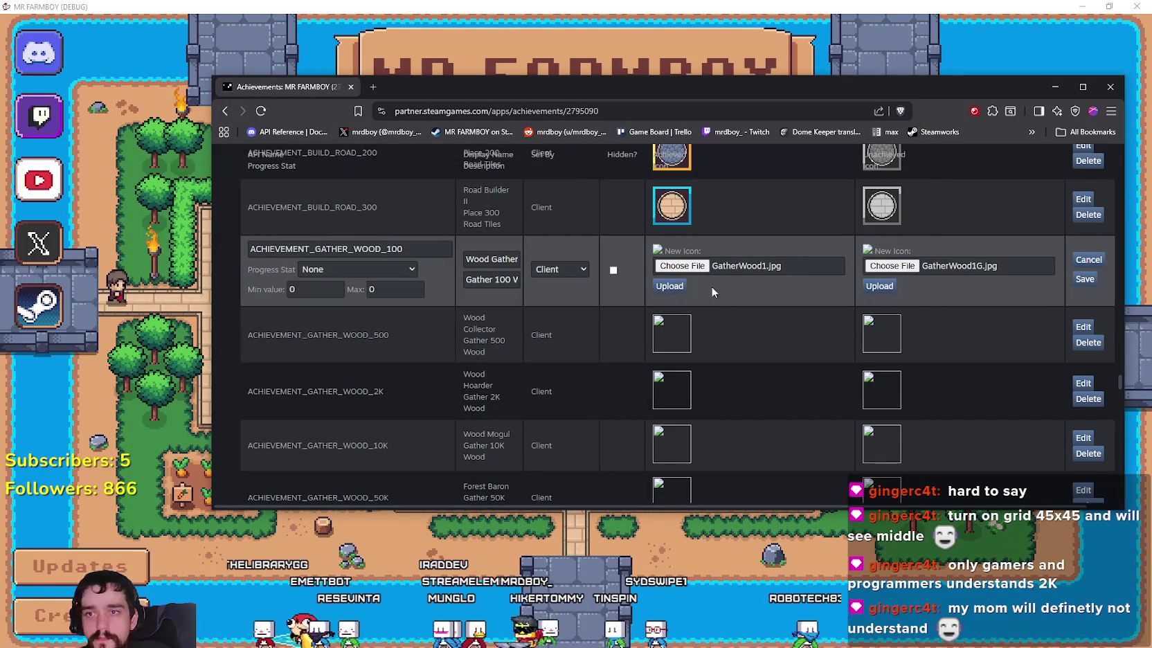
{"action": "left_click", "coordinate": [883, 290]}
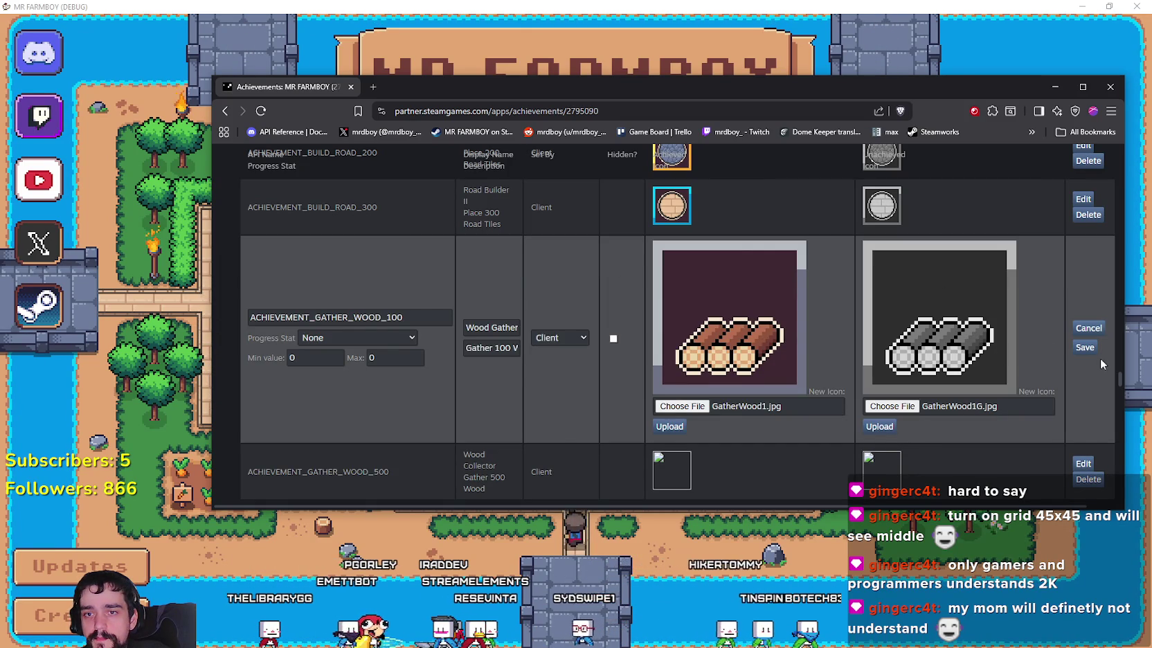
{"action": "left_click", "coordinate": [1085, 347]}
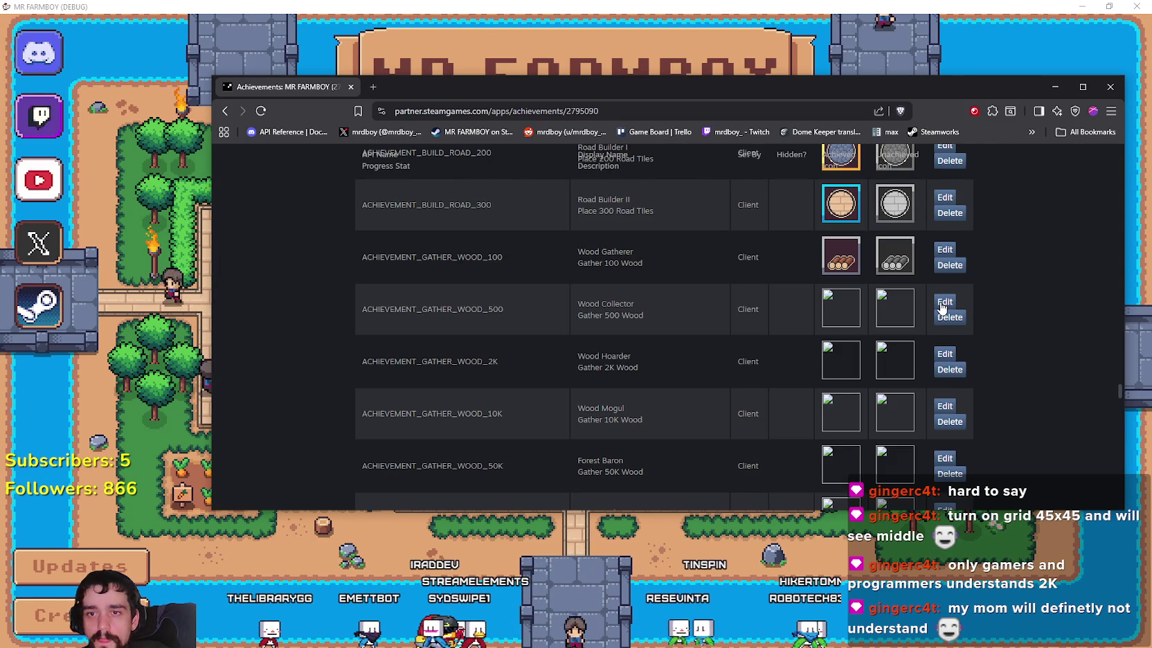
{"action": "left_click", "coordinate": [944, 302]}
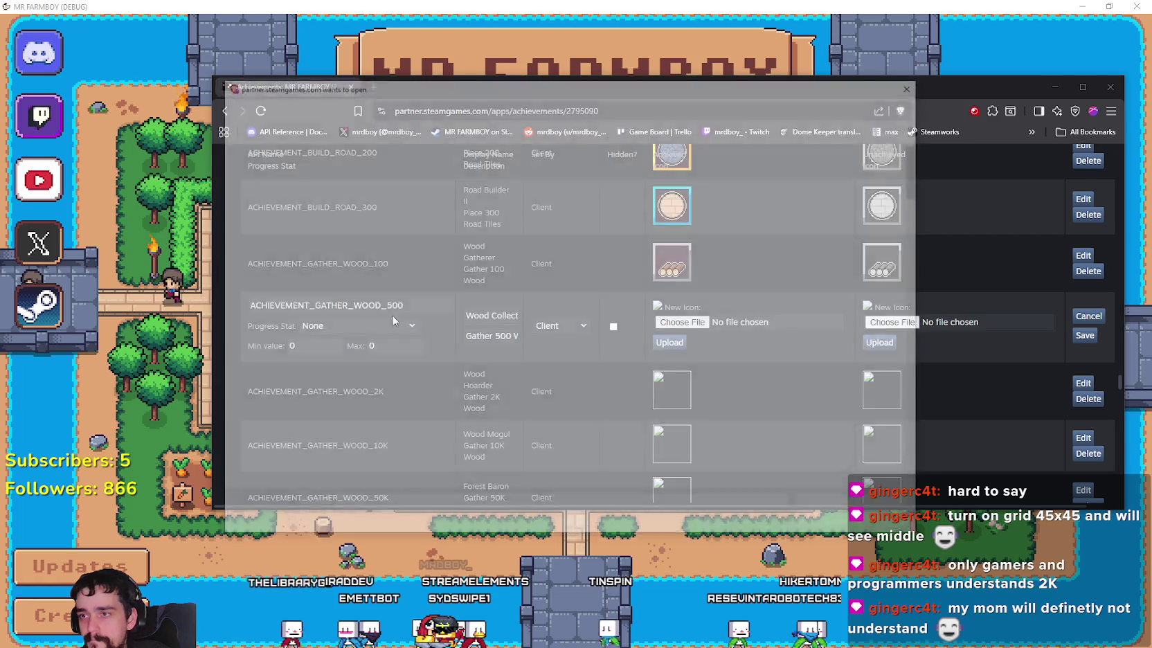
Step: Set Wood Collector's icons to GatherWood2.jpg and GatherWood2G.jpg, upload, and save
{"action": "scroll", "coordinate": [429, 389], "scroll_direction": "down", "scroll_amount": 2}
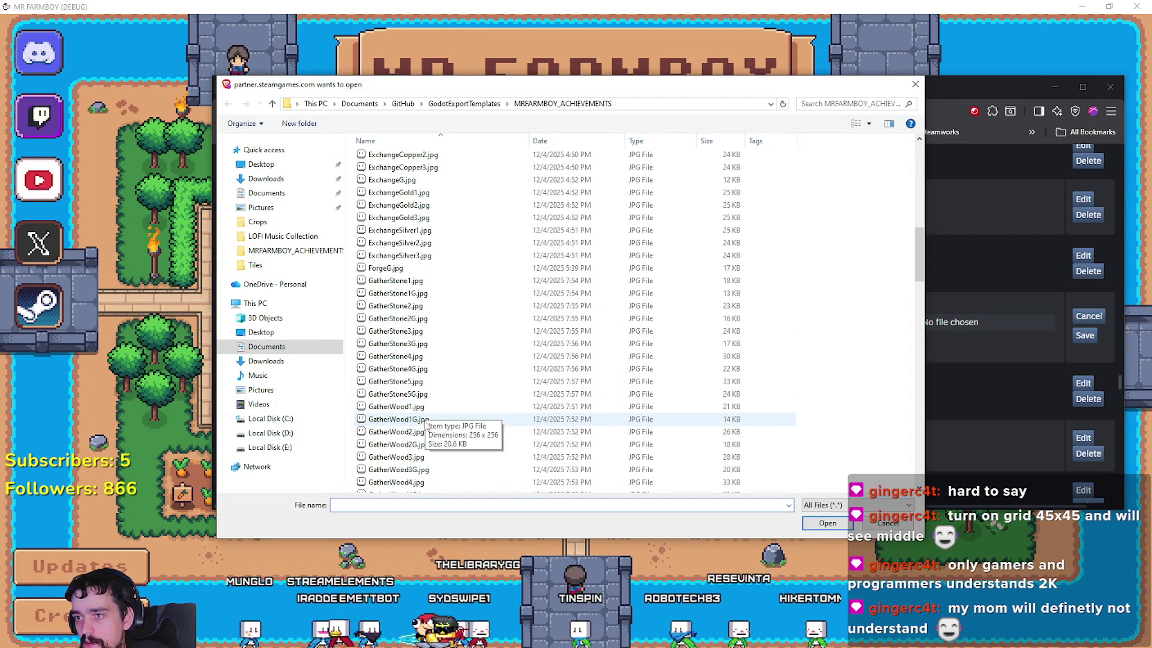
{"action": "double_click", "coordinate": [412, 432]}
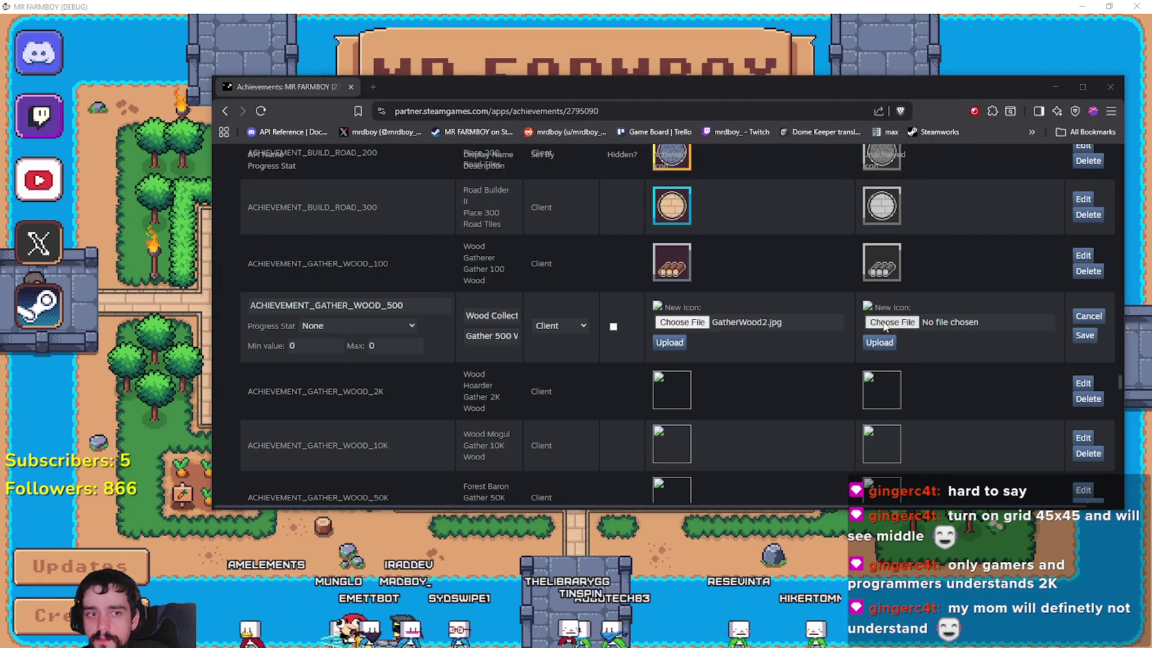
{"action": "left_click", "coordinate": [886, 323]}
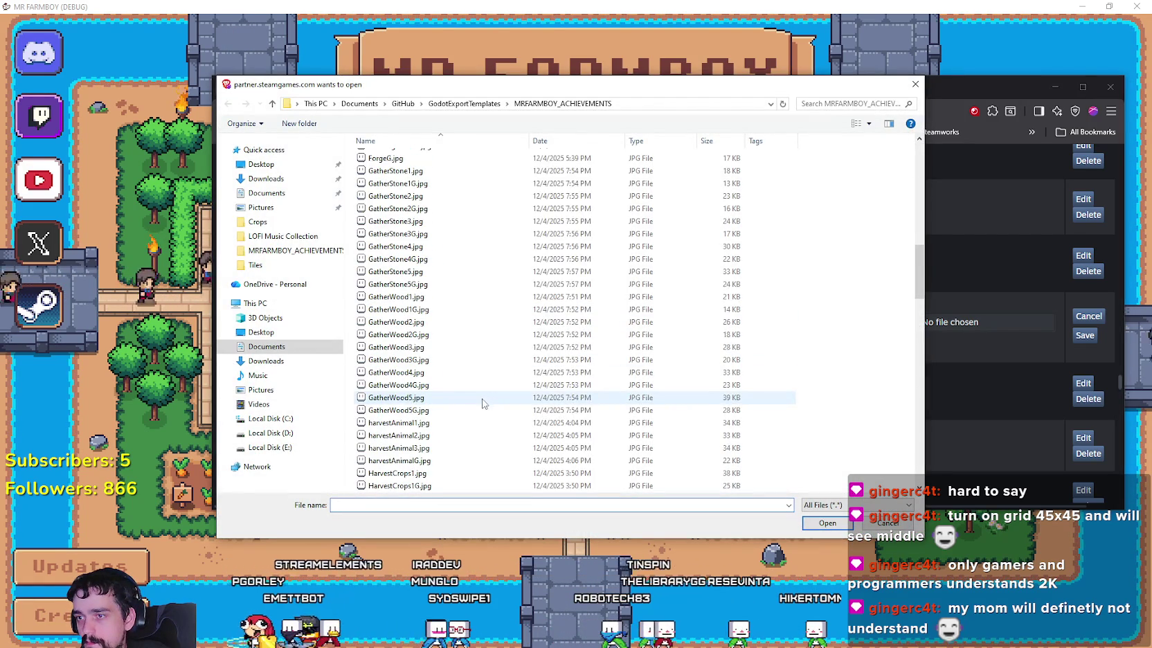
{"action": "double_click", "coordinate": [399, 335]}
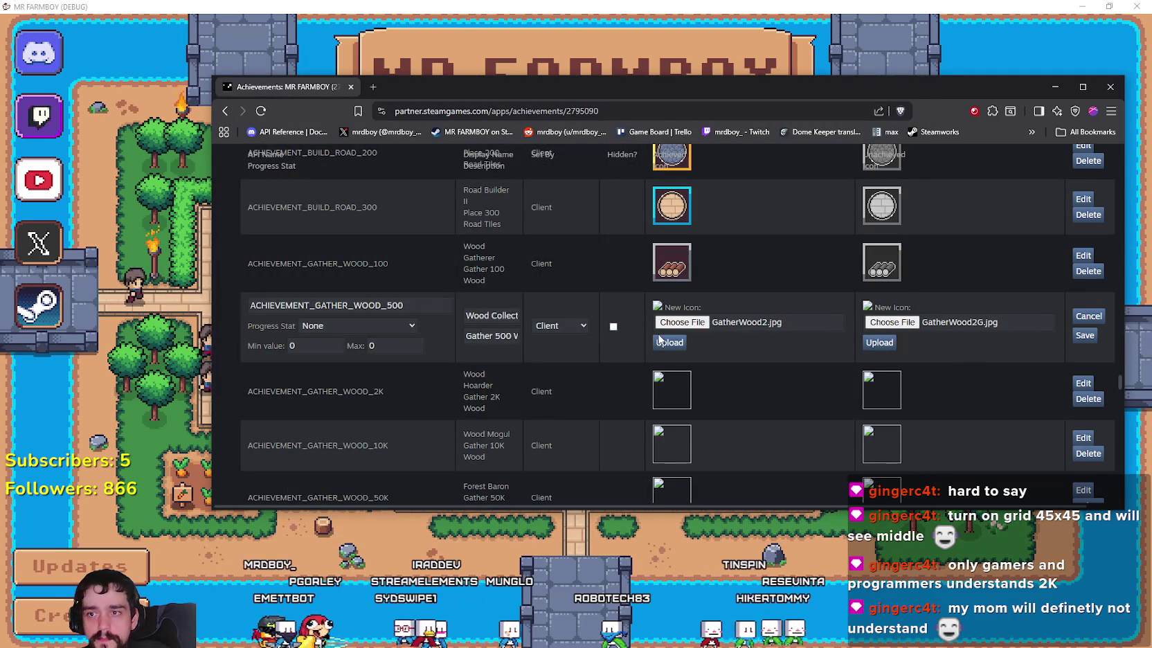
{"action": "left_click", "coordinate": [890, 344]}
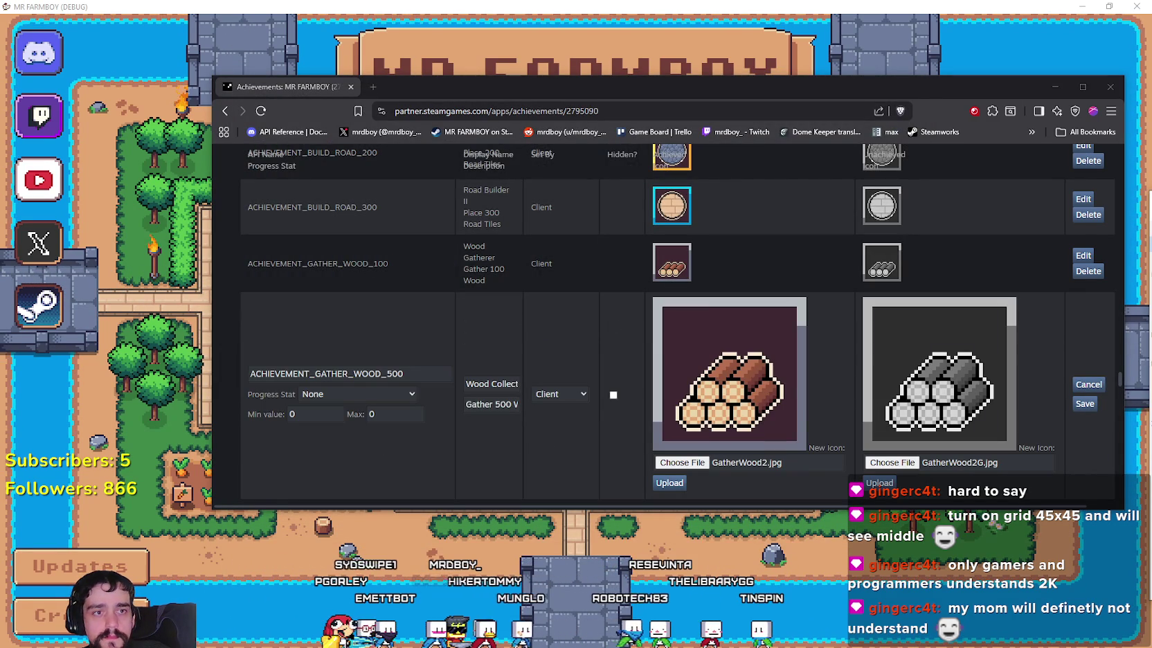
{"action": "left_click", "coordinate": [941, 473]}
{"action": "left_click", "coordinate": [1086, 405]}
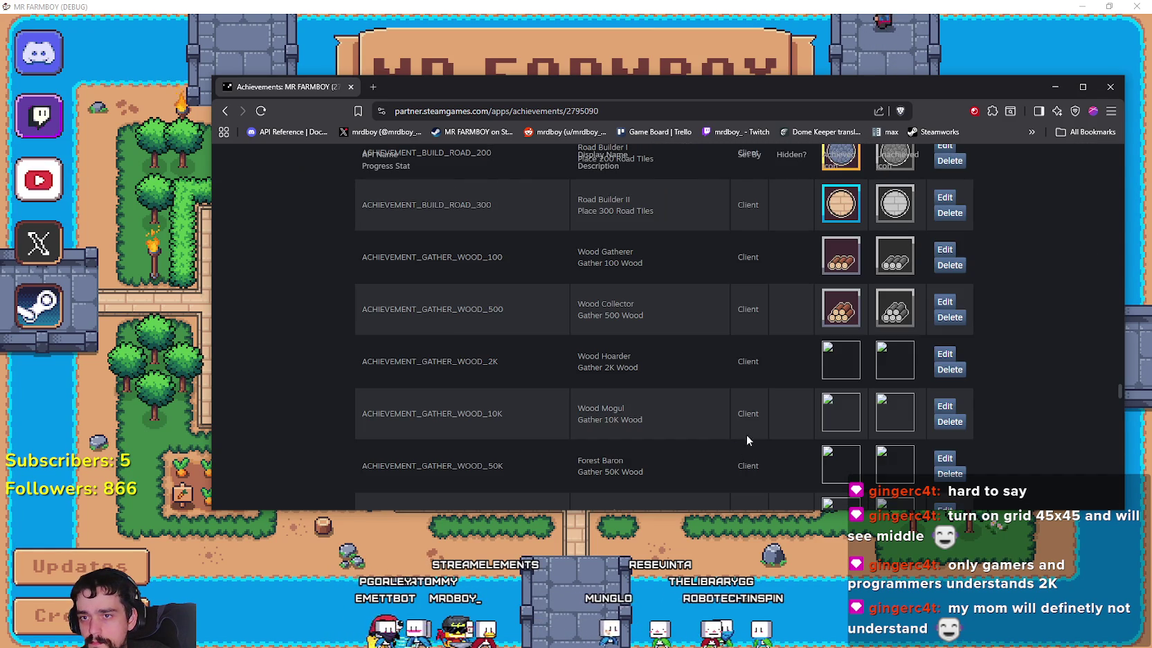
{"action": "left_click", "coordinate": [943, 357]}
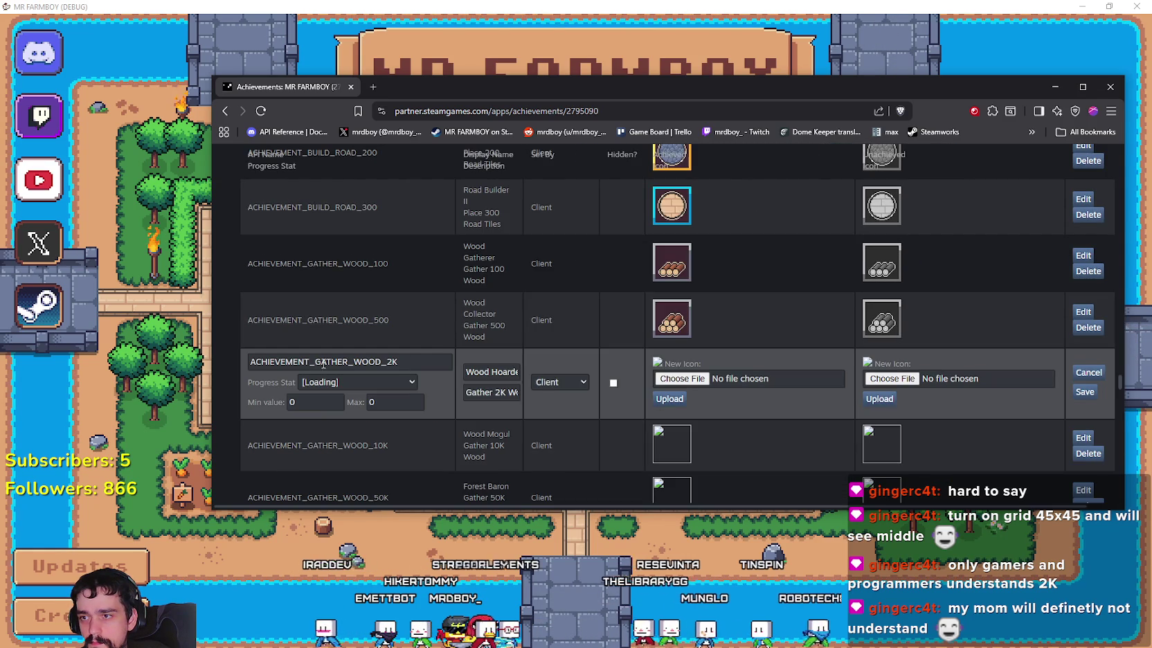
Step: Upload GatherWood3.jpg and GatherWood3G.jpg as Wood Hoarder's unlocked and locked icons
{"action": "left_click", "coordinate": [682, 378]}
{"action": "scroll", "coordinate": [415, 437], "scroll_direction": "down", "scroll_amount": 5}
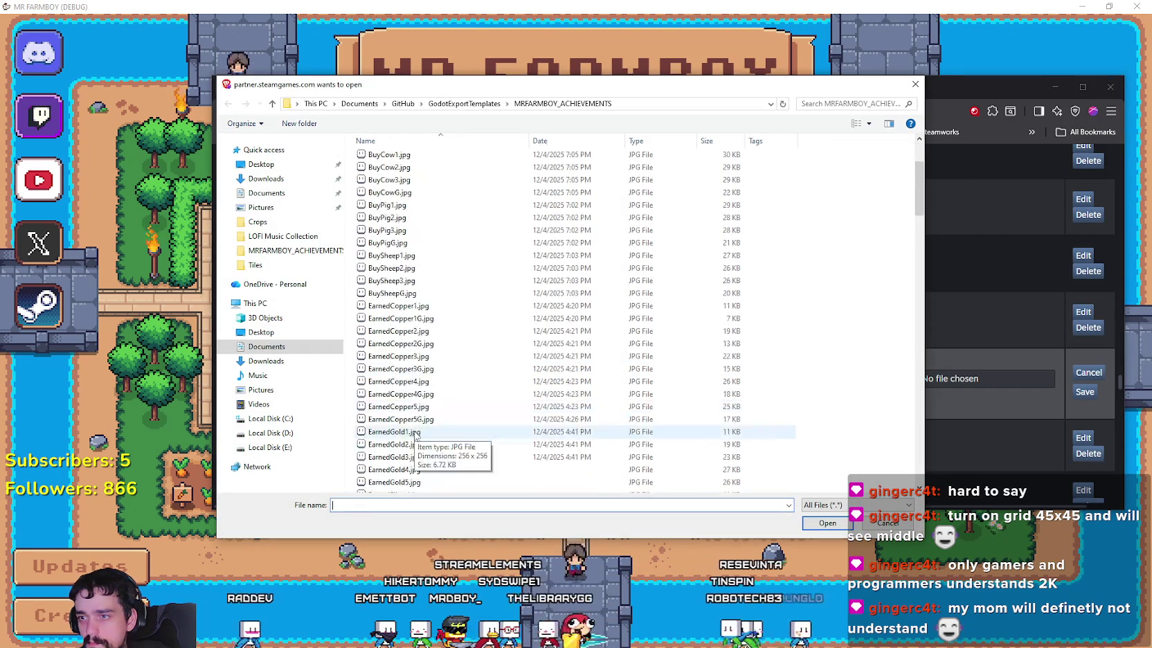
{"action": "scroll", "coordinate": [415, 436], "scroll_direction": "down", "scroll_amount": 5}
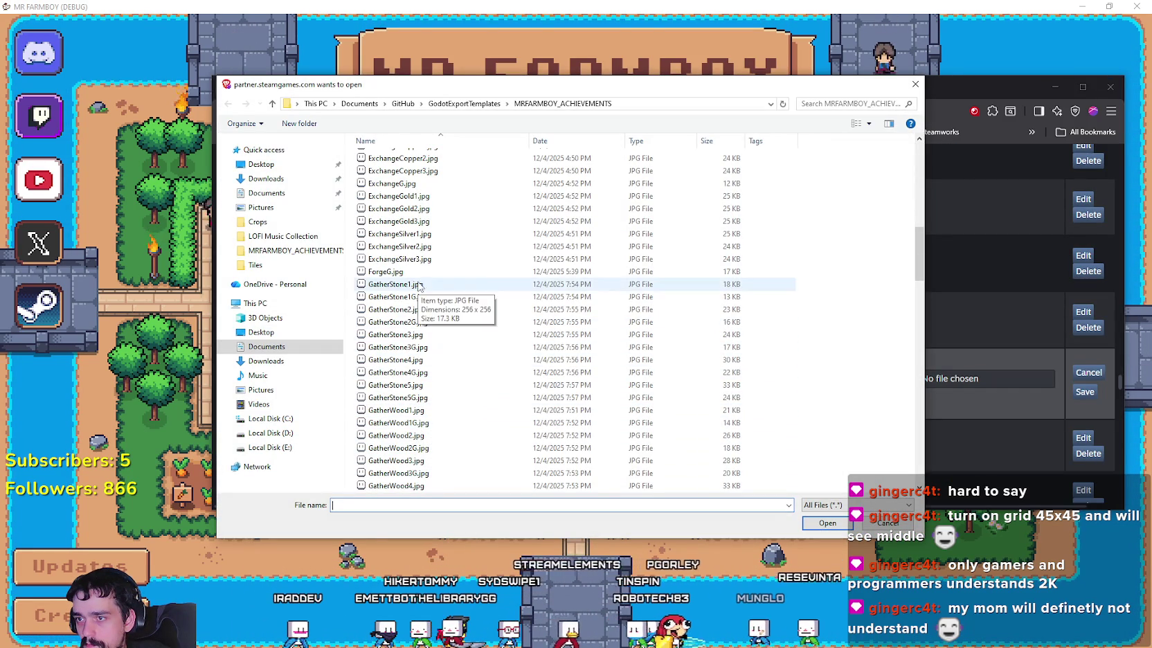
{"action": "double_click", "coordinate": [436, 460]}
{"action": "left_click", "coordinate": [897, 382]}
{"action": "scroll", "coordinate": [443, 387], "scroll_direction": "down", "scroll_amount": 5}
{"action": "scroll", "coordinate": [470, 450], "scroll_direction": "down", "scroll_amount": 5}
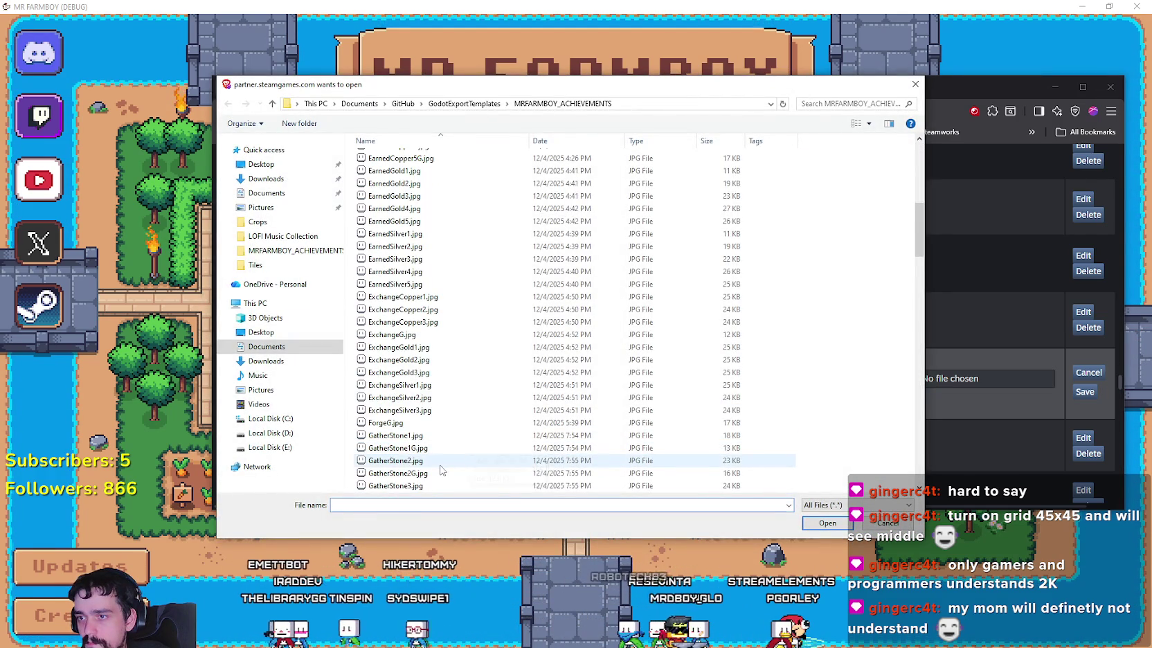
{"action": "scroll", "coordinate": [440, 471], "scroll_direction": "down", "scroll_amount": 1}
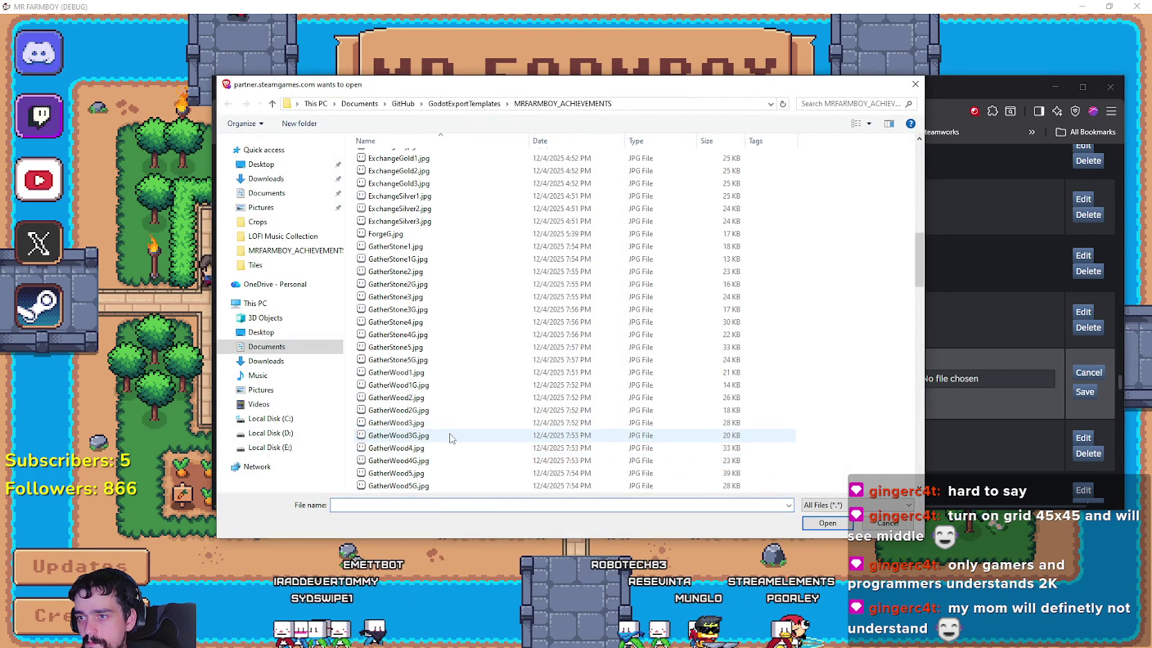
{"action": "double_click", "coordinate": [449, 435]}
{"action": "left_click", "coordinate": [892, 400]}
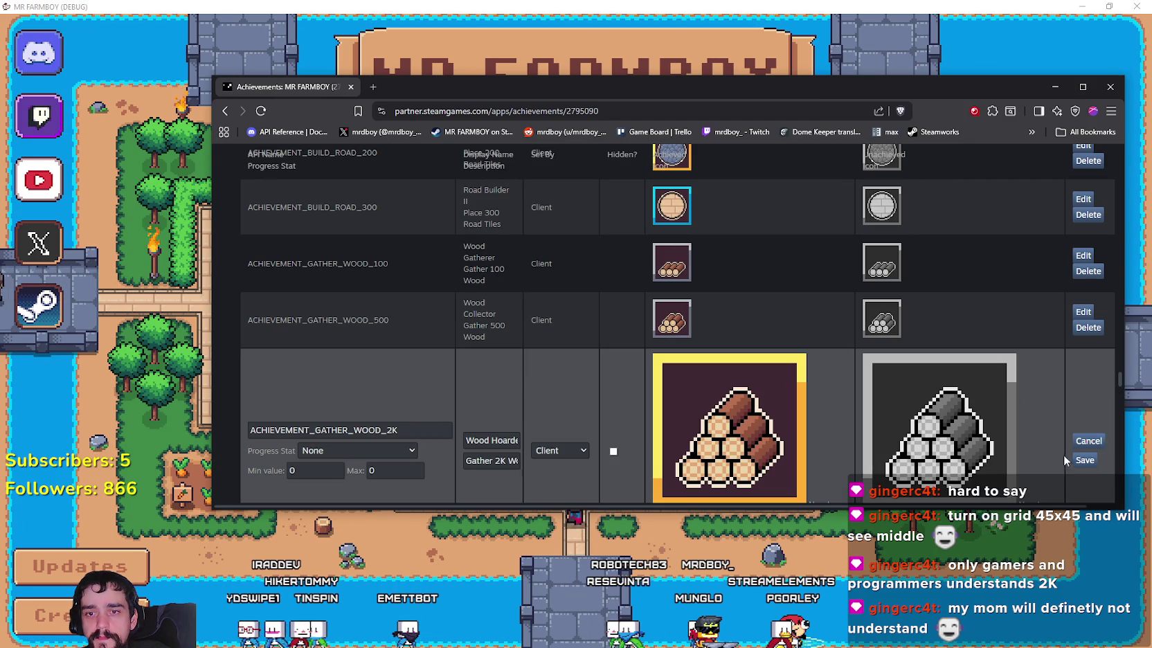
{"action": "scroll", "coordinate": [937, 346], "scroll_direction": "down", "scroll_amount": 3}
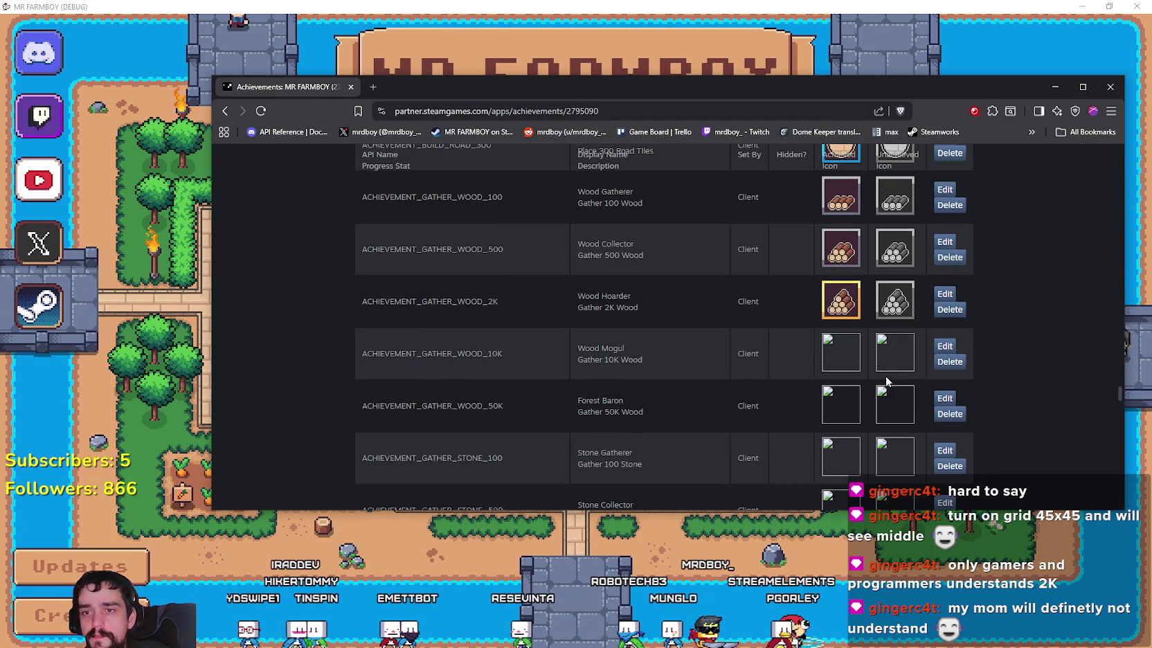
Step: Choose GatherWood4.jpg and GatherWood4G.jpg as the Wood Mogul achieved and unachieved icons
{"action": "left_click", "coordinate": [943, 345]}
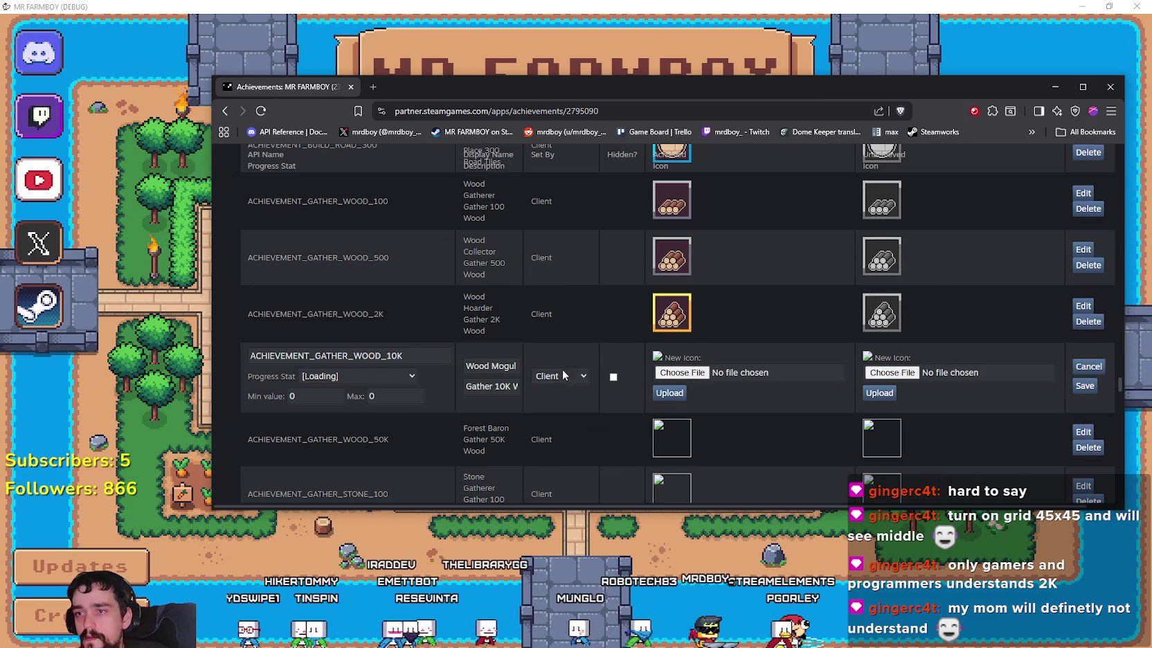
{"action": "left_click", "coordinate": [682, 373]}
{"action": "scroll", "coordinate": [488, 412], "scroll_direction": "down", "scroll_amount": 5}
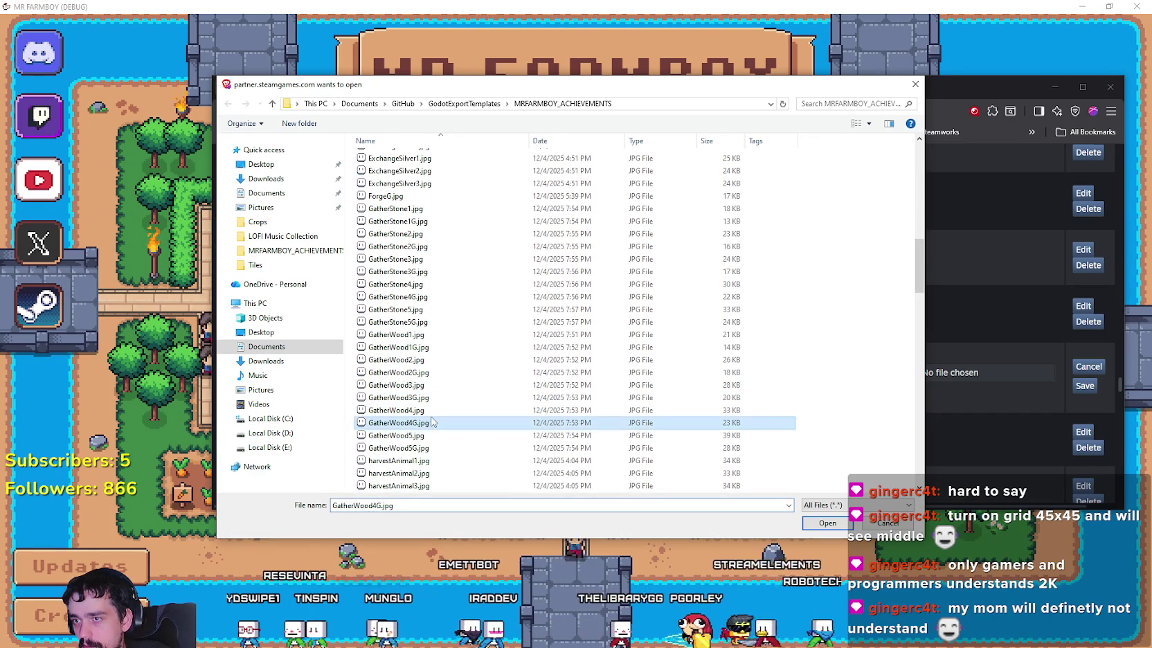
{"action": "double_click", "coordinate": [431, 410]}
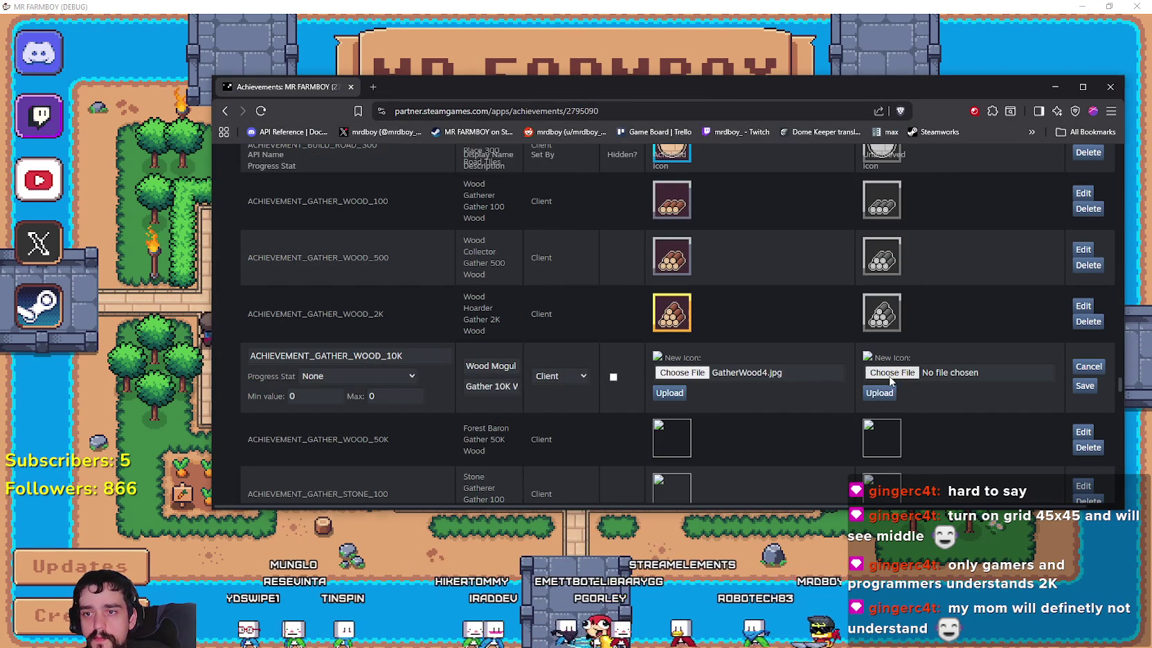
{"action": "left_click", "coordinate": [891, 374]}
{"action": "double_click", "coordinate": [426, 460]}
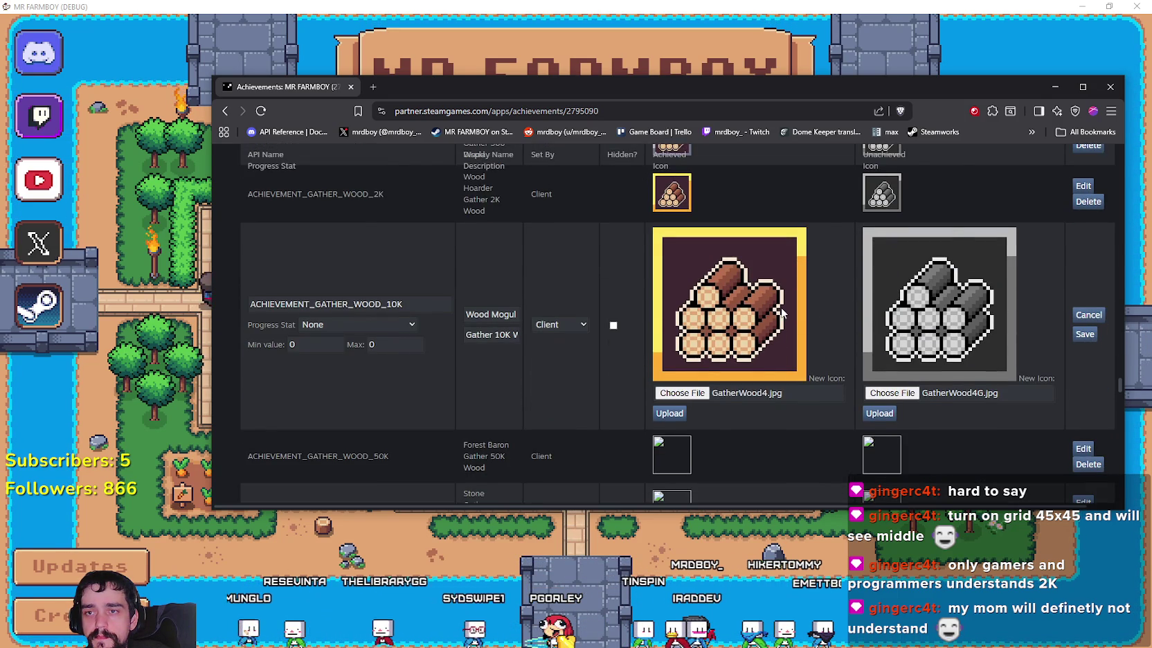
Step: Give Forest Baron the GatherWood5.jpg and GatherWood5G.jpg icons, then upload and save
{"action": "left_click", "coordinate": [942, 284]}
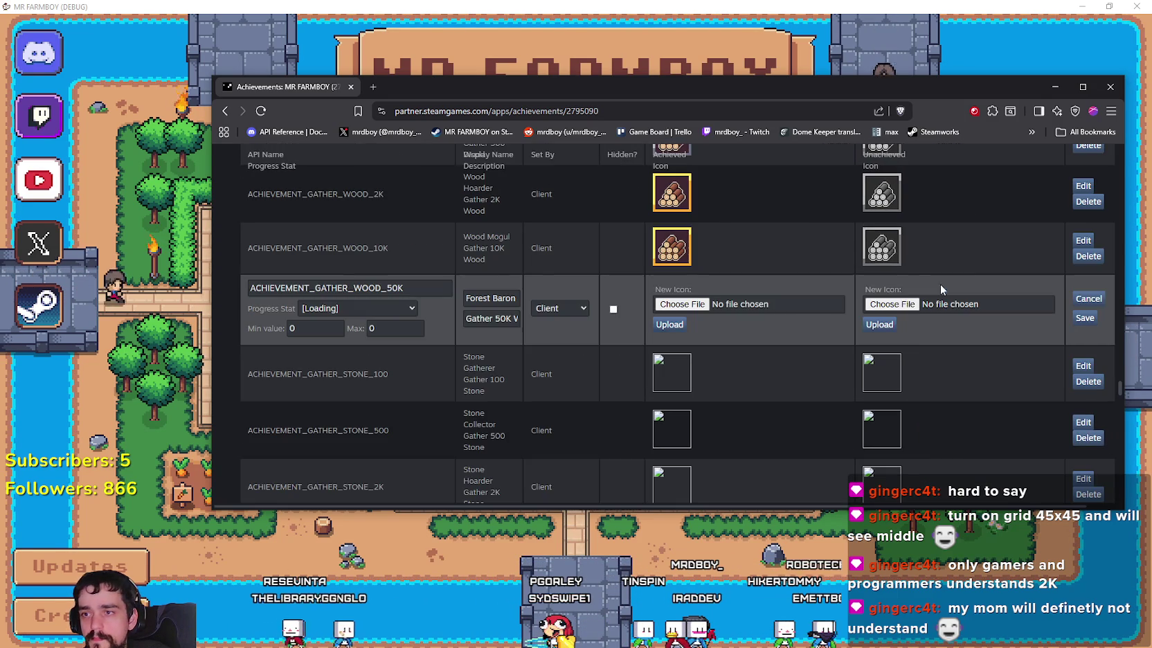
{"action": "left_click", "coordinate": [681, 306]}
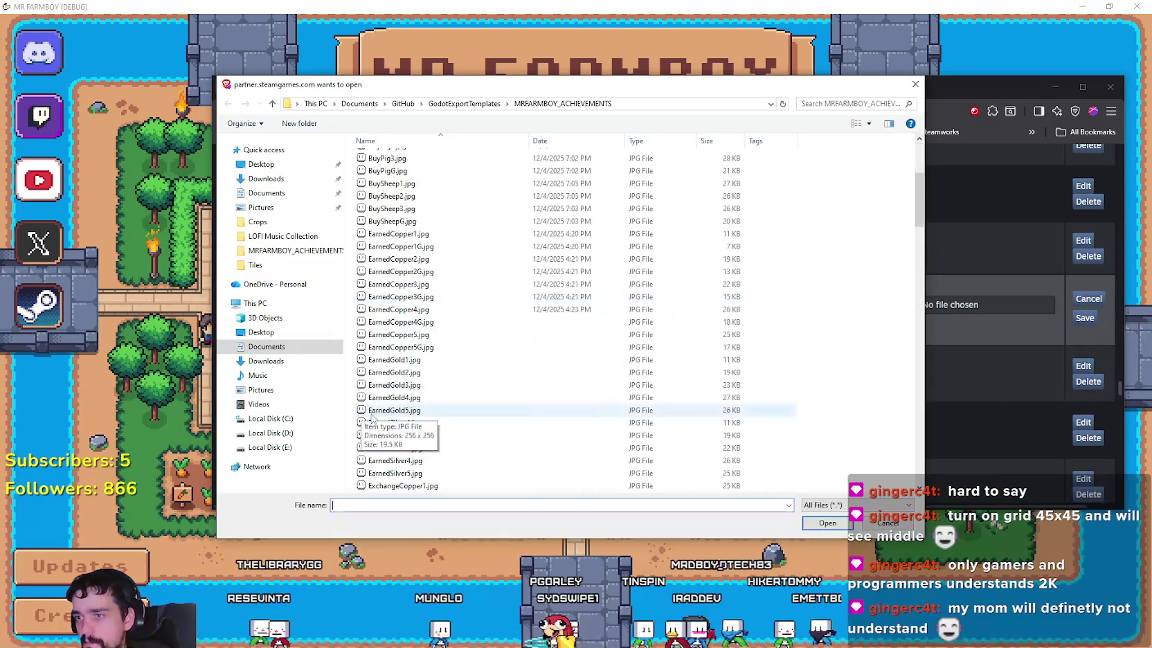
{"action": "scroll", "coordinate": [494, 440], "scroll_direction": "down", "scroll_amount": 4}
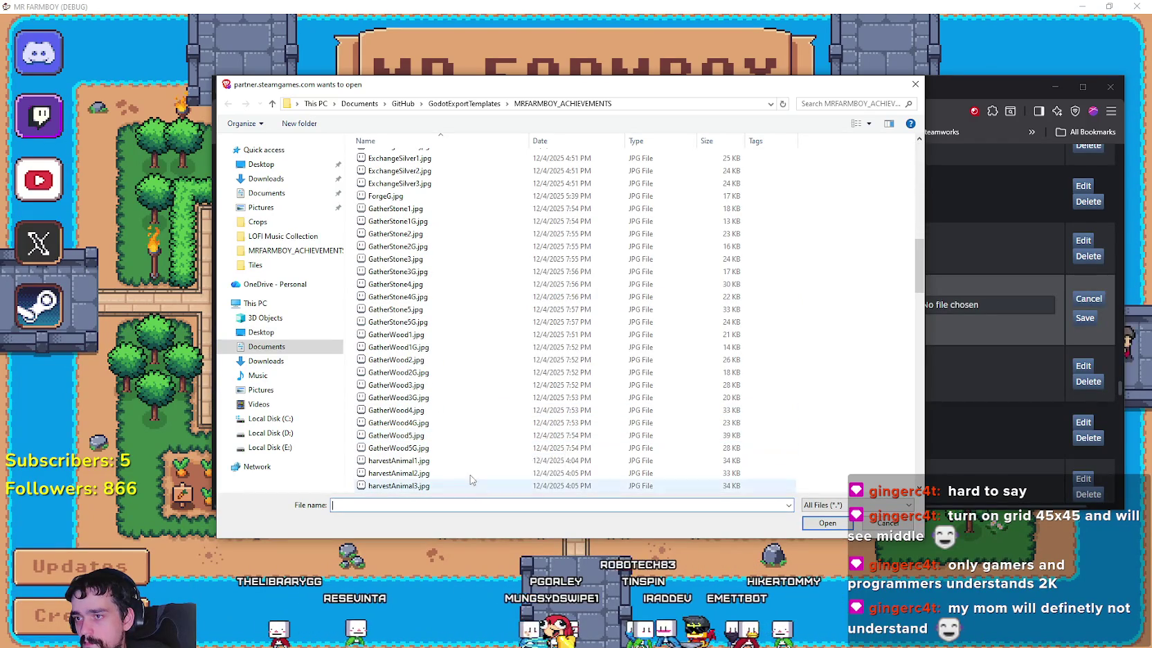
{"action": "double_click", "coordinate": [415, 435]}
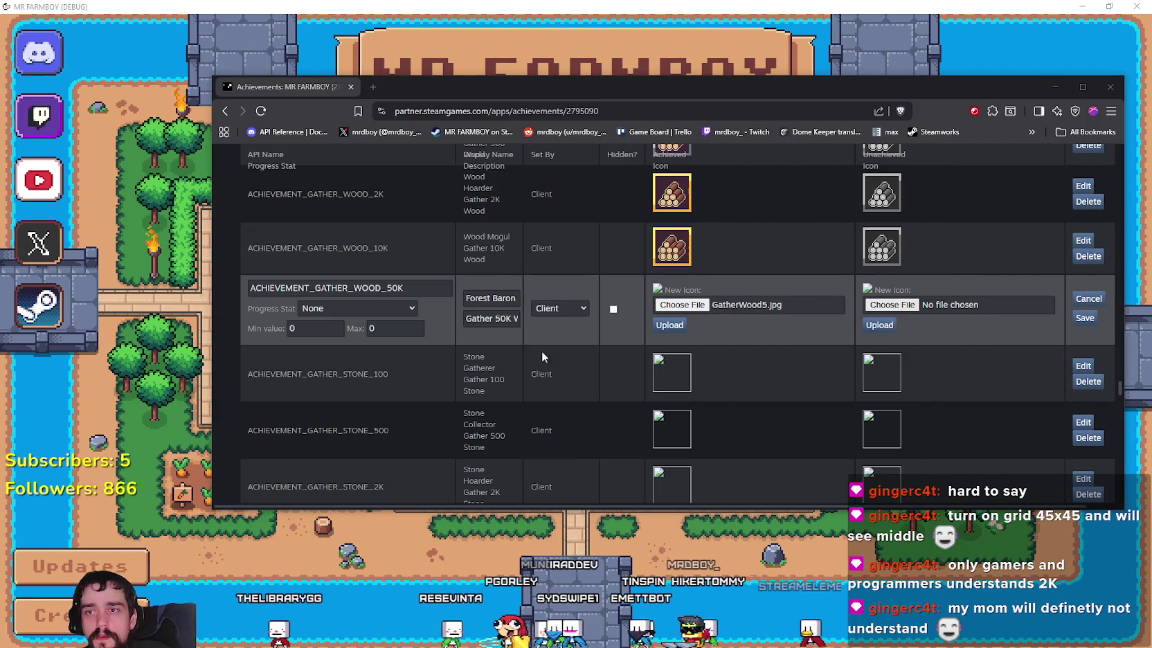
{"action": "left_click", "coordinate": [892, 304]}
{"action": "scroll", "coordinate": [435, 454], "scroll_direction": "down", "scroll_amount": 1}
{"action": "double_click", "coordinate": [429, 449]}
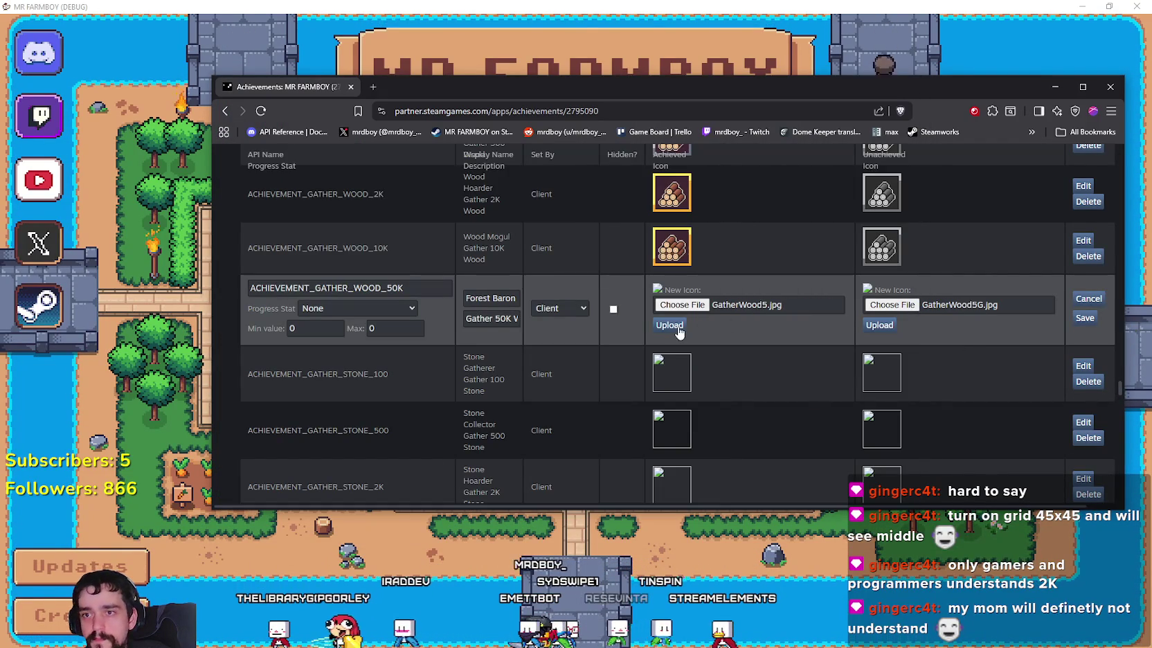
{"action": "left_click", "coordinate": [881, 325]}
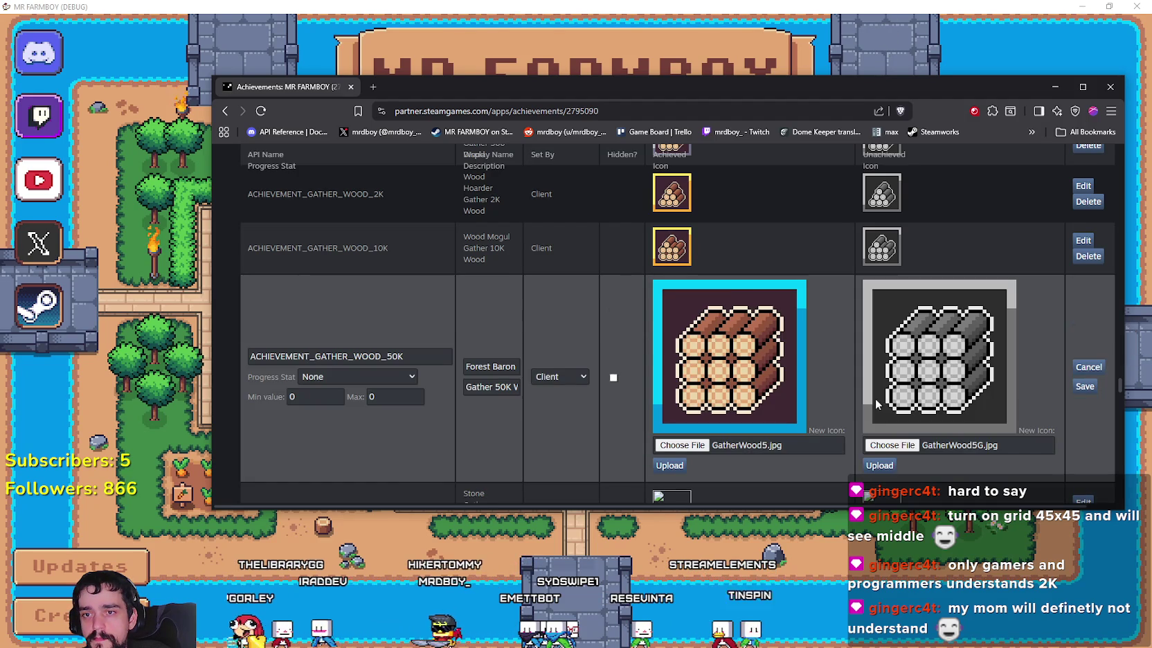
{"action": "left_click", "coordinate": [1074, 386]}
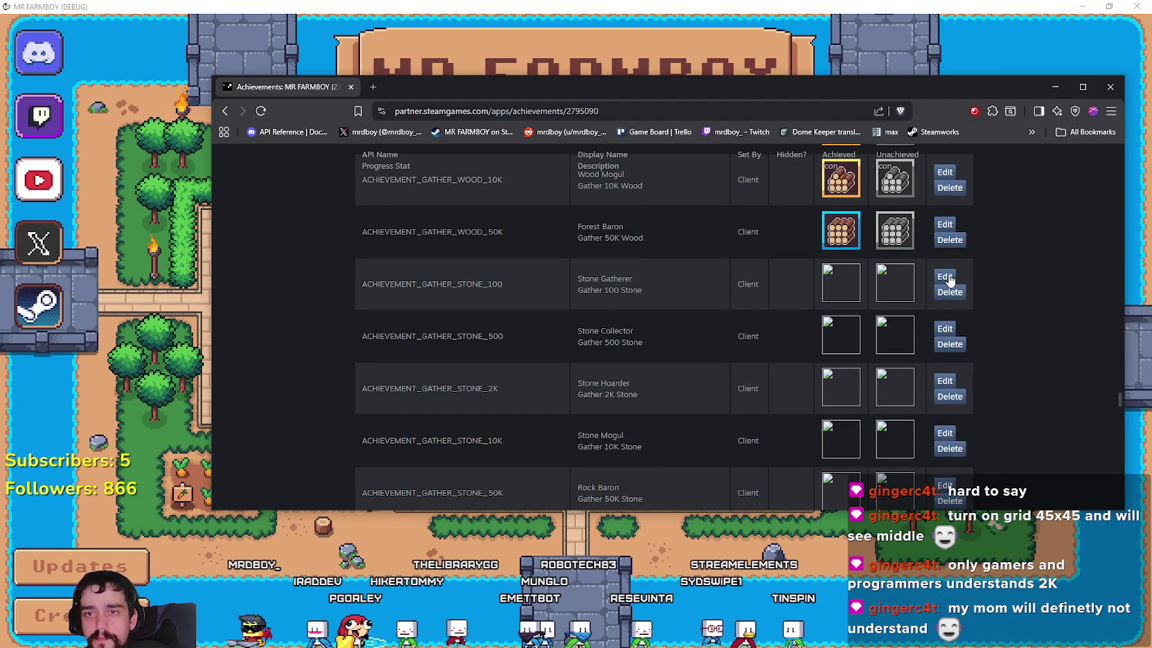
Step: Give Stone Gatherer the GatherStone1.jpg and GatherStone1G.jpg icons and upload them
{"action": "left_click", "coordinate": [947, 276]}
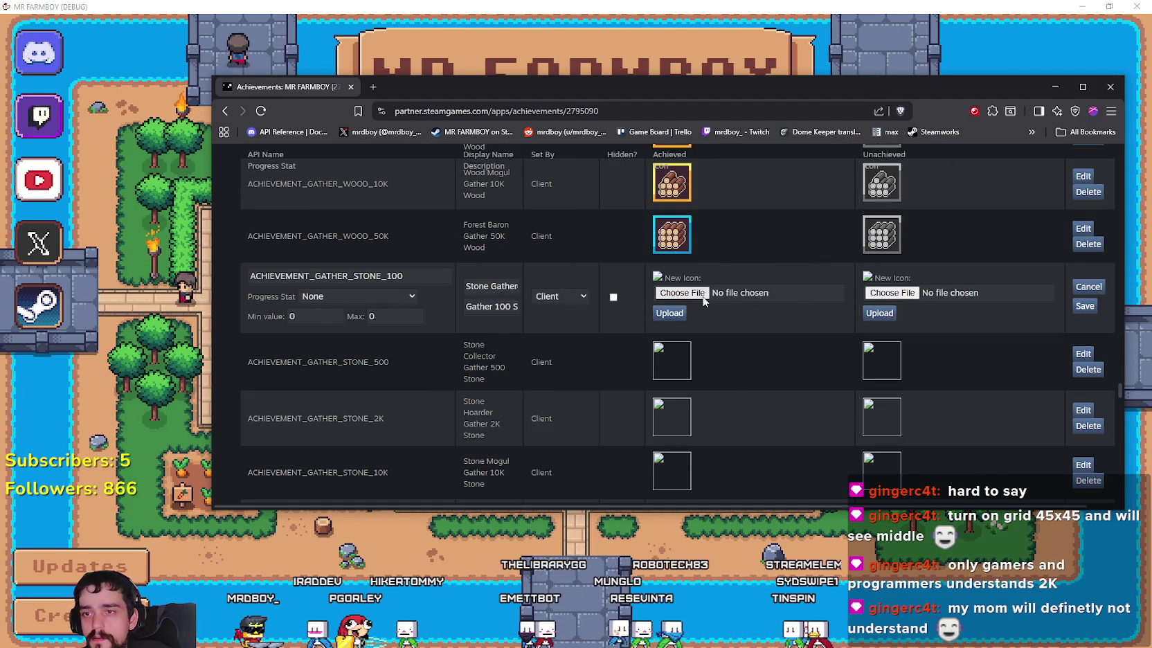
{"action": "left_click", "coordinate": [681, 292]}
{"action": "scroll", "coordinate": [478, 384], "scroll_direction": "down", "scroll_amount": 3}
{"action": "scroll", "coordinate": [457, 415], "scroll_direction": "down", "scroll_amount": 4}
{"action": "scroll", "coordinate": [436, 443], "scroll_direction": "down", "scroll_amount": 3}
{"action": "scroll", "coordinate": [431, 400], "scroll_direction": "down", "scroll_amount": 2}
{"action": "double_click", "coordinate": [396, 398]}
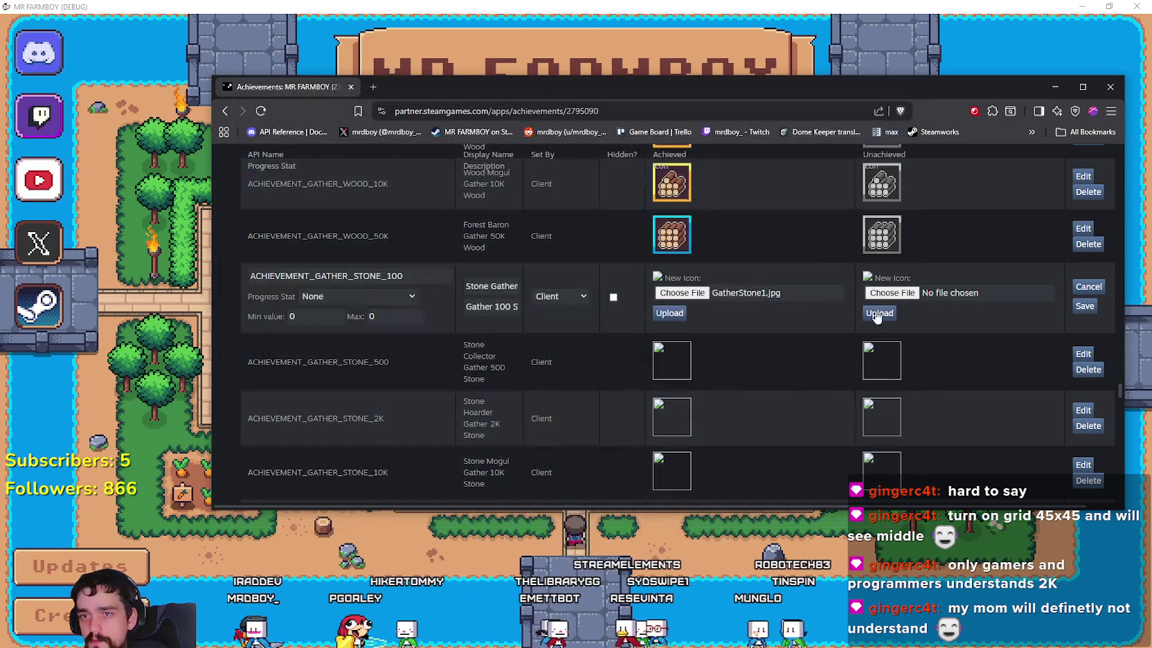
{"action": "left_click", "coordinate": [891, 292]}
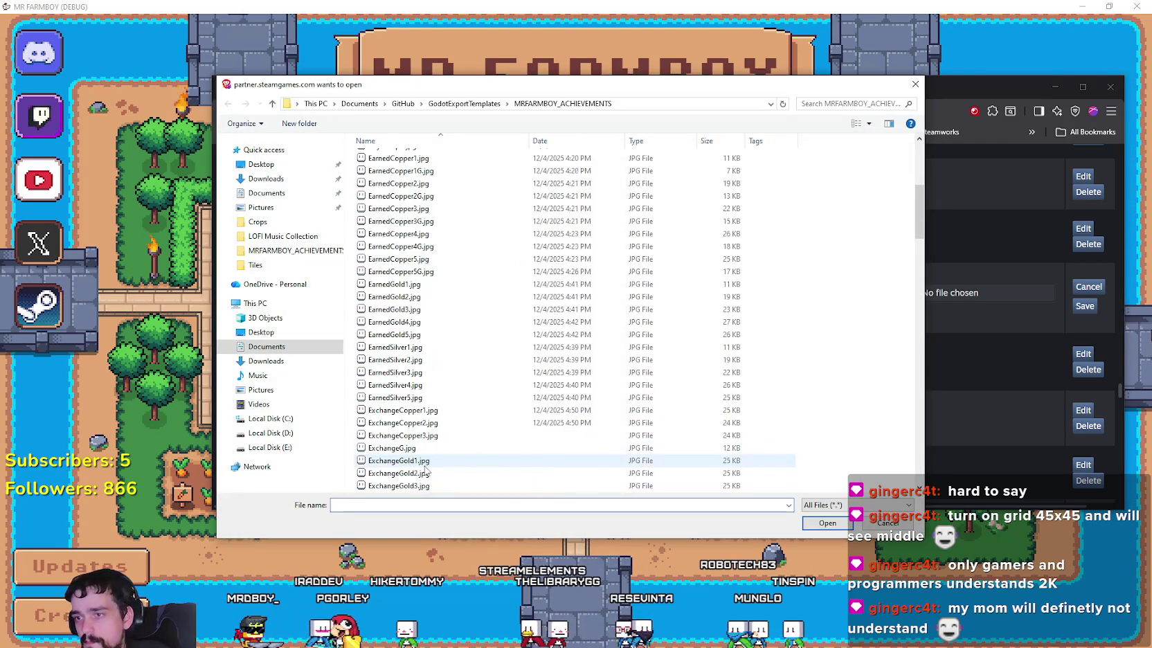
{"action": "scroll", "coordinate": [442, 464], "scroll_direction": "down", "scroll_amount": 2}
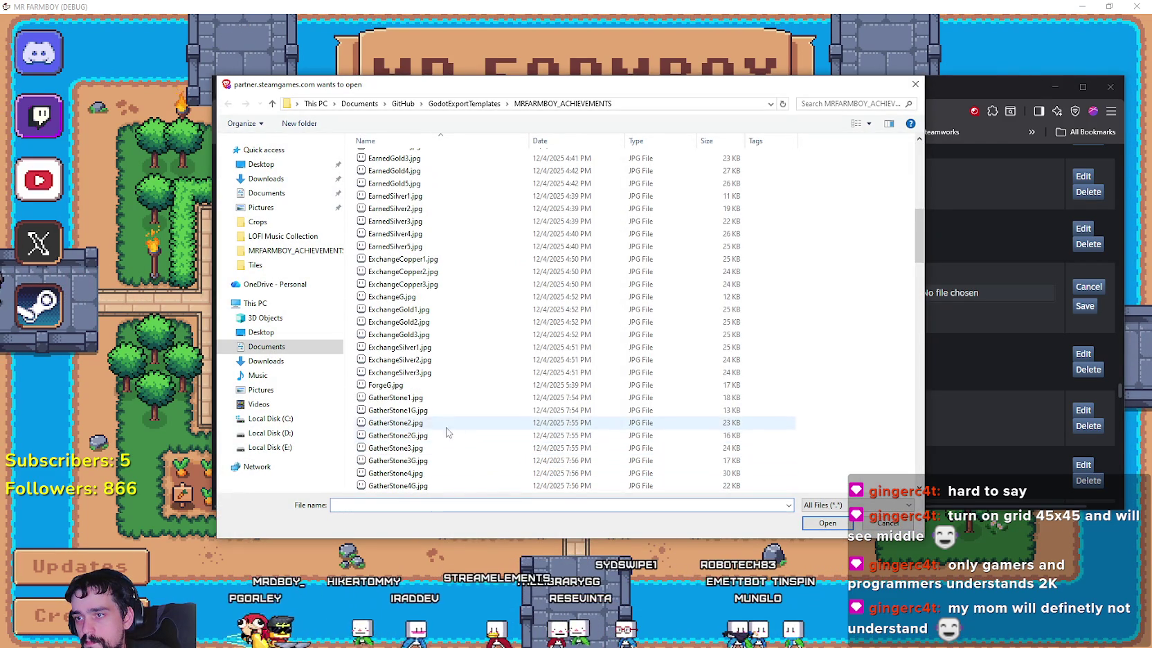
{"action": "scroll", "coordinate": [445, 427], "scroll_direction": "down", "scroll_amount": 2}
{"action": "double_click", "coordinate": [440, 411]}
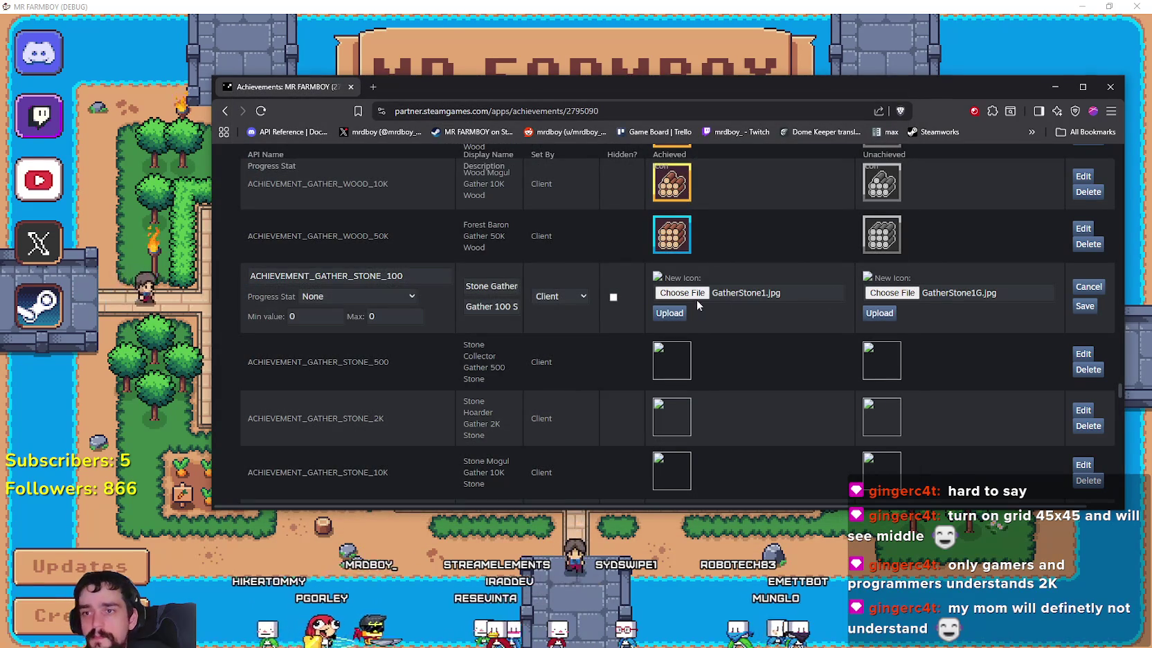
{"action": "left_click", "coordinate": [873, 312]}
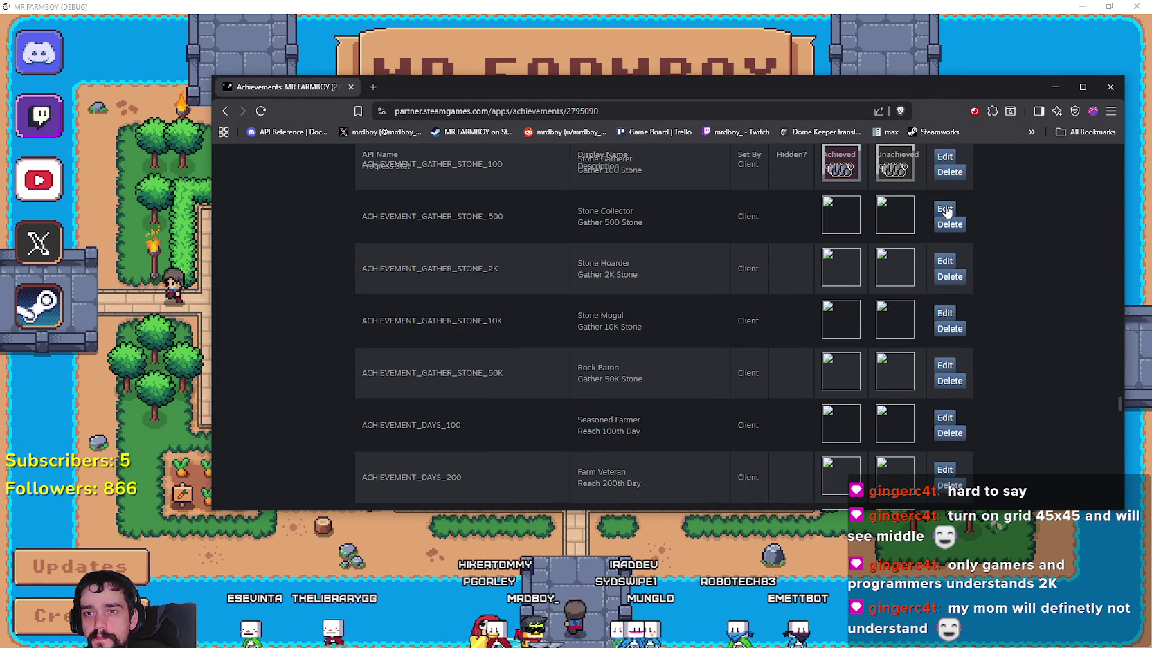
Step: Pick Stone Collector's icon images, with GatherStone2G.jpg as the unachieved icon
{"action": "left_click", "coordinate": [945, 209]}
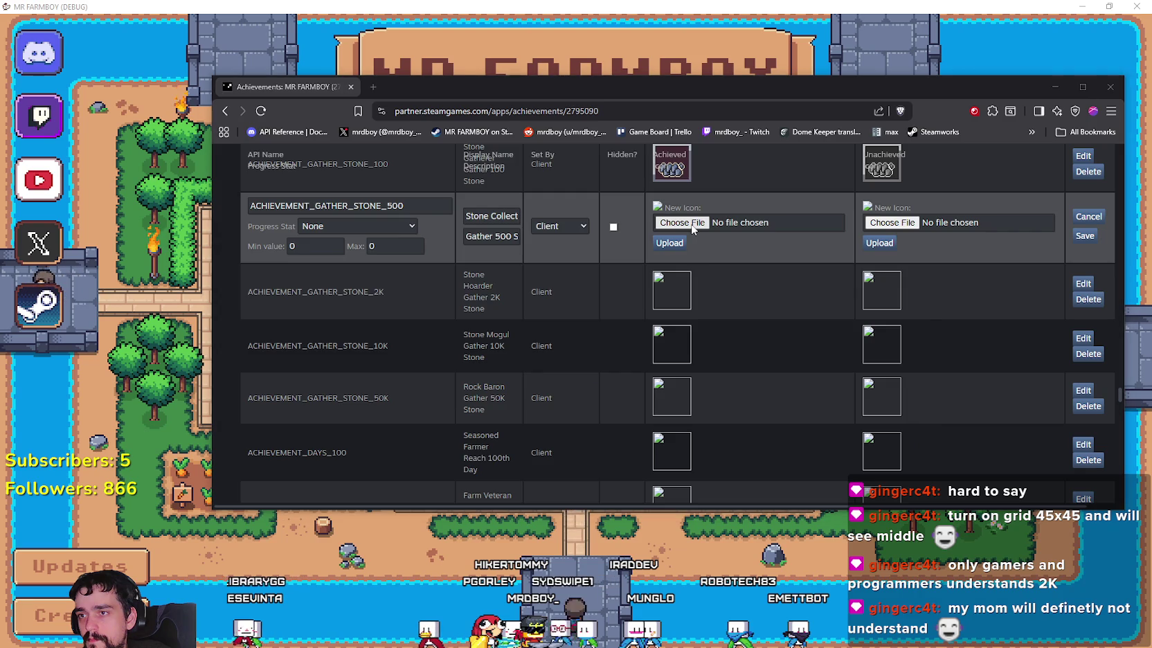
{"action": "left_click", "coordinate": [682, 222]}
{"action": "scroll", "coordinate": [430, 388], "scroll_direction": "down", "scroll_amount": 5}
{"action": "scroll", "coordinate": [429, 381], "scroll_direction": "down", "scroll_amount": 3}
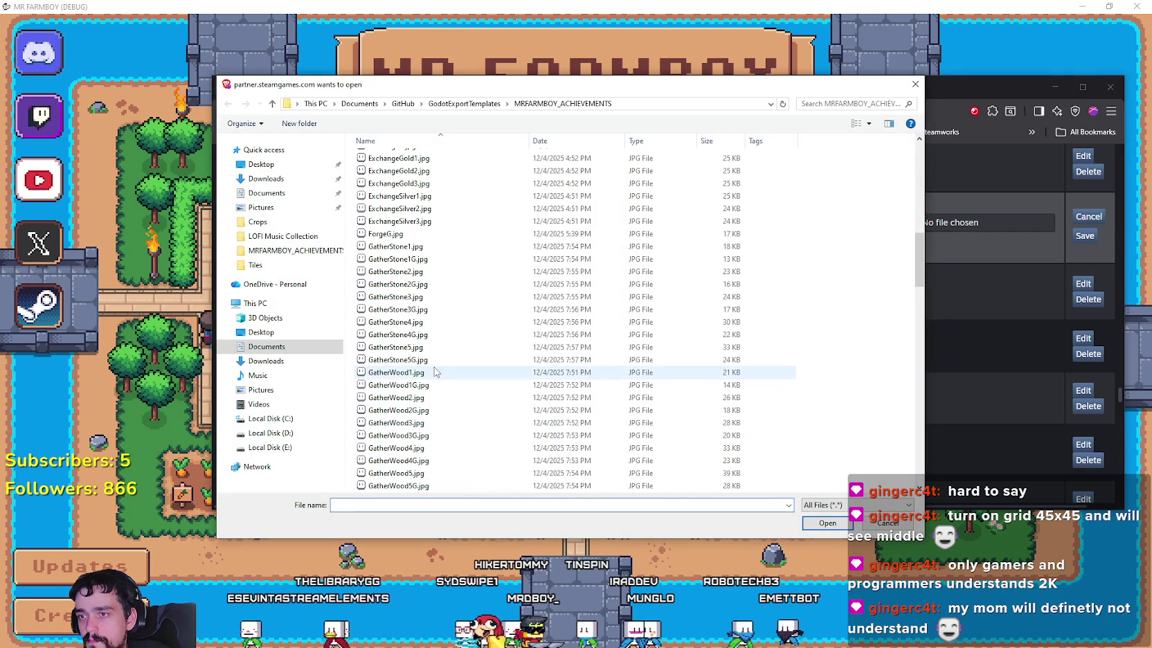
{"action": "left_click", "coordinate": [424, 260]}
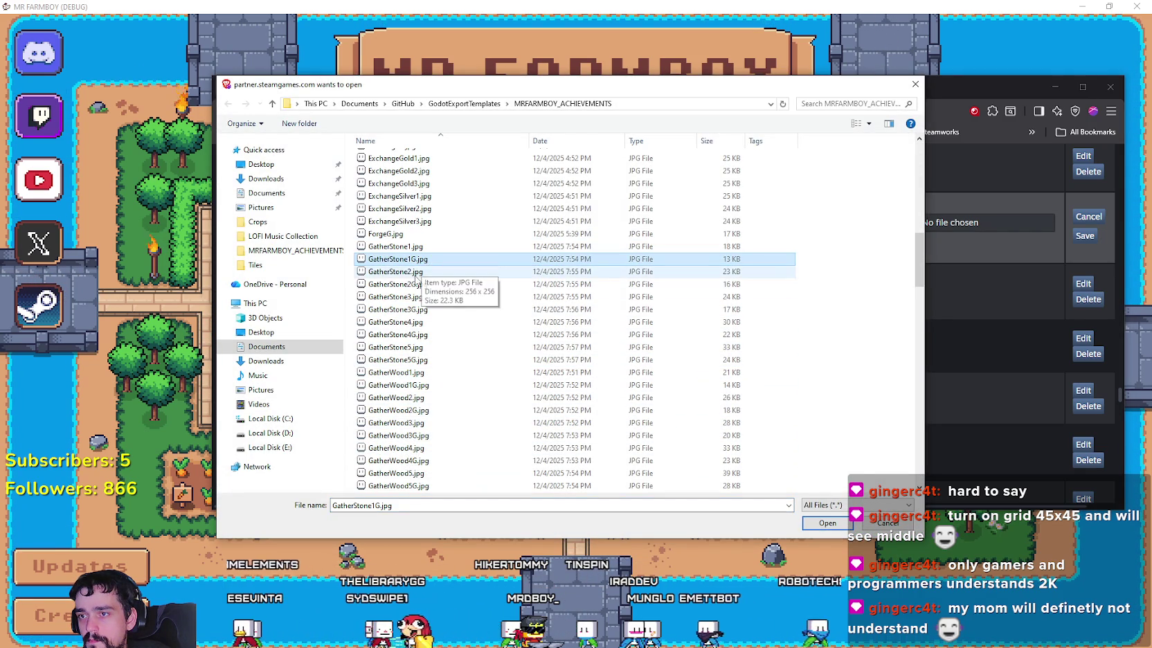
{"action": "double_click", "coordinate": [419, 273]}
{"action": "left_click", "coordinate": [893, 223]}
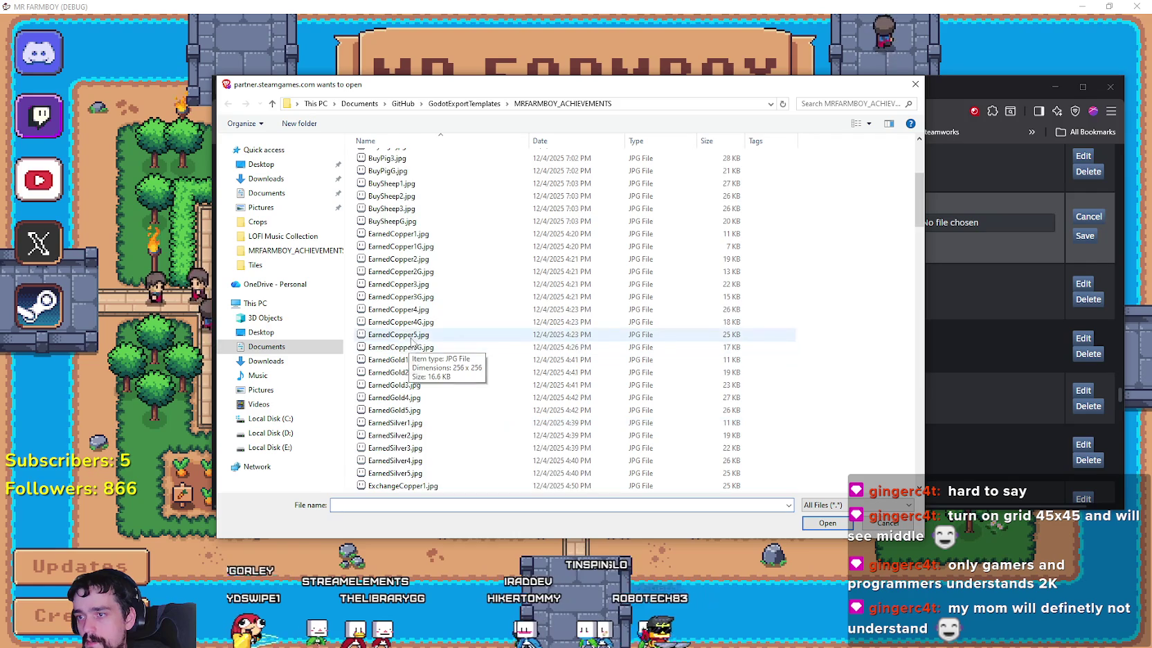
{"action": "scroll", "coordinate": [454, 398], "scroll_direction": "down", "scroll_amount": 8}
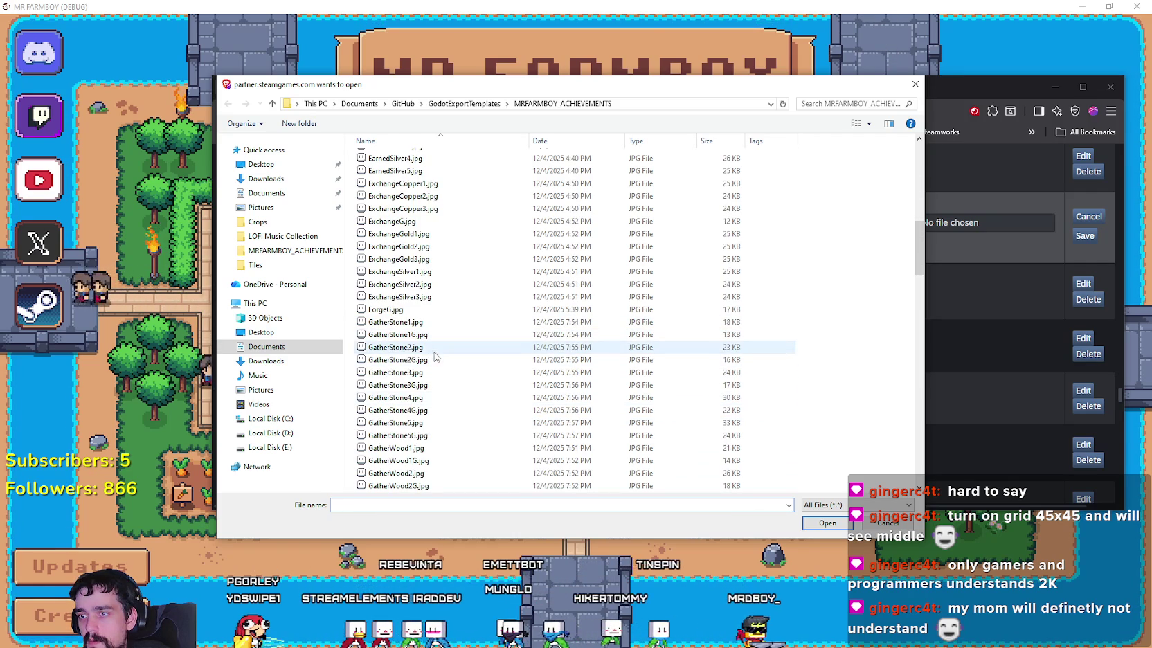
{"action": "double_click", "coordinate": [415, 359]}
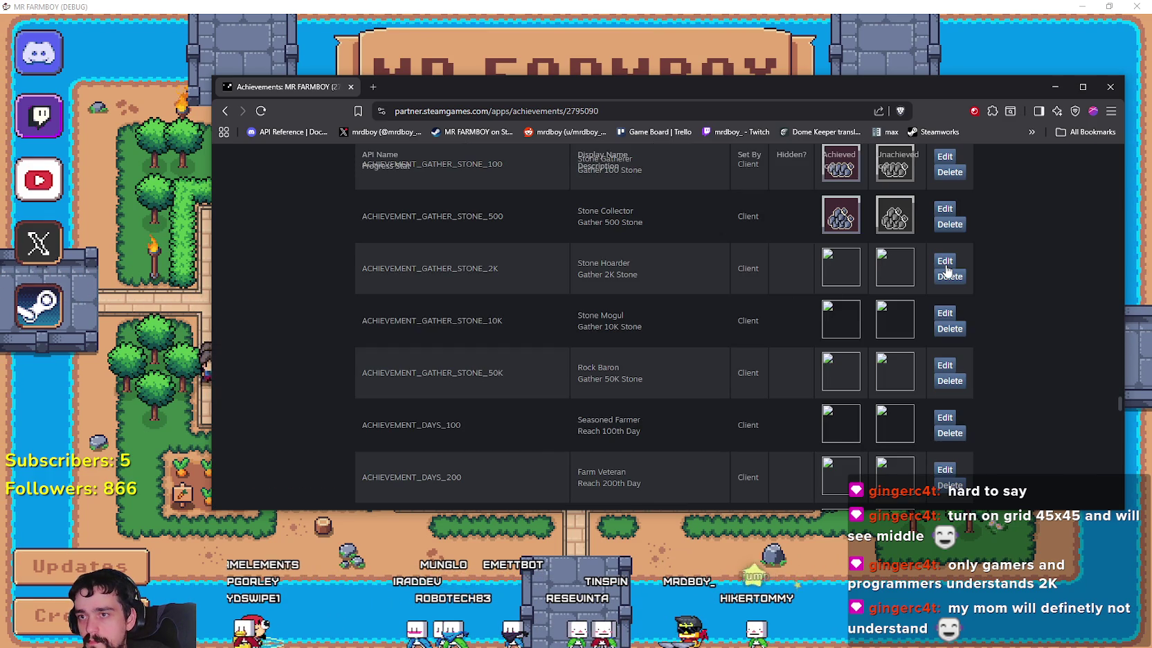
Step: Give Stone Hoarder the GatherStone3.jpg and GatherStone3G.jpg icons, upload and save
{"action": "left_click", "coordinate": [945, 262]}
{"action": "left_click", "coordinate": [683, 279]}
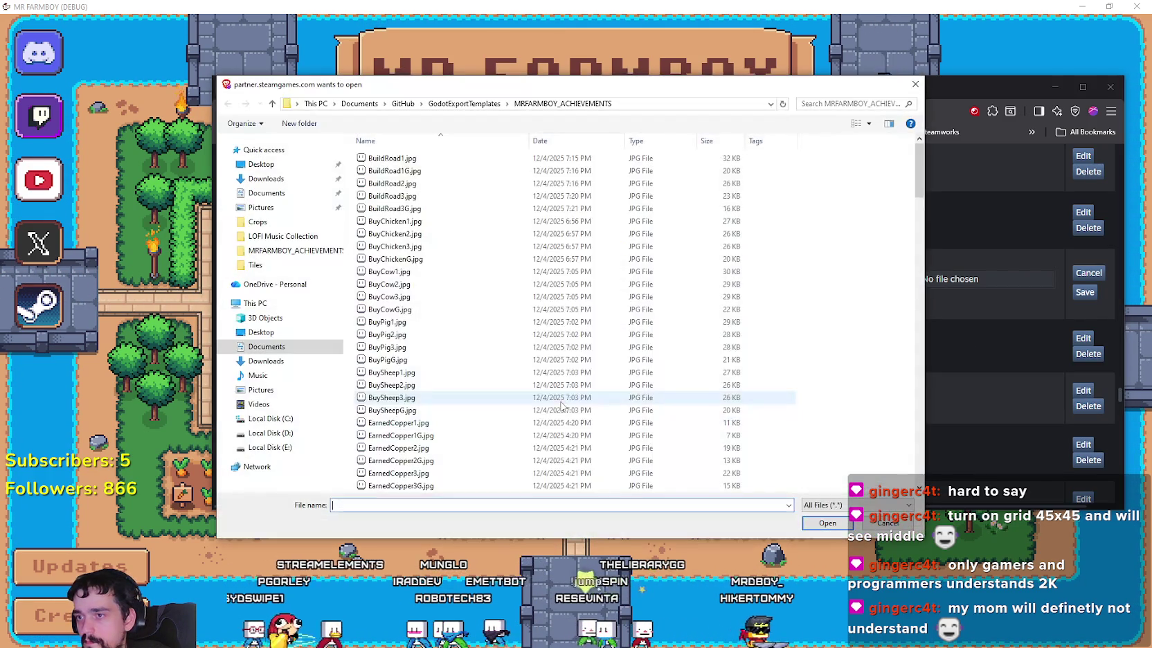
{"action": "scroll", "coordinate": [509, 436], "scroll_direction": "down", "scroll_amount": 10}
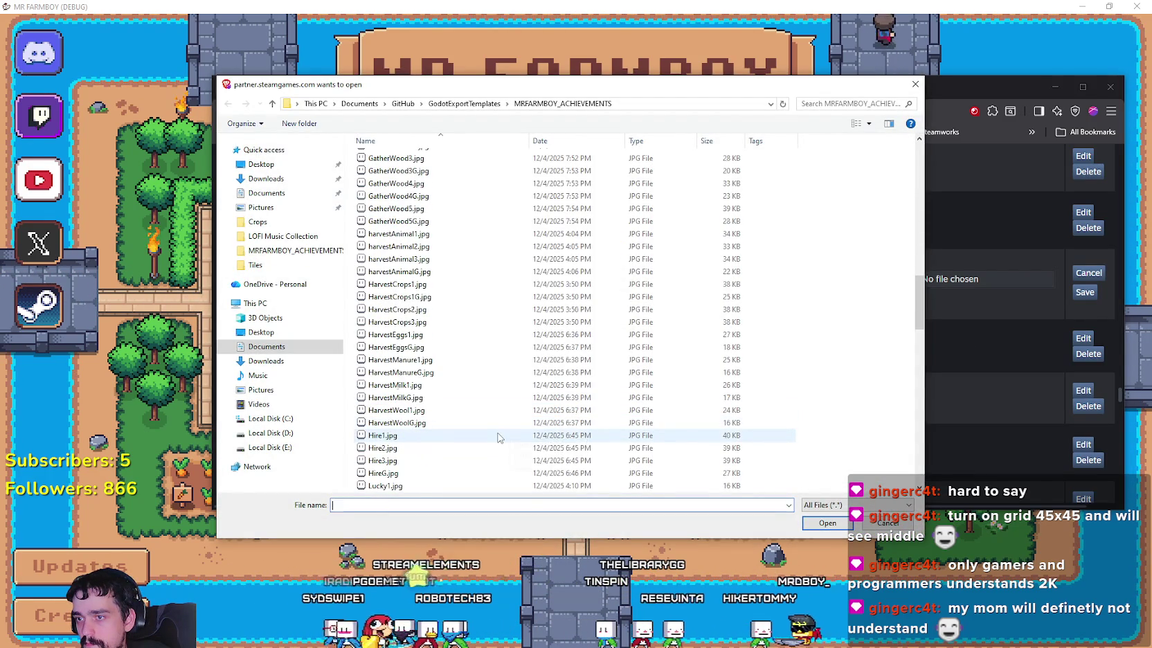
{"action": "scroll", "coordinate": [484, 402], "scroll_direction": "up", "scroll_amount": 6}
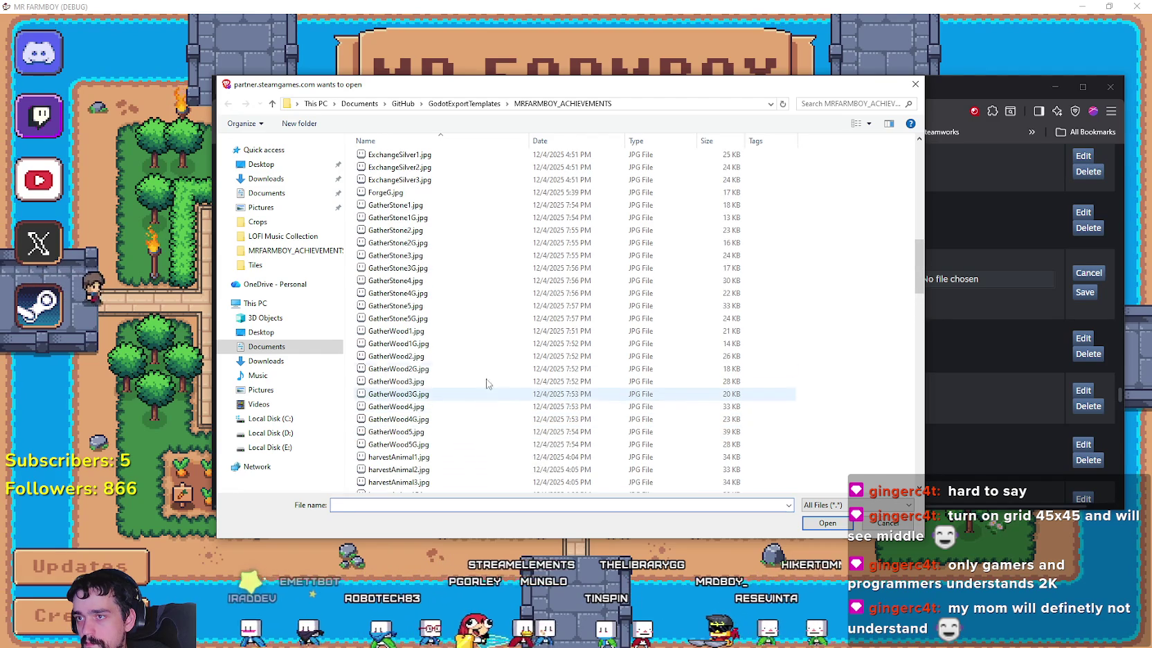
{"action": "double_click", "coordinate": [441, 256]}
{"action": "left_click", "coordinate": [937, 278]}
{"action": "scroll", "coordinate": [460, 334], "scroll_direction": "down", "scroll_amount": 5}
{"action": "scroll", "coordinate": [459, 332], "scroll_direction": "down", "scroll_amount": 4}
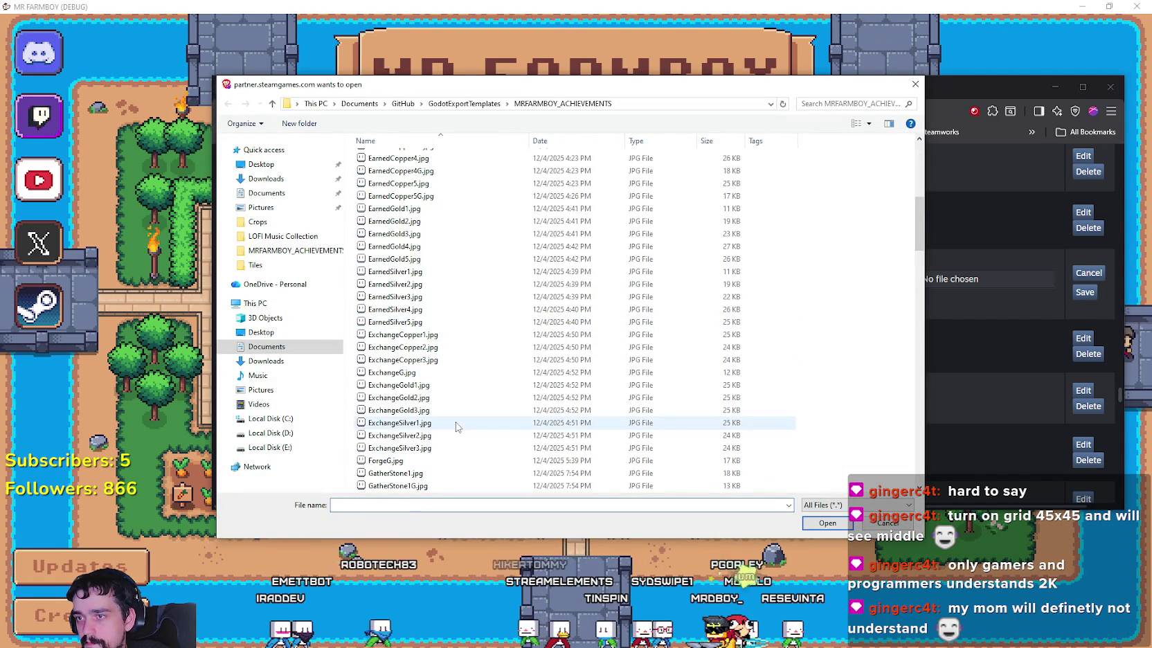
{"action": "scroll", "coordinate": [457, 415], "scroll_direction": "down", "scroll_amount": 4}
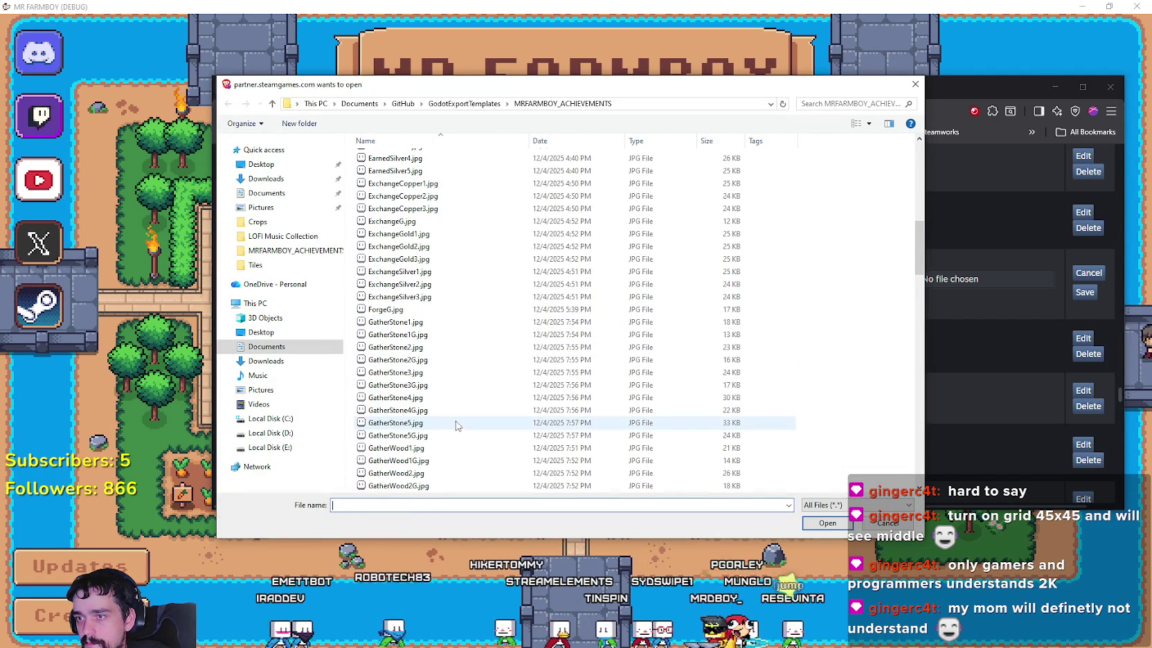
{"action": "double_click", "coordinate": [450, 385]}
{"action": "left_click", "coordinate": [879, 299]}
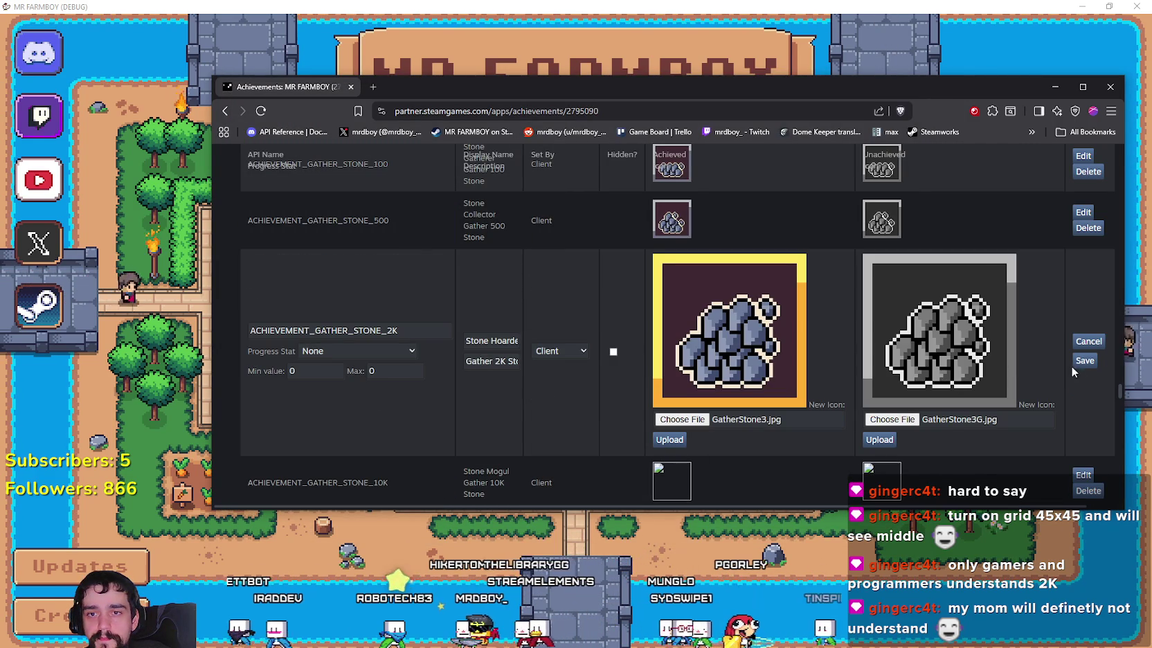
{"action": "left_click", "coordinate": [1083, 361]}
Step: Give Stone Mogul the GatherStone4.jpg and GatherStone4G.jpg icons, upload and save
{"action": "left_click", "coordinate": [943, 320]}
{"action": "left_click", "coordinate": [681, 334]}
{"action": "scroll", "coordinate": [462, 419], "scroll_direction": "down", "scroll_amount": 3}
{"action": "scroll", "coordinate": [486, 394], "scroll_direction": "down", "scroll_amount": 4}
{"action": "scroll", "coordinate": [443, 443], "scroll_direction": "down", "scroll_amount": 3}
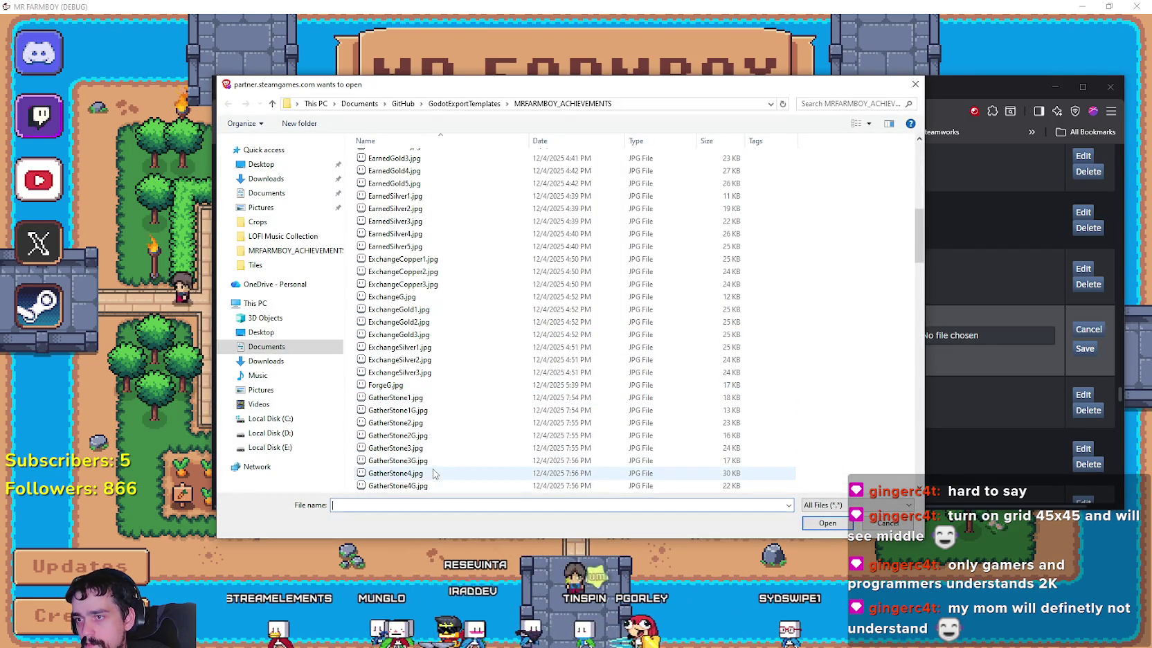
{"action": "double_click", "coordinate": [435, 472]}
{"action": "left_click", "coordinate": [875, 333]}
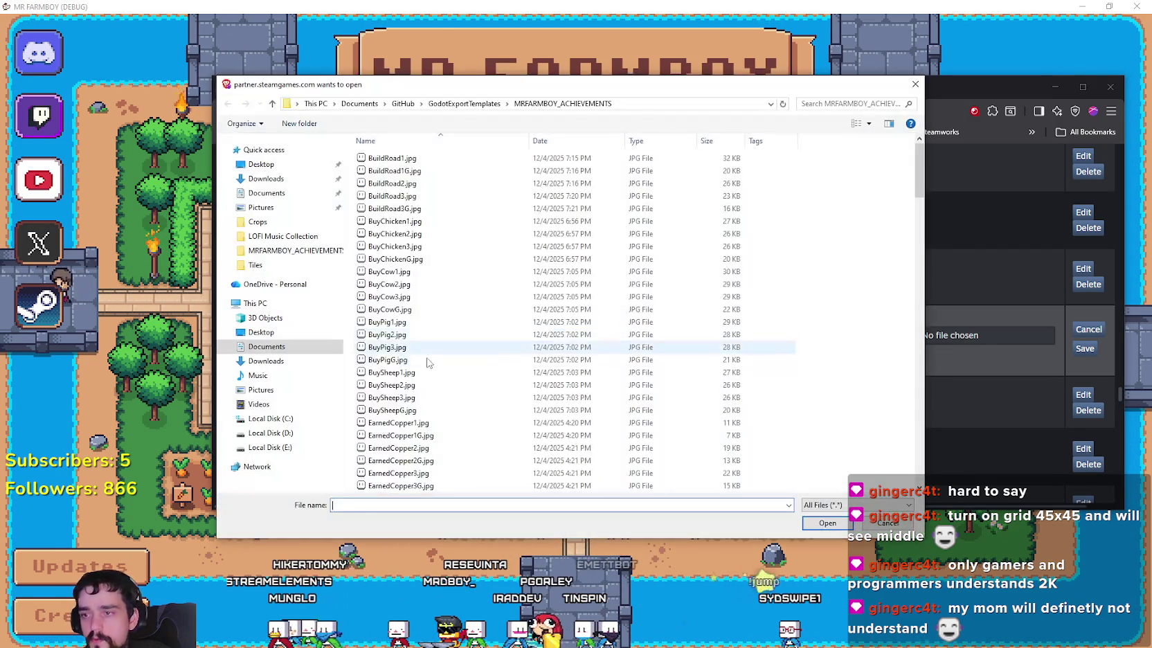
{"action": "scroll", "coordinate": [427, 362], "scroll_direction": "down", "scroll_amount": 12}
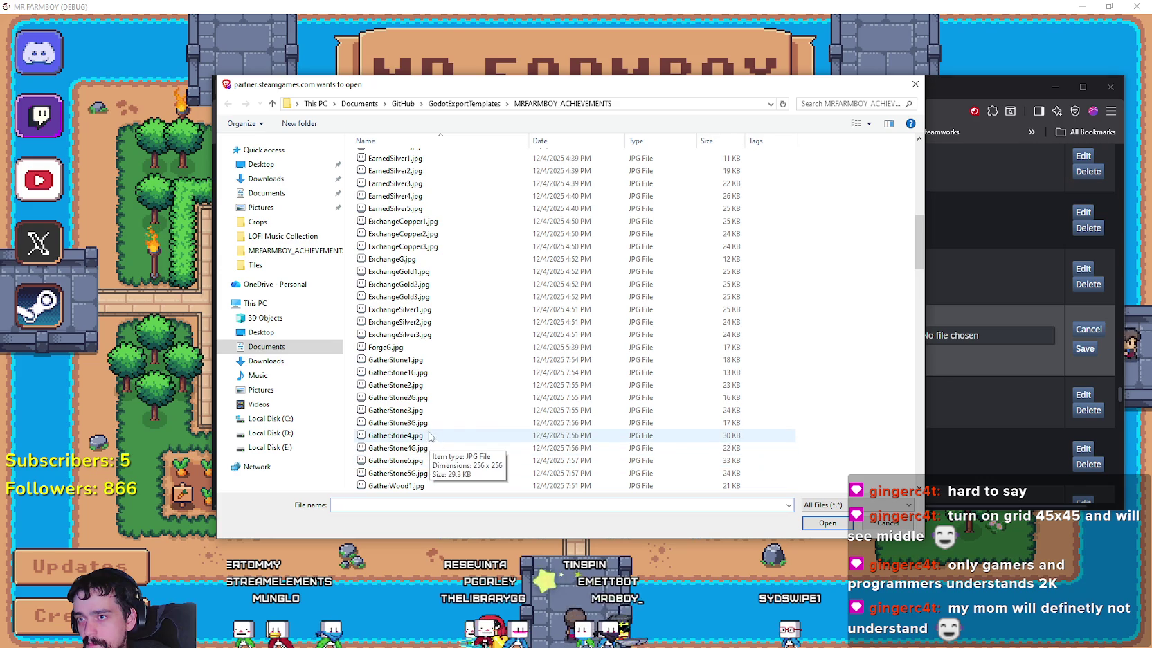
{"action": "double_click", "coordinate": [399, 448]}
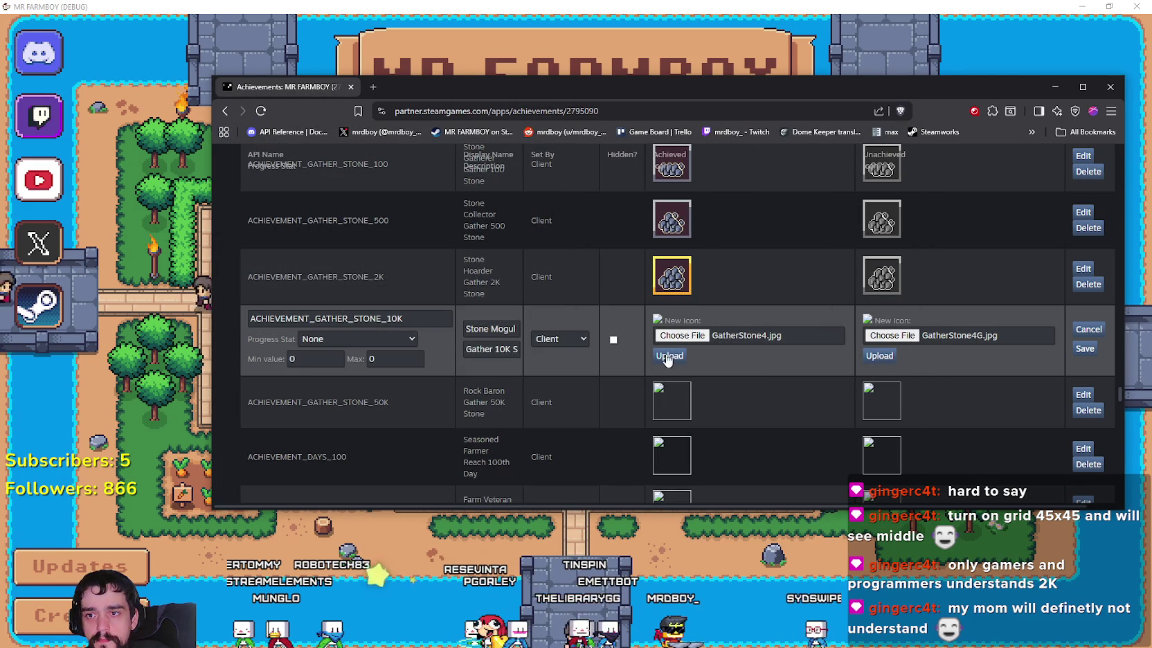
{"action": "left_click", "coordinate": [890, 355]}
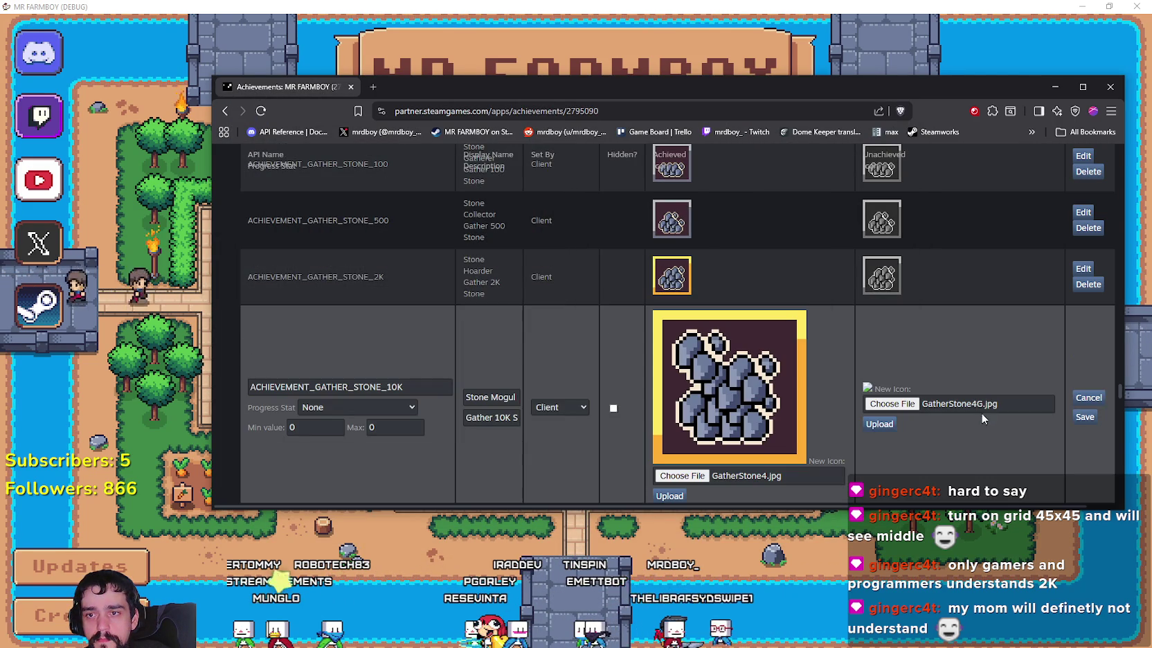
{"action": "scroll", "coordinate": [1069, 356], "scroll_direction": "down", "scroll_amount": 1}
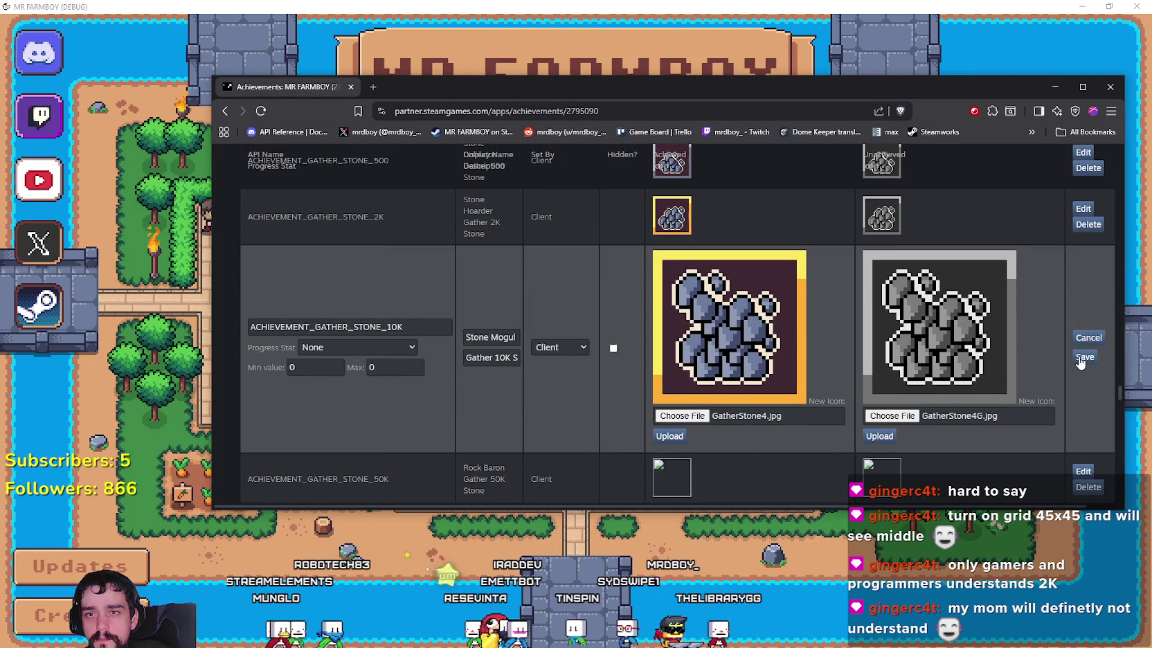
{"action": "left_click", "coordinate": [1084, 357]}
{"action": "scroll", "coordinate": [963, 266], "scroll_direction": "down", "scroll_amount": 2}
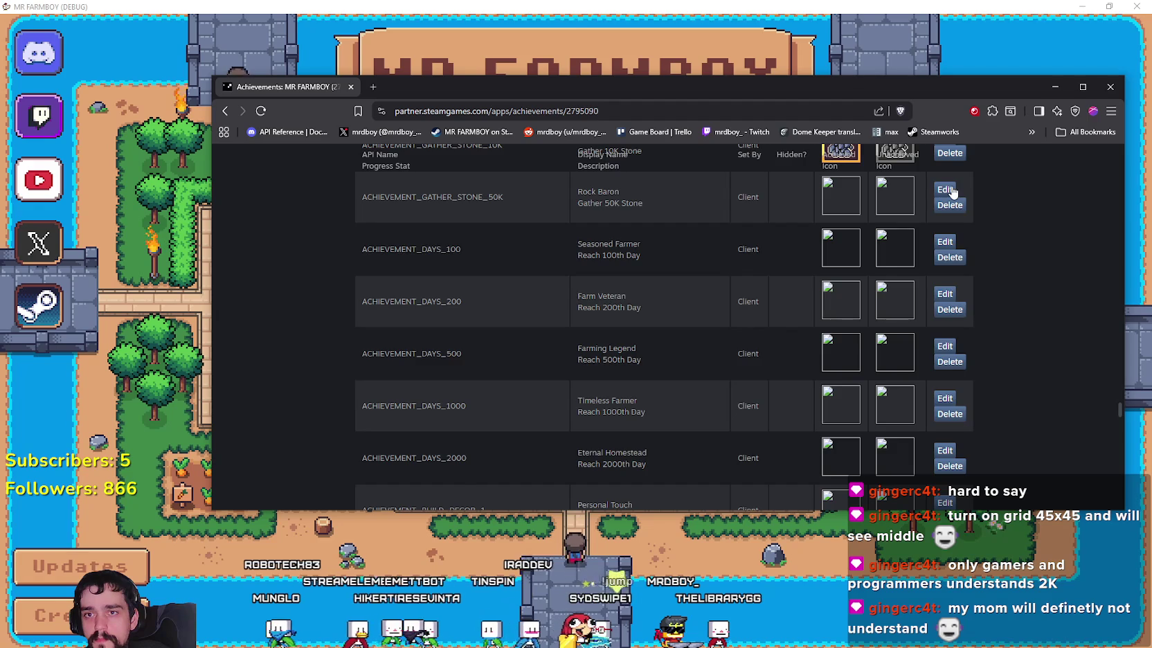
Step: Give GATHER_STONE_50K the GatherStone5.jpg and GatherStone5G.jpg icons, upload and save
{"action": "left_click", "coordinate": [950, 188]}
{"action": "left_click", "coordinate": [675, 197]}
{"action": "scroll", "coordinate": [446, 397], "scroll_direction": "down", "scroll_amount": 6}
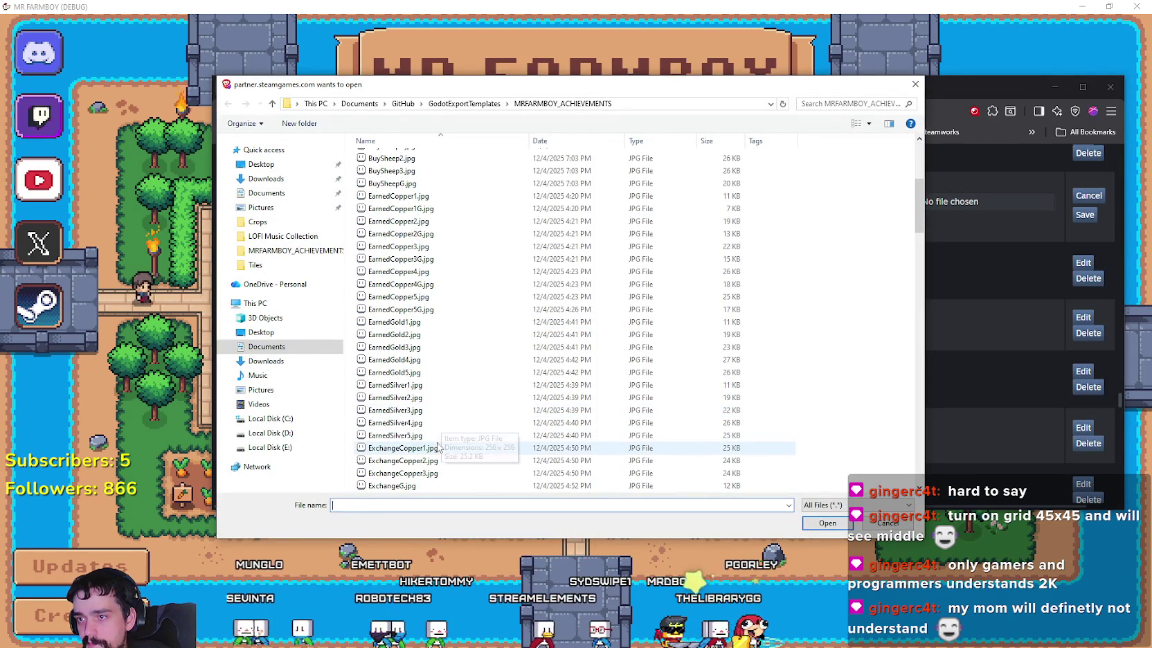
{"action": "scroll", "coordinate": [465, 339], "scroll_direction": "down", "scroll_amount": 3}
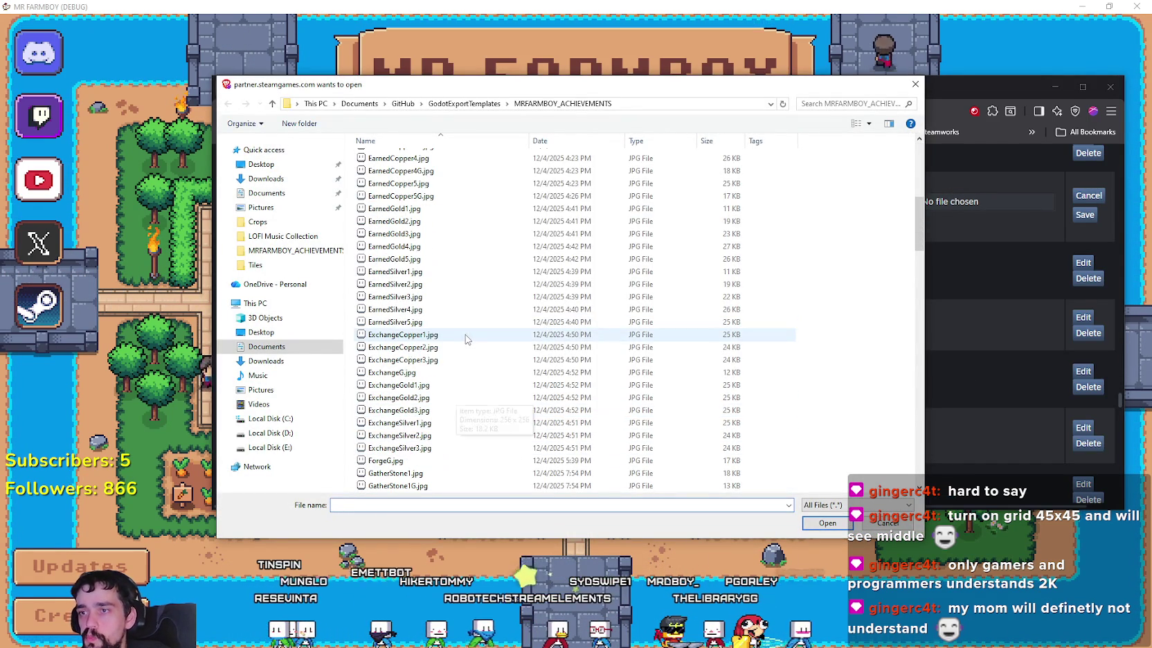
{"action": "scroll", "coordinate": [460, 464], "scroll_direction": "down", "scroll_amount": 3}
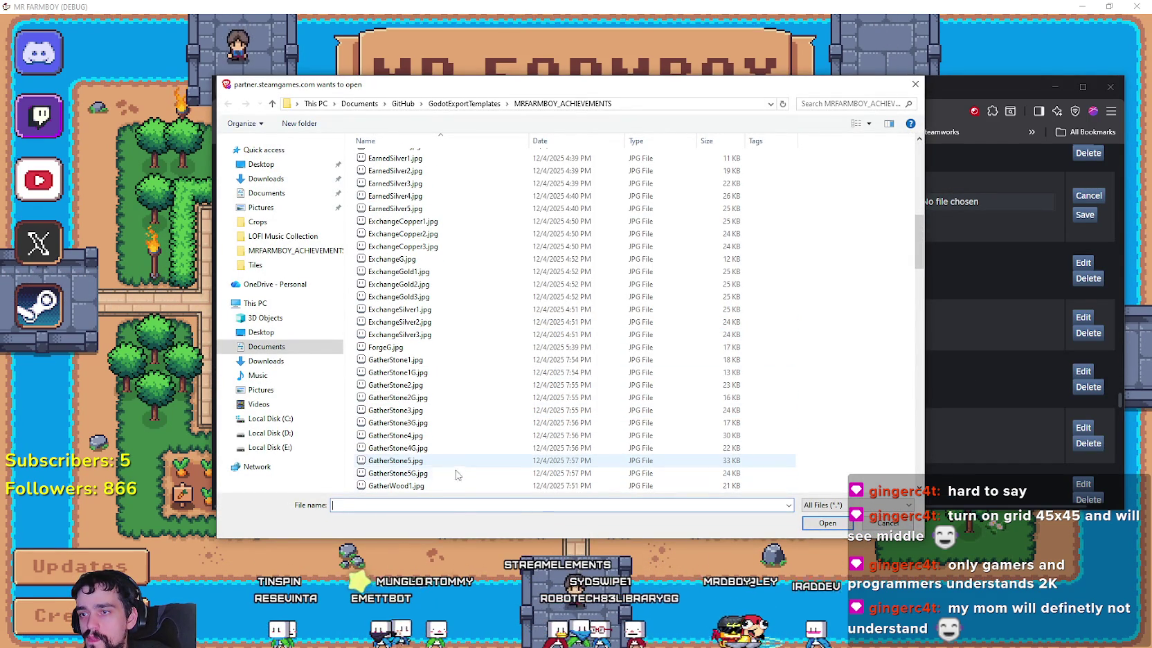
{"action": "double_click", "coordinate": [457, 460]}
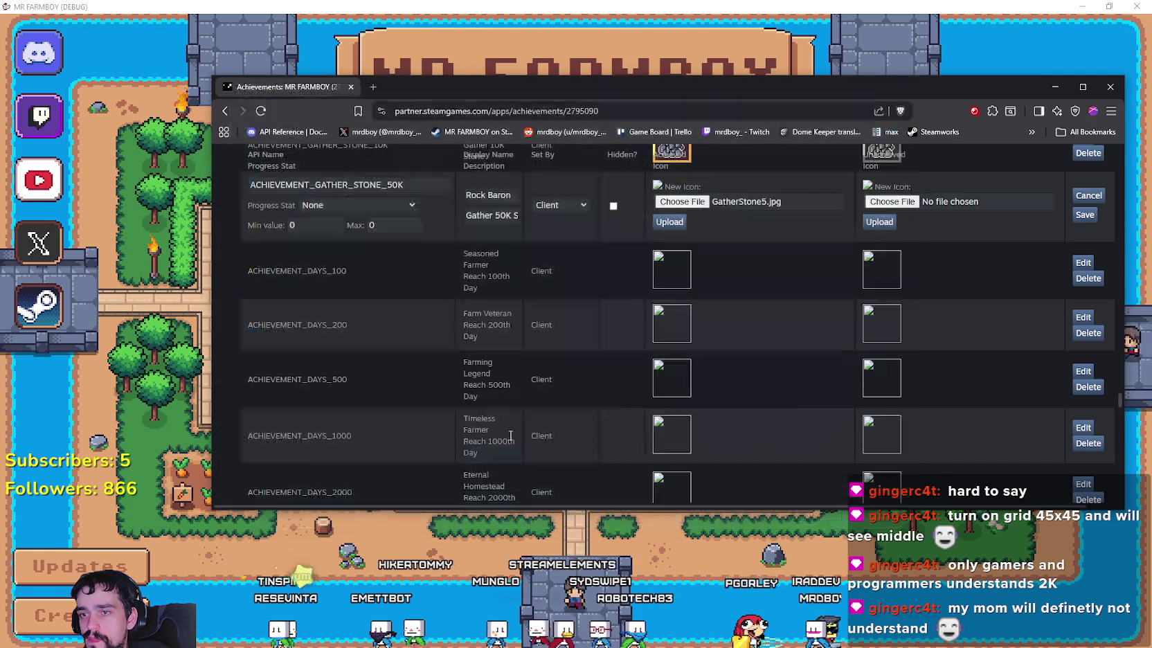
{"action": "left_click", "coordinate": [892, 201]}
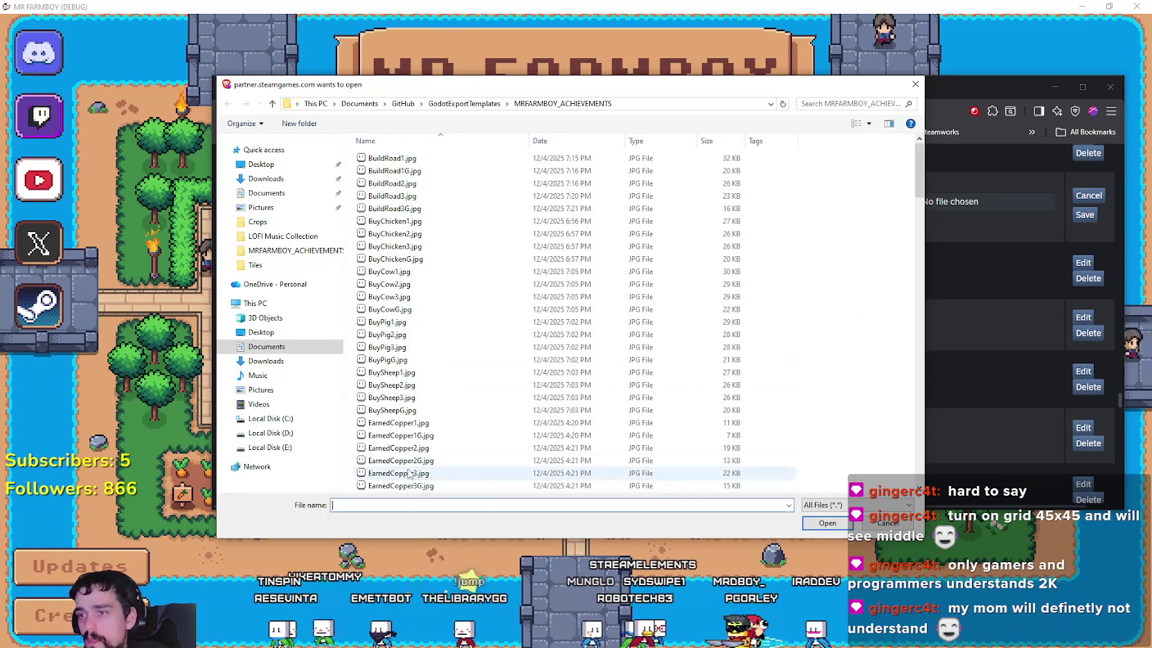
{"action": "scroll", "coordinate": [415, 471], "scroll_direction": "down", "scroll_amount": 5}
{"action": "scroll", "coordinate": [464, 460], "scroll_direction": "down", "scroll_amount": 5}
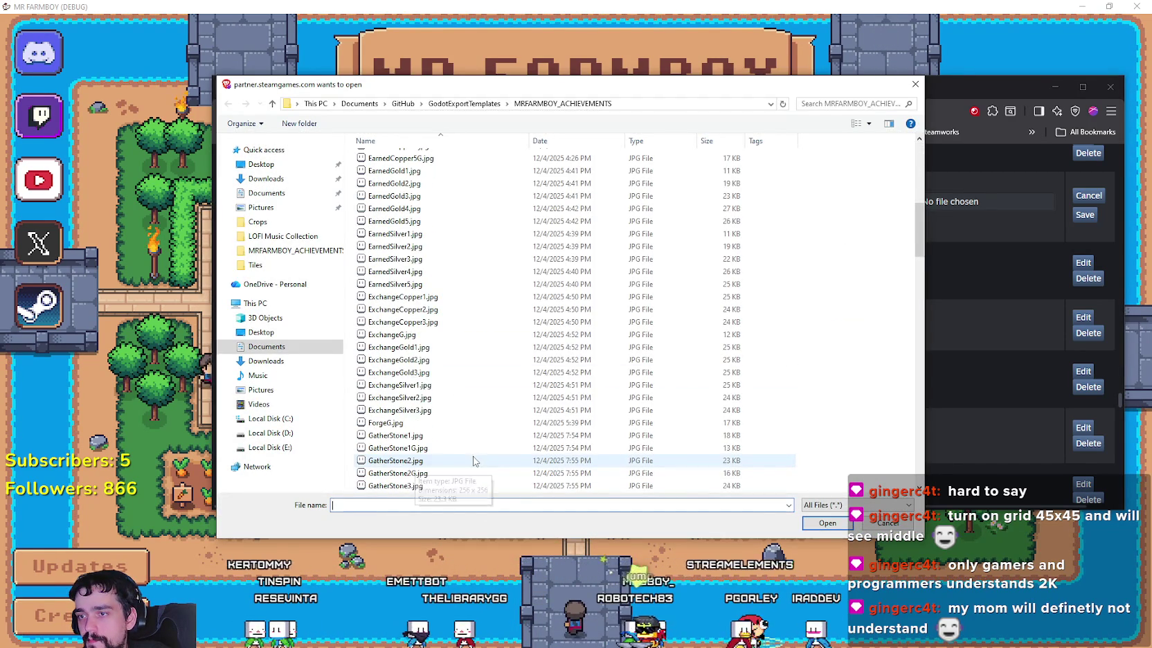
{"action": "scroll", "coordinate": [474, 464], "scroll_direction": "down", "scroll_amount": 2}
{"action": "double_click", "coordinate": [478, 473]}
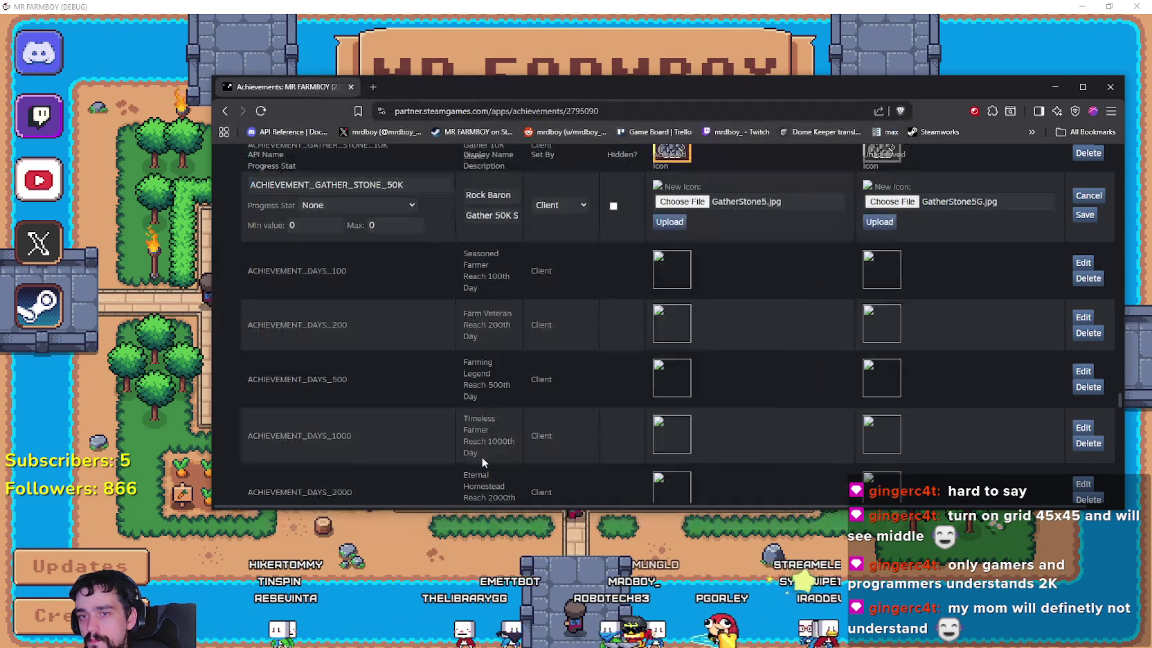
{"action": "scroll", "coordinate": [623, 381], "scroll_direction": "up", "scroll_amount": 1}
{"action": "left_click", "coordinate": [891, 282]}
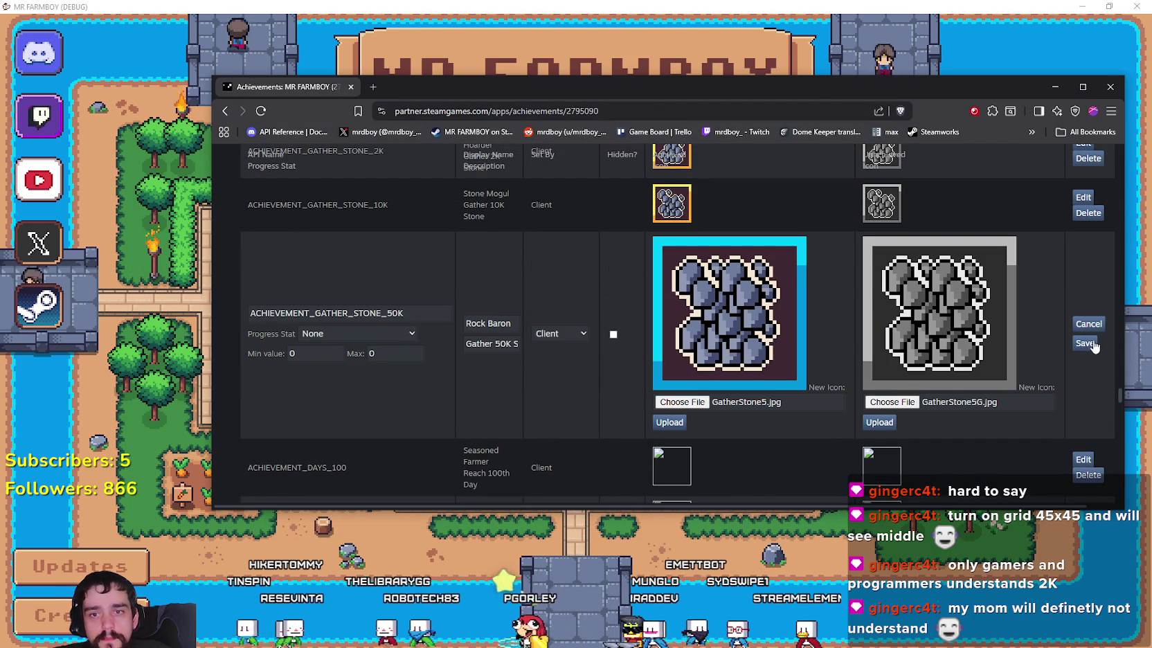
{"action": "left_click", "coordinate": [1087, 344]}
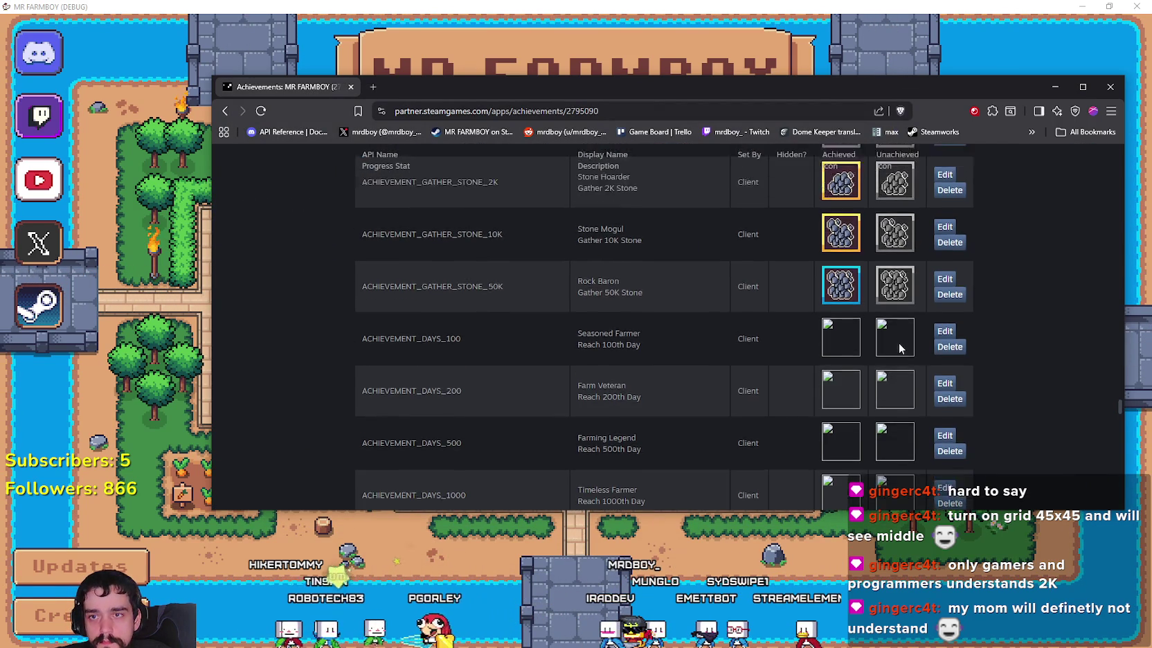
Step: Scroll through the achievements list, then minimize the browser to reveal the game
{"action": "scroll", "coordinate": [893, 346], "scroll_direction": "up", "scroll_amount": 5}
{"action": "scroll", "coordinate": [883, 339], "scroll_direction": "down", "scroll_amount": 3}
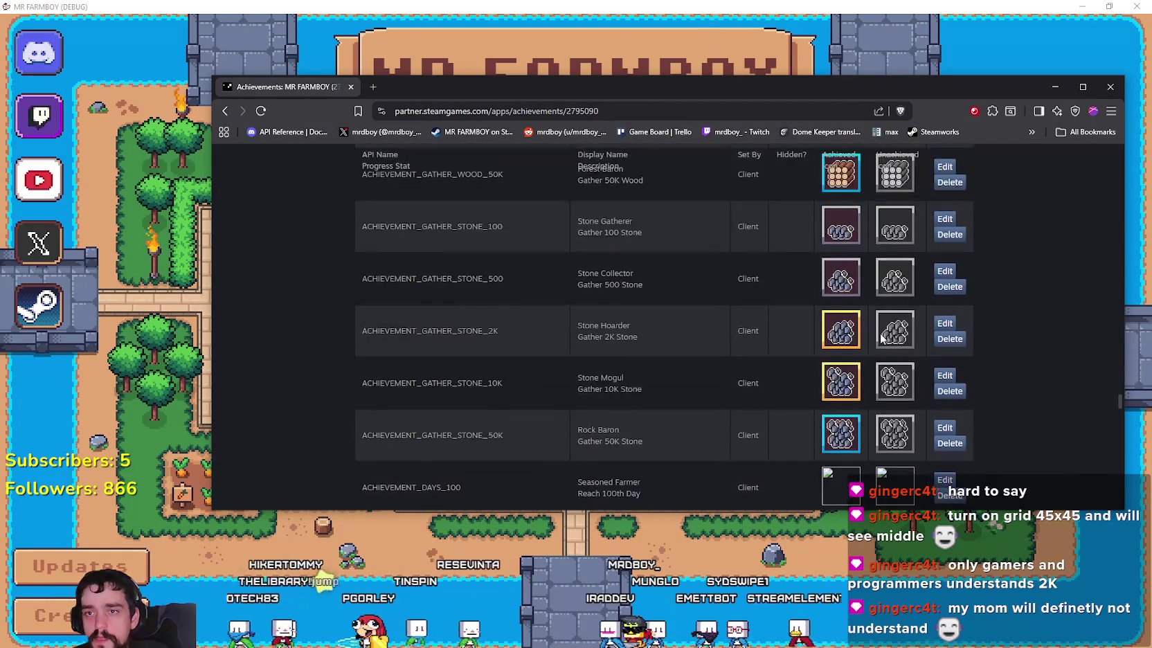
{"action": "scroll", "coordinate": [883, 340], "scroll_direction": "down", "scroll_amount": 5}
{"action": "scroll", "coordinate": [879, 336], "scroll_direction": "down", "scroll_amount": 5}
{"action": "scroll", "coordinate": [876, 332], "scroll_direction": "down", "scroll_amount": 3}
{"action": "scroll", "coordinate": [872, 329], "scroll_direction": "down", "scroll_amount": 3}
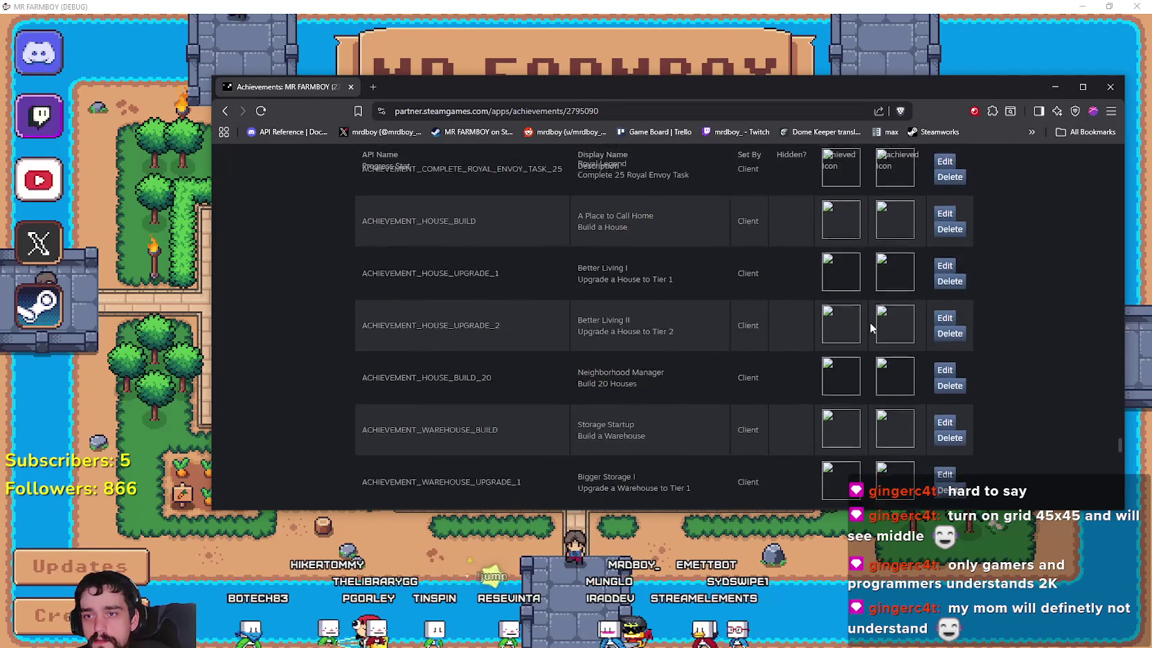
{"action": "scroll", "coordinate": [869, 339], "scroll_direction": "down", "scroll_amount": 5}
{"action": "scroll", "coordinate": [867, 352], "scroll_direction": "down", "scroll_amount": 5}
{"action": "scroll", "coordinate": [864, 365], "scroll_direction": "down", "scroll_amount": 5}
{"action": "scroll", "coordinate": [862, 377], "scroll_direction": "down", "scroll_amount": 5}
{"action": "scroll", "coordinate": [865, 371], "scroll_direction": "down", "scroll_amount": 5}
{"action": "scroll", "coordinate": [875, 360], "scroll_direction": "down", "scroll_amount": 5}
{"action": "scroll", "coordinate": [872, 357], "scroll_direction": "up", "scroll_amount": 5}
{"action": "scroll", "coordinate": [866, 366], "scroll_direction": "up", "scroll_amount": 5}
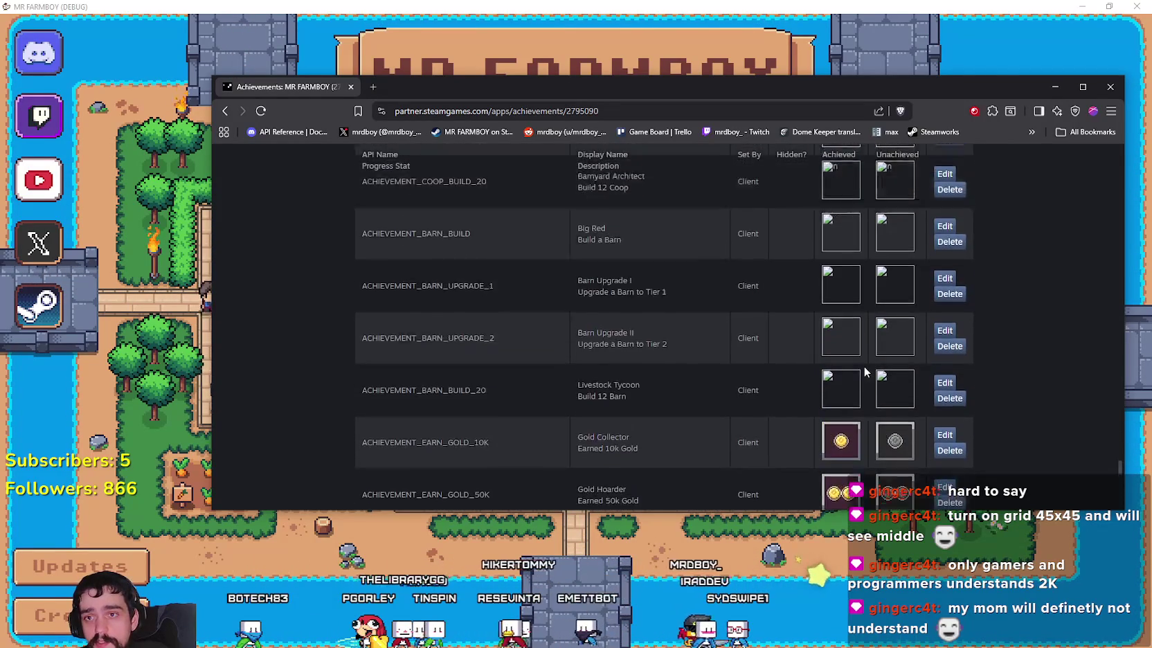
{"action": "scroll", "coordinate": [864, 372], "scroll_direction": "up", "scroll_amount": 5}
{"action": "scroll", "coordinate": [864, 372], "scroll_direction": "up", "scroll_amount": 5}
{"action": "scroll", "coordinate": [864, 372], "scroll_direction": "up", "scroll_amount": 5}
{"action": "scroll", "coordinate": [864, 372], "scroll_direction": "up", "scroll_amount": 3}
{"action": "scroll", "coordinate": [864, 372], "scroll_direction": "up", "scroll_amount": 3}
{"action": "scroll", "coordinate": [864, 372], "scroll_direction": "up", "scroll_amount": 3}
{"action": "scroll", "coordinate": [864, 372], "scroll_direction": "up", "scroll_amount": 5}
{"action": "scroll", "coordinate": [864, 371], "scroll_direction": "up", "scroll_amount": 3}
{"action": "scroll", "coordinate": [863, 371], "scroll_direction": "up", "scroll_amount": 3}
{"action": "scroll", "coordinate": [863, 372], "scroll_direction": "up", "scroll_amount": 1}
{"action": "scroll", "coordinate": [863, 372], "scroll_direction": "down", "scroll_amount": 3}
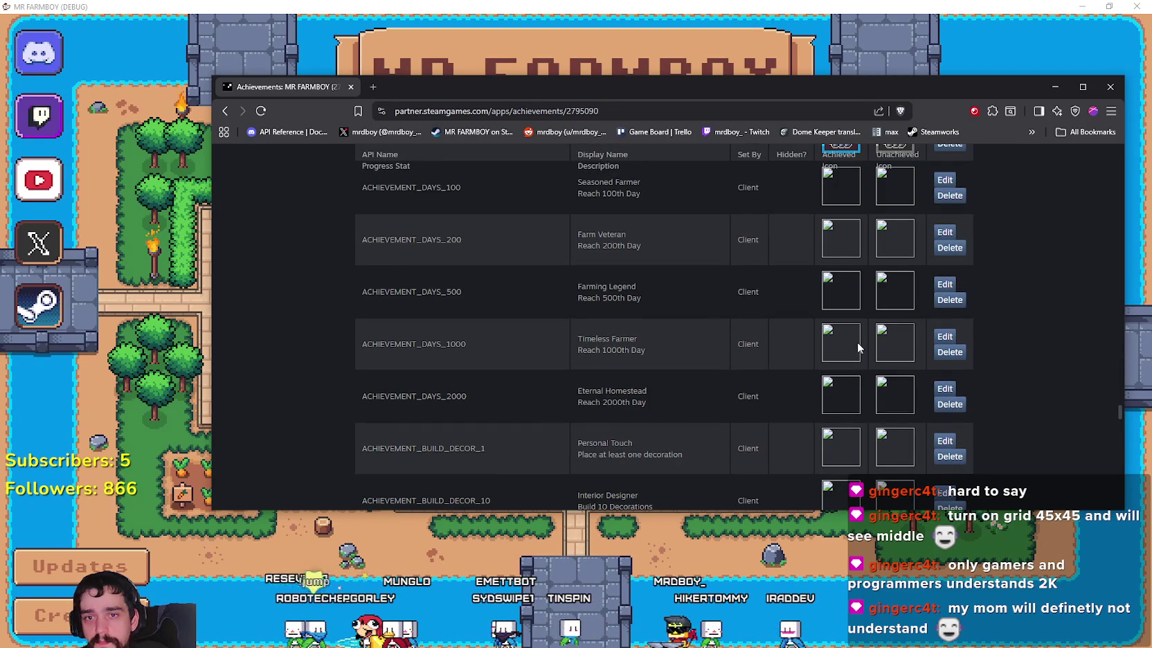
{"action": "left_click", "coordinate": [1055, 86]}
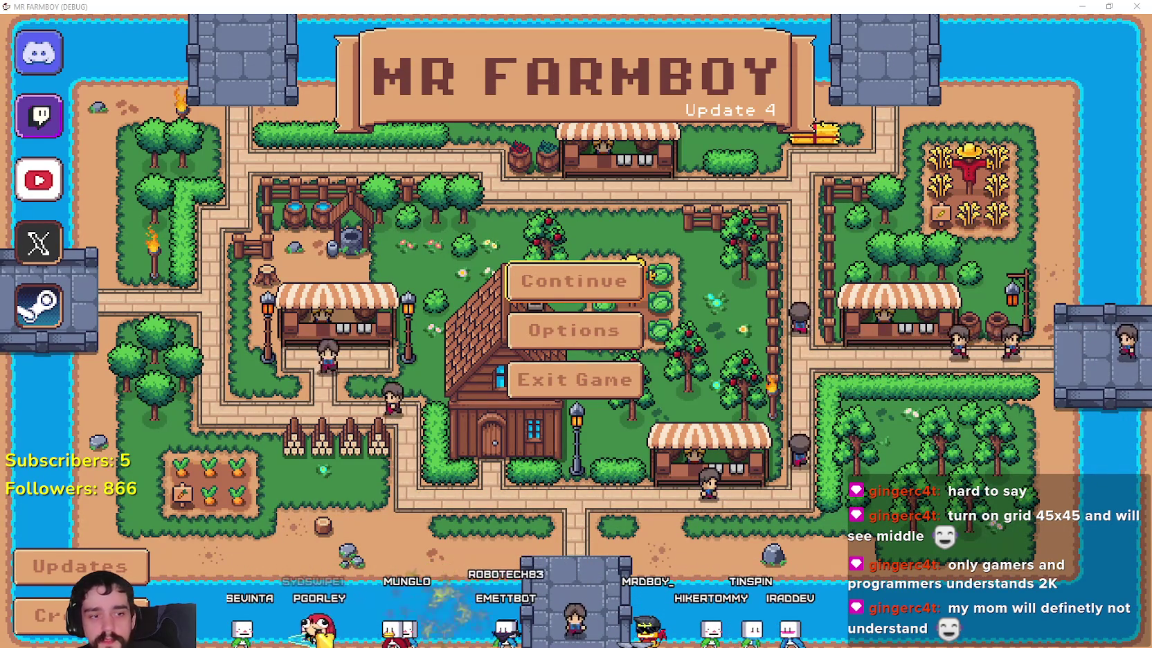
Step: Switch to Aseprite and bring up an empty area of the Player.png sprite sheet
{"action": "key", "text": "alt+Tab"}
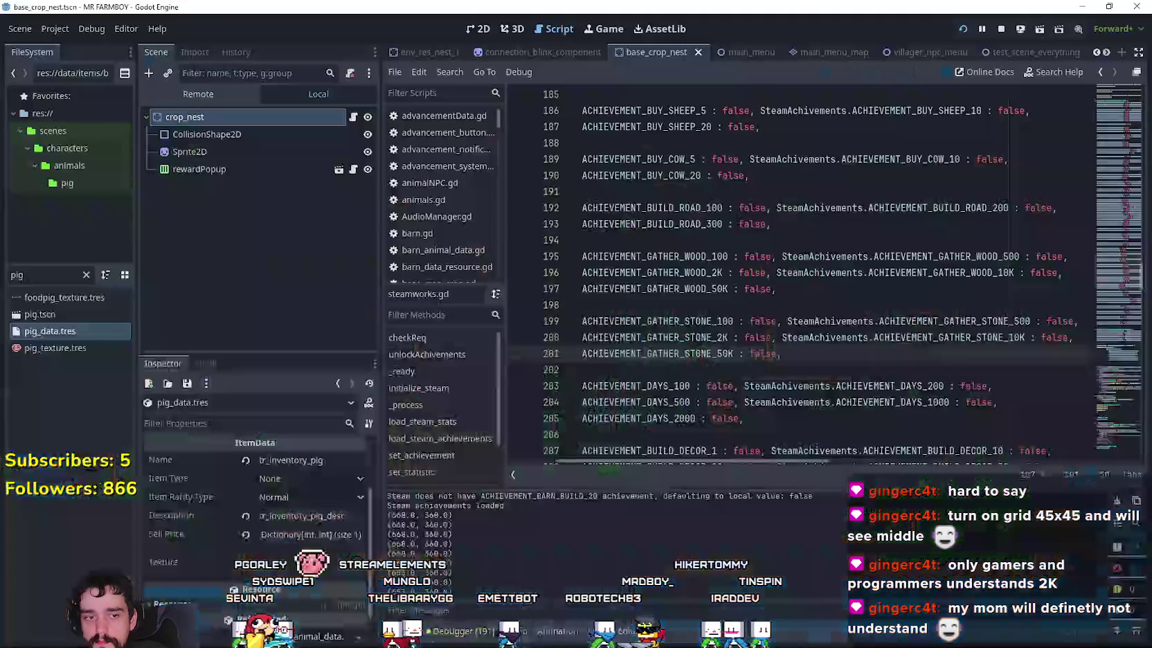
{"action": "key", "text": "alt+Tab"}
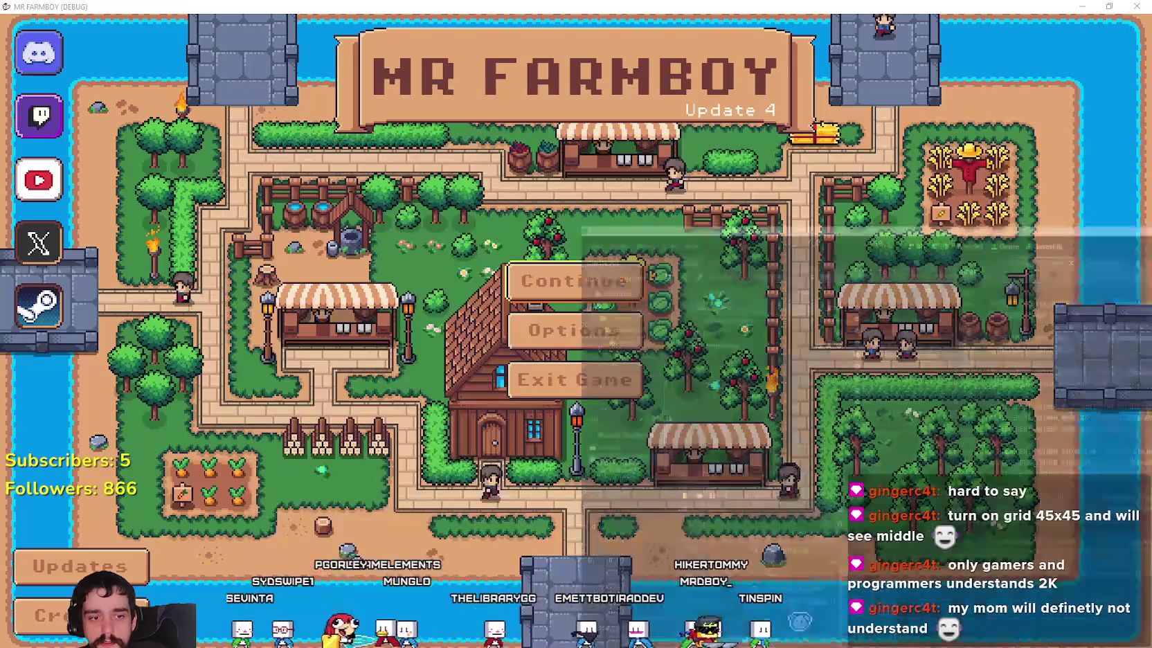
{"action": "key", "text": "alt+Tab"}
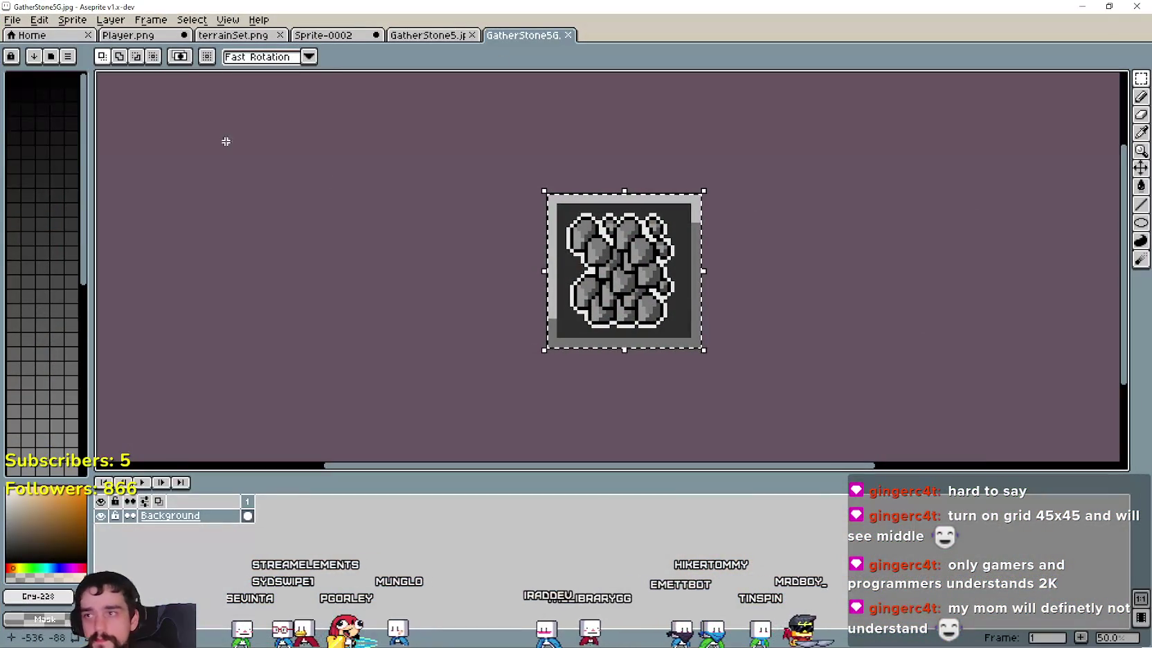
{"action": "left_click", "coordinate": [128, 35]}
{"action": "scroll", "coordinate": [693, 210], "scroll_direction": "down", "scroll_amount": 3}
{"action": "scroll", "coordinate": [693, 209], "scroll_direction": "down", "scroll_amount": 2}
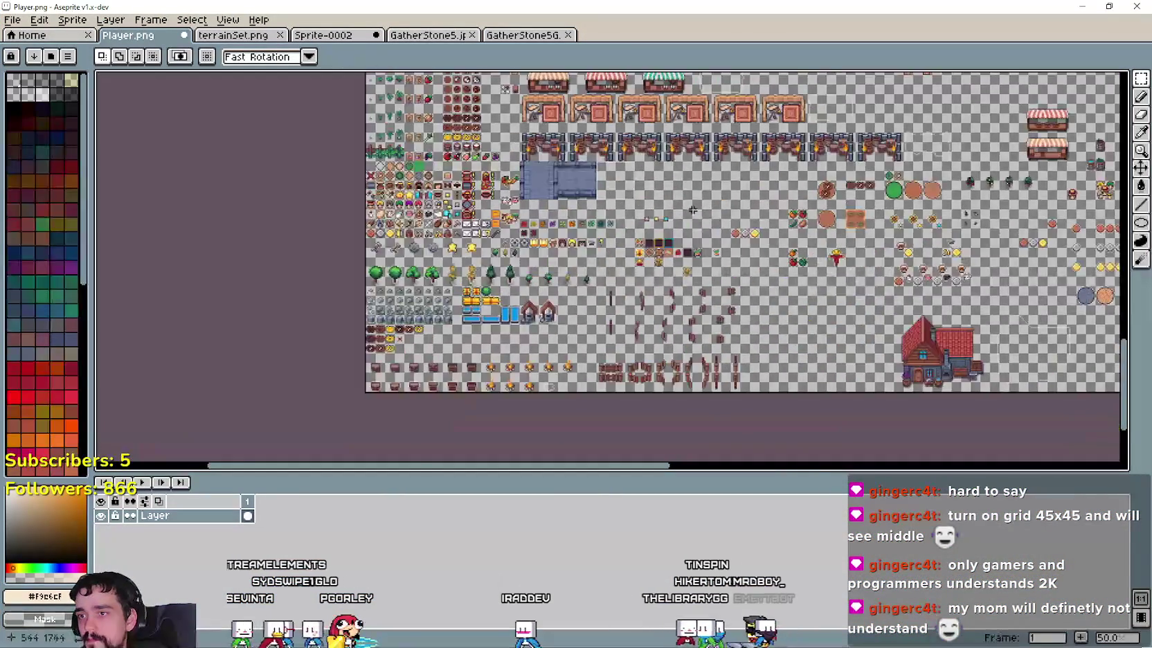
{"action": "scroll", "coordinate": [692, 209], "scroll_direction": "up", "scroll_amount": 2}
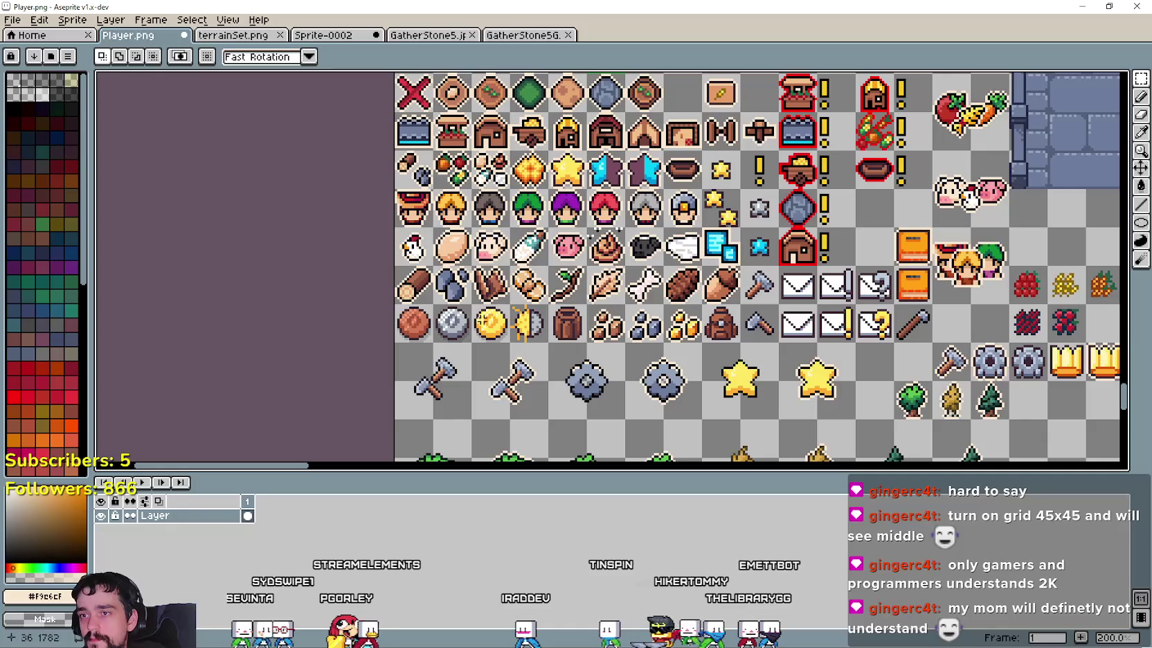
{"action": "scroll", "coordinate": [547, 336], "scroll_direction": "up", "scroll_amount": 1}
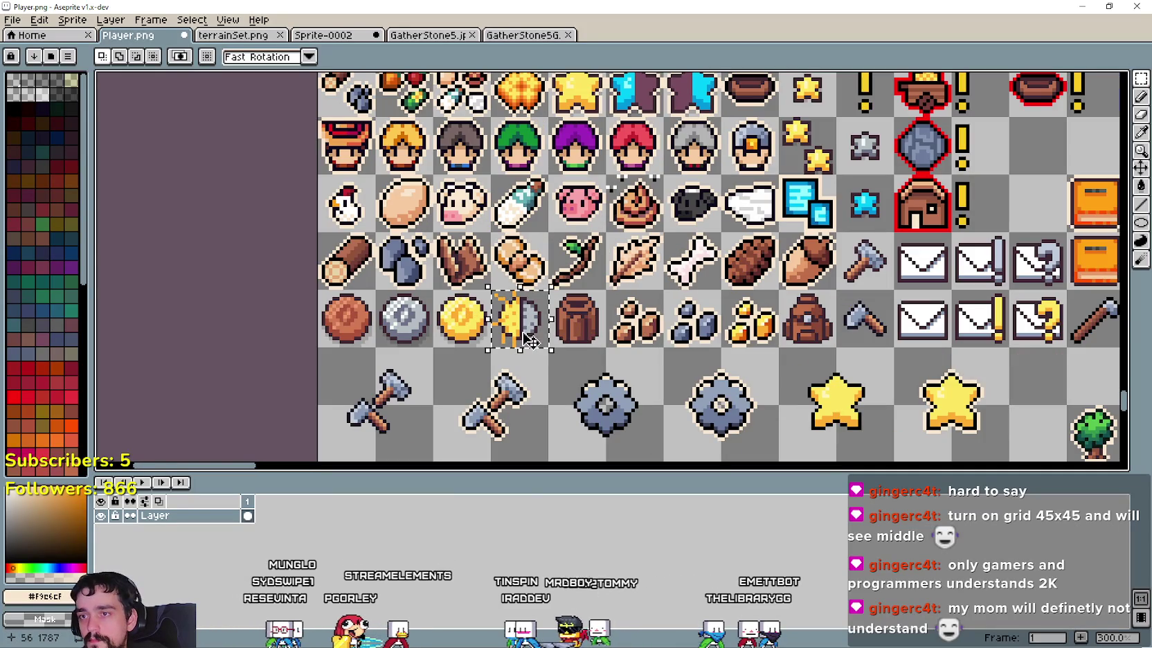
{"action": "scroll", "coordinate": [539, 333], "scroll_direction": "down", "scroll_amount": 5}
{"action": "scroll", "coordinate": [590, 242], "scroll_direction": "up", "scroll_amount": 2}
{"action": "scroll", "coordinate": [591, 242], "scroll_direction": "up", "scroll_amount": 1}
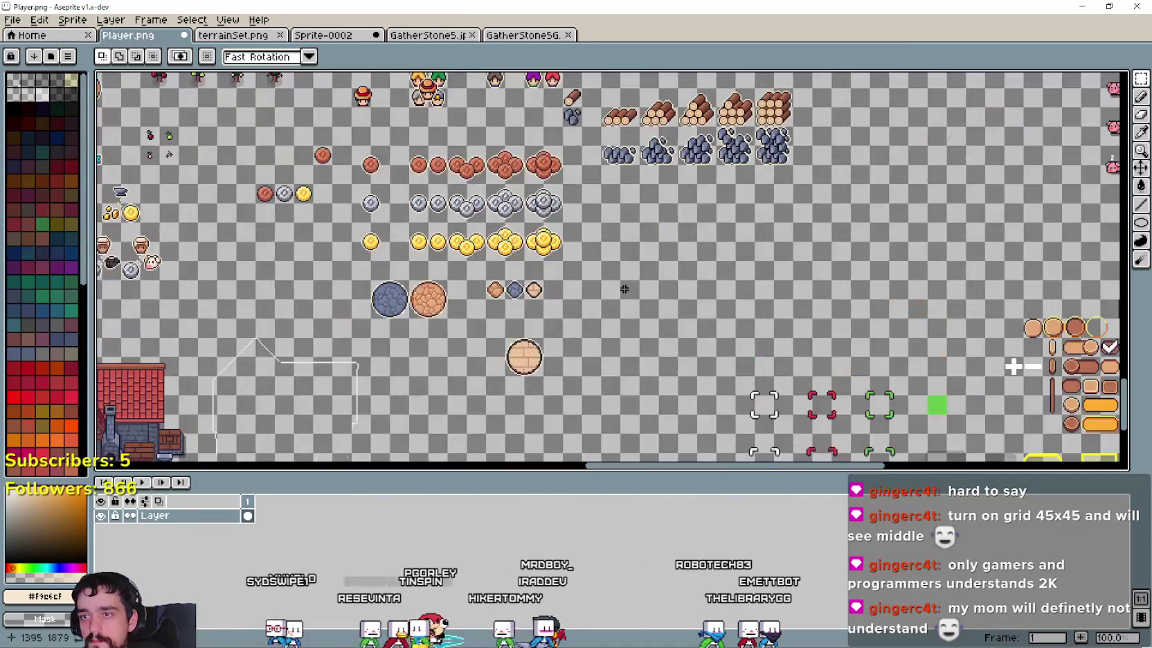
{"action": "scroll", "coordinate": [590, 243], "scroll_direction": "up", "scroll_amount": 1}
{"action": "scroll", "coordinate": [591, 242], "scroll_direction": "up", "scroll_amount": 1}
{"action": "scroll", "coordinate": [642, 239], "scroll_direction": "right", "scroll_amount": 5}
{"action": "scroll", "coordinate": [527, 334], "scroll_direction": "up", "scroll_amount": 3}
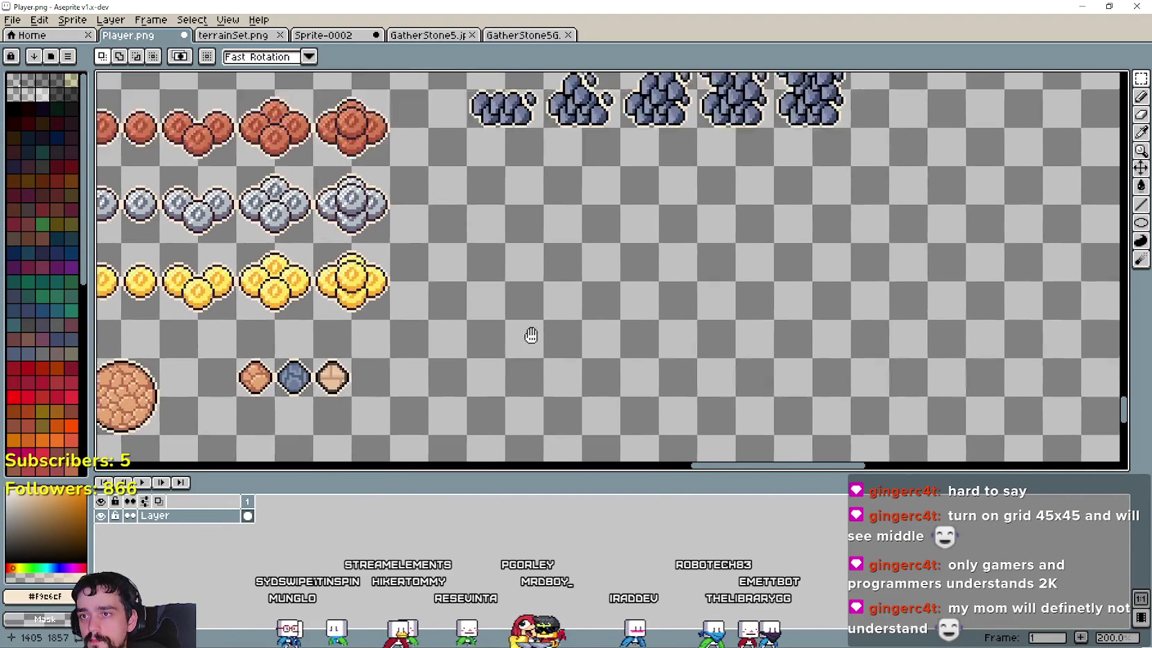
Step: Paste the half-sun half-moon icon into the empty spot and commit it
{"action": "key", "text": "ctrl+v"}
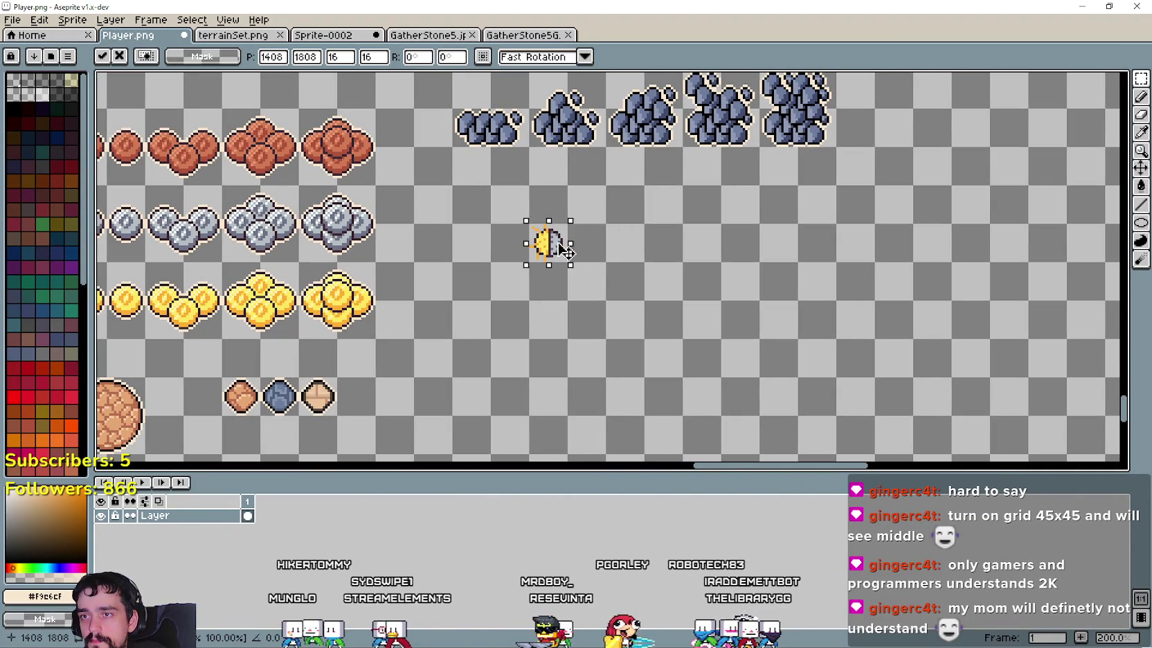
{"action": "key", "text": "Return"}
{"action": "scroll", "coordinate": [564, 249], "scroll_direction": "up", "scroll_amount": 1}
{"action": "scroll", "coordinate": [547, 263], "scroll_direction": "up", "scroll_amount": 1}
{"action": "scroll", "coordinate": [521, 298], "scroll_direction": "up", "scroll_amount": 1}
{"action": "scroll", "coordinate": [522, 298], "scroll_direction": "up", "scroll_amount": 1}
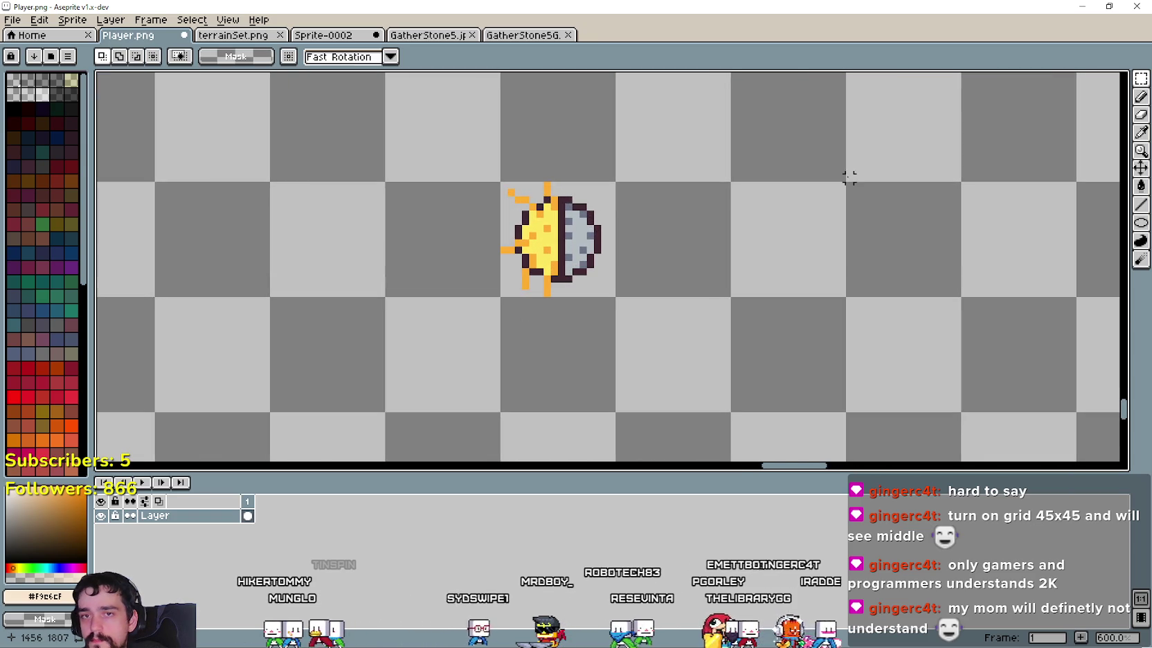
{"action": "key", "text": "i"}
{"action": "scroll", "coordinate": [900, 207], "scroll_direction": "left", "scroll_amount": 3}
{"action": "scroll", "coordinate": [715, 202], "scroll_direction": "up", "scroll_amount": 3}
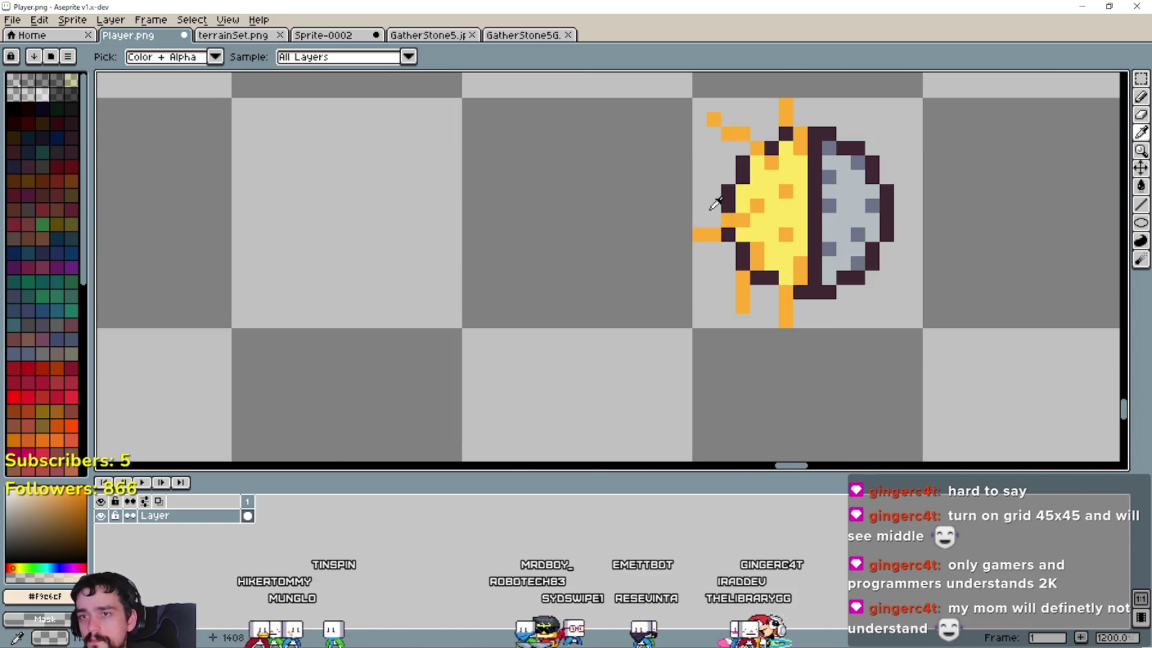
Step: Switch to the line tool and pan to frame the icon's moon side and lower edge
{"action": "left_click", "coordinate": [1142, 81]}
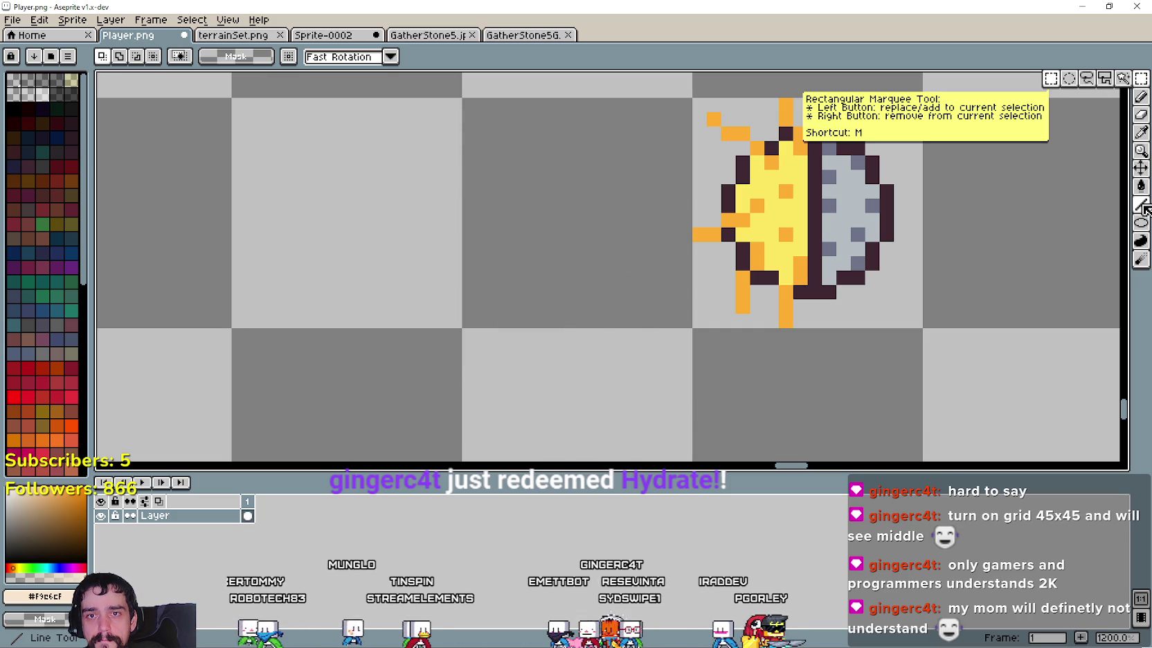
{"action": "left_click", "coordinate": [1142, 206]}
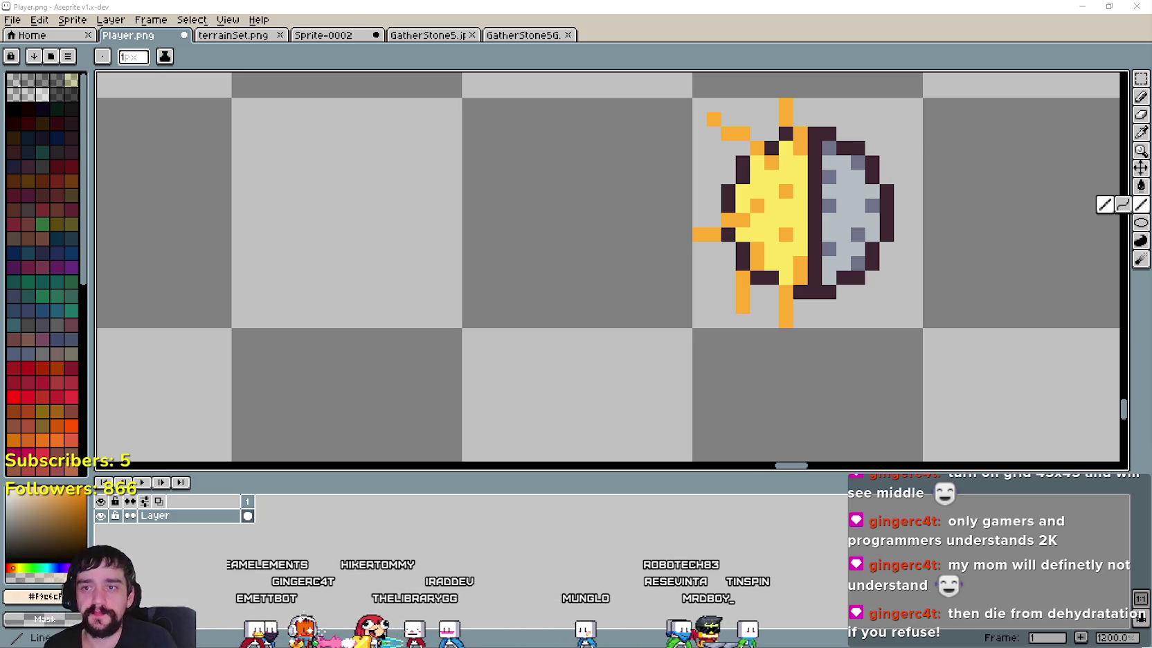
{"action": "left_click_drag", "start_coordinate": [814, 201], "coordinate": [655, 266]}
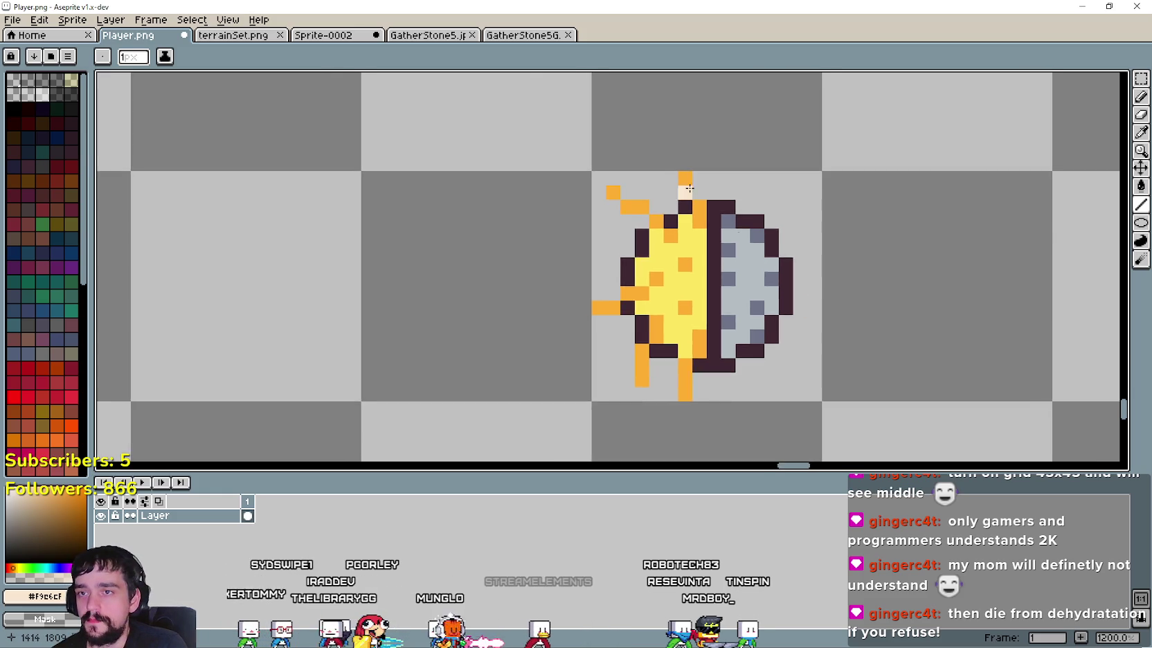
{"action": "scroll", "coordinate": [750, 299], "scroll_direction": "up", "scroll_amount": 1}
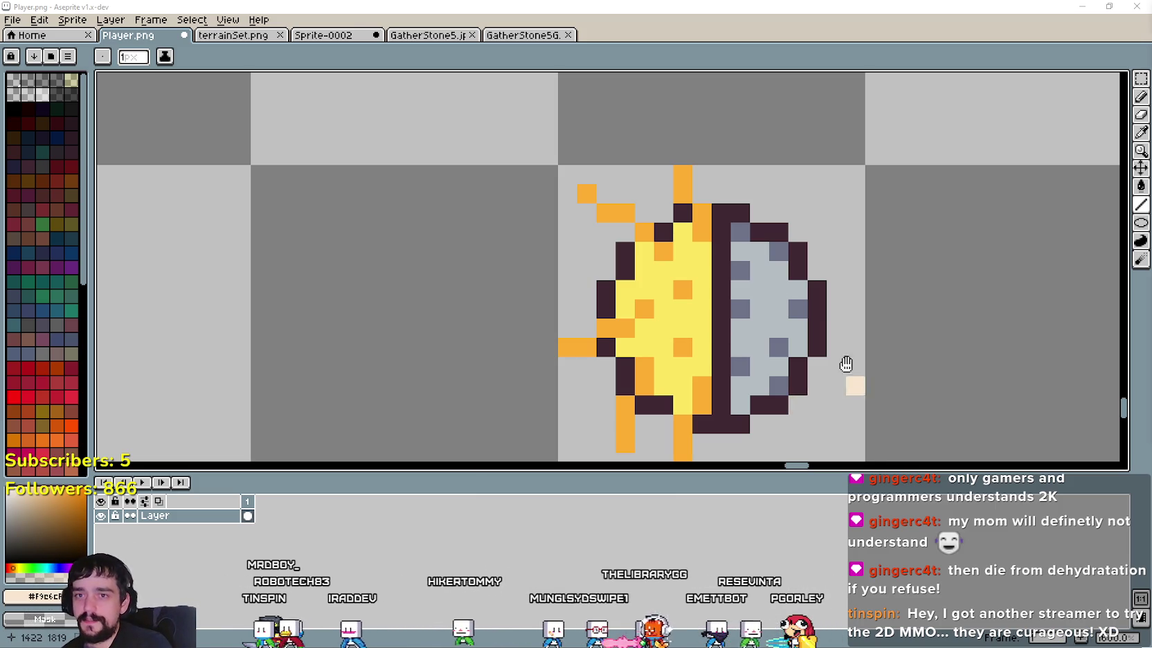
{"action": "left_click_drag", "start_coordinate": [846, 364], "coordinate": [805, 291]}
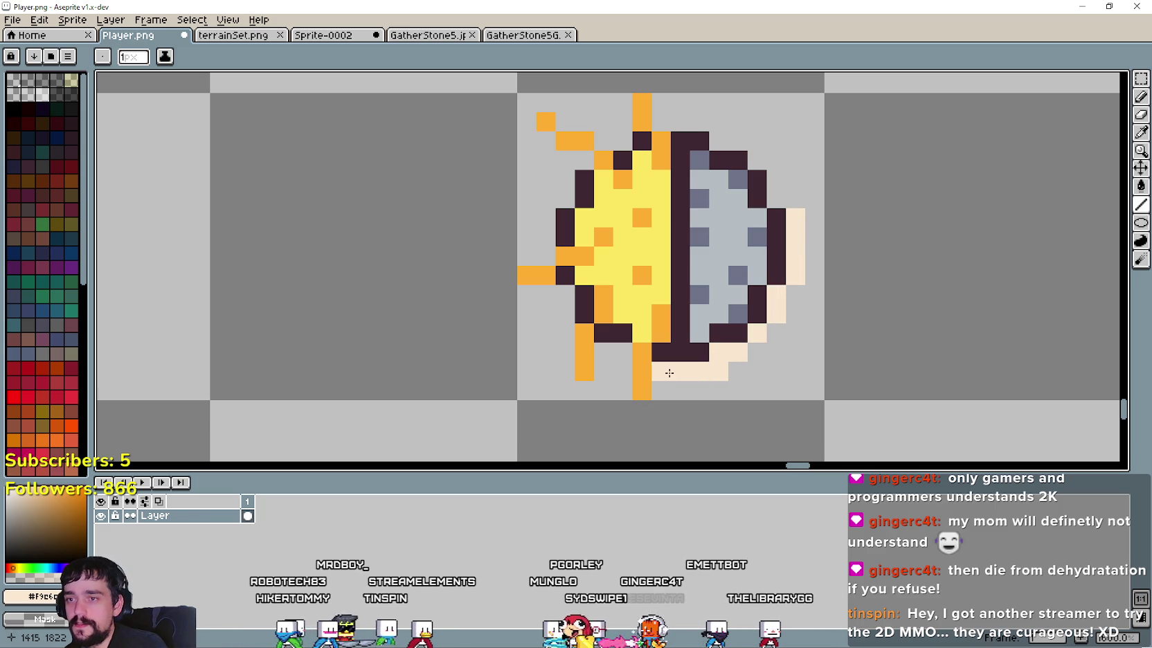
{"action": "scroll", "coordinate": [721, 374], "scroll_direction": "left", "scroll_amount": 1}
{"action": "scroll", "coordinate": [764, 393], "scroll_direction": "left", "scroll_amount": 1}
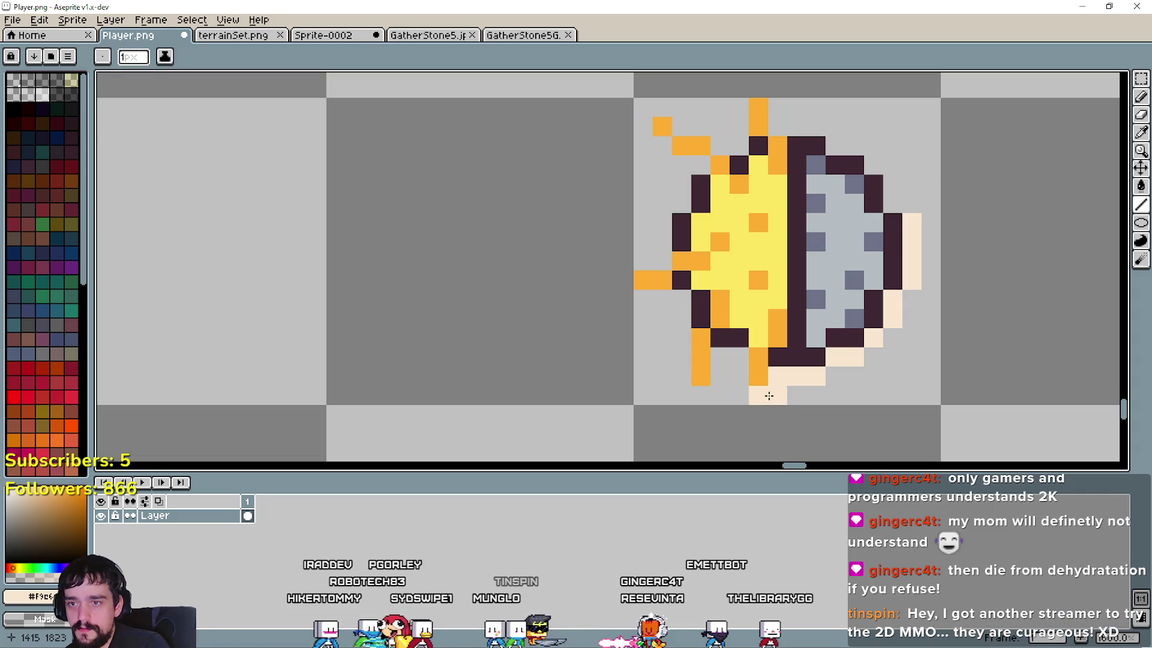
Step: Paint a cream outline around the lower sun rays, the sun's left edge and the moon's top, erasing one stray pixel
{"action": "key", "text": "b"}
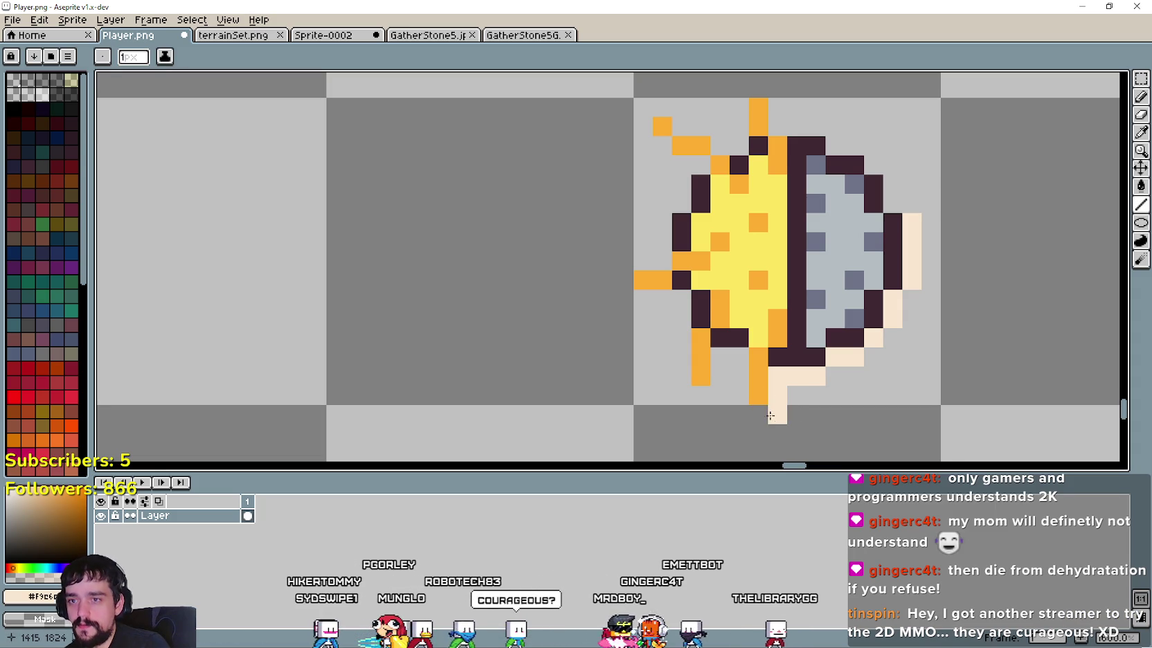
{"action": "left_click", "coordinate": [758, 414]}
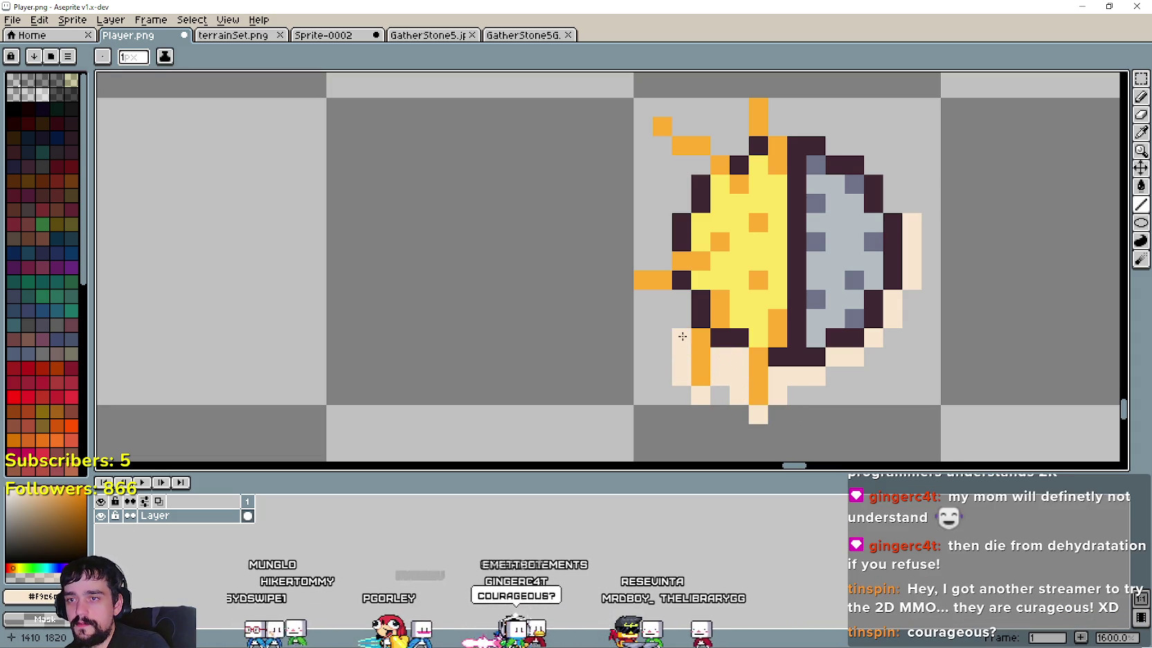
{"action": "left_click", "coordinate": [644, 299]}
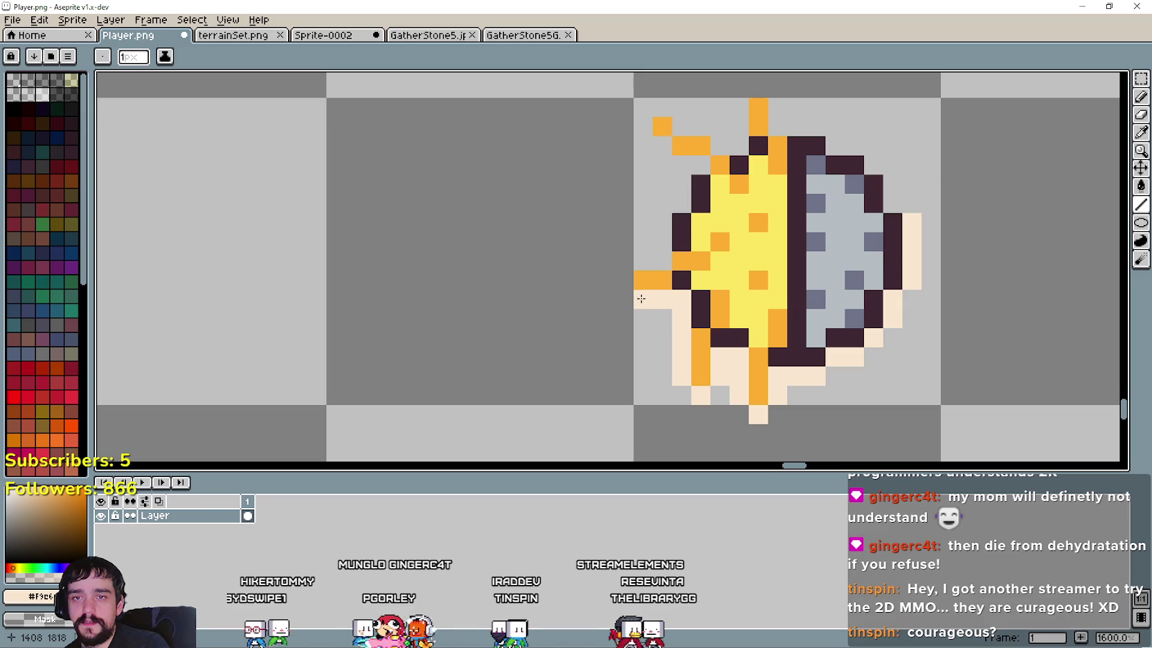
{"action": "left_click", "coordinate": [624, 280]}
{"action": "mouse_move", "coordinate": [643, 261]}
{"action": "left_mouse_down"}
{"action": "mouse_move", "coordinate": [694, 160]}
{"action": "mouse_move", "coordinate": [644, 130]}
{"action": "mouse_move", "coordinate": [720, 126]}
{"action": "mouse_move", "coordinate": [738, 107]}
{"action": "mouse_move", "coordinate": [716, 143]}
{"action": "left_mouse_up"}
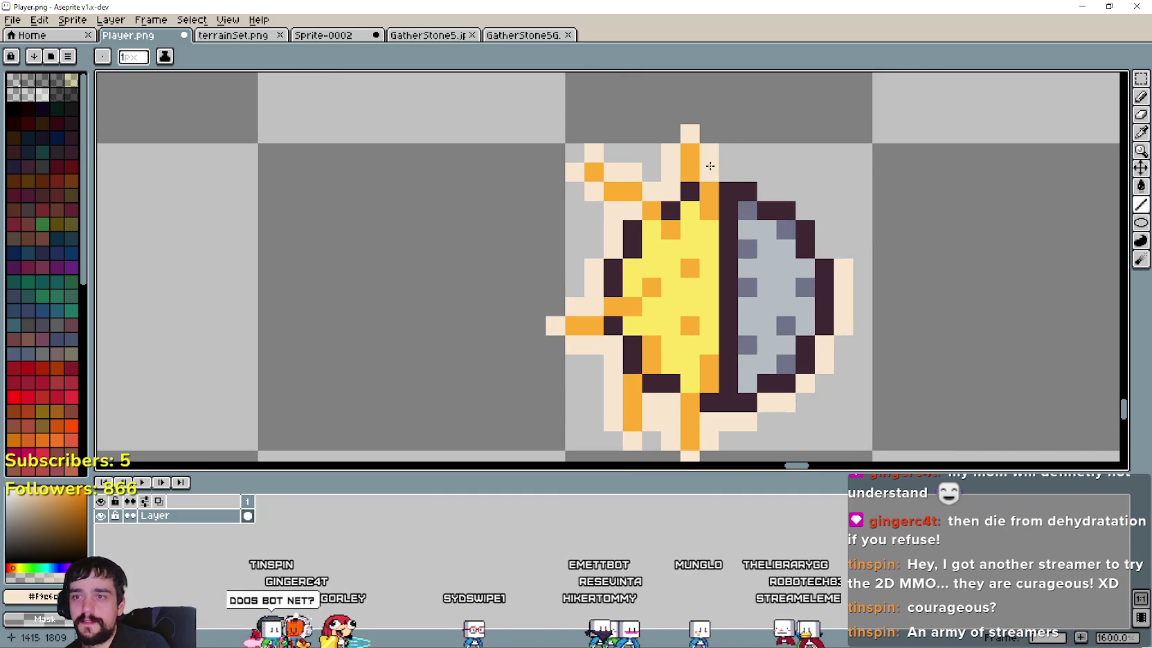
{"action": "right_click", "coordinate": [711, 166]}
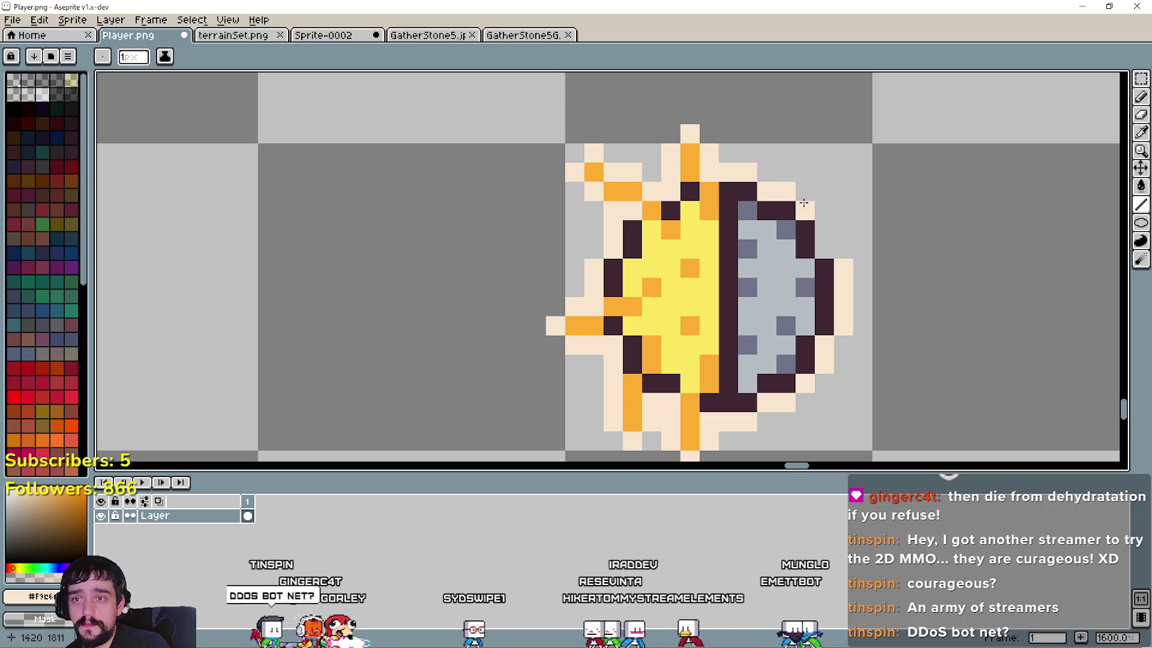
{"action": "left_click_drag", "start_coordinate": [824, 227], "coordinate": [825, 244]}
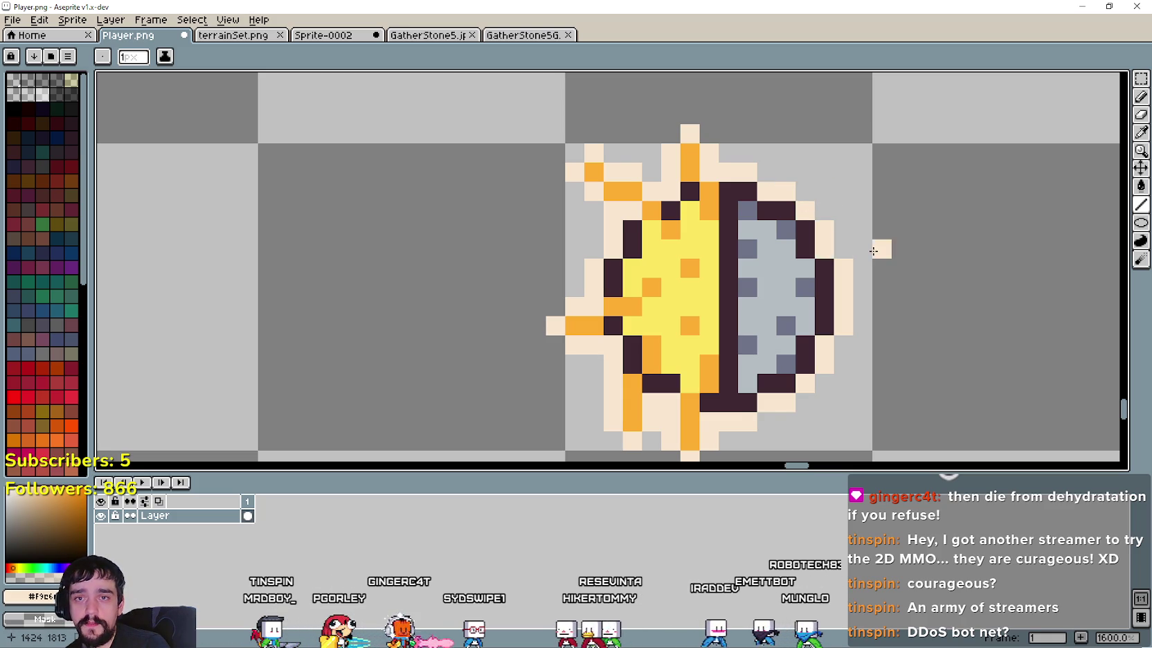
{"action": "scroll", "coordinate": [874, 250], "scroll_direction": "down", "scroll_amount": 1}
{"action": "scroll", "coordinate": [752, 296], "scroll_direction": "down", "scroll_amount": 1}
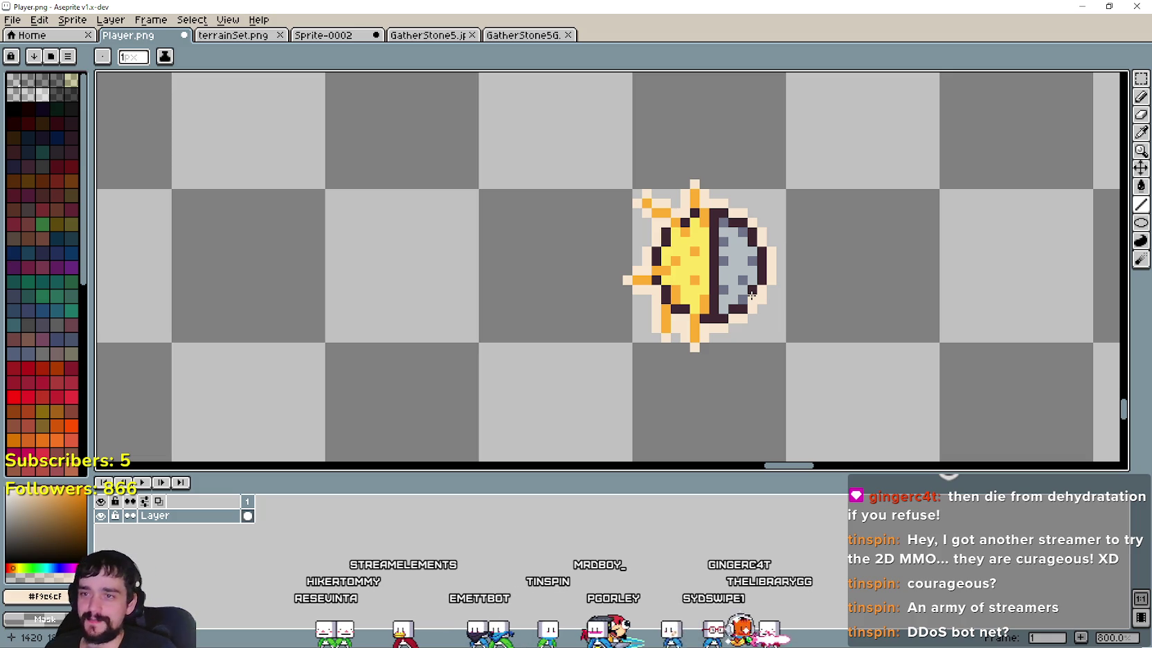
Step: Marquee-select the outlined sun-moon icon, nudge it a few pixels and drop it
{"action": "scroll", "coordinate": [577, 326], "scroll_direction": "down", "scroll_amount": 2}
{"action": "scroll", "coordinate": [577, 332], "scroll_direction": "down", "scroll_amount": 1}
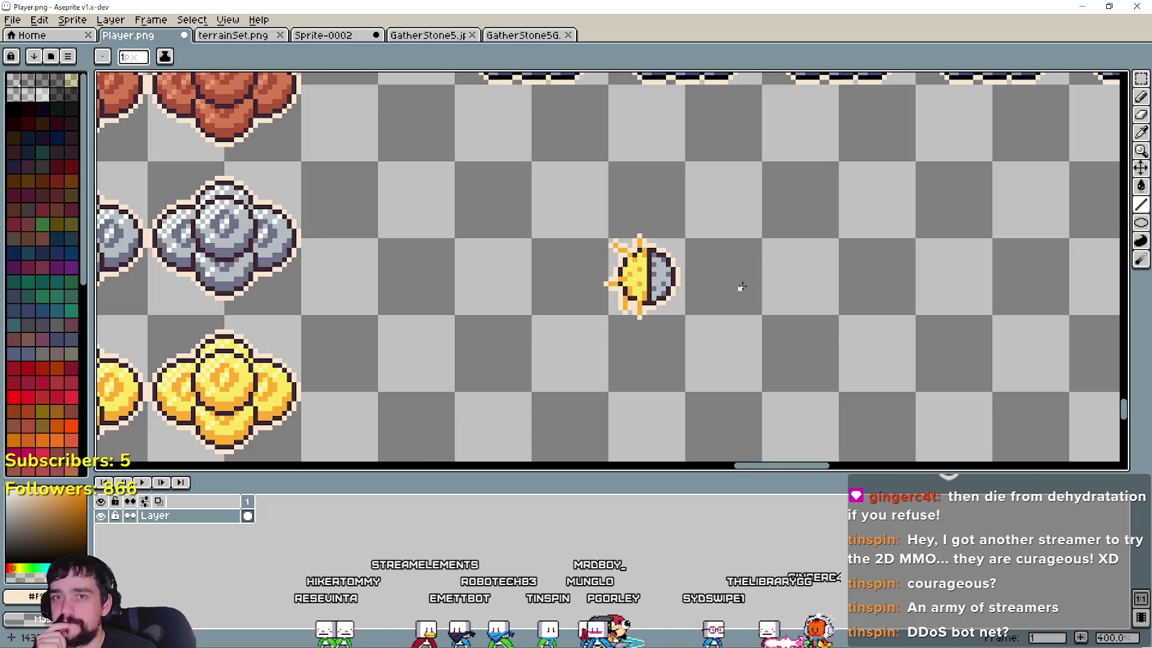
{"action": "left_click", "coordinate": [1141, 78]}
{"action": "left_click_drag", "start_coordinate": [604, 336], "coordinate": [738, 206]}
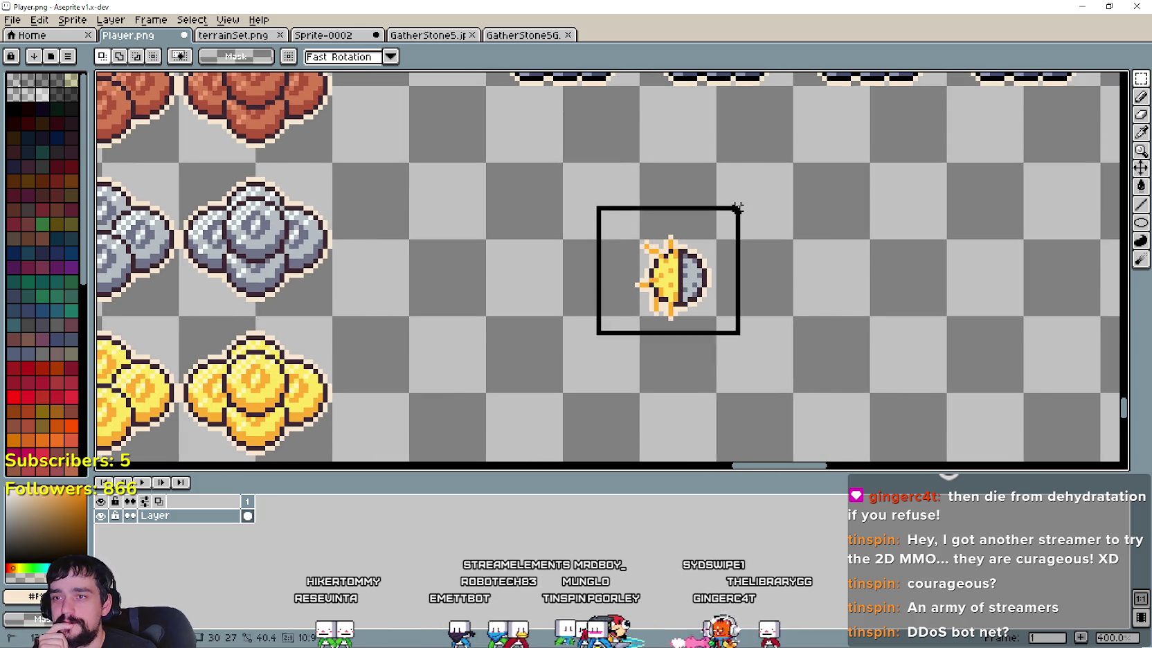
{"action": "scroll", "coordinate": [622, 392], "scroll_direction": "down", "scroll_amount": 1}
{"action": "scroll", "coordinate": [622, 392], "scroll_direction": "down", "scroll_amount": 2}
{"action": "left_click_drag", "start_coordinate": [715, 249], "coordinate": [754, 239]}
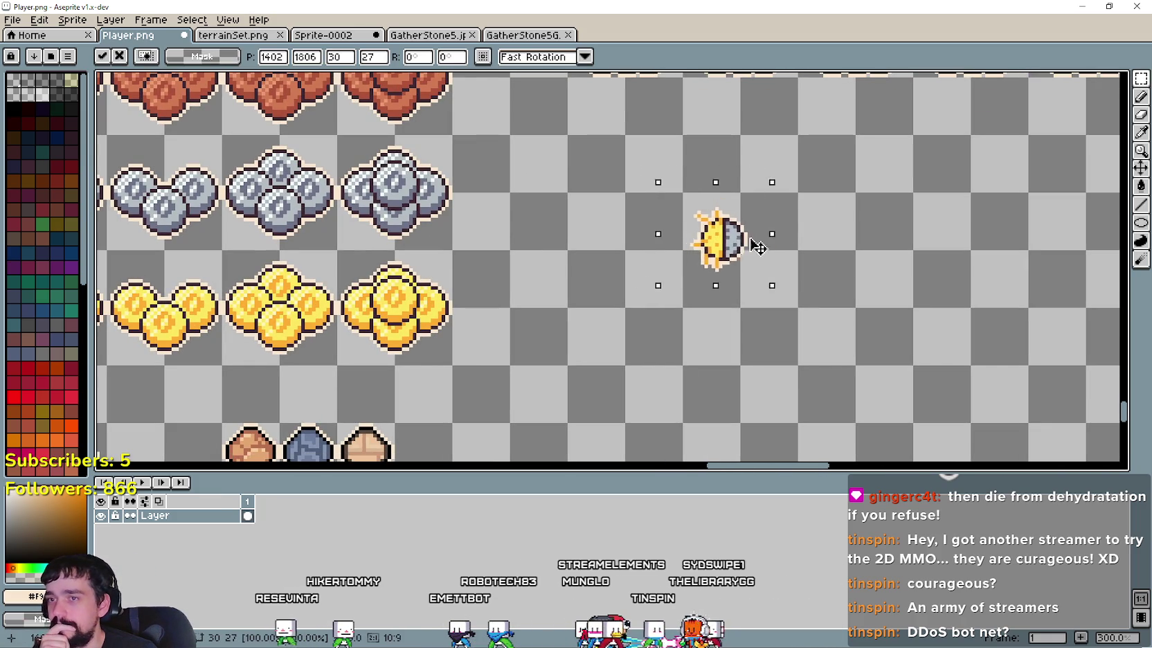
{"action": "scroll", "coordinate": [754, 256], "scroll_direction": "up", "scroll_amount": 1}
{"action": "scroll", "coordinate": [754, 257], "scroll_direction": "up", "scroll_amount": 1}
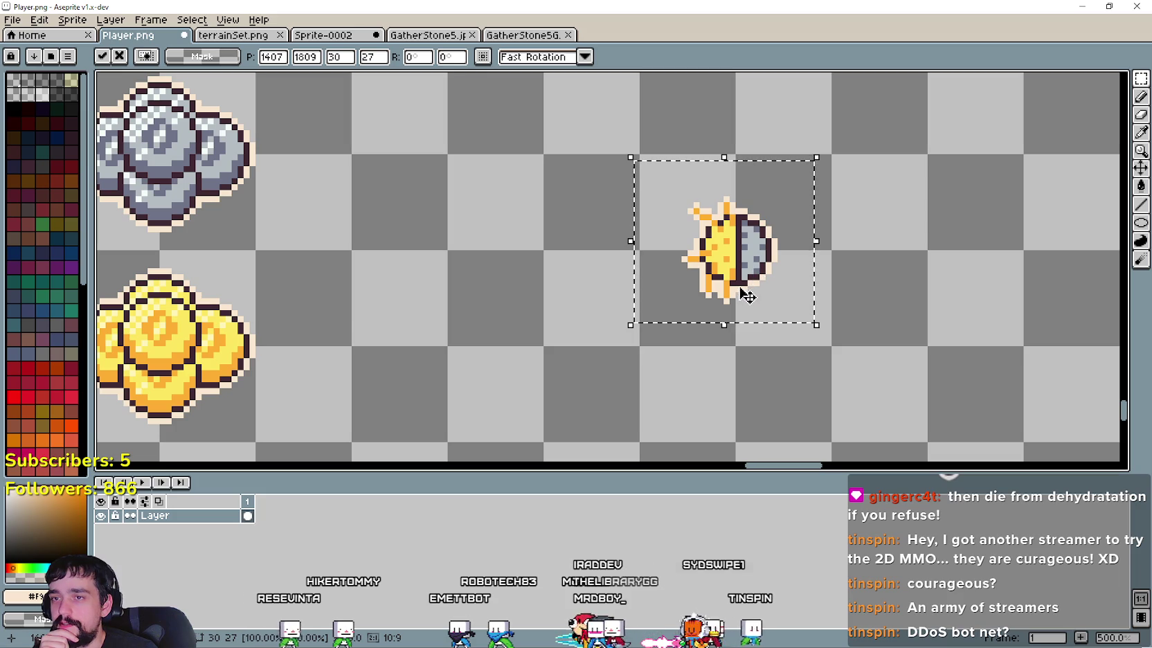
{"action": "scroll", "coordinate": [746, 305], "scroll_direction": "down", "scroll_amount": 1}
{"action": "scroll", "coordinate": [742, 311], "scroll_direction": "down", "scroll_amount": 1}
{"action": "scroll", "coordinate": [732, 324], "scroll_direction": "down", "scroll_amount": 1}
{"action": "scroll", "coordinate": [725, 332], "scroll_direction": "down", "scroll_amount": 1}
{"action": "scroll", "coordinate": [727, 325], "scroll_direction": "up", "scroll_amount": 1}
{"action": "scroll", "coordinate": [729, 319], "scroll_direction": "up", "scroll_amount": 1}
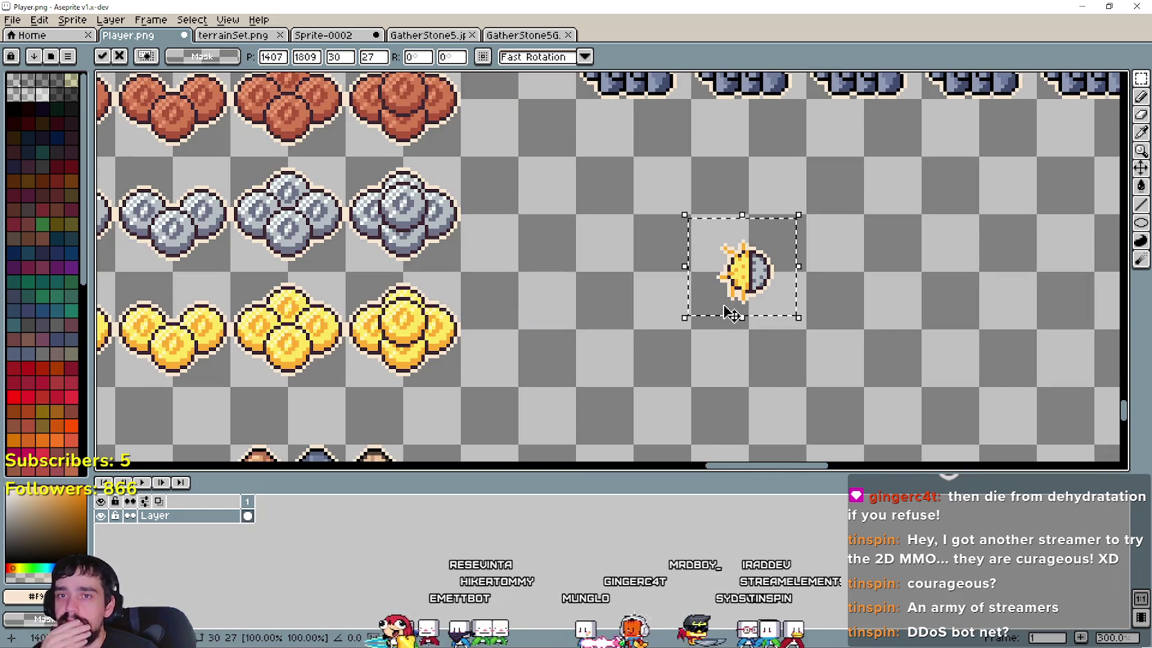
{"action": "scroll", "coordinate": [755, 297], "scroll_direction": "up", "scroll_amount": 2}
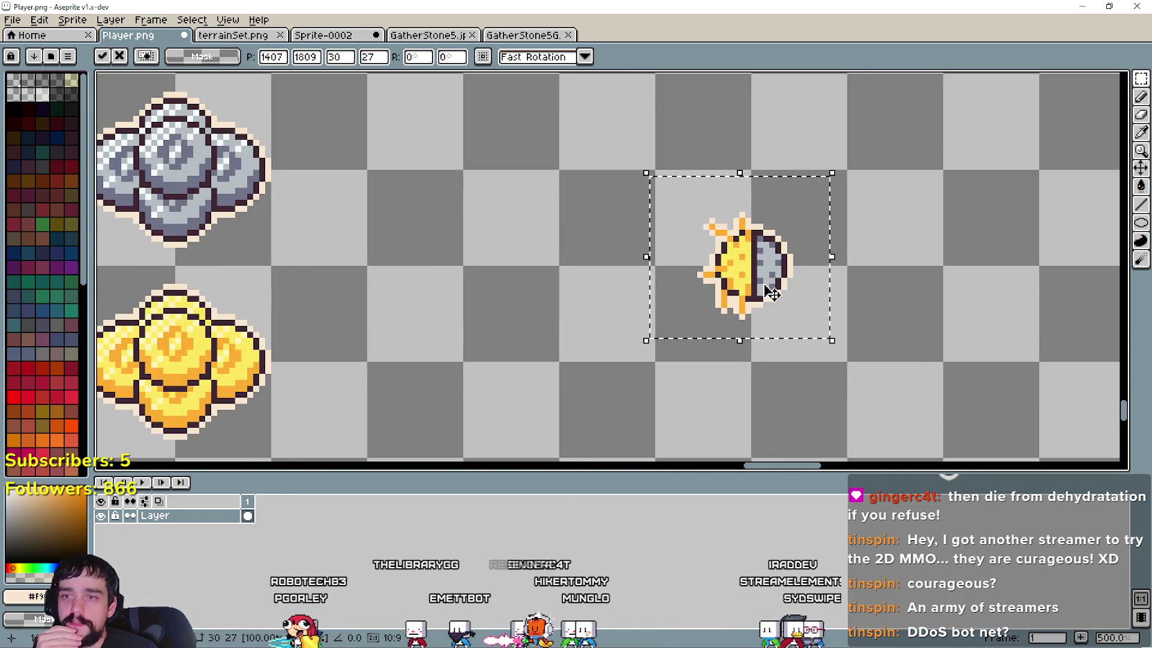
{"action": "scroll", "coordinate": [772, 295], "scroll_direction": "up", "scroll_amount": 1}
{"action": "left_click", "coordinate": [911, 410]}
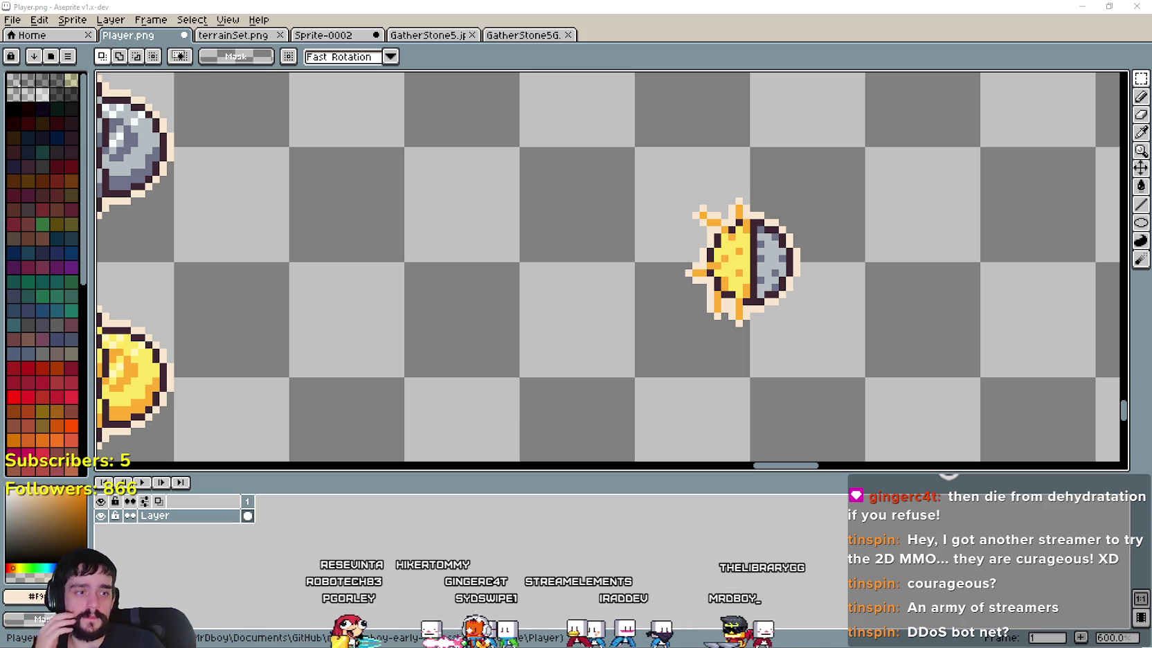
{"action": "key", "text": "alt+Tab"}
{"action": "left_click_drag", "start_coordinate": [681, 209], "coordinate": [505, 95]}
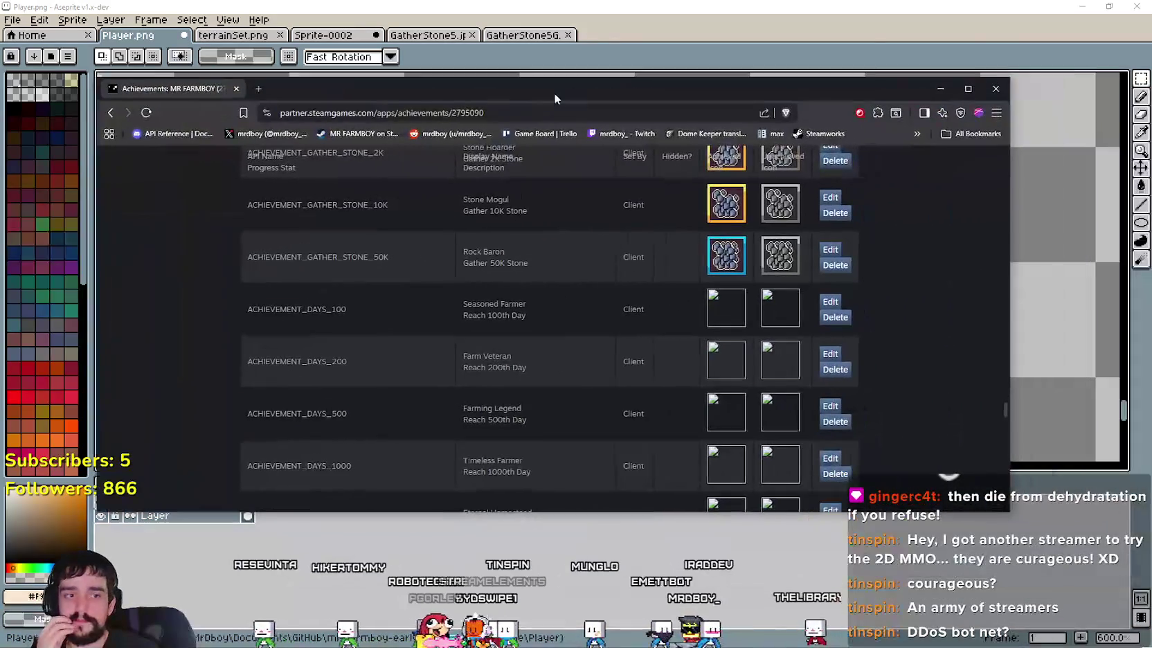
{"action": "scroll", "coordinate": [606, 391], "scroll_direction": "up", "scroll_amount": 5}
{"action": "scroll", "coordinate": [606, 390], "scroll_direction": "up", "scroll_amount": 5}
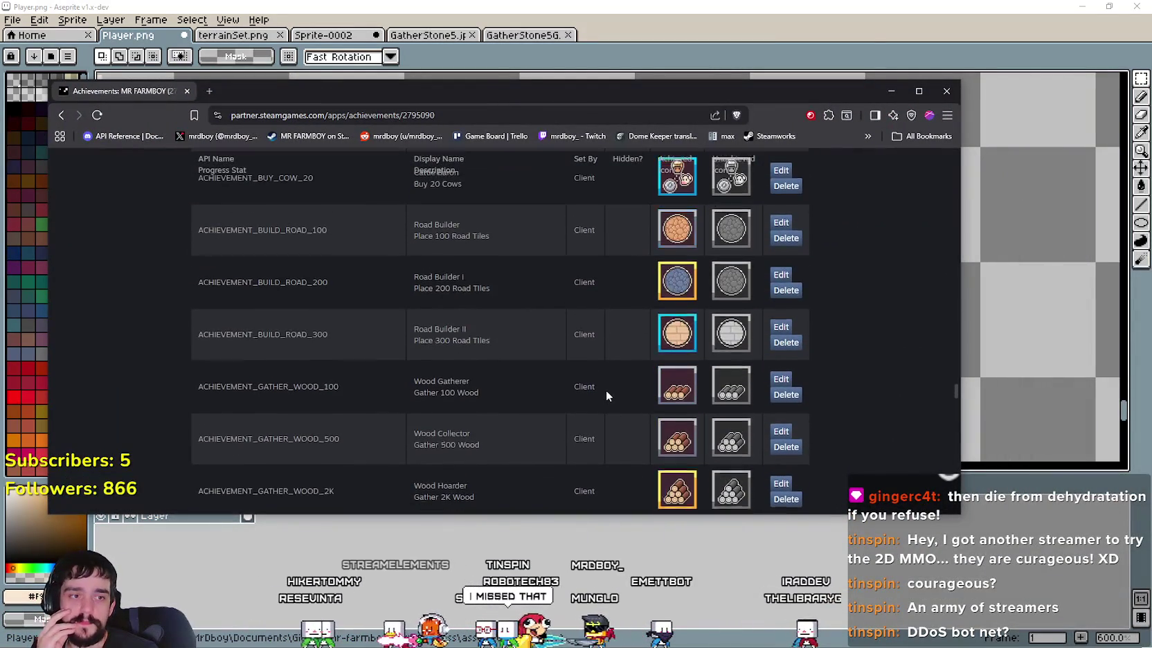
{"action": "scroll", "coordinate": [606, 390], "scroll_direction": "up", "scroll_amount": 5}
{"action": "scroll", "coordinate": [606, 390], "scroll_direction": "up", "scroll_amount": 3}
{"action": "scroll", "coordinate": [605, 390], "scroll_direction": "up", "scroll_amount": 2}
{"action": "scroll", "coordinate": [606, 390], "scroll_direction": "up", "scroll_amount": 2}
{"action": "scroll", "coordinate": [606, 390], "scroll_direction": "up", "scroll_amount": 2}
{"action": "scroll", "coordinate": [606, 390], "scroll_direction": "up", "scroll_amount": 2}
{"action": "scroll", "coordinate": [606, 390], "scroll_direction": "up", "scroll_amount": 2}
{"action": "scroll", "coordinate": [607, 389], "scroll_direction": "up", "scroll_amount": 2}
{"action": "scroll", "coordinate": [606, 389], "scroll_direction": "up", "scroll_amount": 2}
{"action": "scroll", "coordinate": [608, 390], "scroll_direction": "up", "scroll_amount": 2}
{"action": "scroll", "coordinate": [607, 389], "scroll_direction": "up", "scroll_amount": 2}
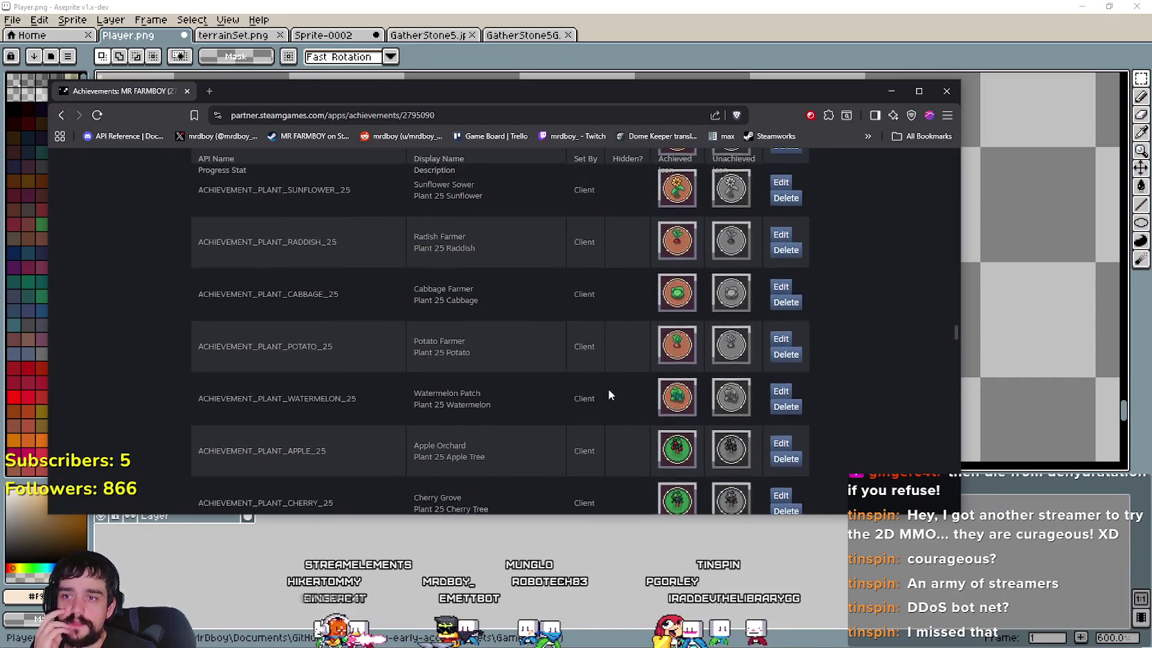
{"action": "scroll", "coordinate": [608, 390], "scroll_direction": "up", "scroll_amount": 2}
{"action": "scroll", "coordinate": [610, 389], "scroll_direction": "up", "scroll_amount": 2}
{"action": "scroll", "coordinate": [612, 394], "scroll_direction": "up", "scroll_amount": 1}
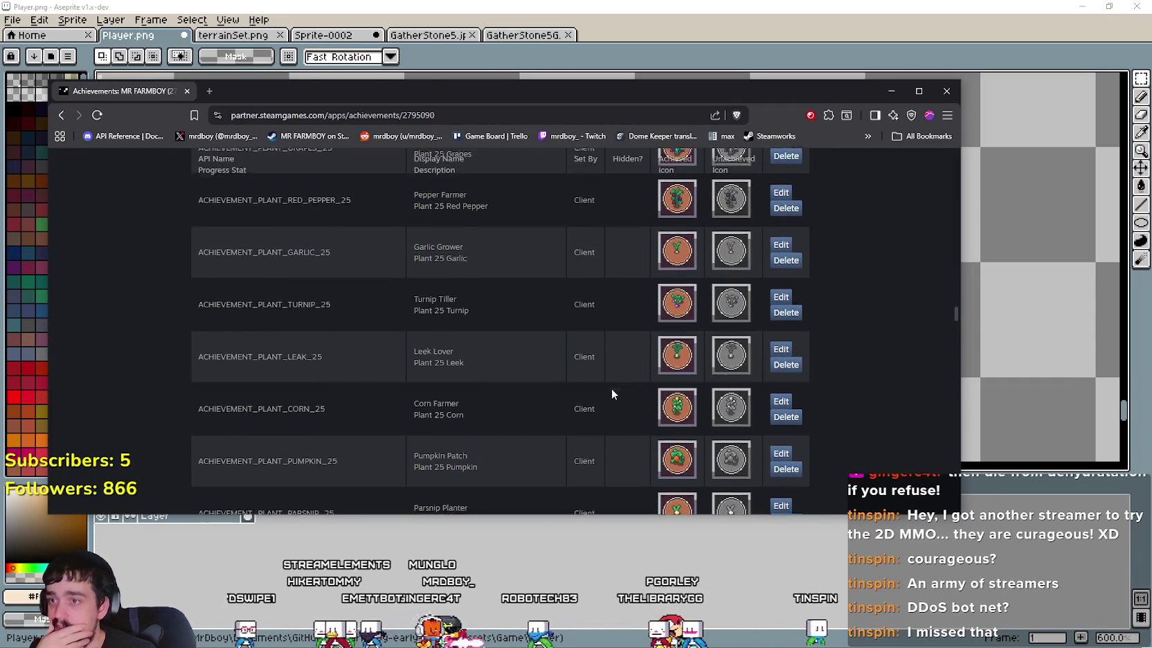
{"action": "scroll", "coordinate": [617, 382], "scroll_direction": "up", "scroll_amount": 1}
{"action": "scroll", "coordinate": [621, 375], "scroll_direction": "up", "scroll_amount": 2}
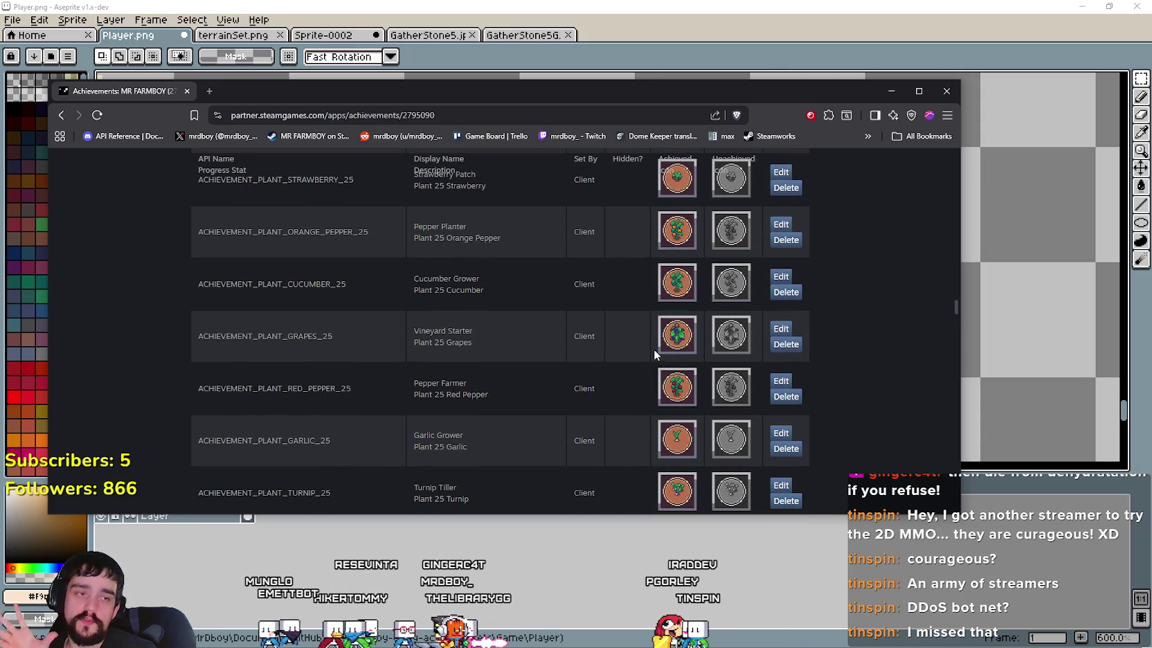
{"action": "scroll", "coordinate": [654, 350], "scroll_direction": "up", "scroll_amount": 3}
{"action": "scroll", "coordinate": [659, 354], "scroll_direction": "up", "scroll_amount": 3}
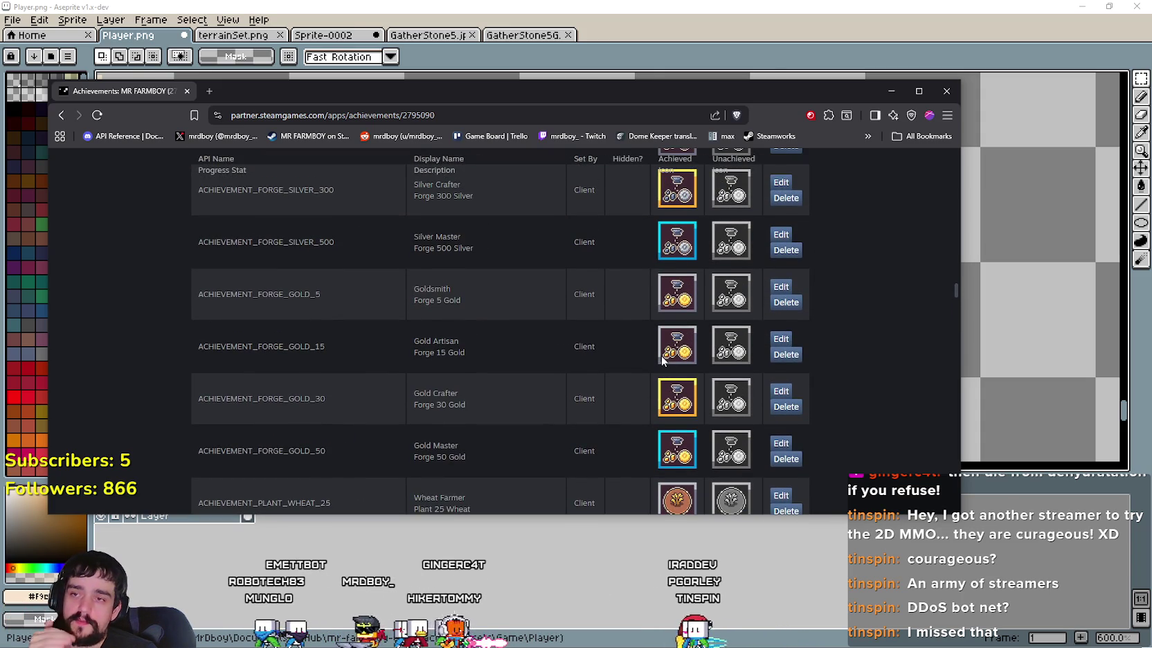
{"action": "scroll", "coordinate": [662, 357], "scroll_direction": "down", "scroll_amount": 2}
{"action": "scroll", "coordinate": [658, 360], "scroll_direction": "up", "scroll_amount": 4}
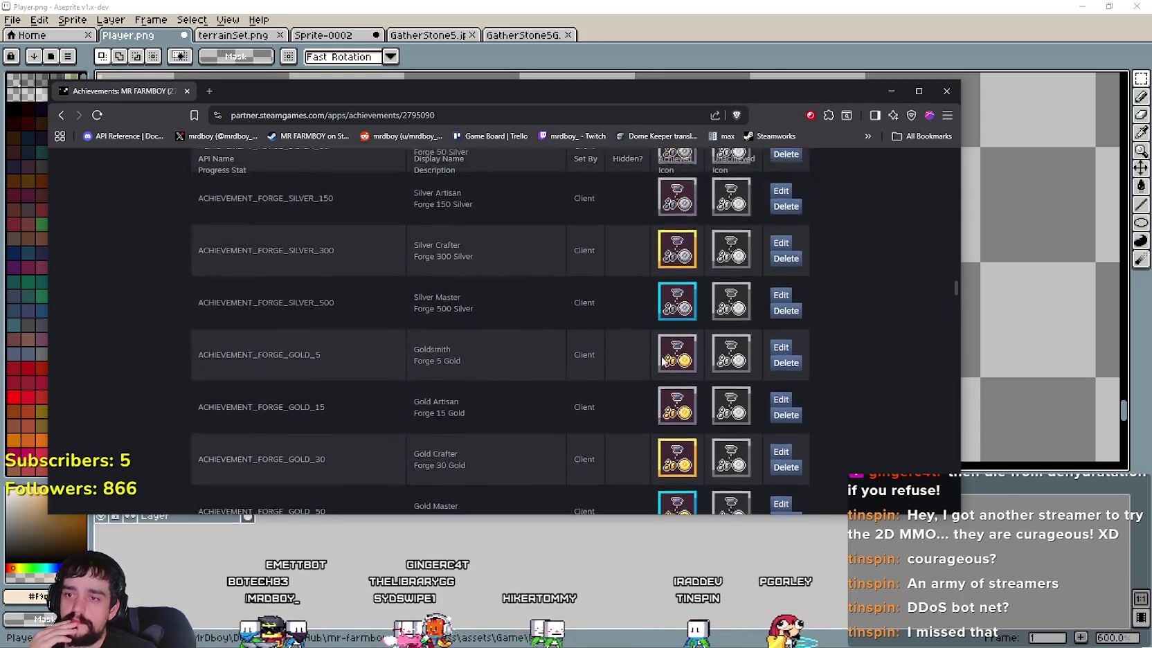
{"action": "scroll", "coordinate": [649, 362], "scroll_direction": "up", "scroll_amount": 3}
{"action": "scroll", "coordinate": [653, 367], "scroll_direction": "up", "scroll_amount": 2}
{"action": "scroll", "coordinate": [658, 369], "scroll_direction": "down", "scroll_amount": 2}
{"action": "scroll", "coordinate": [657, 369], "scroll_direction": "down", "scroll_amount": 3}
{"action": "scroll", "coordinate": [659, 374], "scroll_direction": "down", "scroll_amount": 5}
{"action": "scroll", "coordinate": [658, 374], "scroll_direction": "down", "scroll_amount": 3}
{"action": "scroll", "coordinate": [658, 374], "scroll_direction": "down", "scroll_amount": 3}
{"action": "scroll", "coordinate": [658, 374], "scroll_direction": "down", "scroll_amount": 3}
{"action": "scroll", "coordinate": [660, 374], "scroll_direction": "down", "scroll_amount": 3}
{"action": "scroll", "coordinate": [659, 374], "scroll_direction": "down", "scroll_amount": 3}
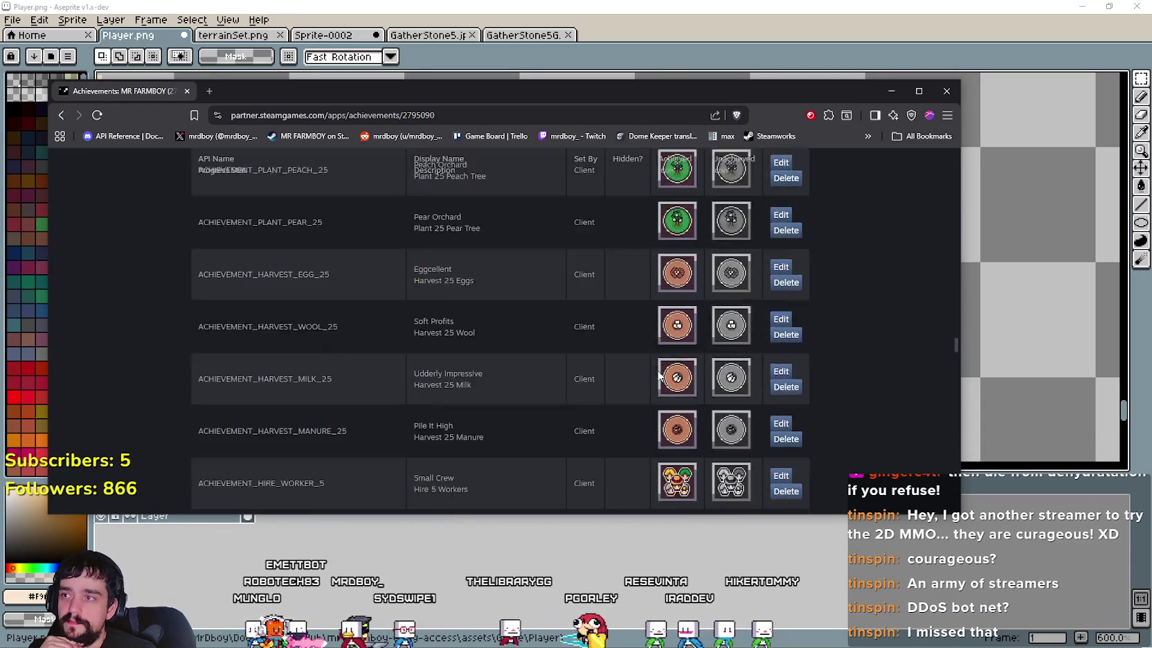
{"action": "scroll", "coordinate": [659, 374], "scroll_direction": "down", "scroll_amount": 3}
{"action": "scroll", "coordinate": [659, 374], "scroll_direction": "down", "scroll_amount": 3}
{"action": "scroll", "coordinate": [659, 374], "scroll_direction": "down", "scroll_amount": 3}
{"action": "scroll", "coordinate": [658, 371], "scroll_direction": "down", "scroll_amount": 3}
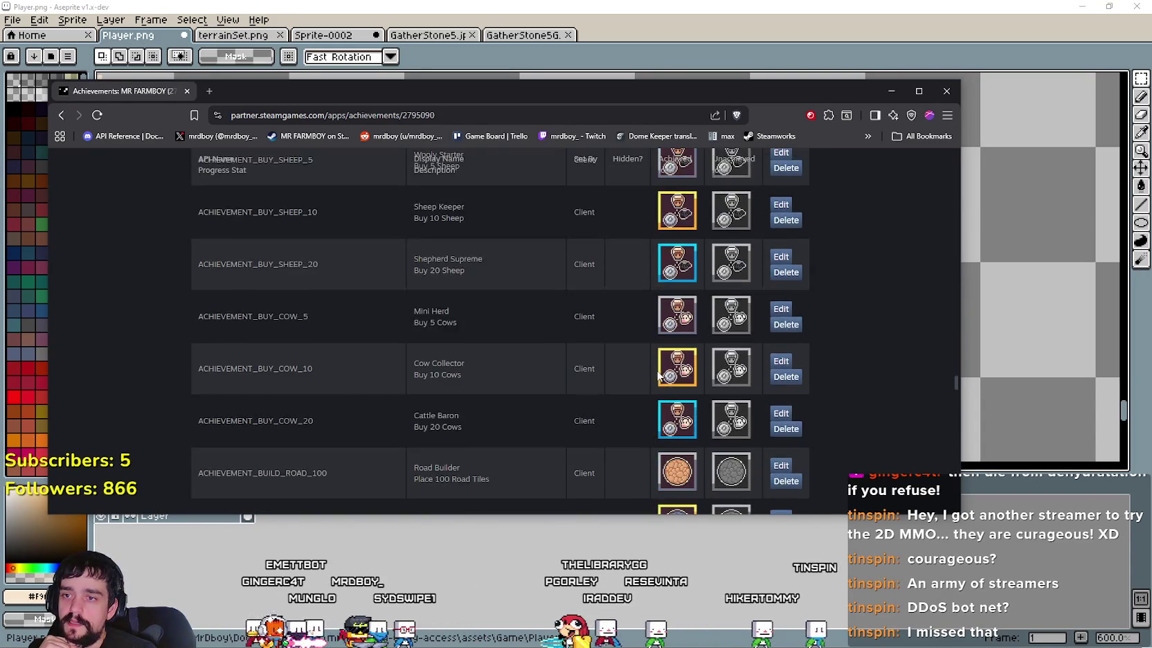
{"action": "scroll", "coordinate": [657, 373], "scroll_direction": "down", "scroll_amount": 3}
{"action": "scroll", "coordinate": [659, 376], "scroll_direction": "down", "scroll_amount": 3}
{"action": "scroll", "coordinate": [659, 375], "scroll_direction": "down", "scroll_amount": 3}
{"action": "scroll", "coordinate": [658, 374], "scroll_direction": "down", "scroll_amount": 3}
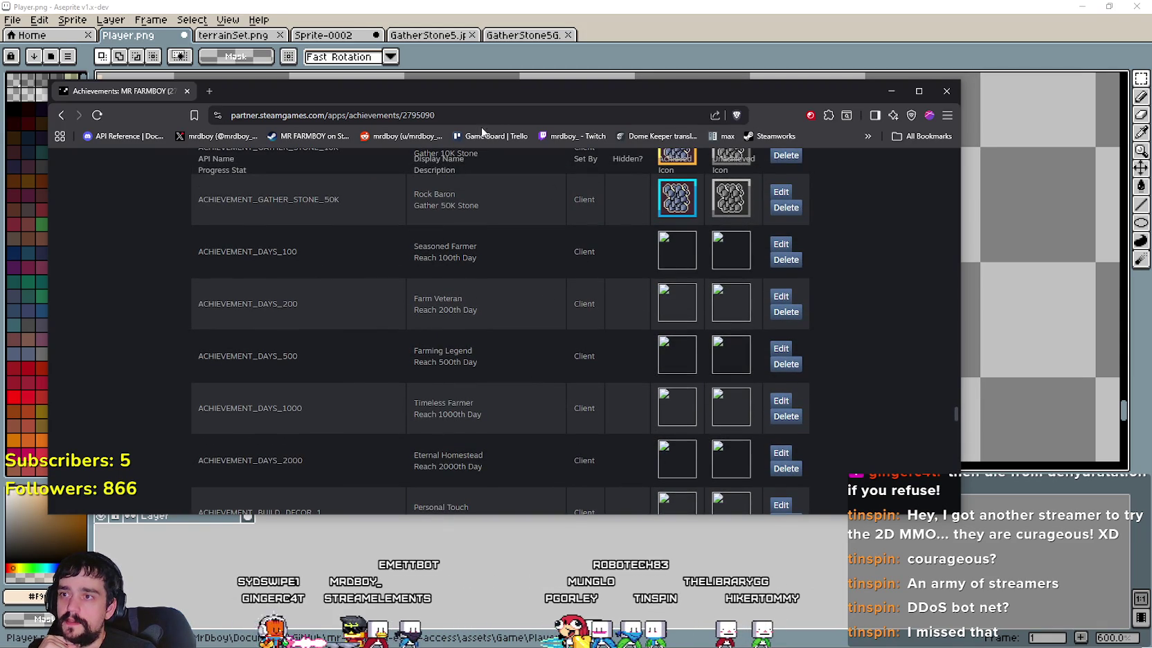
{"action": "key", "text": "alt+Tab"}
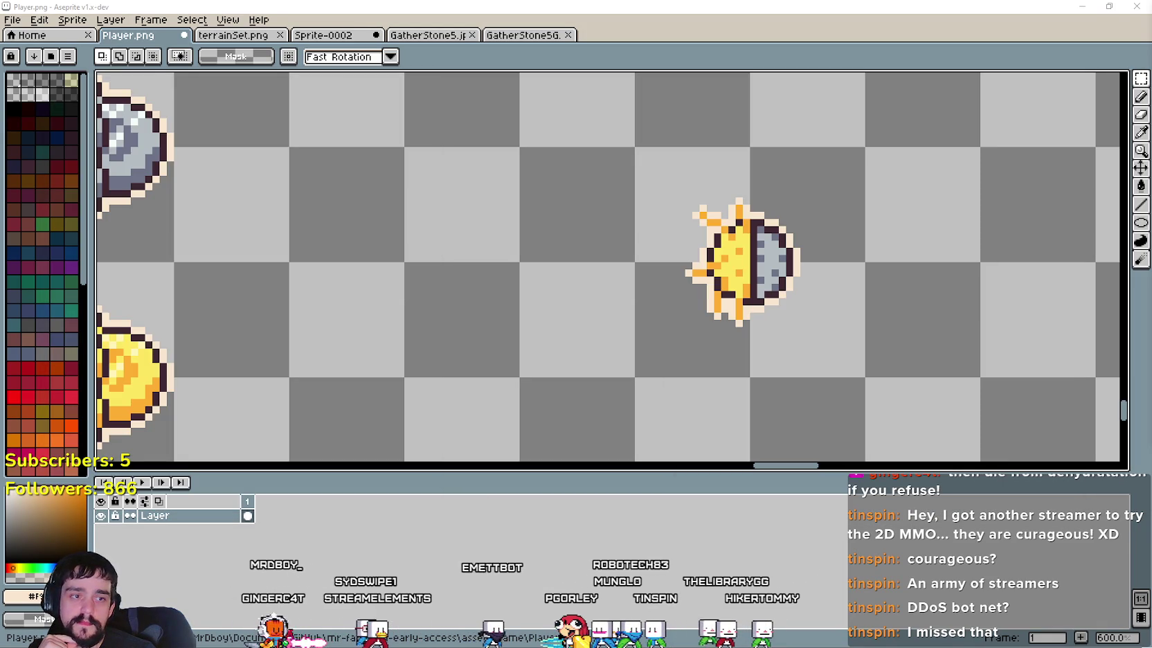
{"action": "scroll", "coordinate": [643, 348], "scroll_direction": "down", "scroll_amount": 1}
{"action": "scroll", "coordinate": [617, 326], "scroll_direction": "down", "scroll_amount": 2}
{"action": "scroll", "coordinate": [611, 308], "scroll_direction": "down", "scroll_amount": 1}
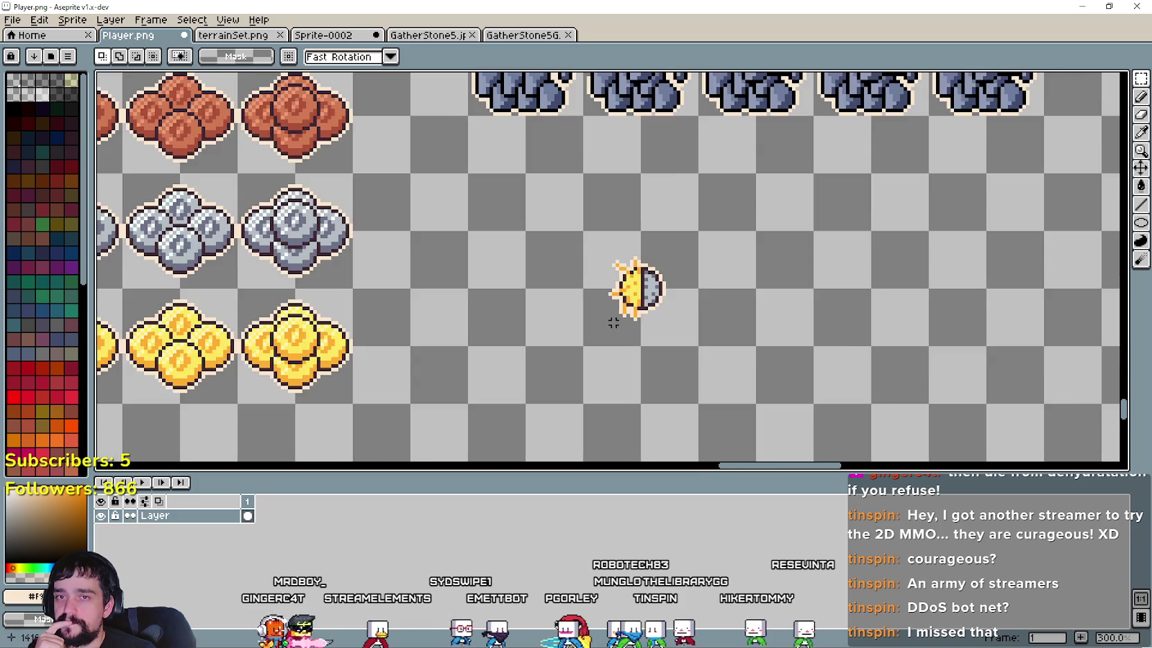
{"action": "scroll", "coordinate": [647, 322], "scroll_direction": "down", "scroll_amount": 2}
{"action": "scroll", "coordinate": [646, 324], "scroll_direction": "up", "scroll_amount": 2}
{"action": "scroll", "coordinate": [644, 327], "scroll_direction": "down", "scroll_amount": 1}
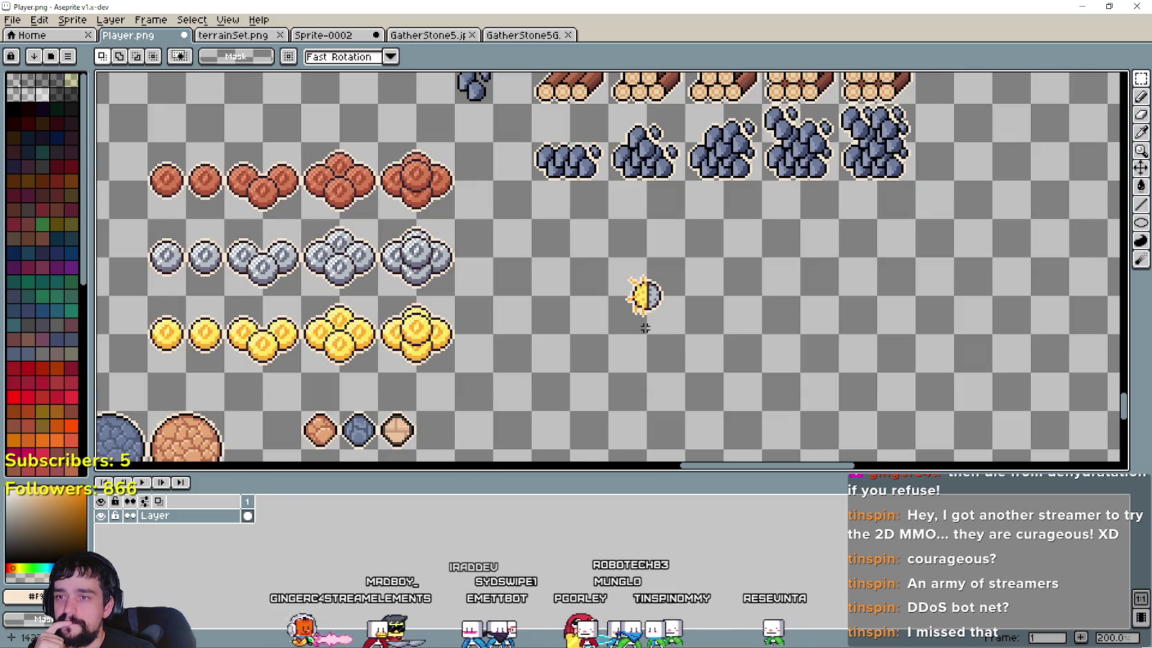
{"action": "scroll", "coordinate": [645, 327], "scroll_direction": "up", "scroll_amount": 1}
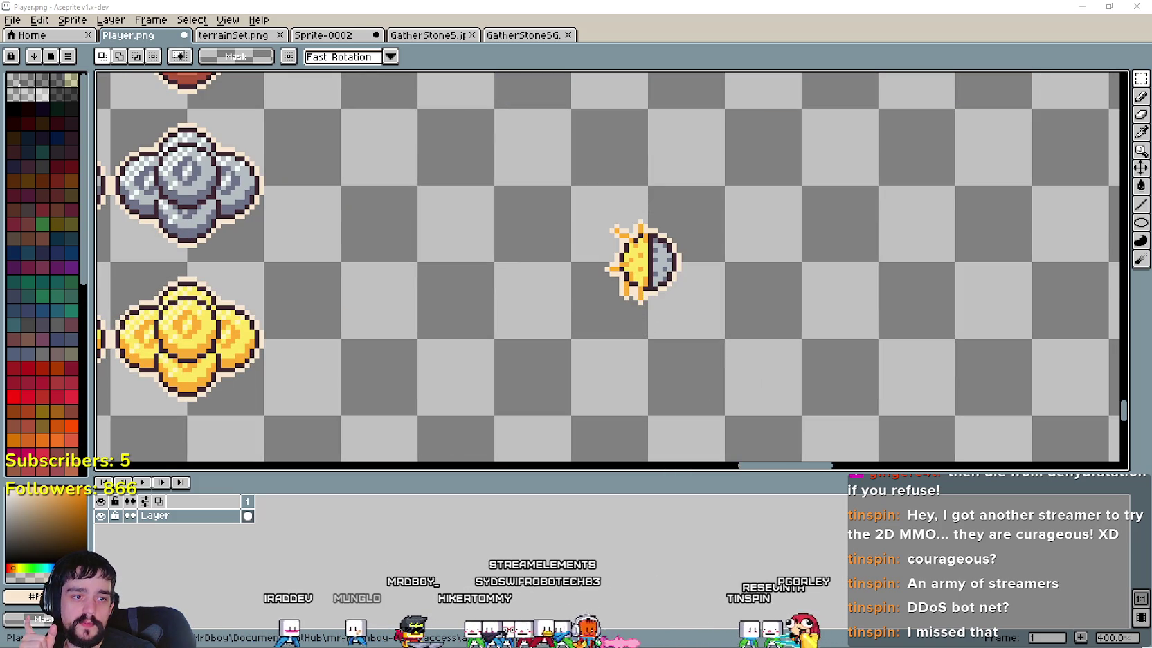
Step: Duplicate the small sun sprite into an evenly spaced row of five copies
{"action": "scroll", "coordinate": [580, 298], "scroll_direction": "down", "scroll_amount": 1}
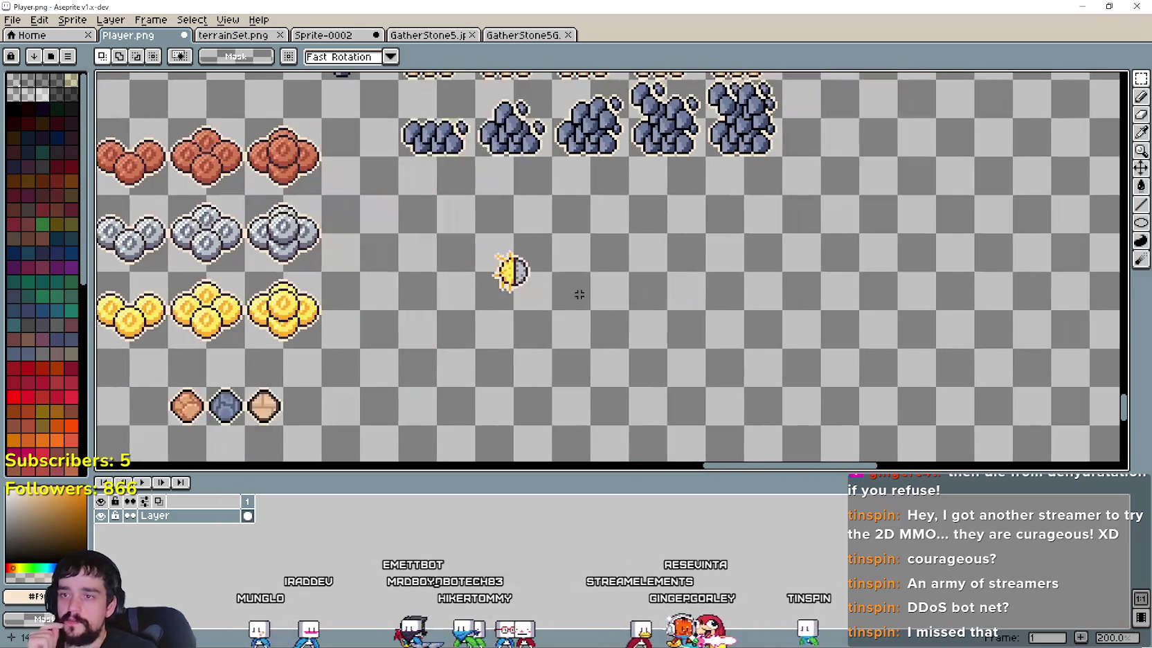
{"action": "left_click_drag", "start_coordinate": [504, 293], "coordinate": [531, 225]}
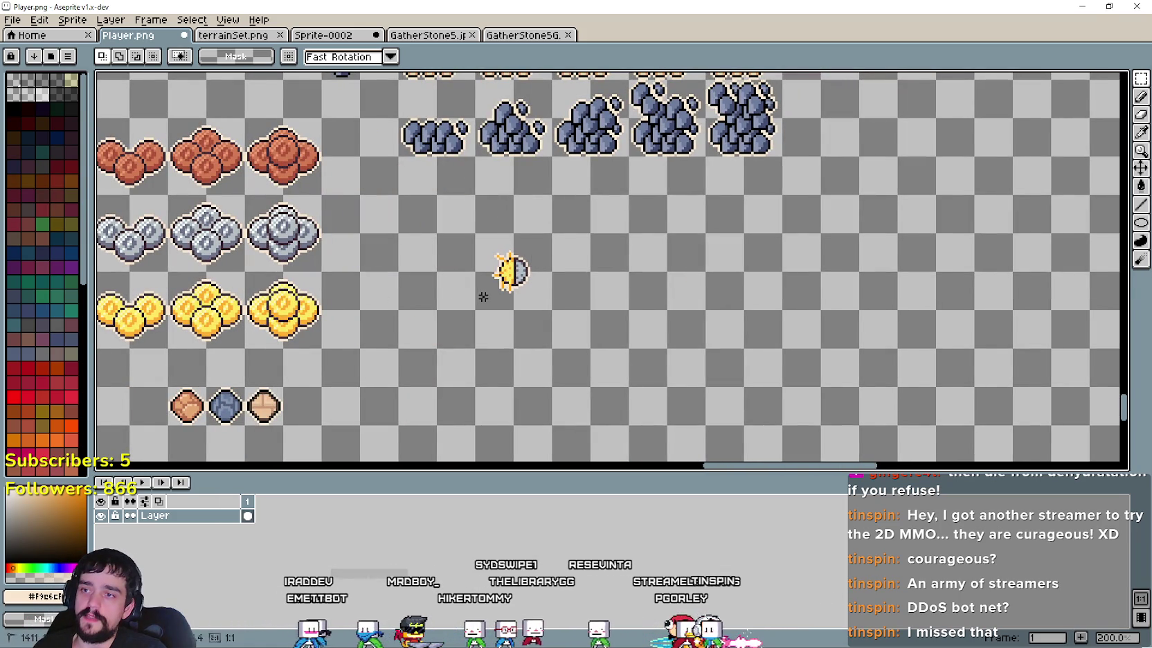
{"action": "left_click_drag", "start_coordinate": [519, 299], "coordinate": [618, 278]}
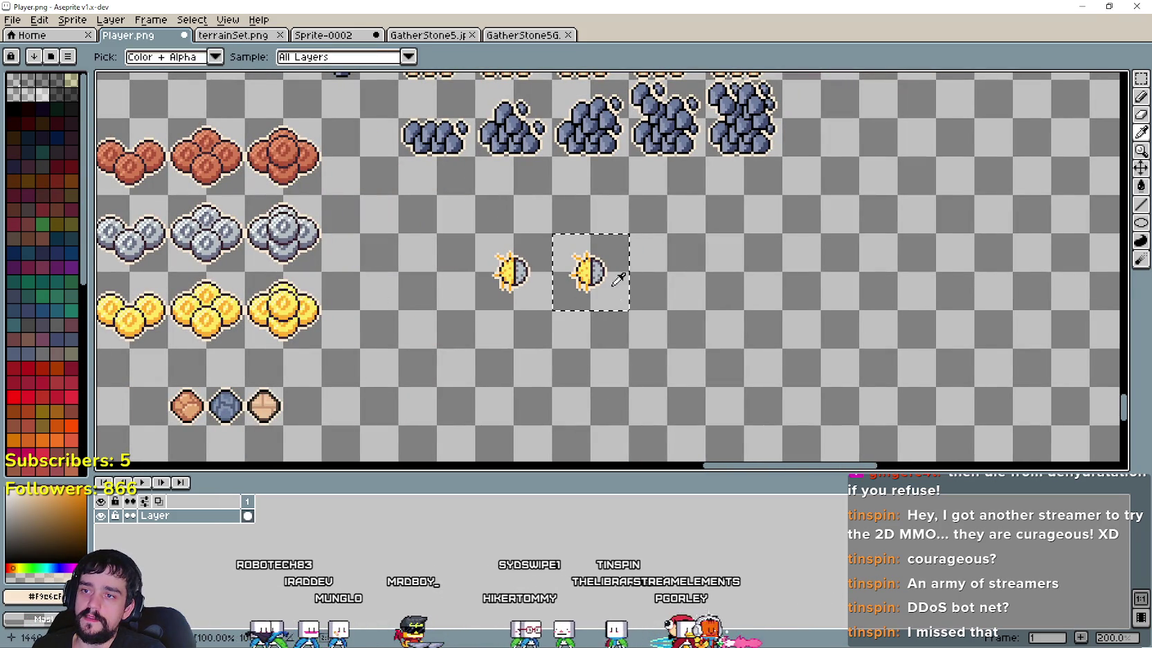
{"action": "left_click_drag", "start_coordinate": [509, 291], "coordinate": [675, 301]}
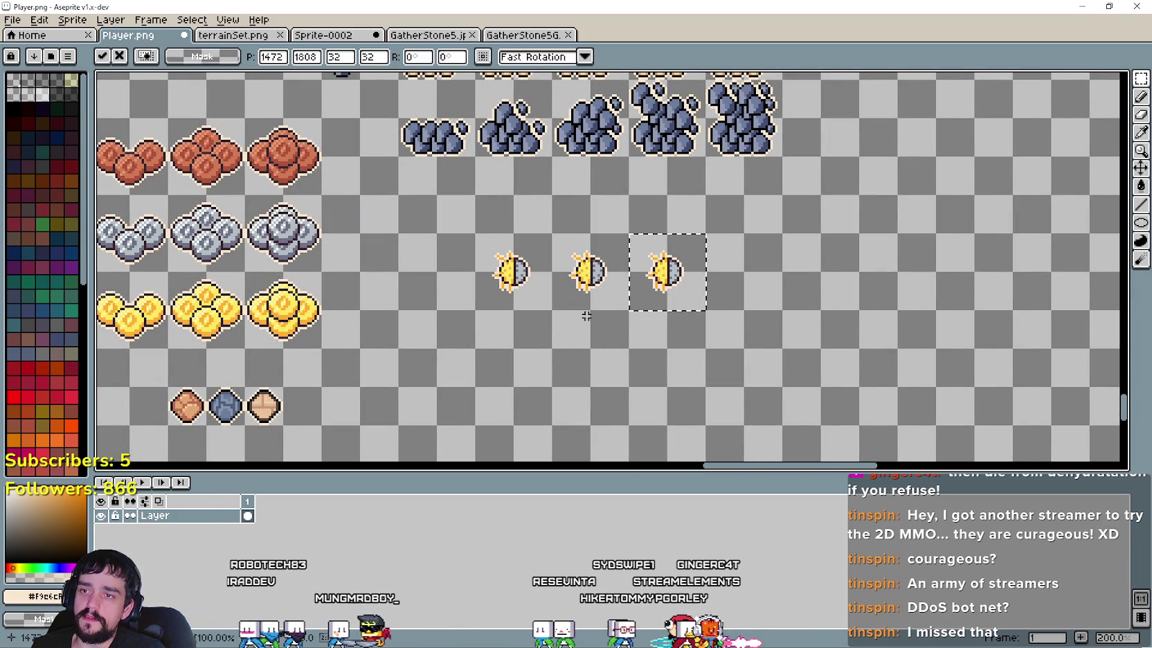
{"action": "left_click_drag", "start_coordinate": [540, 282], "coordinate": [739, 281]}
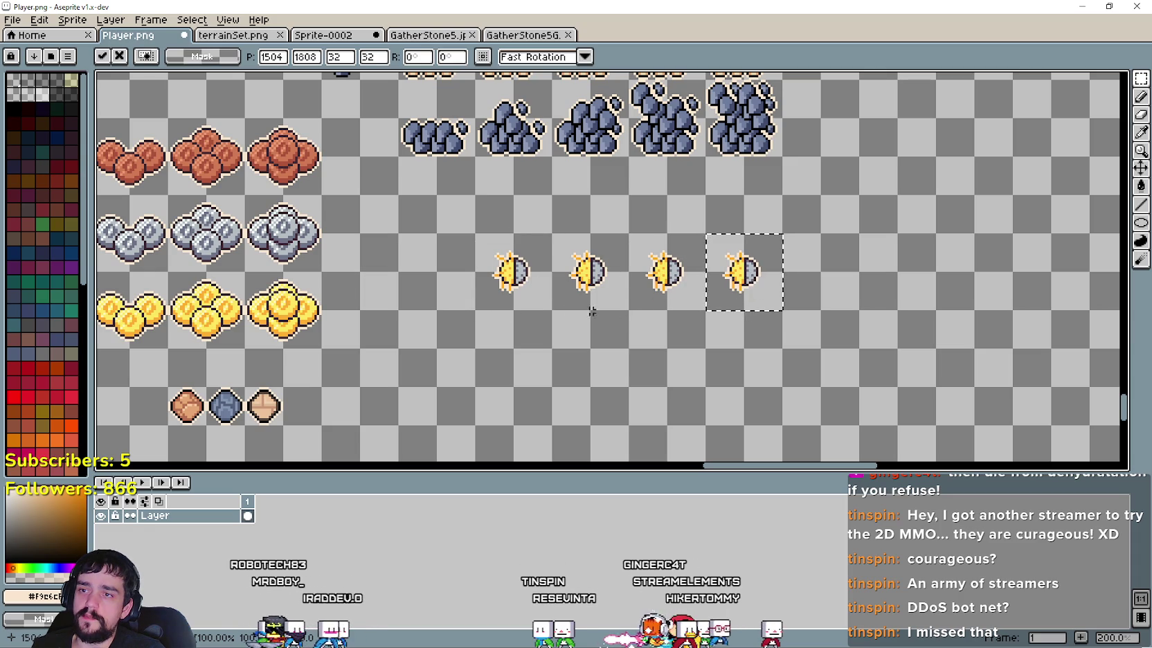
{"action": "left_click_drag", "start_coordinate": [513, 277], "coordinate": [822, 283]}
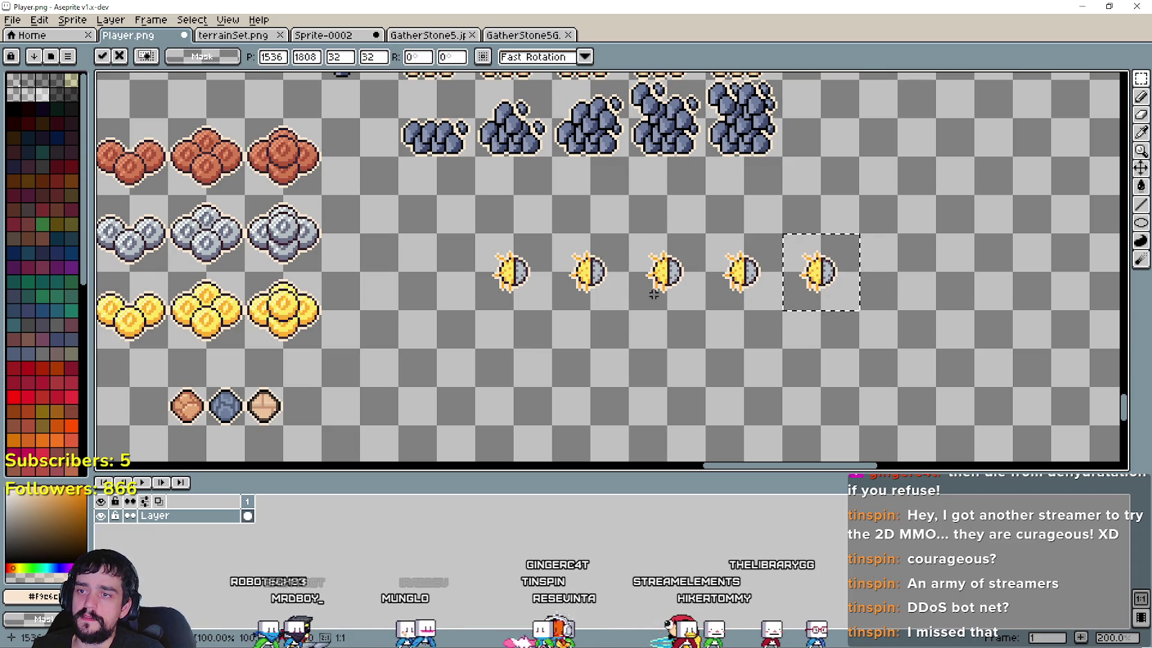
{"action": "key", "text": "Return"}
Step: Select the tile holding the first sun icon and switch to GatherStone5.jpg
{"action": "scroll", "coordinate": [582, 299], "scroll_direction": "up", "scroll_amount": 1}
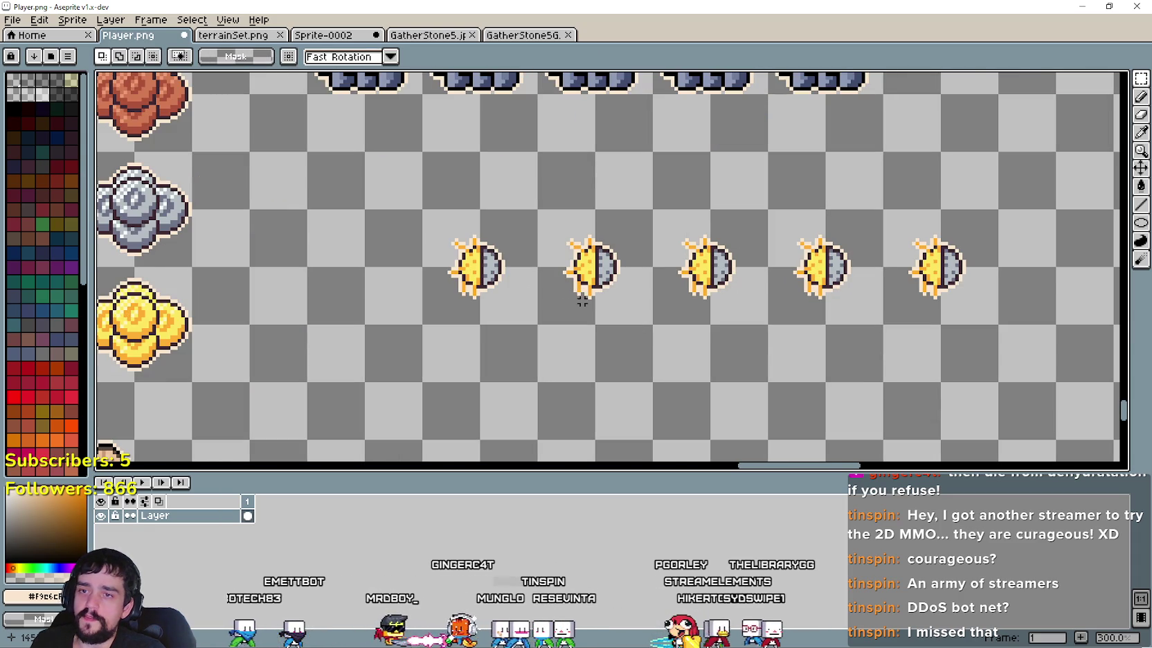
{"action": "scroll", "coordinate": [465, 284], "scroll_direction": "up", "scroll_amount": 2}
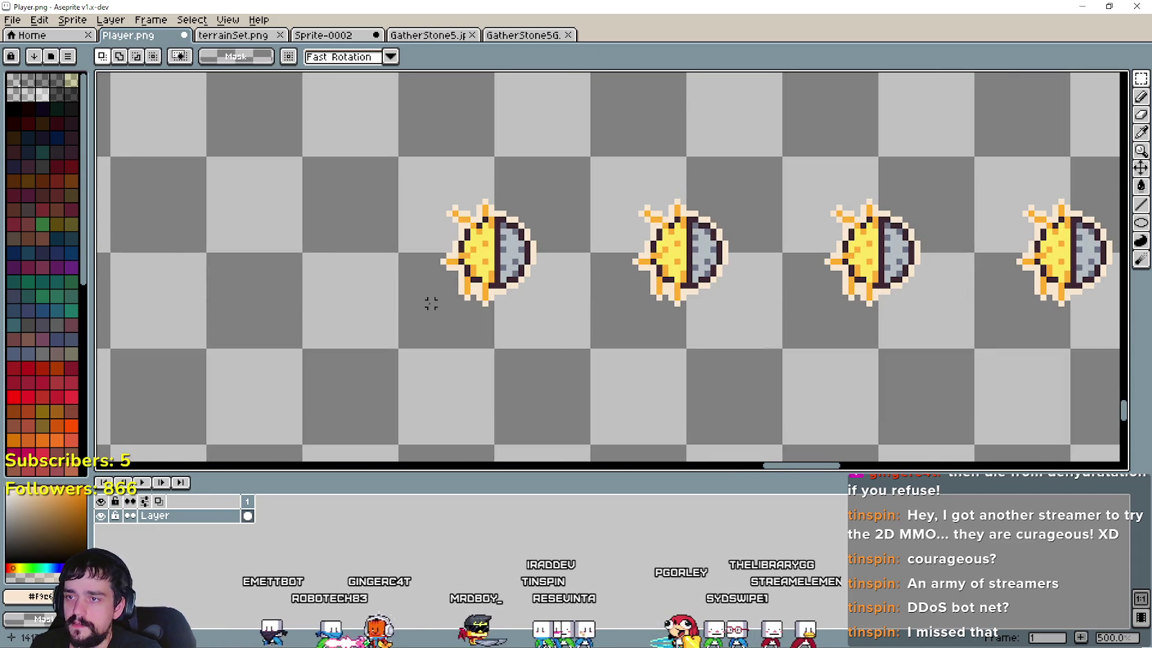
{"action": "left_click_drag", "start_coordinate": [431, 309], "coordinate": [501, 207]}
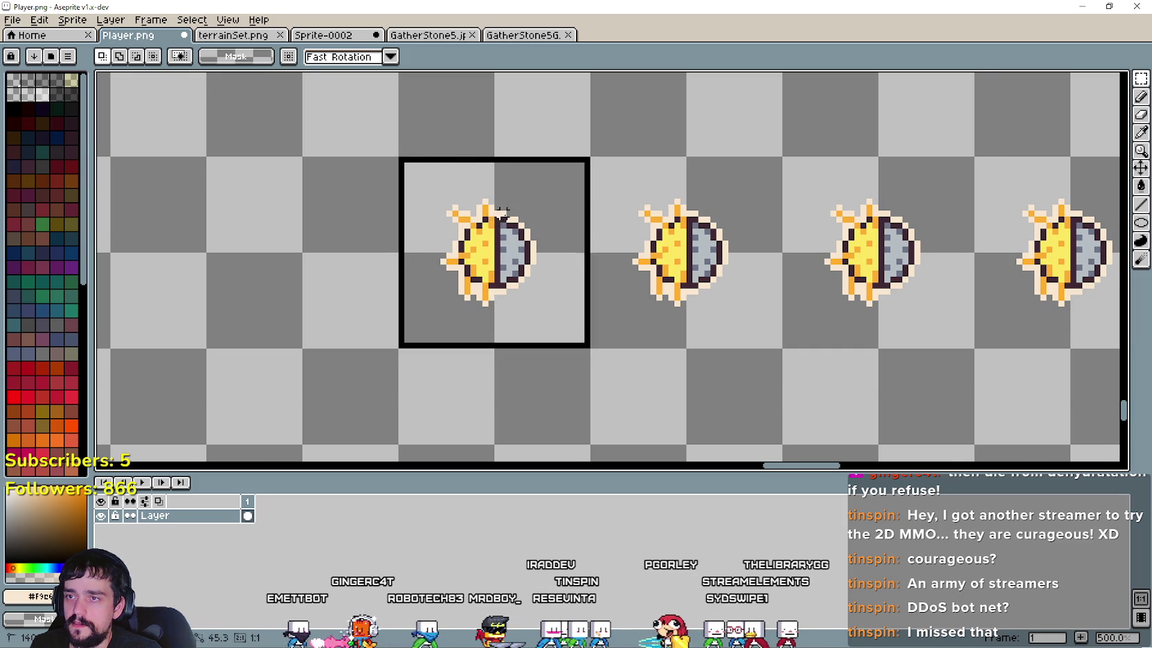
{"action": "scroll", "coordinate": [495, 208], "scroll_direction": "down", "scroll_amount": 1}
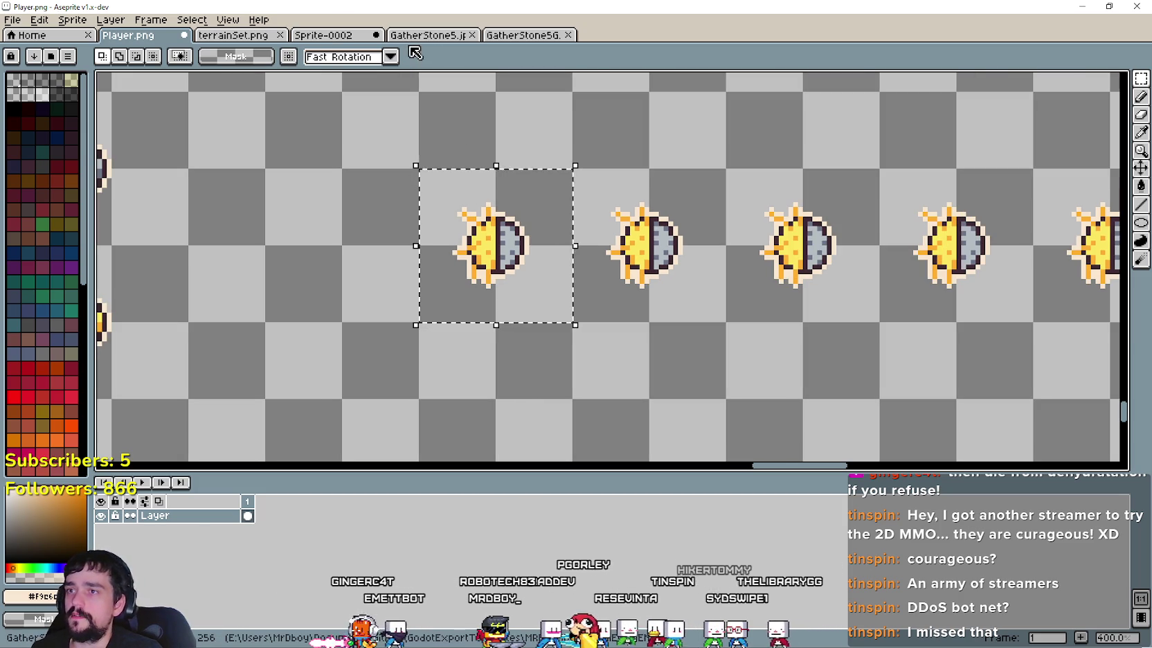
{"action": "key", "text": "ctrl+Tab"}
{"action": "key", "text": "ctrl+Tab"}
{"action": "key", "text": "ctrl+Tab"}
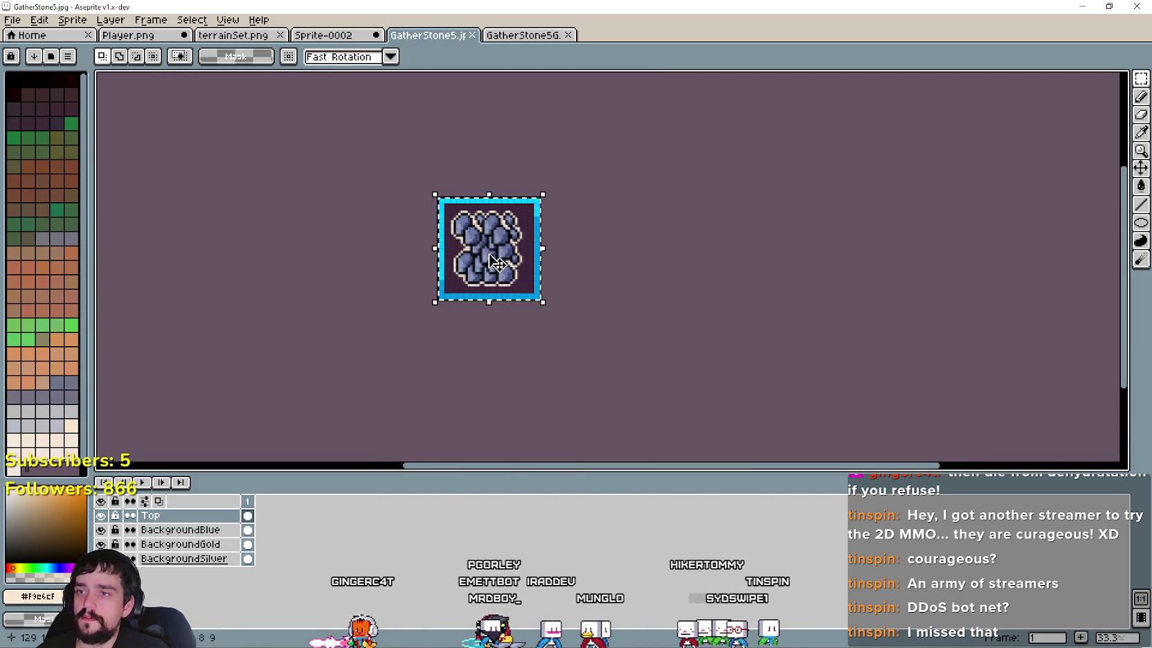
Step: Replace the stone in GatherStone5 with the pasted sun icon resized to 192×192
{"action": "key", "text": "Delete"}
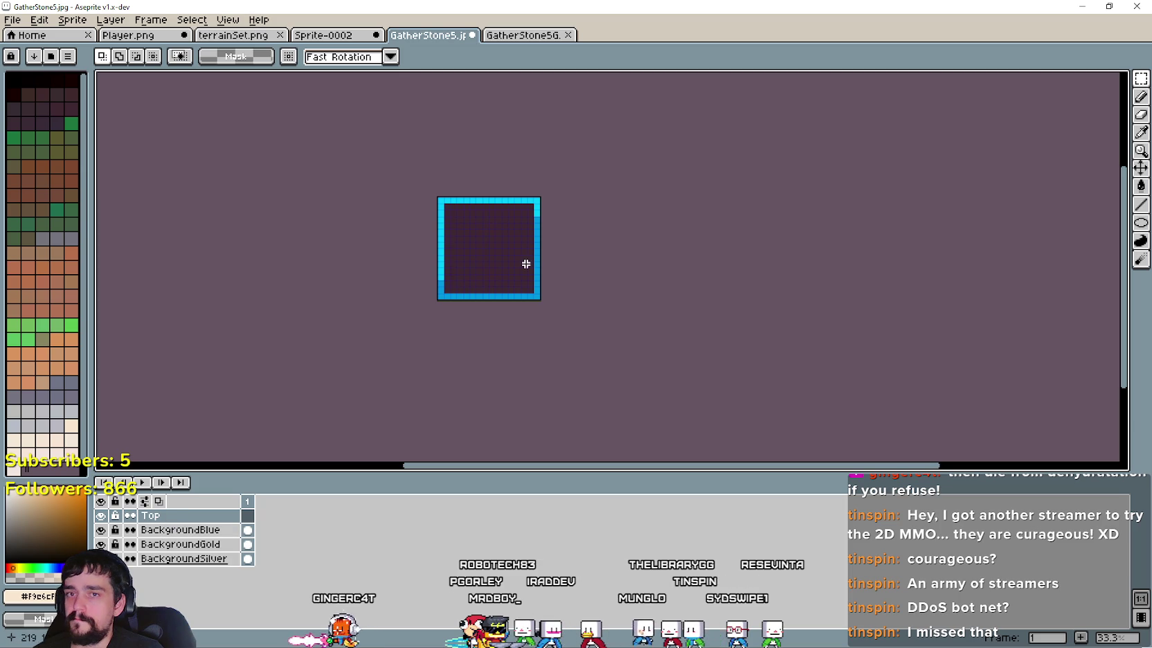
{"action": "key", "text": "ctrl+v"}
{"action": "scroll", "coordinate": [545, 262], "scroll_direction": "up", "scroll_amount": 2}
{"action": "left_click_drag", "start_coordinate": [547, 258], "coordinate": [419, 240]}
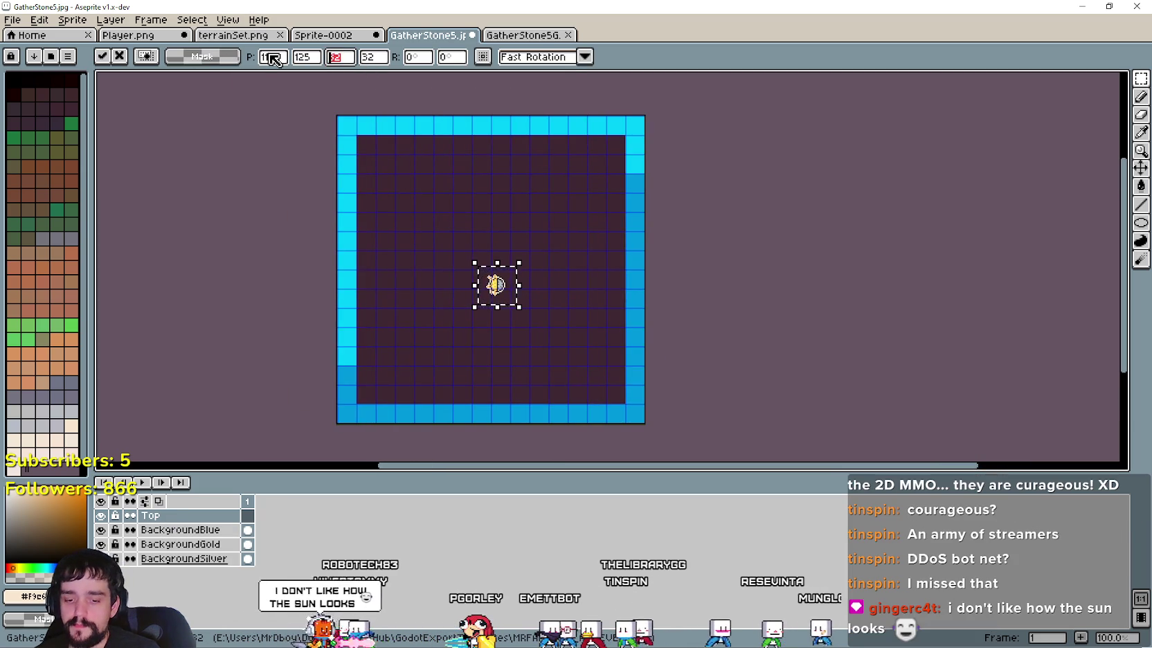
{"action": "type", "text": "192"}
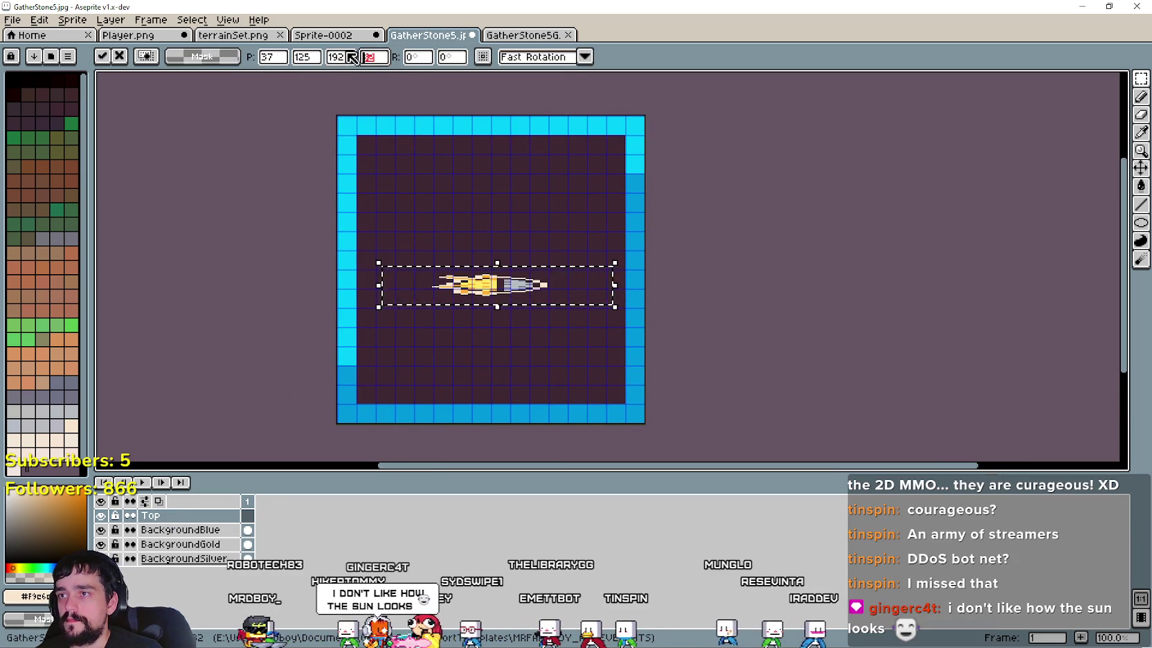
{"action": "key", "text": "Tab"}
{"action": "type", "text": "192"}
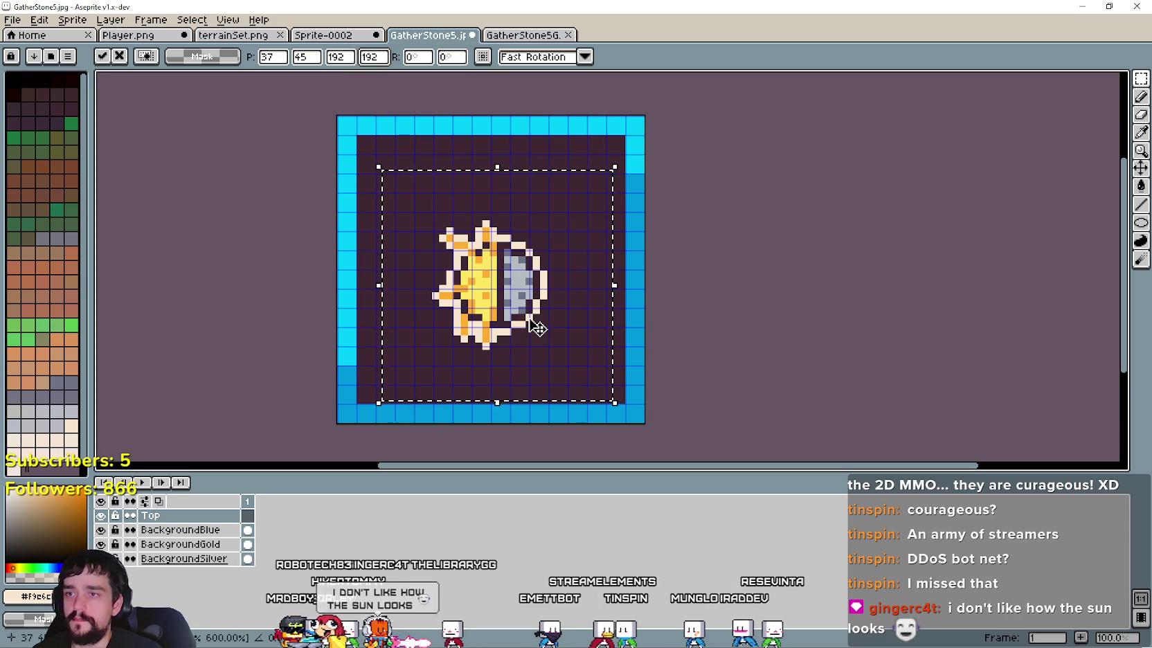
{"action": "key", "text": "Return"}
{"action": "scroll", "coordinate": [664, 294], "scroll_direction": "down", "scroll_amount": 2}
{"action": "scroll", "coordinate": [673, 294], "scroll_direction": "up", "scroll_amount": 2}
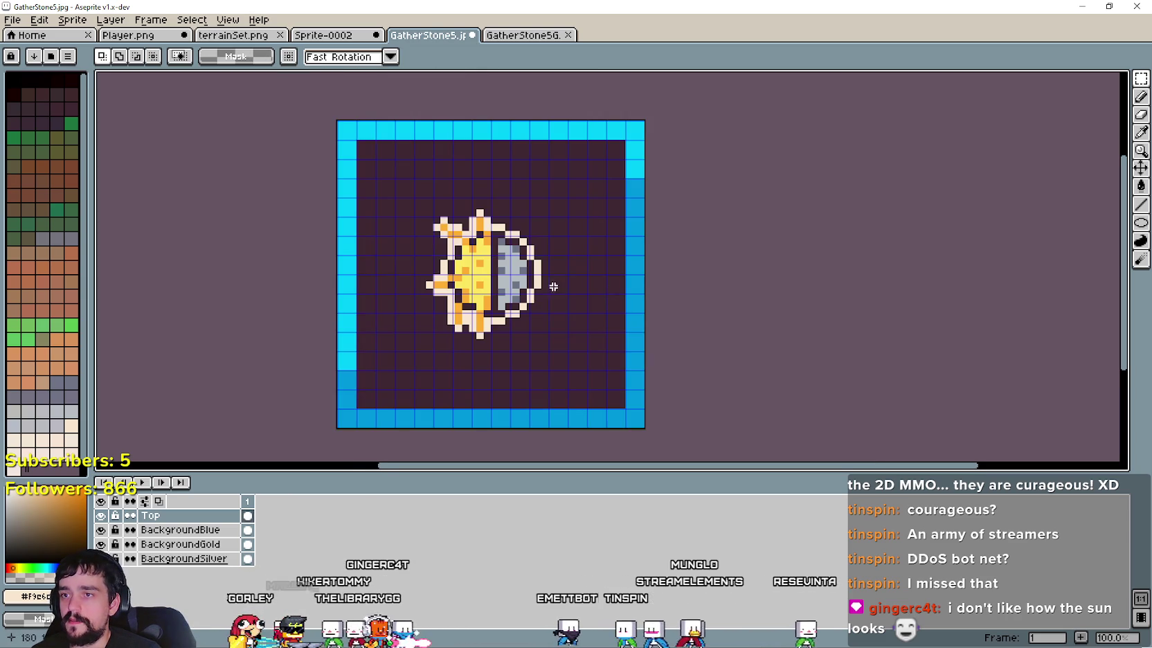
Step: Hide the BackgroundBlue and BackgroundGold layers so the frame shows silver
{"action": "left_click", "coordinate": [101, 529]}
{"action": "left_click", "coordinate": [101, 544]}
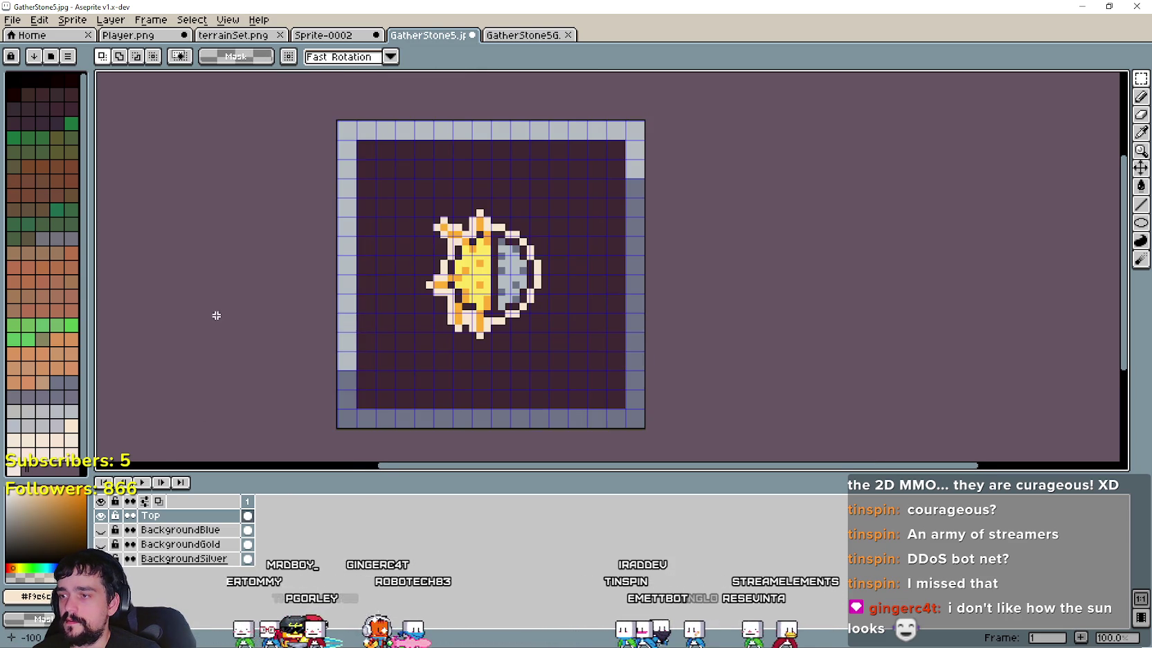
{"action": "scroll", "coordinate": [216, 315], "scroll_direction": "down", "scroll_amount": 1}
{"action": "scroll", "coordinate": [201, 247], "scroll_direction": "up", "scroll_amount": 1}
Step: Save the icon as Days1.jpg with the default JPEG quality
{"action": "left_click", "coordinate": [8, 19]}
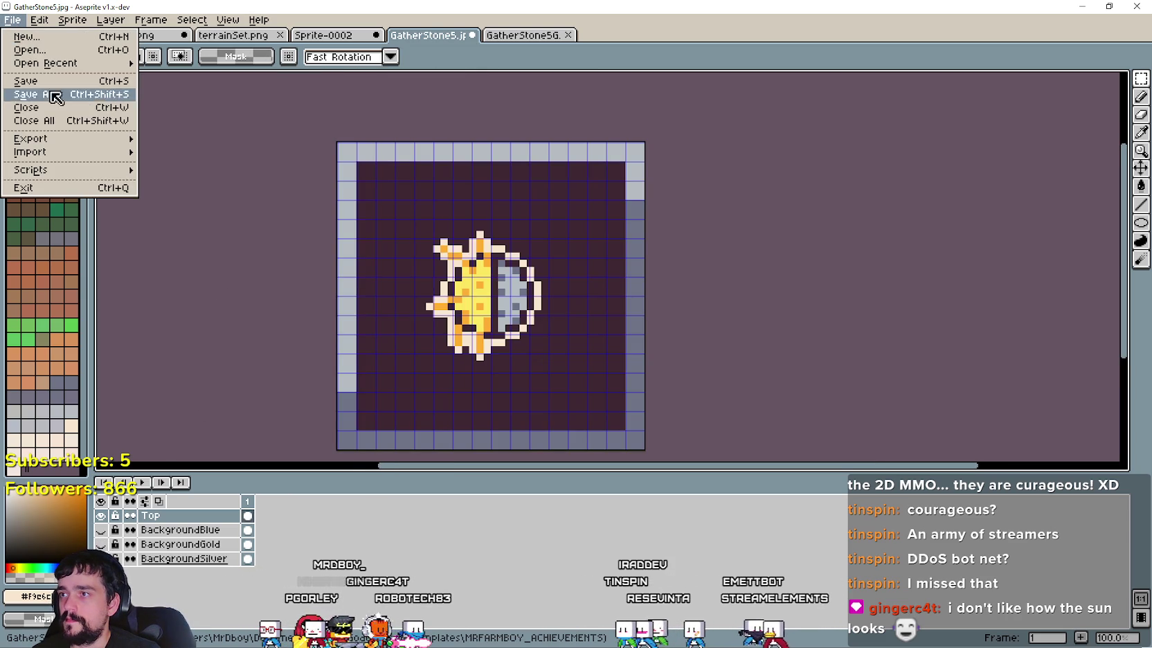
{"action": "left_click", "coordinate": [36, 95]}
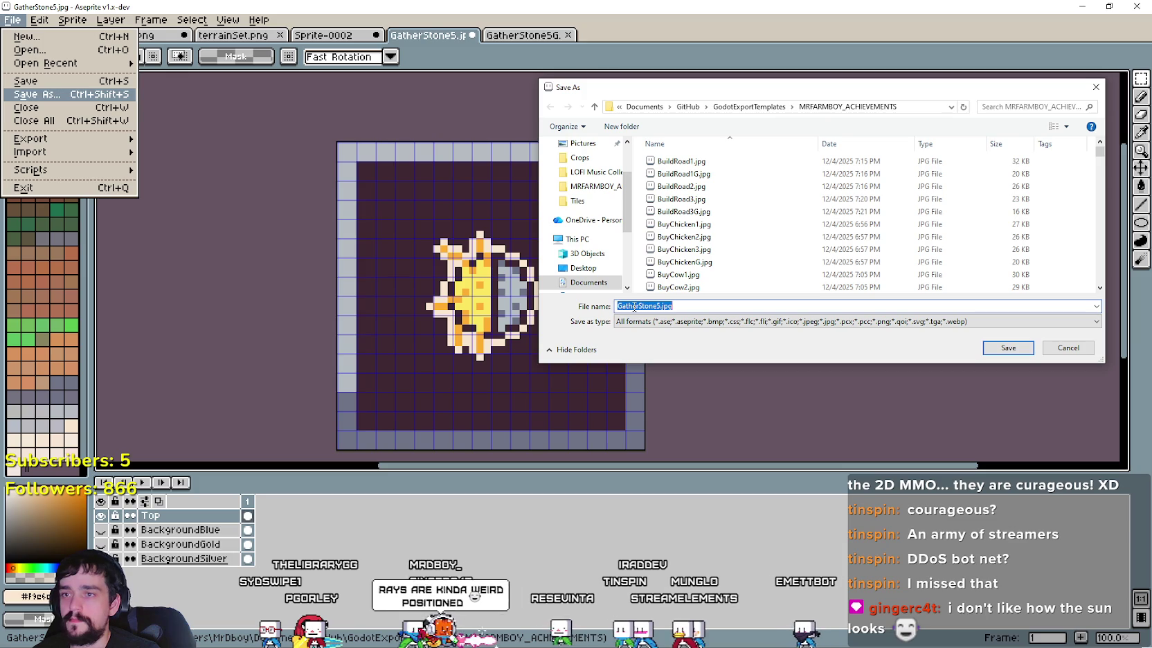
{"action": "left_click_drag", "start_coordinate": [661, 306], "coordinate": [655, 306]}
{"action": "type", "text": "Days1"}
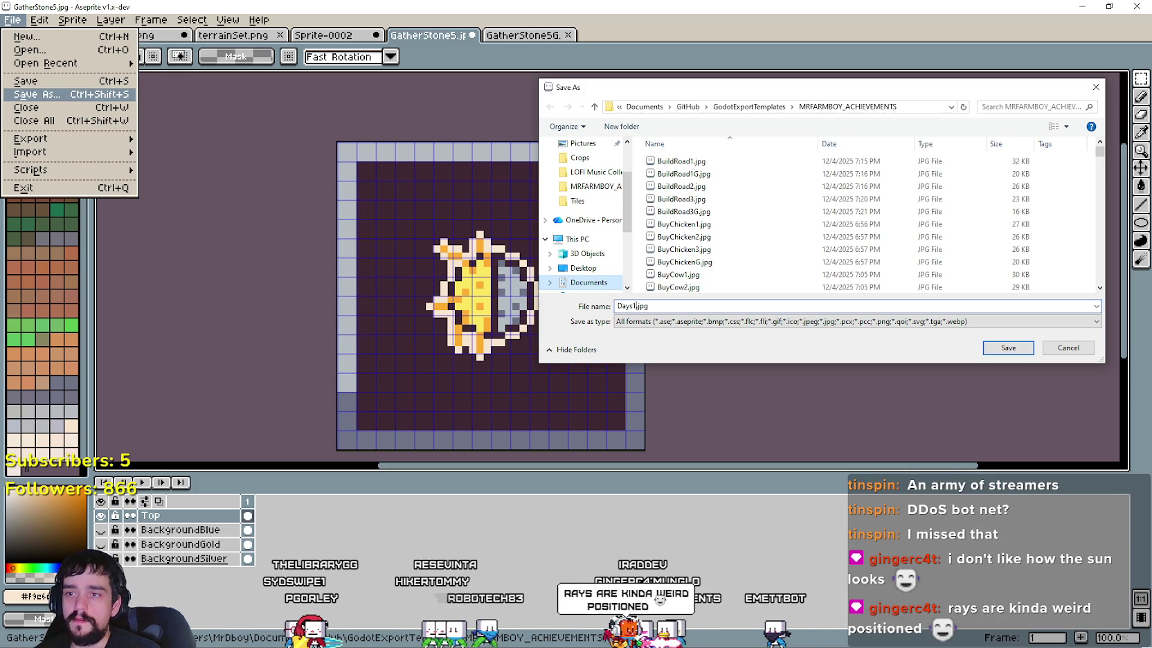
{"action": "key", "text": "Return"}
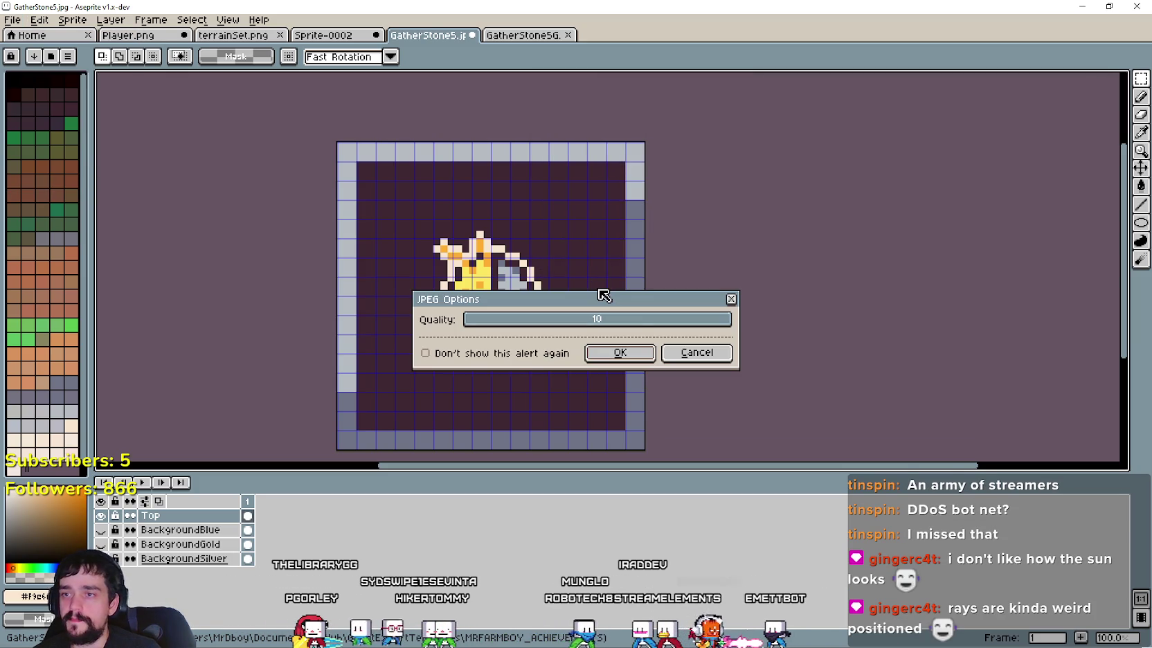
{"action": "left_click", "coordinate": [647, 352]}
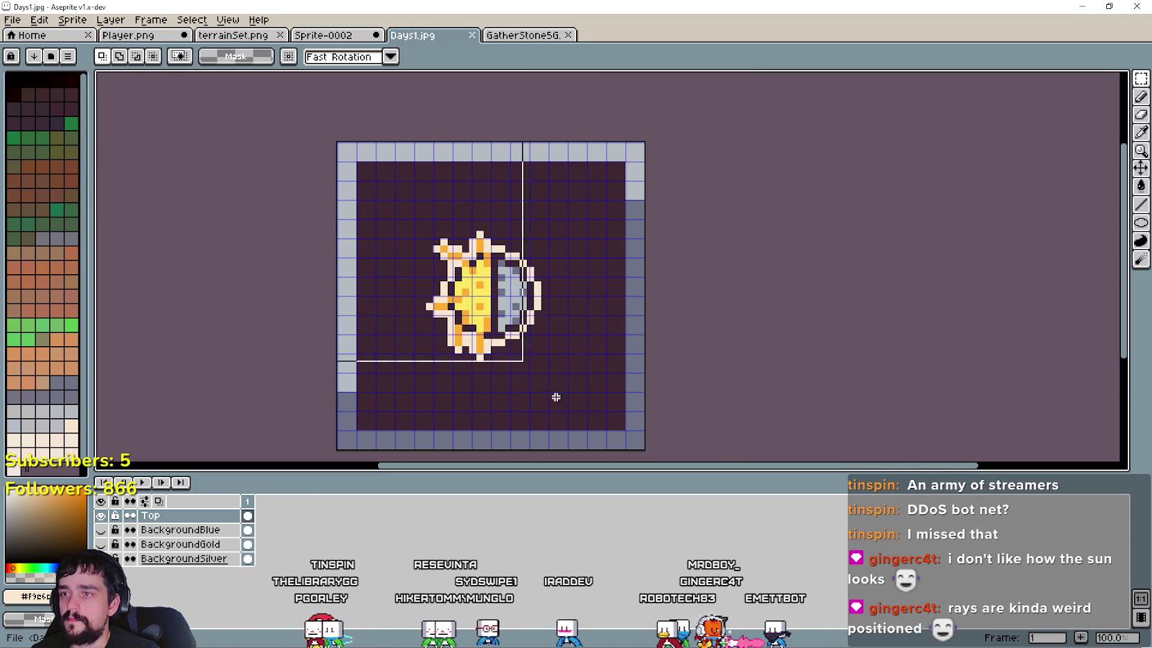
Step: Copy the whole Days1 image and paste it into GatherStone5G
{"action": "key", "text": "ctrl+a"}
{"action": "scroll", "coordinate": [796, 354], "scroll_direction": "down", "scroll_amount": 3}
{"action": "left_click", "coordinate": [533, 36]}
{"action": "key", "text": "ctrl+v"}
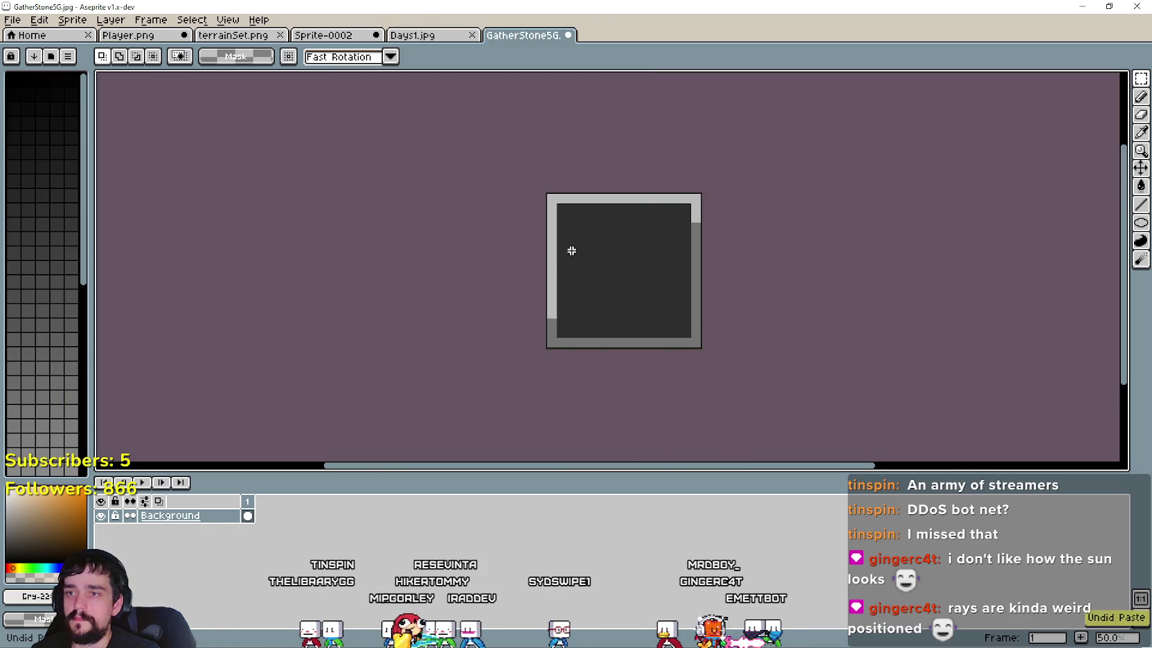
Step: Save the grey icon as Days1G.jpg, then go back to the Player.png sheet
{"action": "left_click", "coordinate": [15, 20]}
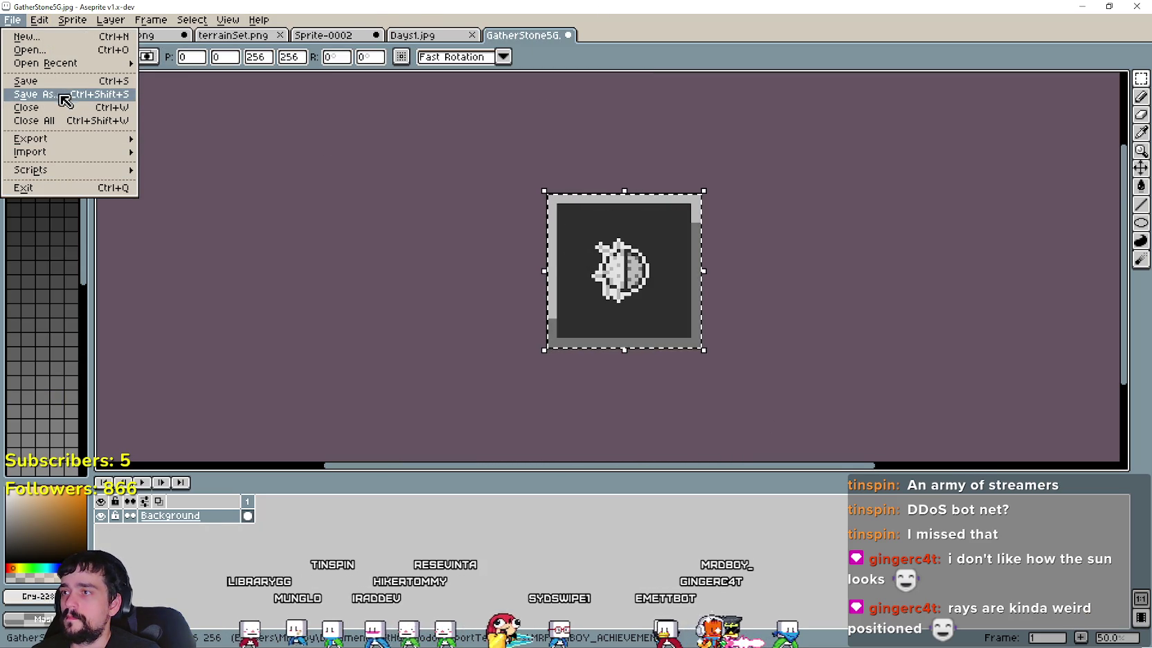
{"action": "left_click", "coordinate": [658, 307]}
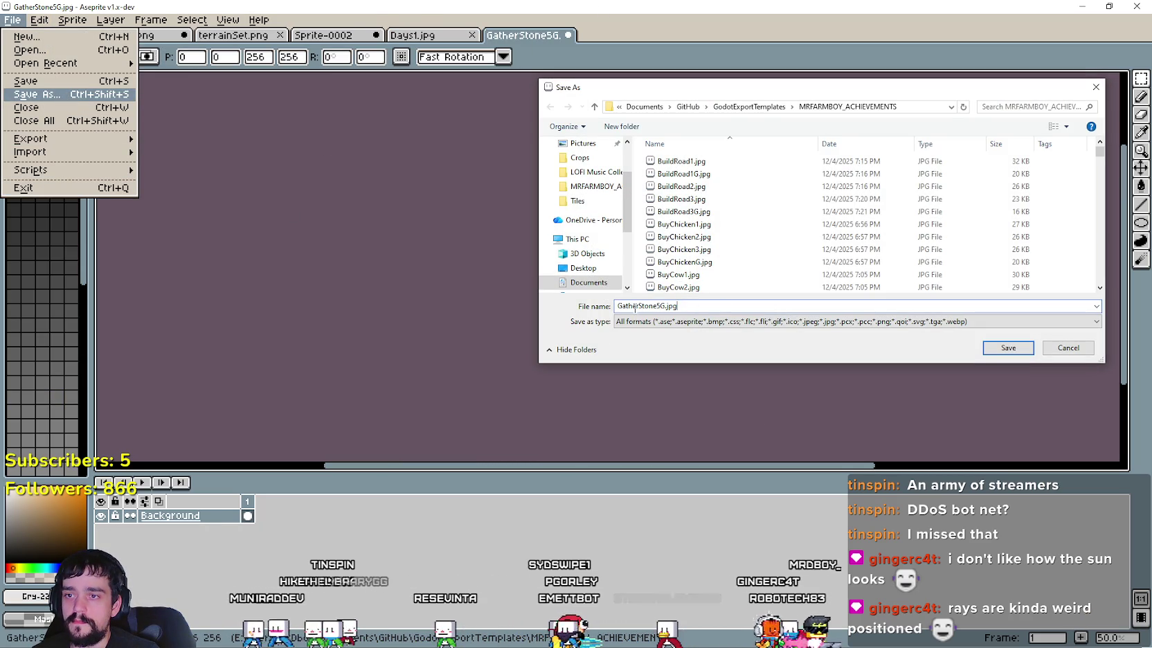
{"action": "double_click", "coordinate": [658, 306]}
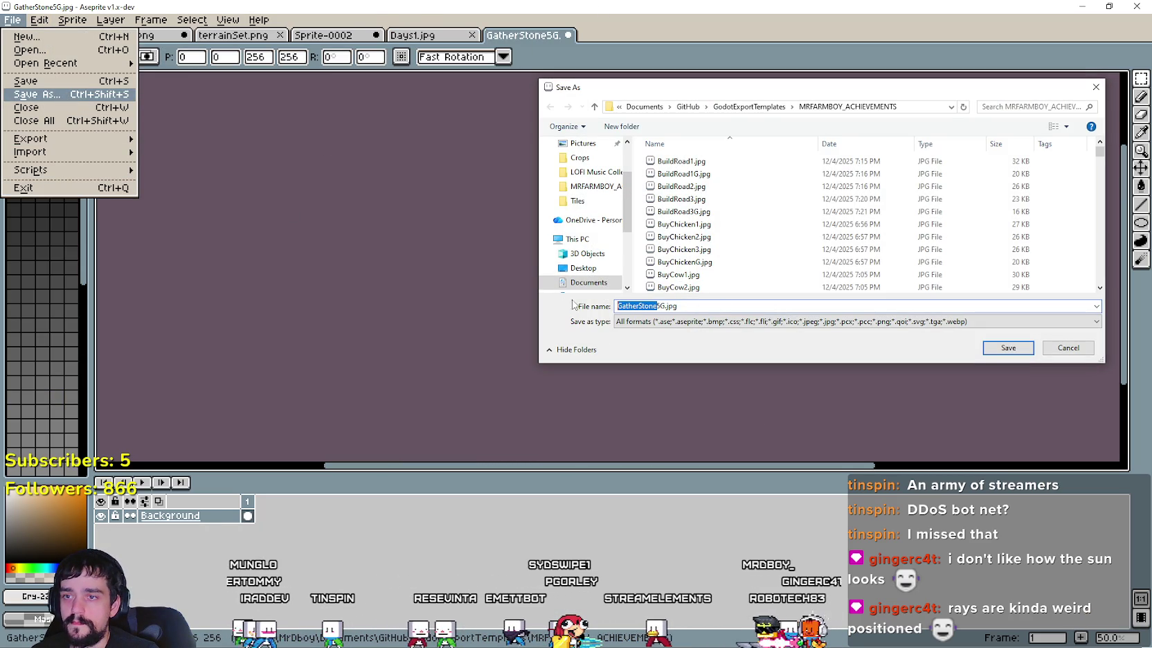
{"action": "left_click", "coordinate": [657, 305]}
{"action": "left_click_drag", "start_coordinate": [658, 305], "coordinate": [605, 302]}
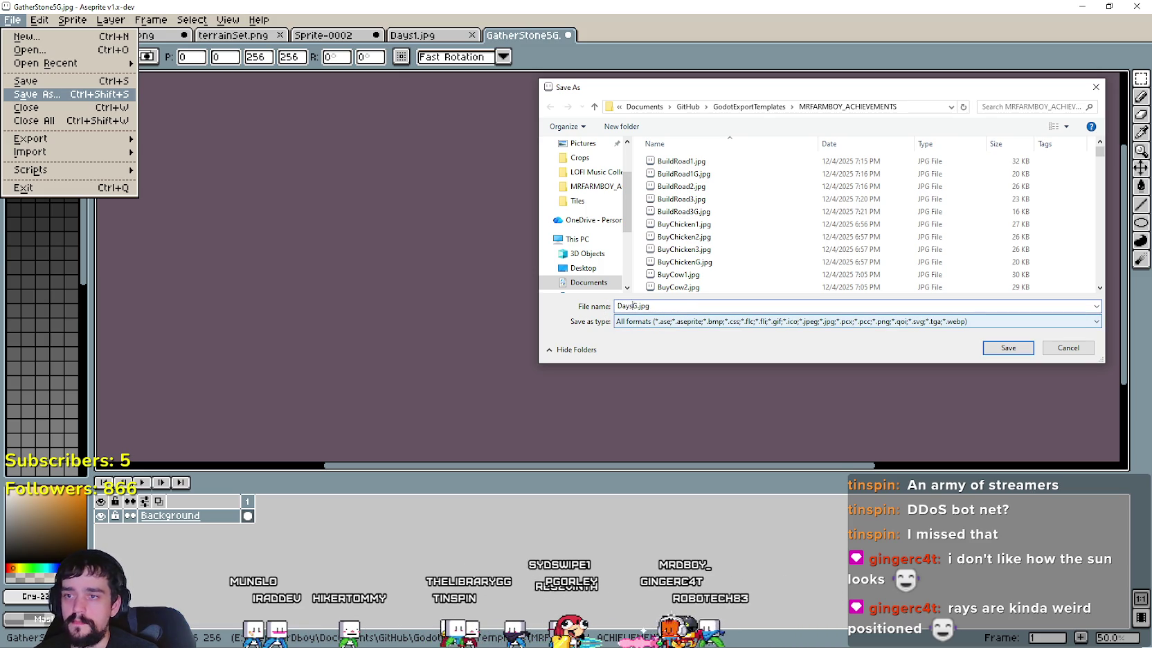
{"action": "key", "text": "Return"}
{"action": "left_click", "coordinate": [646, 352]}
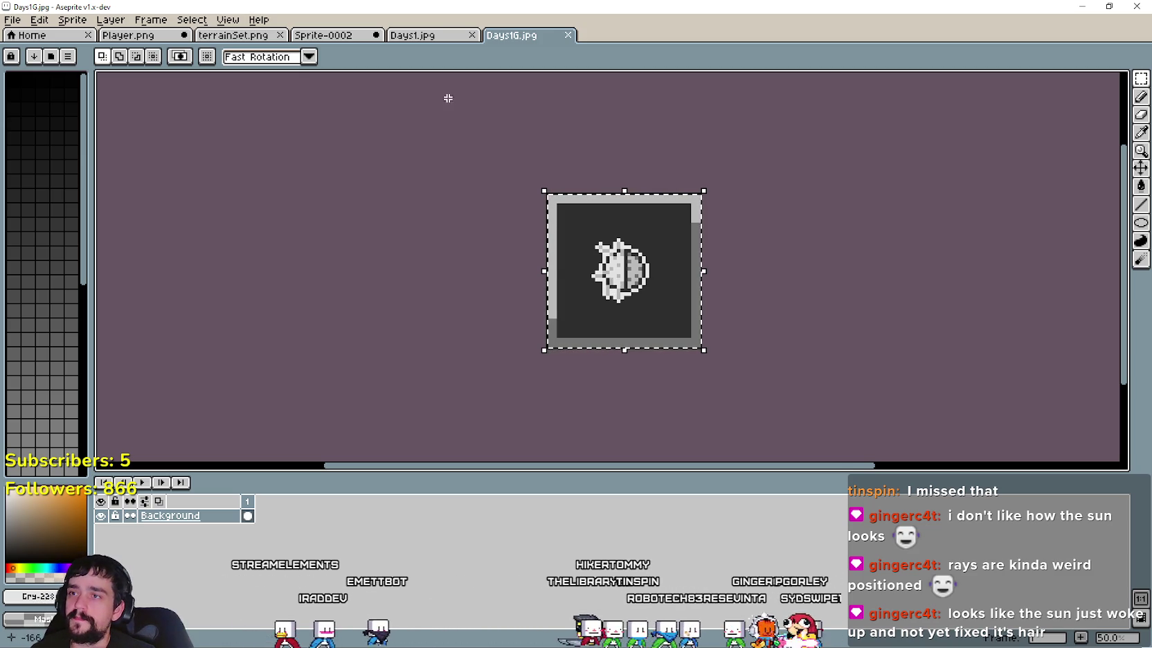
{"action": "key", "text": "ctrl+Tab"}
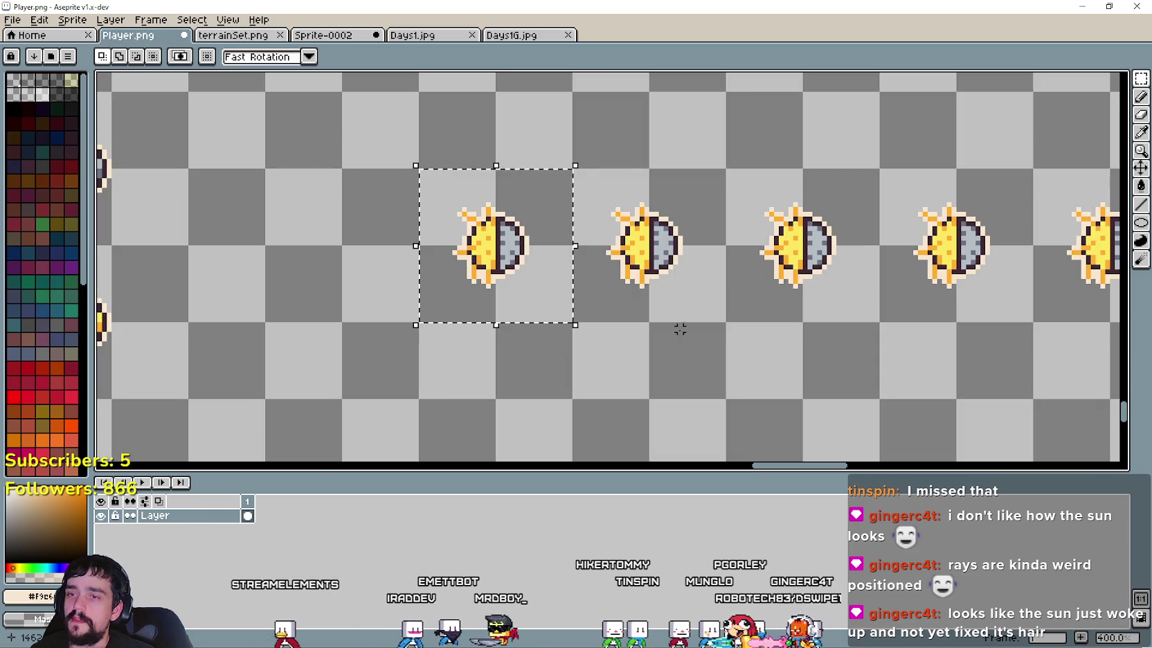
Step: Zoom into the sun row in Player.png and select the second sun sprite
{"action": "scroll", "coordinate": [619, 337], "scroll_direction": "down", "scroll_amount": 2}
{"action": "scroll", "coordinate": [620, 337], "scroll_direction": "up", "scroll_amount": 3}
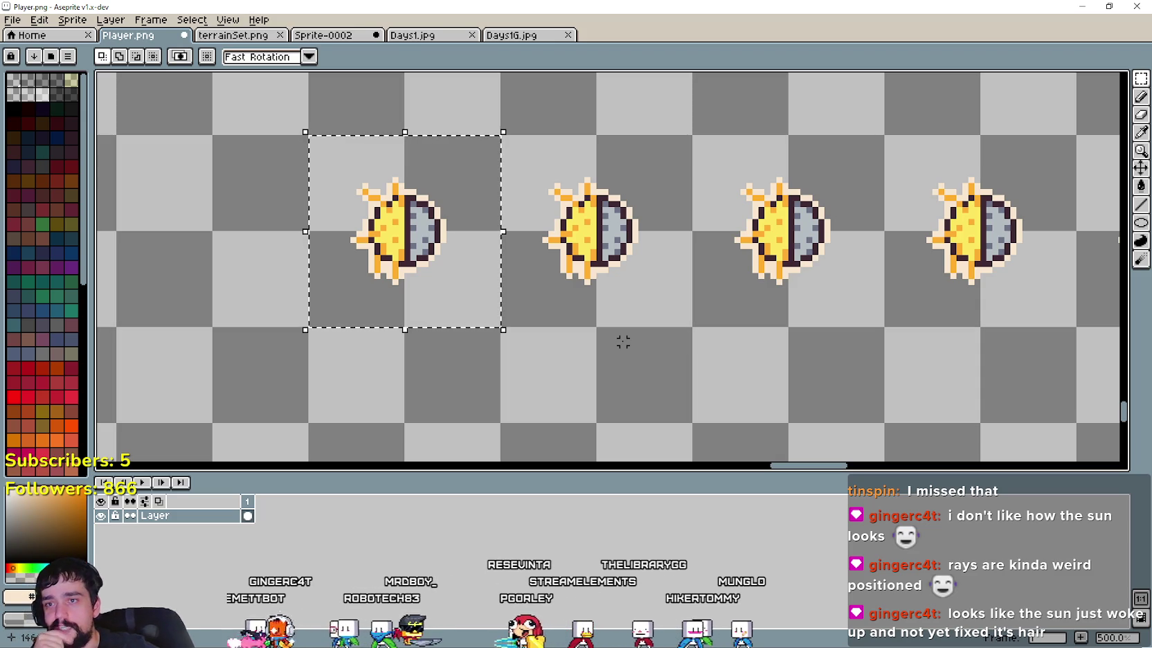
{"action": "scroll", "coordinate": [620, 346], "scroll_direction": "down", "scroll_amount": 1}
{"action": "scroll", "coordinate": [565, 339], "scroll_direction": "down", "scroll_amount": 1}
{"action": "scroll", "coordinate": [564, 326], "scroll_direction": "down", "scroll_amount": 1}
{"action": "scroll", "coordinate": [565, 325], "scroll_direction": "down", "scroll_amount": 1}
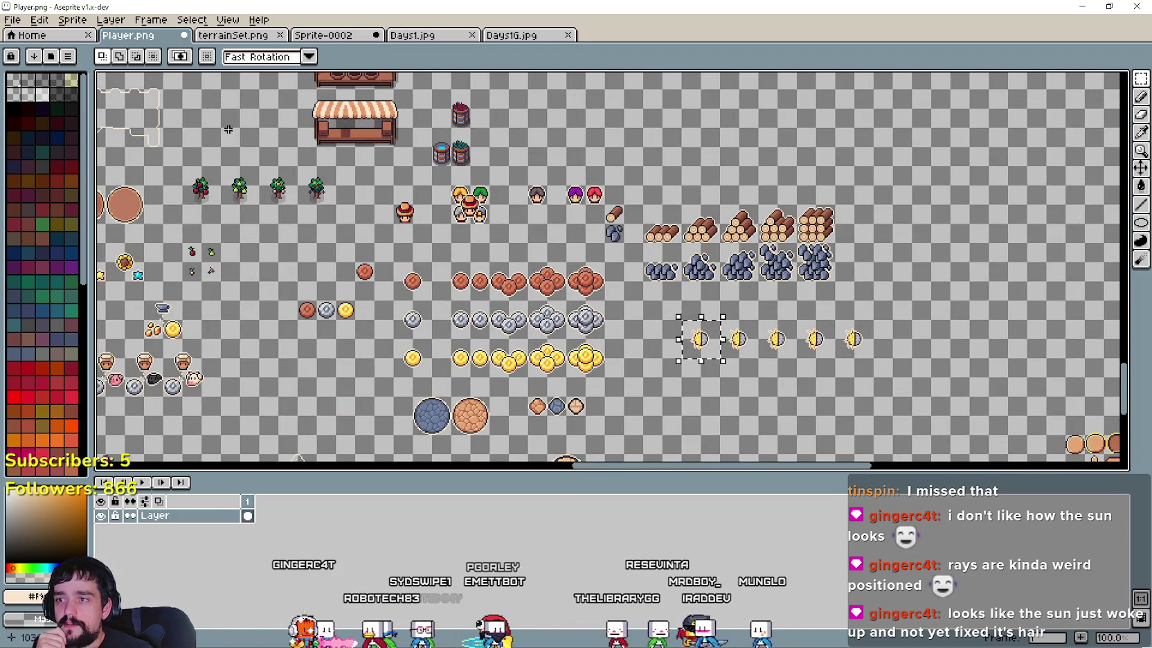
{"action": "scroll", "coordinate": [703, 320], "scroll_direction": "down", "scroll_amount": 1}
{"action": "scroll", "coordinate": [737, 368], "scroll_direction": "up", "scroll_amount": 1}
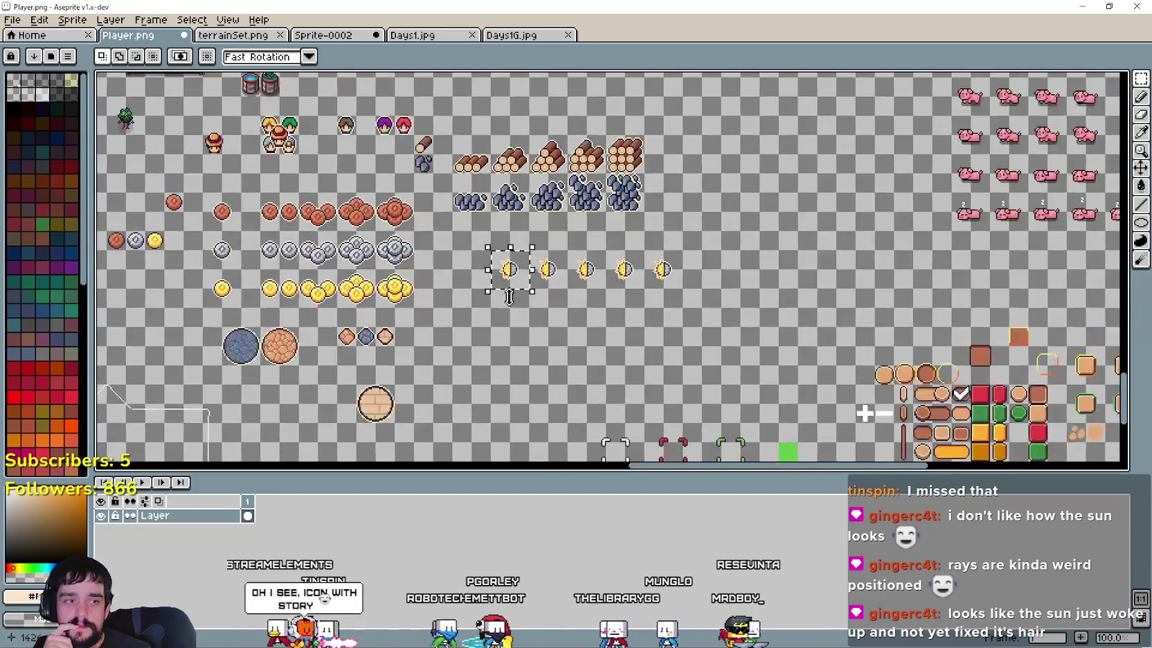
{"action": "scroll", "coordinate": [508, 290], "scroll_direction": "up", "scroll_amount": 1}
{"action": "scroll", "coordinate": [596, 292], "scroll_direction": "up", "scroll_amount": 1}
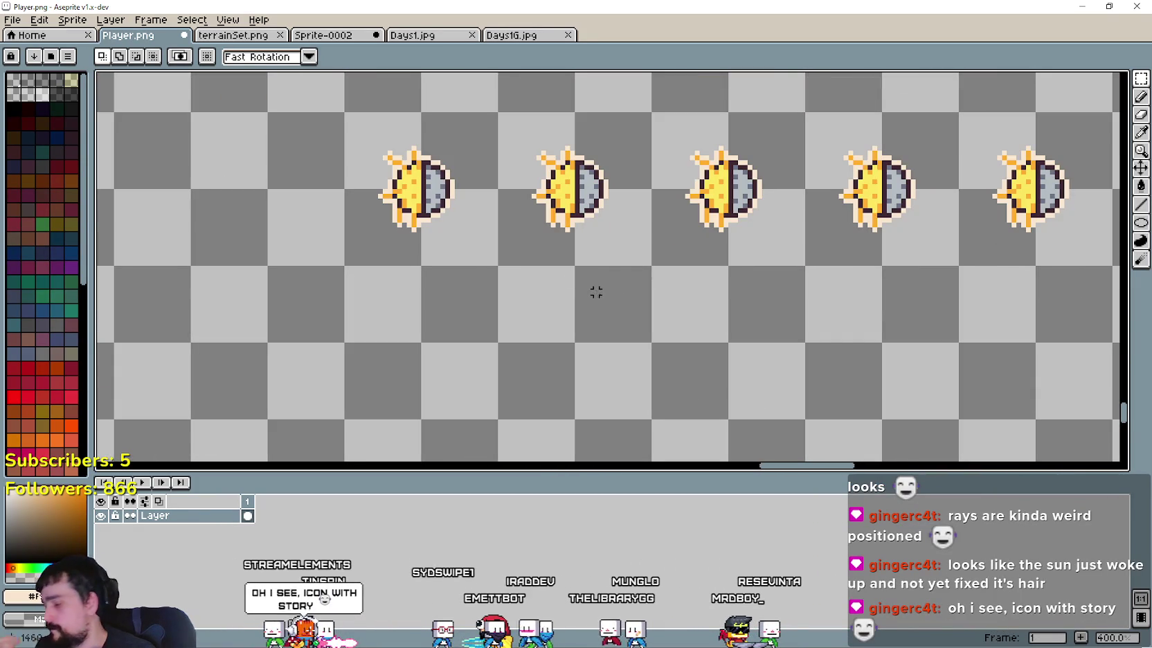
{"action": "scroll", "coordinate": [611, 297], "scroll_direction": "down", "scroll_amount": 1}
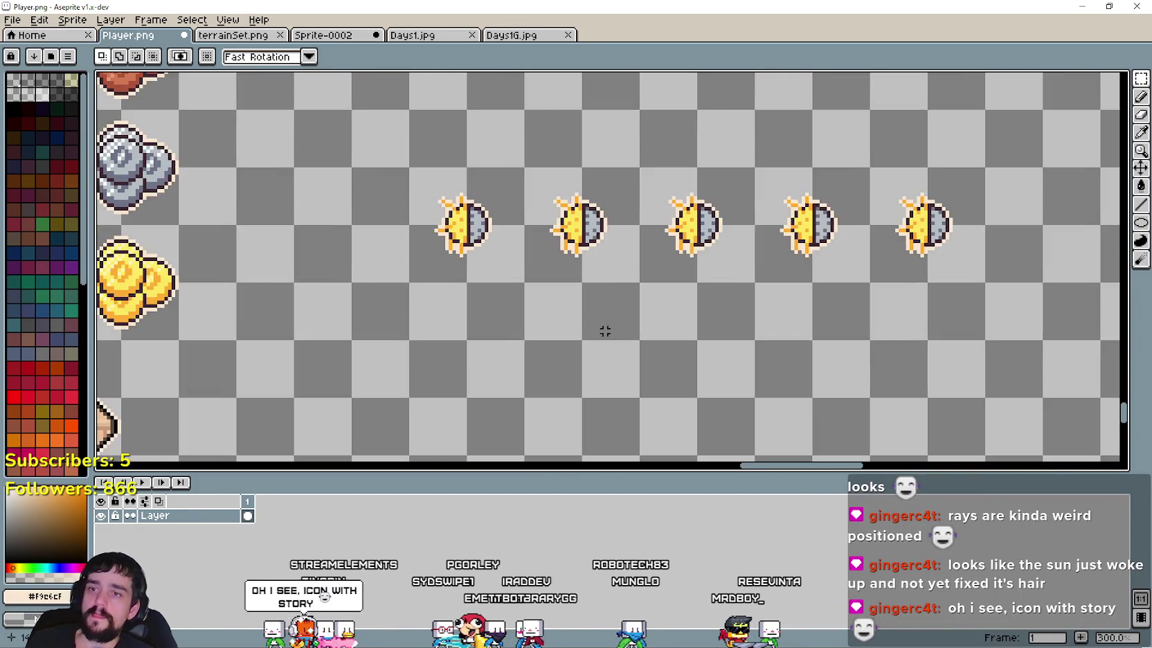
{"action": "left_click_drag", "start_coordinate": [453, 292], "coordinate": [543, 146]}
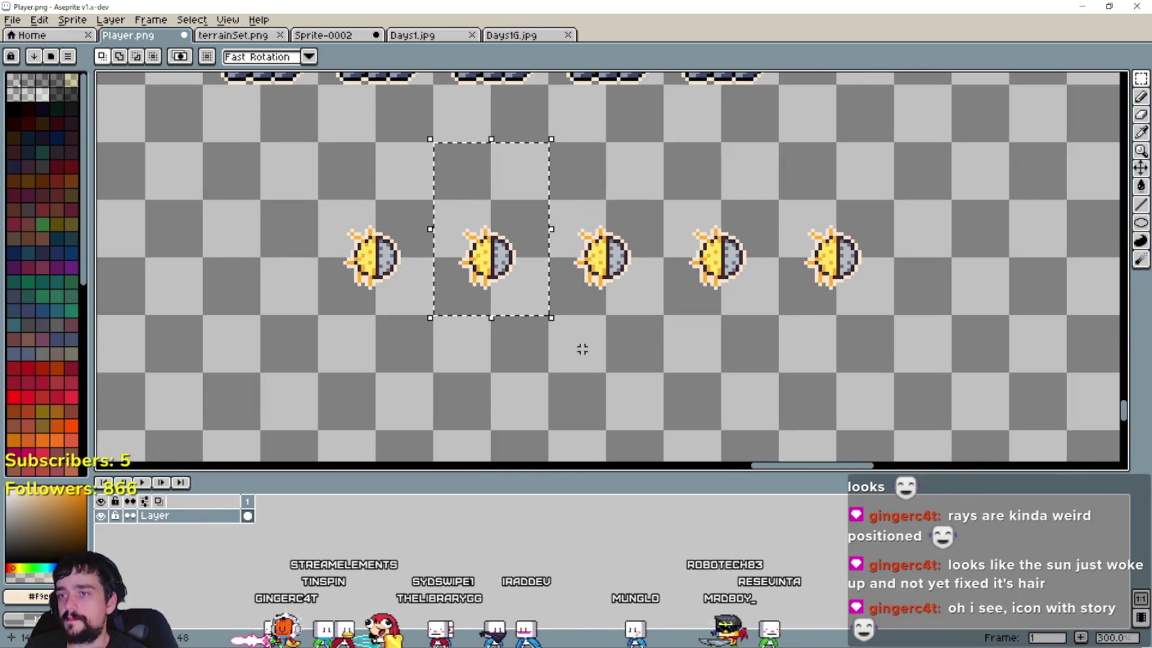
Step: Reselect the middle sun icon with a wider margin, then bring up Sprite-0002
{"action": "scroll", "coordinate": [463, 278], "scroll_direction": "up", "scroll_amount": 1}
{"action": "scroll", "coordinate": [457, 246], "scroll_direction": "up", "scroll_amount": 1}
{"action": "mouse_move", "coordinate": [415, 150]}
{"action": "left_mouse_down"}
{"action": "mouse_move", "coordinate": [612, 322]}
{"action": "mouse_move", "coordinate": [604, 339]}
{"action": "left_mouse_up"}
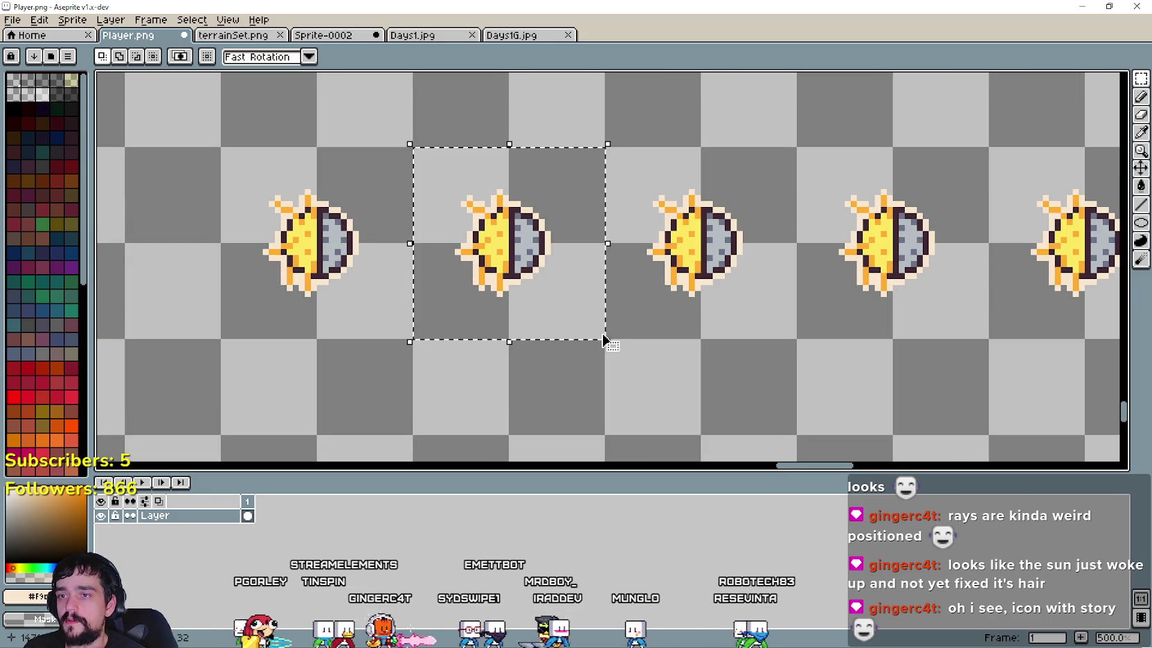
{"action": "scroll", "coordinate": [429, 173], "scroll_direction": "up", "scroll_amount": 1}
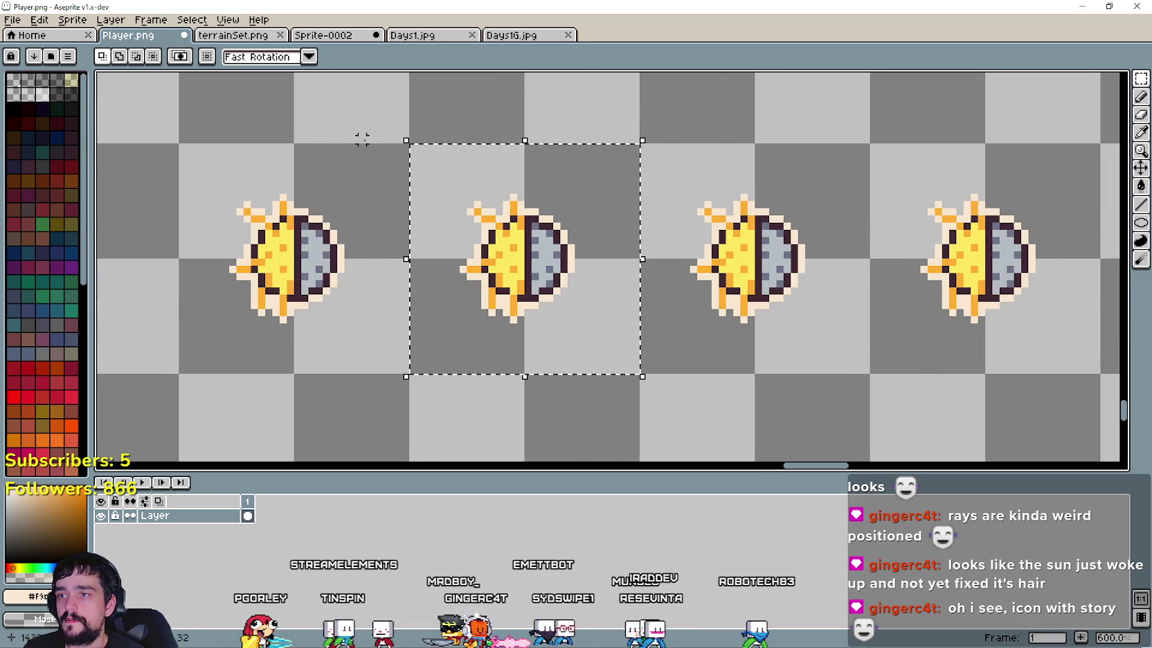
{"action": "scroll", "coordinate": [362, 139], "scroll_direction": "up", "scroll_amount": 1}
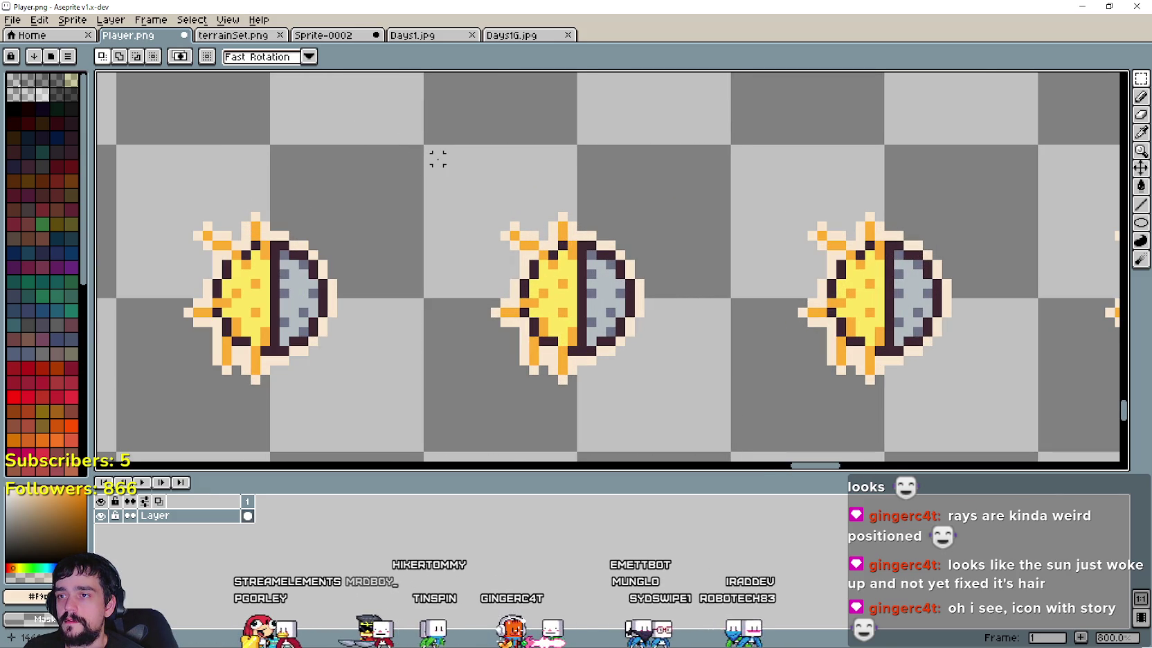
{"action": "mouse_move", "coordinate": [448, 168]}
{"action": "left_mouse_down"}
{"action": "mouse_move", "coordinate": [561, 257]}
{"action": "mouse_move", "coordinate": [688, 443]}
{"action": "mouse_move", "coordinate": [703, 422]}
{"action": "left_mouse_up"}
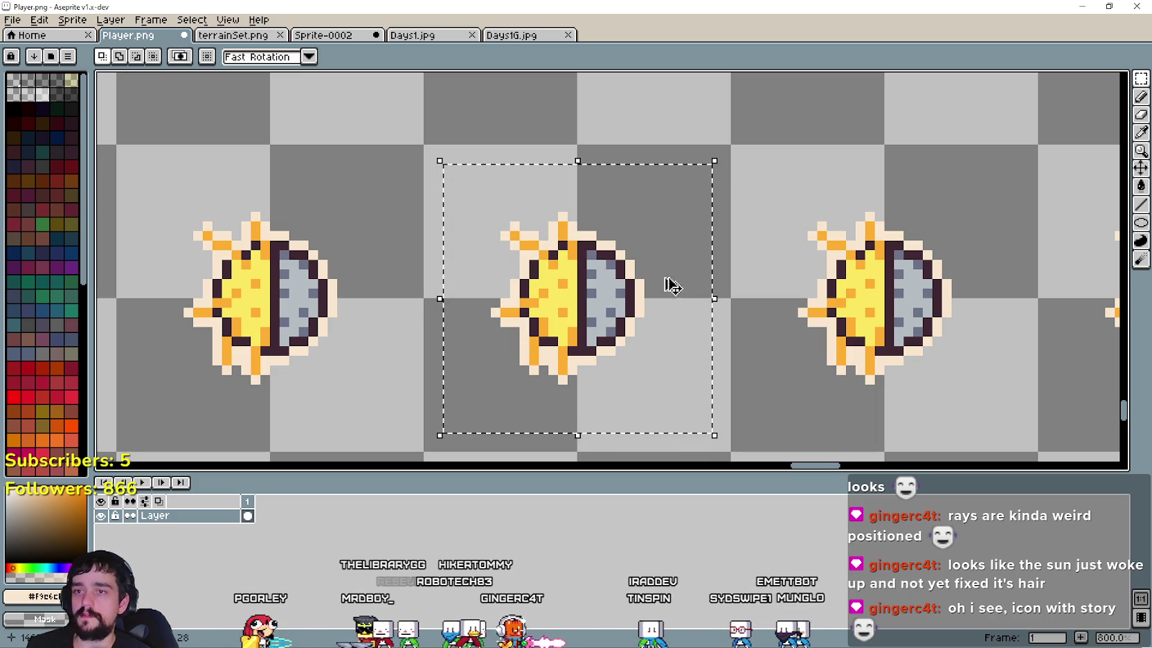
{"action": "left_click", "coordinate": [355, 35]}
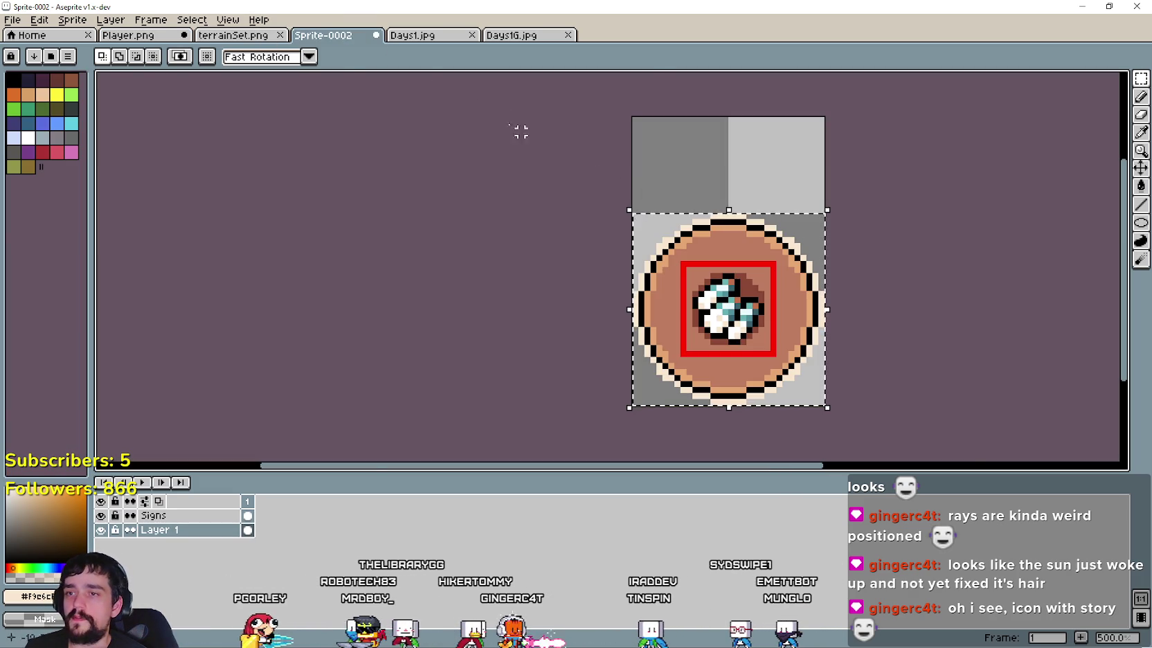
Step: Paste the sun icon into Days1.jpg, resized to 192×192 and centred inside the border
{"action": "left_click", "coordinate": [436, 37]}
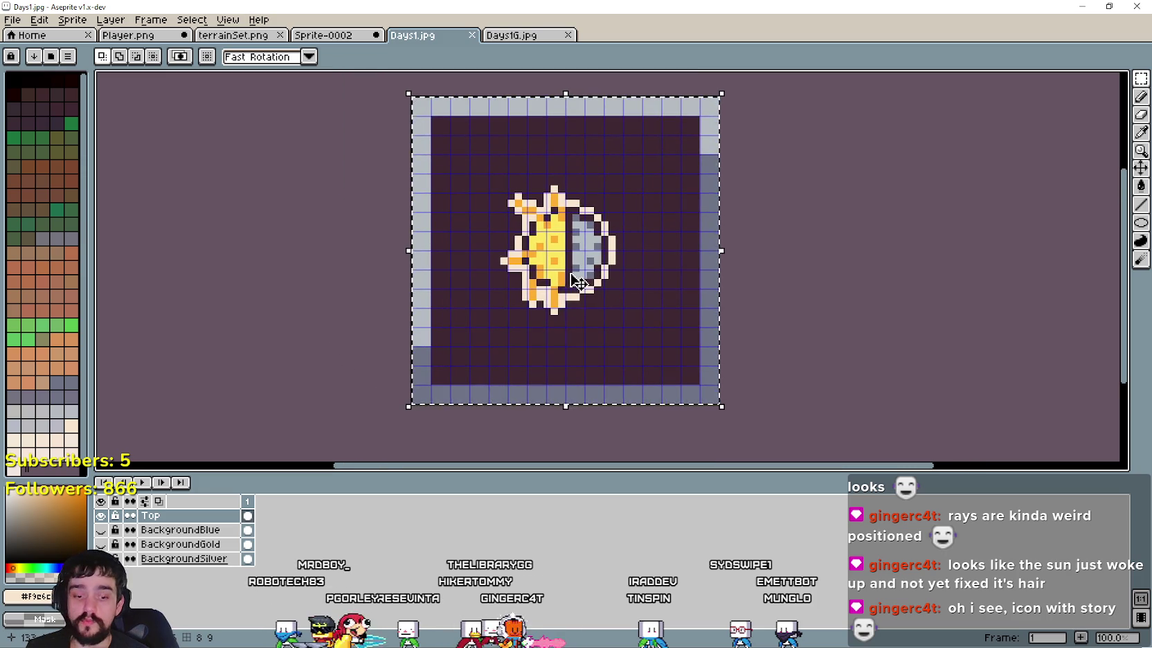
{"action": "key", "text": "ctrl+v"}
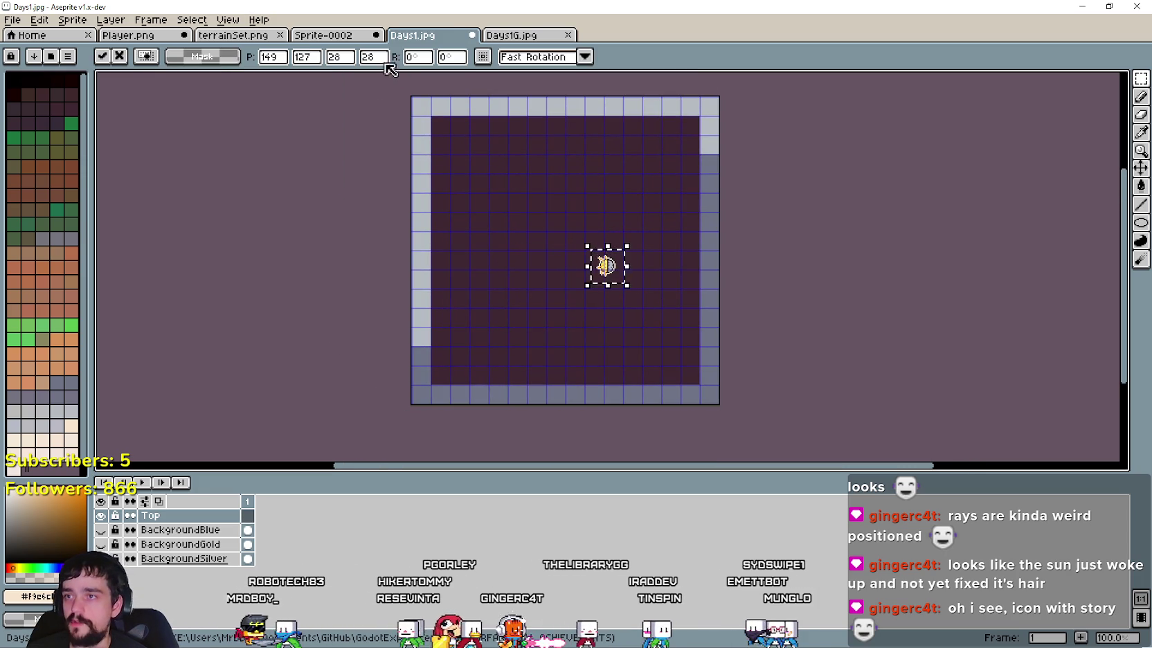
{"action": "type", "text": "192"}
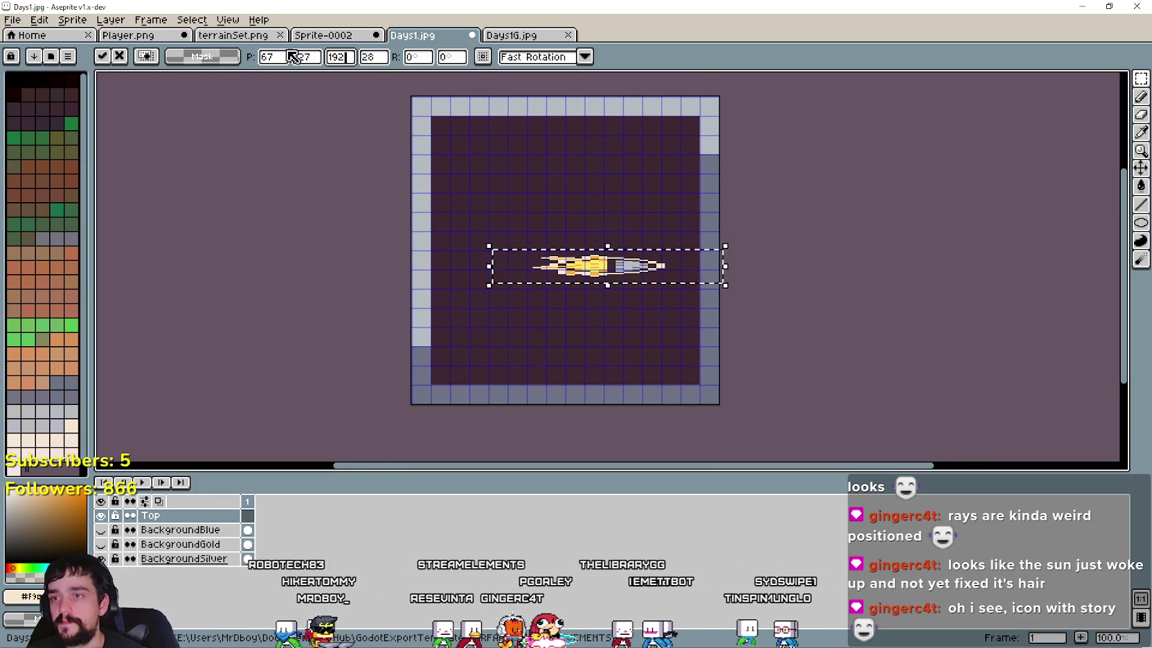
{"action": "key", "text": "Tab"}
{"action": "type", "text": "1"}
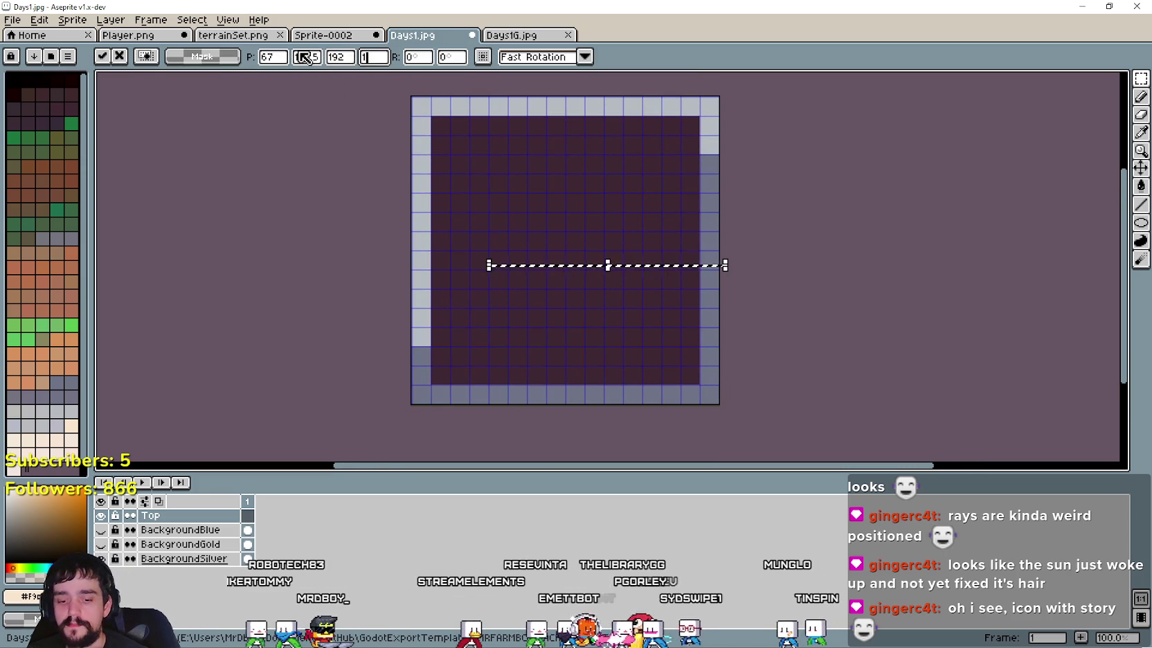
{"action": "type", "text": "92"}
{"action": "left_click_drag", "start_coordinate": [623, 286], "coordinate": [581, 270]}
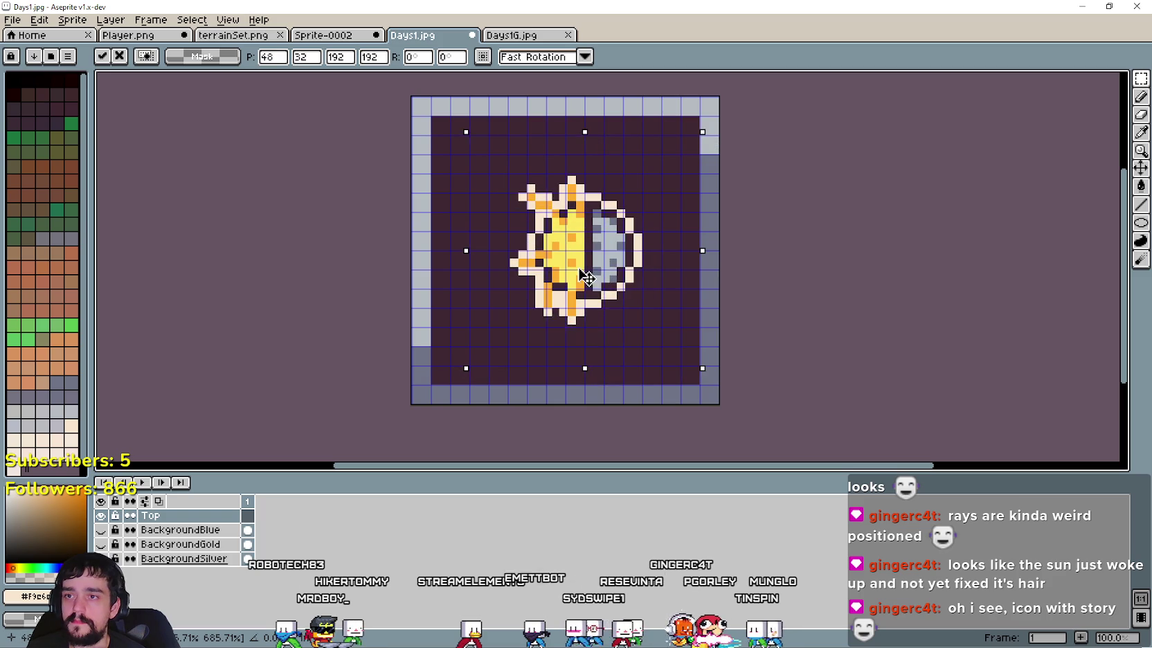
{"action": "left_click", "coordinate": [797, 313]}
{"action": "scroll", "coordinate": [779, 288], "scroll_direction": "down", "scroll_amount": 1}
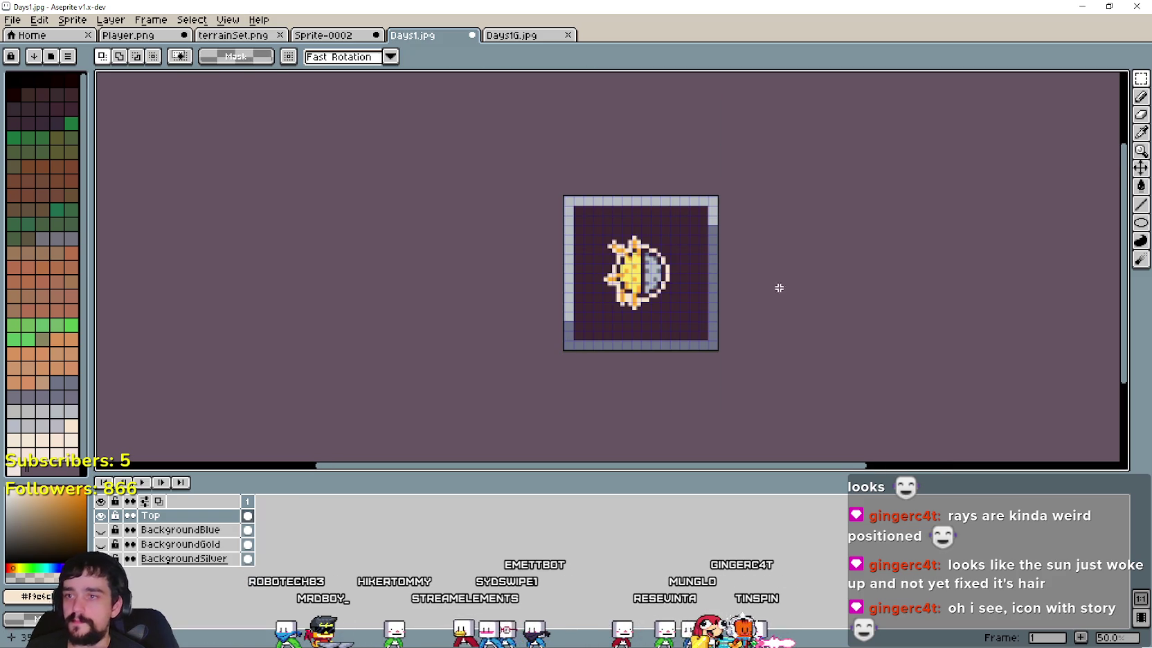
{"action": "scroll", "coordinate": [564, 226], "scroll_direction": "up", "scroll_amount": 1}
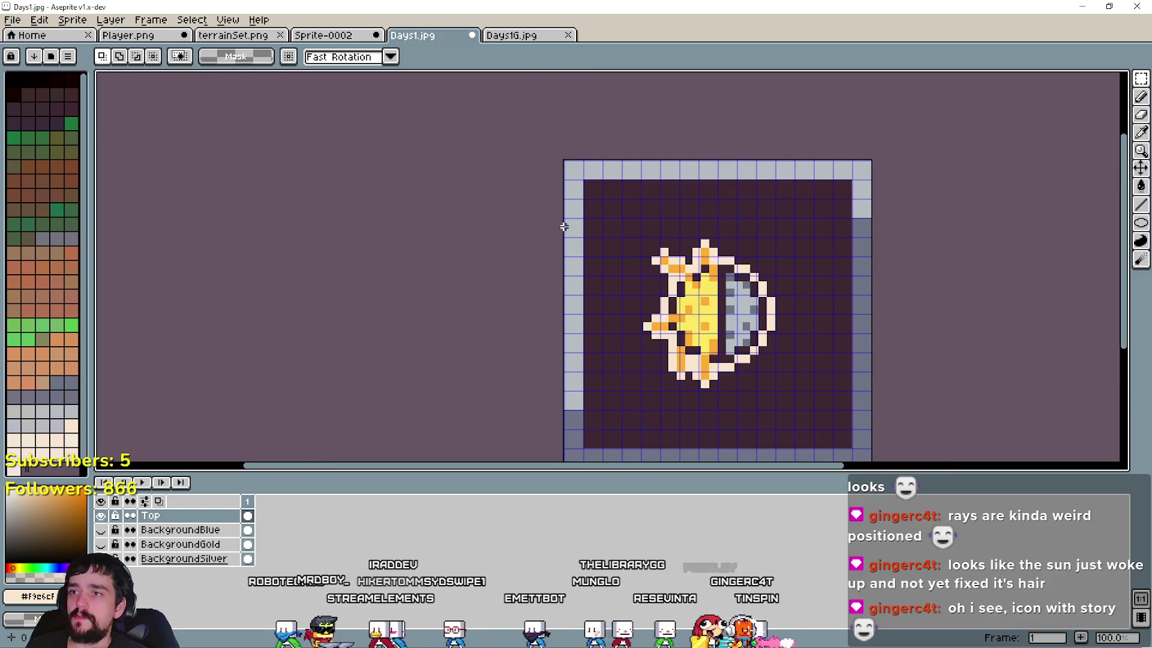
{"action": "left_click_drag", "start_coordinate": [773, 282], "coordinate": [638, 252]}
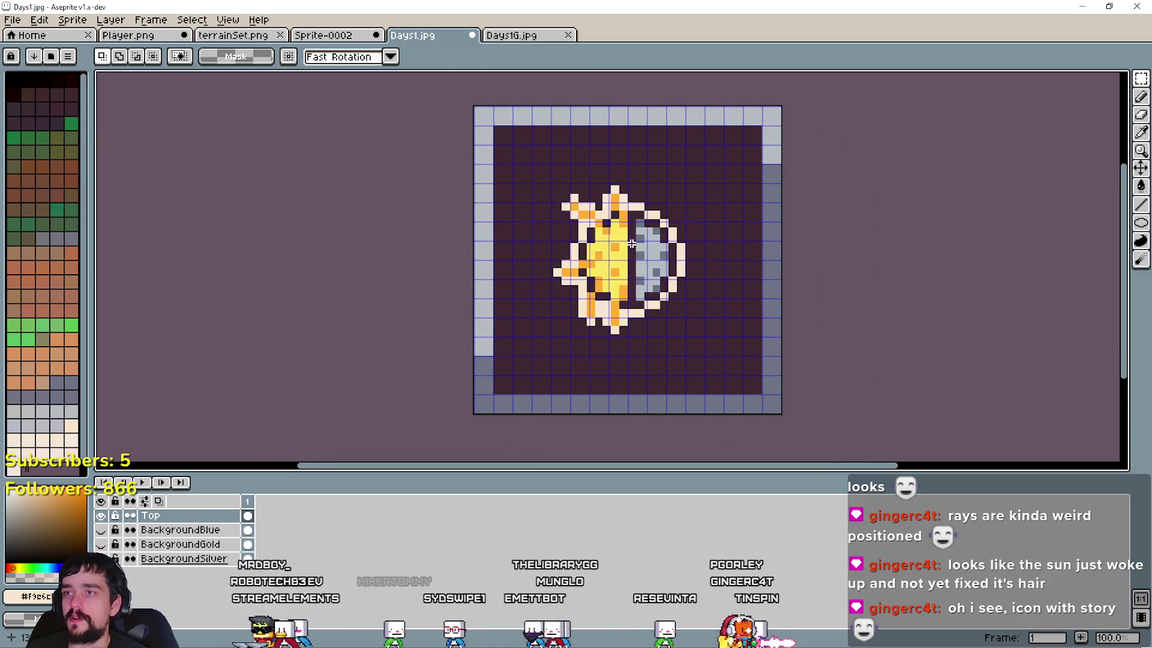
Step: Save the coloured sun-moon icon as Days2.jpg
{"action": "left_click", "coordinate": [21, 20]}
{"action": "left_click", "coordinate": [38, 94]}
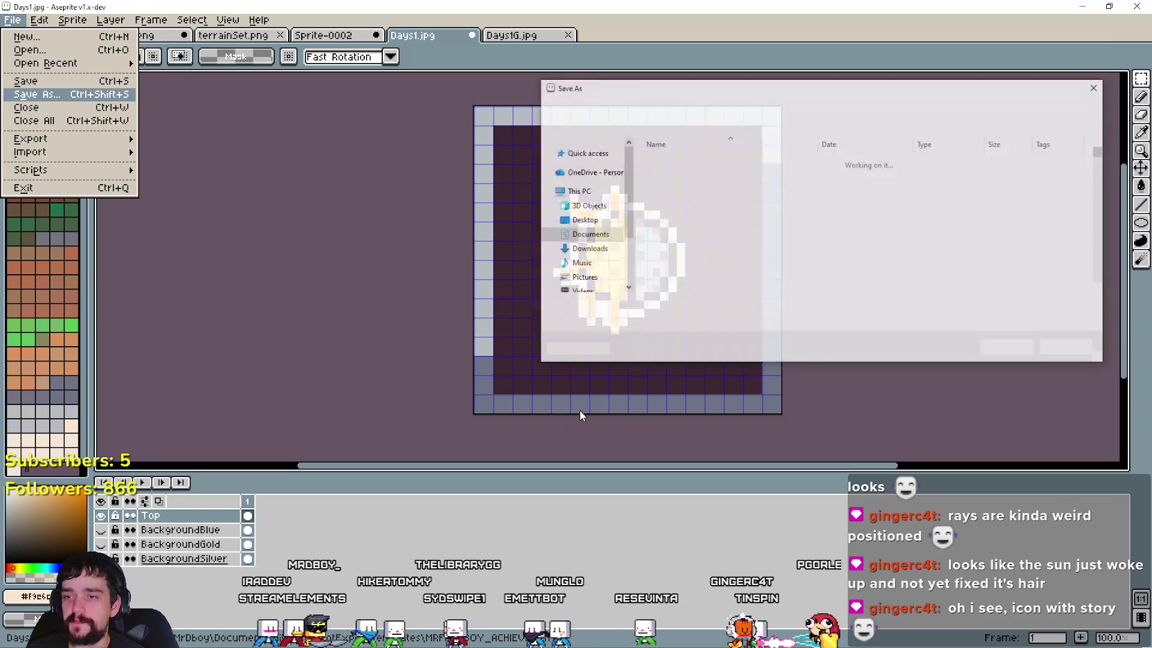
{"action": "left_click", "coordinate": [635, 305]}
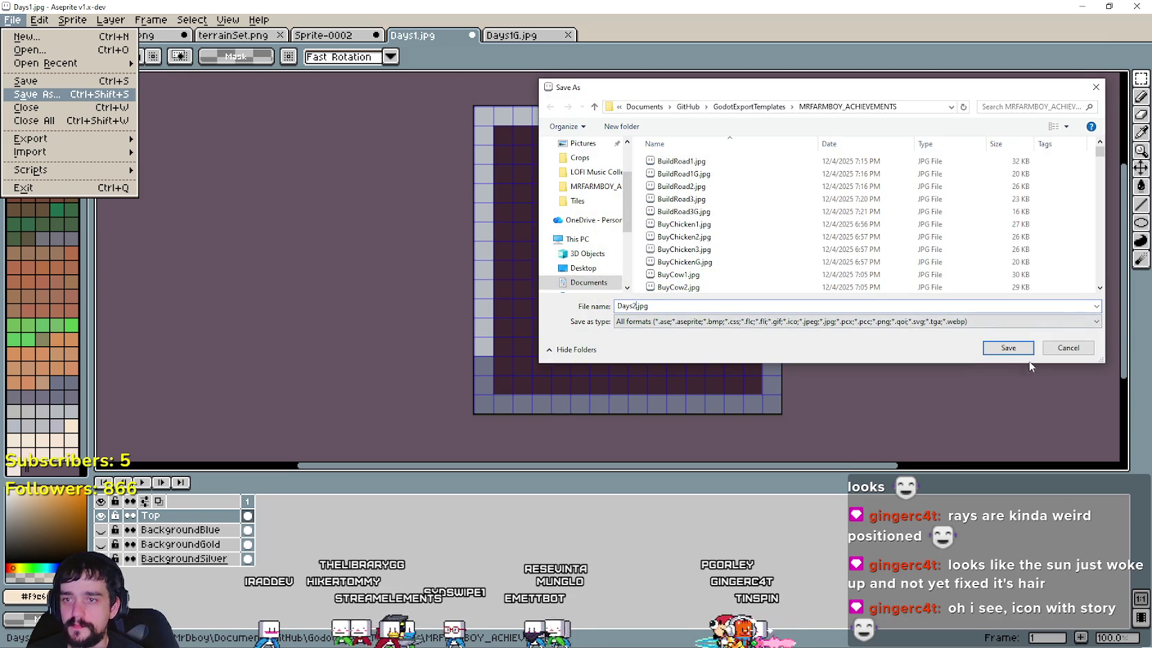
{"action": "left_click", "coordinate": [1008, 347]}
{"action": "left_click", "coordinate": [626, 353]}
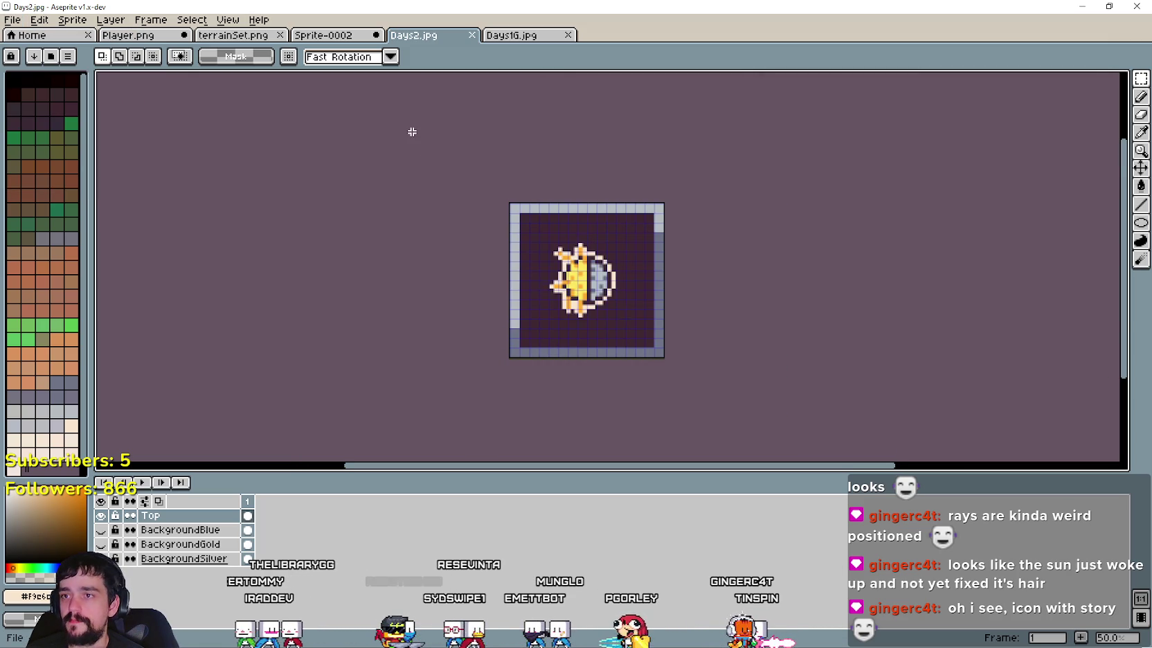
Step: Copy the whole icon into the grey Days1G document, replacing its old icon
{"action": "key", "text": "ctrl+a"}
{"action": "scroll", "coordinate": [795, 388], "scroll_direction": "down", "scroll_amount": 2}
{"action": "key", "text": "ctrl+Tab"}
{"action": "key", "text": "Delete"}
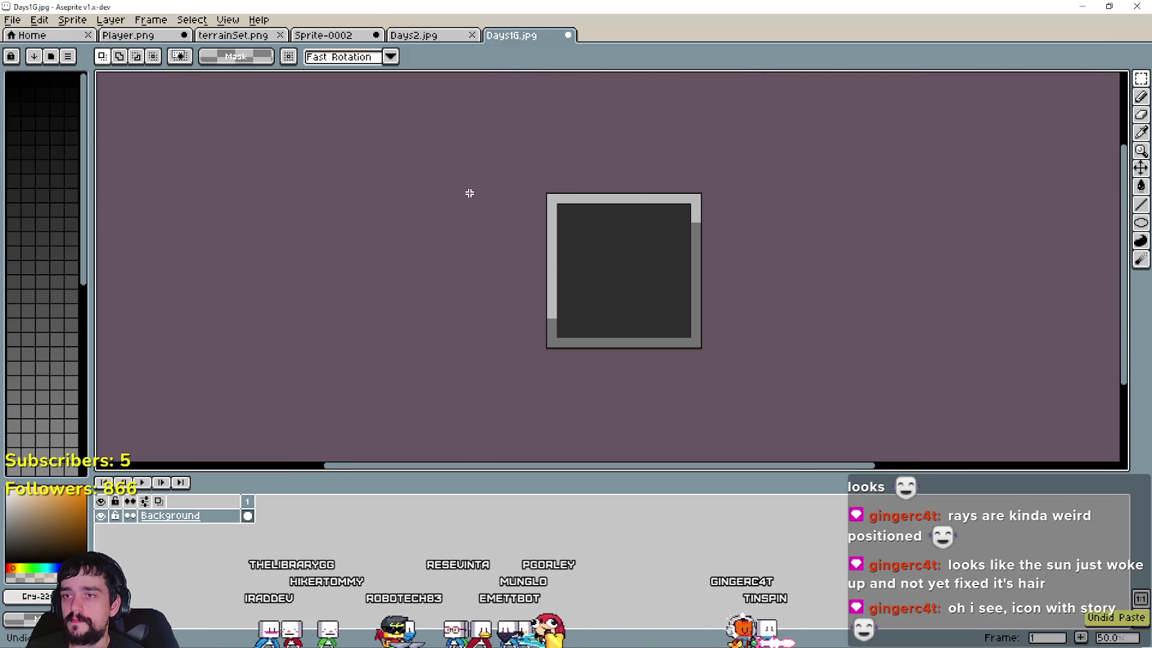
{"action": "key", "text": "ctrl+v"}
Step: Save the grey version as Days2G.jpg and return to Days2.jpg
{"action": "left_click", "coordinate": [12, 20]}
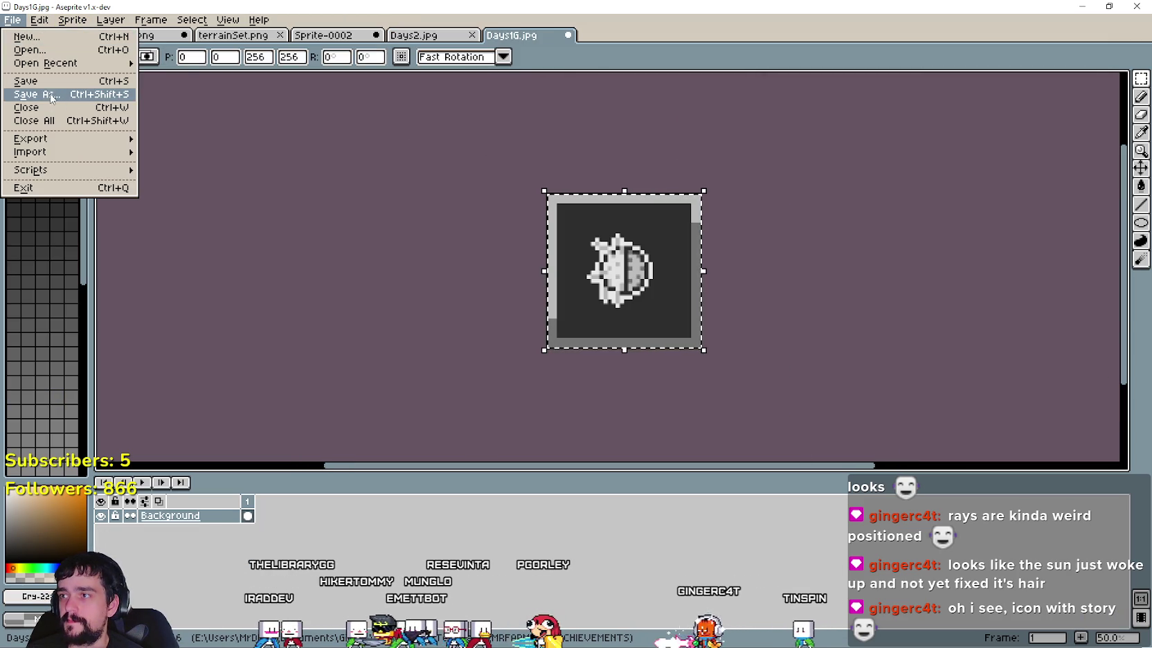
{"action": "left_click", "coordinate": [37, 94]}
{"action": "type", "text": "Days2G.jpg"}
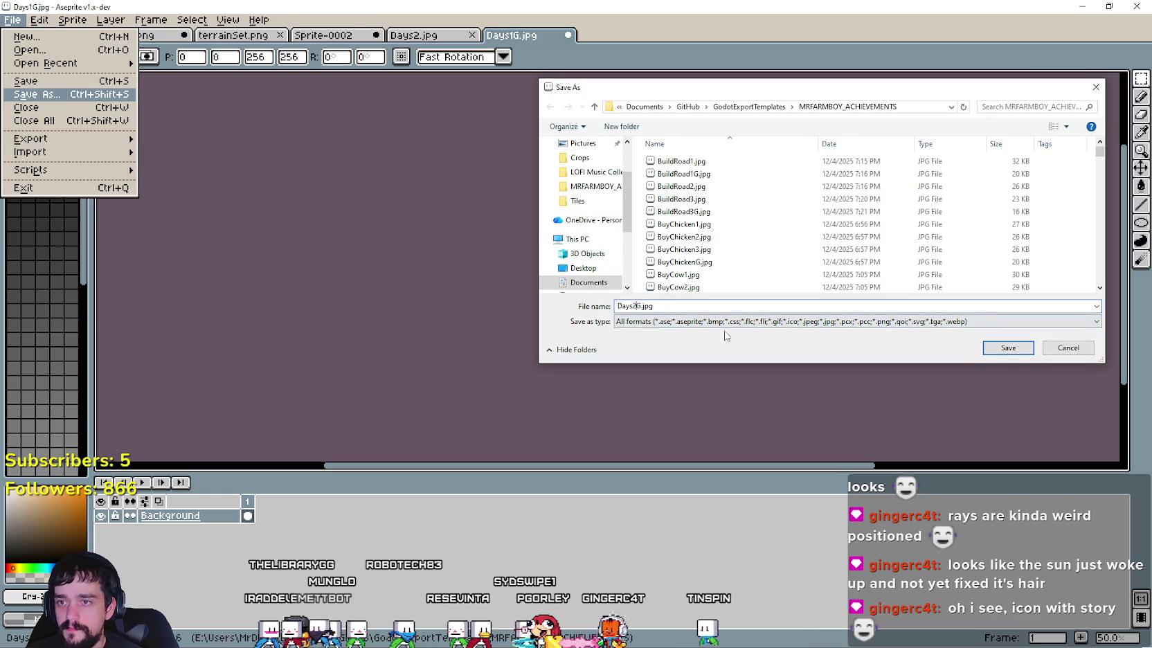
{"action": "left_click", "coordinate": [1008, 347]}
{"action": "key", "text": "Return"}
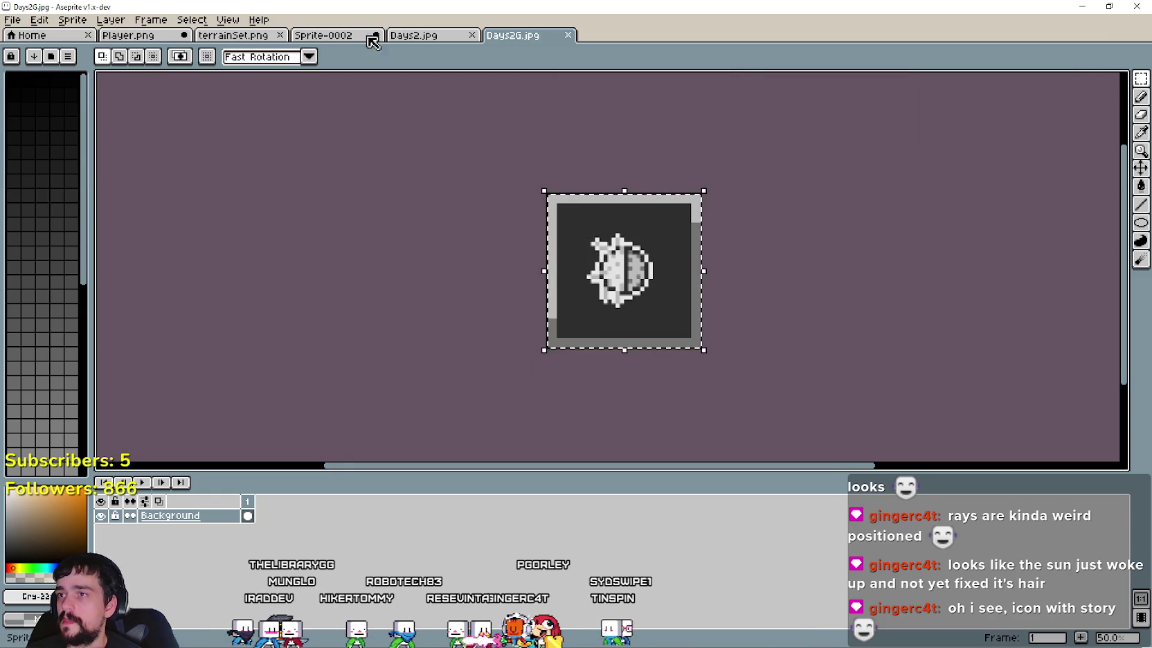
{"action": "key", "text": "ctrl+shift+Tab"}
Step: Cut the sun from Days2 and reselect a square area around the middle sun in Player.png
{"action": "scroll", "coordinate": [368, 115], "scroll_direction": "up", "scroll_amount": 1}
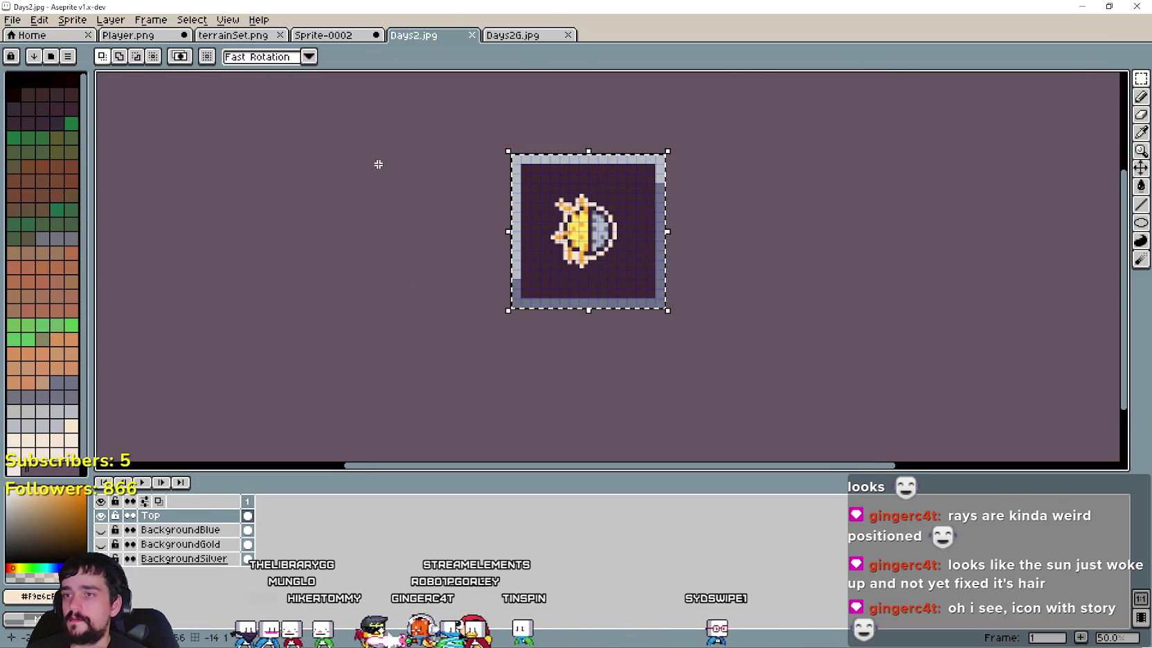
{"action": "key", "text": "ctrl+x"}
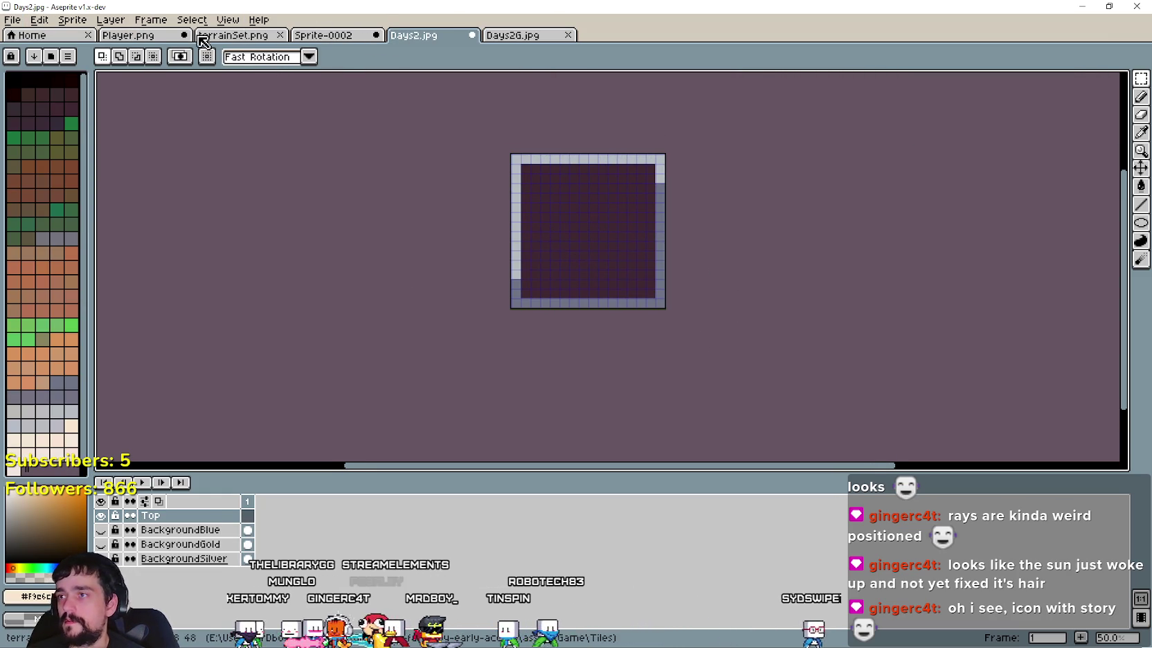
{"action": "left_click", "coordinate": [149, 36]}
{"action": "left_click_drag", "start_coordinate": [825, 201], "coordinate": [681, 205]}
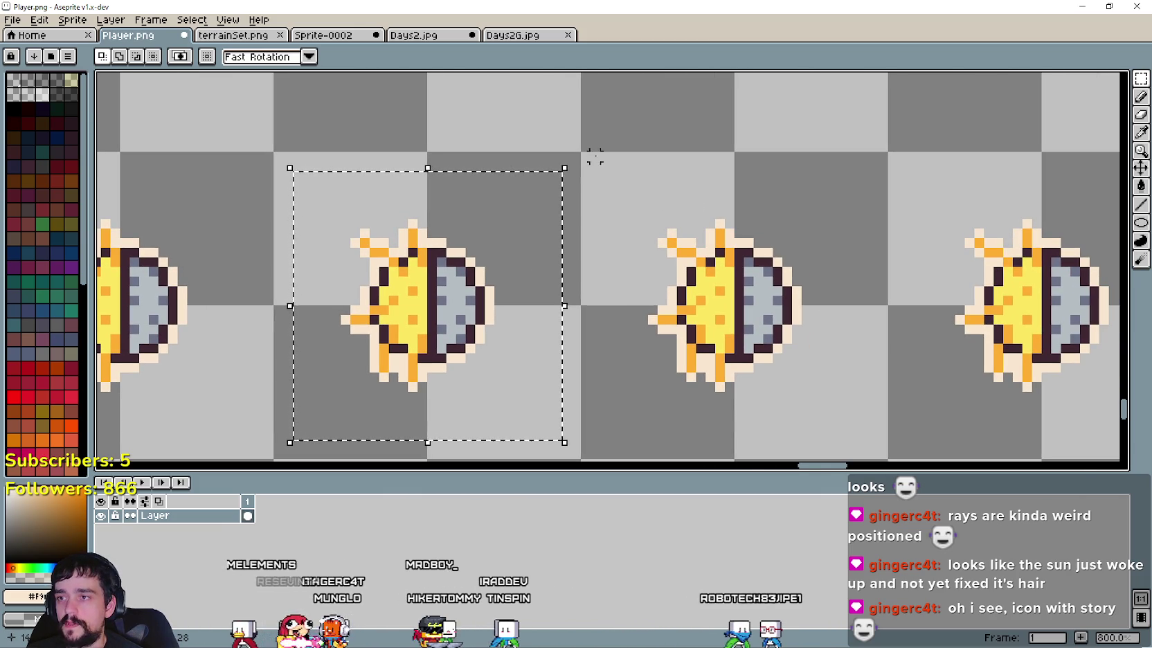
{"action": "left_click_drag", "start_coordinate": [595, 158], "coordinate": [612, 162]}
{"action": "scroll", "coordinate": [317, 182], "scroll_direction": "up", "scroll_amount": 2}
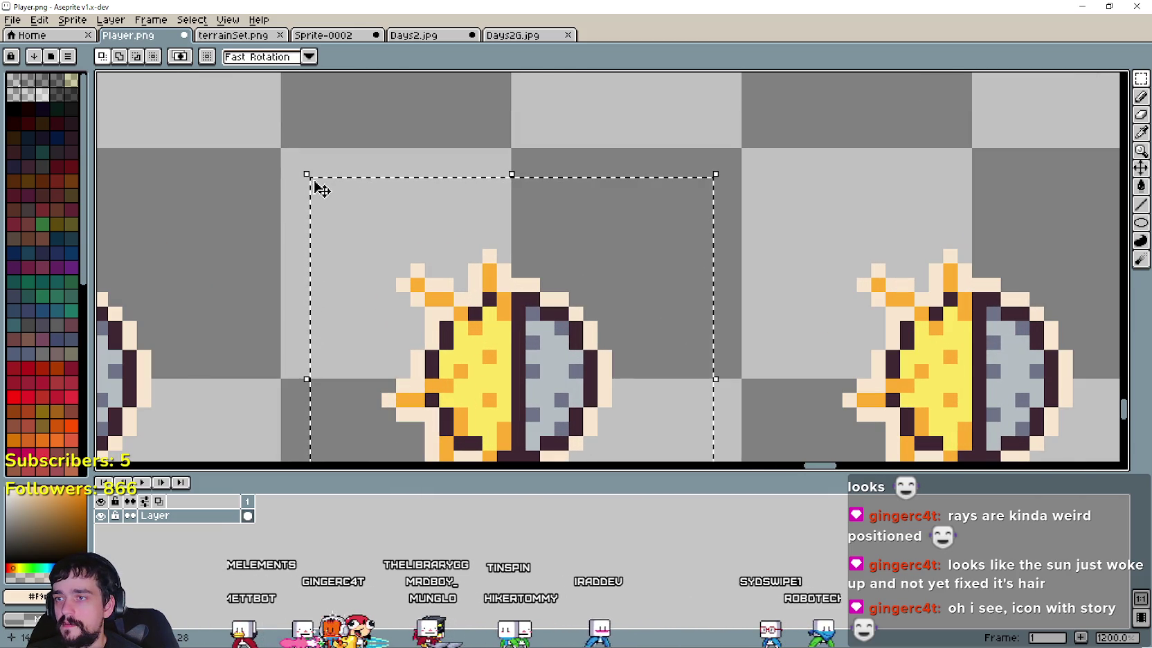
{"action": "left_click", "coordinate": [288, 184]}
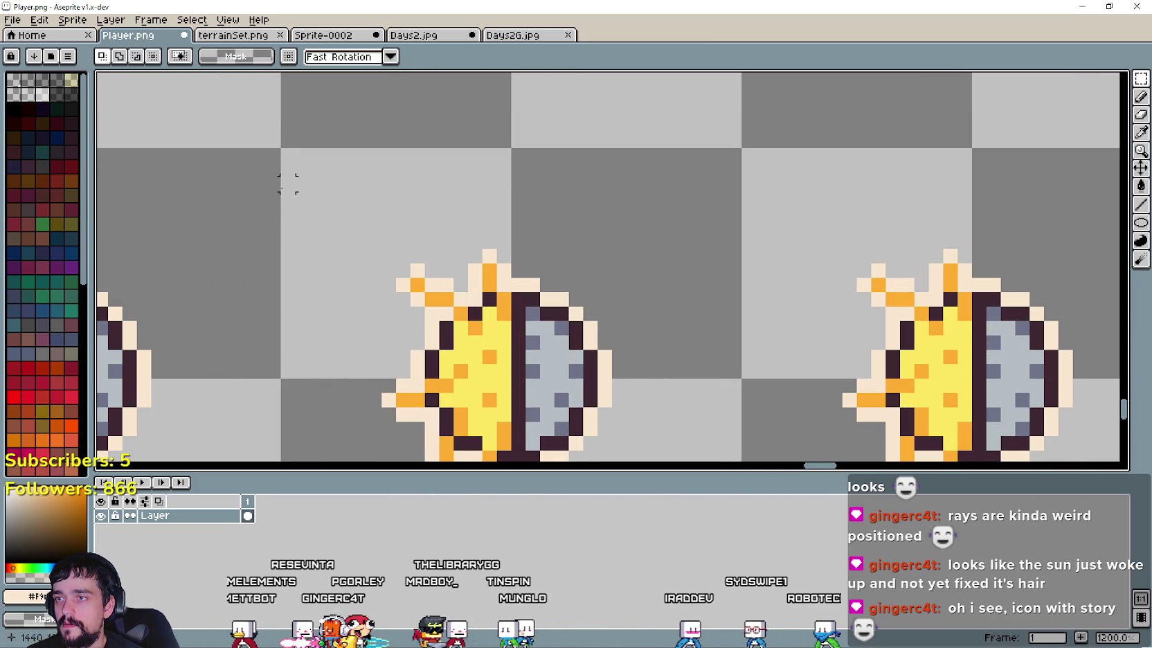
{"action": "left_click_drag", "start_coordinate": [331, 199], "coordinate": [425, 277]}
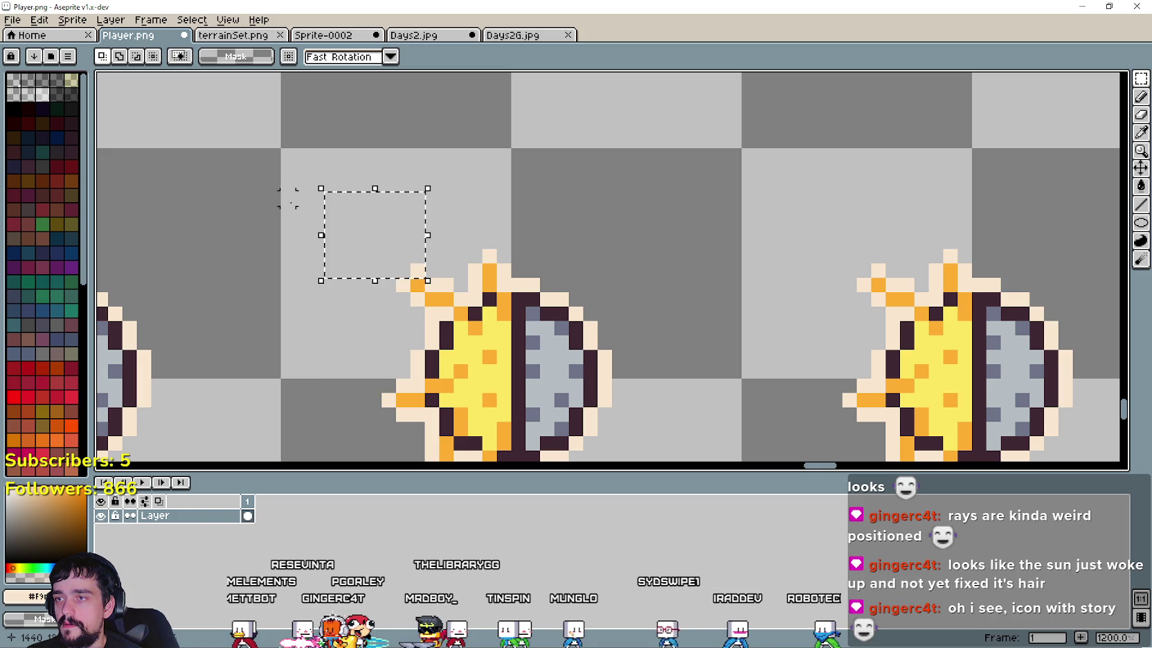
{"action": "scroll", "coordinate": [296, 185], "scroll_direction": "left", "scroll_amount": 3}
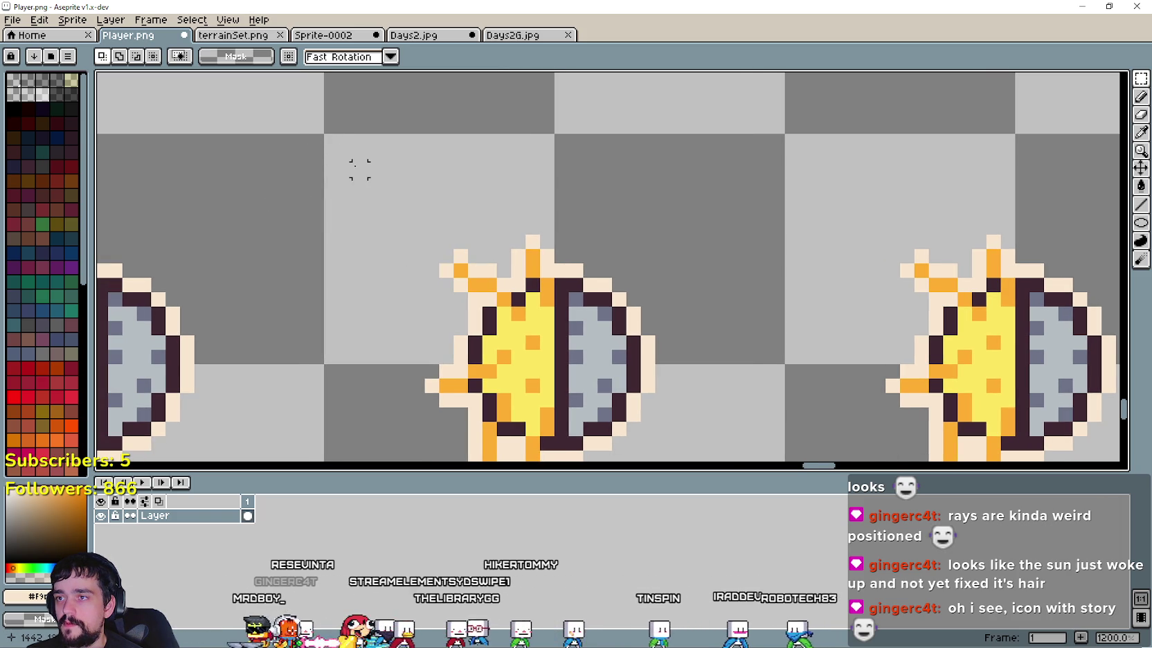
{"action": "mouse_move", "coordinate": [374, 183]}
{"action": "left_mouse_down"}
{"action": "mouse_move", "coordinate": [553, 383]}
{"action": "mouse_move", "coordinate": [703, 428]}
{"action": "mouse_move", "coordinate": [722, 417]}
{"action": "left_mouse_up"}
{"action": "scroll", "coordinate": [552, 383], "scroll_direction": "down", "scroll_amount": 1}
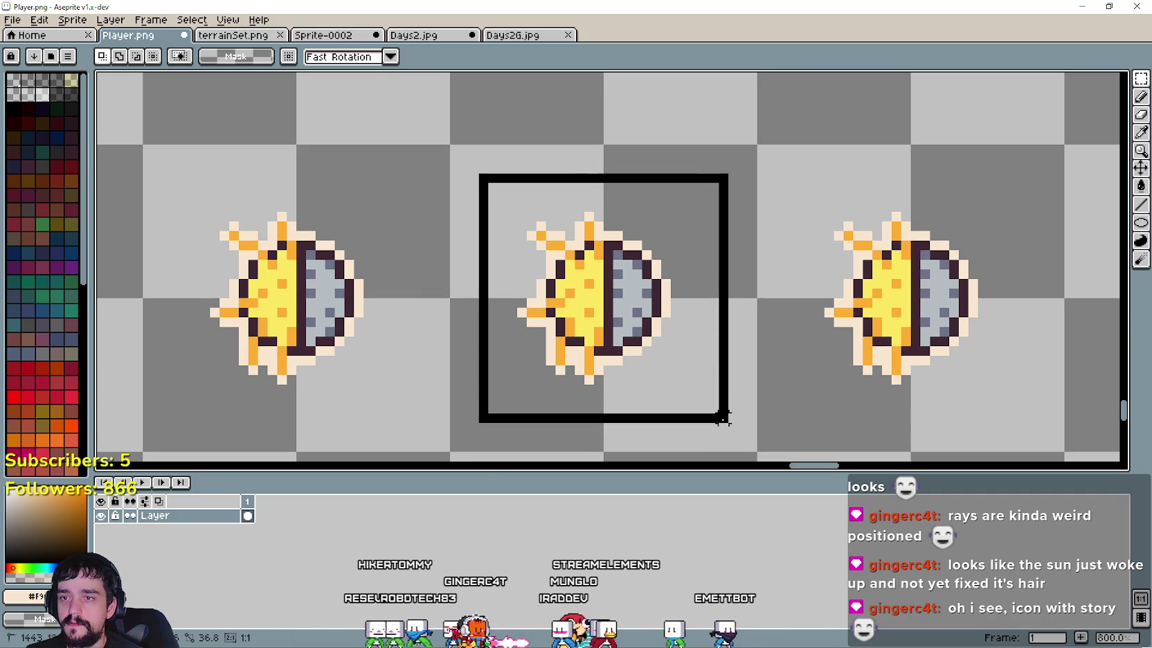
{"action": "left_click_drag", "start_coordinate": [722, 417], "coordinate": [723, 418]}
{"action": "left_click_drag", "start_coordinate": [655, 334], "coordinate": [717, 294]}
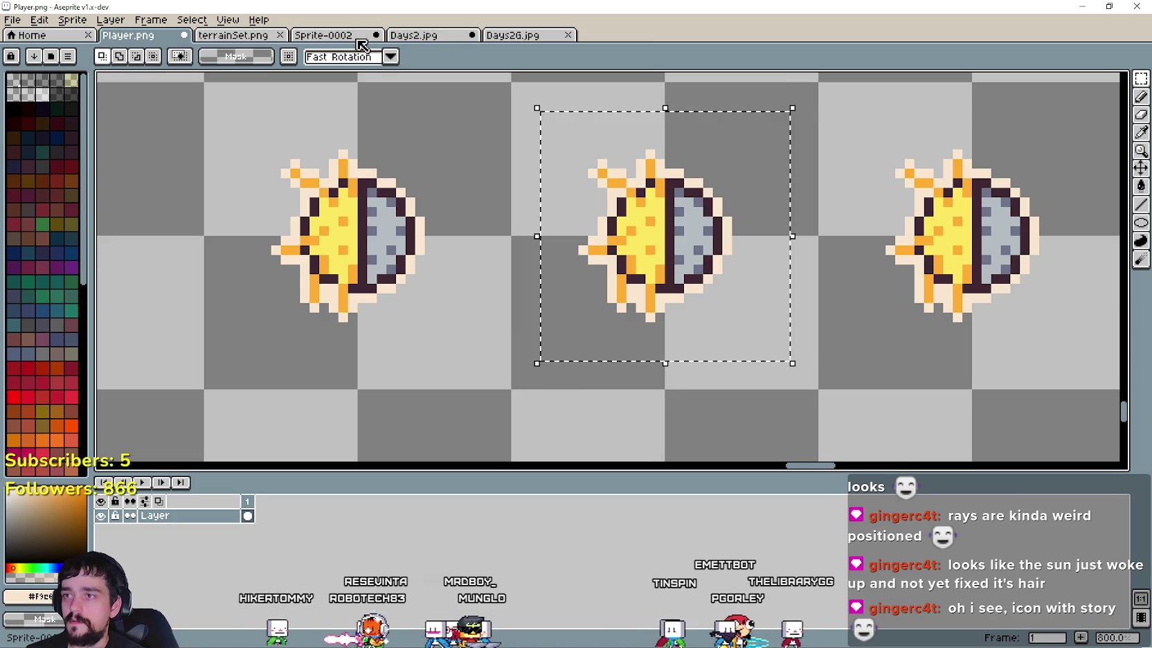
Step: Keep the unsaved Sprite-0002 open and paste the sun-moon icon into Days2.jpg
{"action": "left_click", "coordinate": [376, 35]}
{"action": "left_click", "coordinate": [670, 364]}
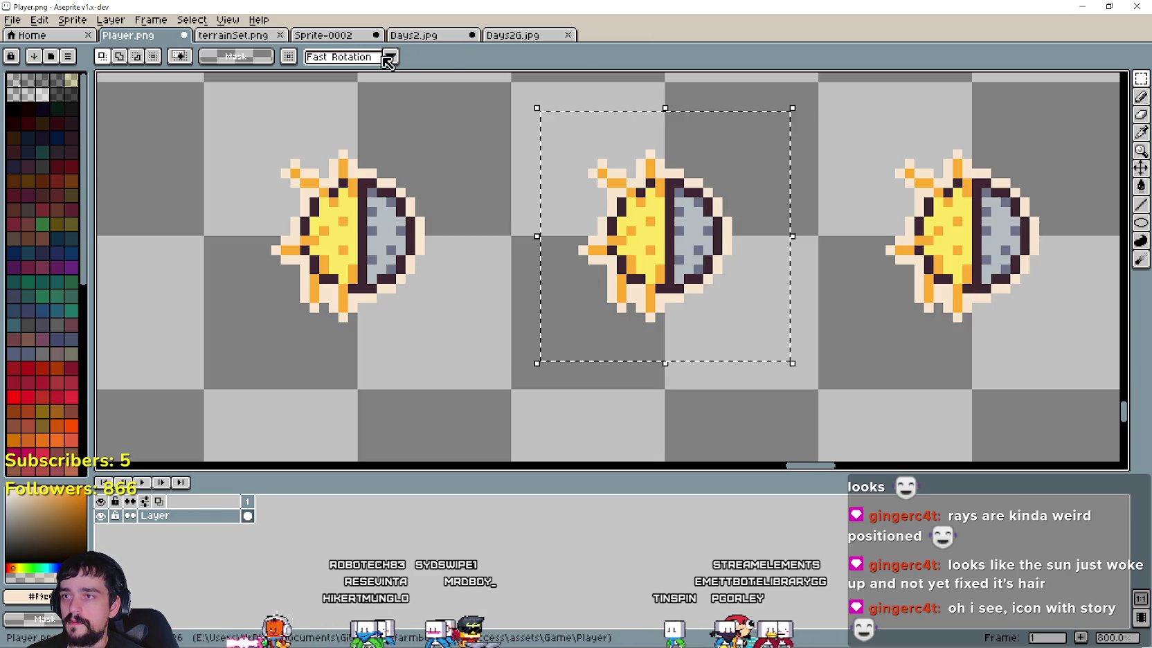
{"action": "left_click", "coordinate": [413, 36]}
{"action": "key", "text": "ctrl+v"}
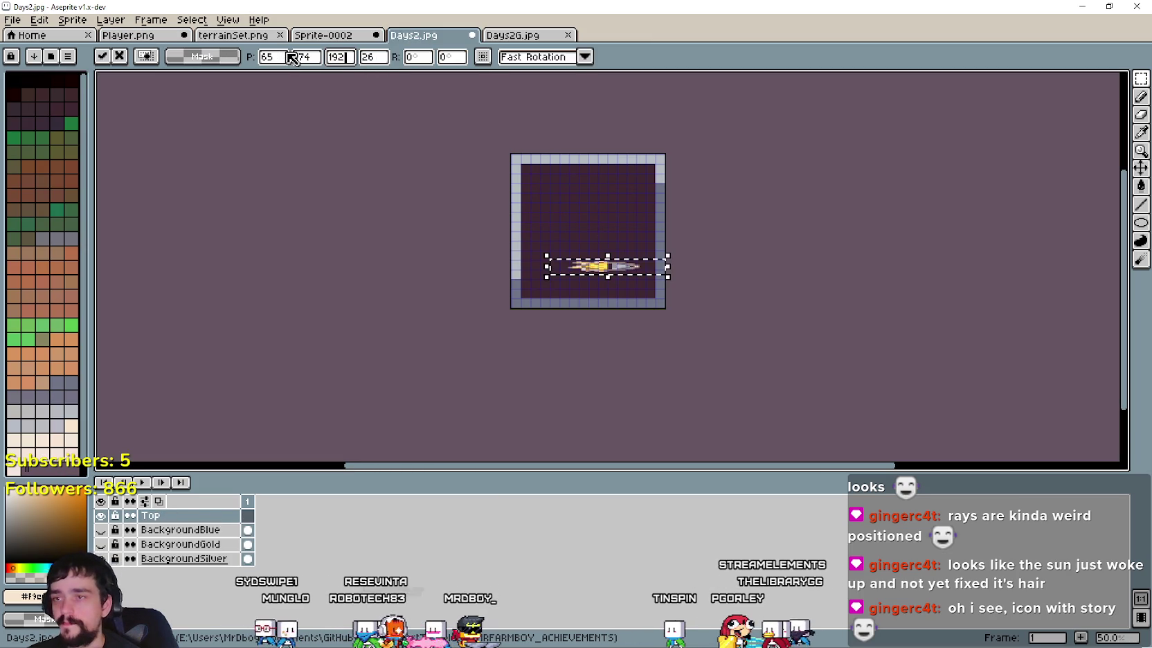
Step: Resize the pasted icon to 192×192 at position 32,32 and show the BackgroundGold layer
{"action": "double_click", "coordinate": [372, 56]}
{"action": "type", "text": "1"}
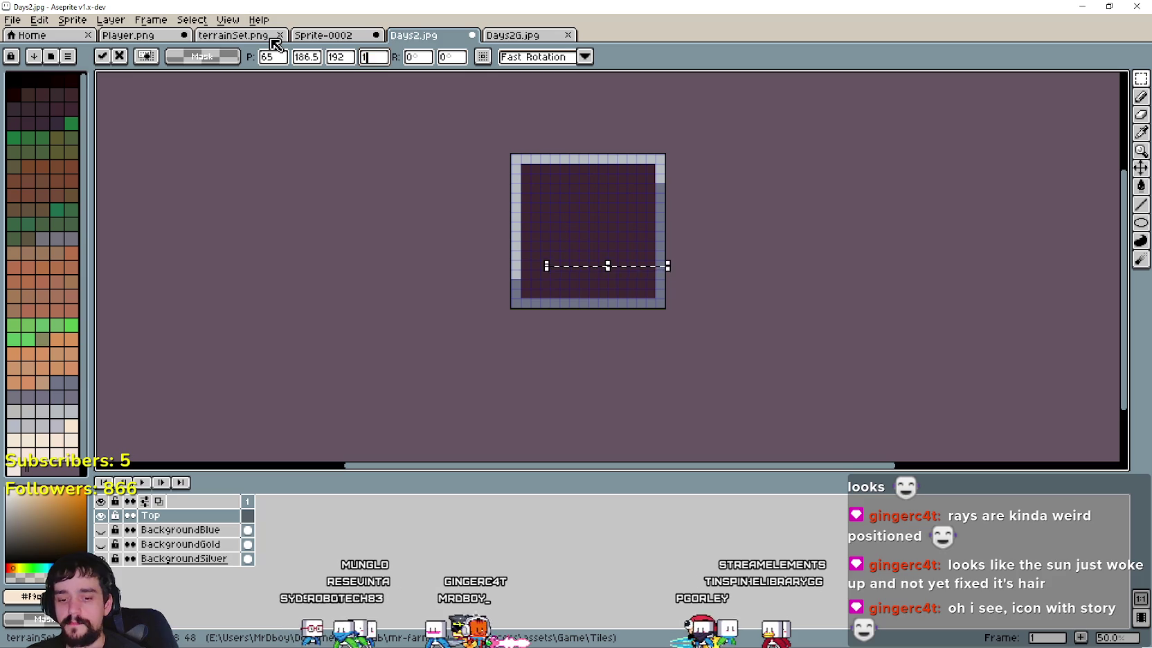
{"action": "type", "text": "92"}
{"action": "scroll", "coordinate": [656, 298], "scroll_direction": "up", "scroll_amount": 1}
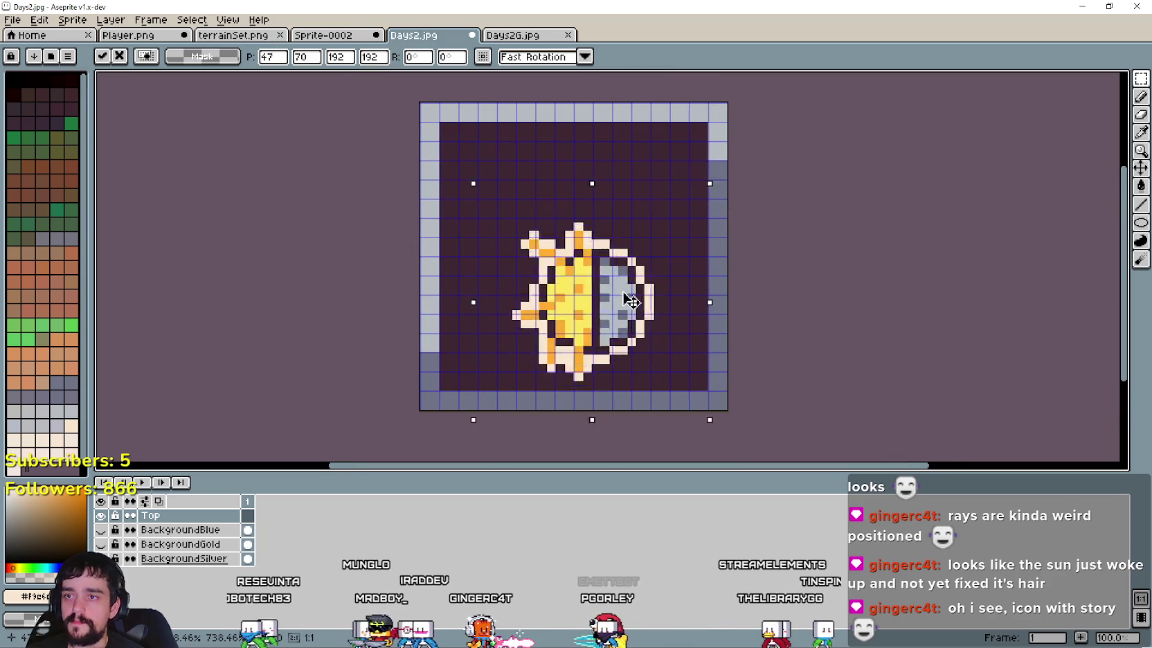
{"action": "left_click_drag", "start_coordinate": [656, 298], "coordinate": [655, 252]}
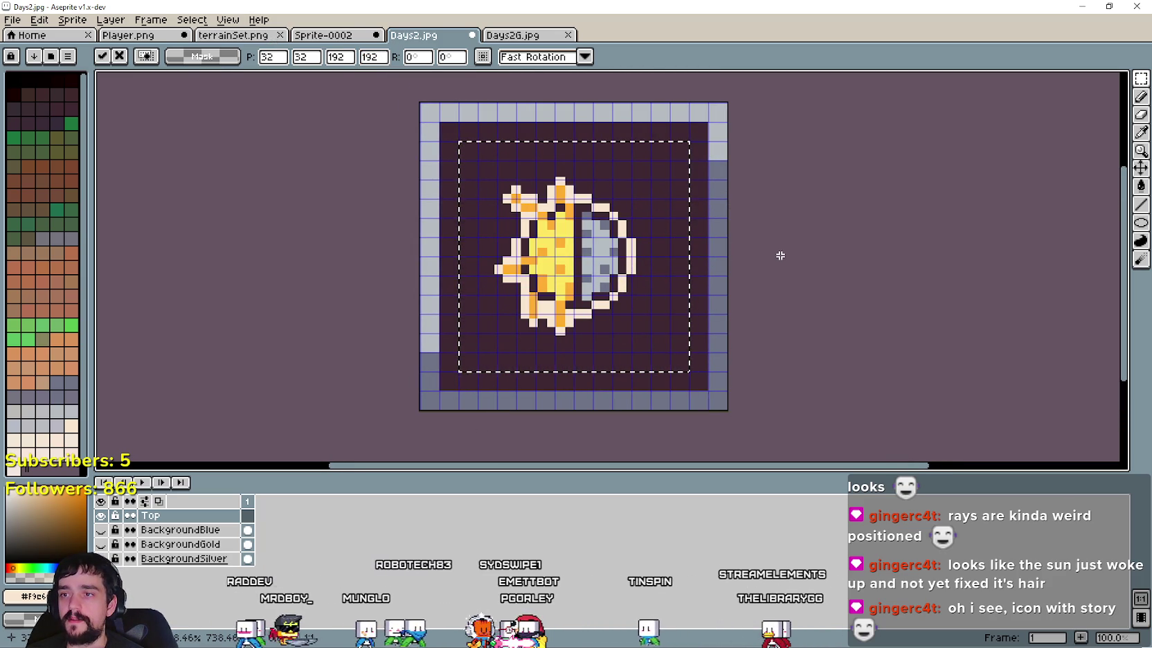
{"action": "key", "text": "ctrl+d"}
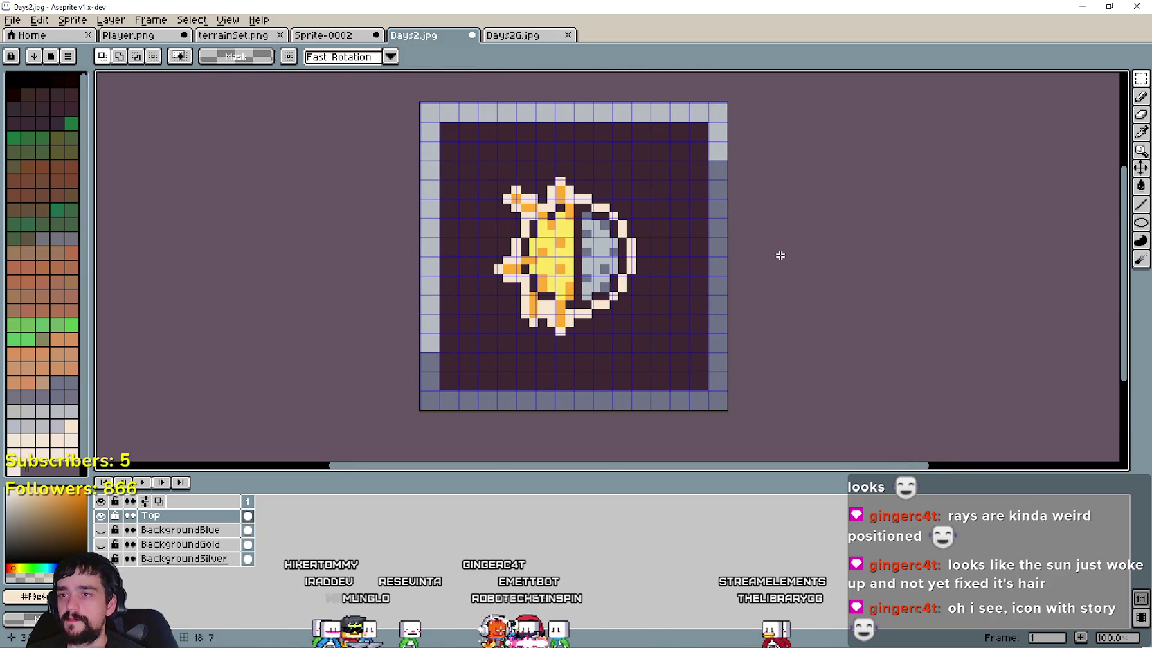
{"action": "left_click_drag", "start_coordinate": [159, 210], "coordinate": [184, 219]}
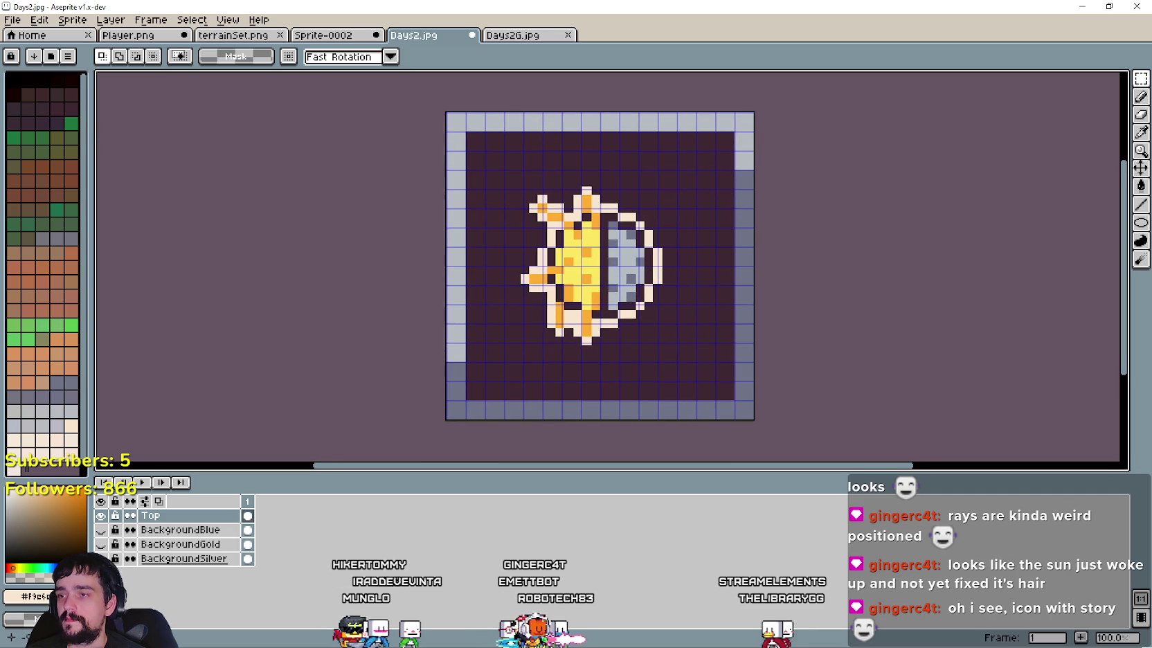
{"action": "left_click", "coordinate": [101, 545]}
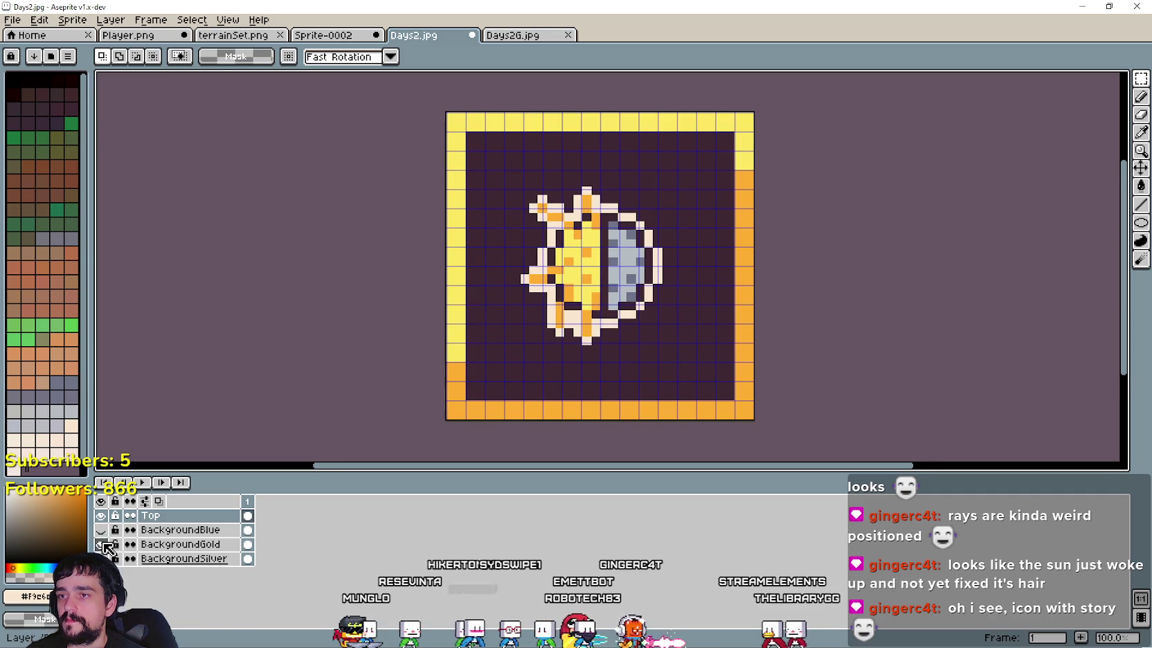
{"action": "left_click", "coordinate": [13, 19]}
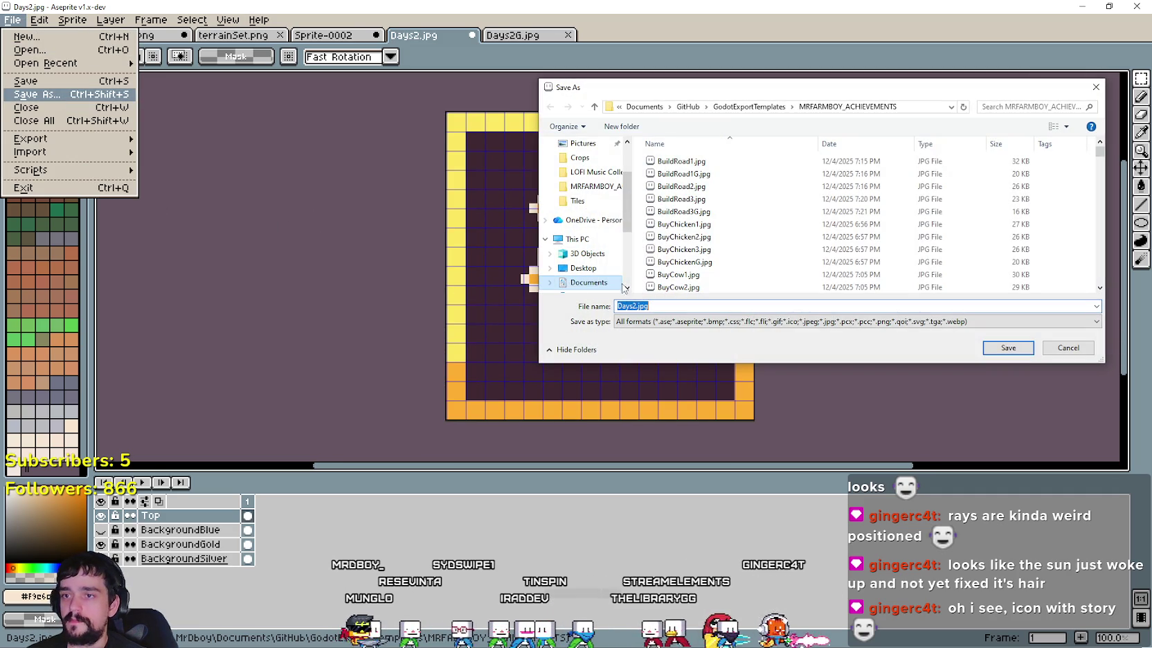
Step: Save the gold-framed icon as Days3.jpg with default JPEG quality
{"action": "type", "text": "Days3"}
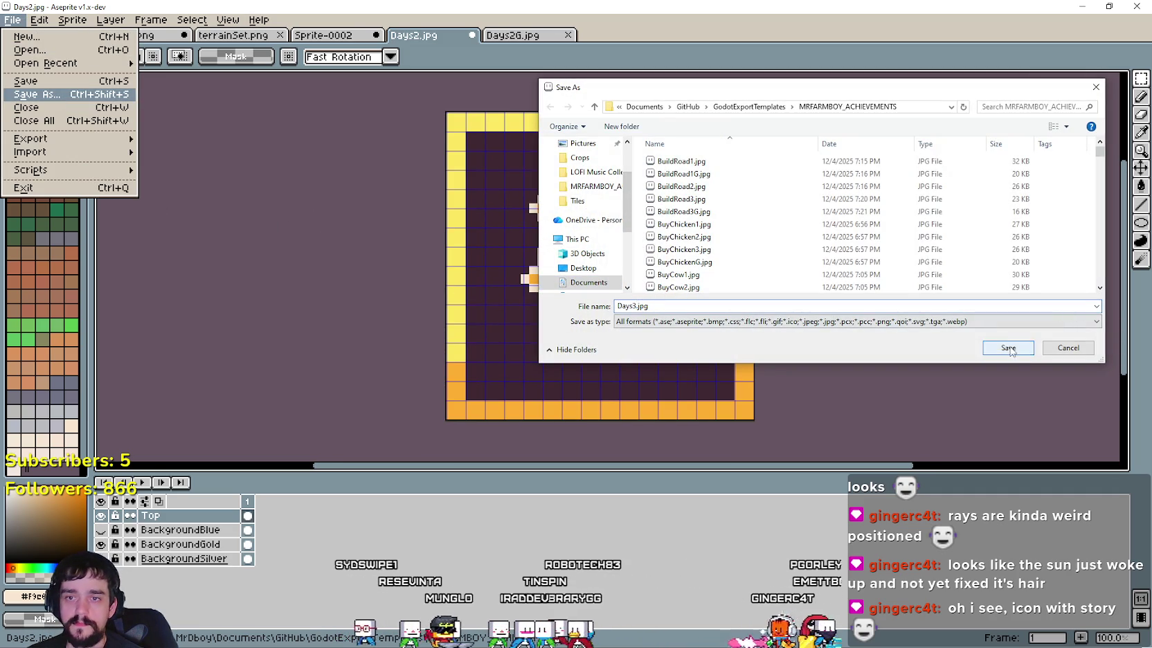
{"action": "left_click", "coordinate": [1008, 348]}
{"action": "left_click", "coordinate": [623, 355]}
{"action": "scroll", "coordinate": [565, 222], "scroll_direction": "up", "scroll_amount": 1}
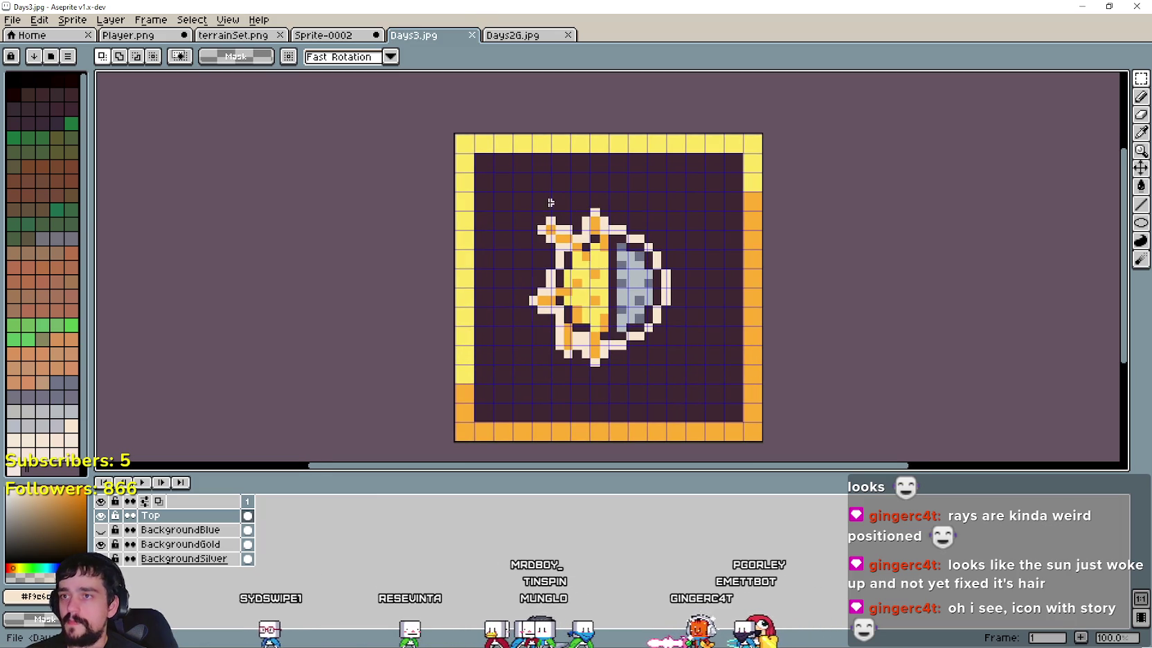
{"action": "left_click", "coordinate": [512, 35]}
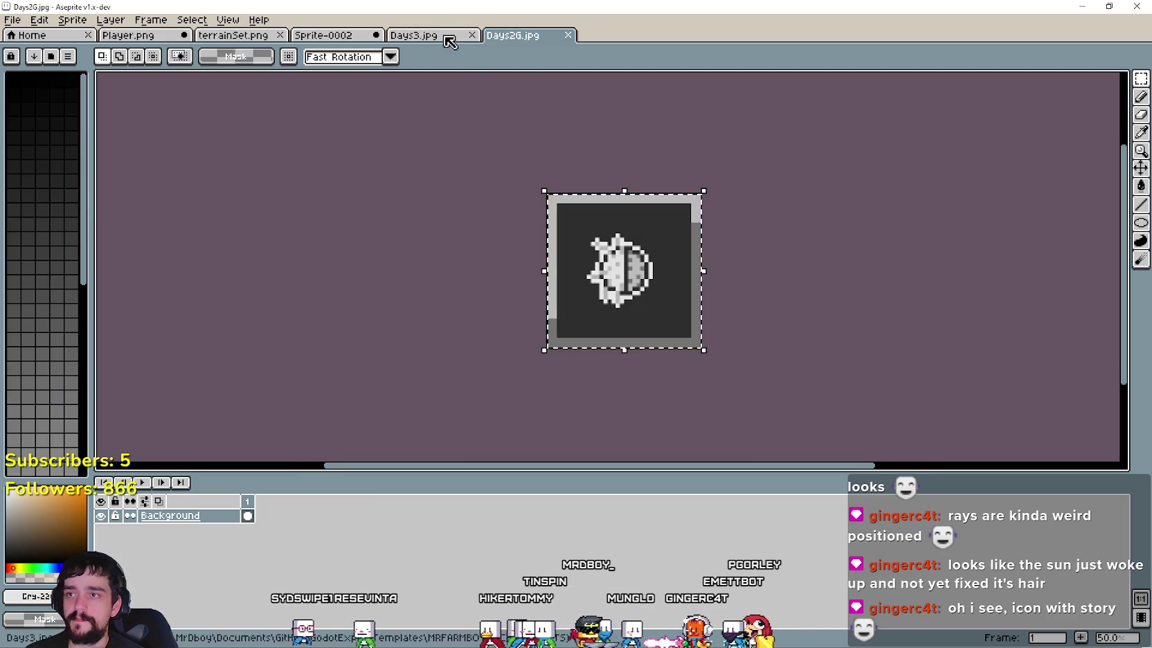
{"action": "left_click", "coordinate": [443, 36]}
Step: Paste the whole Days3 icon into the grey Days2G image, undoing the duplicate paste
{"action": "key", "text": "ctrl+a"}
{"action": "scroll", "coordinate": [948, 409], "scroll_direction": "down", "scroll_amount": 5}
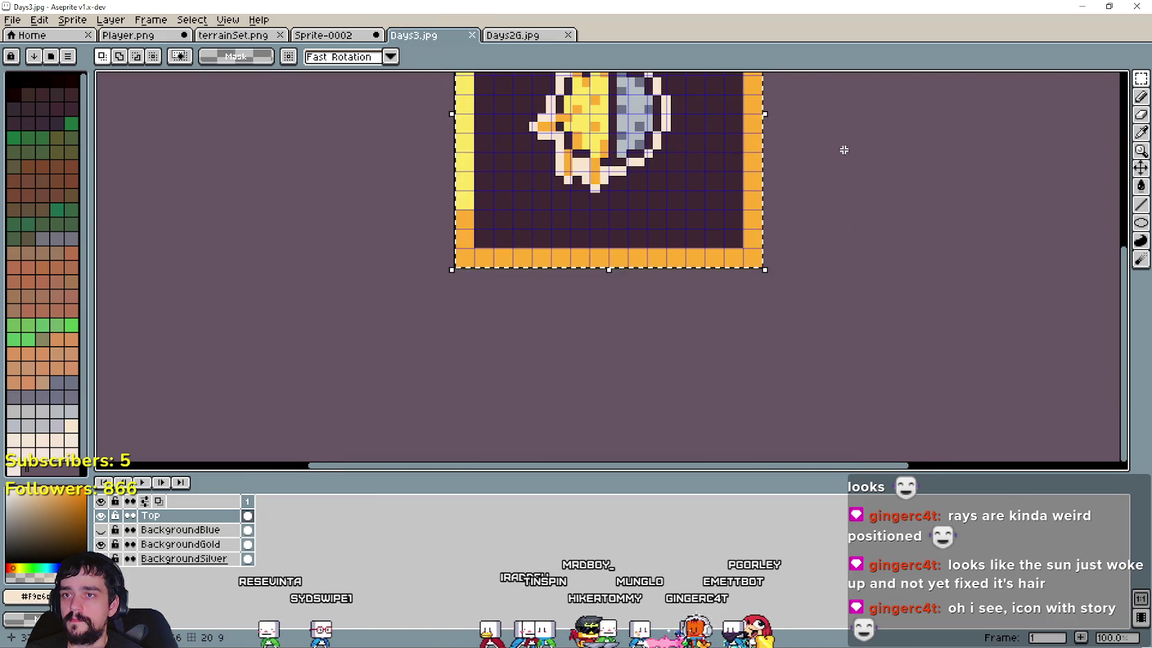
{"action": "scroll", "coordinate": [823, 222], "scroll_direction": "up", "scroll_amount": 4}
{"action": "left_click", "coordinate": [519, 35]}
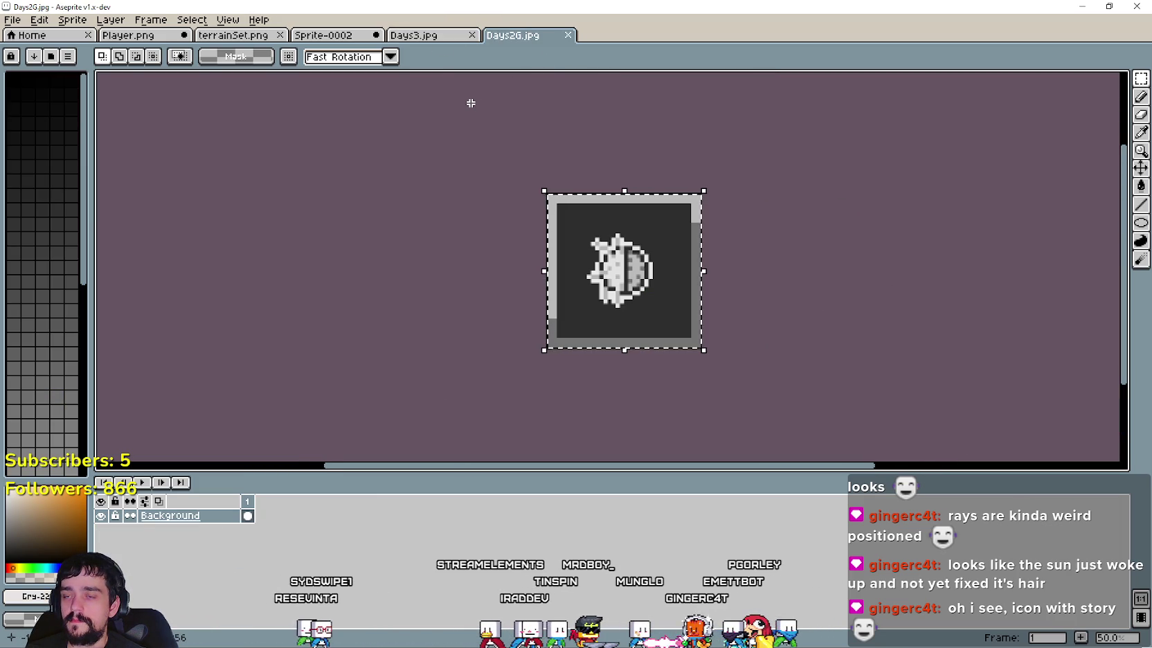
{"action": "key", "text": "ctrl+v"}
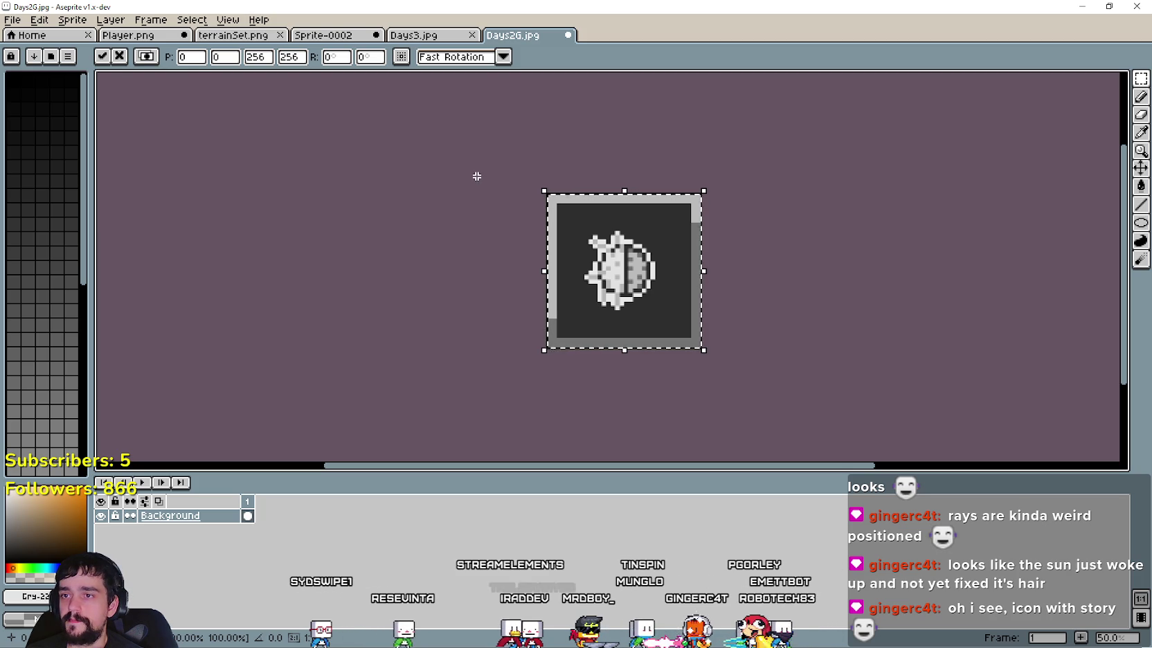
{"action": "key", "text": "Return"}
{"action": "left_click", "coordinate": [439, 35]}
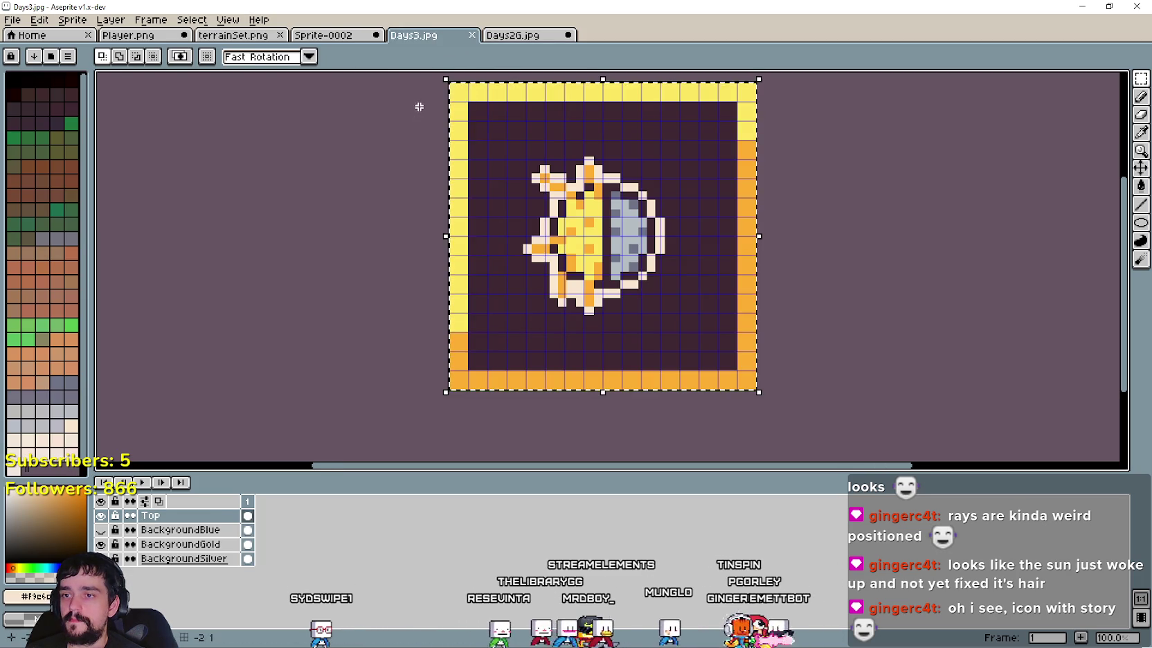
{"action": "left_click", "coordinate": [505, 35]}
{"action": "key", "text": "ctrl+v"}
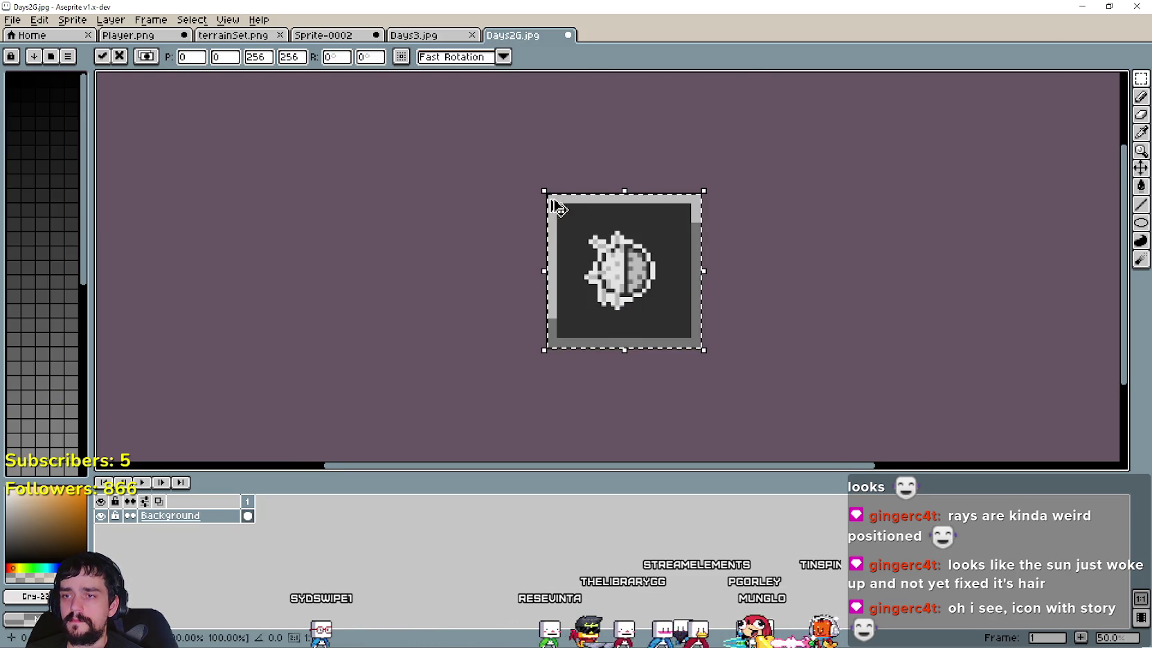
{"action": "key", "text": "ctrl+z"}
Step: Save the grey version as Days3G.jpg, then return to Days3
{"action": "left_click", "coordinate": [13, 19]}
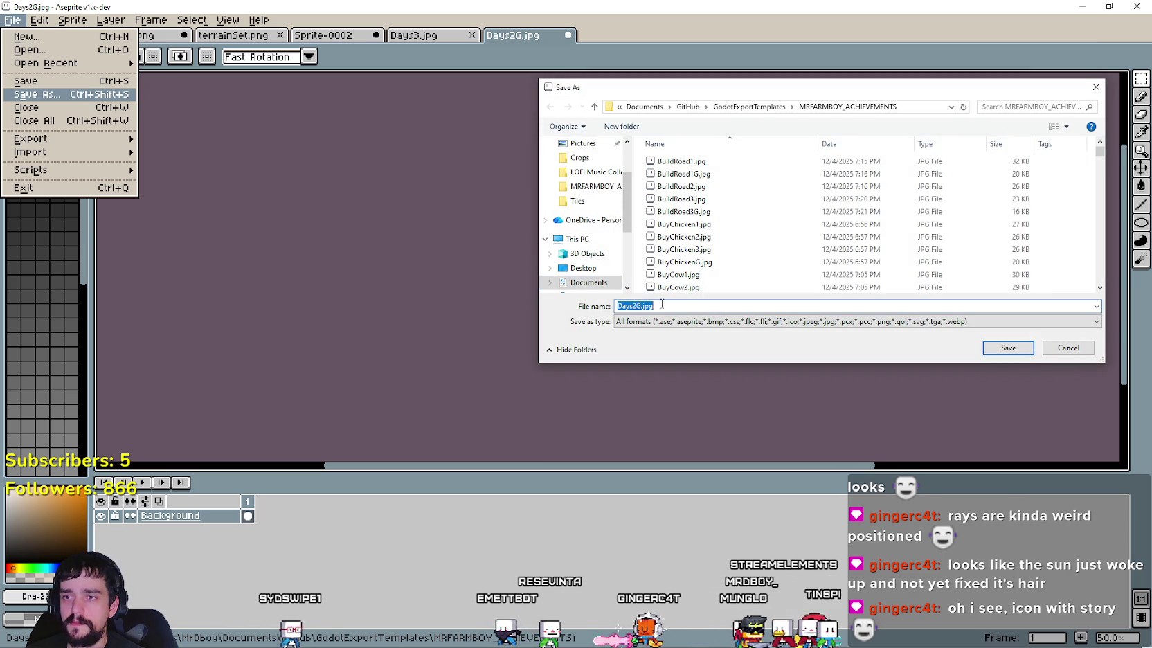
{"action": "left_click", "coordinate": [990, 348]}
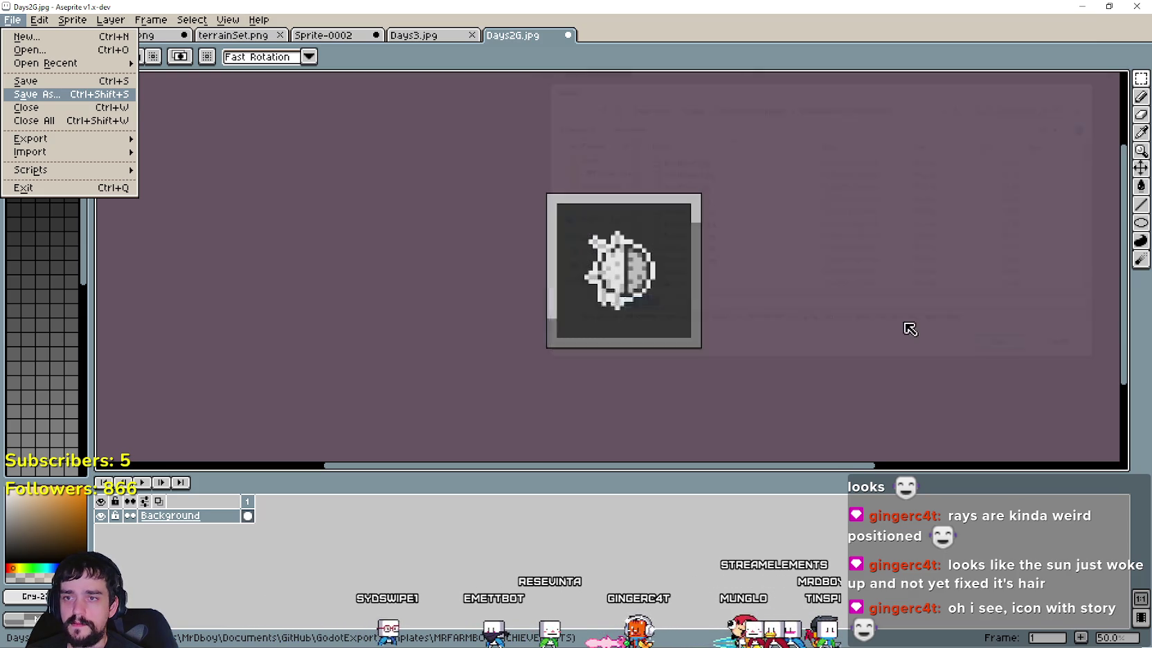
{"action": "left_click", "coordinate": [625, 353]}
{"action": "left_click", "coordinate": [409, 34]}
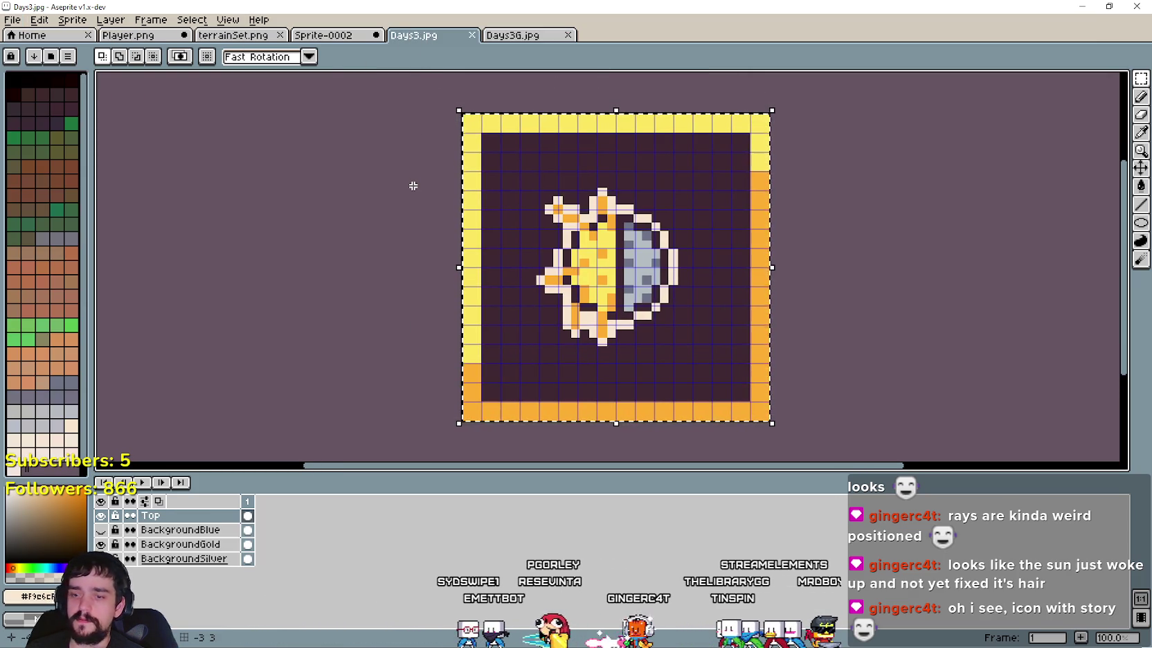
Step: Cut the sun from the Days3 Top layer and clear Player.png's old selection
{"action": "key", "text": "ctrl+x"}
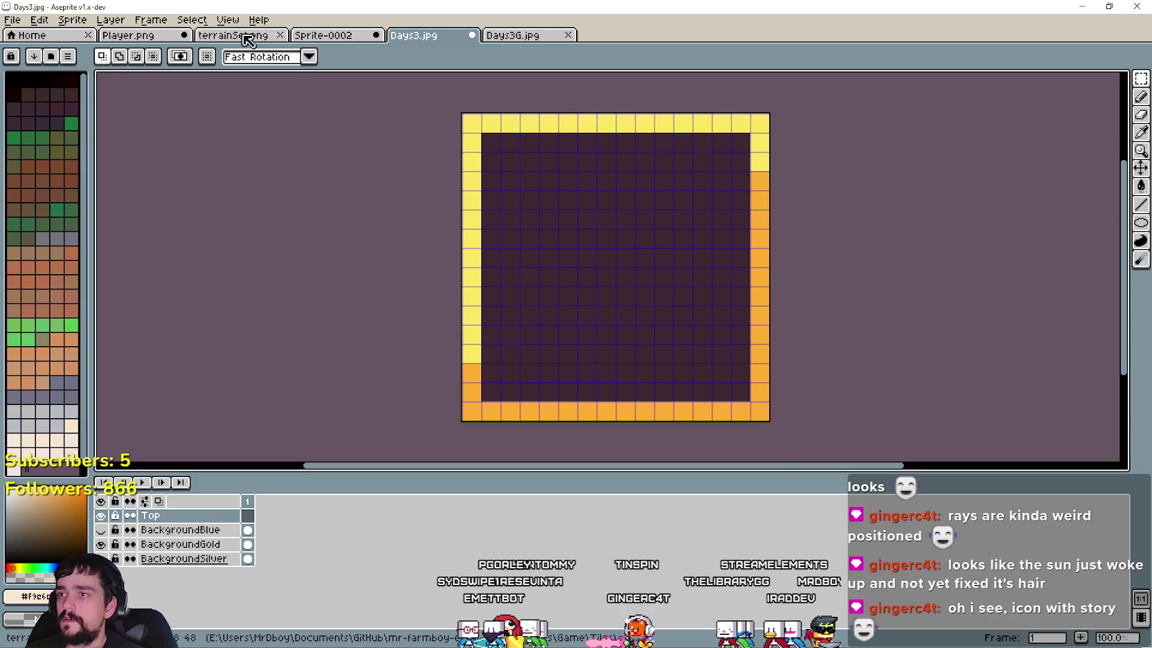
{"action": "left_click", "coordinate": [128, 35]}
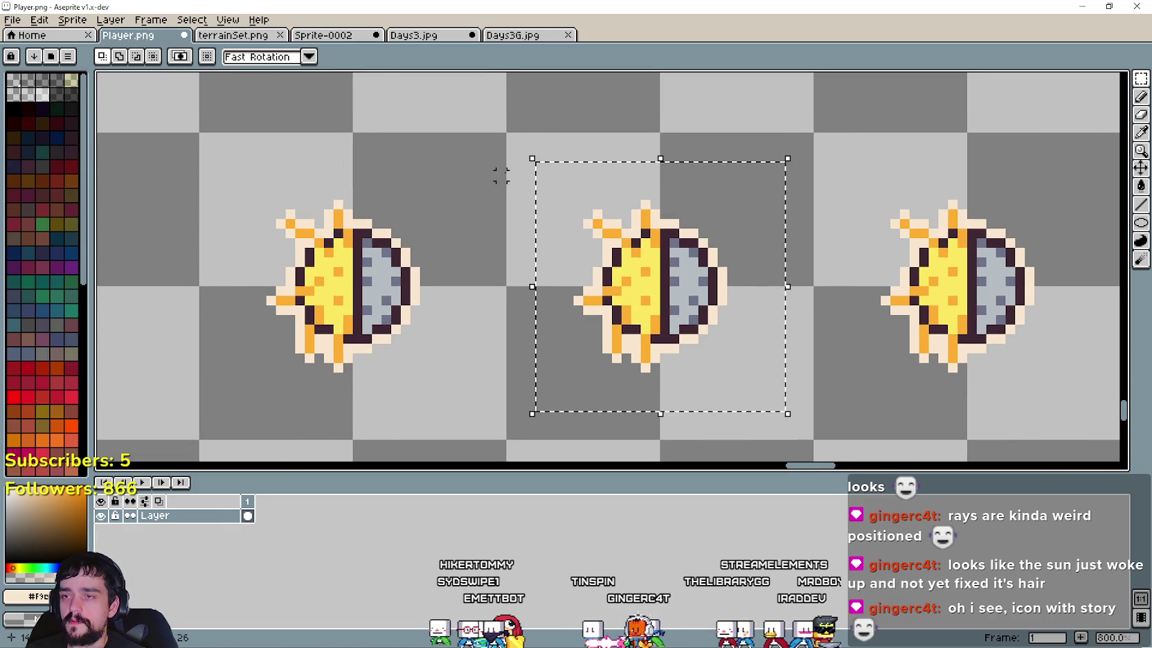
{"action": "scroll", "coordinate": [505, 166], "scroll_direction": "down", "scroll_amount": 1}
{"action": "scroll", "coordinate": [496, 171], "scroll_direction": "up", "scroll_amount": 1}
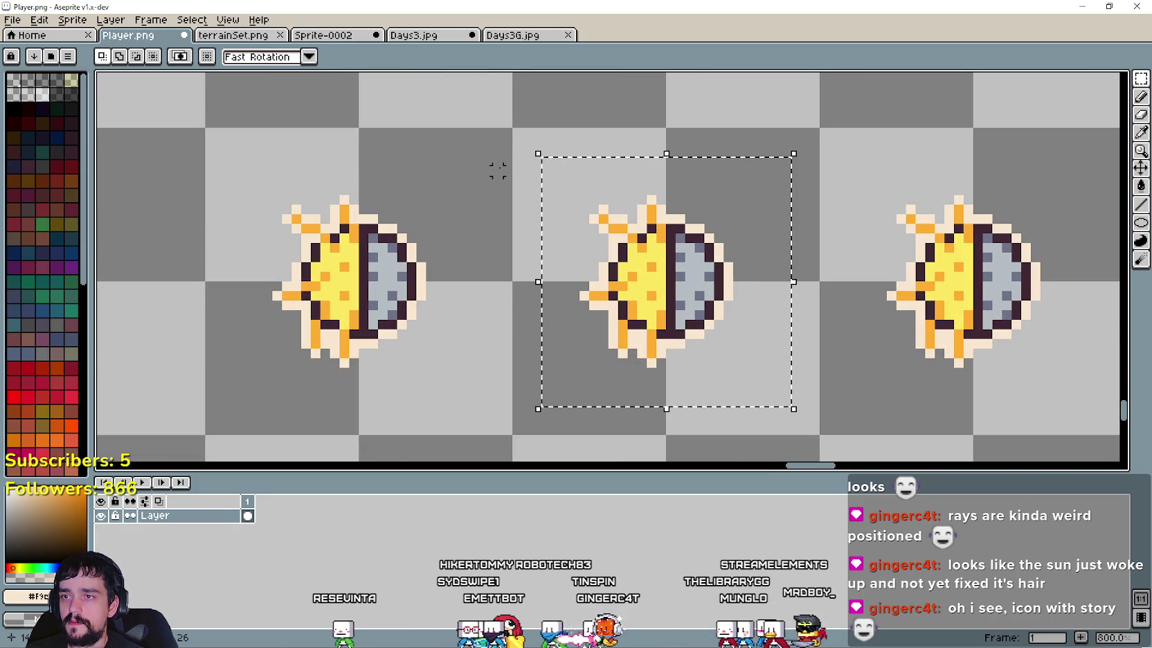
{"action": "key", "text": "ctrl+d"}
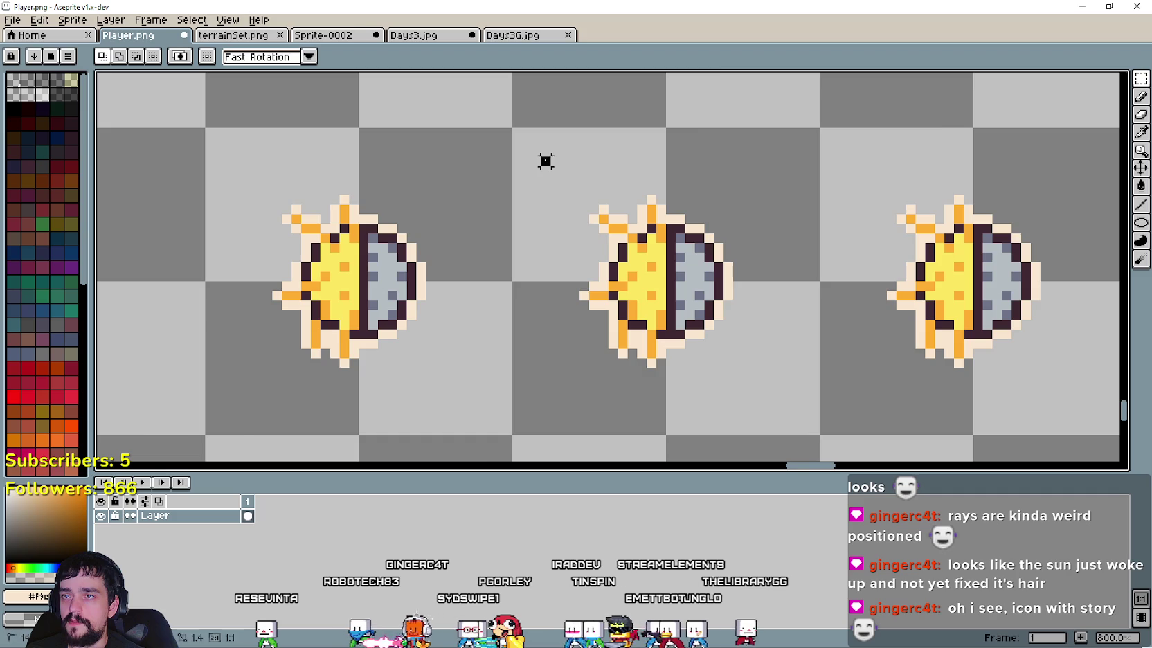
Step: Marquee-select the middle sun-moon drawing on the Player.png sprite sheet
{"action": "scroll", "coordinate": [550, 166], "scroll_direction": "up", "scroll_amount": 1}
{"action": "mouse_move", "coordinate": [567, 182]}
{"action": "left_mouse_down"}
{"action": "mouse_move", "coordinate": [757, 405]}
{"action": "mouse_move", "coordinate": [778, 396]}
{"action": "left_mouse_up"}
{"action": "scroll", "coordinate": [642, 276], "scroll_direction": "down", "scroll_amount": 2}
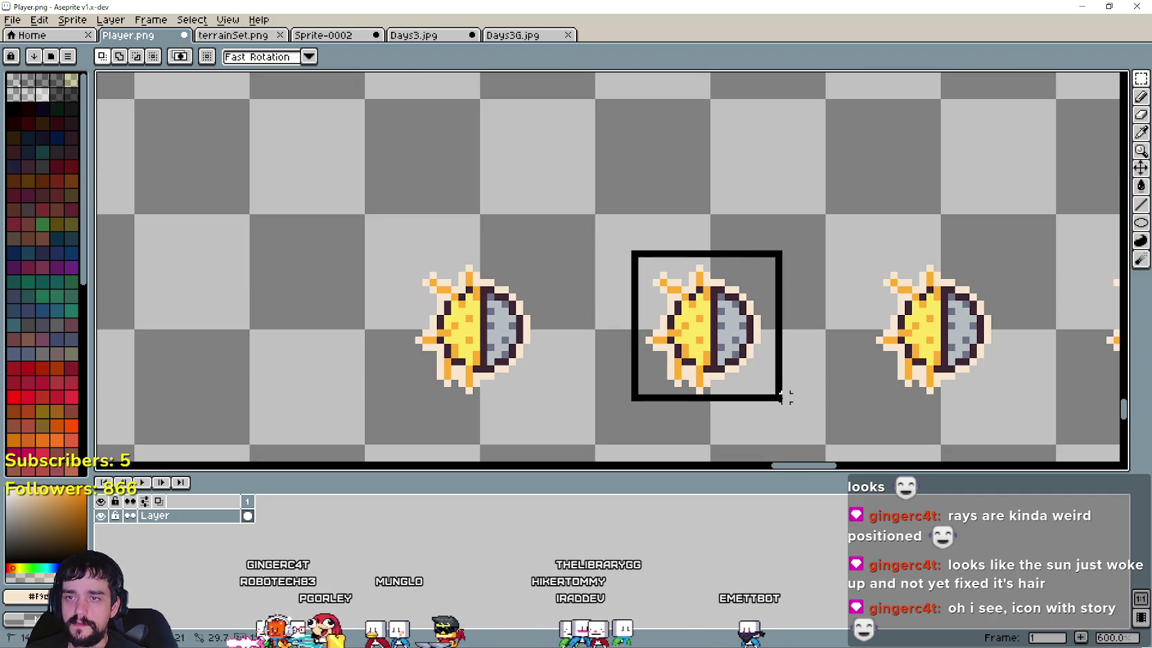
{"action": "left_click_drag", "start_coordinate": [786, 396], "coordinate": [777, 396]}
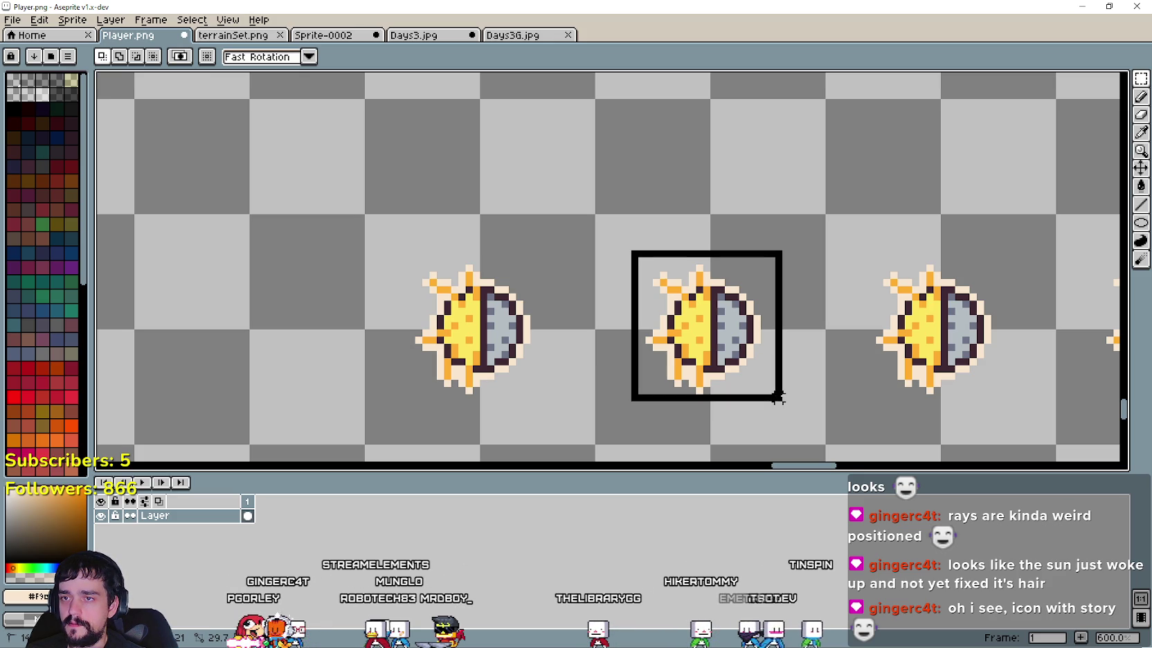
{"action": "left_click_drag", "start_coordinate": [778, 397], "coordinate": [778, 389]}
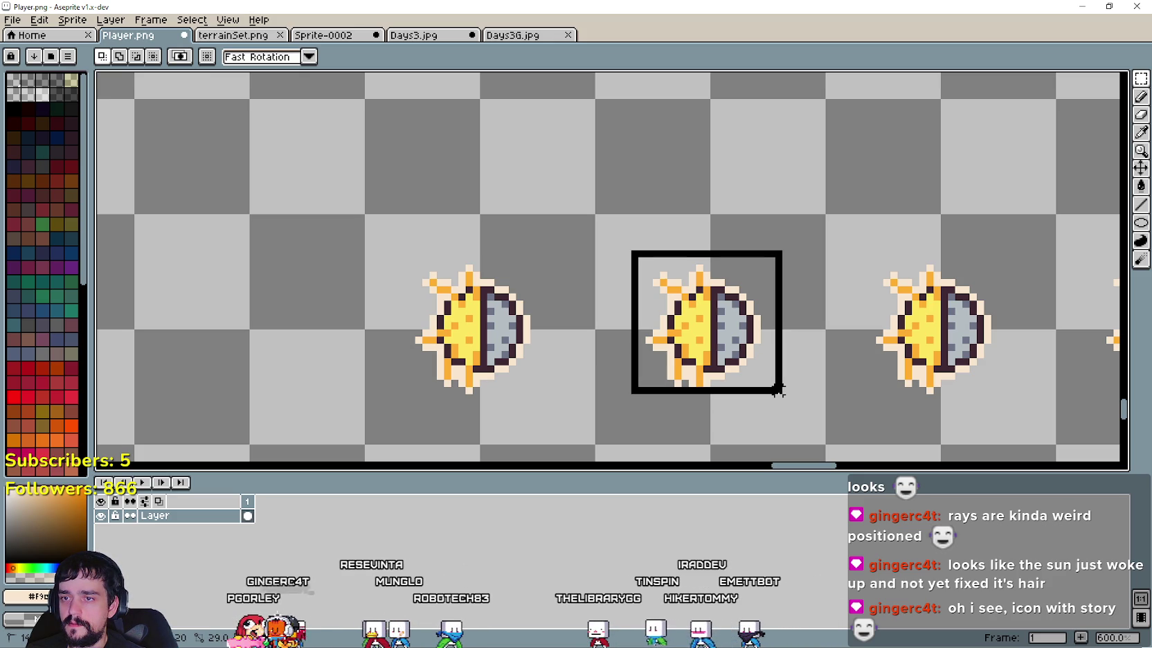
{"action": "left_click_drag", "start_coordinate": [778, 396], "coordinate": [782, 403]}
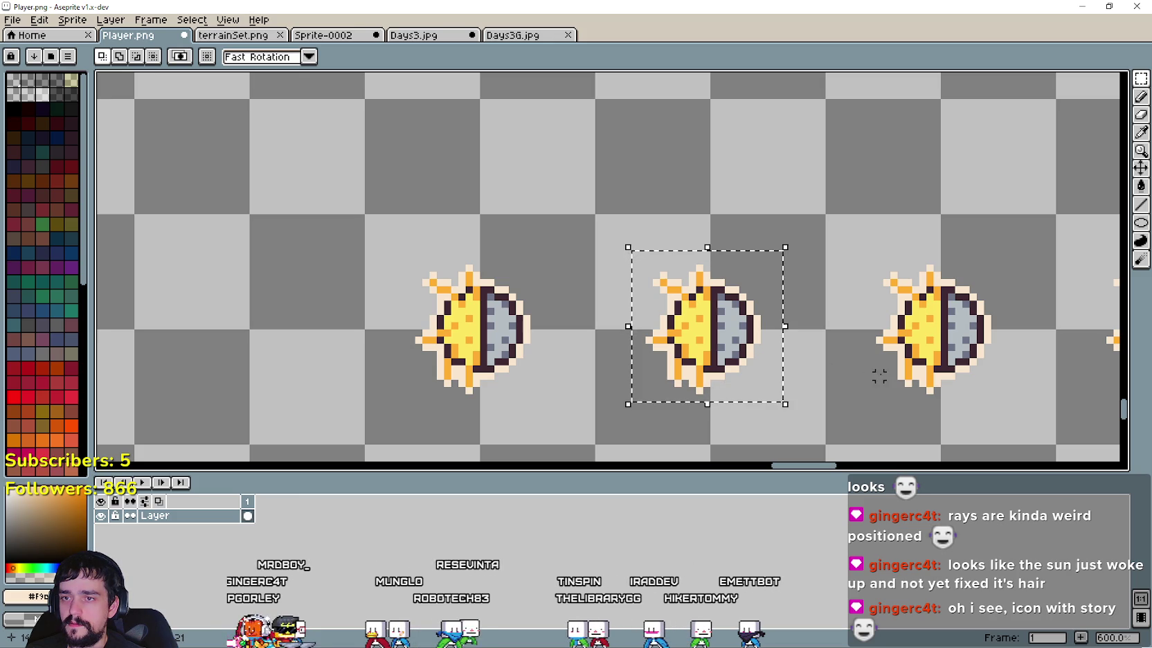
{"action": "scroll", "coordinate": [876, 346], "scroll_direction": "down", "scroll_amount": 2}
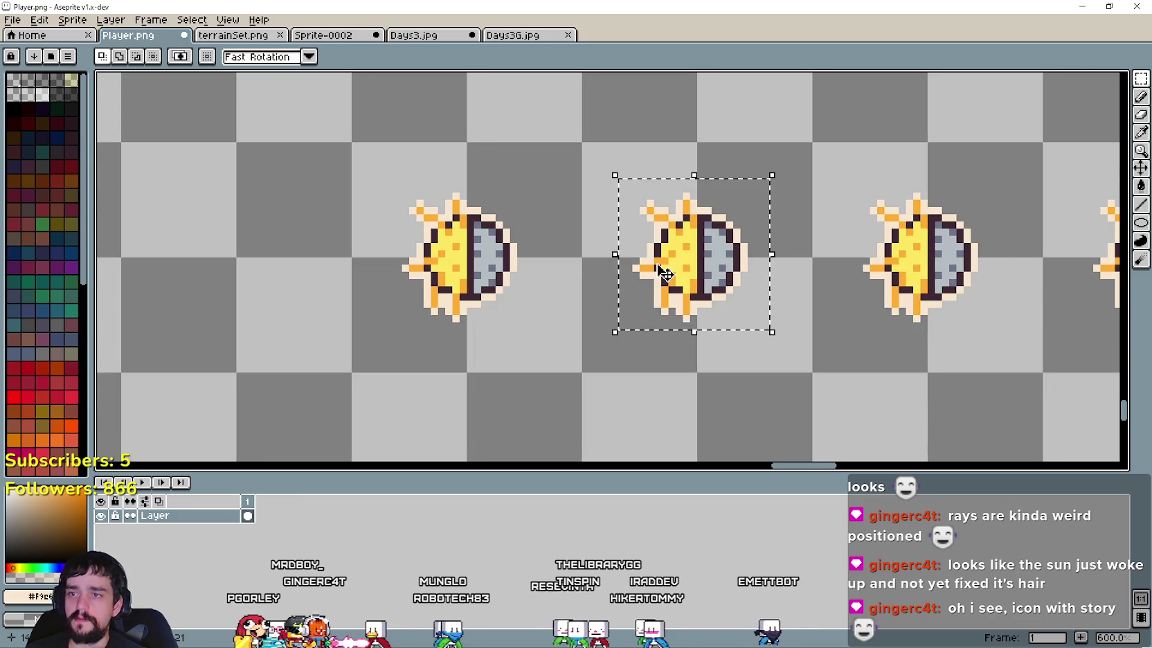
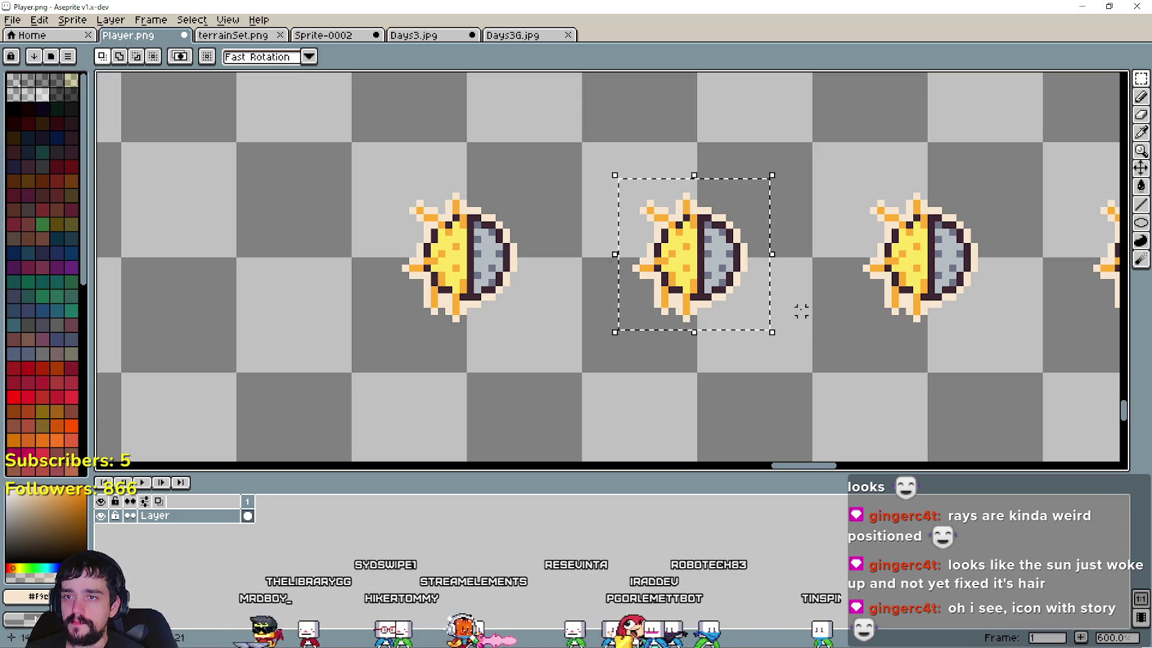
Step: Paste the sun-moon sprite into the Days3.jpg gold frame, resized to 192x192
{"action": "left_click", "coordinate": [442, 36]}
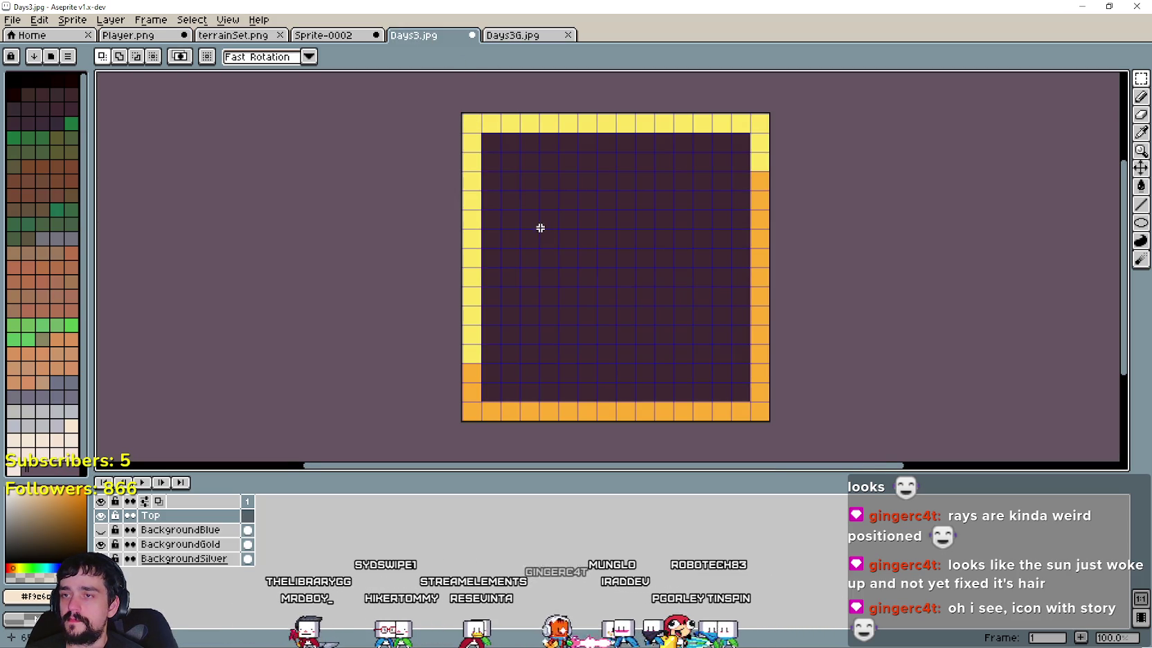
{"action": "key", "text": "ctrl+v"}
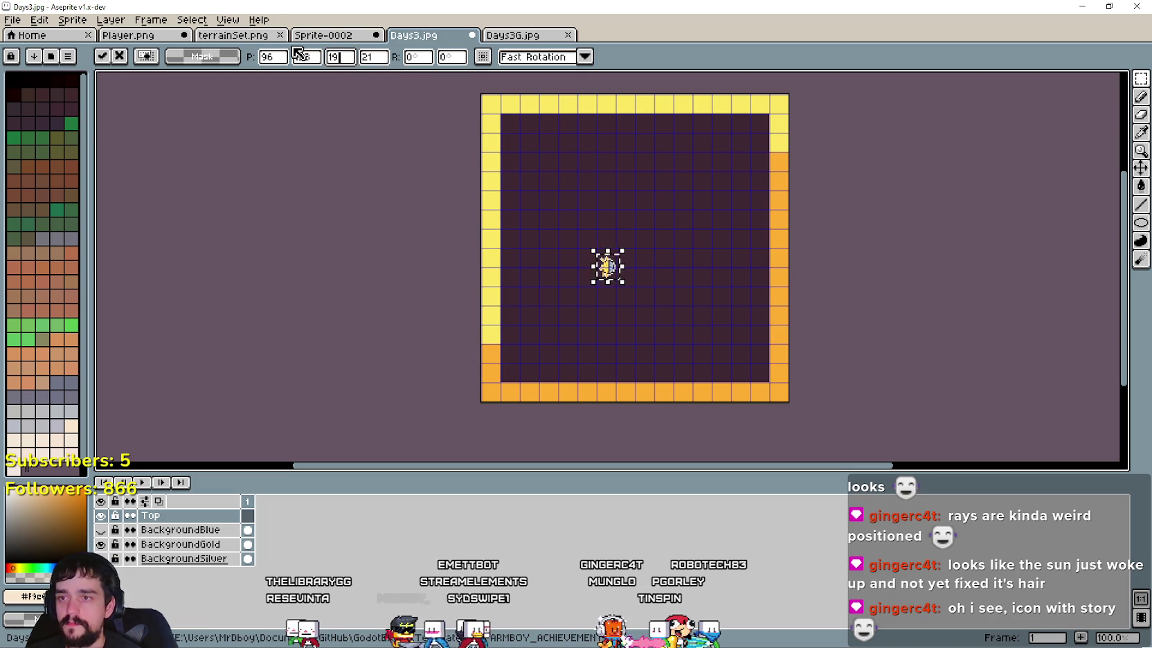
{"action": "type", "text": "2"}
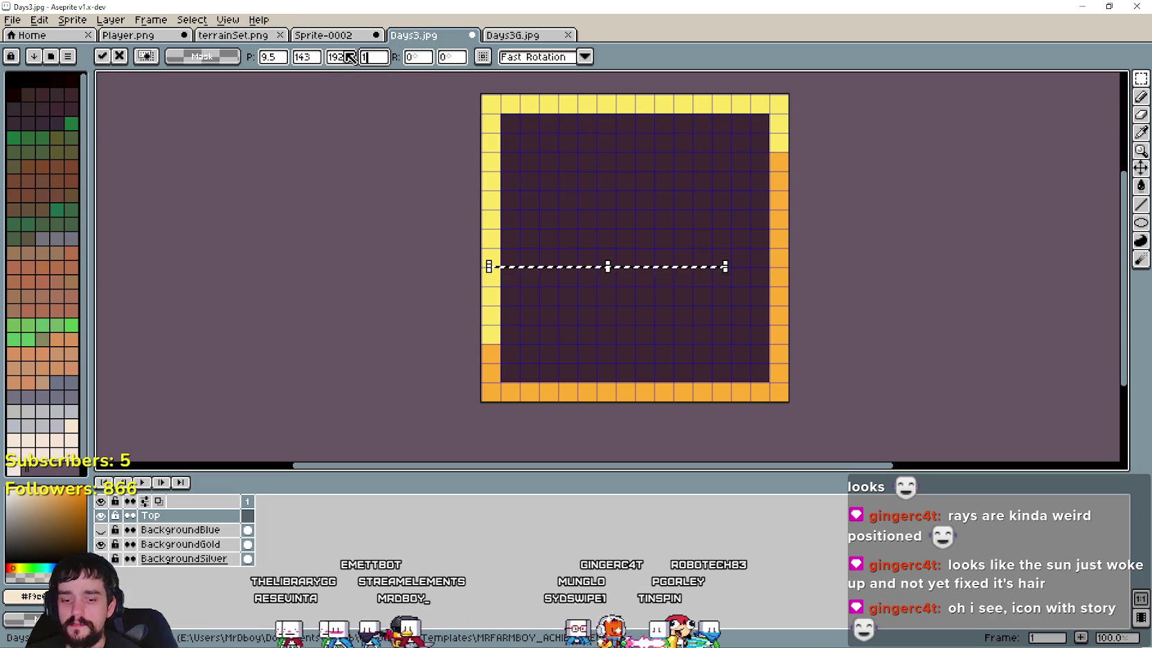
{"action": "type", "text": "92"}
{"action": "left_click_drag", "start_coordinate": [707, 304], "coordinate": [717, 266]}
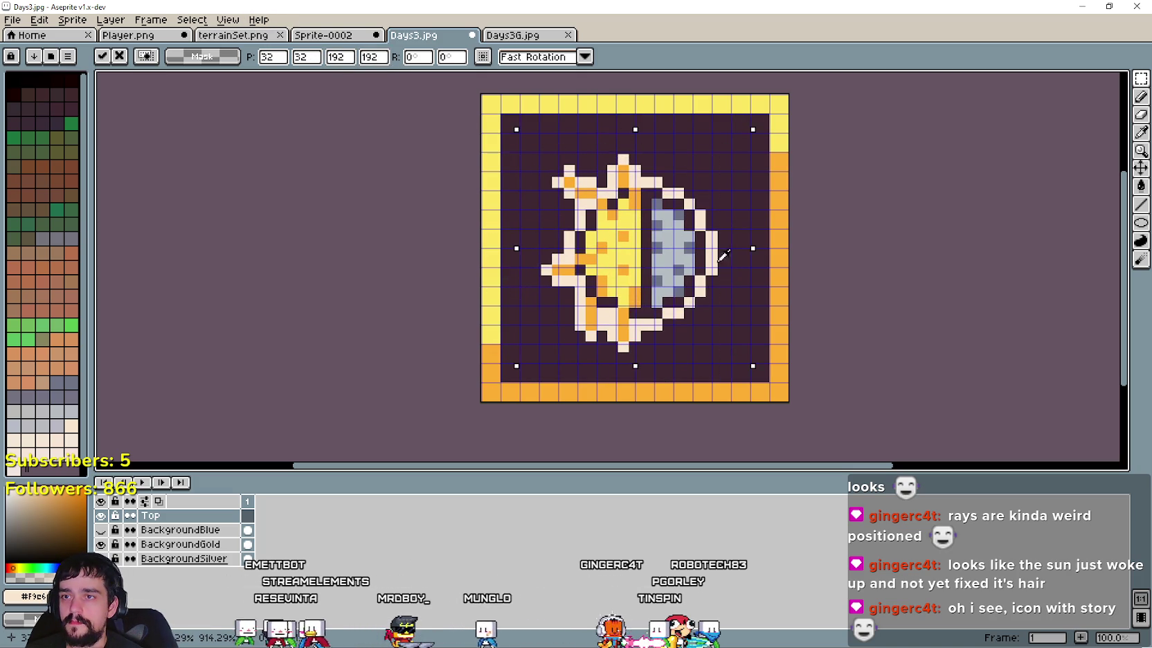
{"action": "key", "text": "Return"}
{"action": "scroll", "coordinate": [795, 252], "scroll_direction": "down", "scroll_amount": 1}
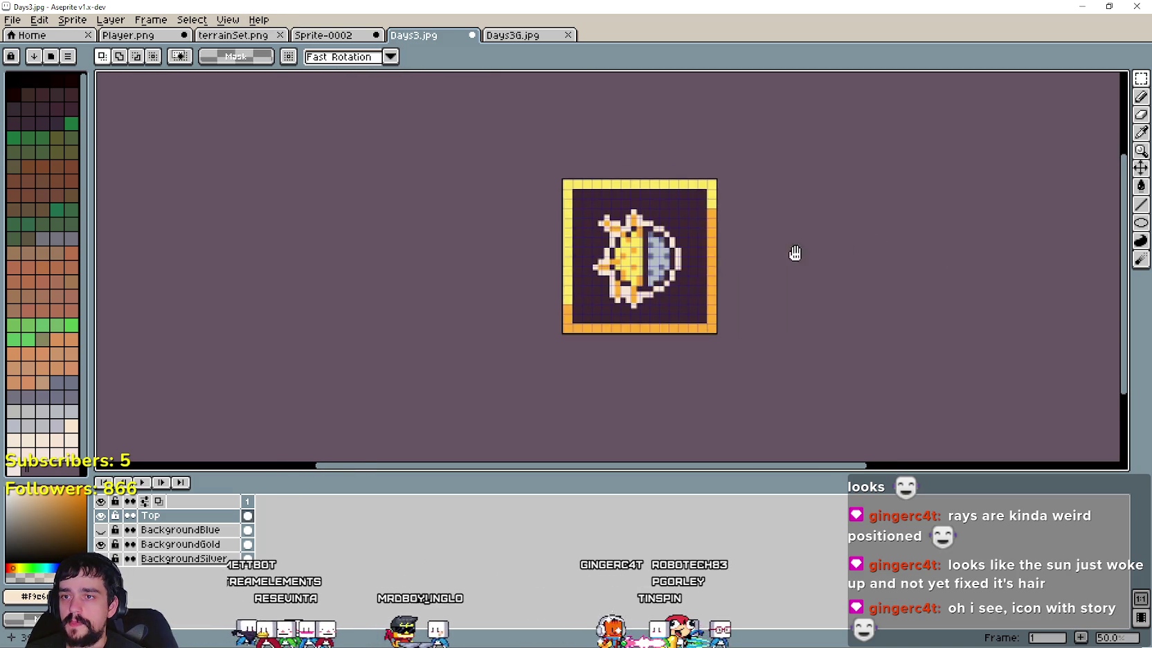
Step: Save the gold-framed icon as Days4.jpg with the default JPEG options
{"action": "left_click", "coordinate": [13, 20]}
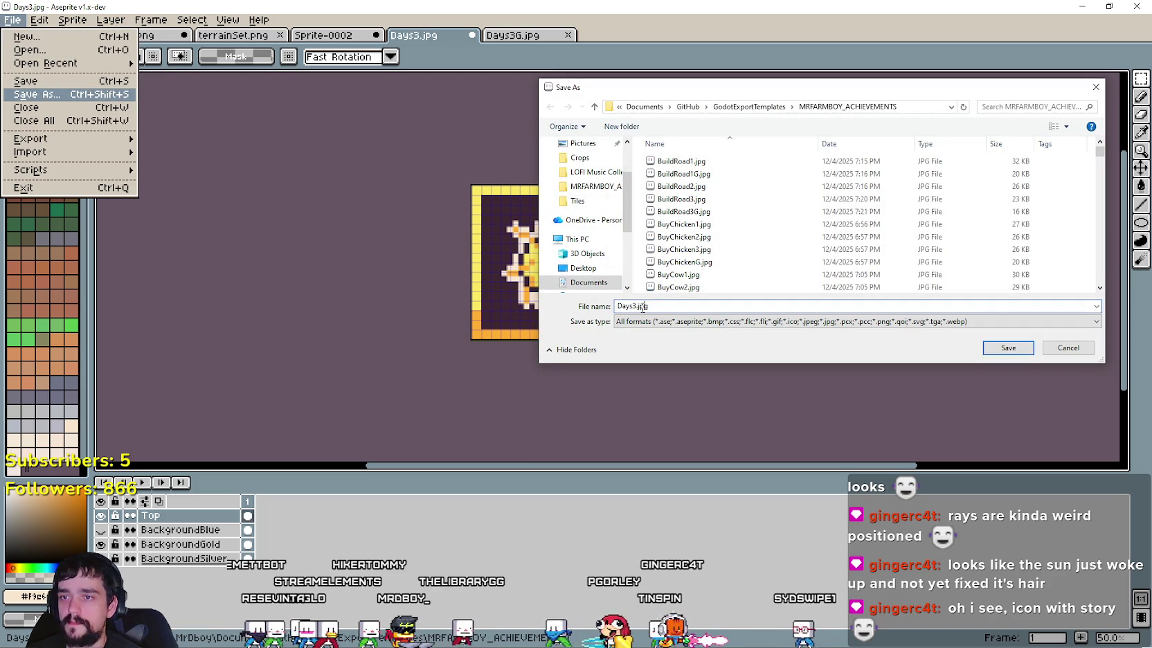
{"action": "left_click", "coordinate": [1010, 350]}
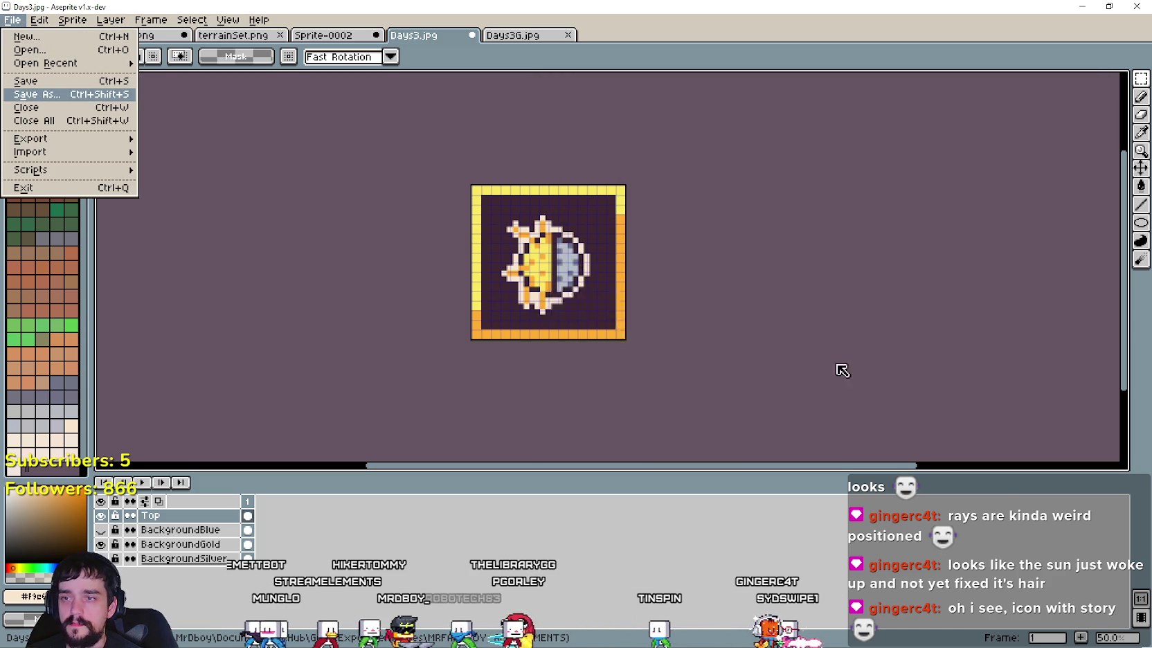
{"action": "left_click", "coordinate": [621, 352]}
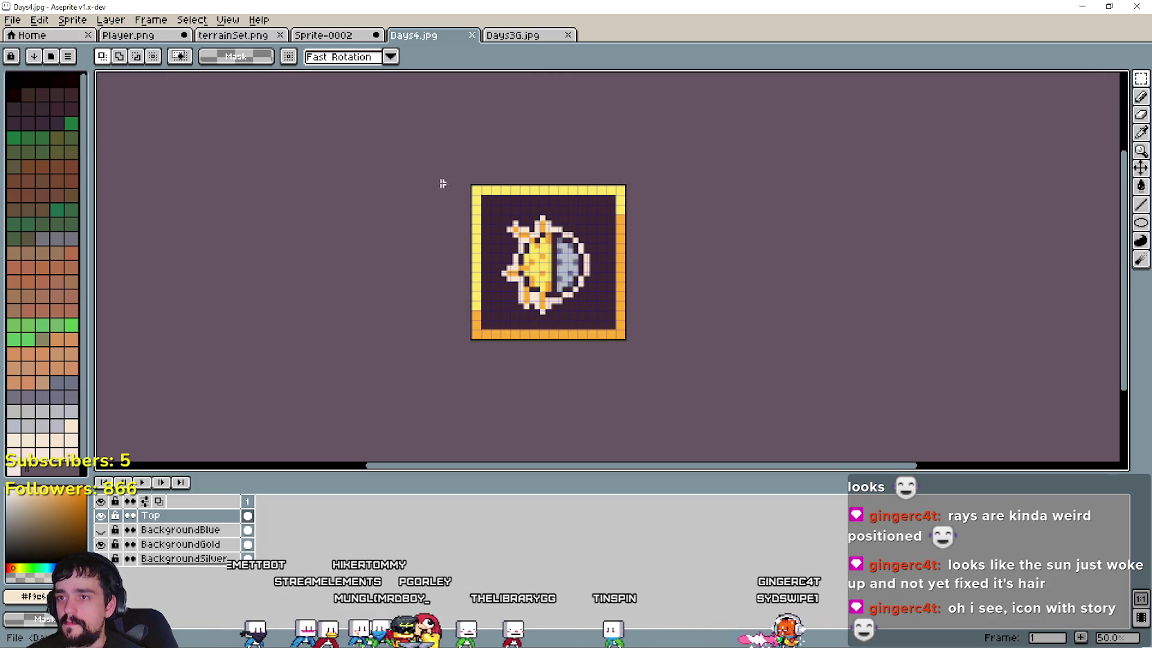
Step: Paste the finished icon into the grayscale Days3G.jpg and save it as Days4G.jpg
{"action": "scroll", "coordinate": [676, 315], "scroll_direction": "down", "scroll_amount": 3}
{"action": "key", "text": "ctrl+a"}
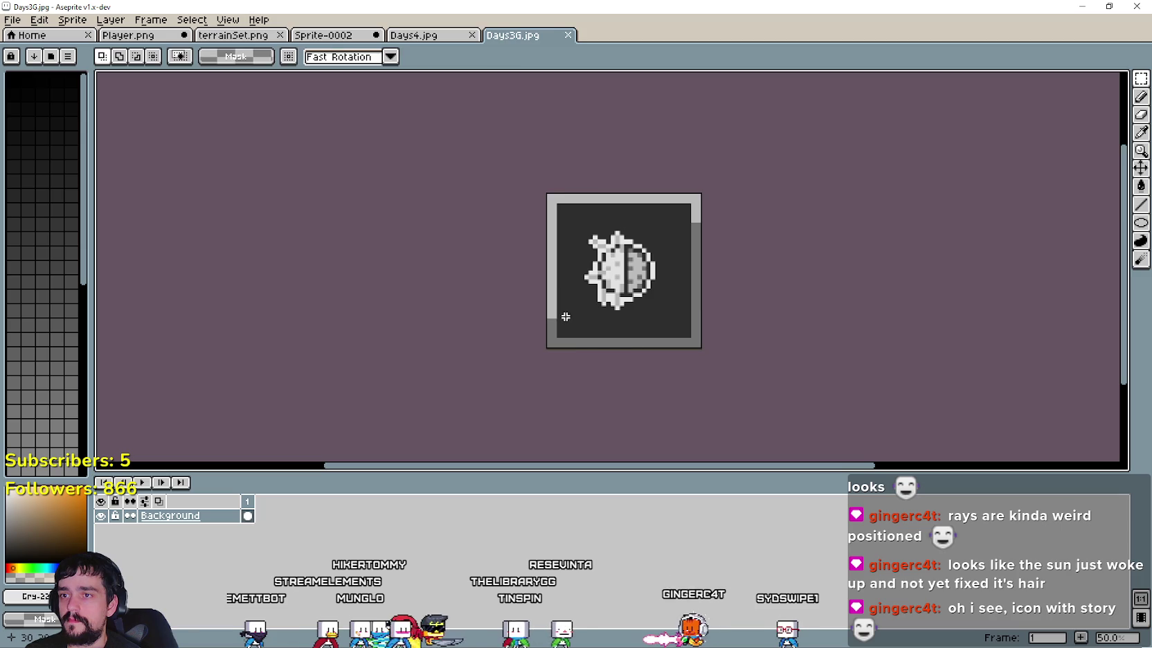
{"action": "key", "text": "ctrl+v"}
{"action": "key", "text": "ctrl+z"}
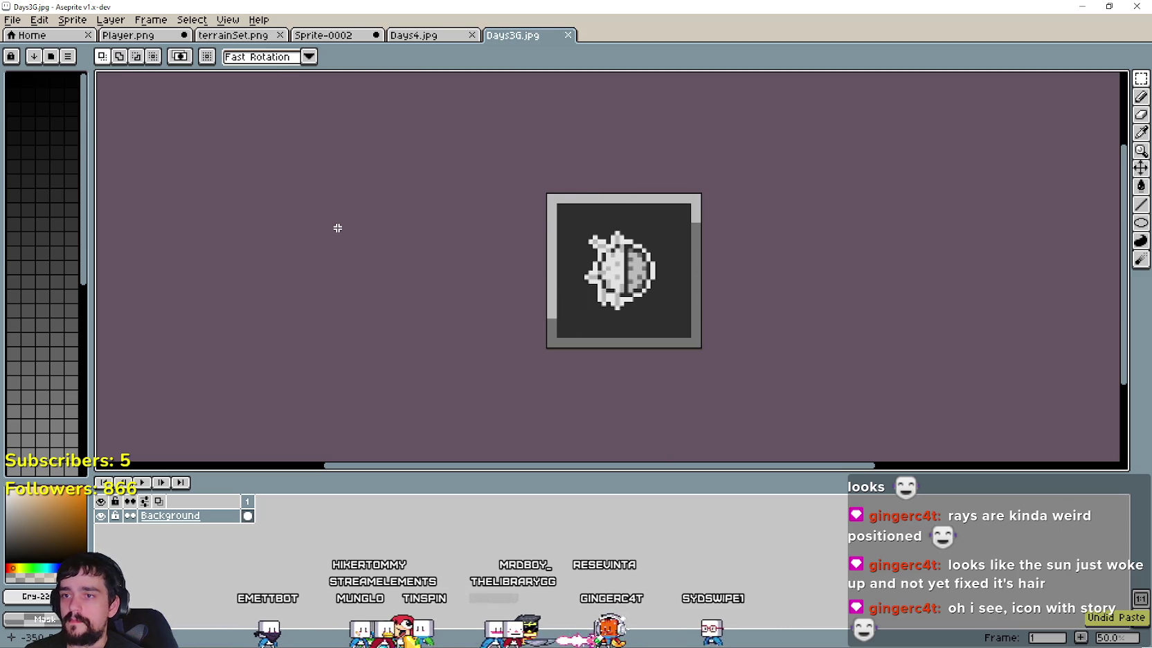
{"action": "key", "text": "ctrl+v"}
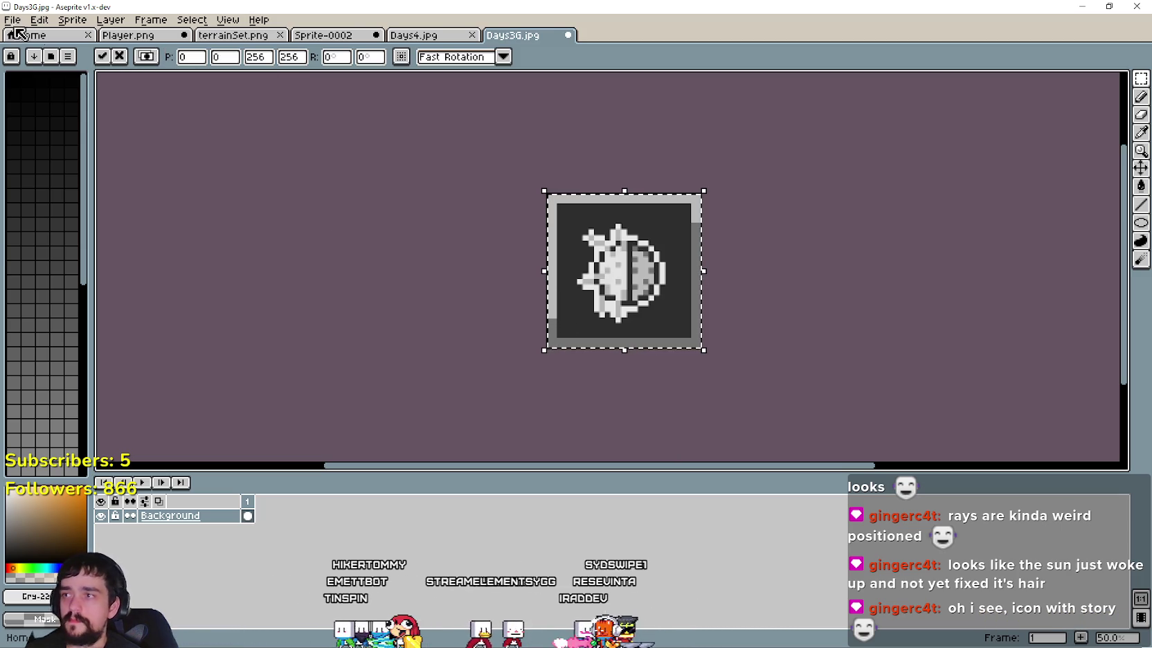
{"action": "left_click", "coordinate": [10, 33]}
{"action": "left_click", "coordinate": [511, 35]}
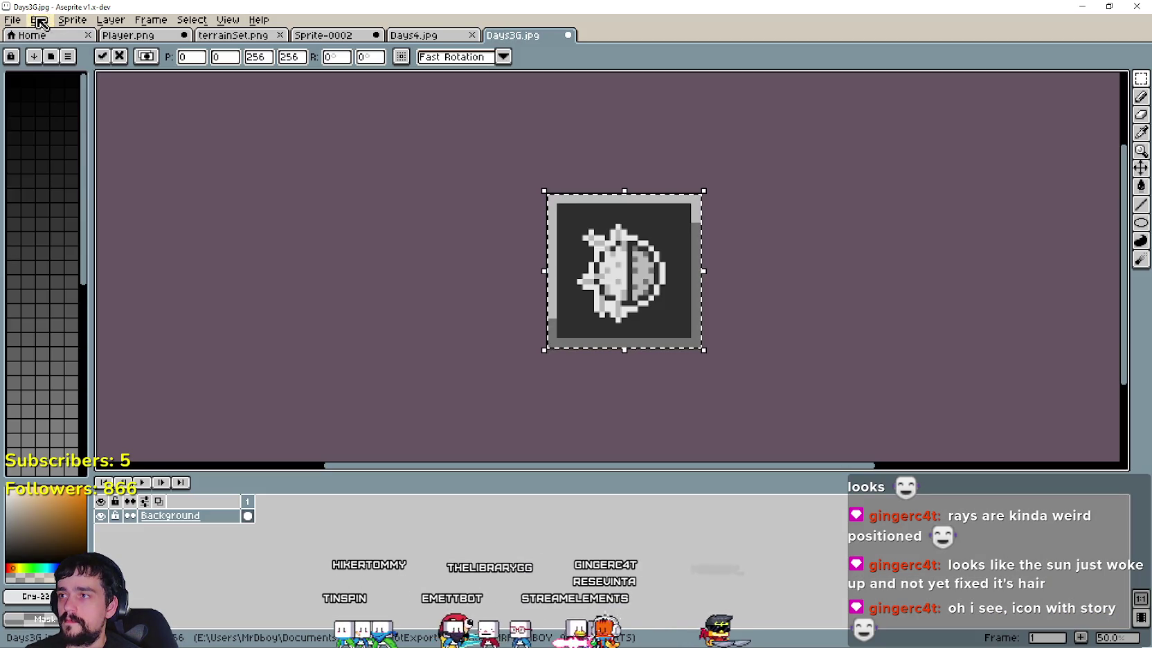
{"action": "left_click", "coordinate": [13, 19]}
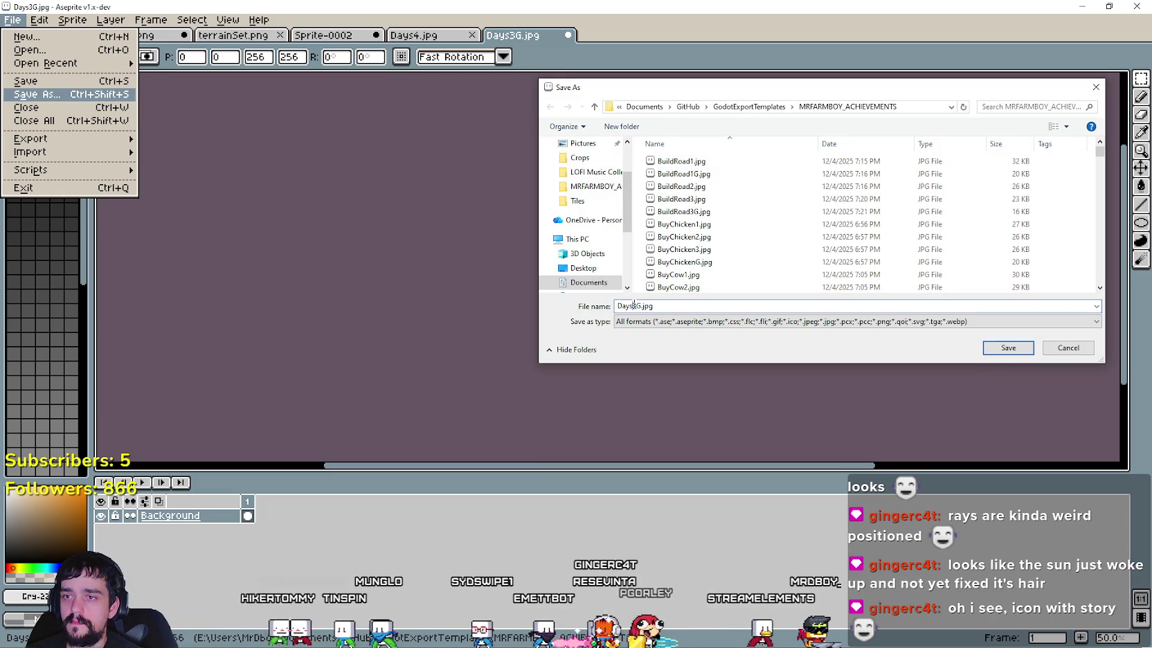
{"action": "left_click", "coordinate": [1008, 348]}
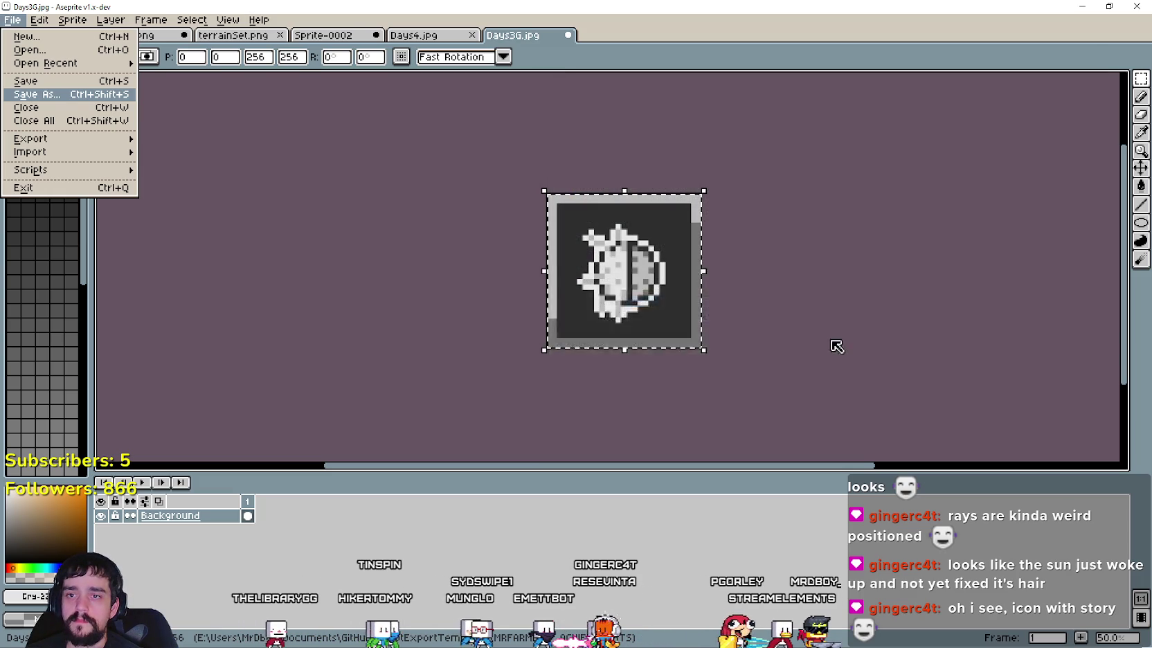
{"action": "left_click", "coordinate": [642, 353]}
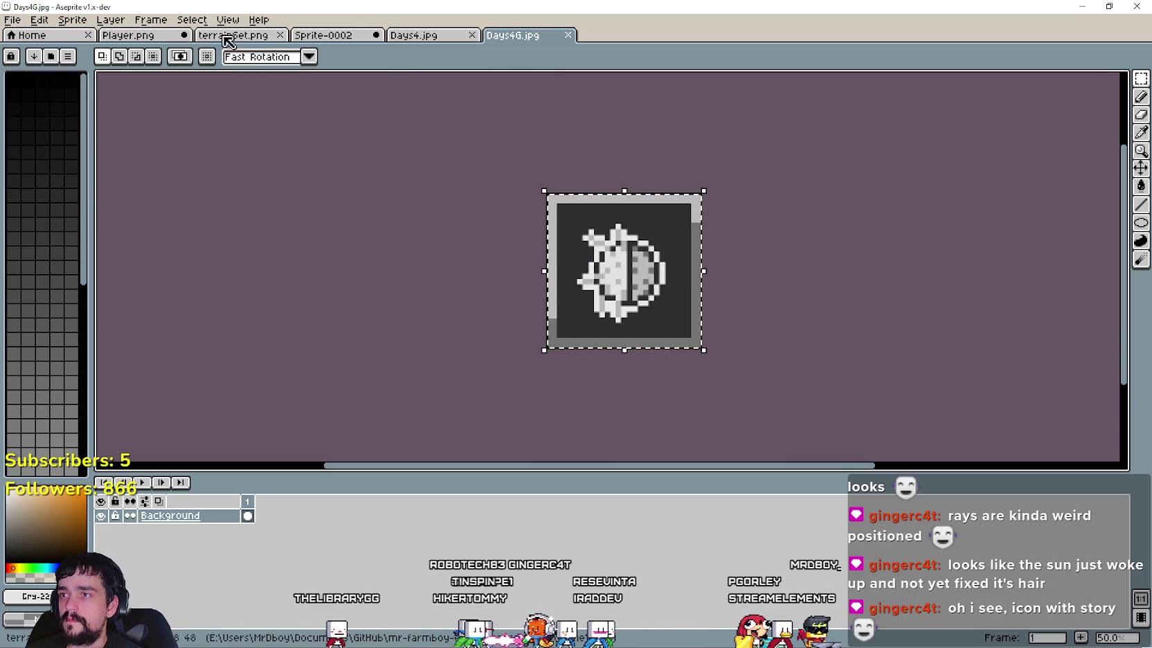
Step: Look over the Player.png sprite sheet and drag-select a region on it
{"action": "left_click", "coordinate": [139, 34]}
{"action": "scroll", "coordinate": [409, 124], "scroll_direction": "up", "scroll_amount": 3}
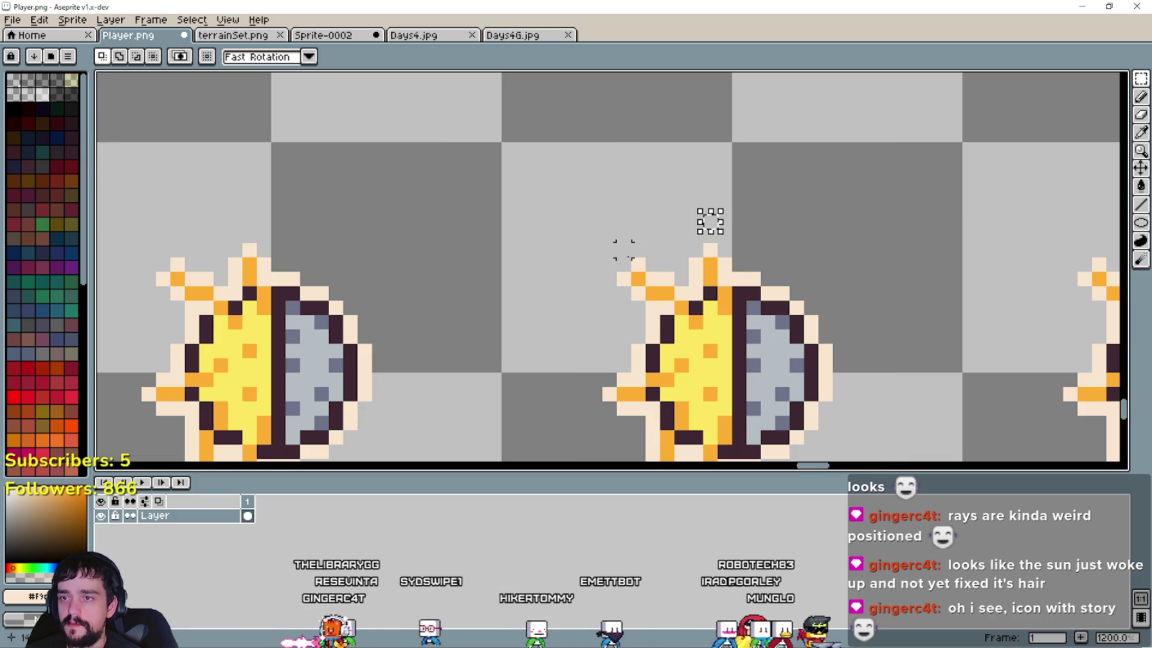
{"action": "mouse_move", "coordinate": [609, 249]}
{"action": "left_mouse_down"}
{"action": "mouse_move", "coordinate": [854, 433]}
{"action": "mouse_move", "coordinate": [841, 406]}
{"action": "left_mouse_up"}
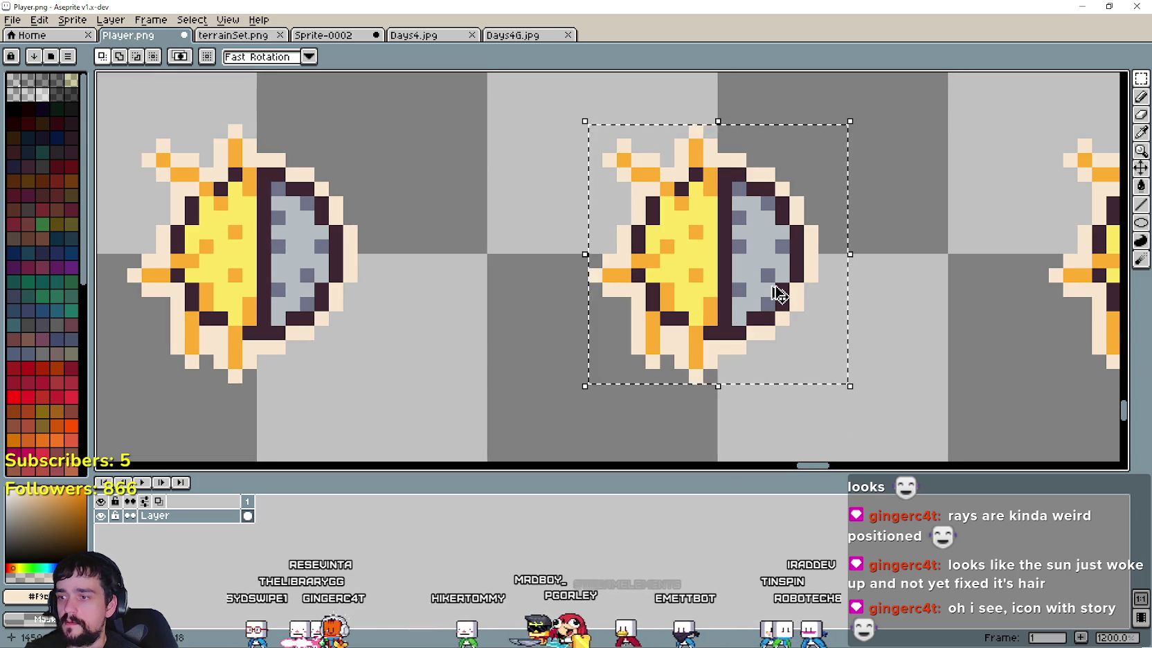
Step: In Days4.jpg, delete the old sun-moon and swap the gold frame for the blue frame
{"action": "left_click", "coordinate": [414, 35]}
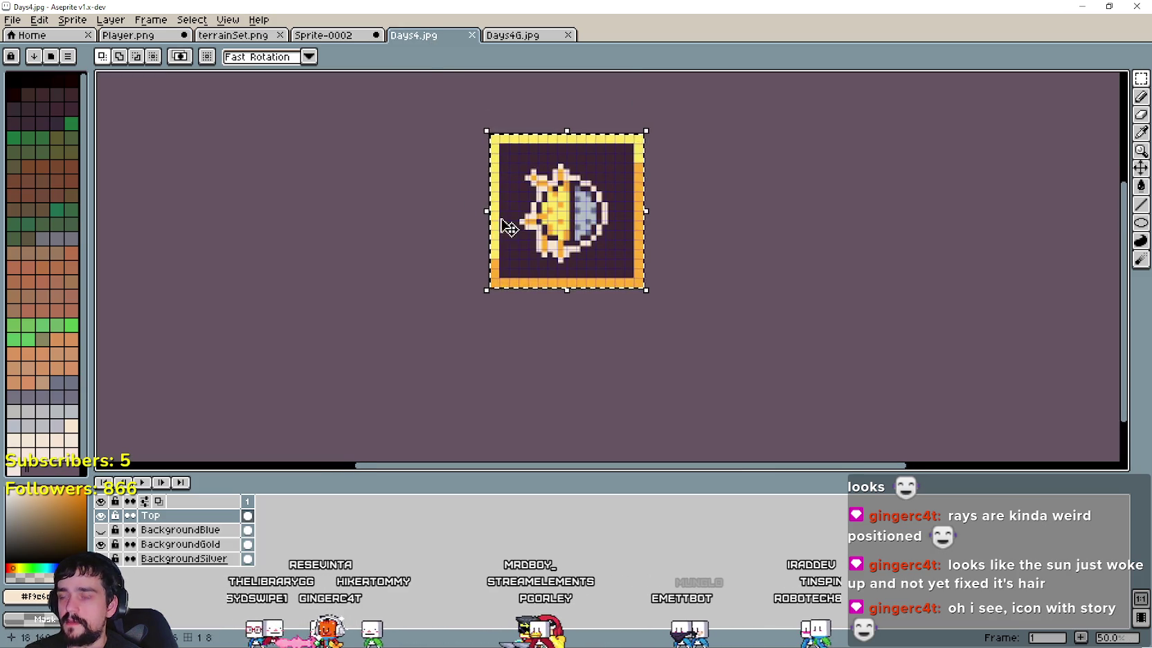
{"action": "scroll", "coordinate": [509, 193], "scroll_direction": "up", "scroll_amount": 1}
{"action": "scroll", "coordinate": [509, 179], "scroll_direction": "down", "scroll_amount": 1}
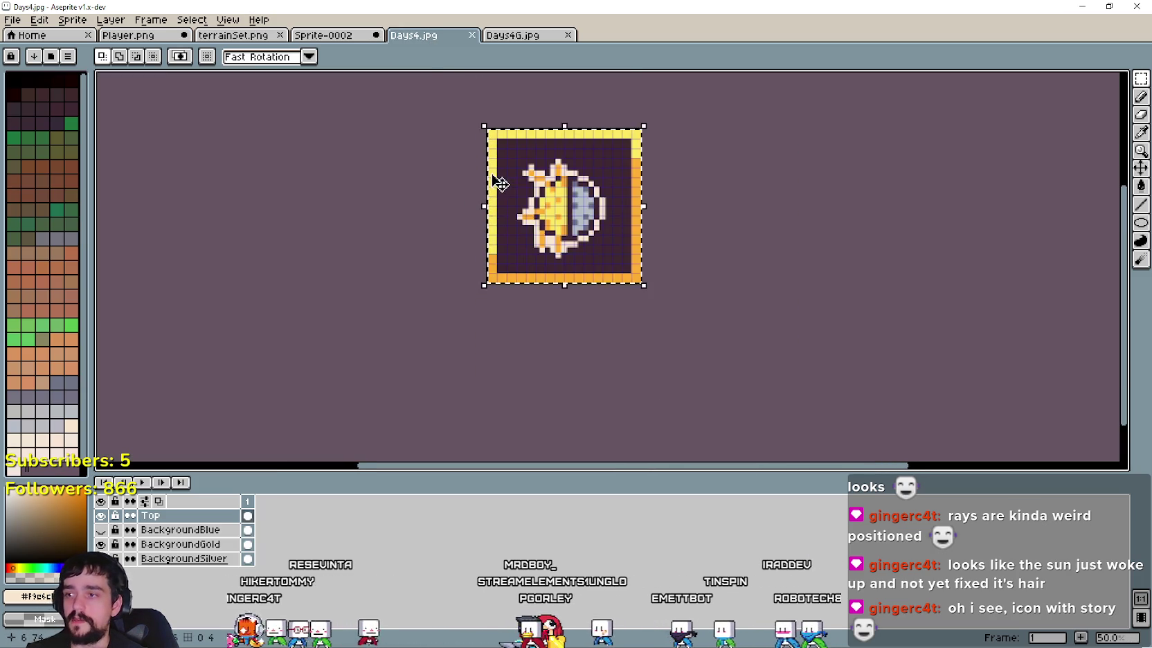
{"action": "key", "text": "Delete"}
{"action": "left_click", "coordinate": [101, 544]}
{"action": "left_click", "coordinate": [101, 529]}
{"action": "scroll", "coordinate": [448, 244], "scroll_direction": "up", "scroll_amount": 1}
Step: Paste the sun-moon sprite into the blue frame, enlarged to 192x192
{"action": "key", "text": "ctrl+v"}
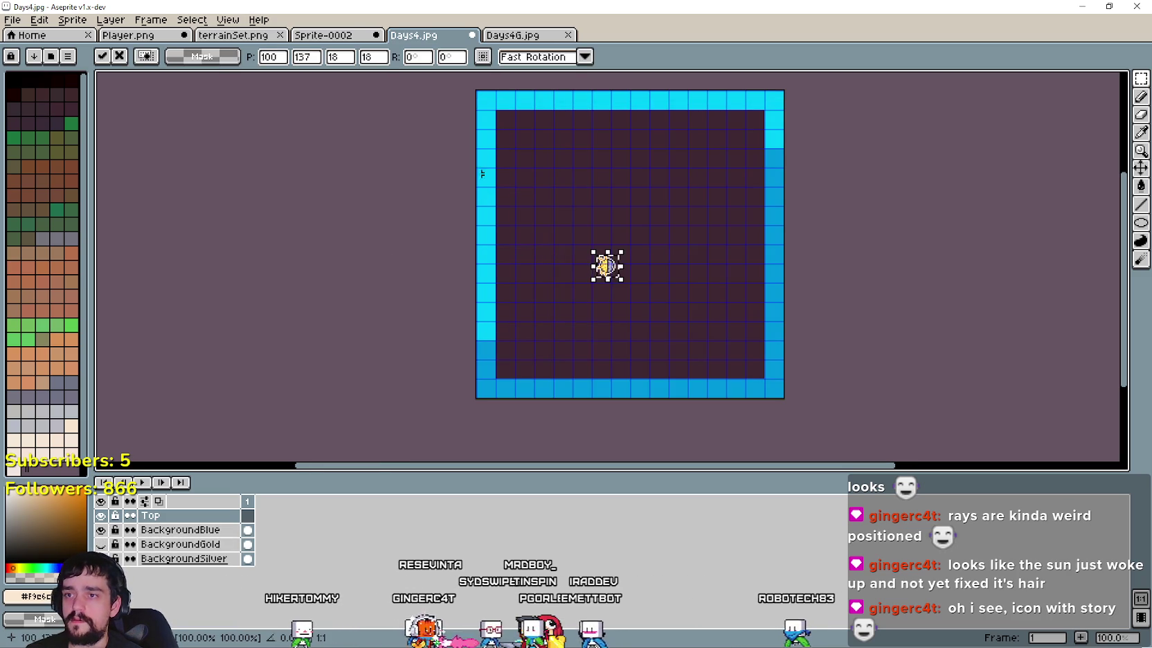
{"action": "type", "text": "92"}
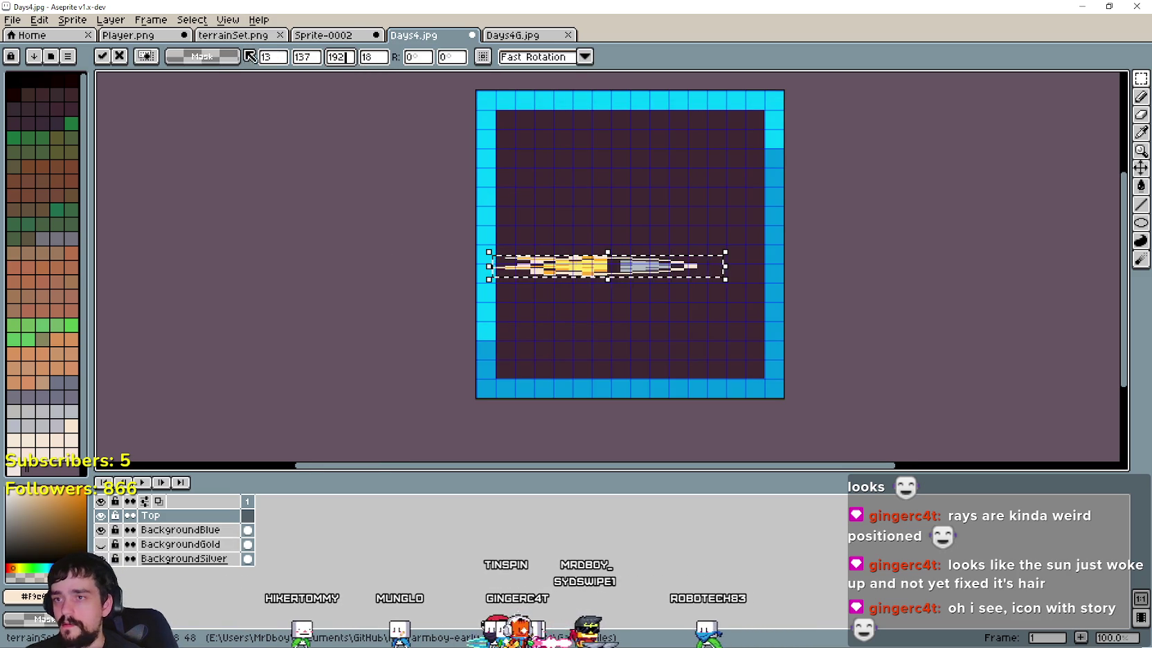
{"action": "type", "text": "92"}
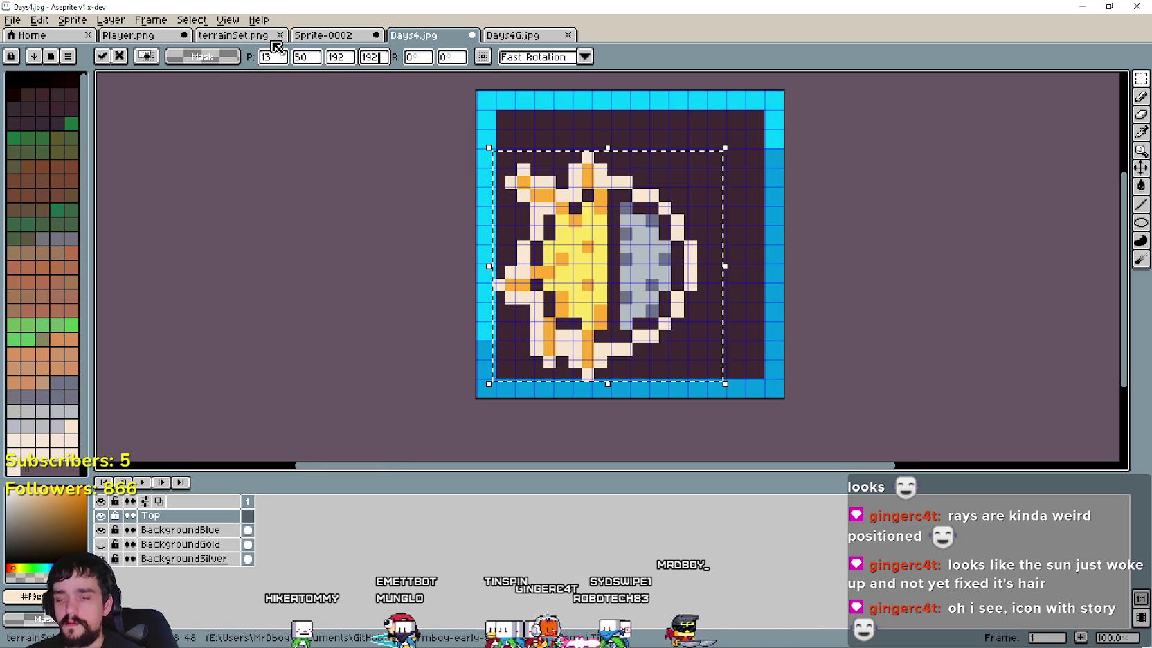
{"action": "left_click_drag", "start_coordinate": [652, 319], "coordinate": [675, 296]}
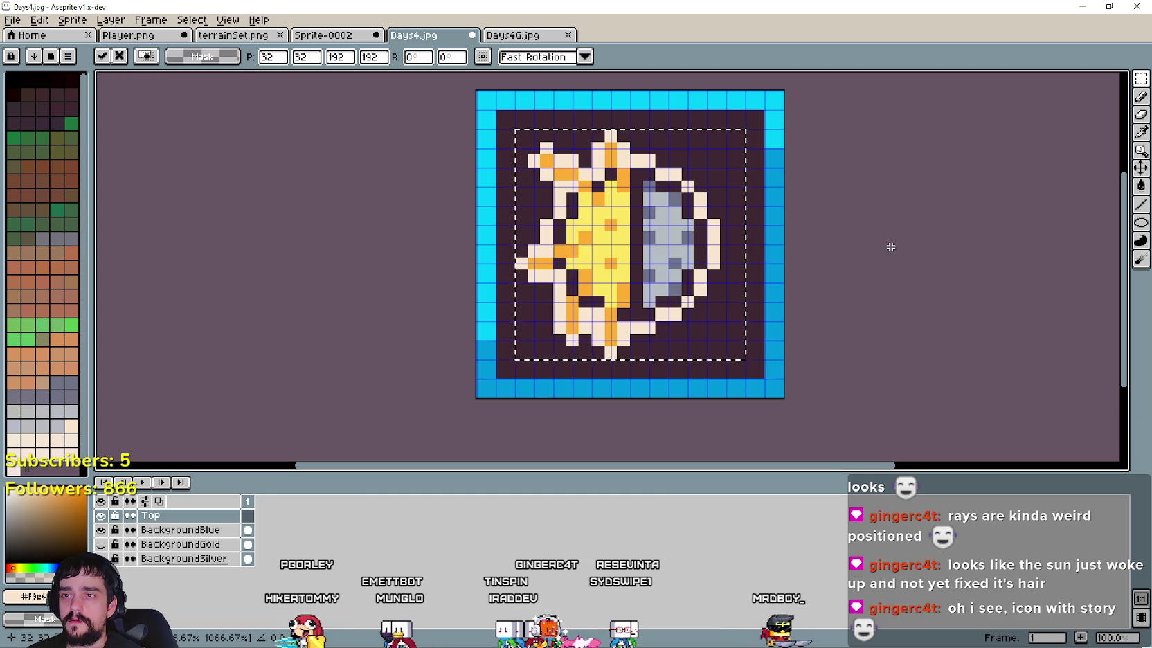
{"action": "key", "text": "Return"}
{"action": "scroll", "coordinate": [663, 301], "scroll_direction": "down", "scroll_amount": 3}
{"action": "scroll", "coordinate": [630, 288], "scroll_direction": "up", "scroll_amount": 1}
{"action": "scroll", "coordinate": [545, 342], "scroll_direction": "up", "scroll_amount": 1}
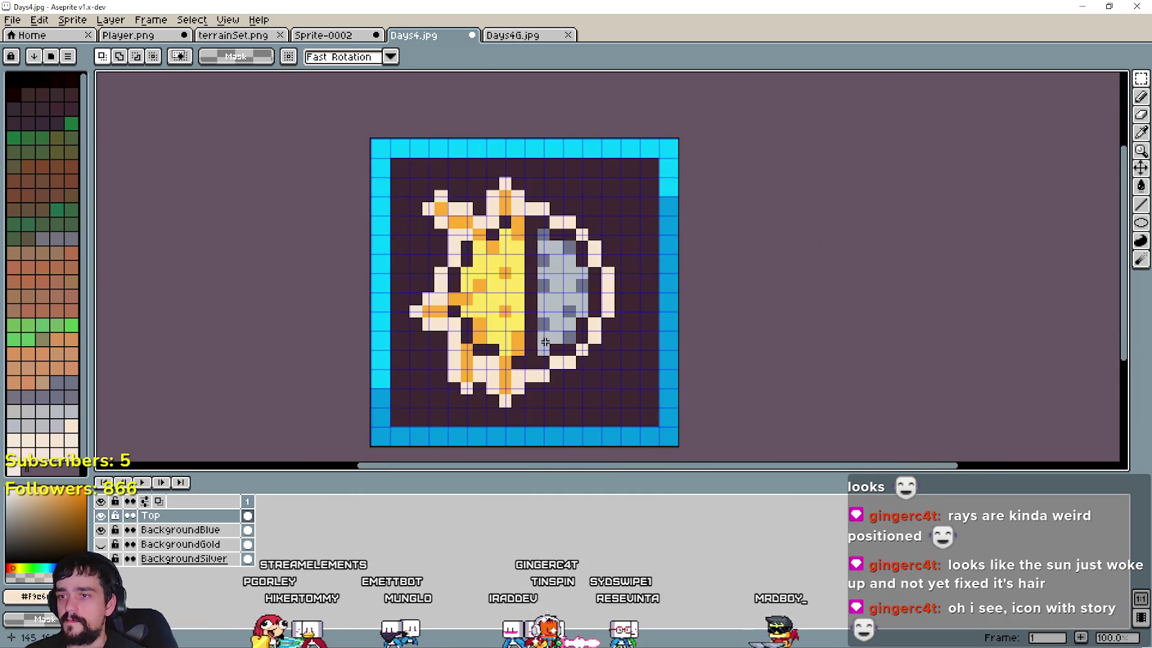
{"action": "scroll", "coordinate": [536, 342], "scroll_direction": "down", "scroll_amount": 1}
Step: Save the blue-framed icon as Days5.jpg, accepting the JPEG options
{"action": "left_click", "coordinate": [19, 22]}
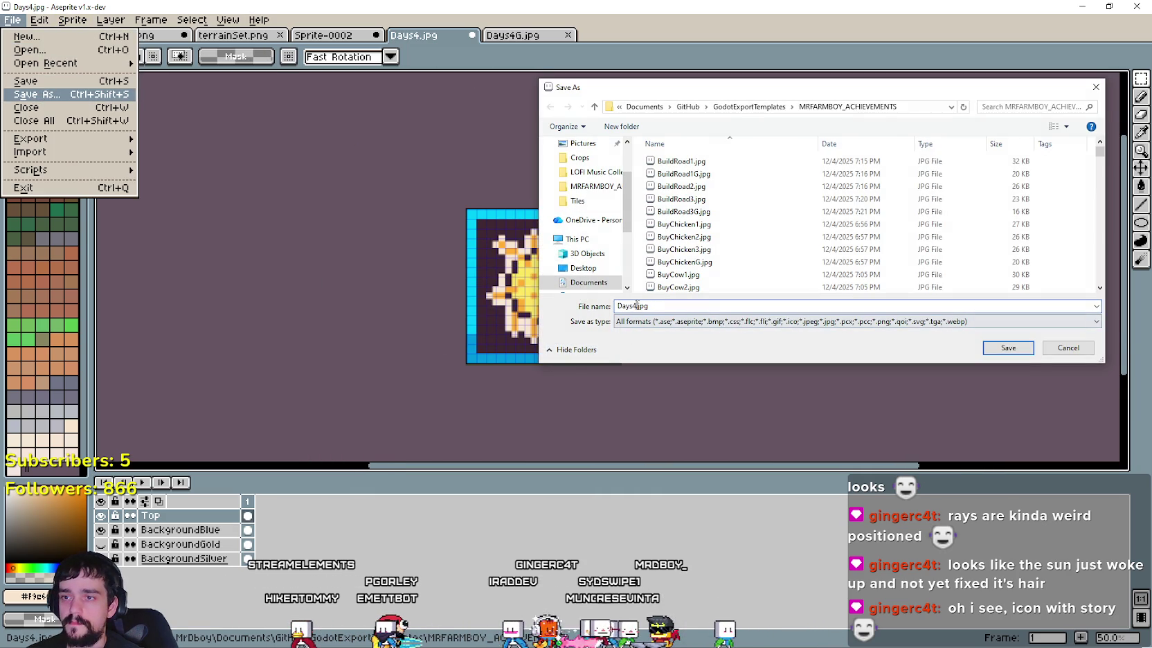
{"action": "left_click", "coordinate": [1008, 347]}
{"action": "key", "text": "Return"}
Step: Save a copy of the greyscale Days4G.jpg as Days5G.jpg, then return to the game window
{"action": "left_click", "coordinate": [509, 35]}
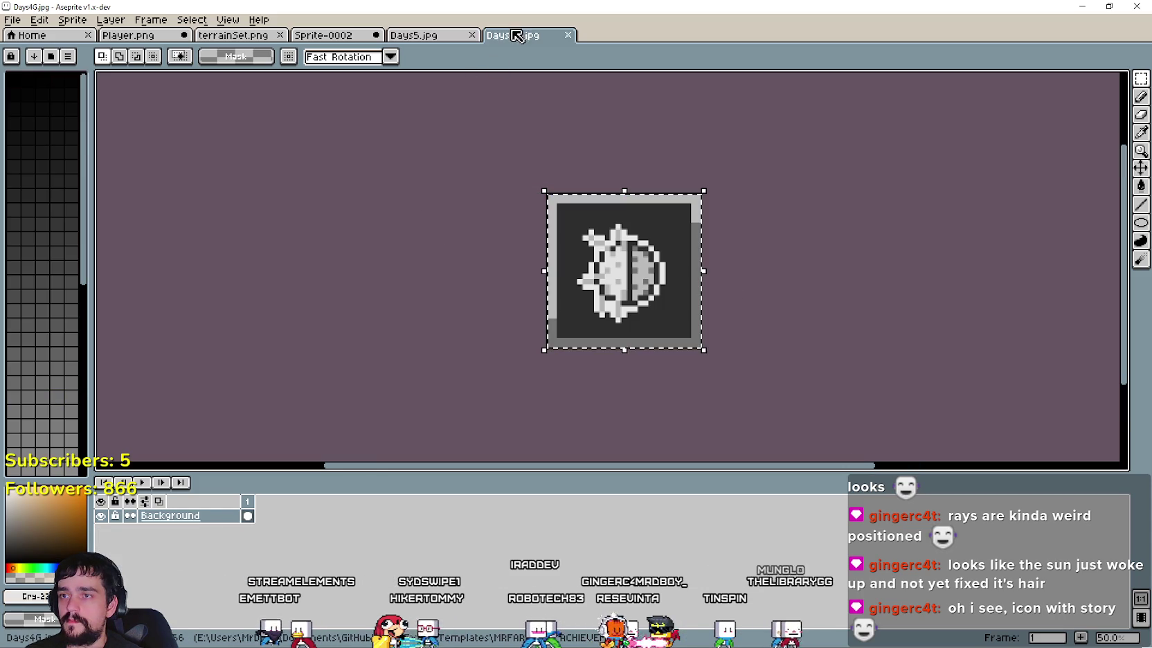
{"action": "left_click", "coordinate": [12, 19]}
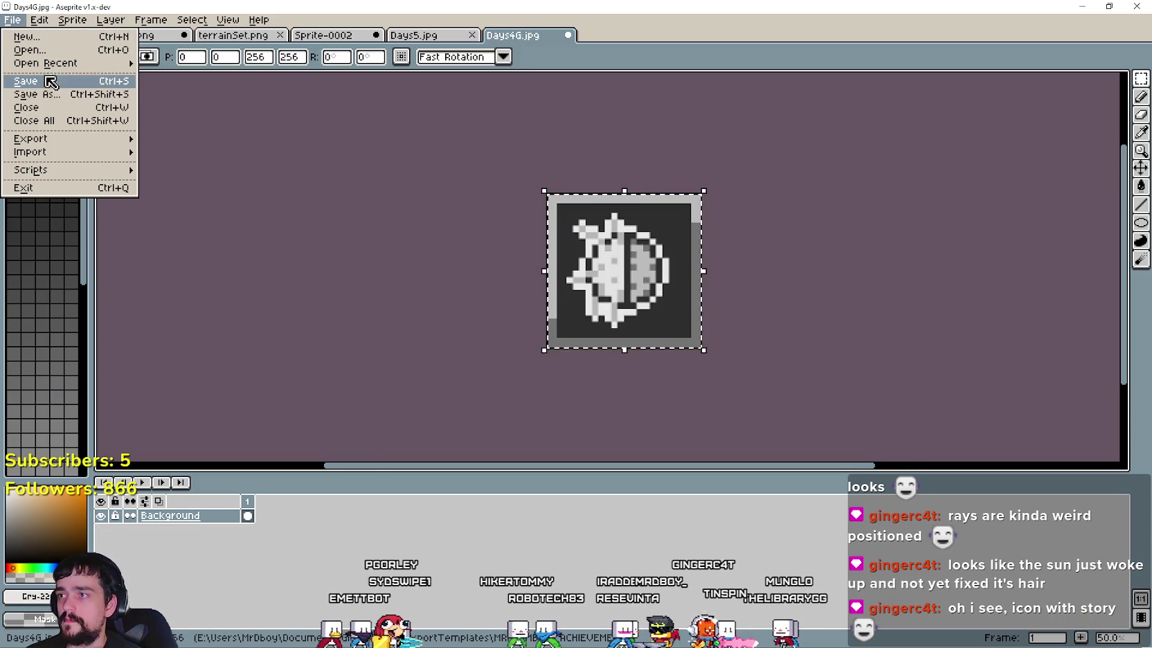
{"action": "left_click", "coordinate": [36, 94]}
{"action": "key", "text": "End"}
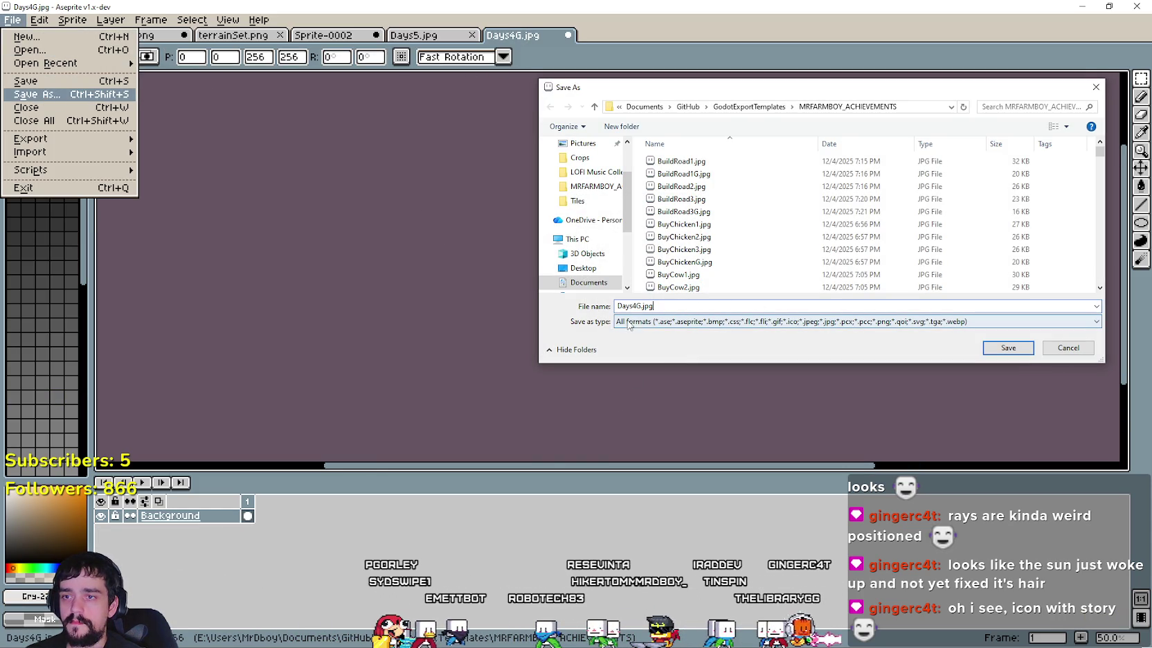
{"action": "left_click", "coordinate": [1008, 348]}
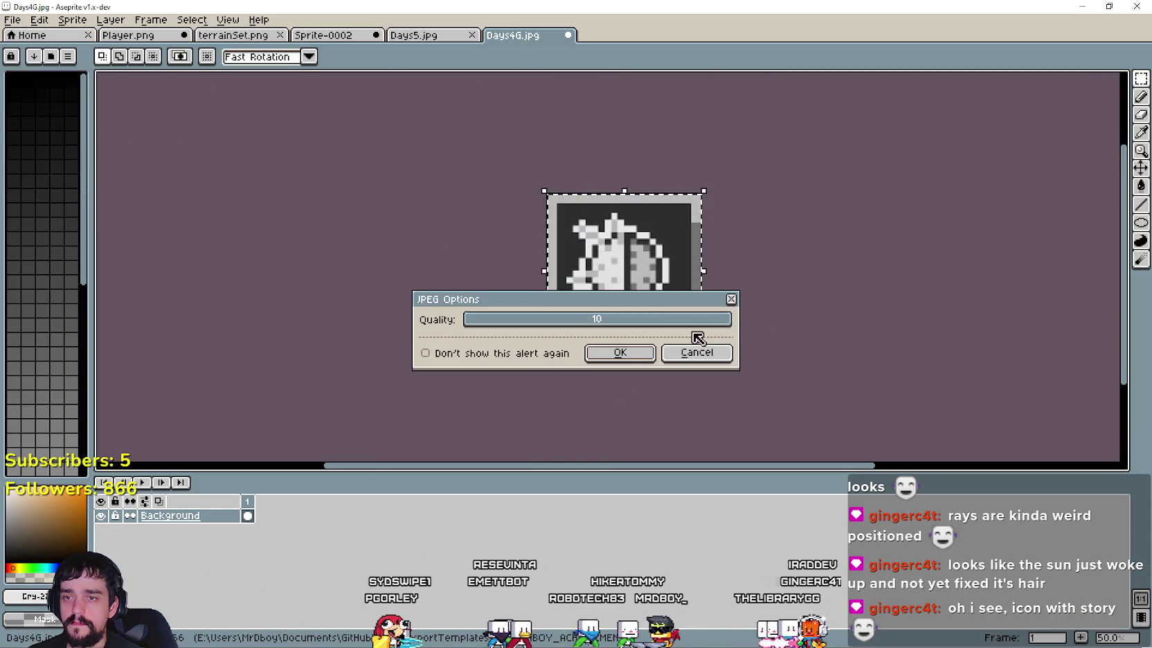
{"action": "key", "text": "Return"}
{"action": "key", "text": "alt+Tab"}
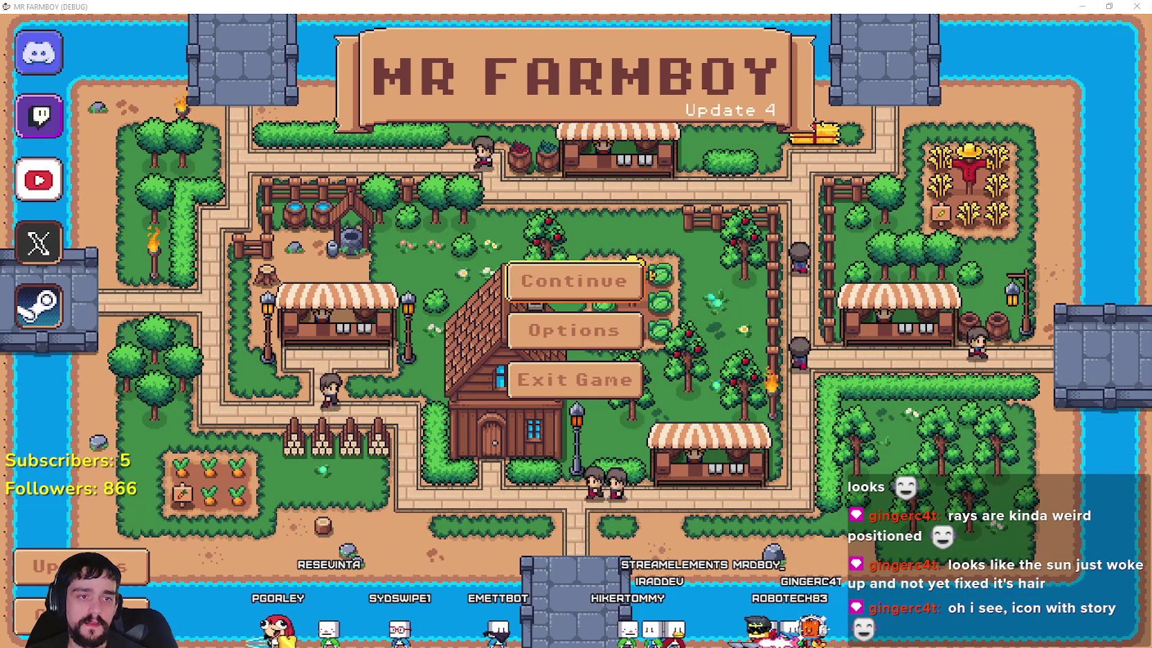
Step: Give ACHIEVEMENT_DAYS_100 the Days1.jpg achieved and Days1G.jpg unachieved icons, uploaded and saved
{"action": "key", "text": "alt+Tab"}
{"action": "scroll", "coordinate": [662, 265], "scroll_direction": "up", "scroll_amount": 2}
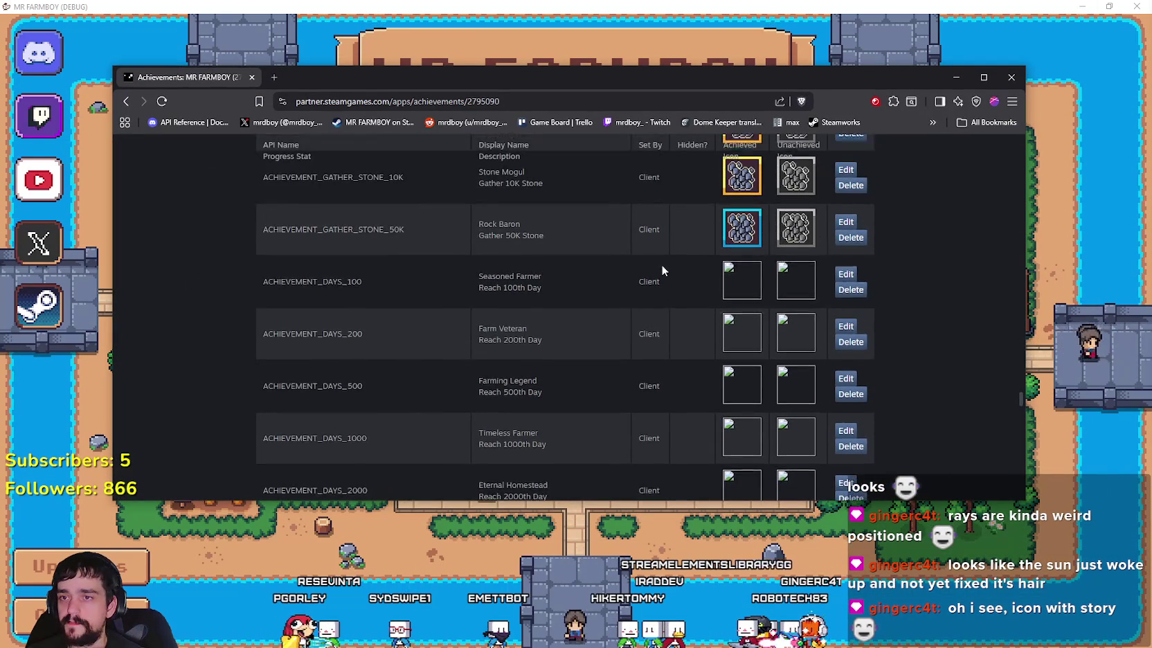
{"action": "left_click", "coordinate": [844, 291]}
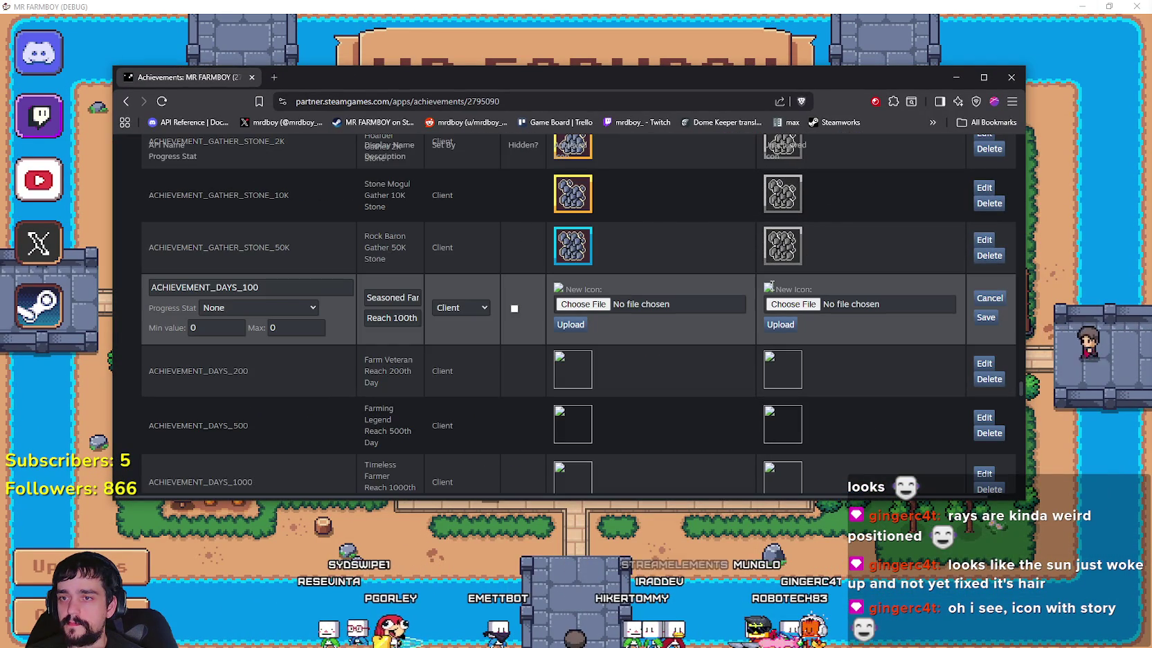
{"action": "left_click", "coordinate": [604, 305]}
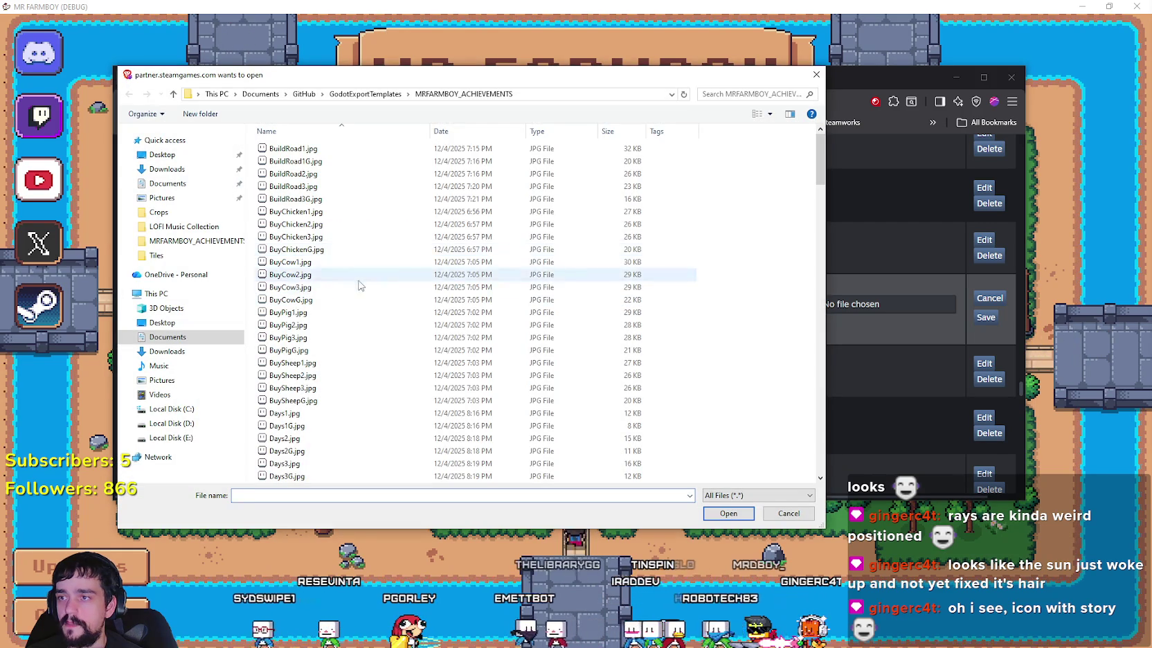
{"action": "scroll", "coordinate": [380, 401], "scroll_direction": "down", "scroll_amount": 3}
{"action": "left_click", "coordinate": [312, 300]}
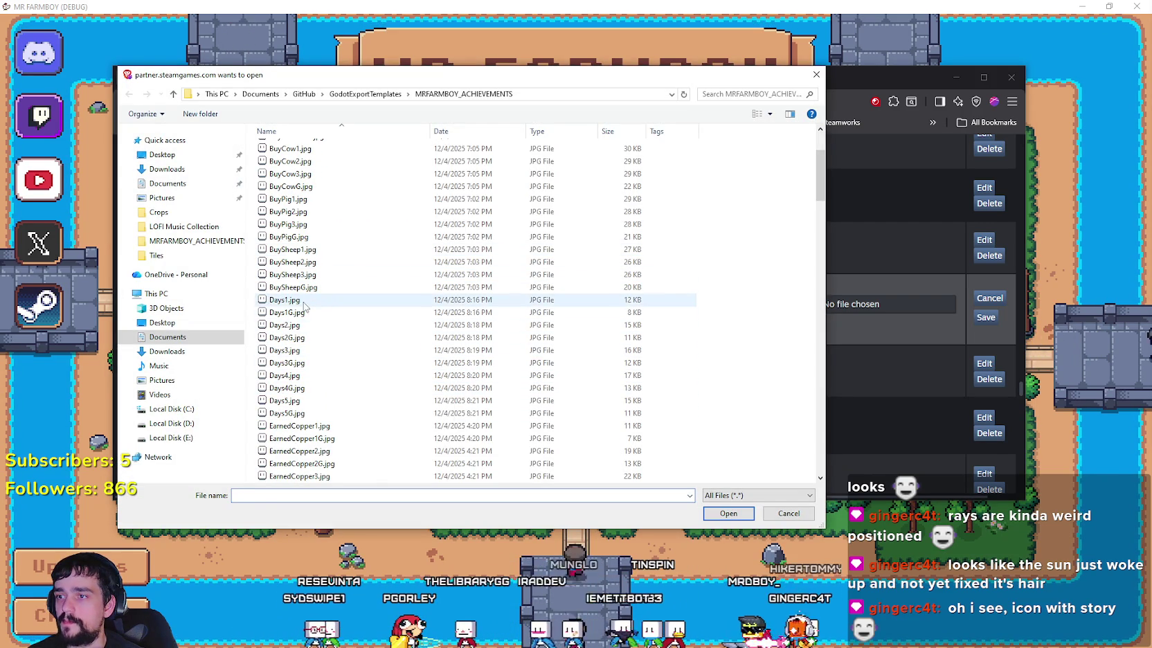
{"action": "double_click", "coordinate": [471, 301]}
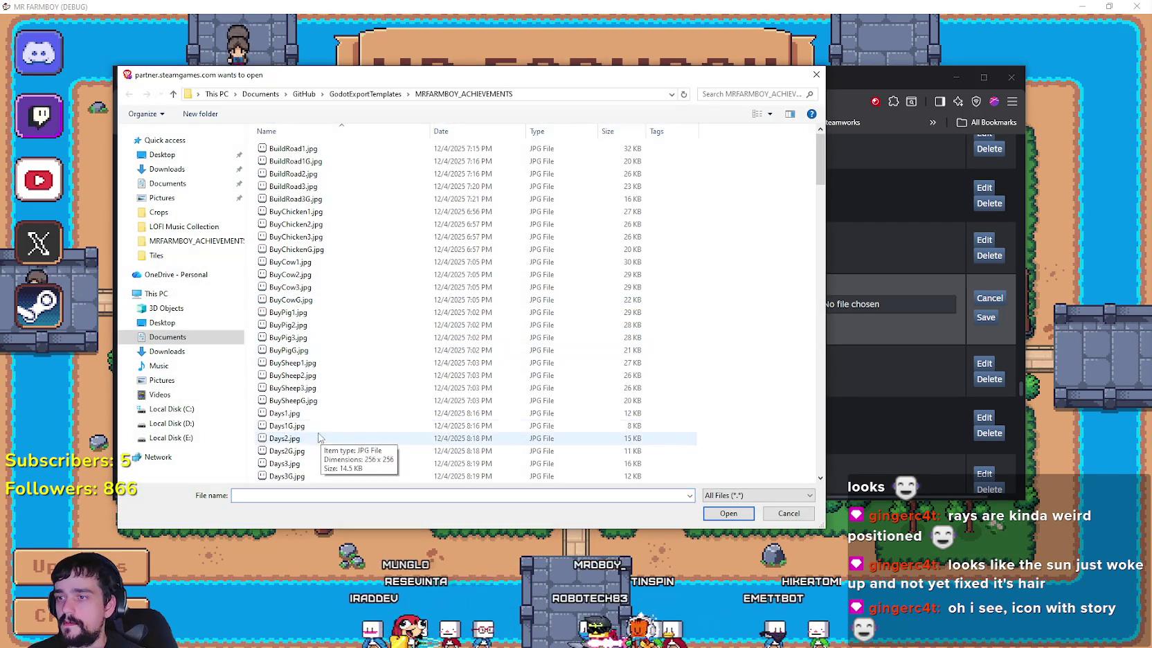
{"action": "double_click", "coordinate": [318, 418]}
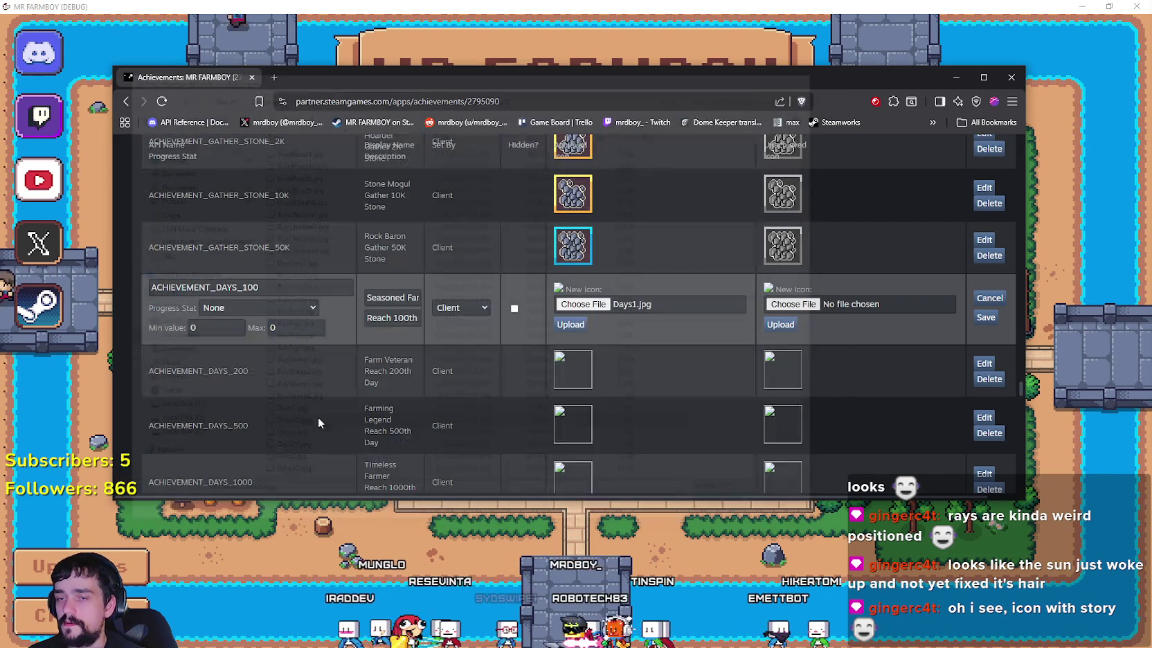
{"action": "left_click", "coordinate": [782, 324]}
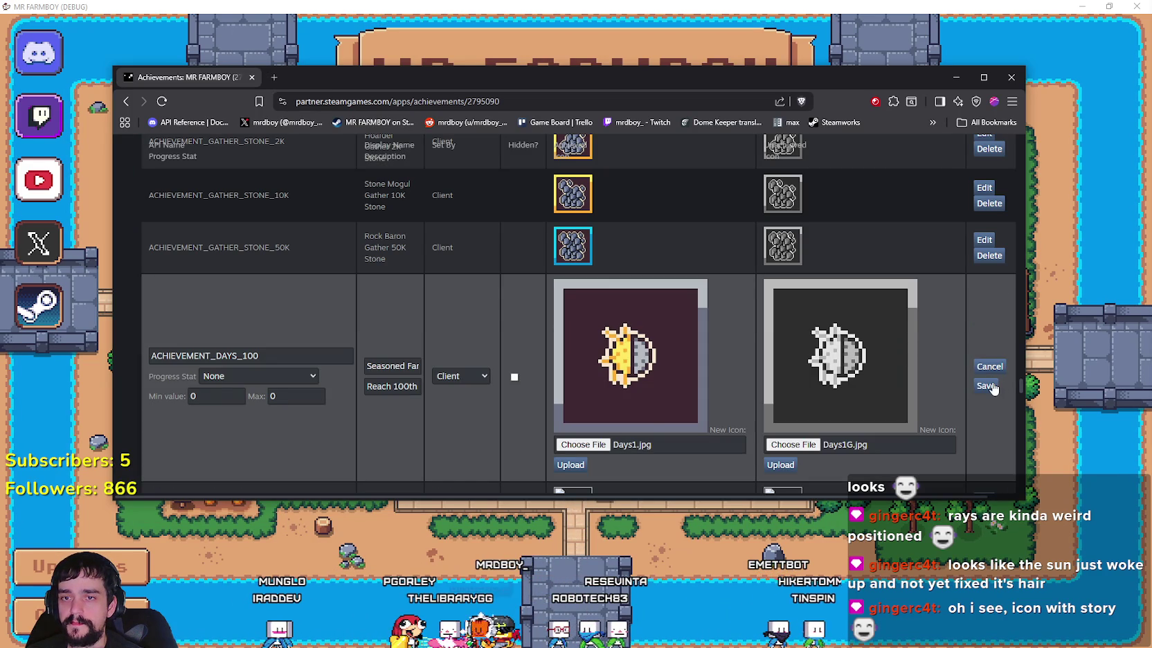
{"action": "left_click", "coordinate": [986, 387]}
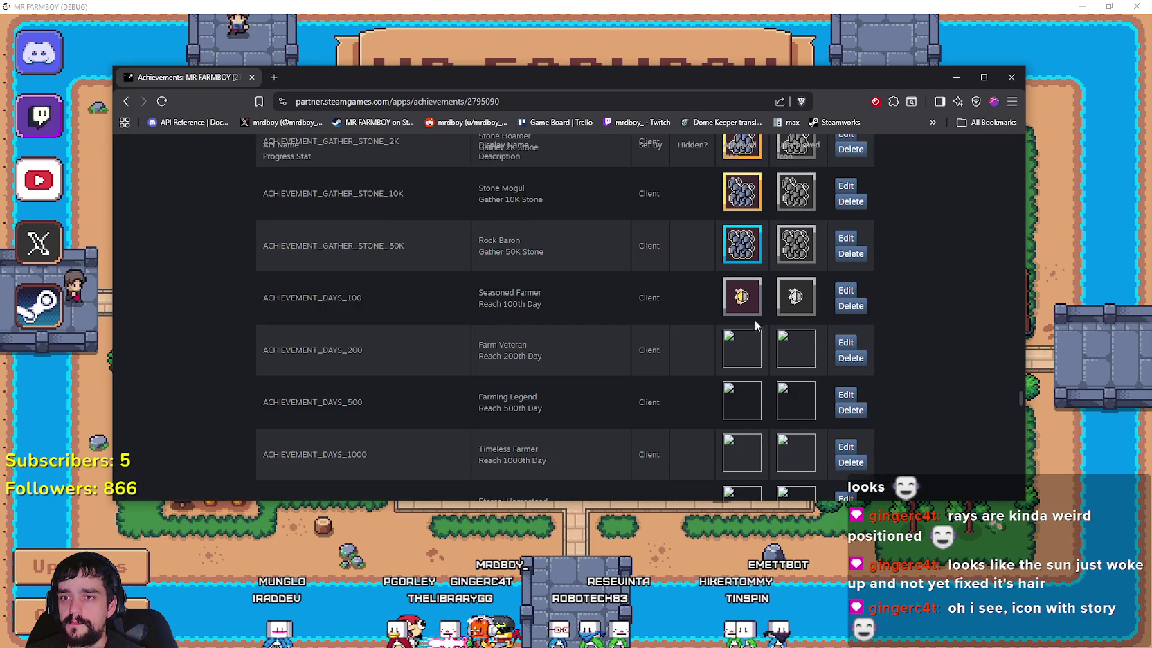
Step: Upload Days2.jpg and Days2G.jpg as the DAYS_200 achieved and unachieved icons
{"action": "scroll", "coordinate": [786, 299], "scroll_direction": "down", "scroll_amount": 1}
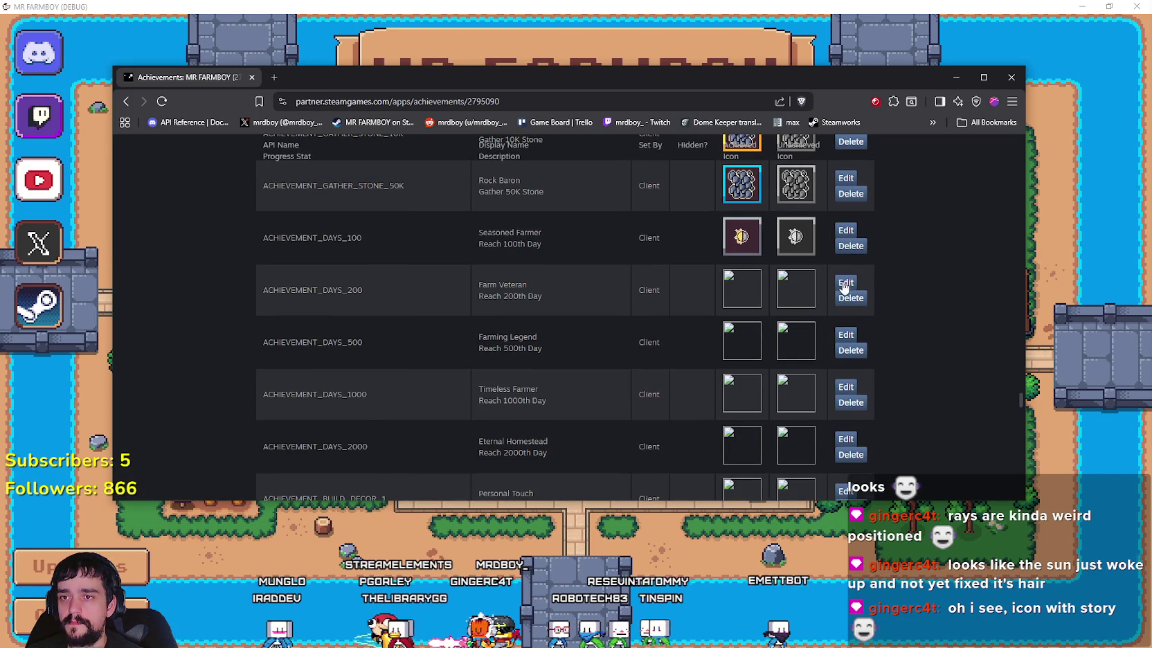
{"action": "left_click", "coordinate": [845, 284]}
{"action": "left_click", "coordinate": [608, 305]}
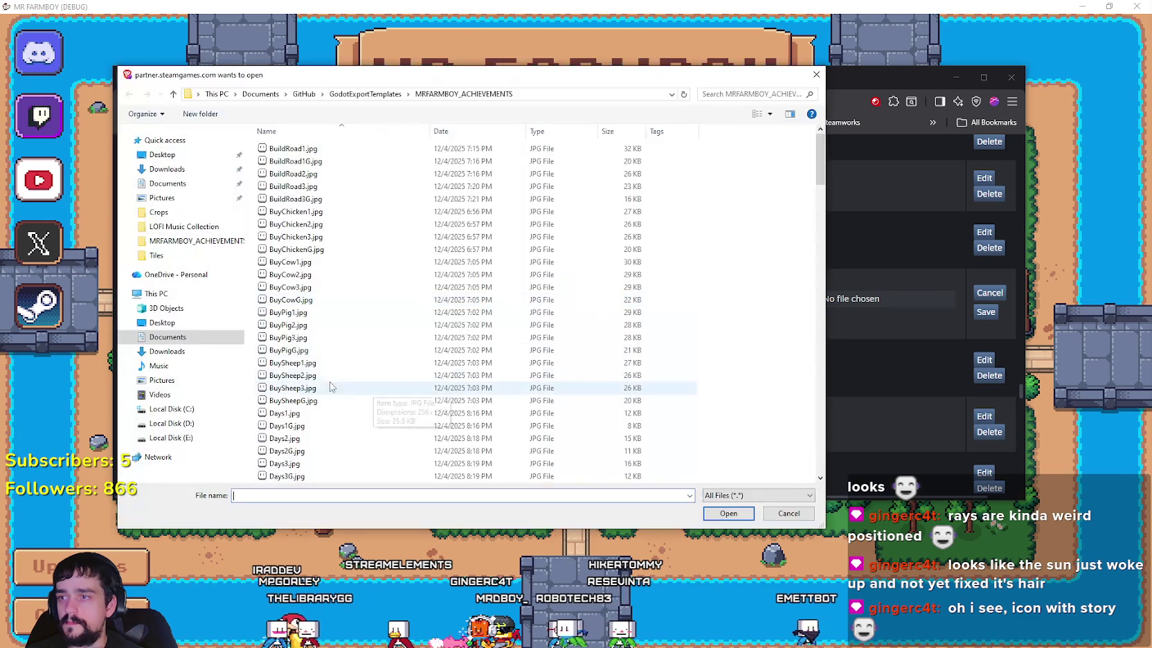
{"action": "double_click", "coordinate": [295, 440]}
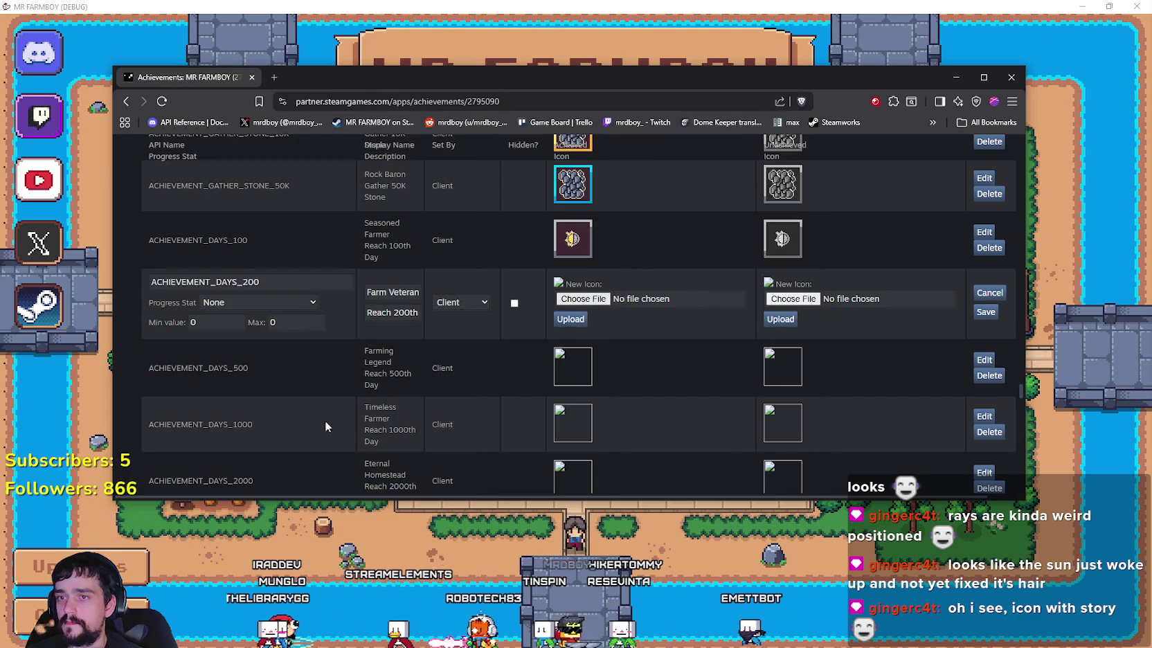
{"action": "left_click", "coordinate": [794, 299]}
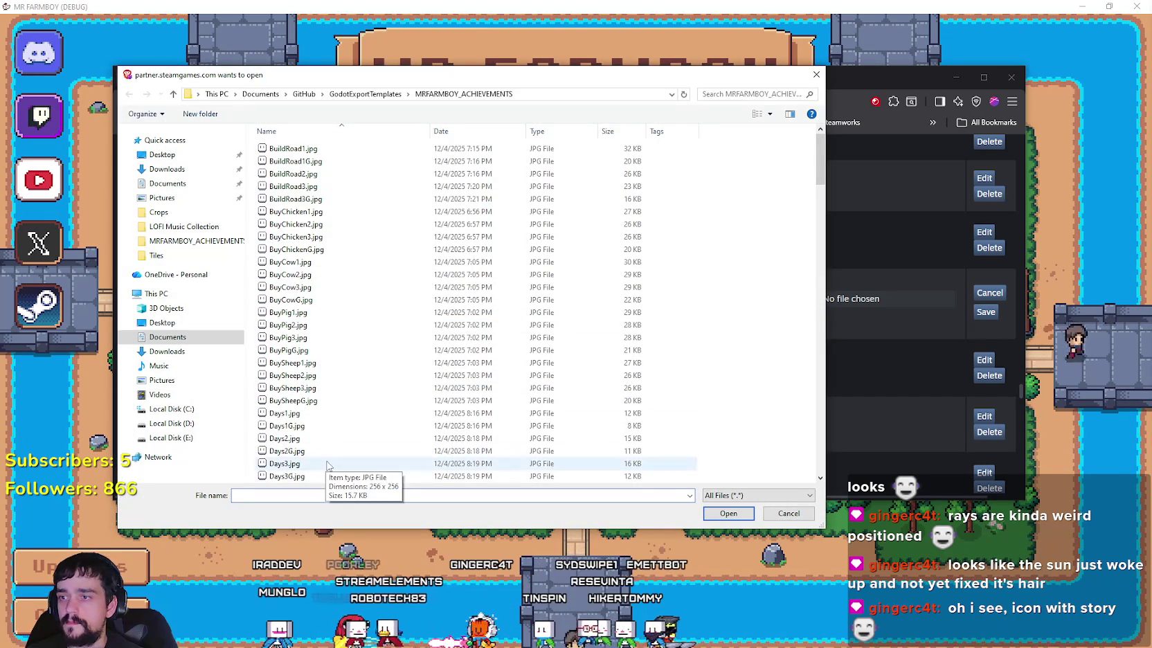
{"action": "double_click", "coordinate": [287, 451]}
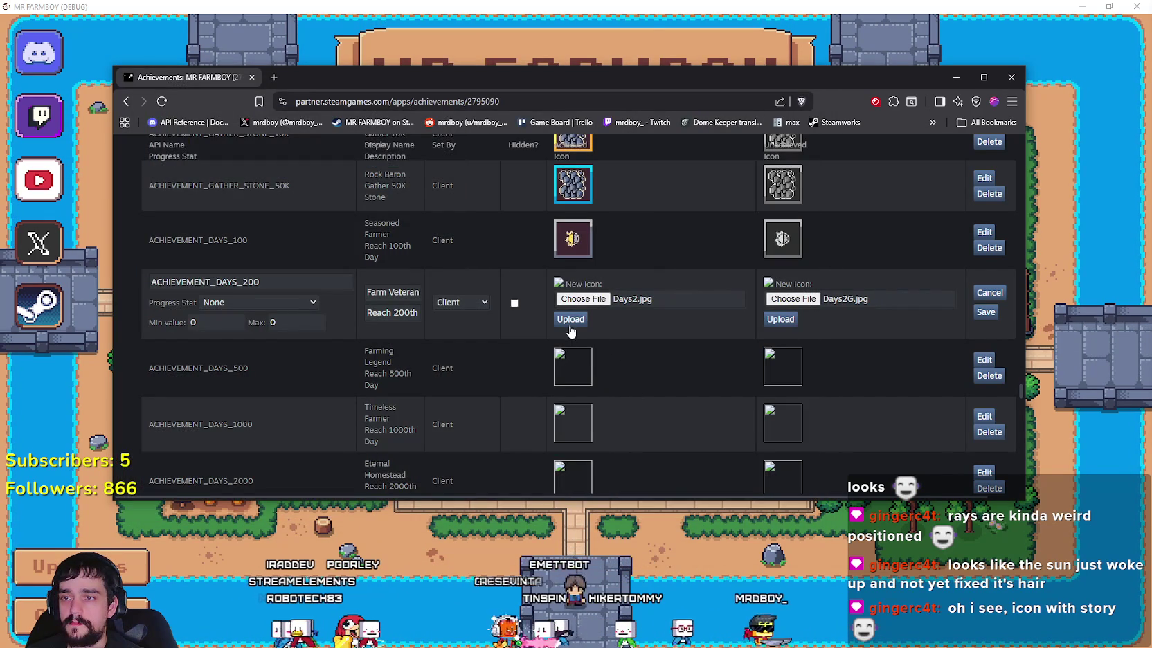
{"action": "left_click", "coordinate": [769, 320]}
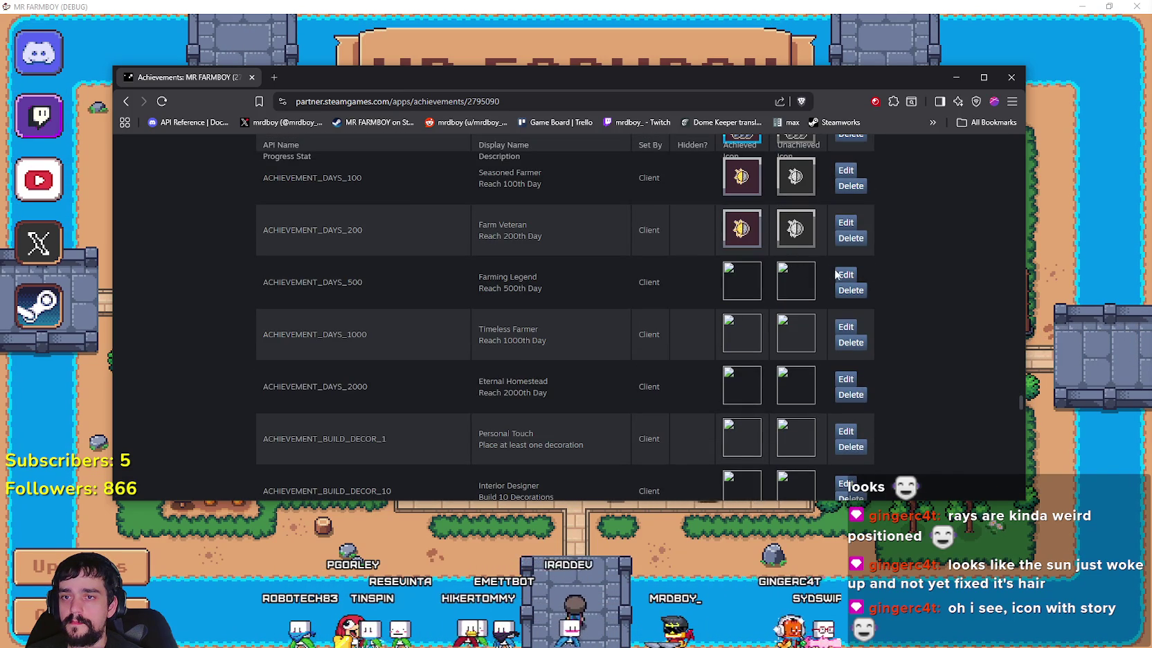
Step: Set Days3.jpg and Days3G.jpg as the DAYS_500 achieved and unachieved icons and save
{"action": "left_click", "coordinate": [839, 275]}
{"action": "left_click", "coordinate": [584, 292]}
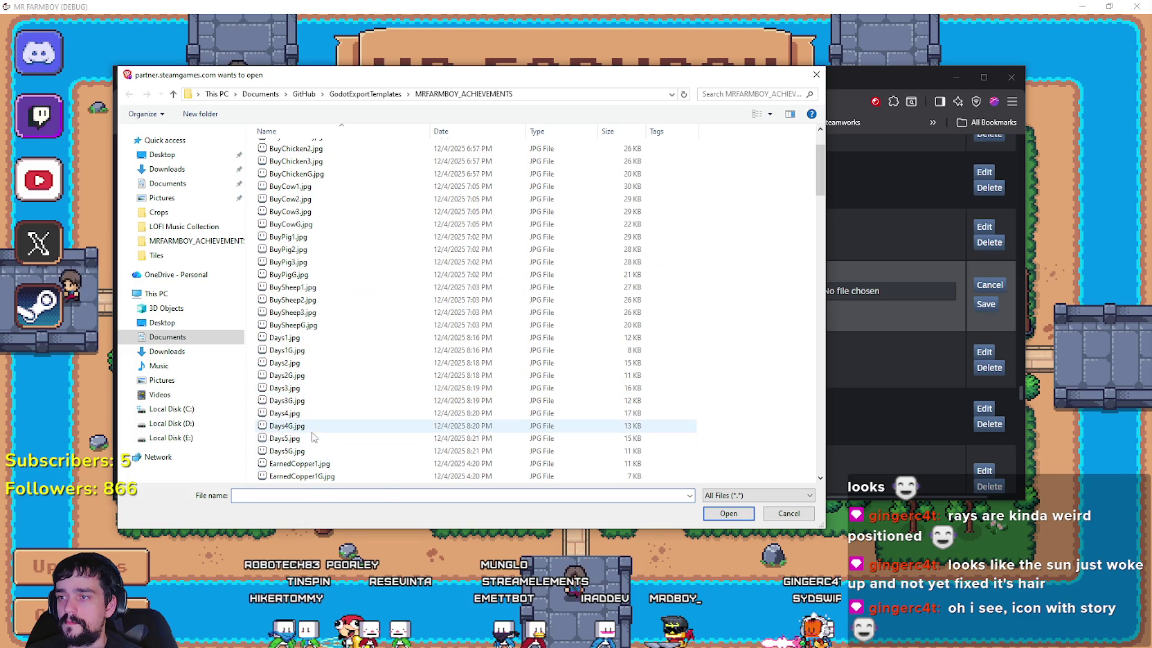
{"action": "left_click", "coordinate": [294, 390]}
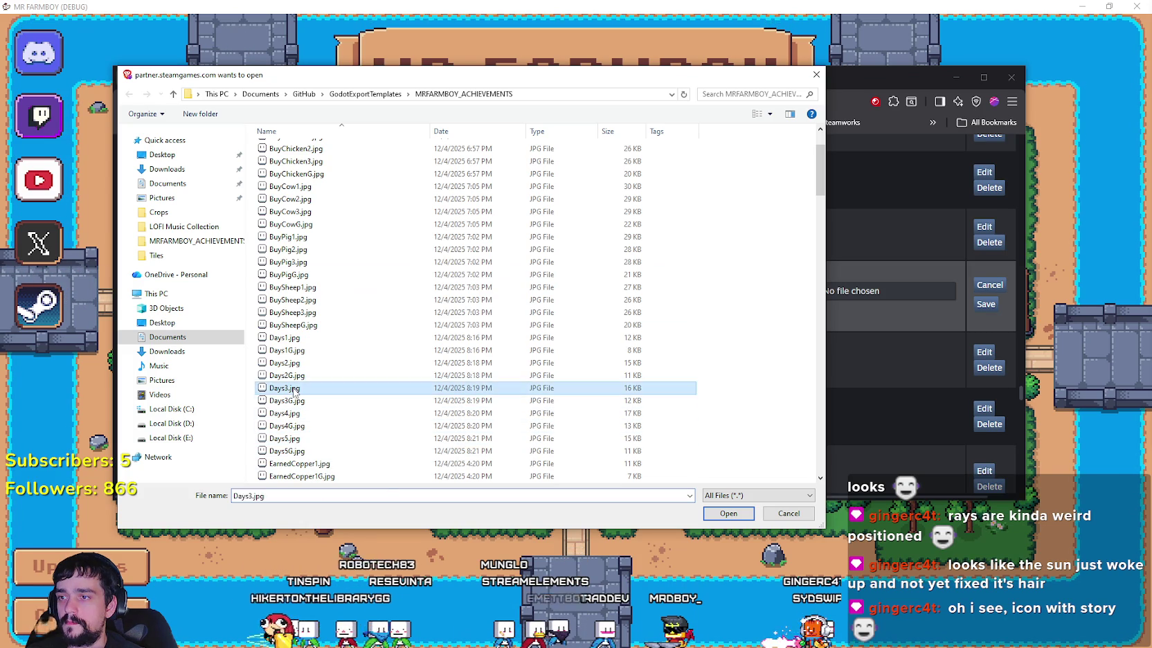
{"action": "double_click", "coordinate": [294, 390]}
{"action": "left_click", "coordinate": [796, 293]}
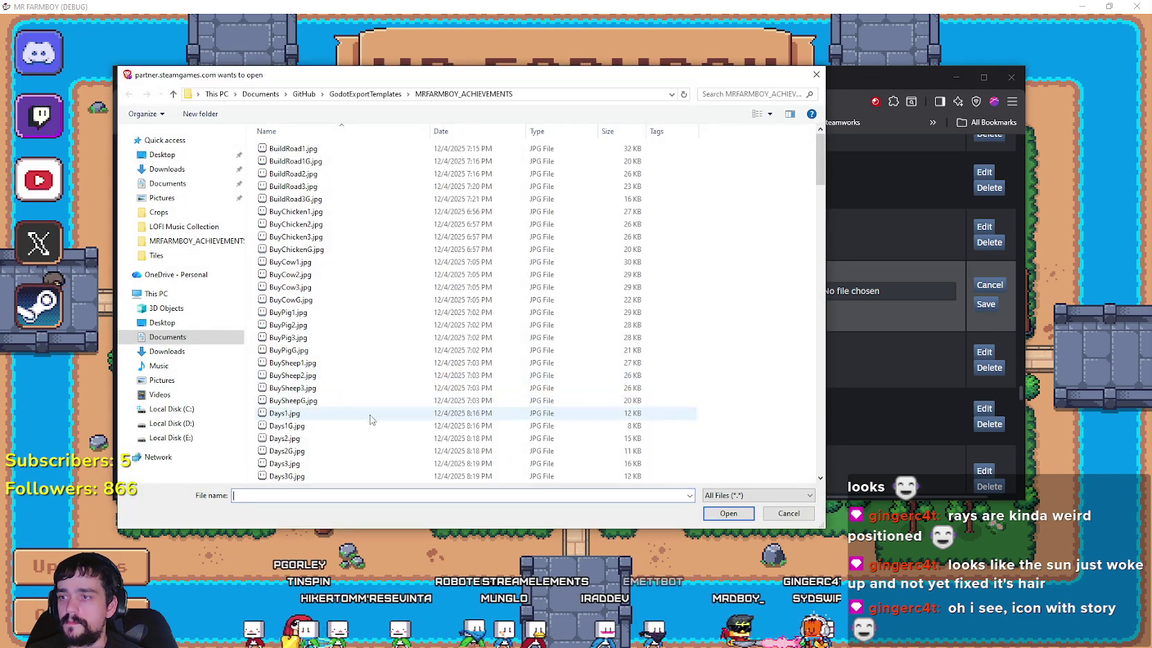
{"action": "left_click", "coordinate": [286, 464]}
{"action": "double_click", "coordinate": [287, 463]}
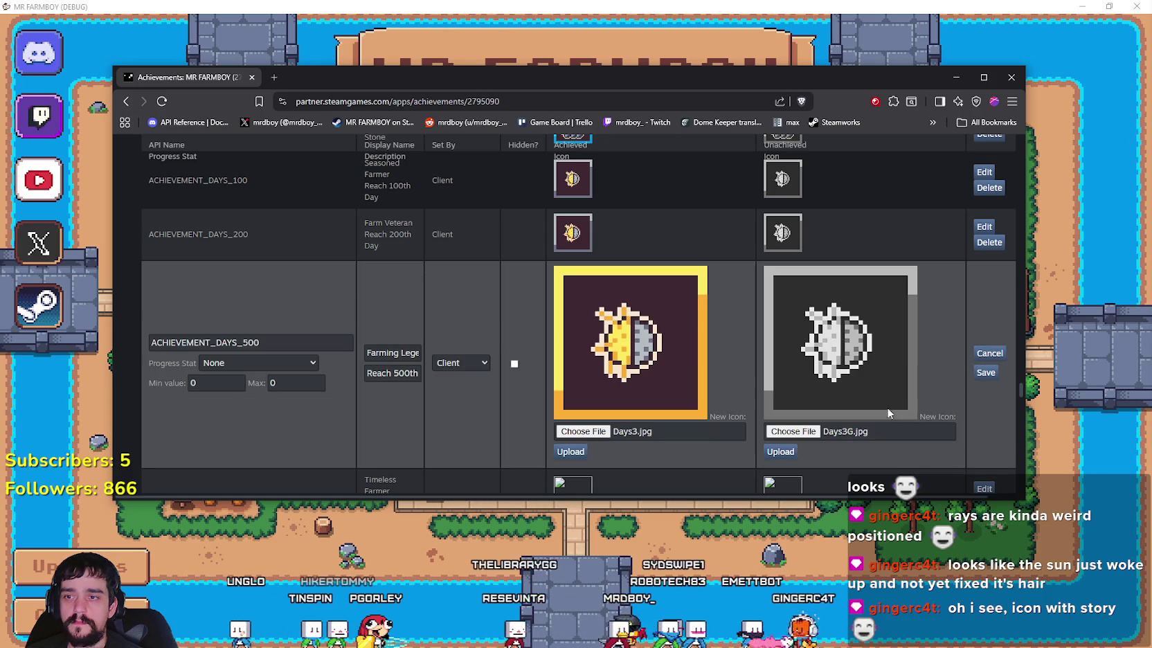
{"action": "left_click", "coordinate": [985, 372]}
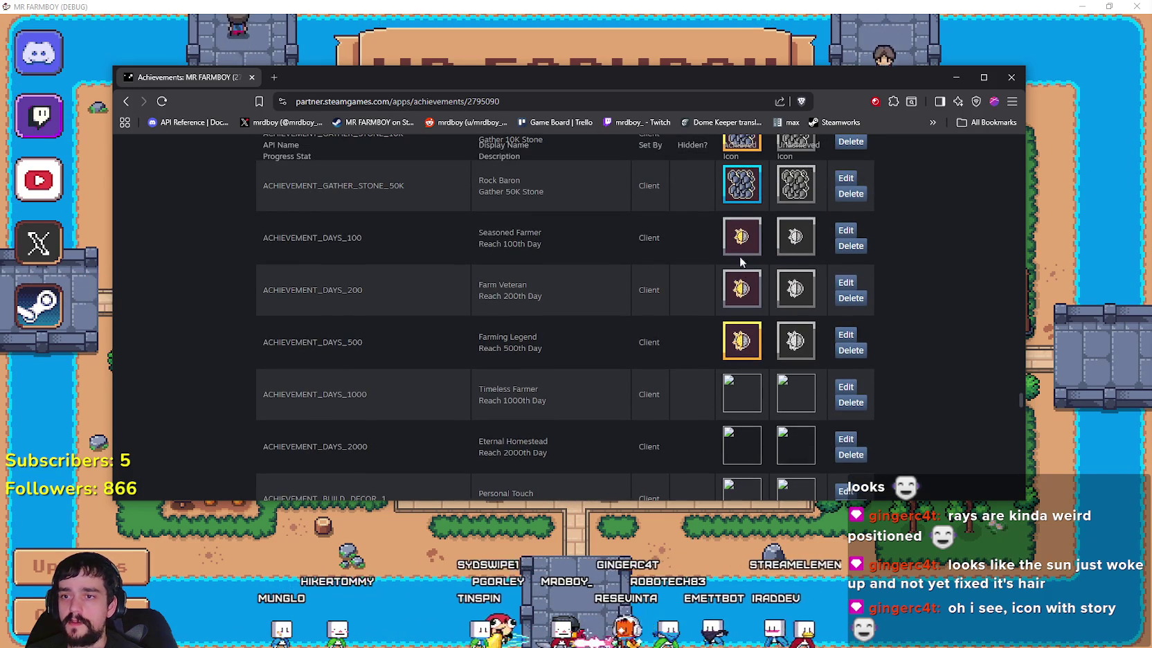
{"action": "scroll", "coordinate": [752, 341], "scroll_direction": "down", "scroll_amount": 1}
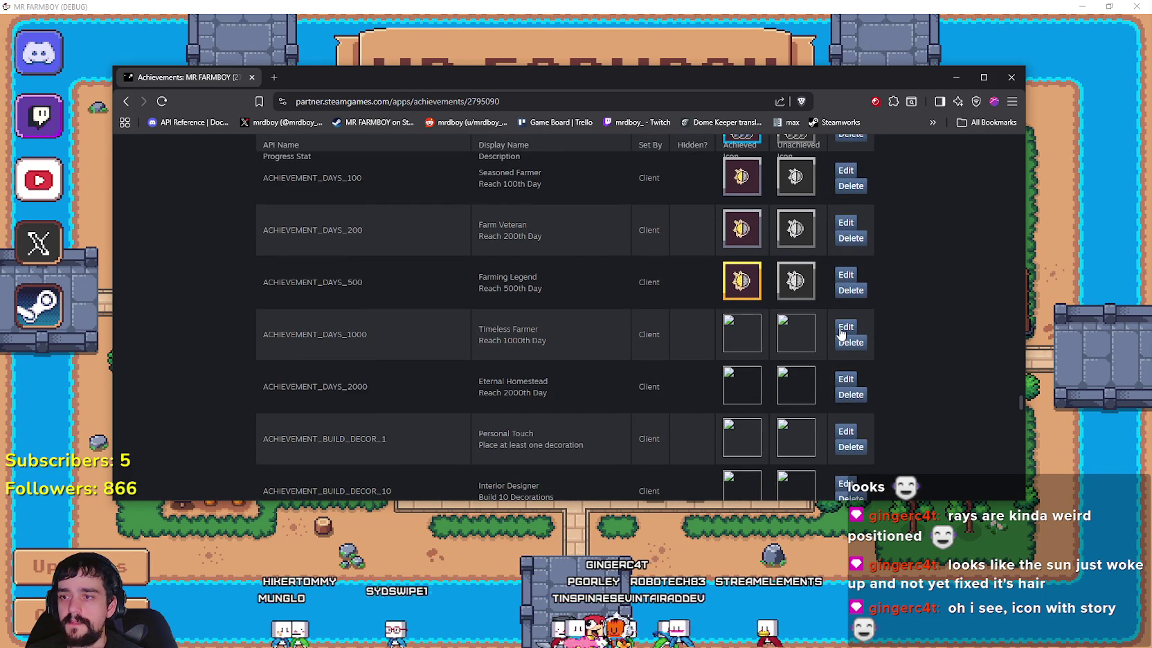
Step: Assign Days4.jpg and grey Days4G.jpg as the DAYS_1000 achieved and unachieved icons
{"action": "left_click", "coordinate": [840, 333]}
{"action": "left_click", "coordinate": [594, 349]}
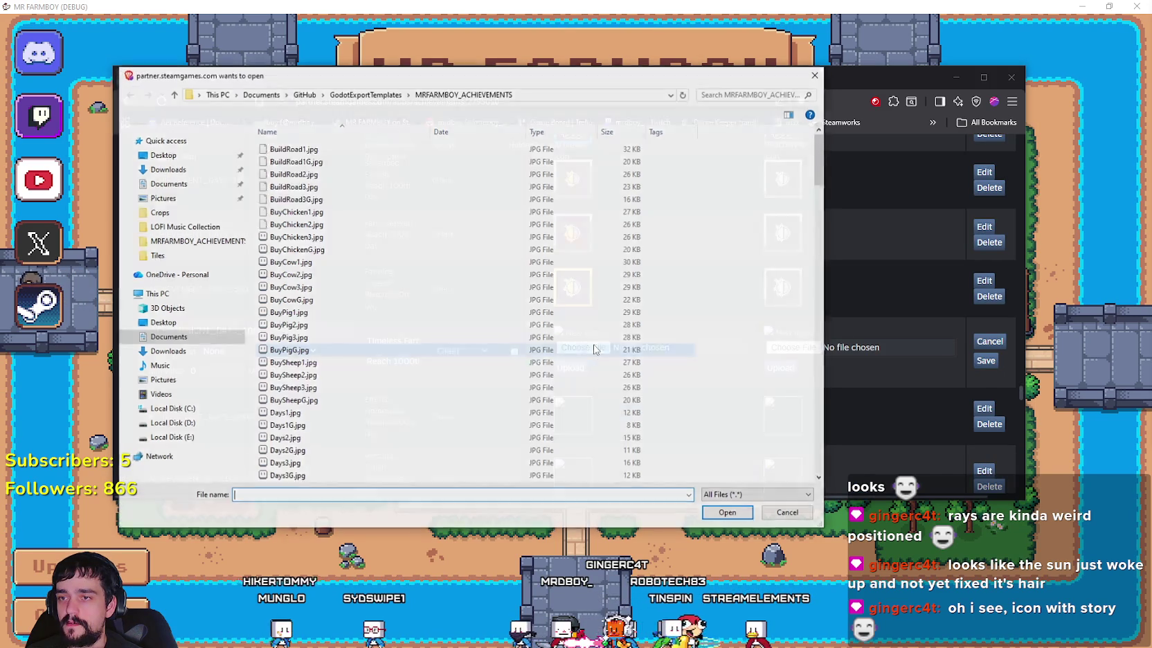
{"action": "scroll", "coordinate": [594, 349], "scroll_direction": "down", "scroll_amount": 3}
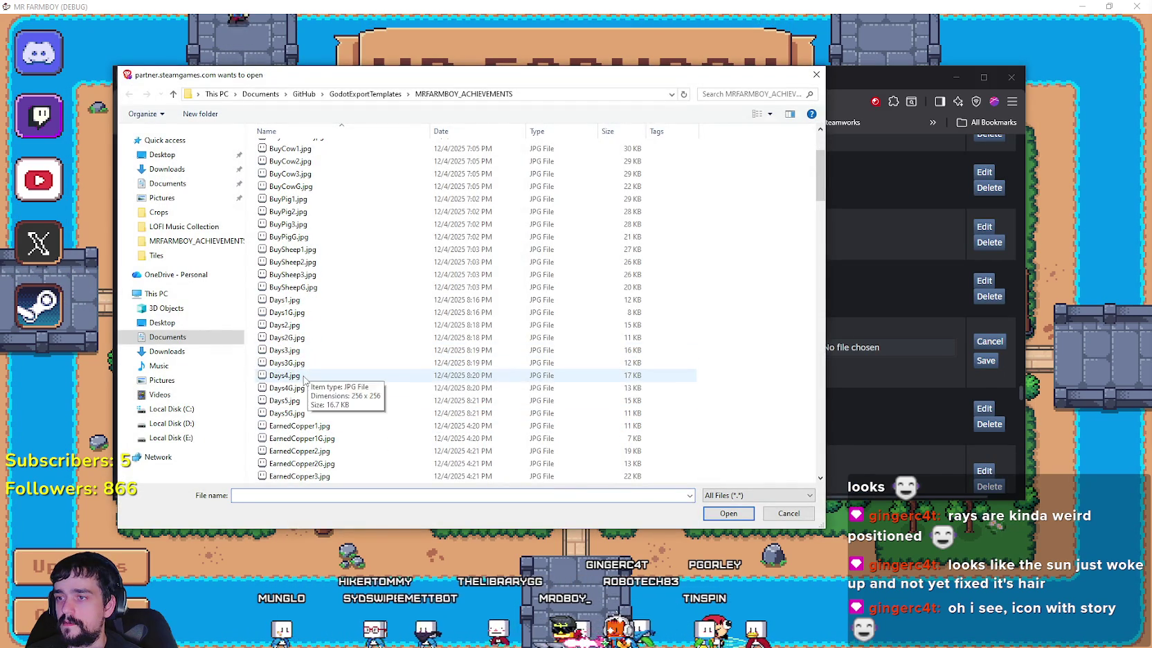
{"action": "double_click", "coordinate": [304, 378]}
{"action": "left_click", "coordinate": [789, 348]}
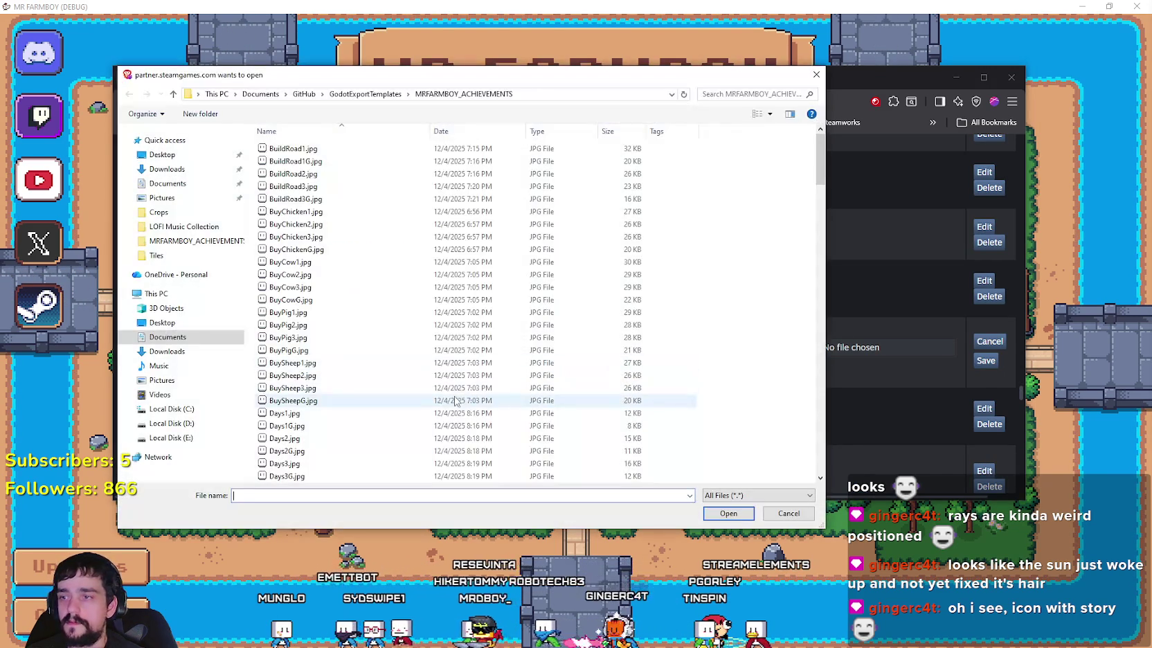
{"action": "double_click", "coordinate": [291, 426]}
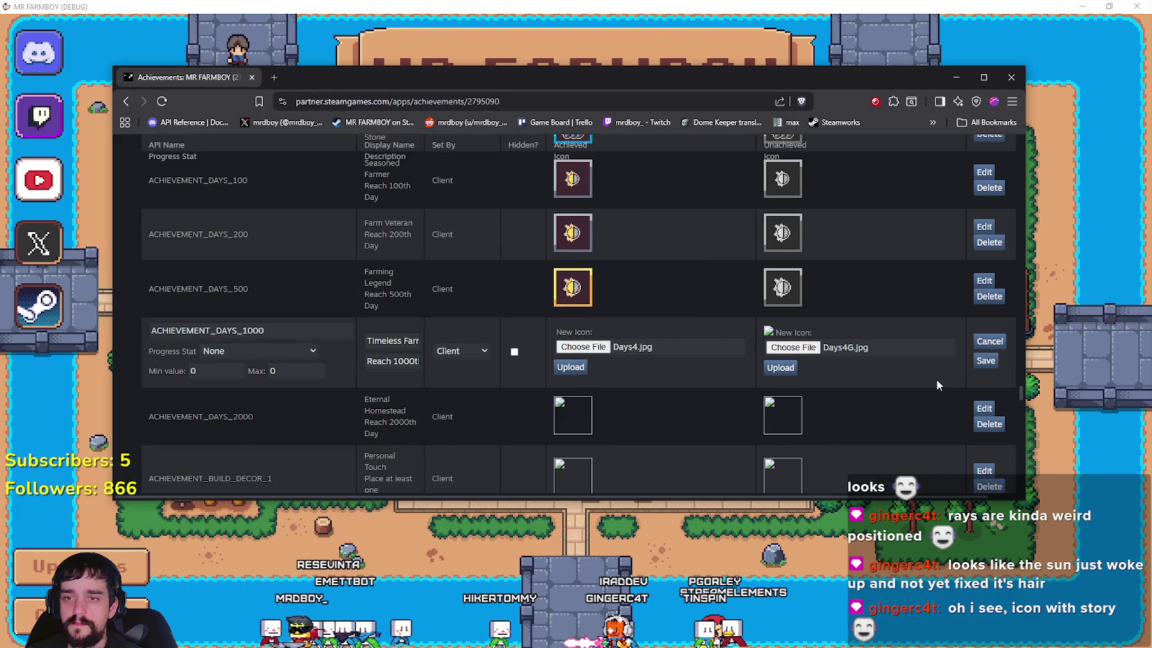
{"action": "scroll", "coordinate": [954, 371], "scroll_direction": "down", "scroll_amount": 1}
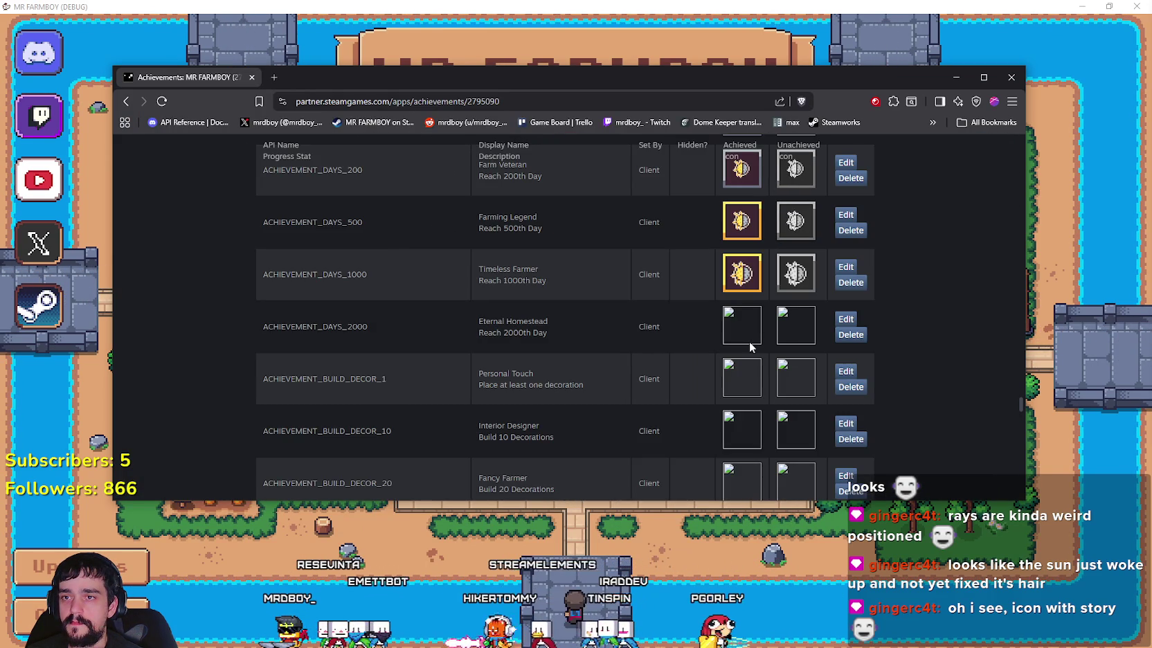
Step: Give DAYS_2000 the Days5.jpg and grey Days5G.jpg icons, upload them and save
{"action": "left_click", "coordinate": [845, 321]}
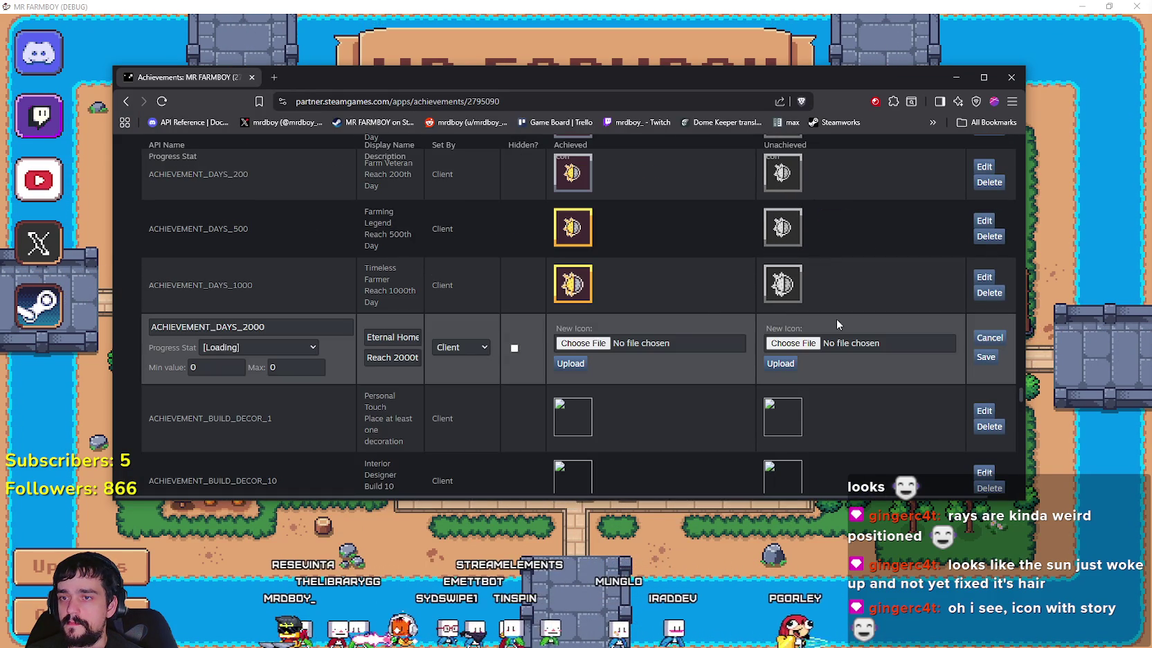
{"action": "left_click", "coordinate": [589, 346]}
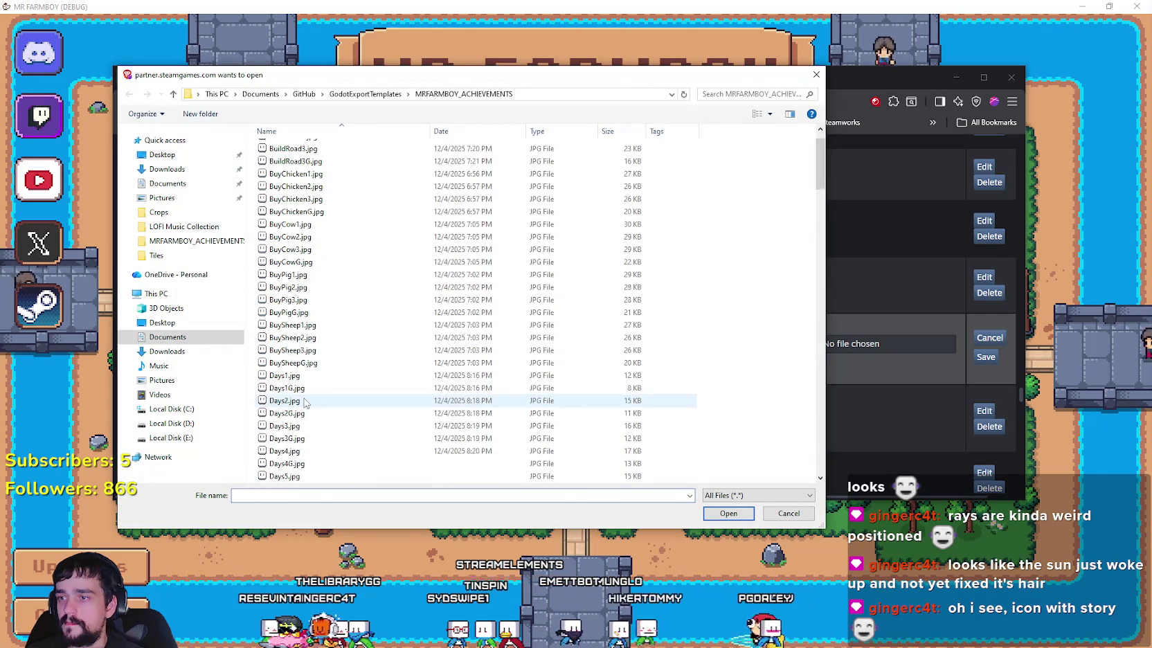
{"action": "double_click", "coordinate": [315, 363]}
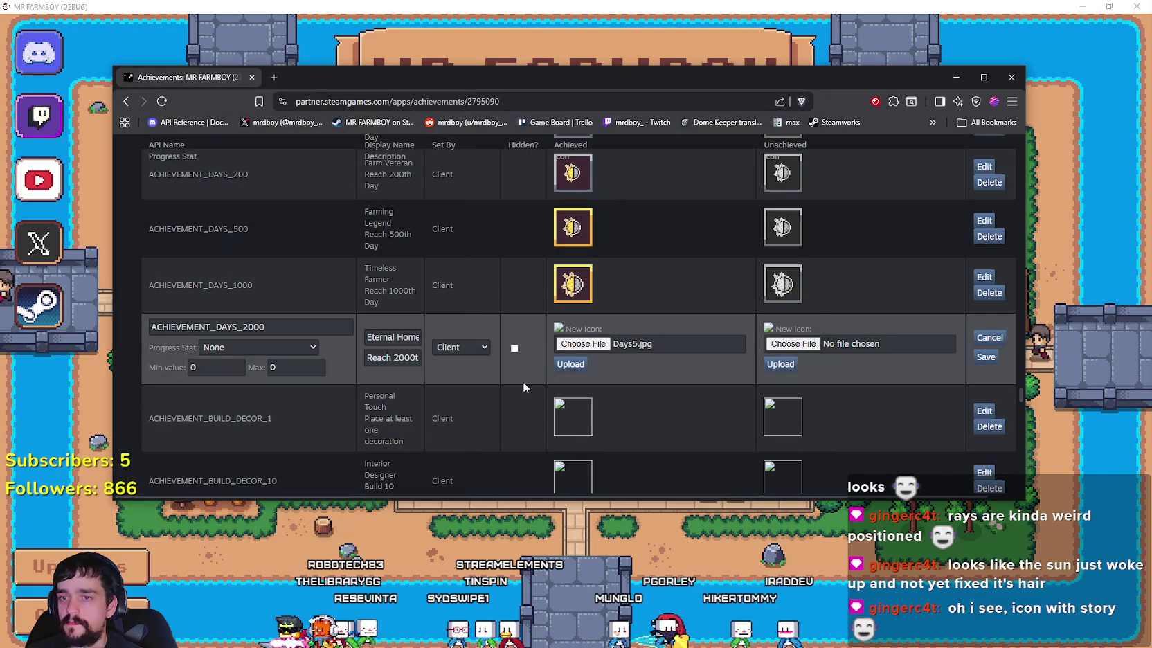
{"action": "left_click", "coordinate": [793, 345]}
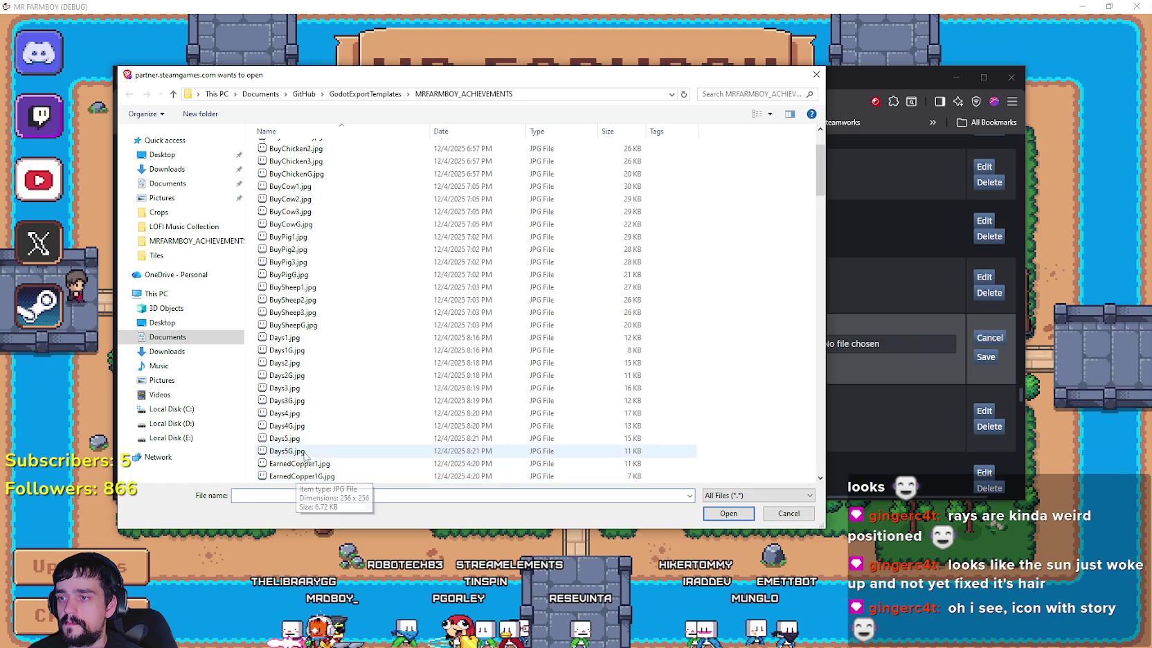
{"action": "double_click", "coordinate": [288, 478]}
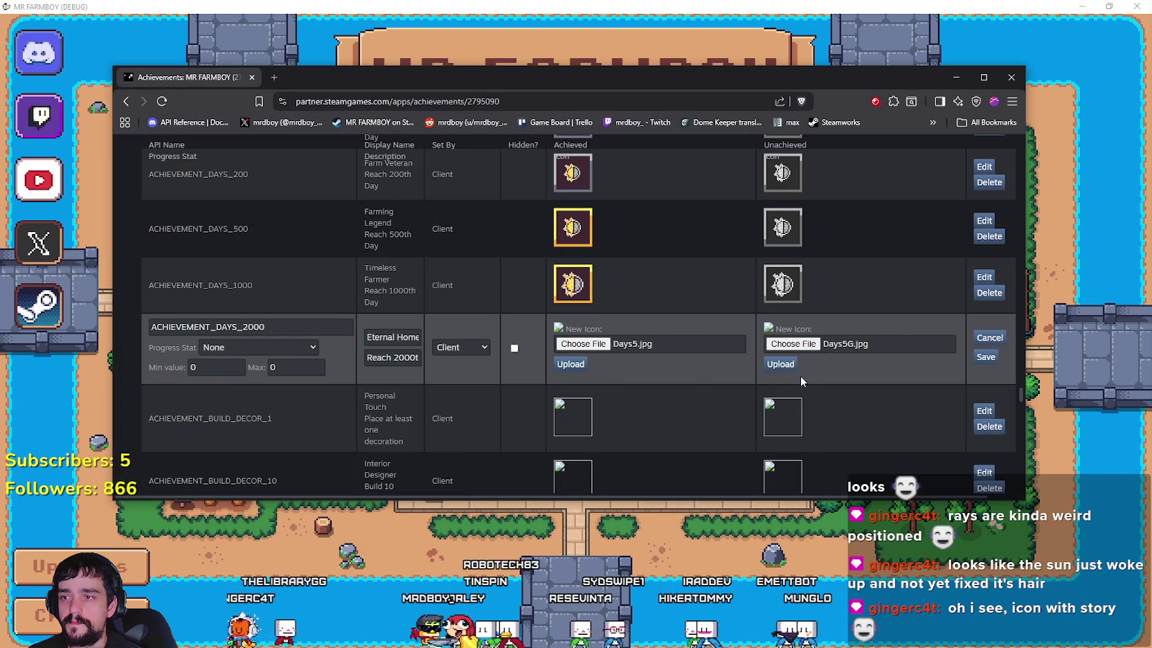
{"action": "scroll", "coordinate": [783, 360], "scroll_direction": "down", "scroll_amount": 1}
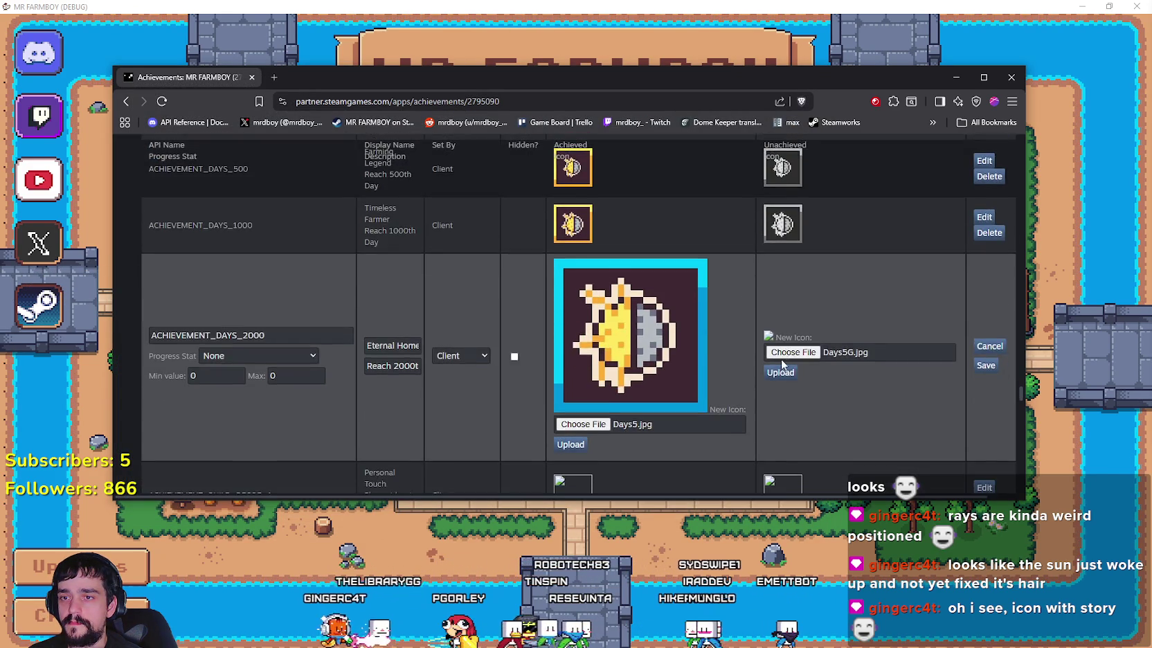
{"action": "scroll", "coordinate": [781, 358], "scroll_direction": "down", "scroll_amount": 2}
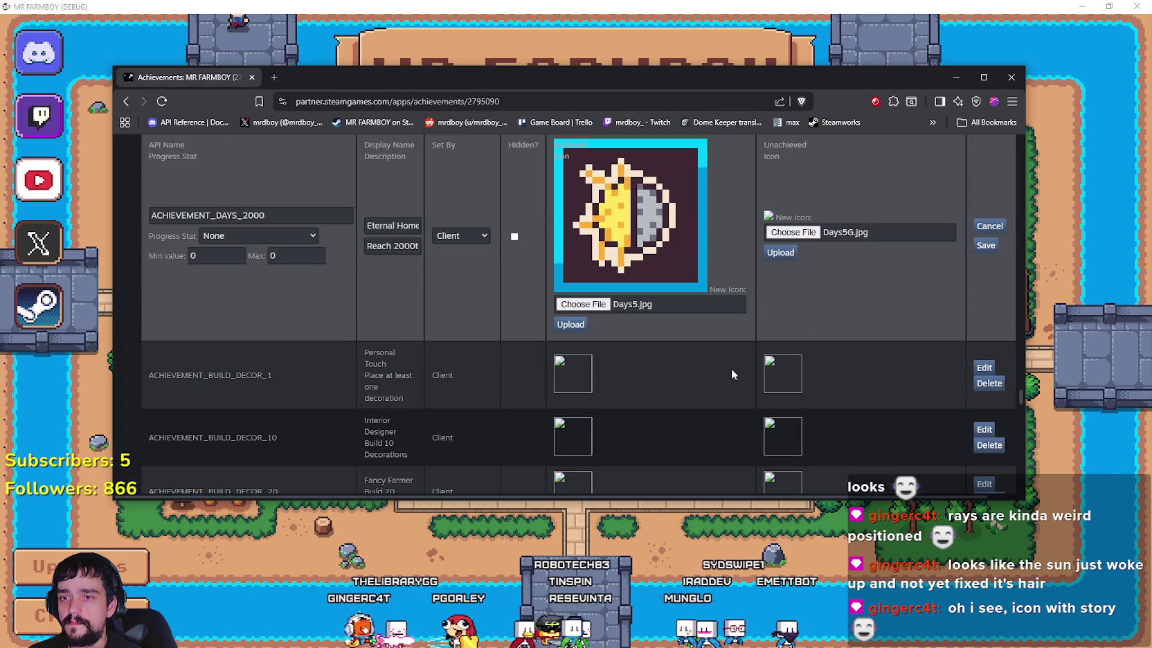
{"action": "left_click", "coordinate": [790, 257]}
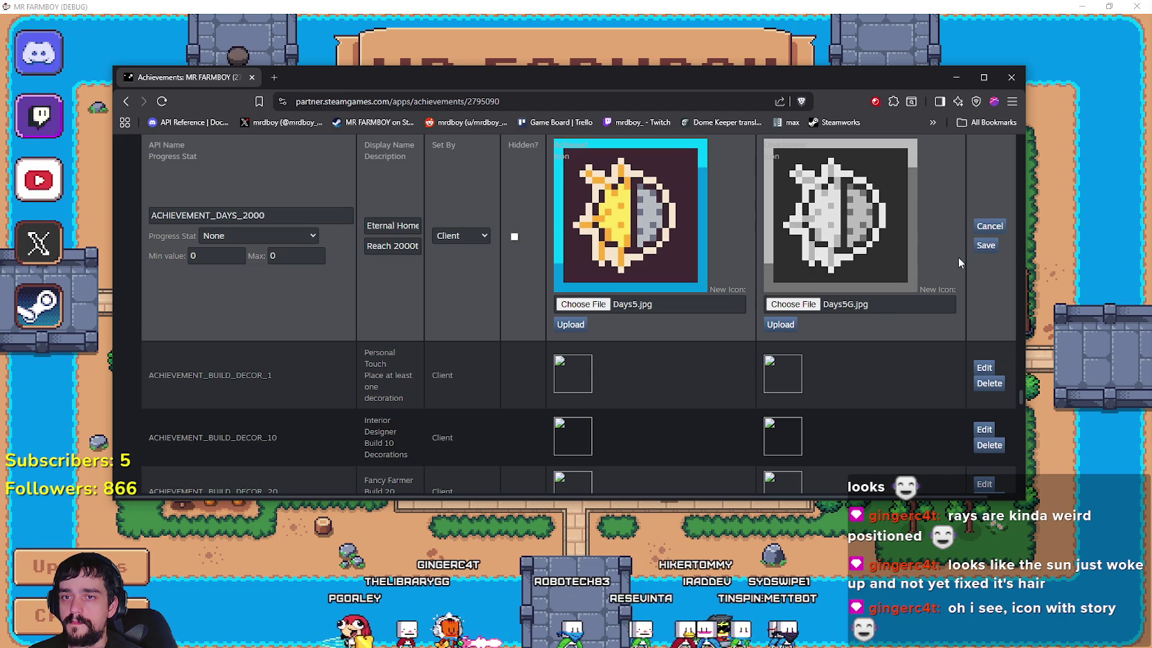
{"action": "left_click", "coordinate": [984, 244]}
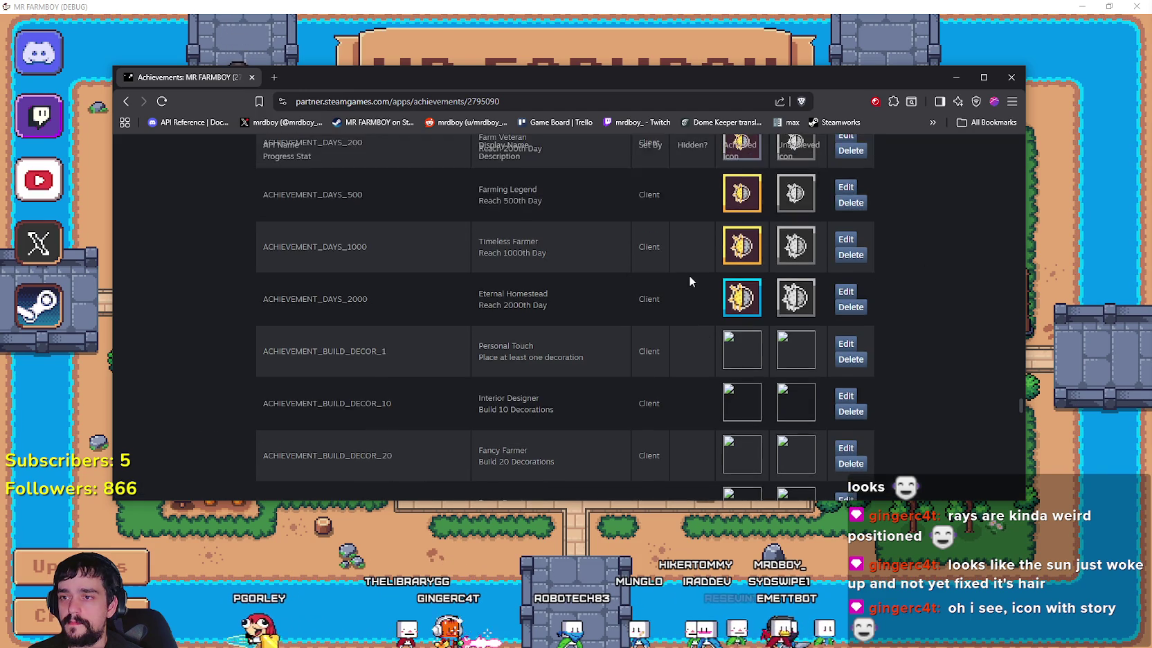
Step: Scroll through the achievements list checking for blank icons, then drag the browser window aside
{"action": "scroll", "coordinate": [689, 281], "scroll_direction": "up", "scroll_amount": 1}
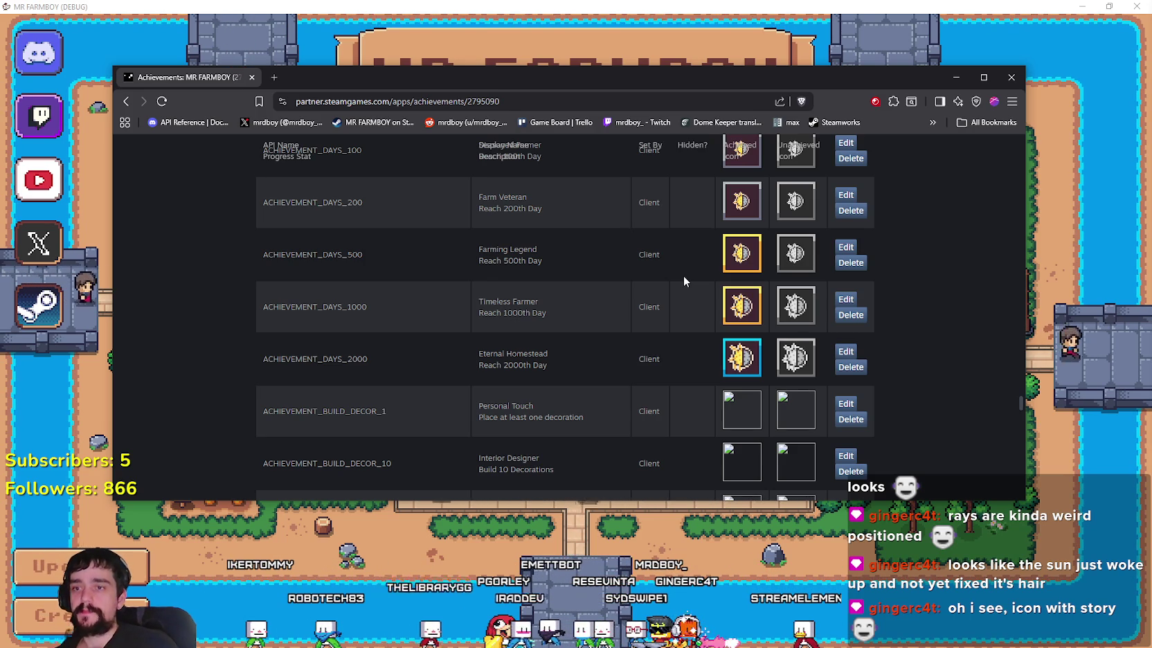
{"action": "scroll", "coordinate": [605, 238], "scroll_direction": "down", "scroll_amount": 3}
{"action": "scroll", "coordinate": [593, 263], "scroll_direction": "up", "scroll_amount": 2}
{"action": "scroll", "coordinate": [593, 263], "scroll_direction": "up", "scroll_amount": 2}
{"action": "scroll", "coordinate": [592, 264], "scroll_direction": "up", "scroll_amount": 1}
{"action": "scroll", "coordinate": [585, 298], "scroll_direction": "down", "scroll_amount": 3}
{"action": "scroll", "coordinate": [580, 334], "scroll_direction": "down", "scroll_amount": 1}
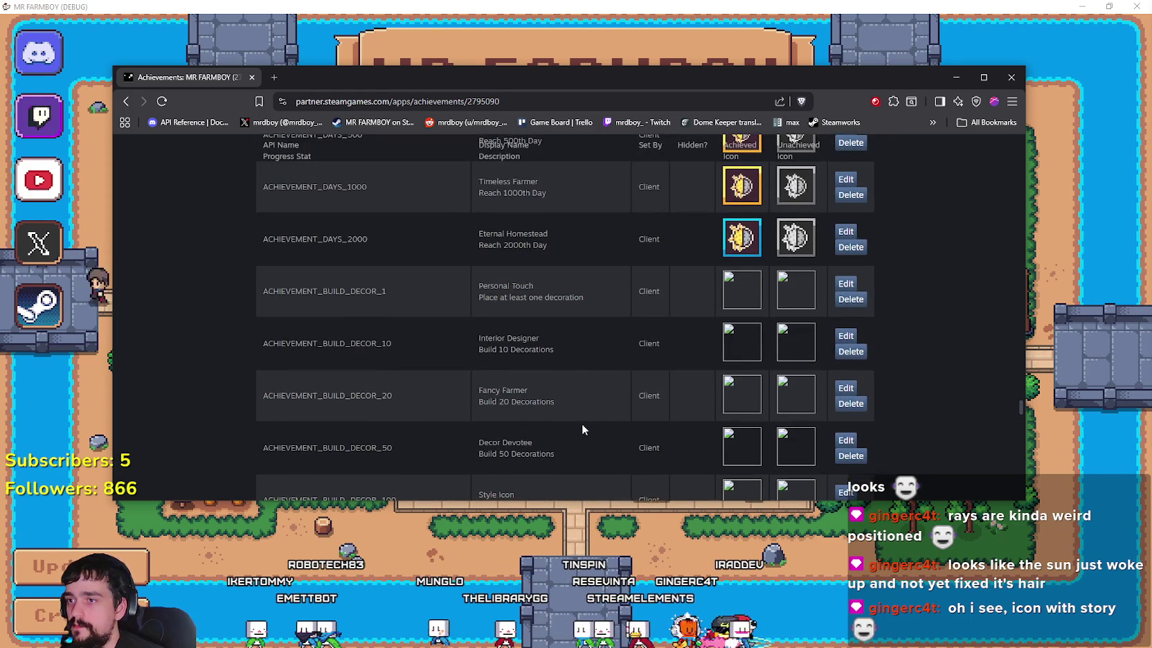
{"action": "scroll", "coordinate": [583, 423], "scroll_direction": "down", "scroll_amount": 1}
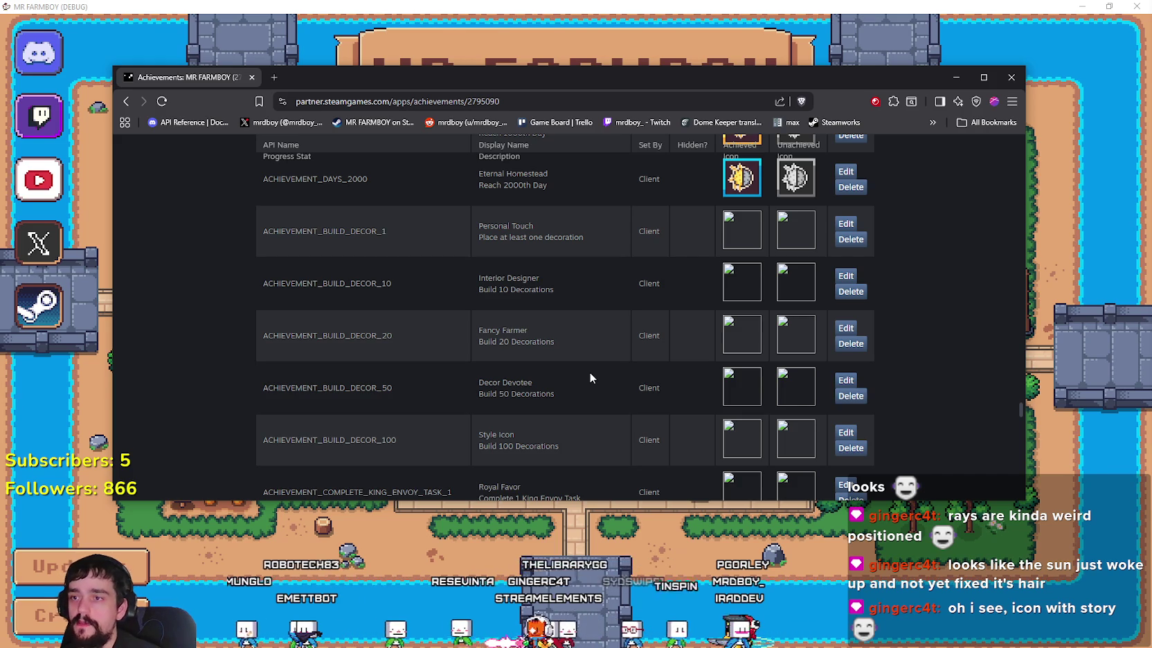
{"action": "scroll", "coordinate": [590, 374], "scroll_direction": "down", "scroll_amount": 3}
{"action": "scroll", "coordinate": [588, 362], "scroll_direction": "down", "scroll_amount": 1}
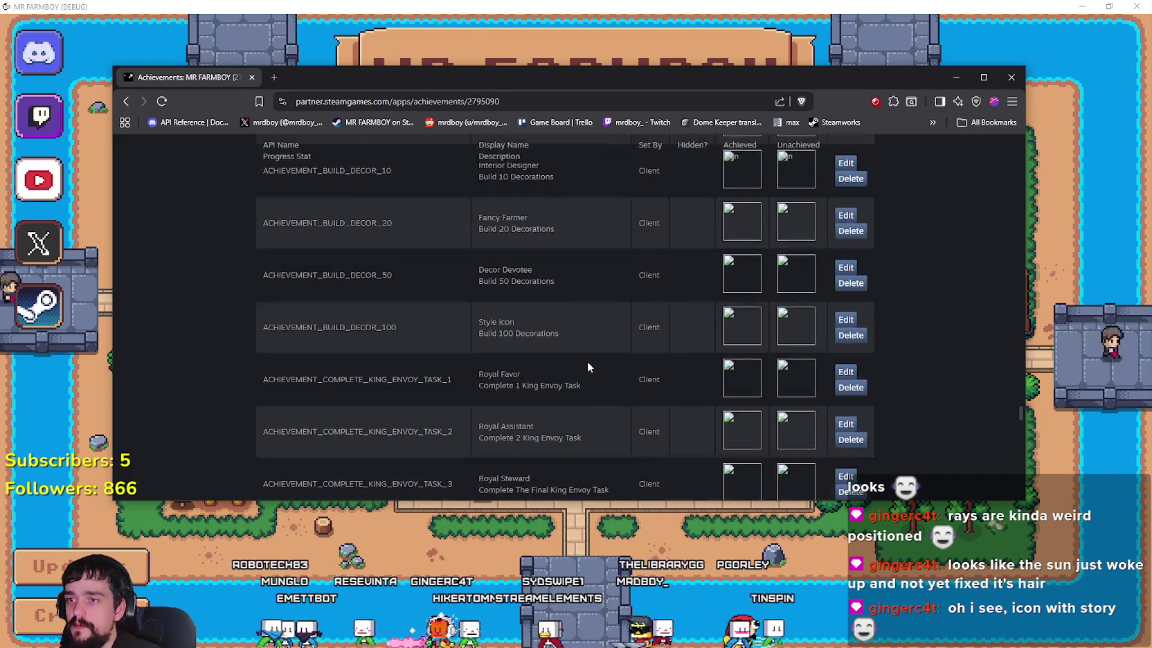
{"action": "scroll", "coordinate": [587, 363], "scroll_direction": "down", "scroll_amount": 3}
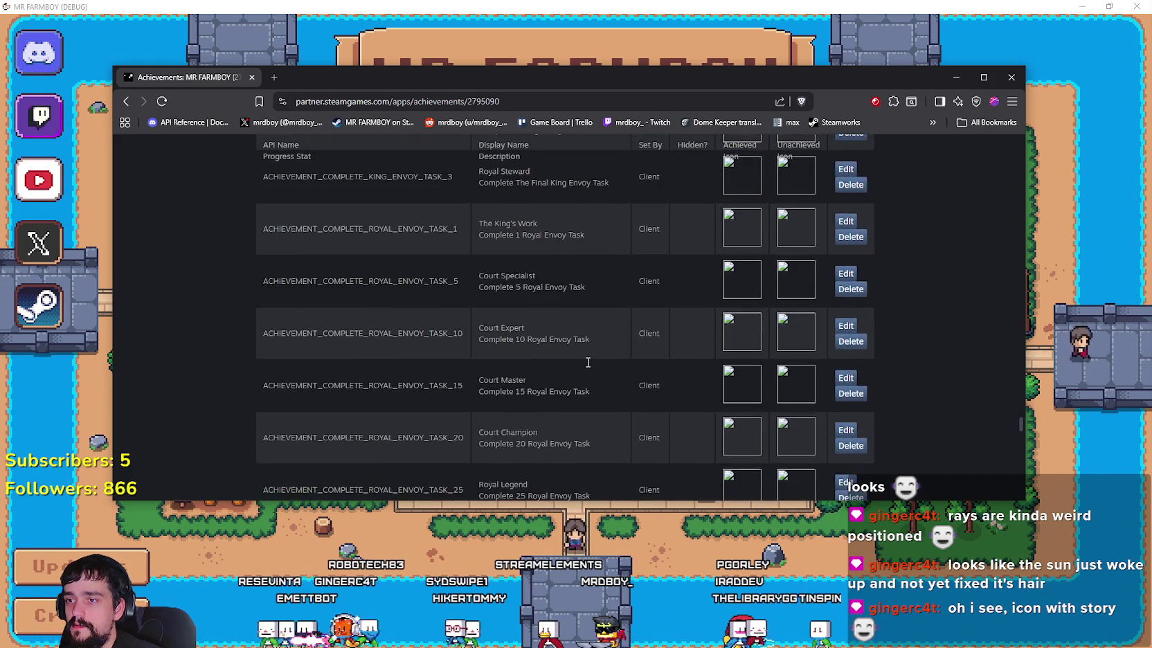
{"action": "scroll", "coordinate": [588, 362], "scroll_direction": "down", "scroll_amount": 3}
{"action": "scroll", "coordinate": [587, 366], "scroll_direction": "down", "scroll_amount": 3}
{"action": "scroll", "coordinate": [587, 365], "scroll_direction": "down", "scroll_amount": 1}
{"action": "scroll", "coordinate": [587, 366], "scroll_direction": "down", "scroll_amount": 3}
{"action": "scroll", "coordinate": [583, 360], "scroll_direction": "up", "scroll_amount": 5}
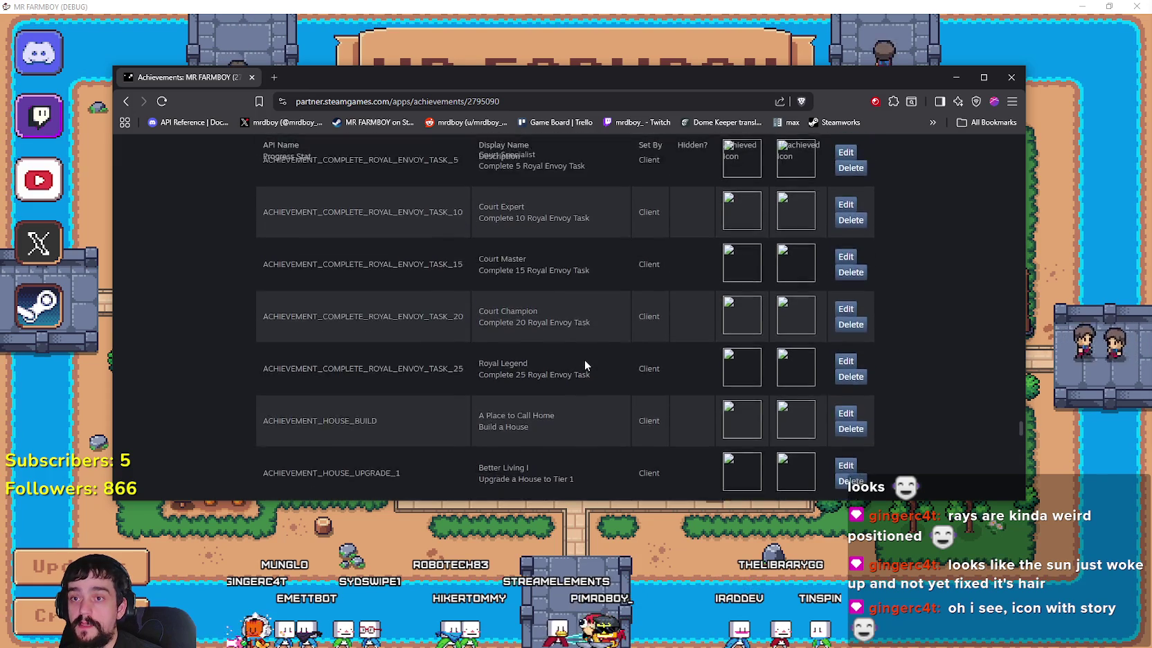
{"action": "scroll", "coordinate": [584, 359], "scroll_direction": "up", "scroll_amount": 3}
{"action": "scroll", "coordinate": [585, 359], "scroll_direction": "up", "scroll_amount": 3}
{"action": "scroll", "coordinate": [584, 359], "scroll_direction": "down", "scroll_amount": 1}
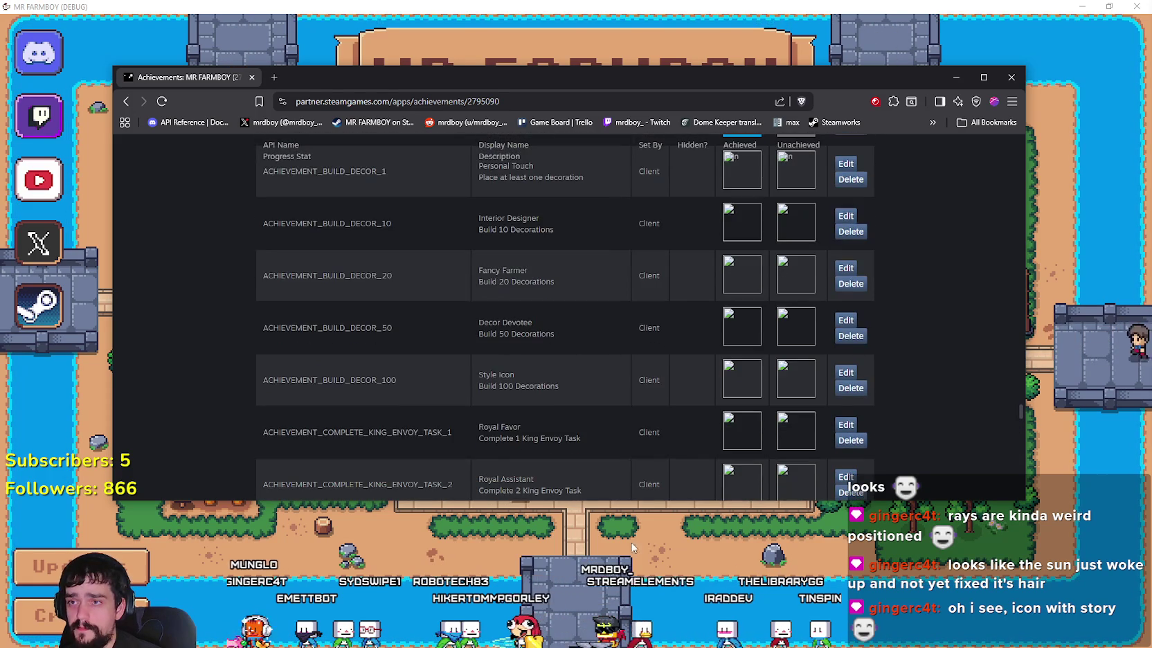
{"action": "left_click_drag", "start_coordinate": [363, 78], "coordinate": [809, 147]}
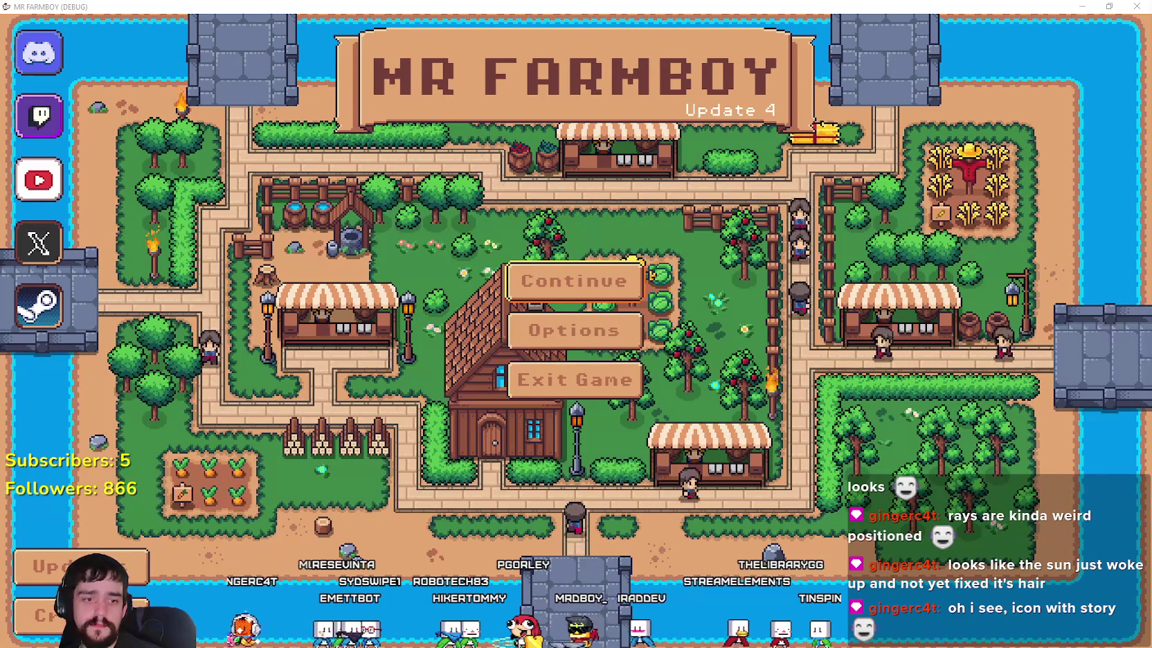
Step: Return to Aseprite, open the Player.png tab, and zoom out and pan across the sprite sheet
{"action": "key", "text": "alt+tab"}
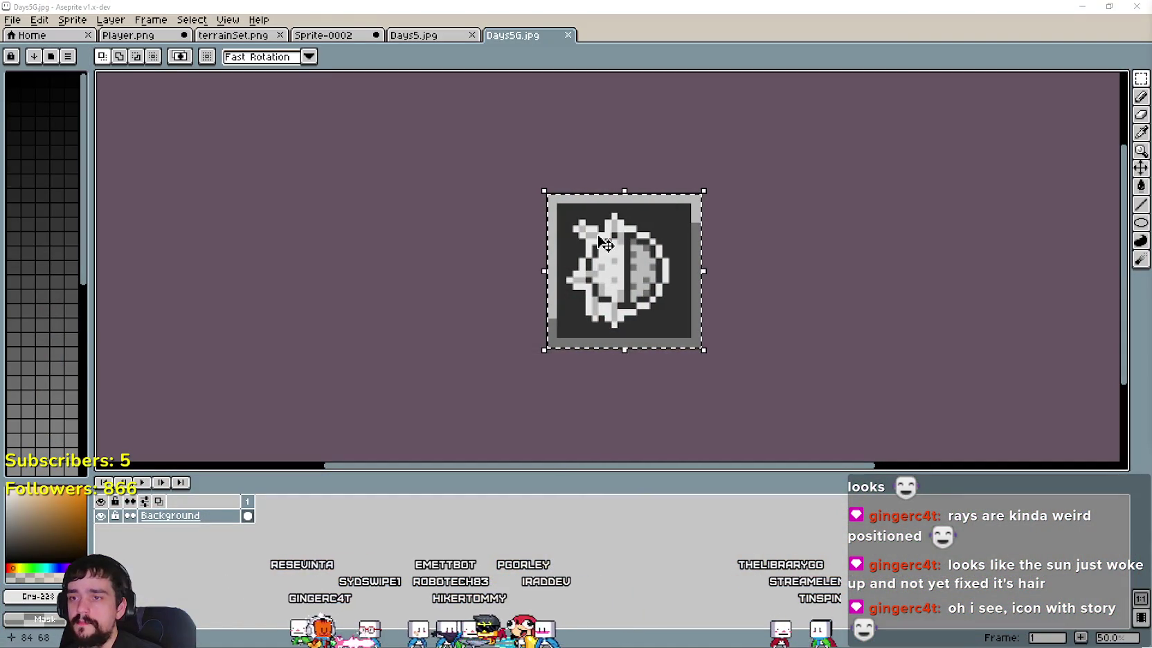
{"action": "key", "text": "ctrl+shift+Tab"}
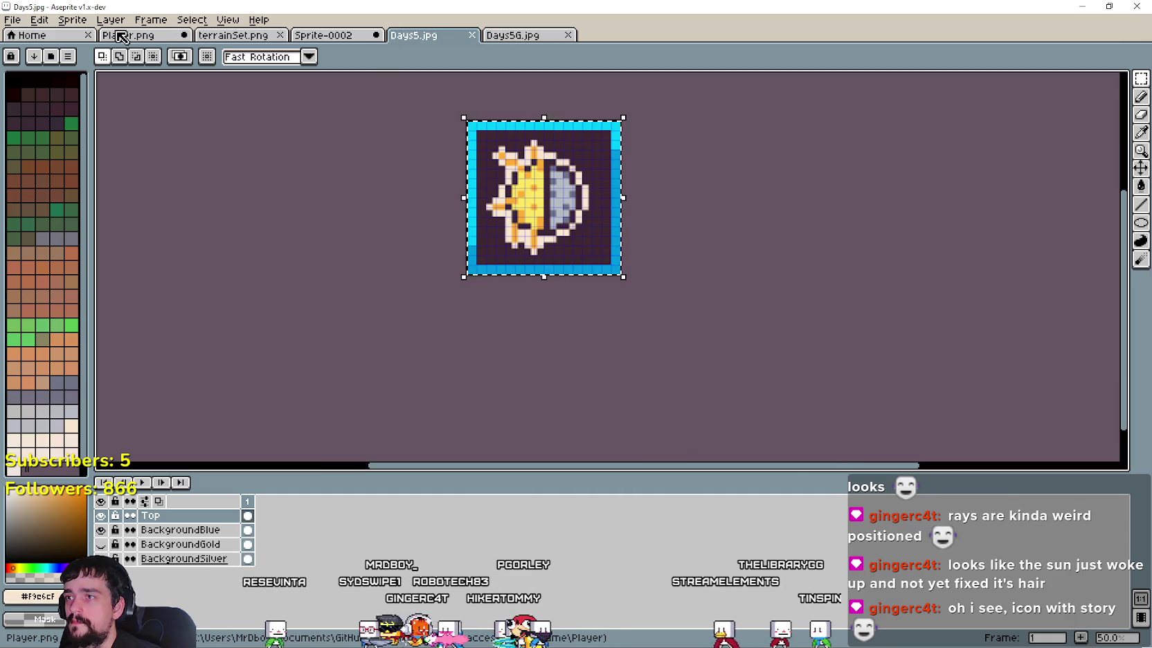
{"action": "left_click", "coordinate": [119, 36]}
{"action": "scroll", "coordinate": [618, 292], "scroll_direction": "down", "scroll_amount": 2}
{"action": "scroll", "coordinate": [619, 292], "scroll_direction": "down", "scroll_amount": 1}
{"action": "scroll", "coordinate": [619, 293], "scroll_direction": "down", "scroll_amount": 1}
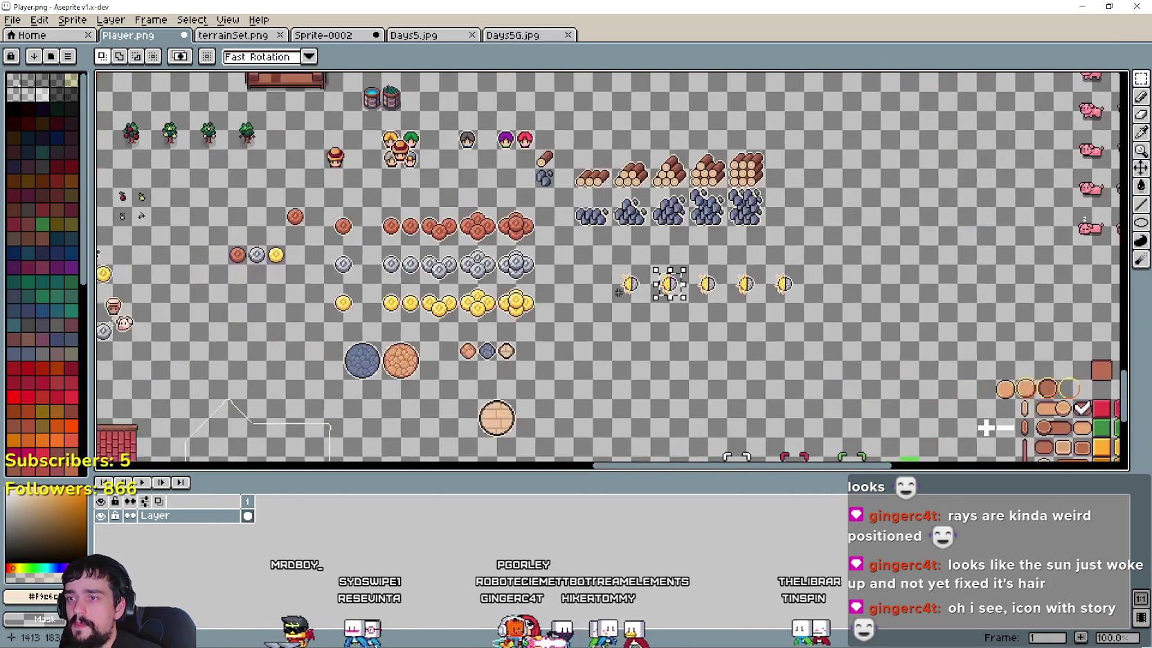
{"action": "scroll", "coordinate": [618, 292], "scroll_direction": "down", "scroll_amount": 2}
{"action": "scroll", "coordinate": [741, 291], "scroll_direction": "down", "scroll_amount": 1}
{"action": "scroll", "coordinate": [660, 316], "scroll_direction": "up", "scroll_amount": 2}
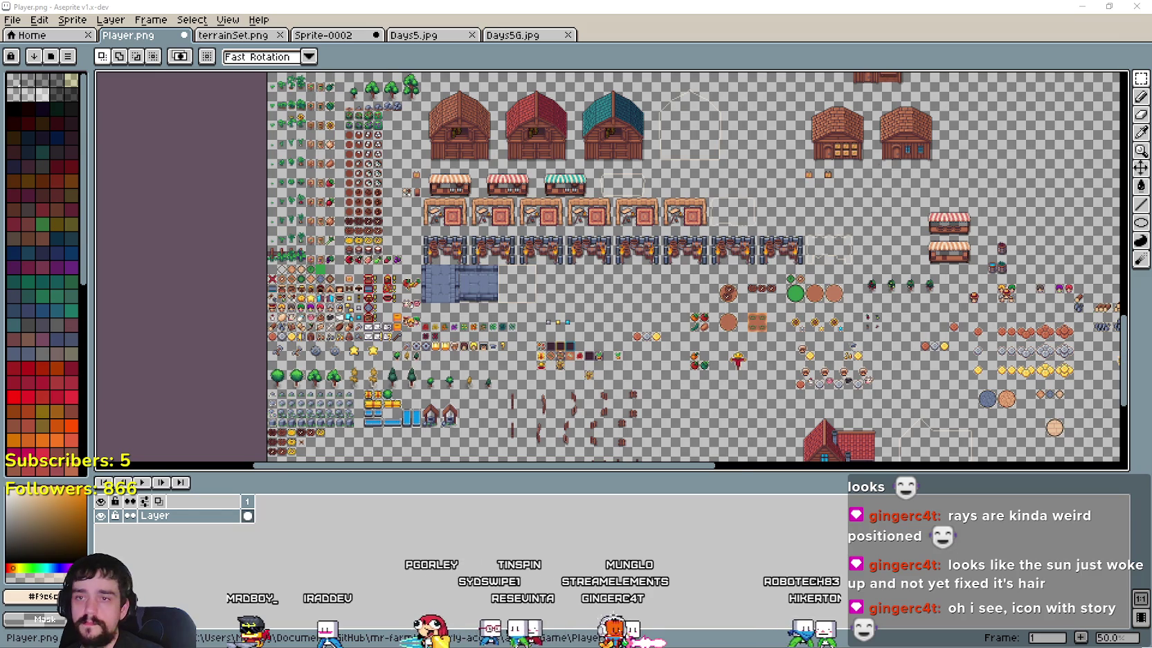
{"action": "scroll", "coordinate": [525, 297], "scroll_direction": "right", "scroll_amount": 3}
{"action": "scroll", "coordinate": [524, 297], "scroll_direction": "right", "scroll_amount": 2}
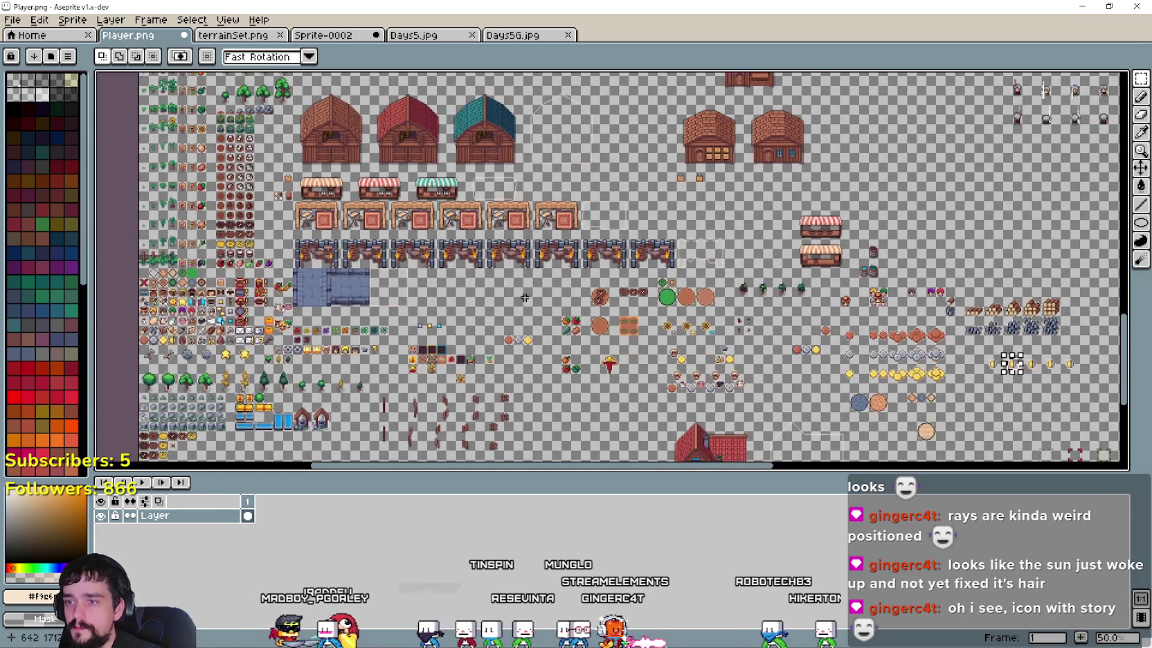